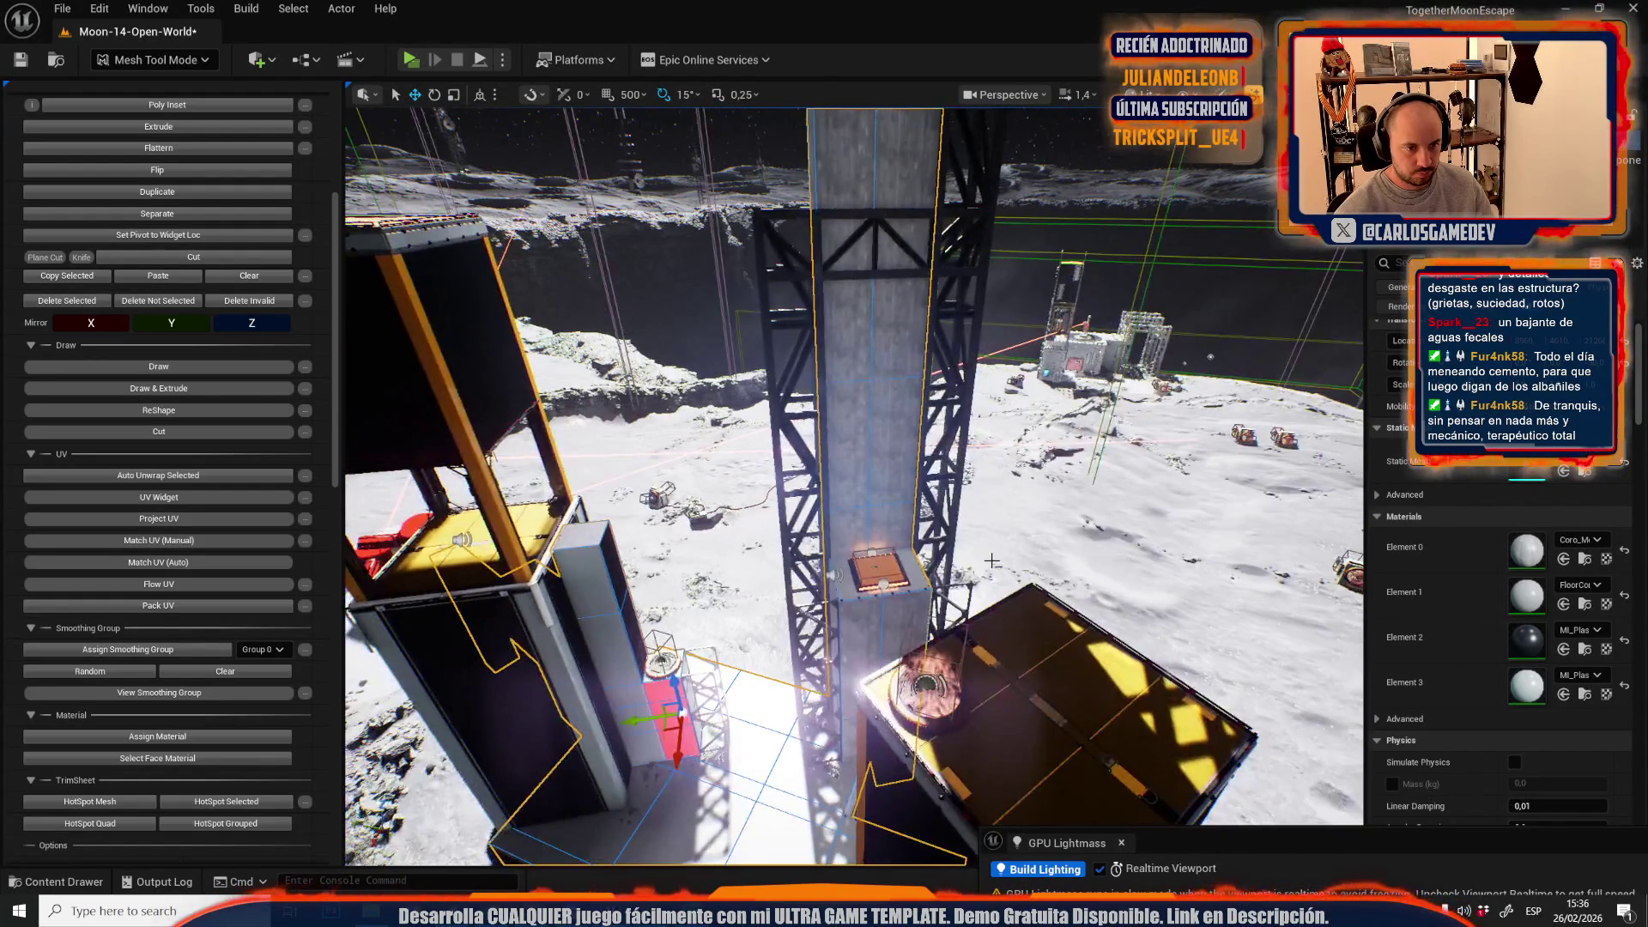
- Select the tower's full vertical face strip and assign it the dark material
{"action": "double_click", "coordinate": [915, 431]}
{"action": "left_click", "coordinate": [165, 737]}
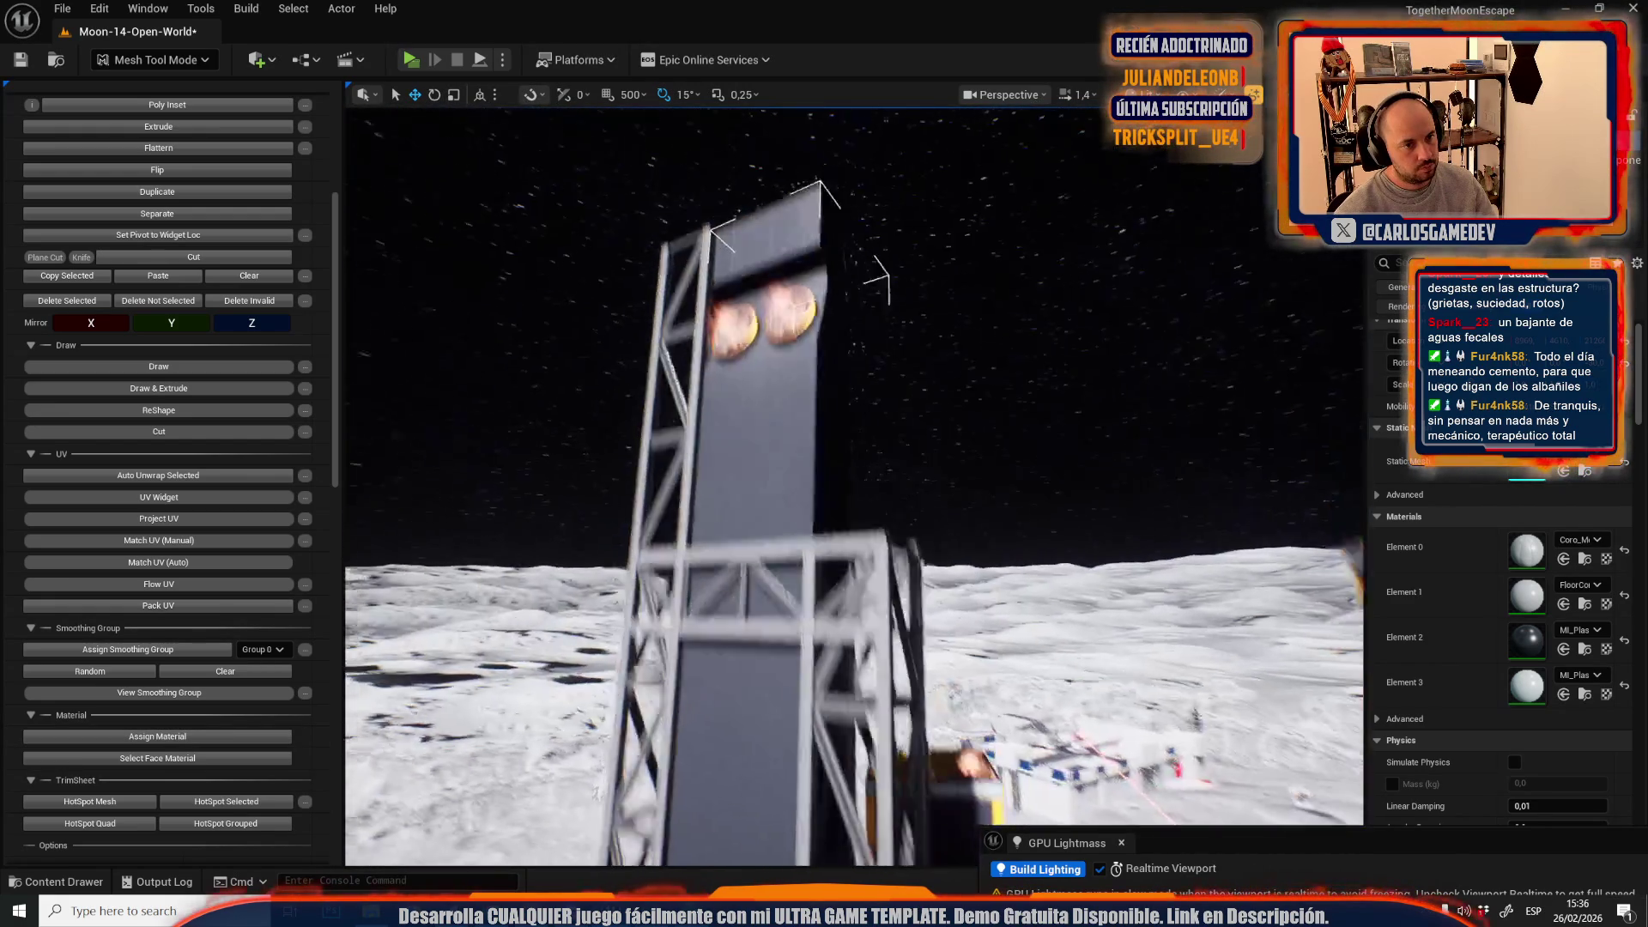
{"action": "scroll", "coordinate": [854, 486], "scroll_direction": "down", "scroll_amount": 2}
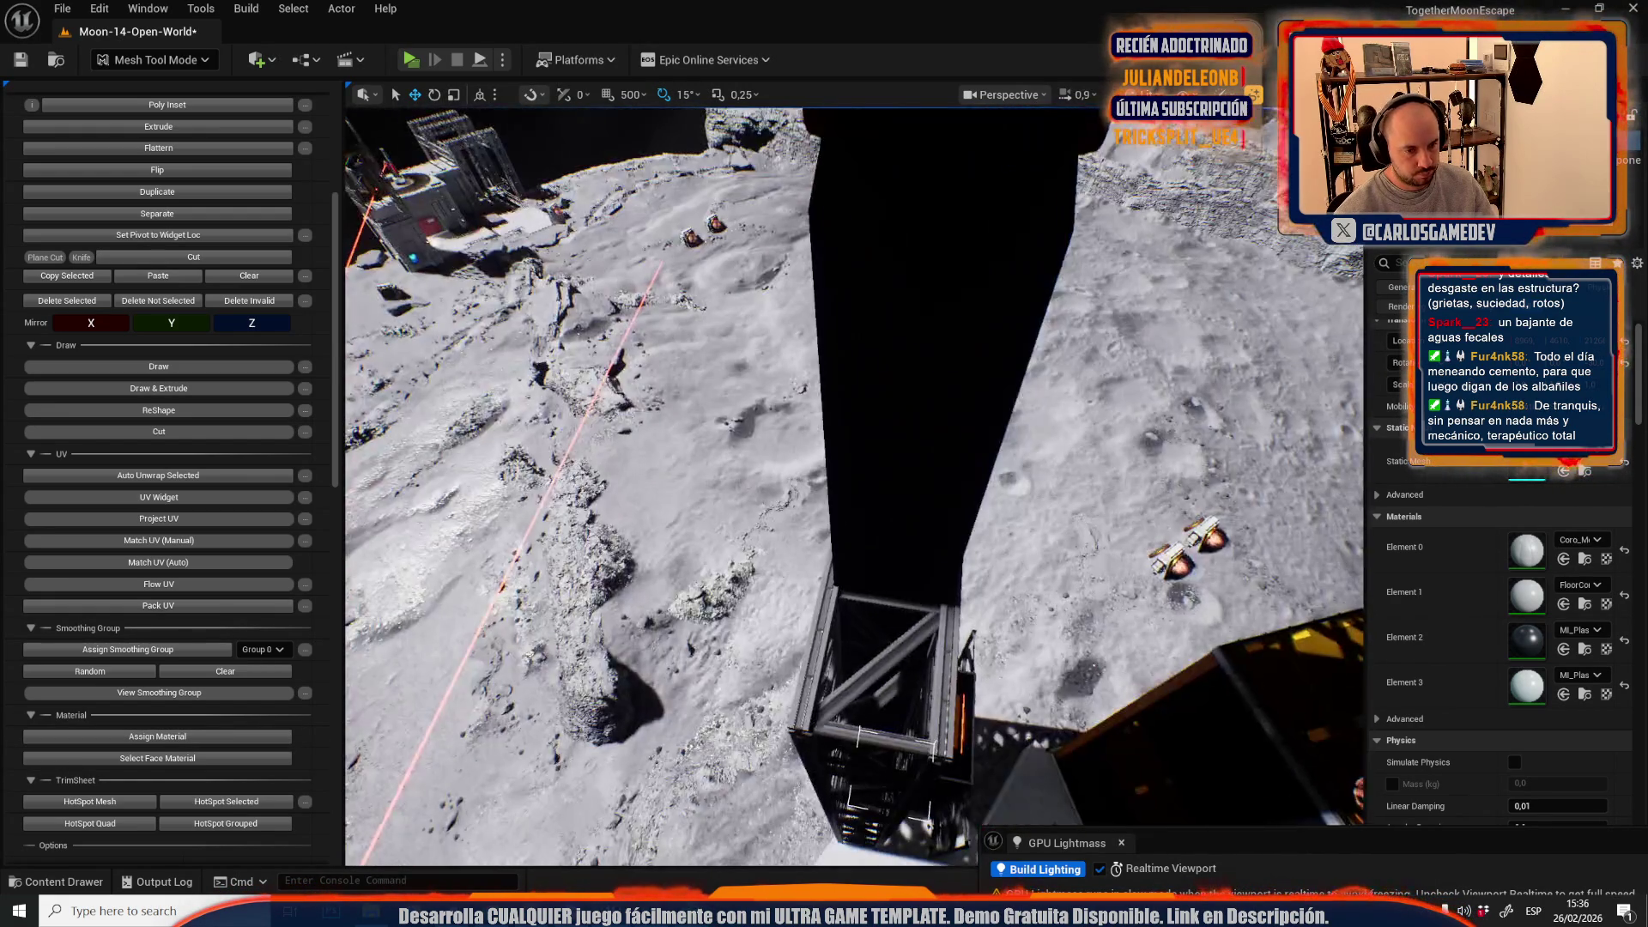
- Select the dark tower panel and apply MI_Plastic_White from the Content Drawer
{"action": "left_click", "coordinate": [965, 338]}
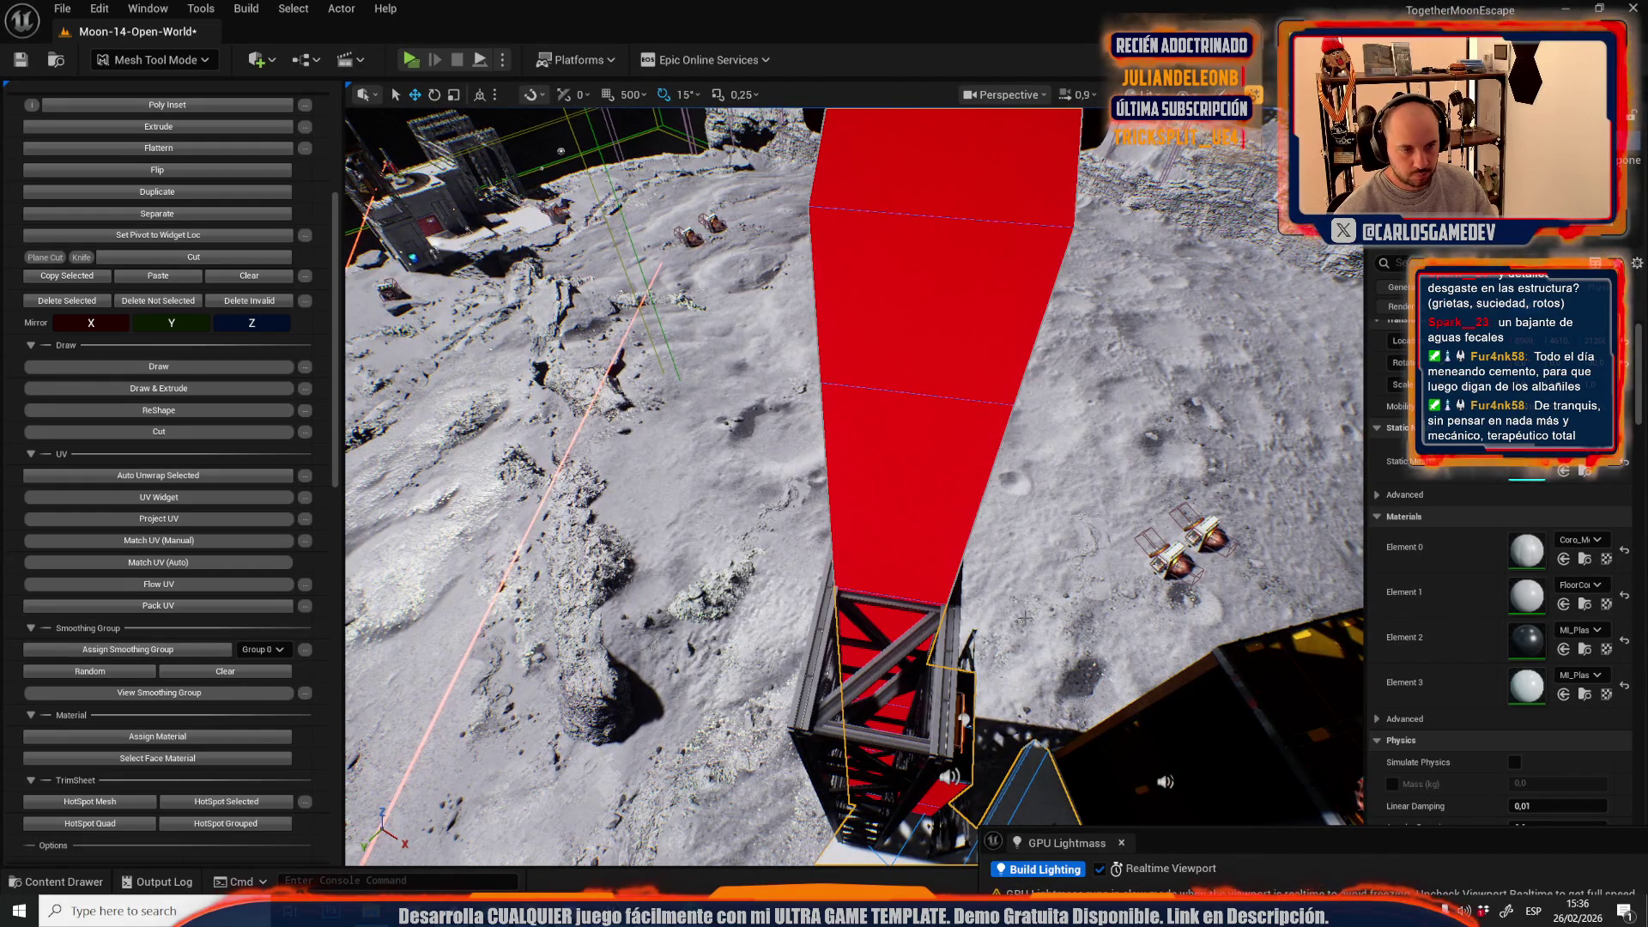
{"action": "left_click", "coordinate": [1585, 693]}
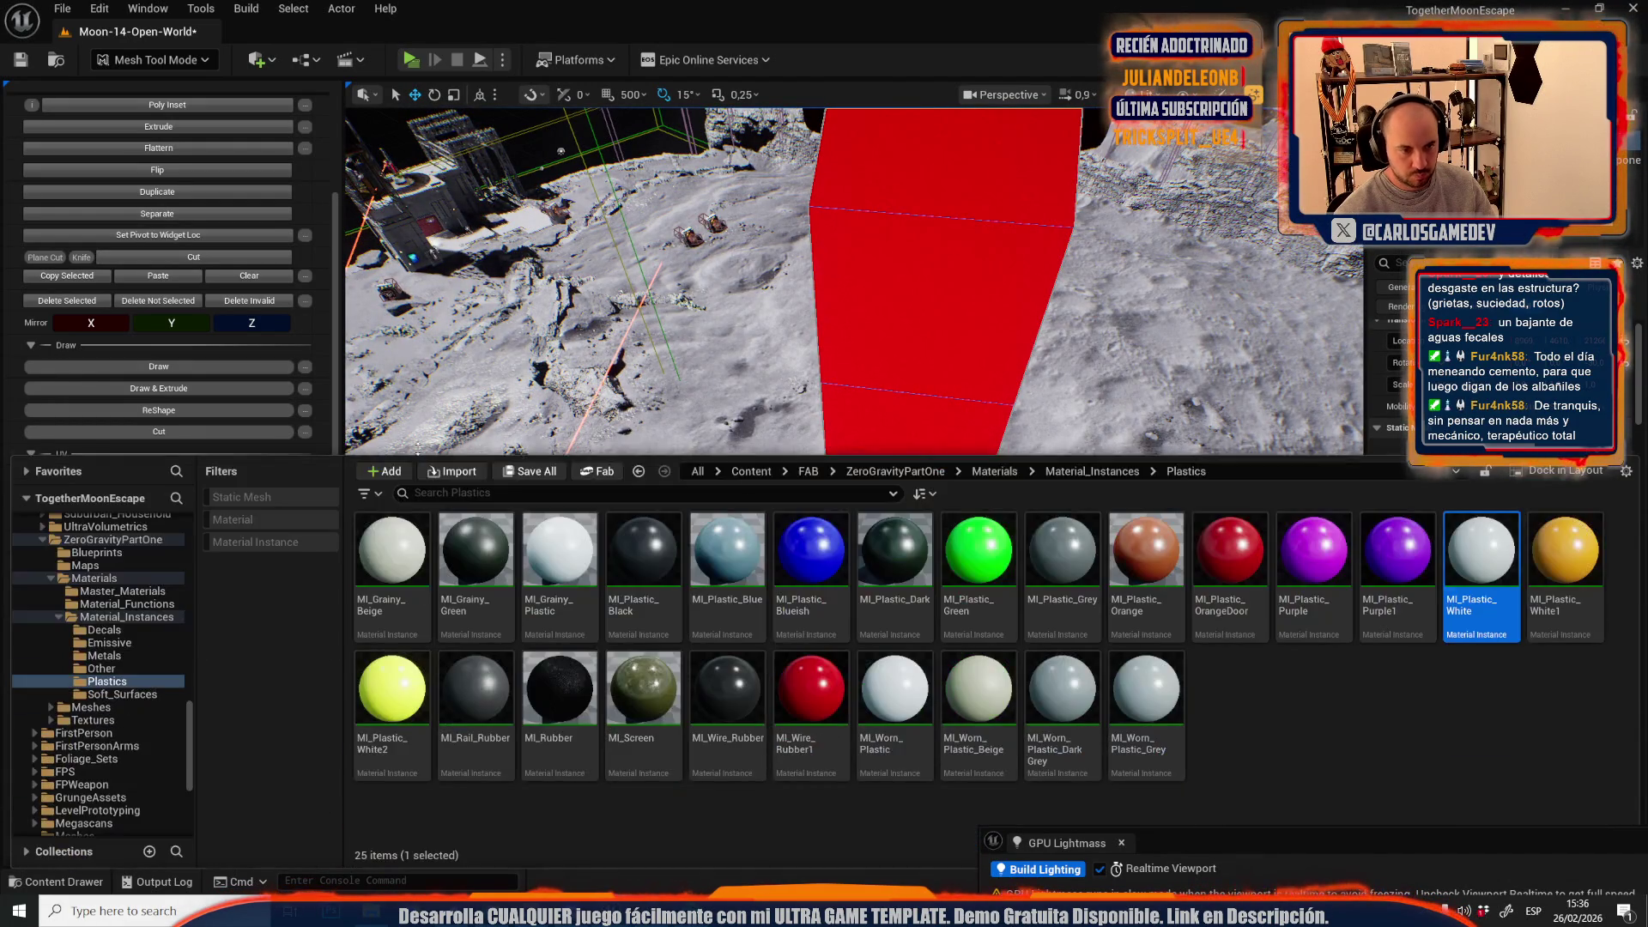
{"action": "left_click", "coordinate": [292, 632]}
{"action": "left_click", "coordinate": [181, 736]}
{"action": "scroll", "coordinate": [854, 486], "scroll_direction": "up", "scroll_amount": 3}
- Frame the elevator shaft, select its back and front faces, then leave face editing
{"action": "key", "text": "s"}
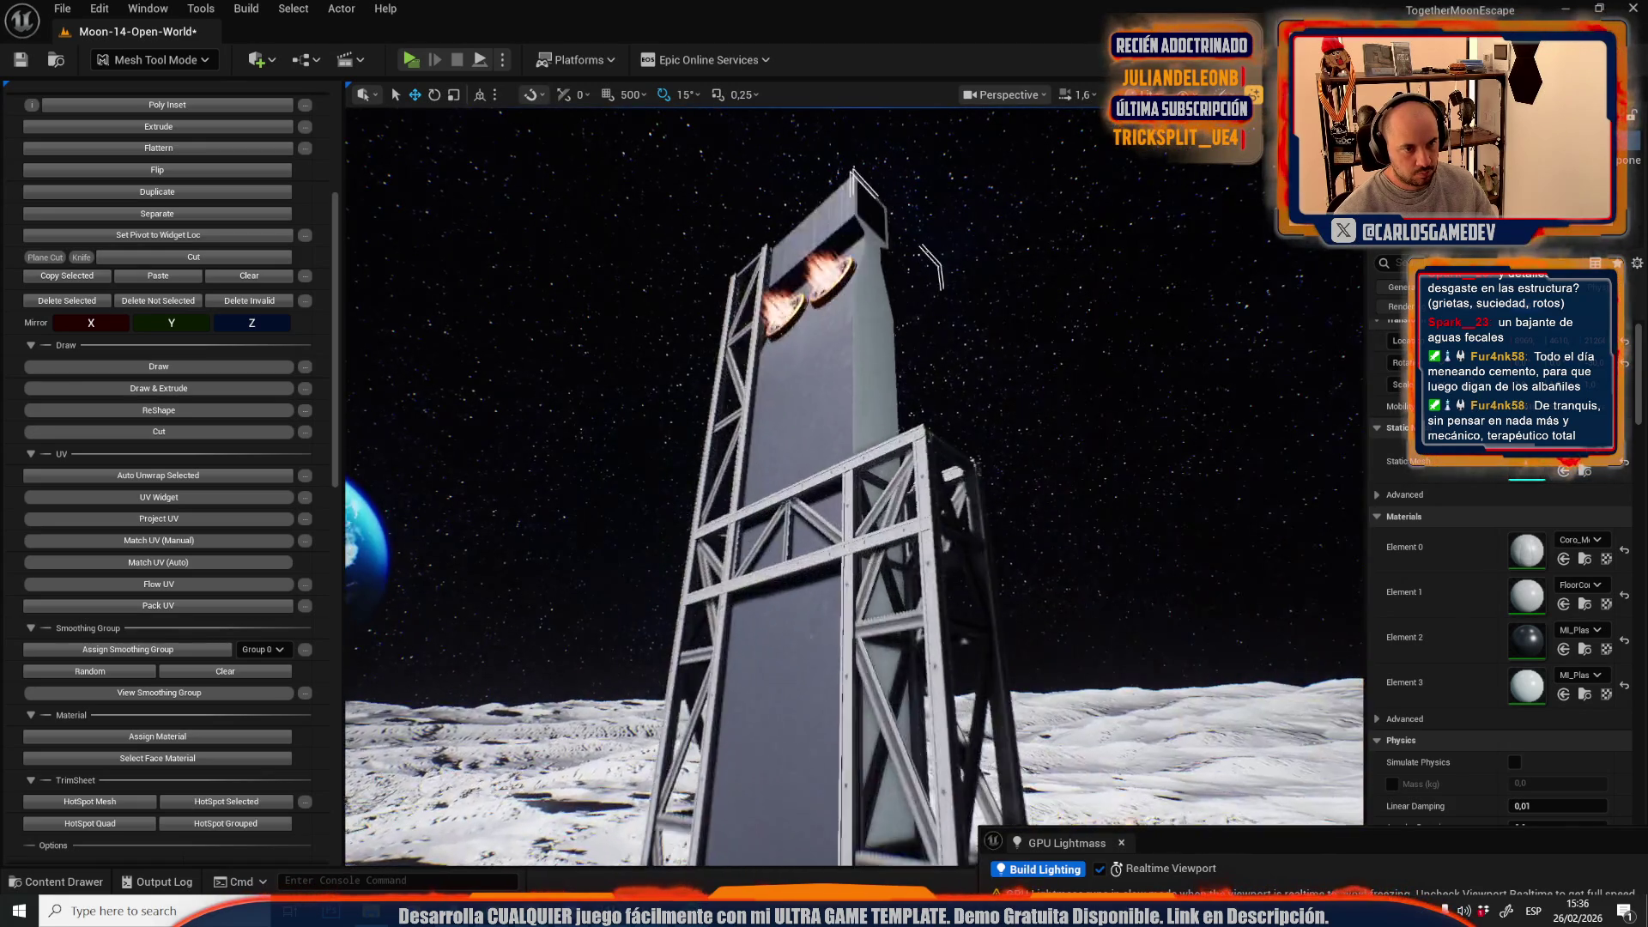
{"action": "key", "text": "w"}
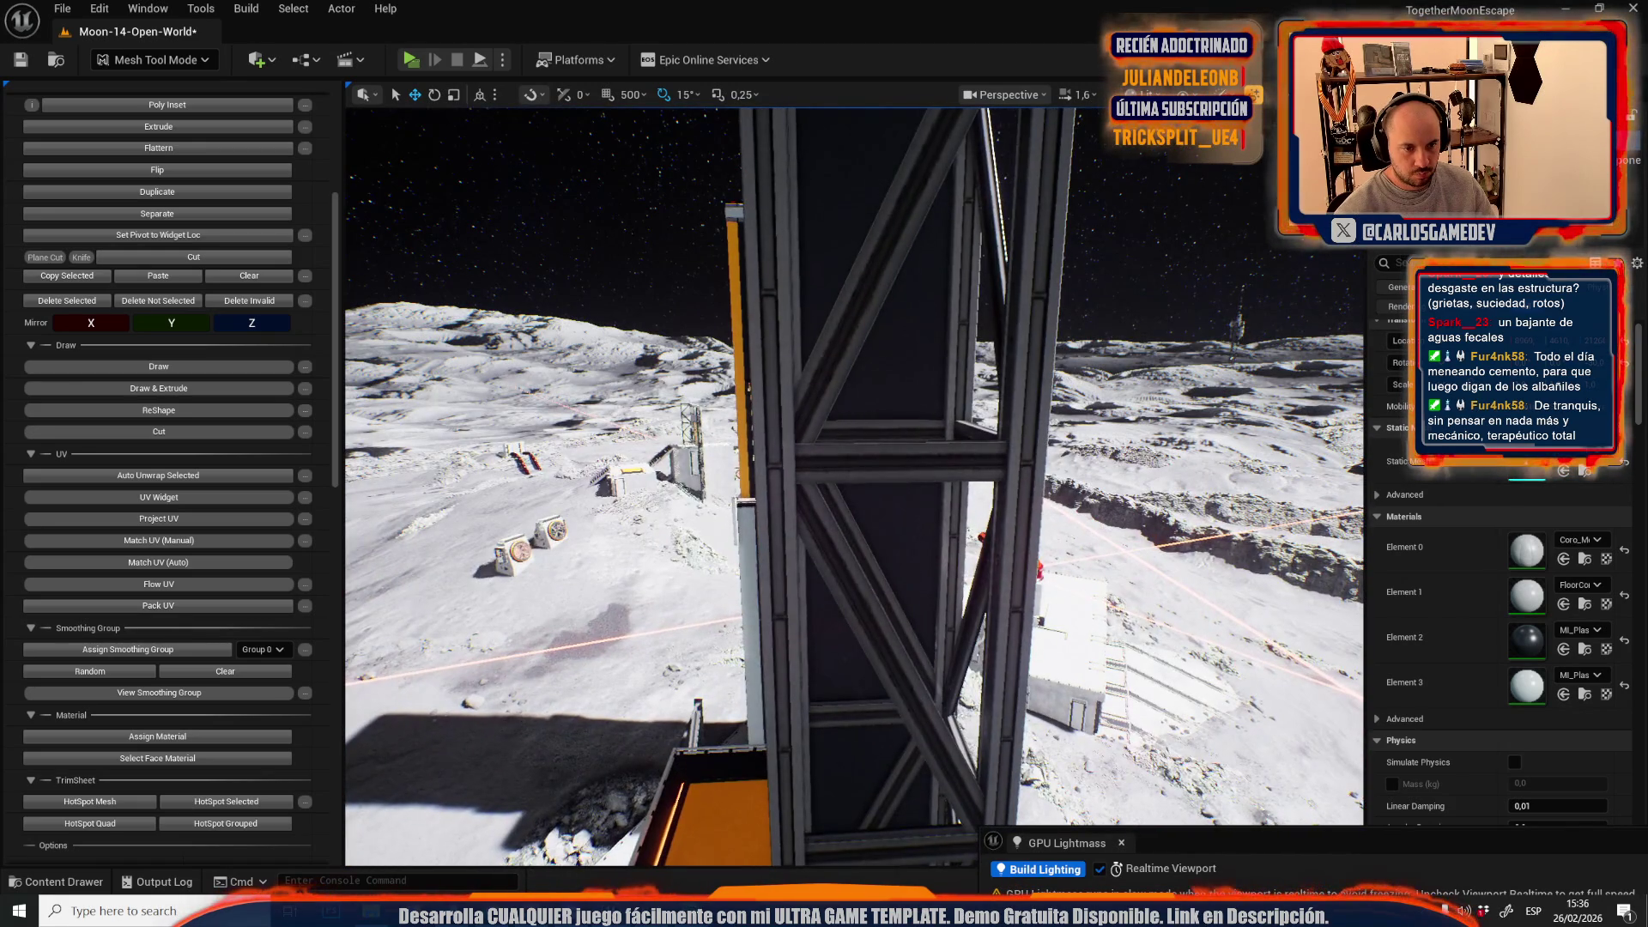
{"action": "key", "text": "f"}
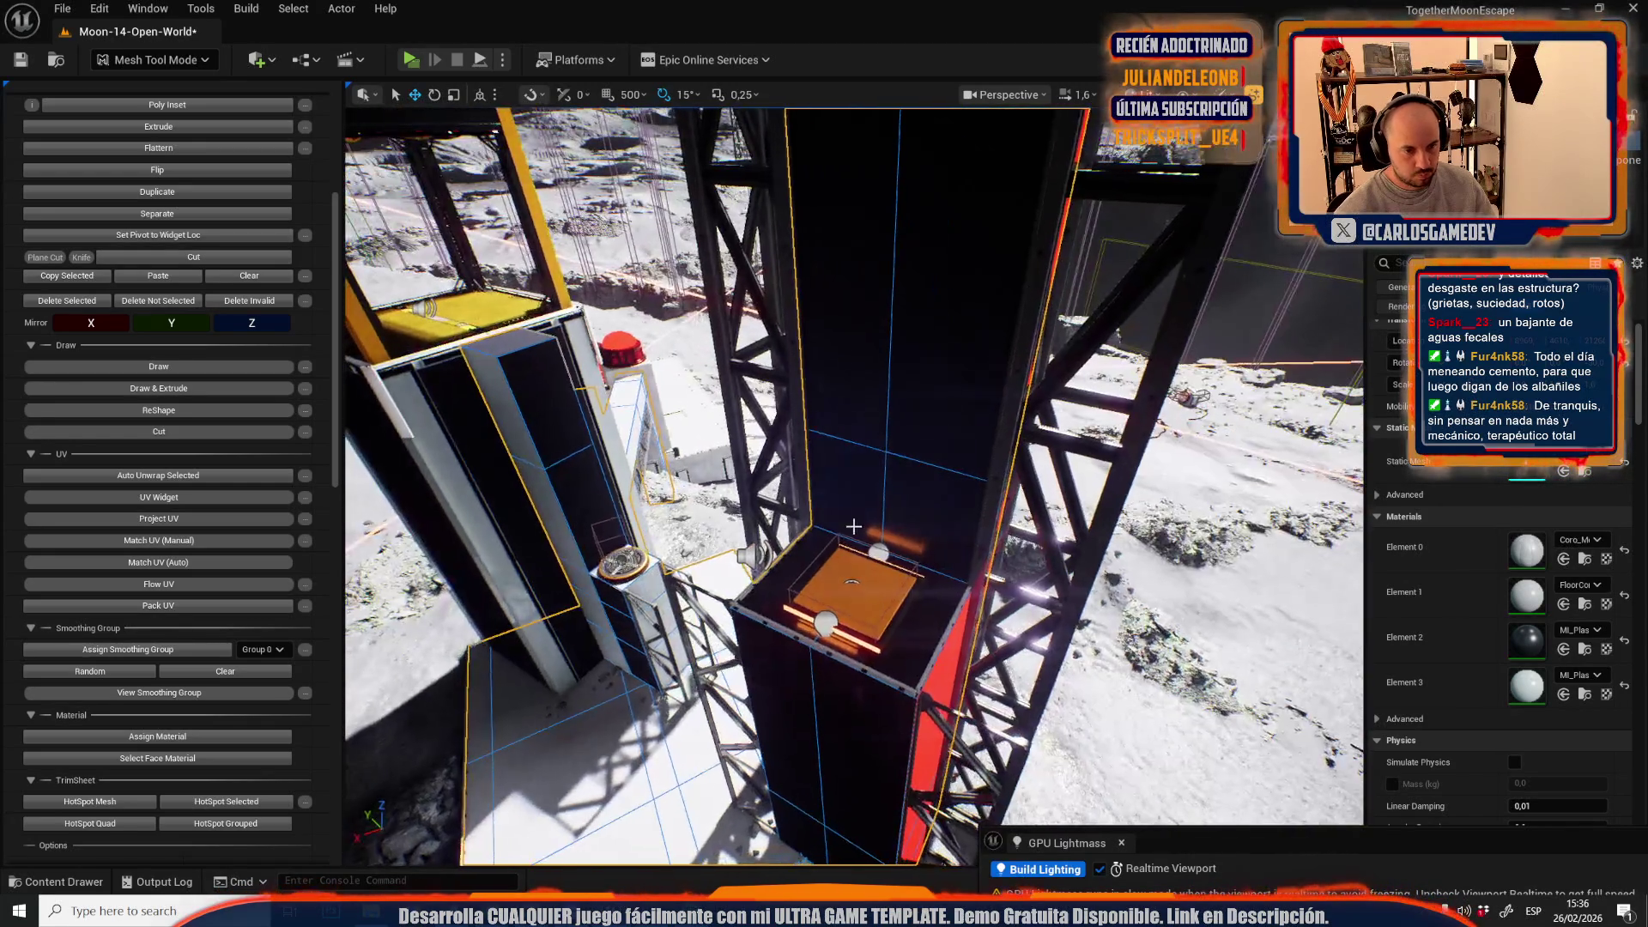
{"action": "left_click", "coordinate": [920, 512]}
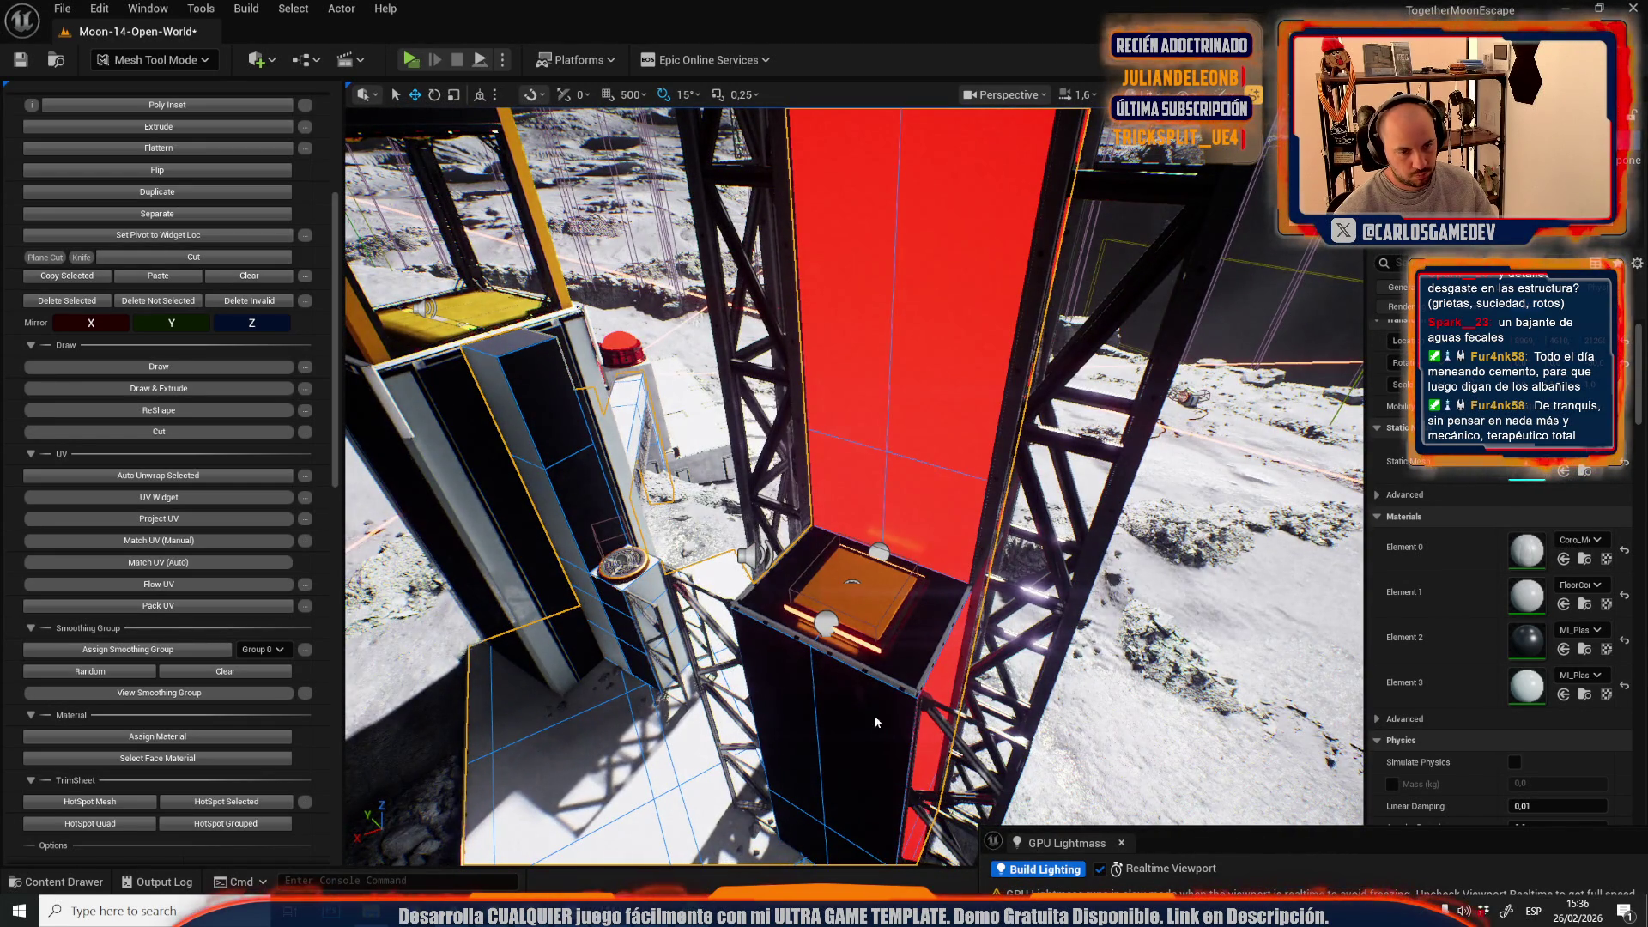
{"action": "left_click", "coordinate": [875, 721], "text": "shift"}
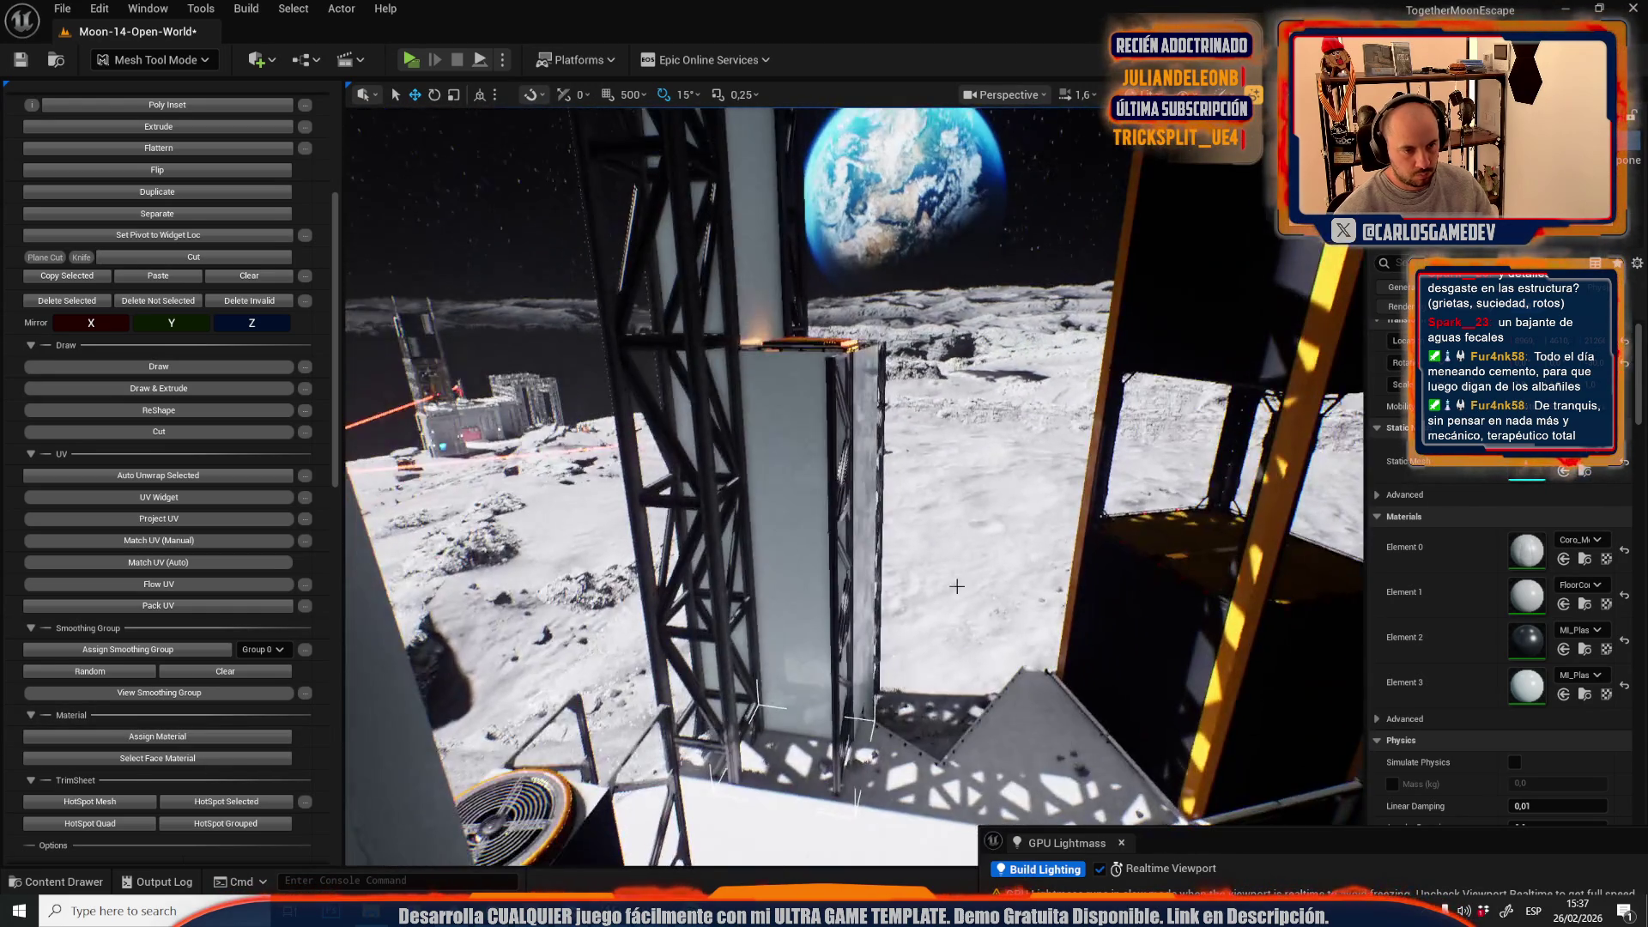
{"action": "key", "text": "Escape"}
- Turn Game View off and give a tower face MI_Plastic_Black
{"action": "key", "text": "g"}
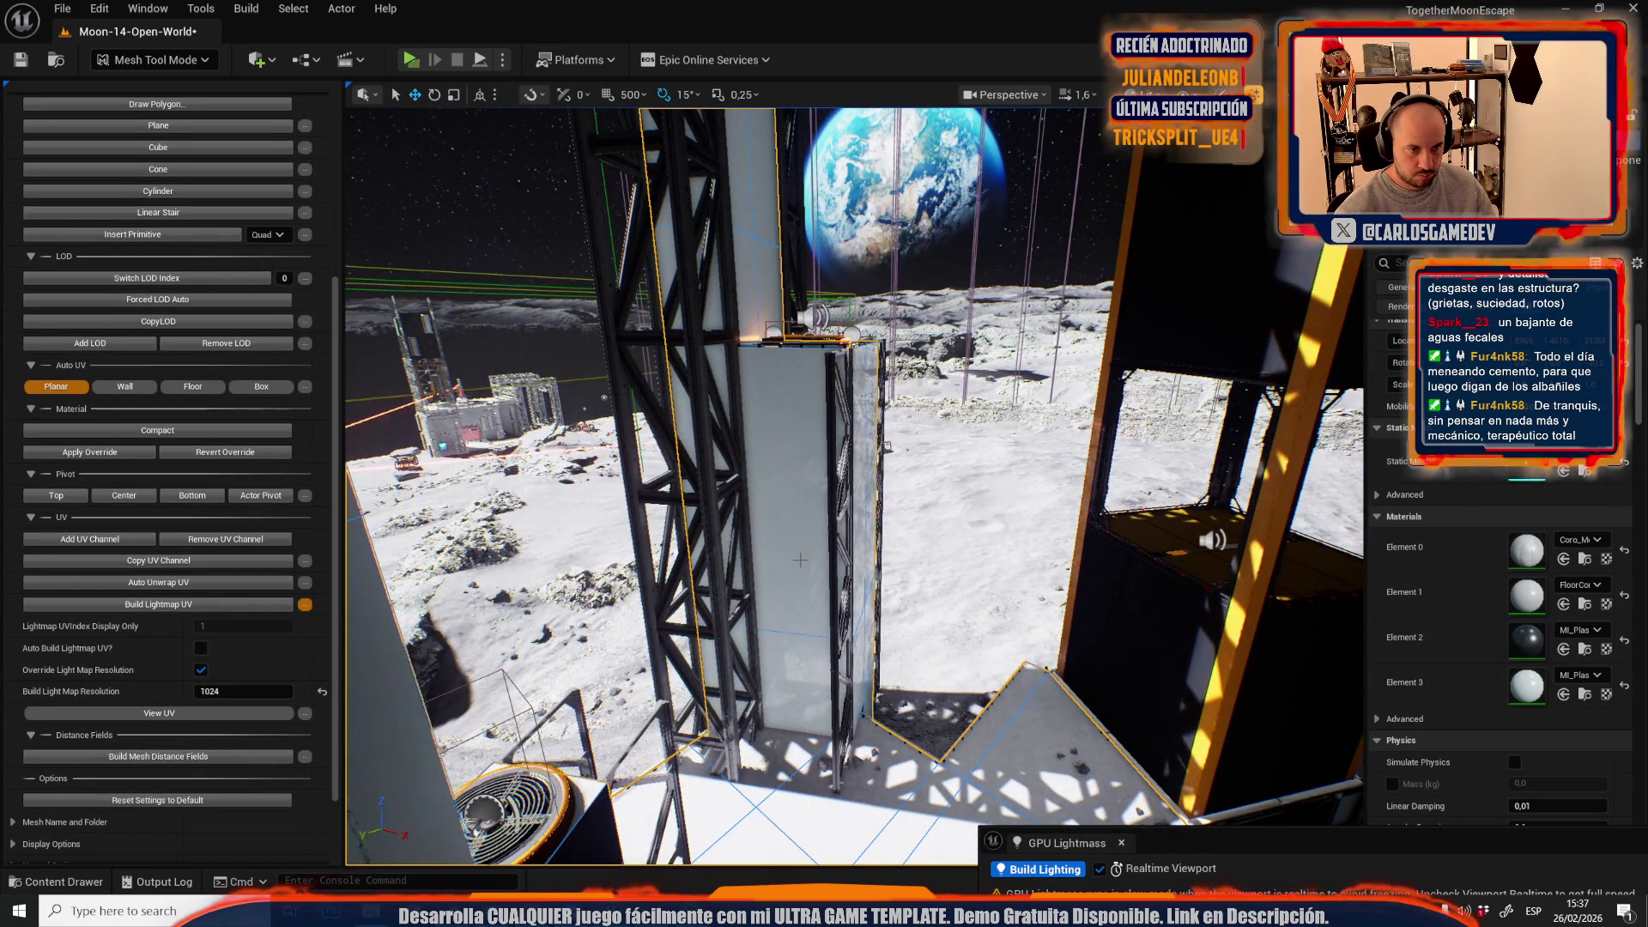
{"action": "left_click", "coordinate": [1585, 650]}
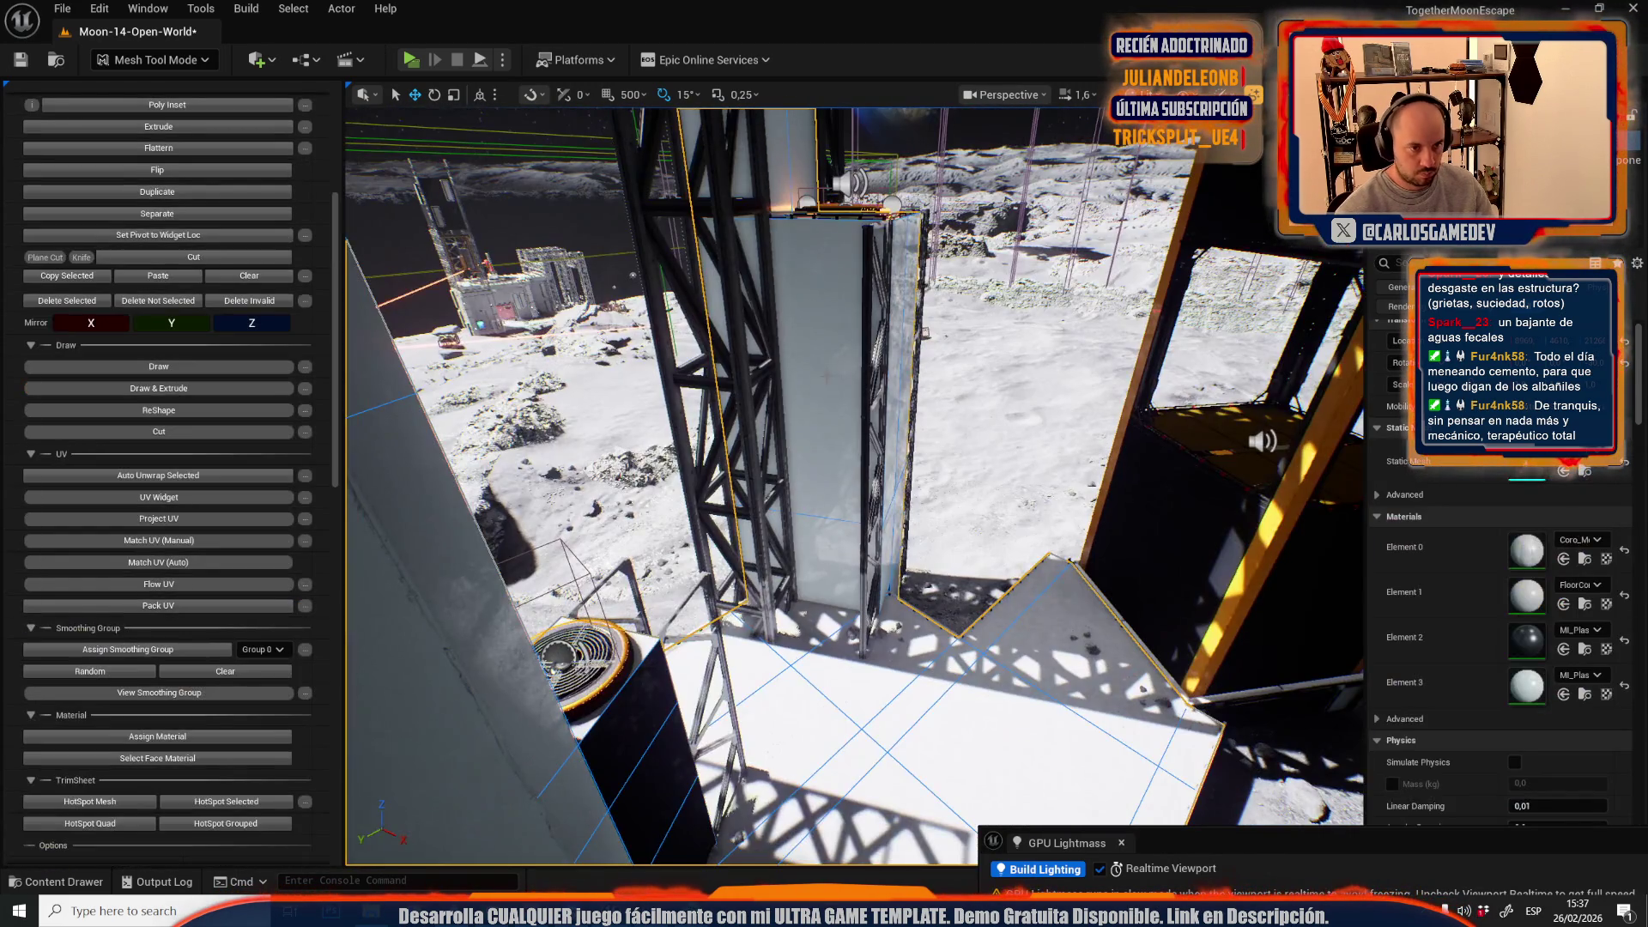
{"action": "left_click", "coordinate": [825, 502]}
{"action": "mouse_move", "coordinate": [832, 595]}
{"action": "left_mouse_down"}
{"action": "mouse_move", "coordinate": [729, 594]}
{"action": "mouse_move", "coordinate": [781, 636]}
{"action": "left_mouse_up"}
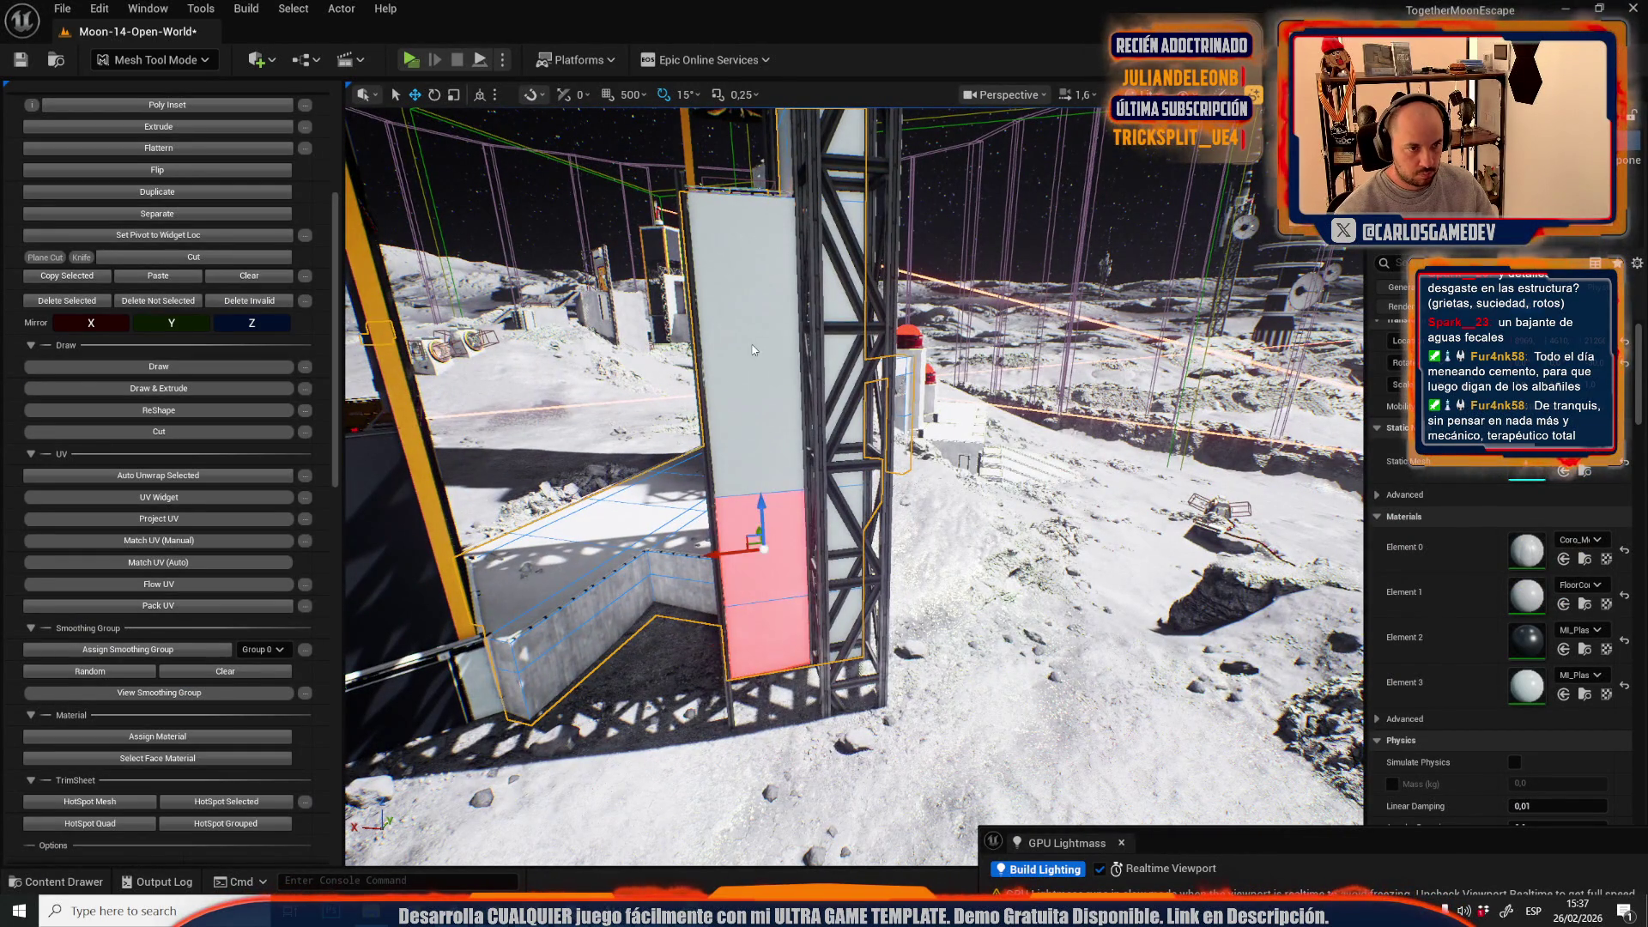
{"action": "left_click", "coordinate": [180, 738]}
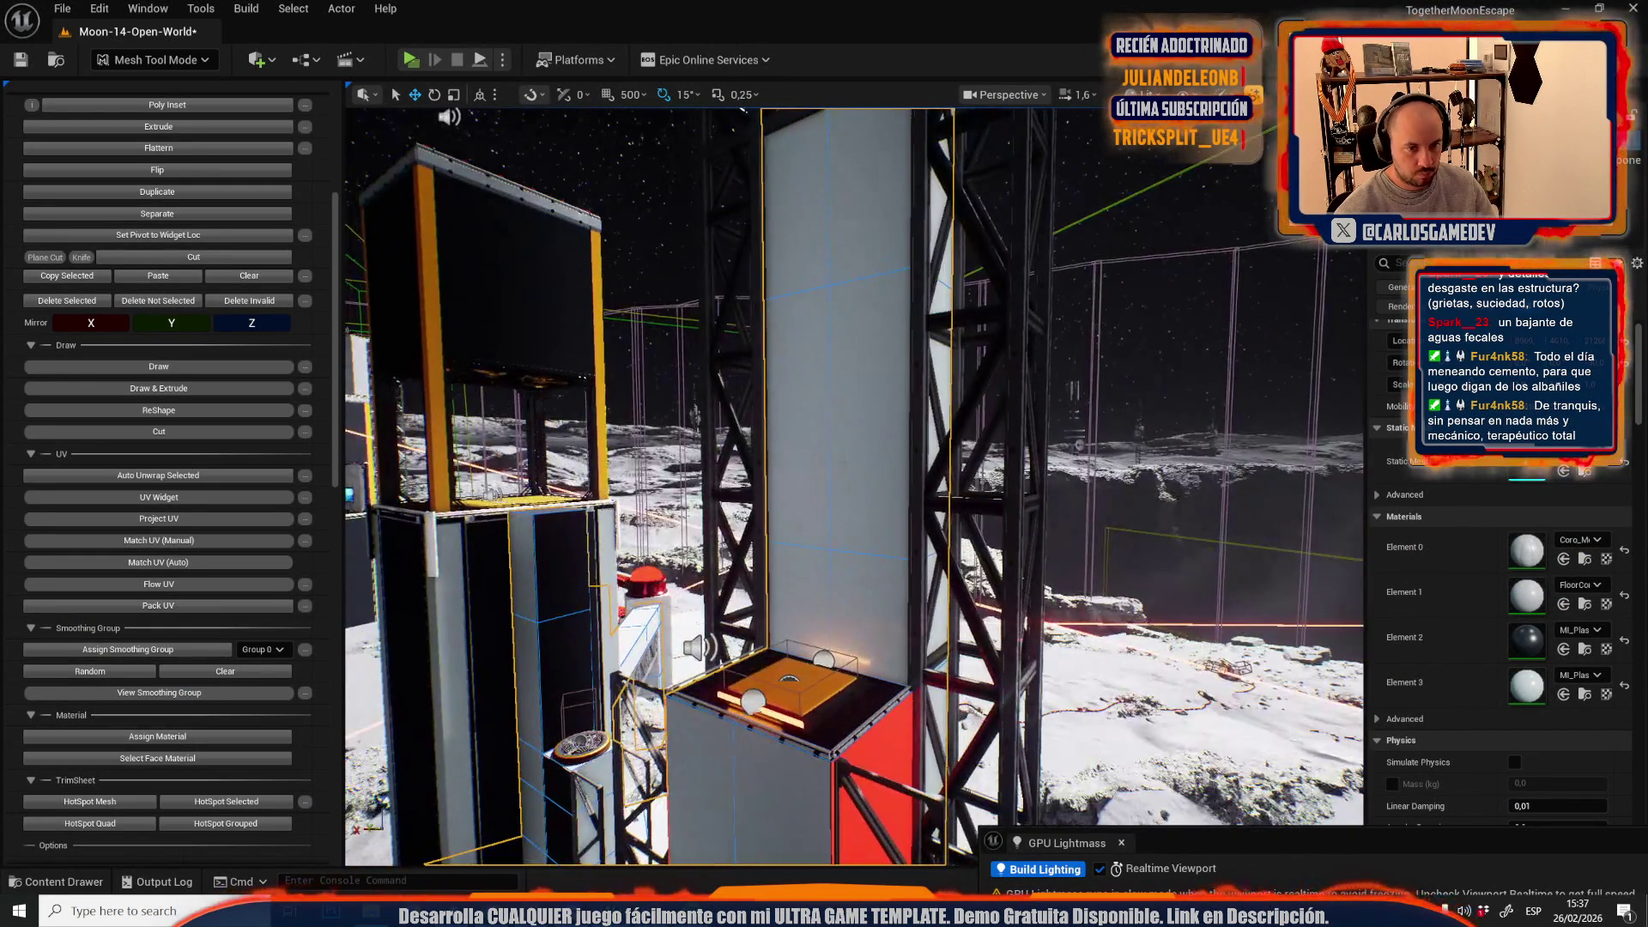
- Select another tower face near the base and recheck MI_Plastic_Black in the library
{"action": "mouse_move", "coordinate": [817, 435]}
{"action": "left_mouse_down"}
{"action": "mouse_move", "coordinate": [811, 412]}
{"action": "mouse_move", "coordinate": [817, 435]}
{"action": "left_mouse_up"}
{"action": "left_click", "coordinate": [817, 434]}
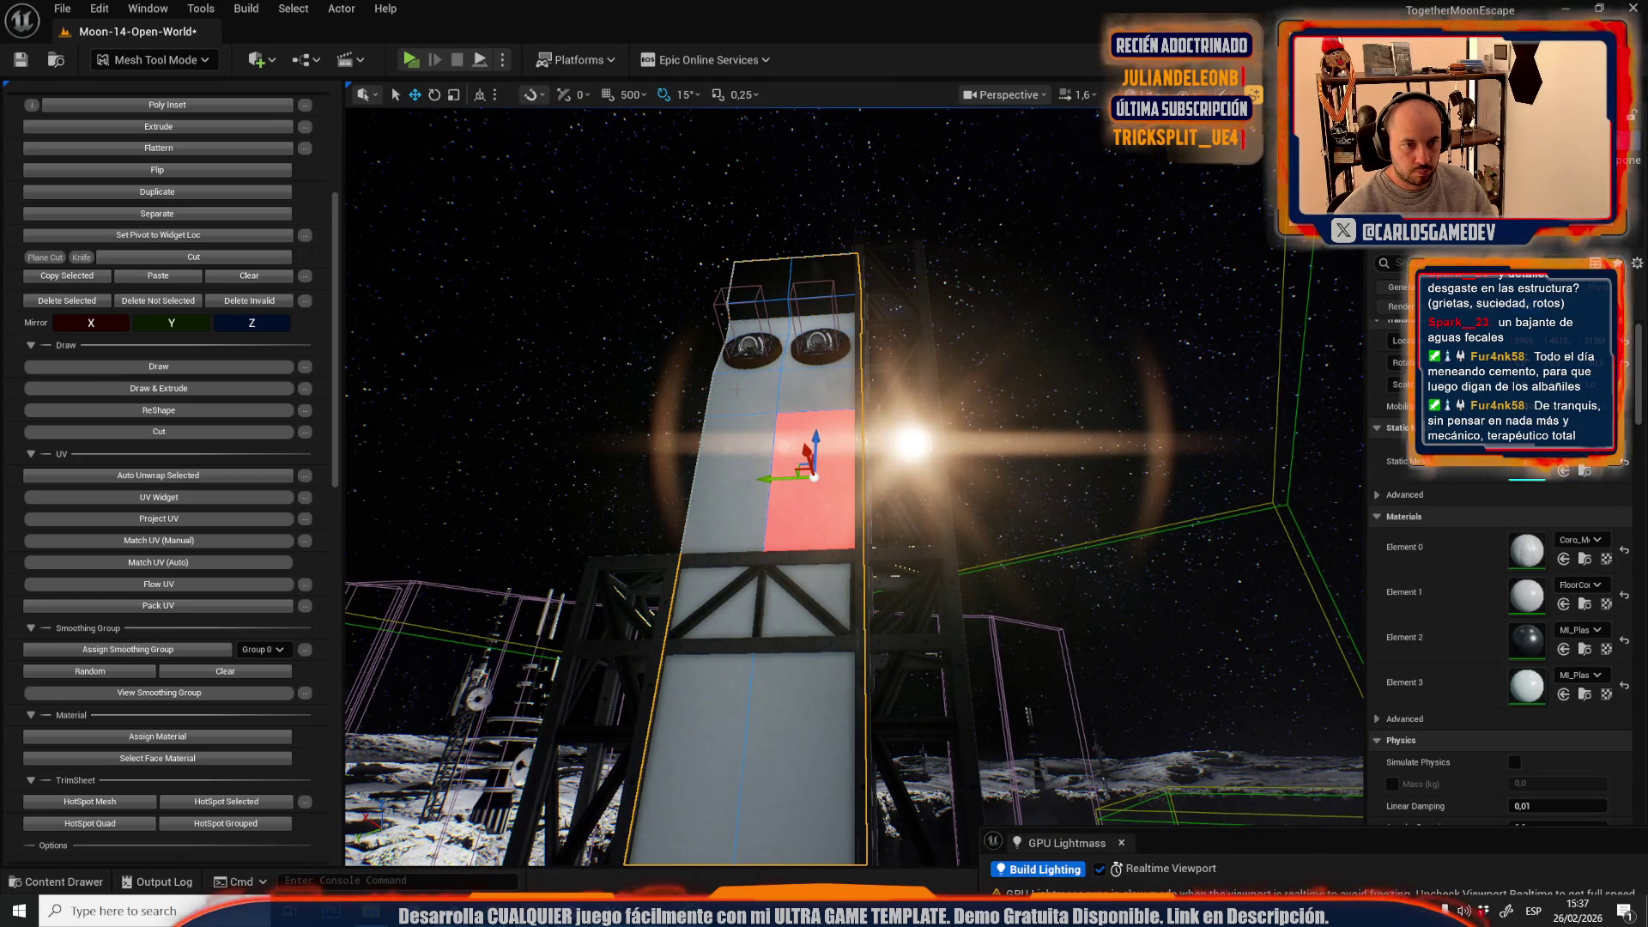
{"action": "left_click_drag", "start_coordinate": [741, 476], "coordinate": [820, 465]}
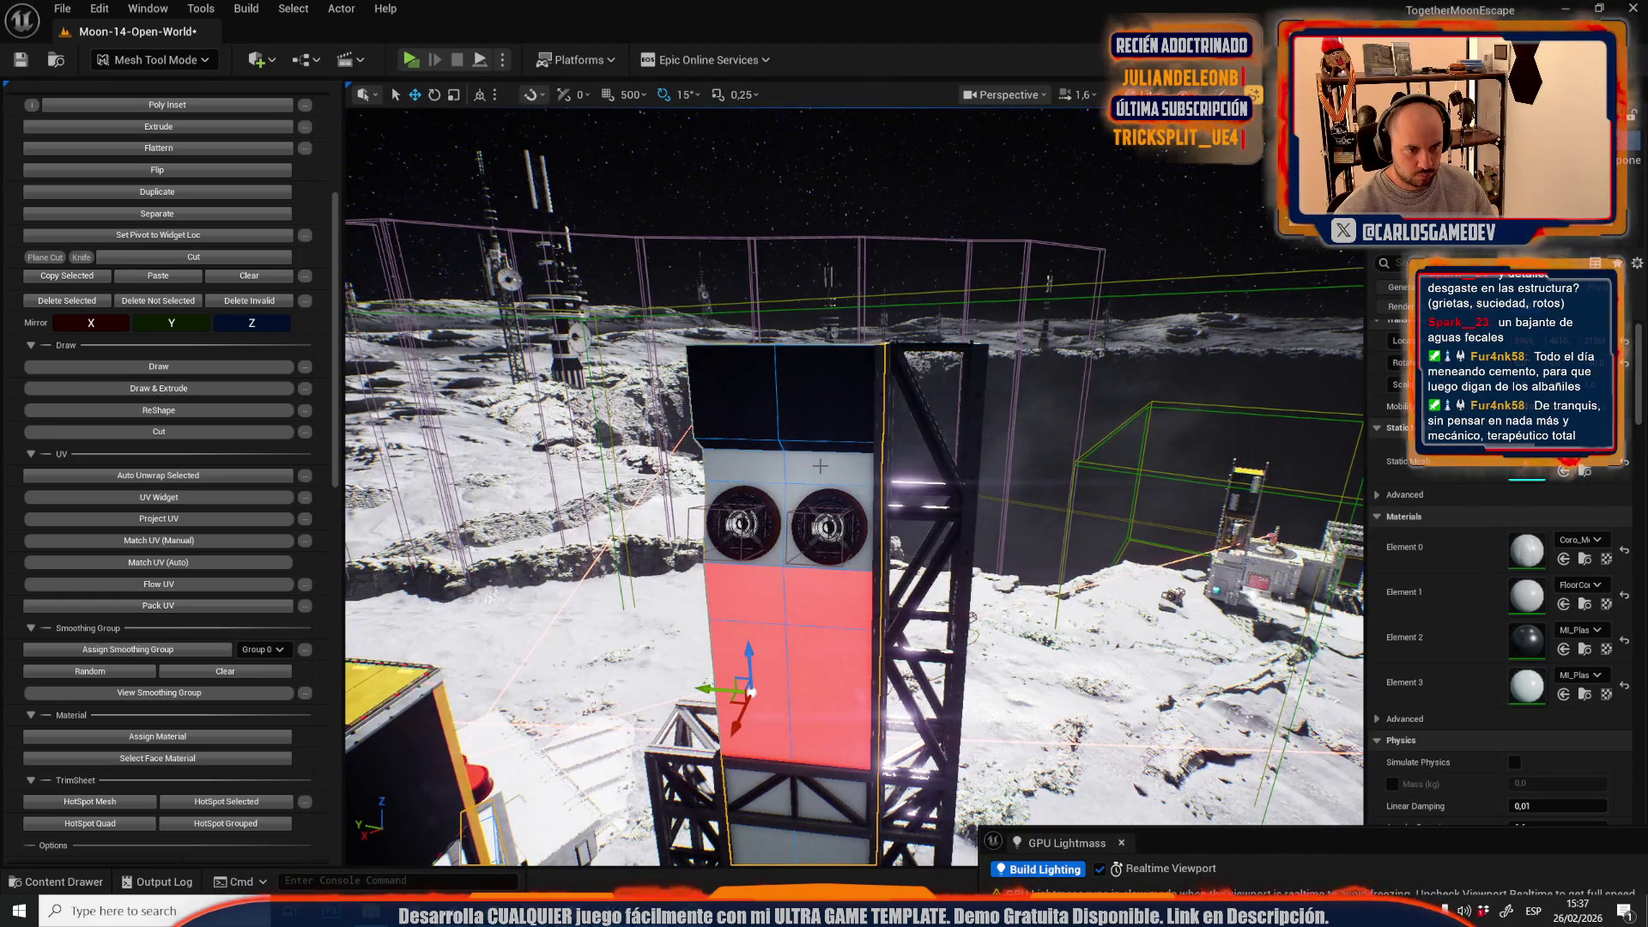
{"action": "left_click_drag", "start_coordinate": [847, 615], "coordinate": [894, 478]}
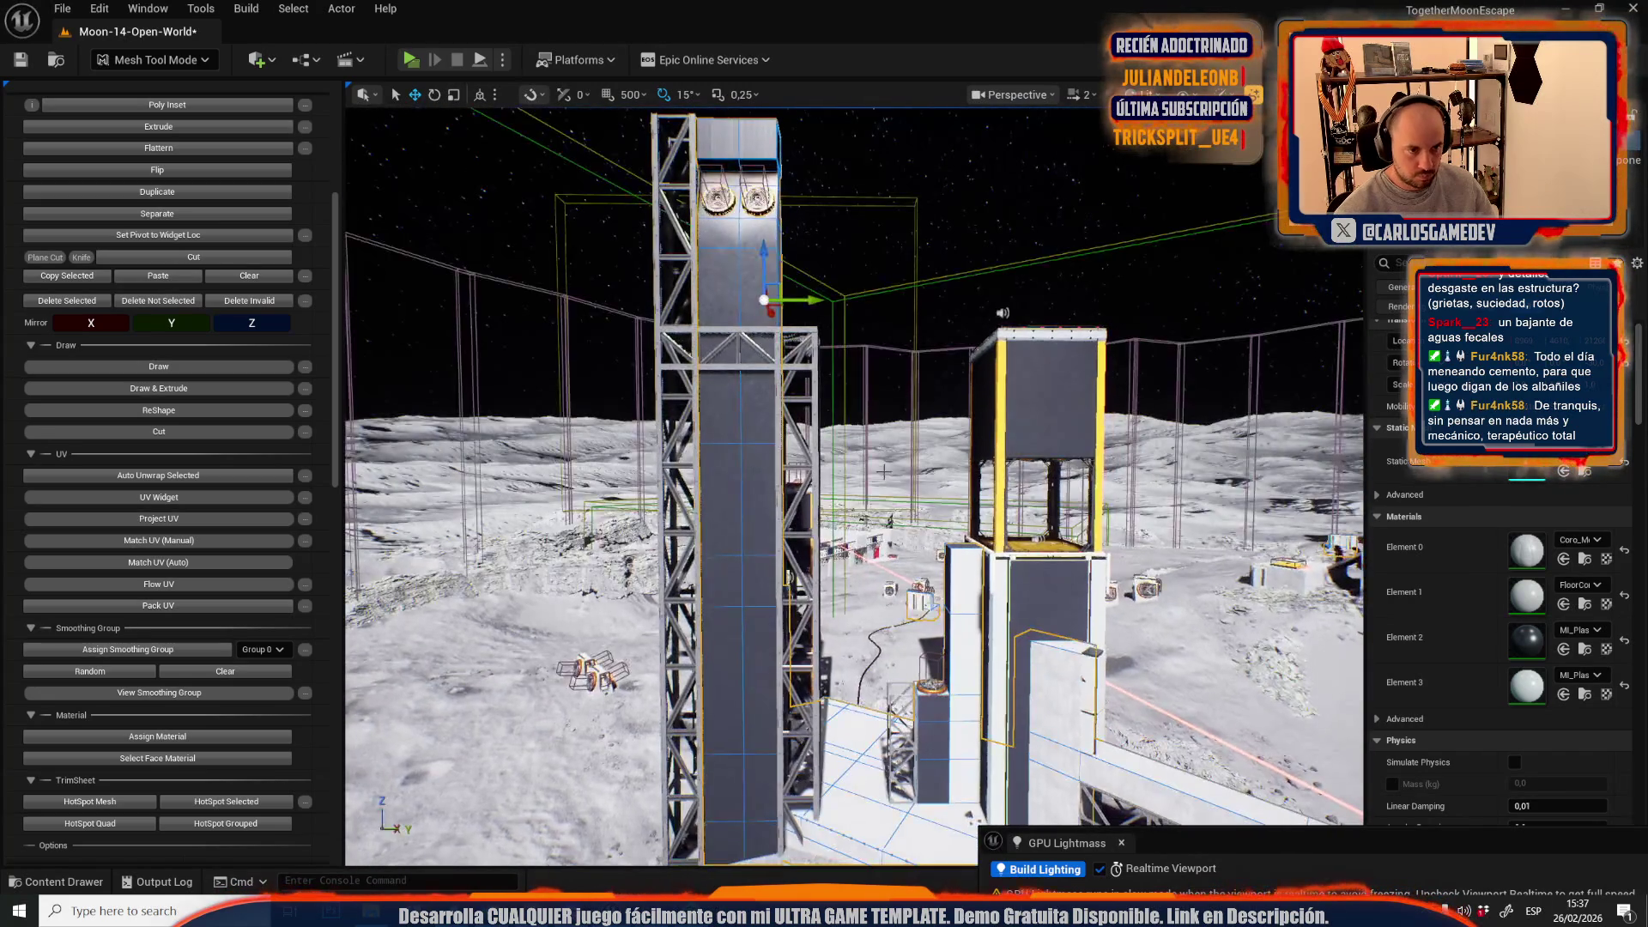
{"action": "left_click_drag", "start_coordinate": [764, 414], "coordinate": [752, 478]}
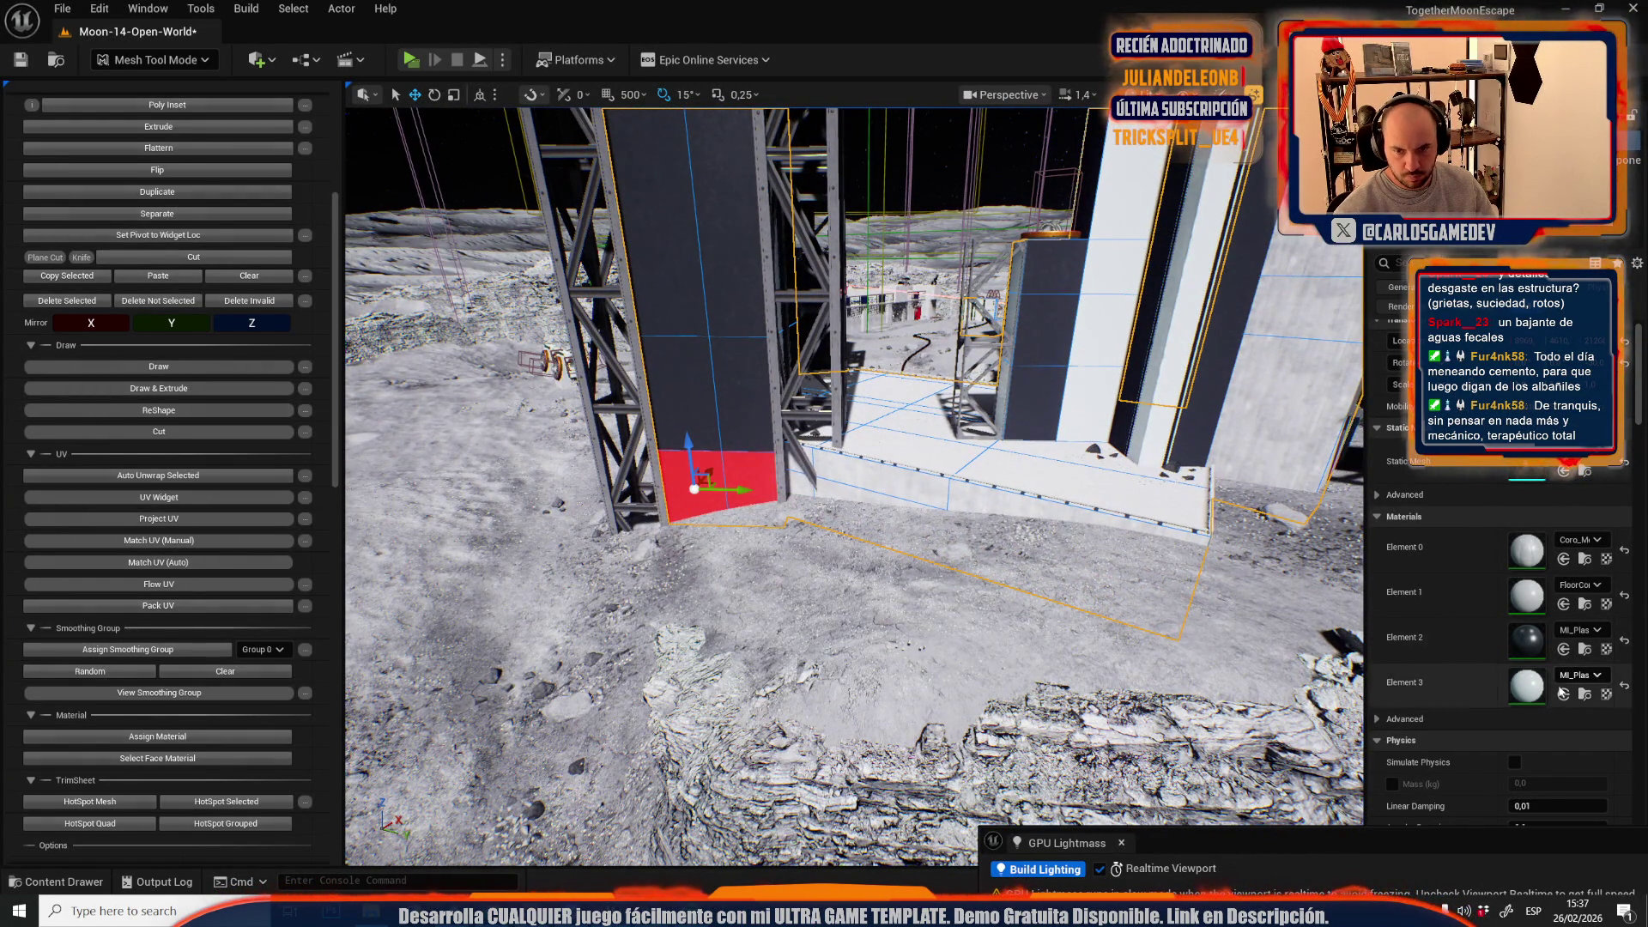
{"action": "left_click", "coordinate": [1586, 697]}
- Assign black plastic to the tower's bottom face
{"action": "mouse_move", "coordinate": [410, 651]}
{"action": "left_mouse_down"}
{"action": "mouse_move", "coordinate": [386, 651]}
{"action": "mouse_move", "coordinate": [410, 652]}
{"action": "left_mouse_up"}
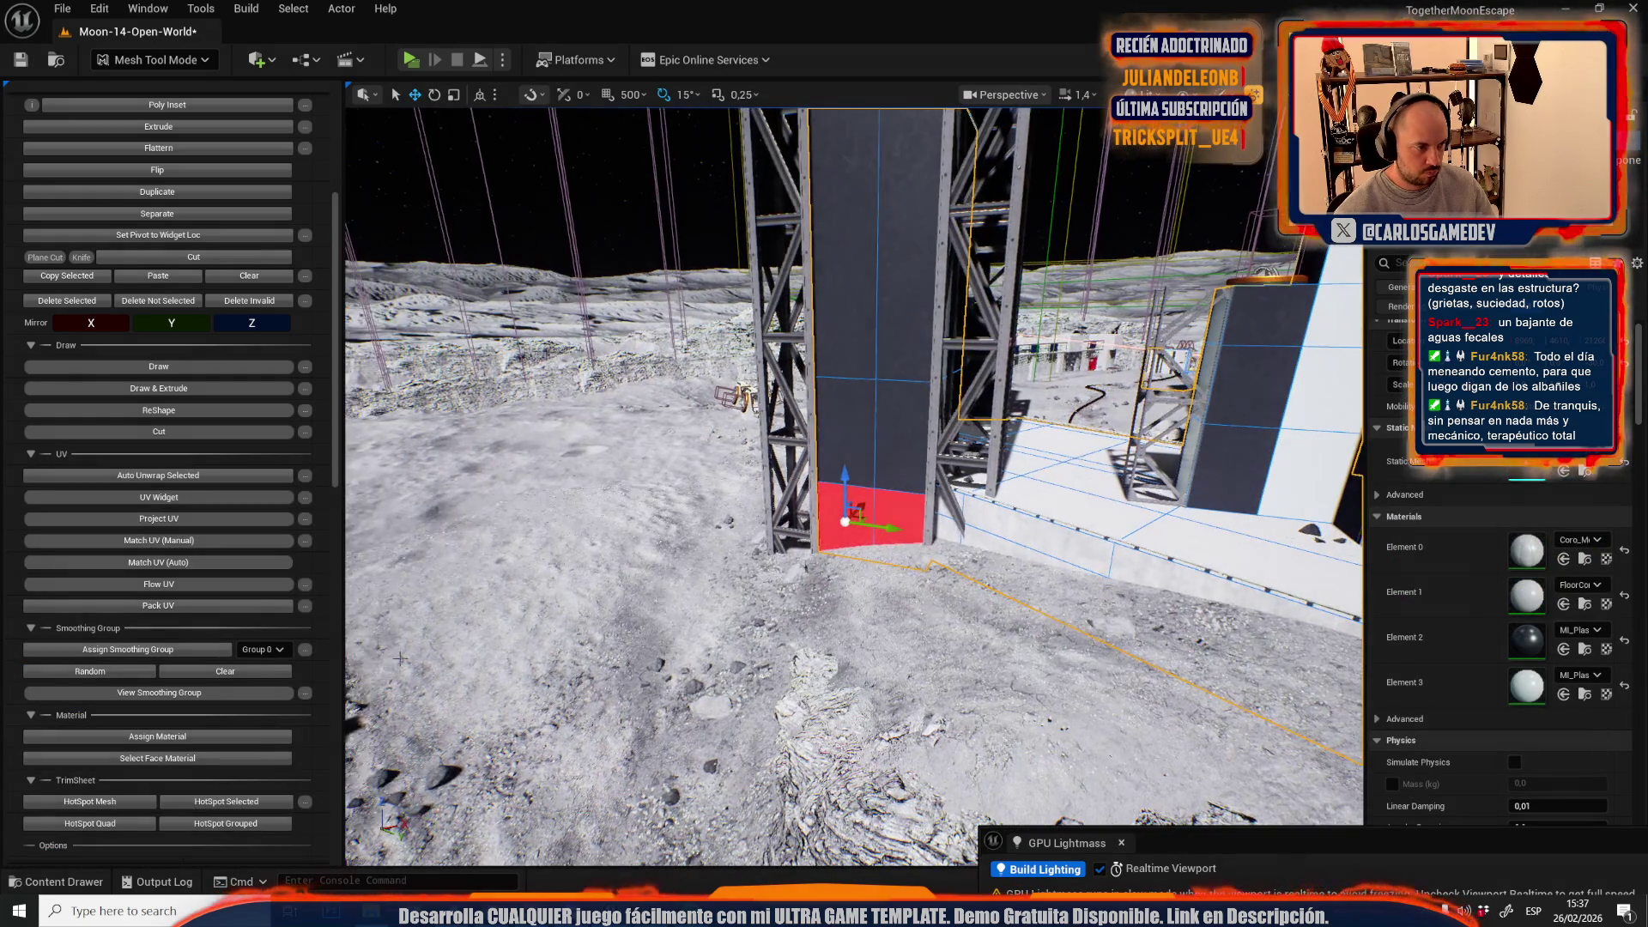
{"action": "left_click", "coordinate": [235, 738]}
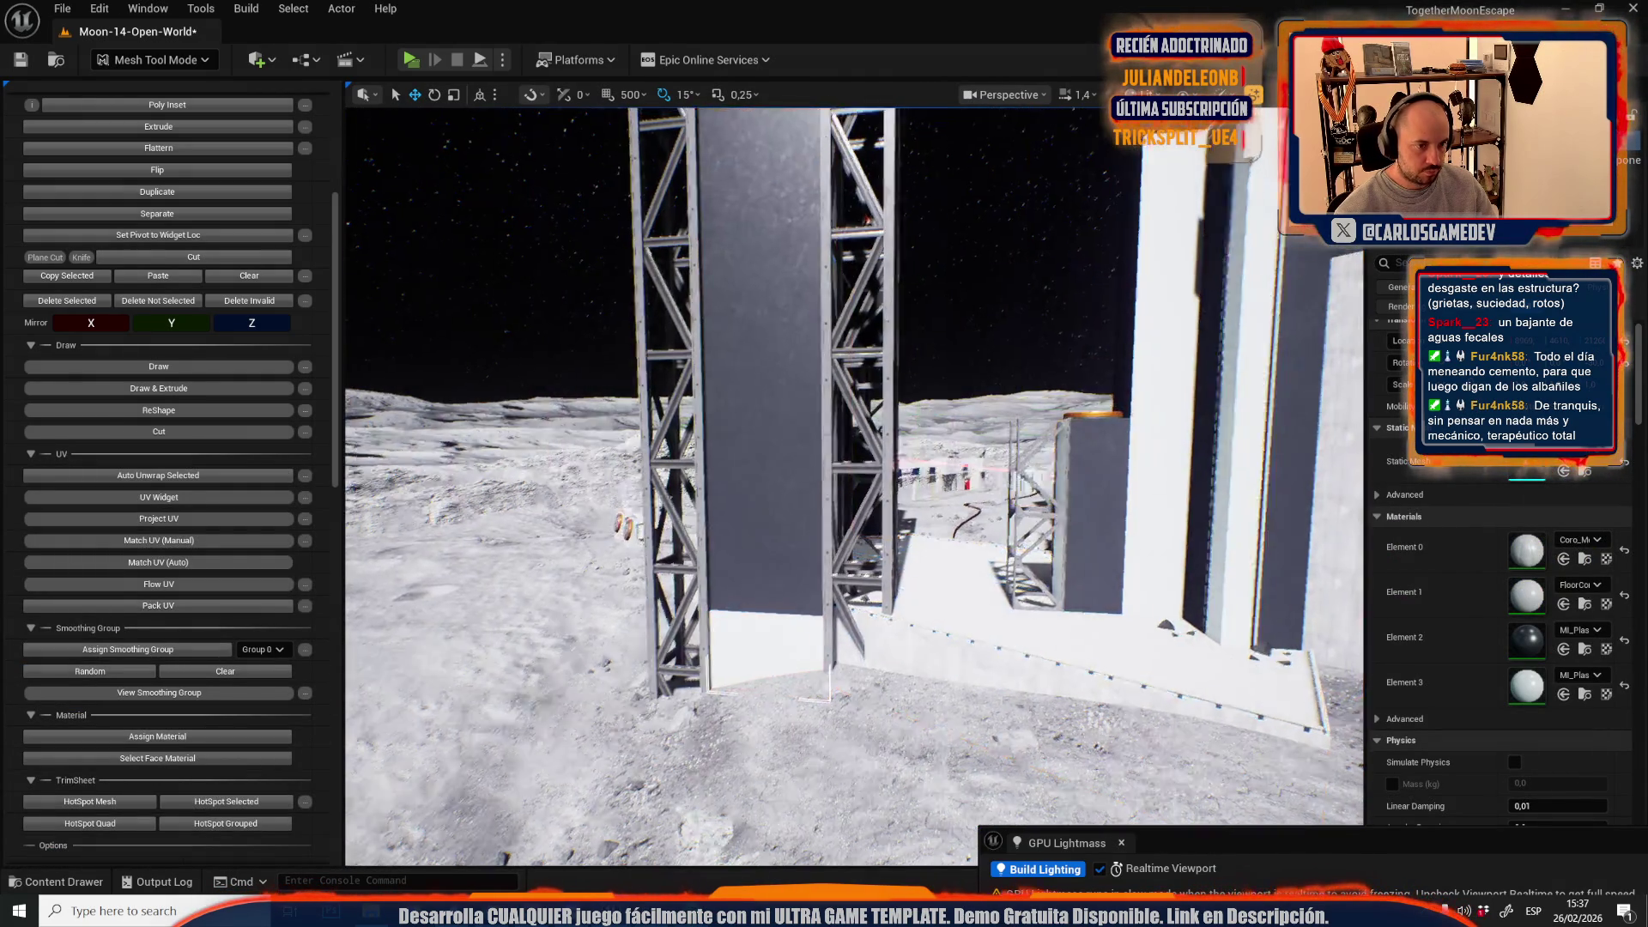
{"action": "key", "text": "w"}
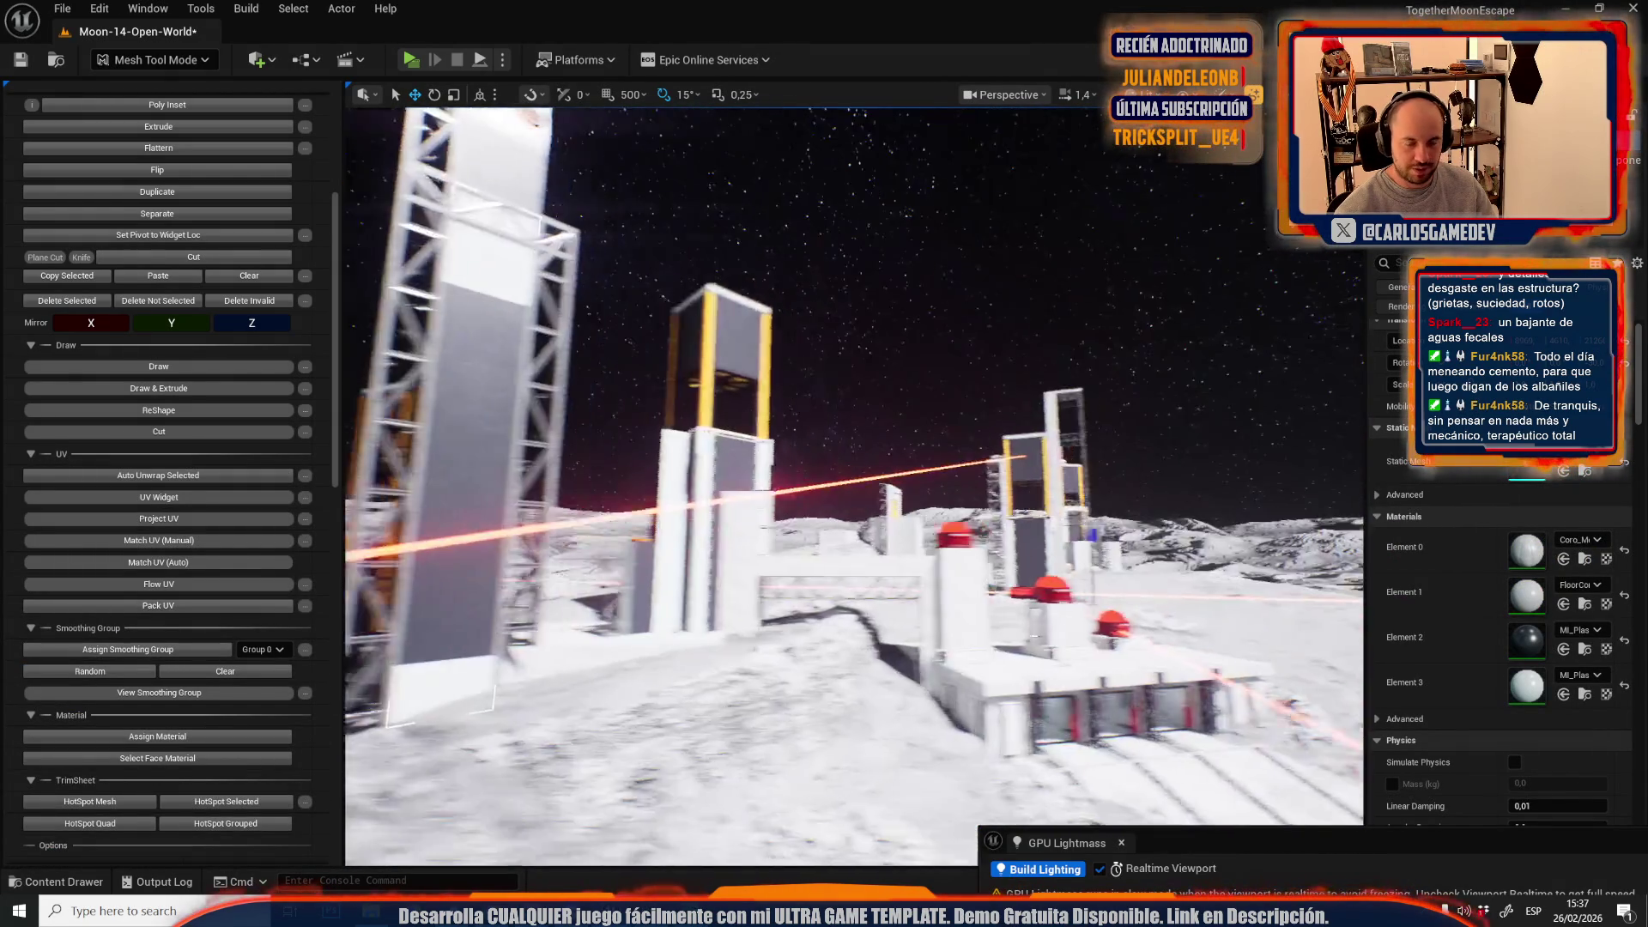
{"action": "key", "text": "w"}
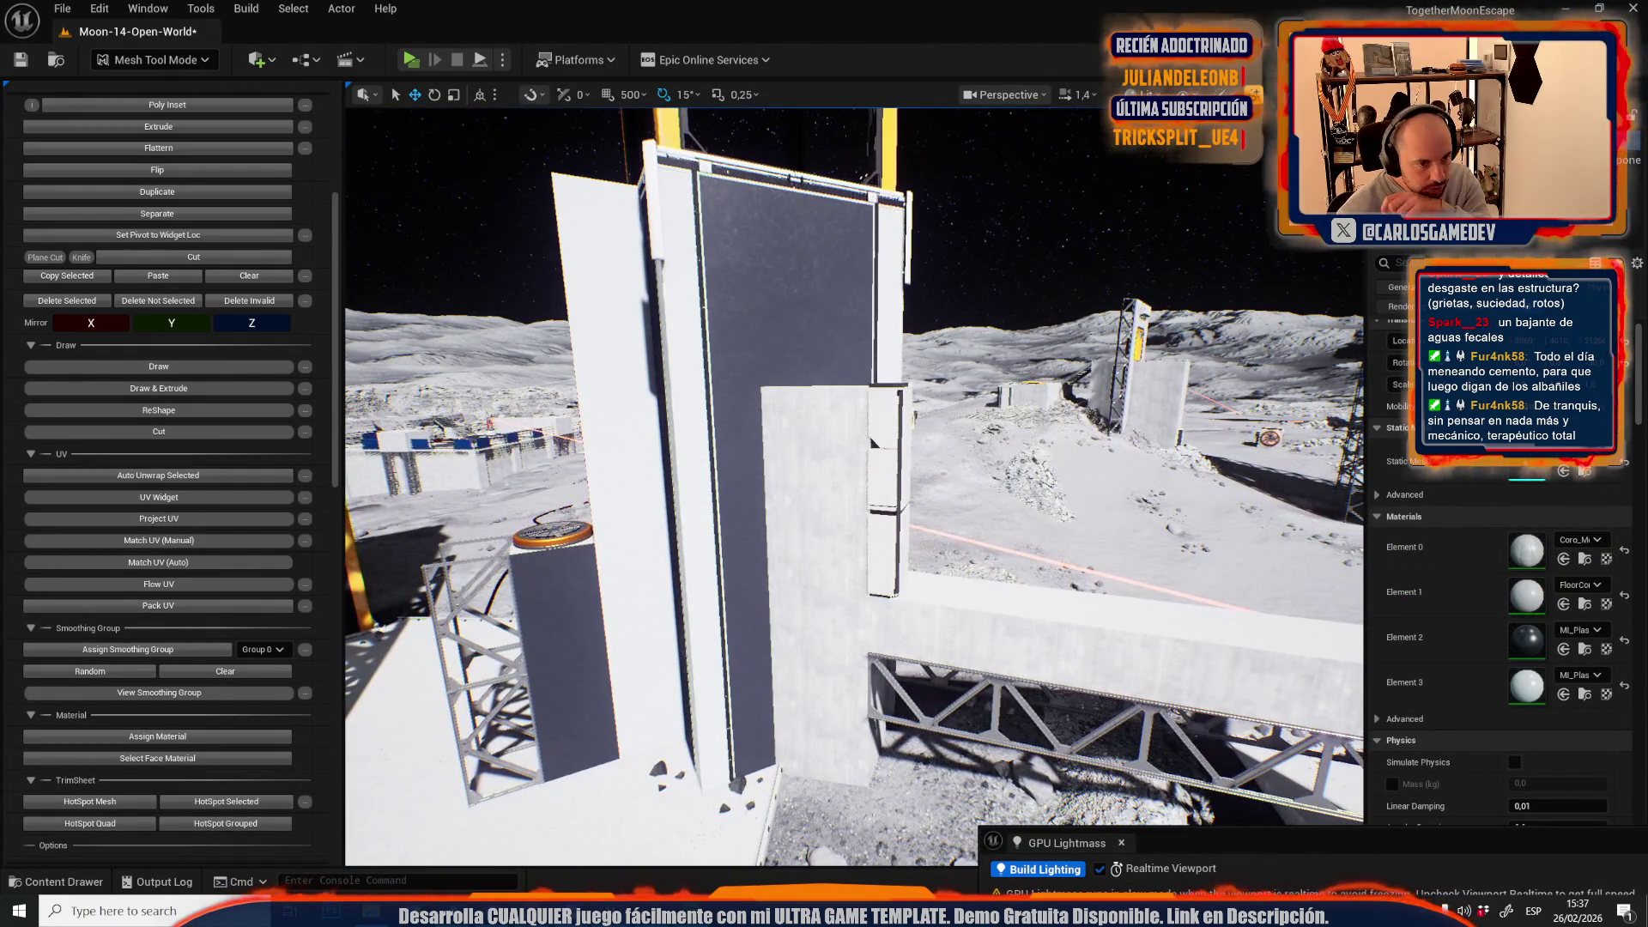
- Select a wall face and every face sharing its material
{"action": "left_click", "coordinate": [813, 454]}
{"action": "key", "text": "w"}
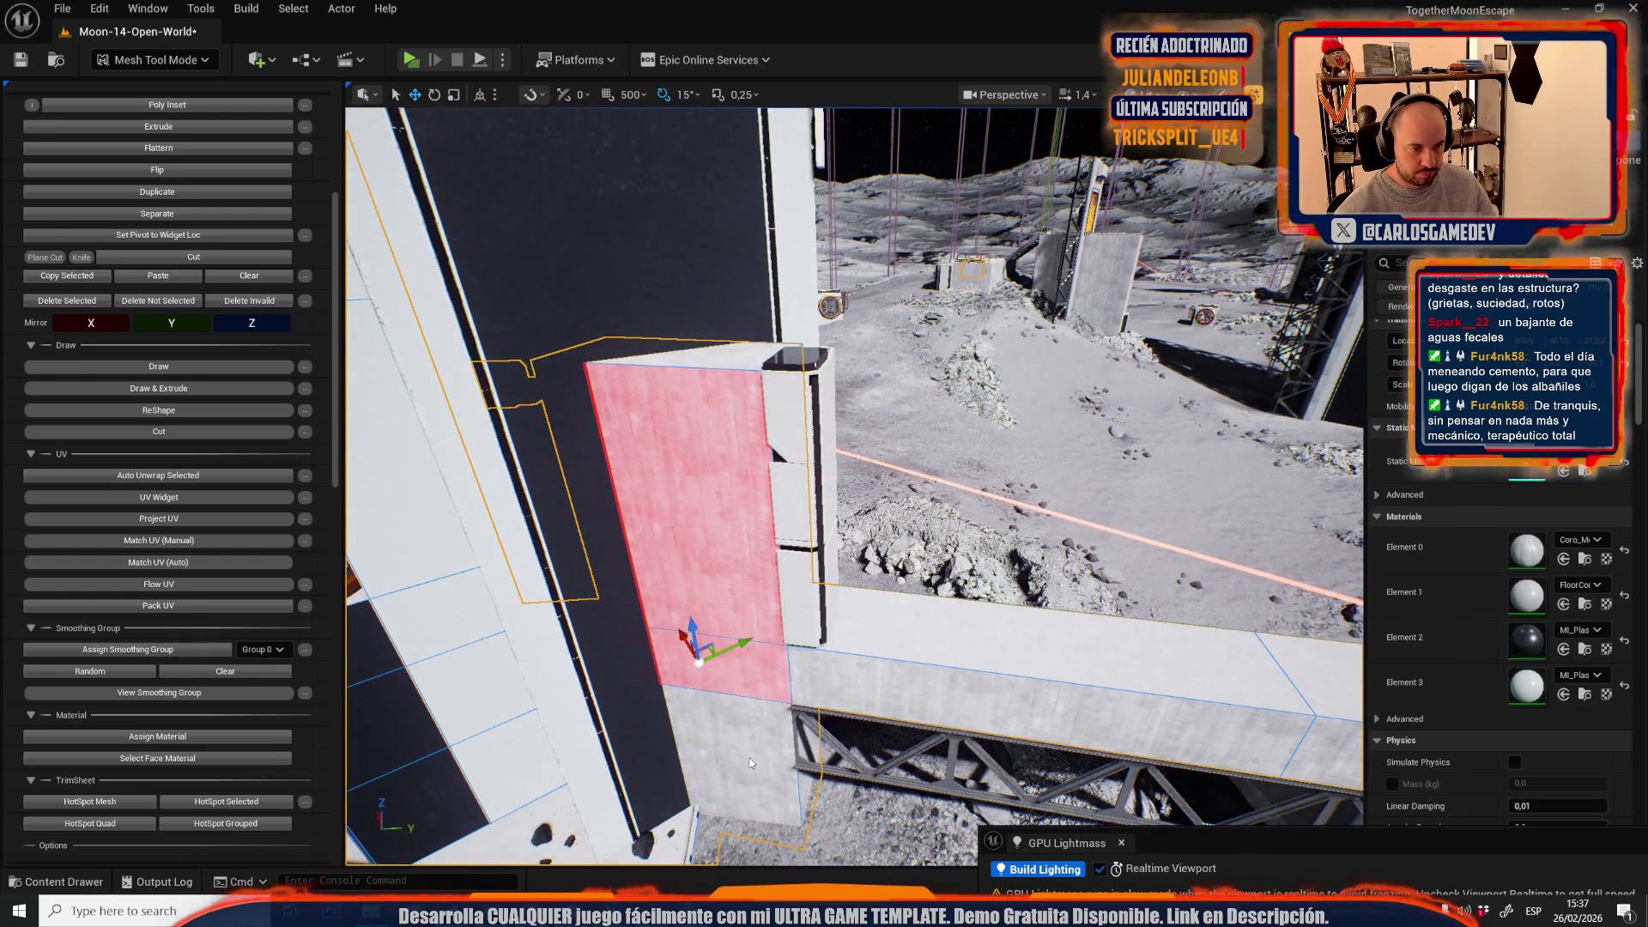
{"action": "key", "text": "s"}
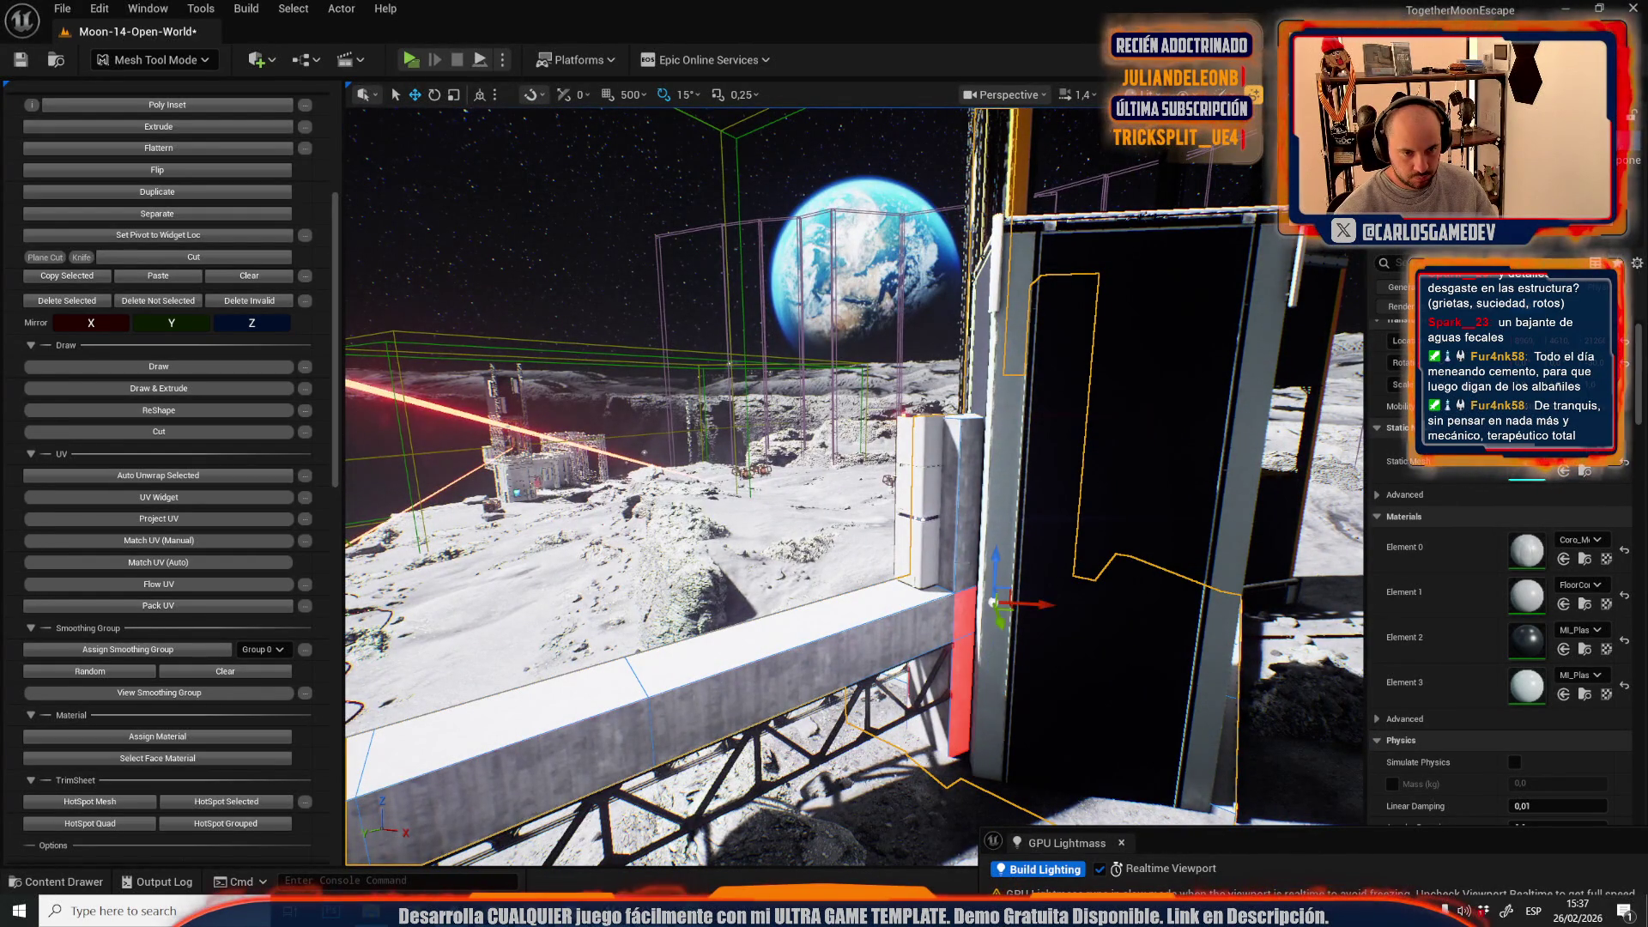
{"action": "left_click", "coordinate": [159, 753]}
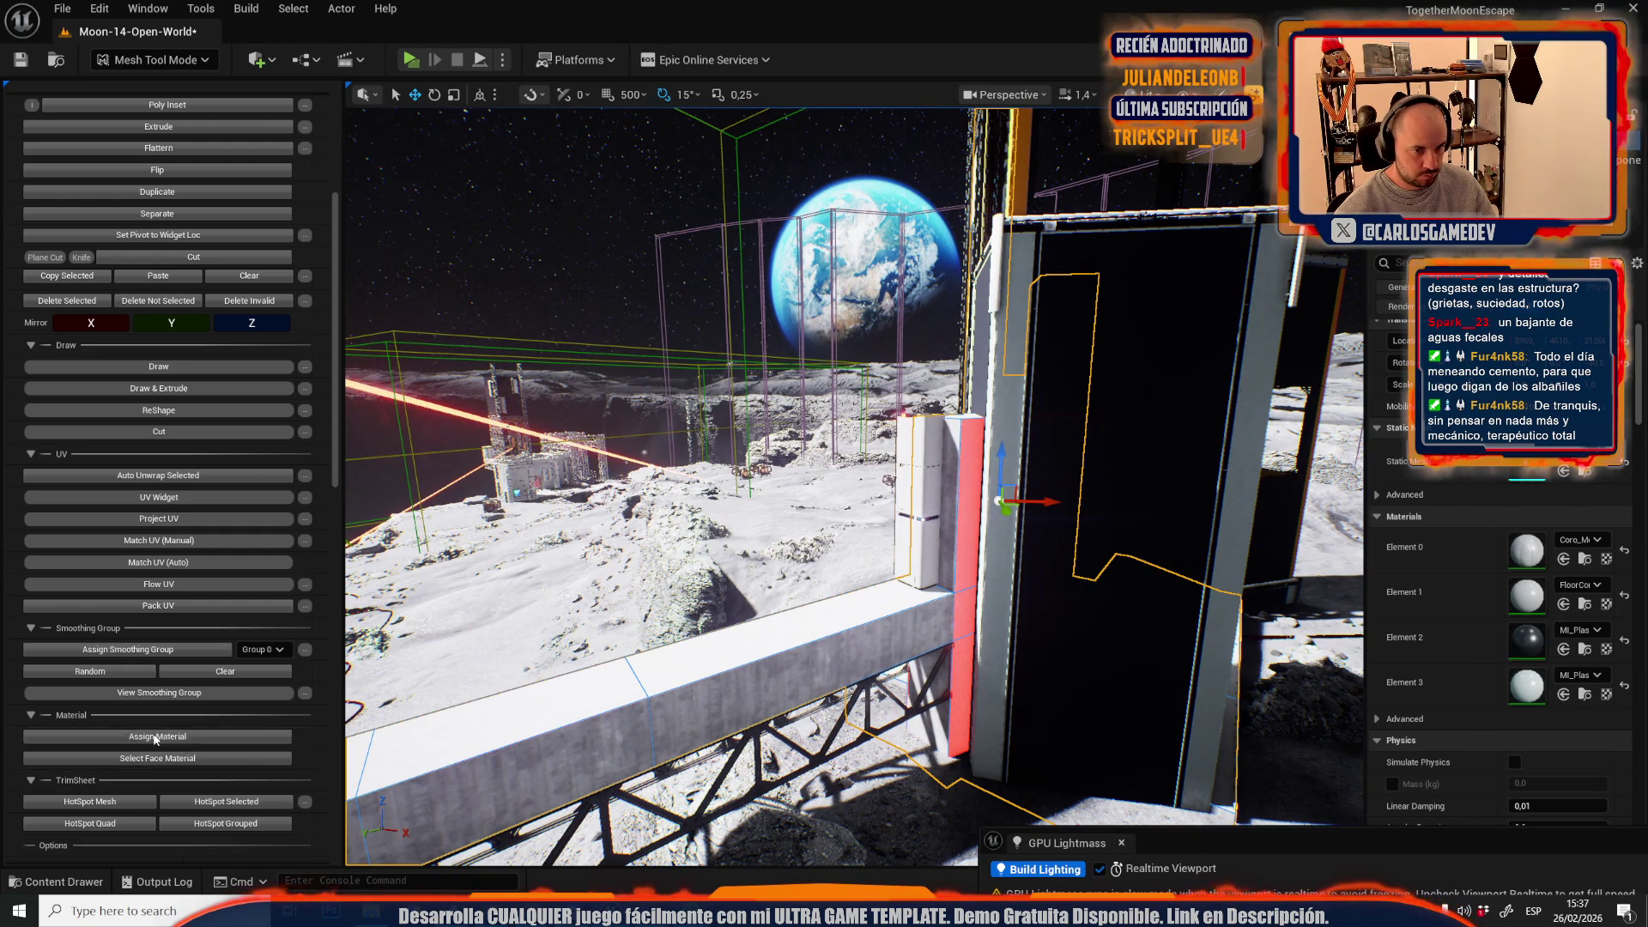
{"action": "key", "text": "w"}
{"action": "key", "text": "f"}
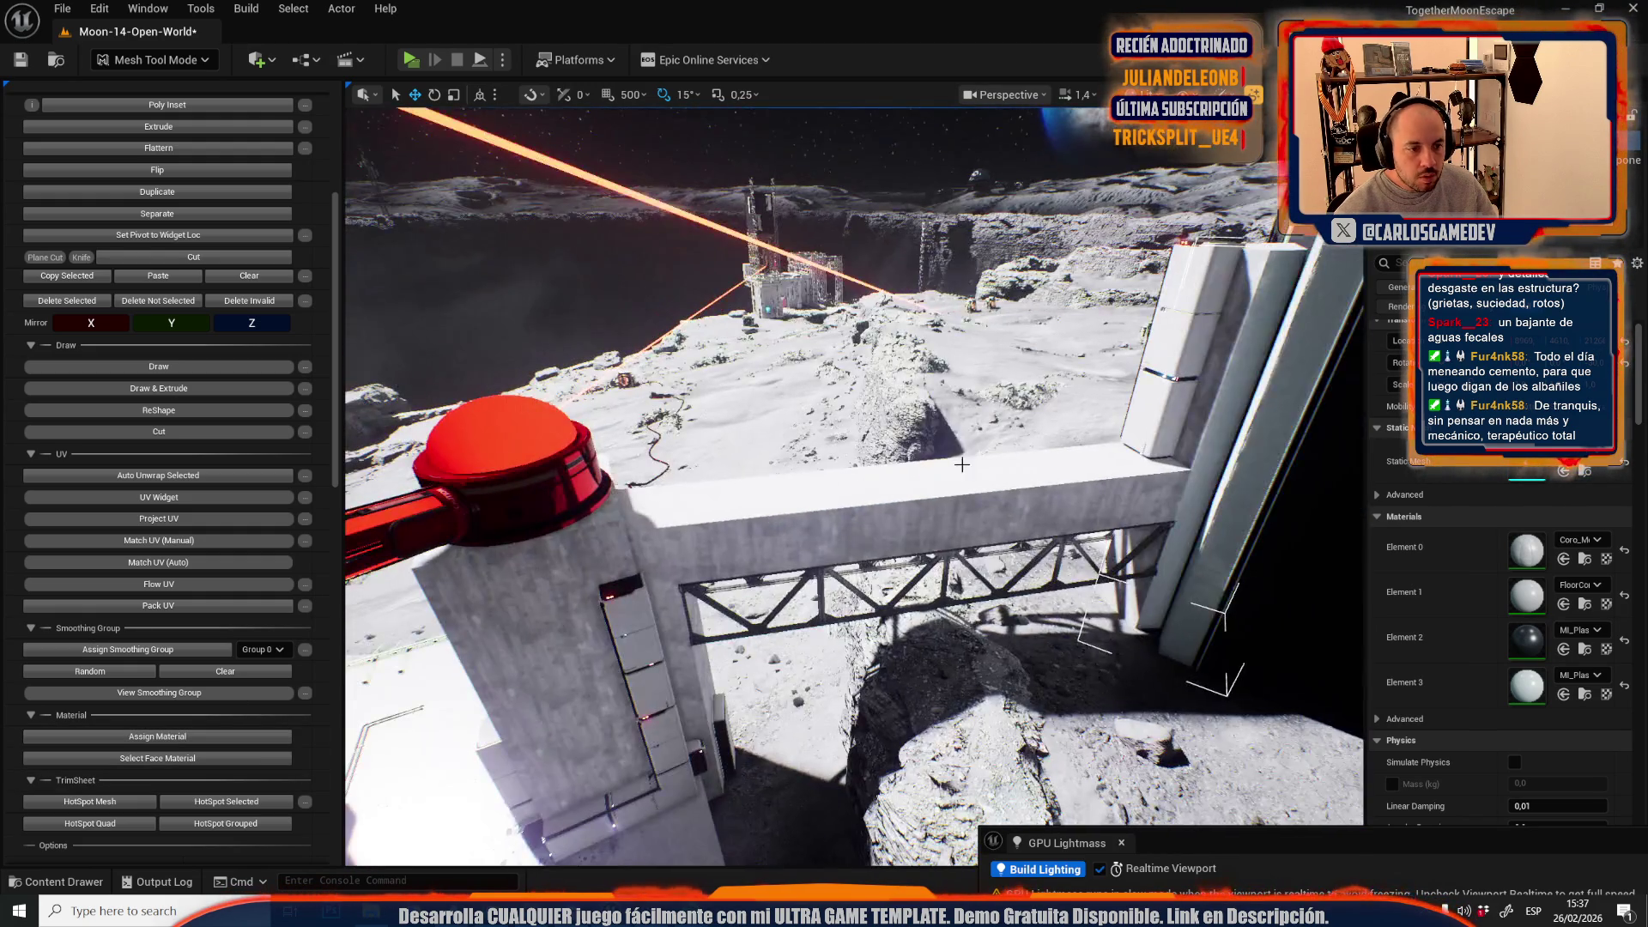
- Choose MI_Plastic_Black through Element 2 and frame the wall and truss
{"action": "scroll", "coordinate": [699, 524], "scroll_direction": "down", "scroll_amount": 2}
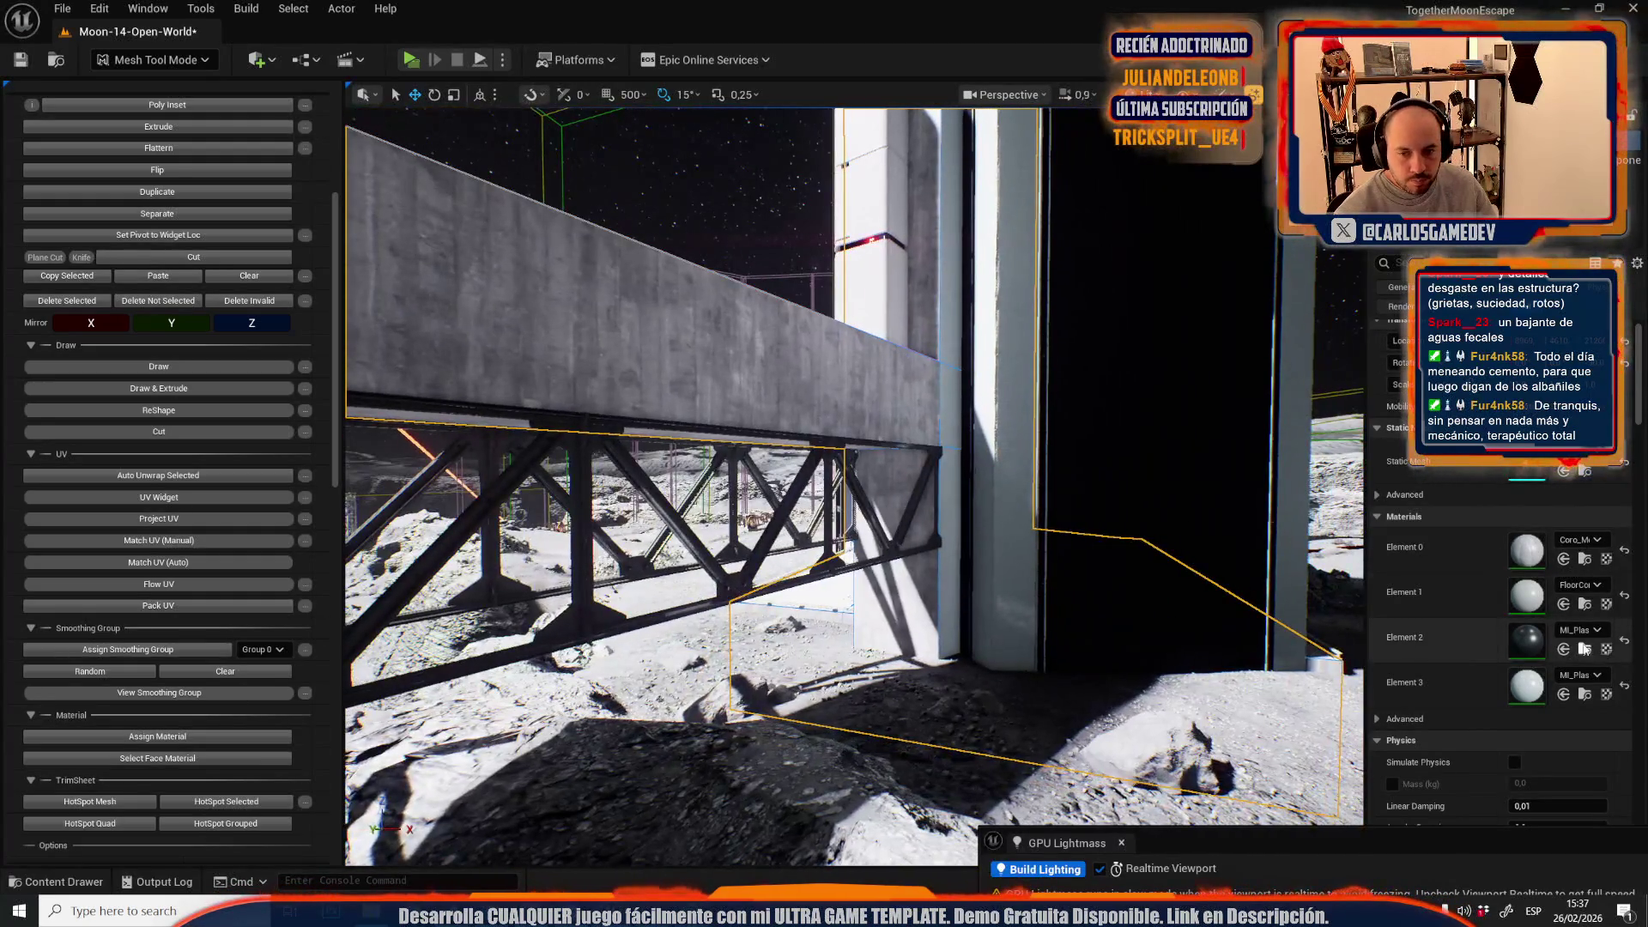
{"action": "left_click", "coordinate": [1584, 649]}
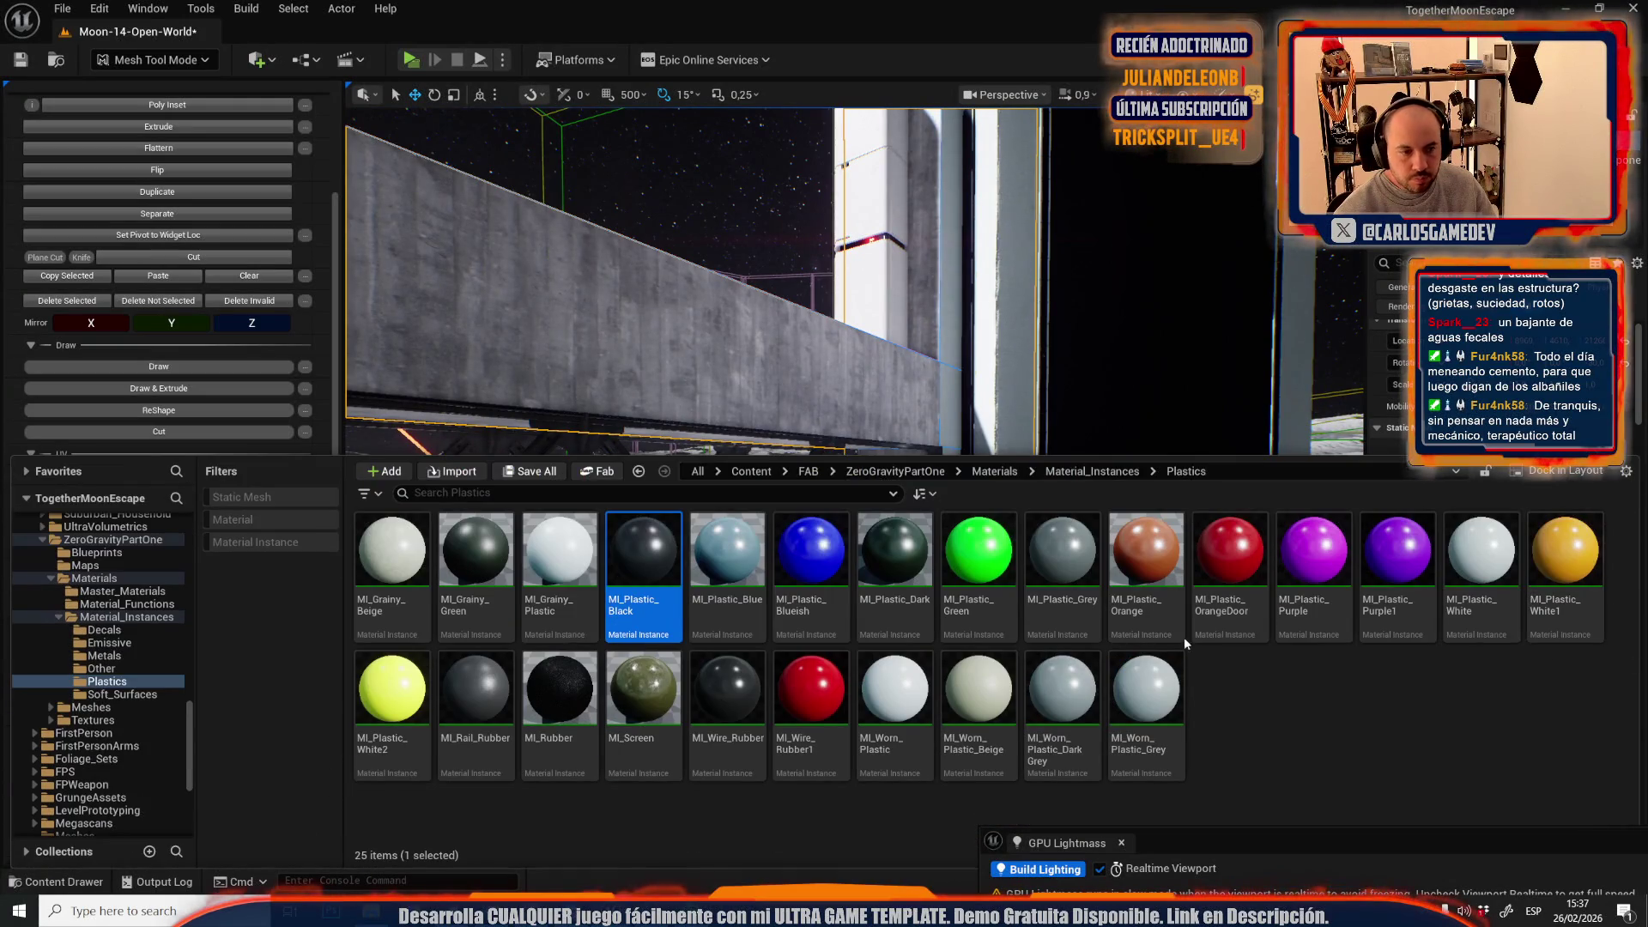
{"action": "left_click", "coordinate": [912, 342]}
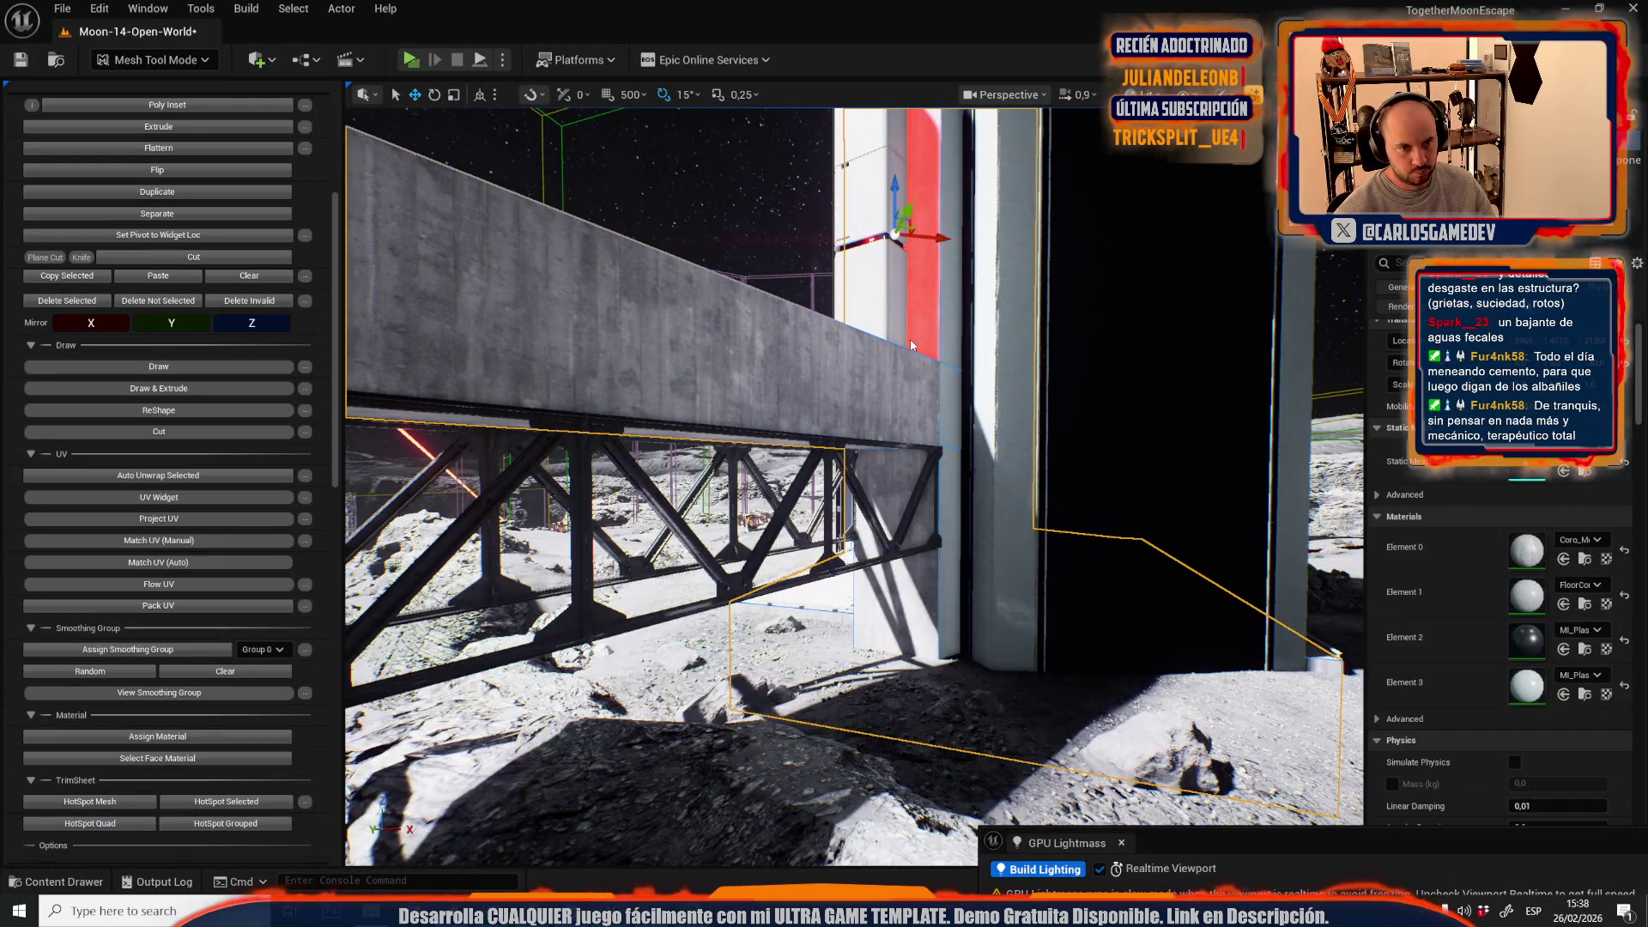
{"action": "mouse_move", "coordinate": [887, 479]}
{"action": "left_mouse_down"}
{"action": "mouse_move", "coordinate": [792, 492]}
{"action": "mouse_move", "coordinate": [854, 515]}
{"action": "mouse_move", "coordinate": [854, 549]}
{"action": "left_mouse_up"}
{"action": "key", "text": "f"}
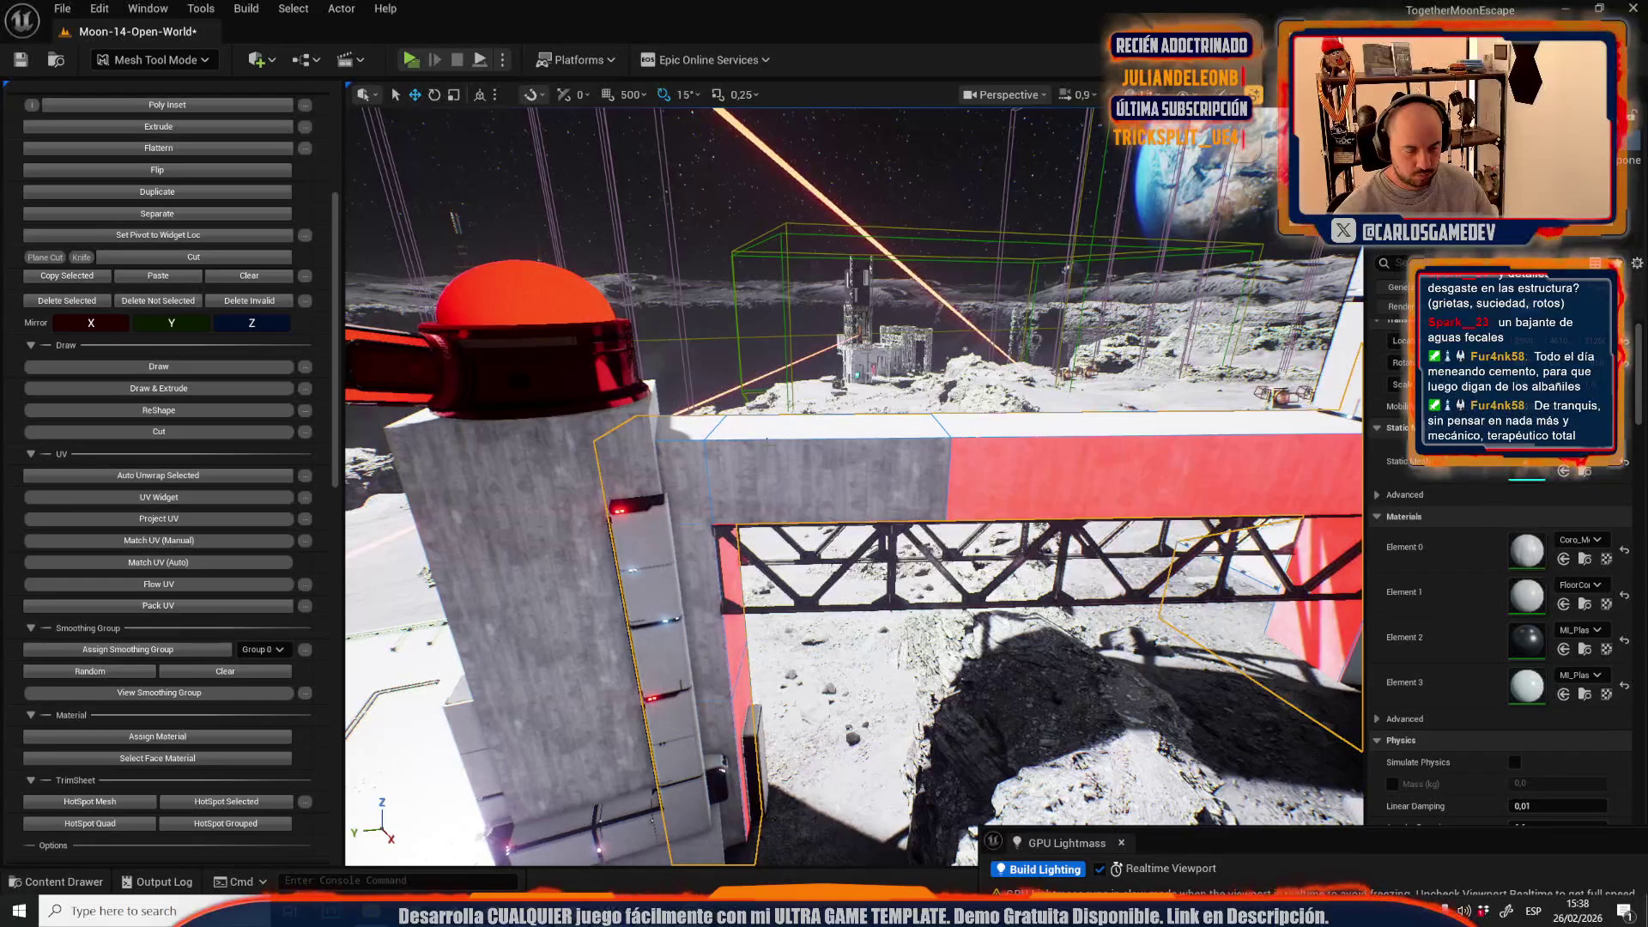
- Assign the beam's front face a material and set Element 3 to MI_Plastic_White
{"action": "left_click", "coordinate": [766, 461]}
{"action": "mouse_move", "coordinate": [784, 441]}
{"action": "left_mouse_down"}
{"action": "mouse_move", "coordinate": [575, 441]}
{"action": "mouse_move", "coordinate": [893, 517]}
{"action": "left_mouse_up"}
{"action": "left_click", "coordinate": [909, 530]}
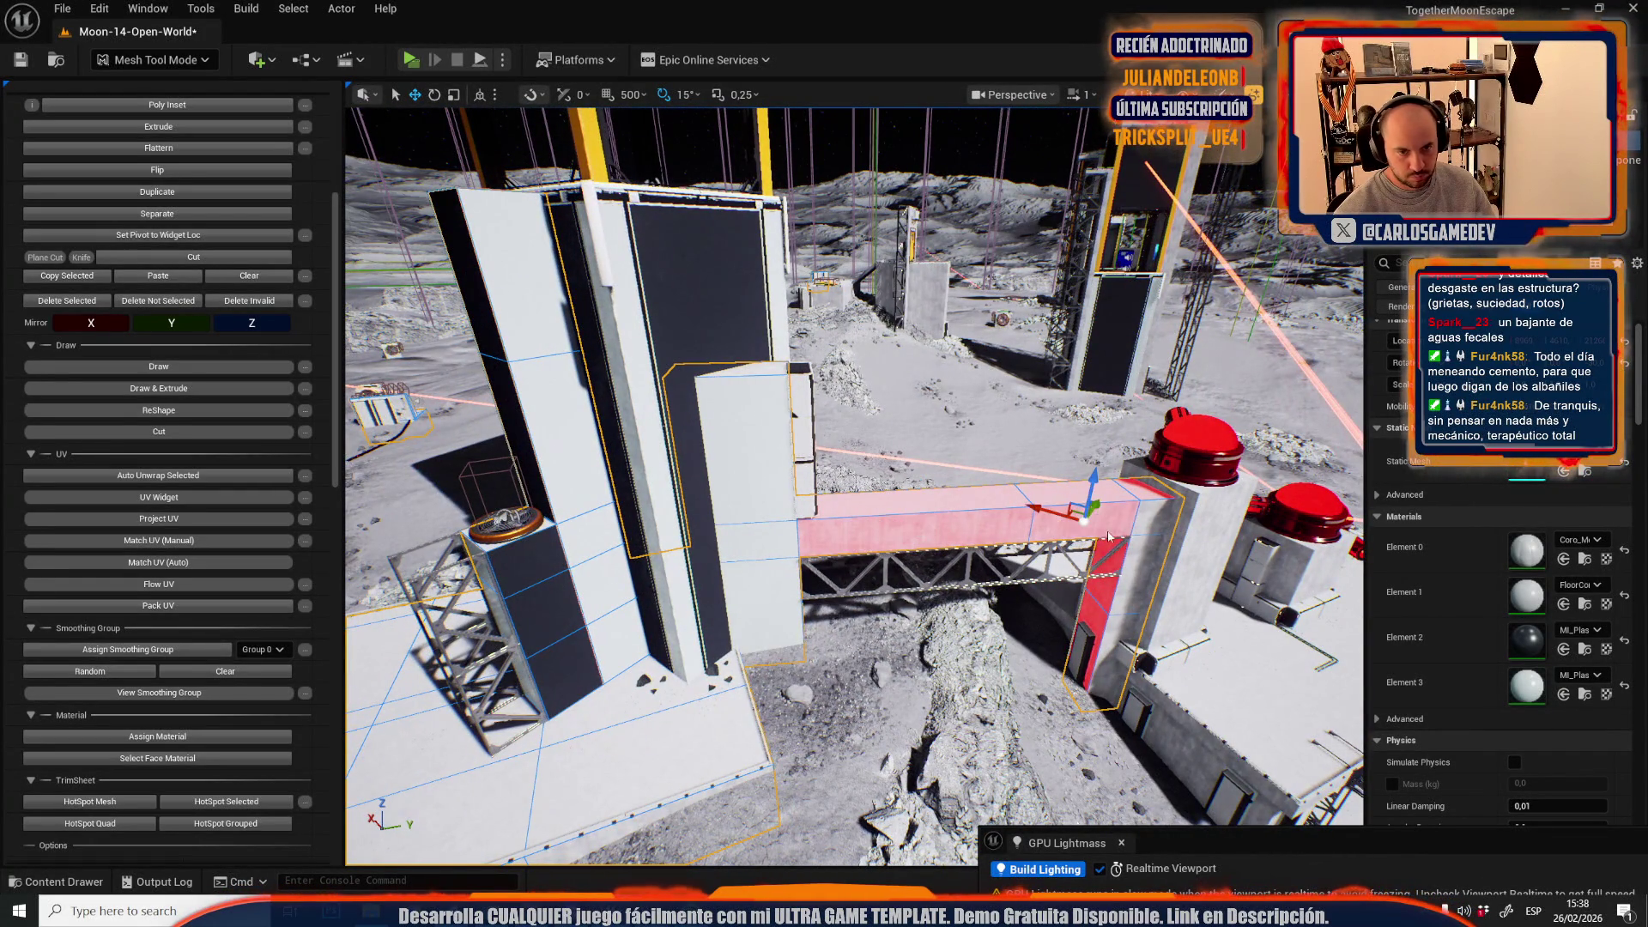
{"action": "left_click_drag", "start_coordinate": [1072, 535], "coordinate": [892, 527]}
{"action": "left_click", "coordinate": [207, 738]}
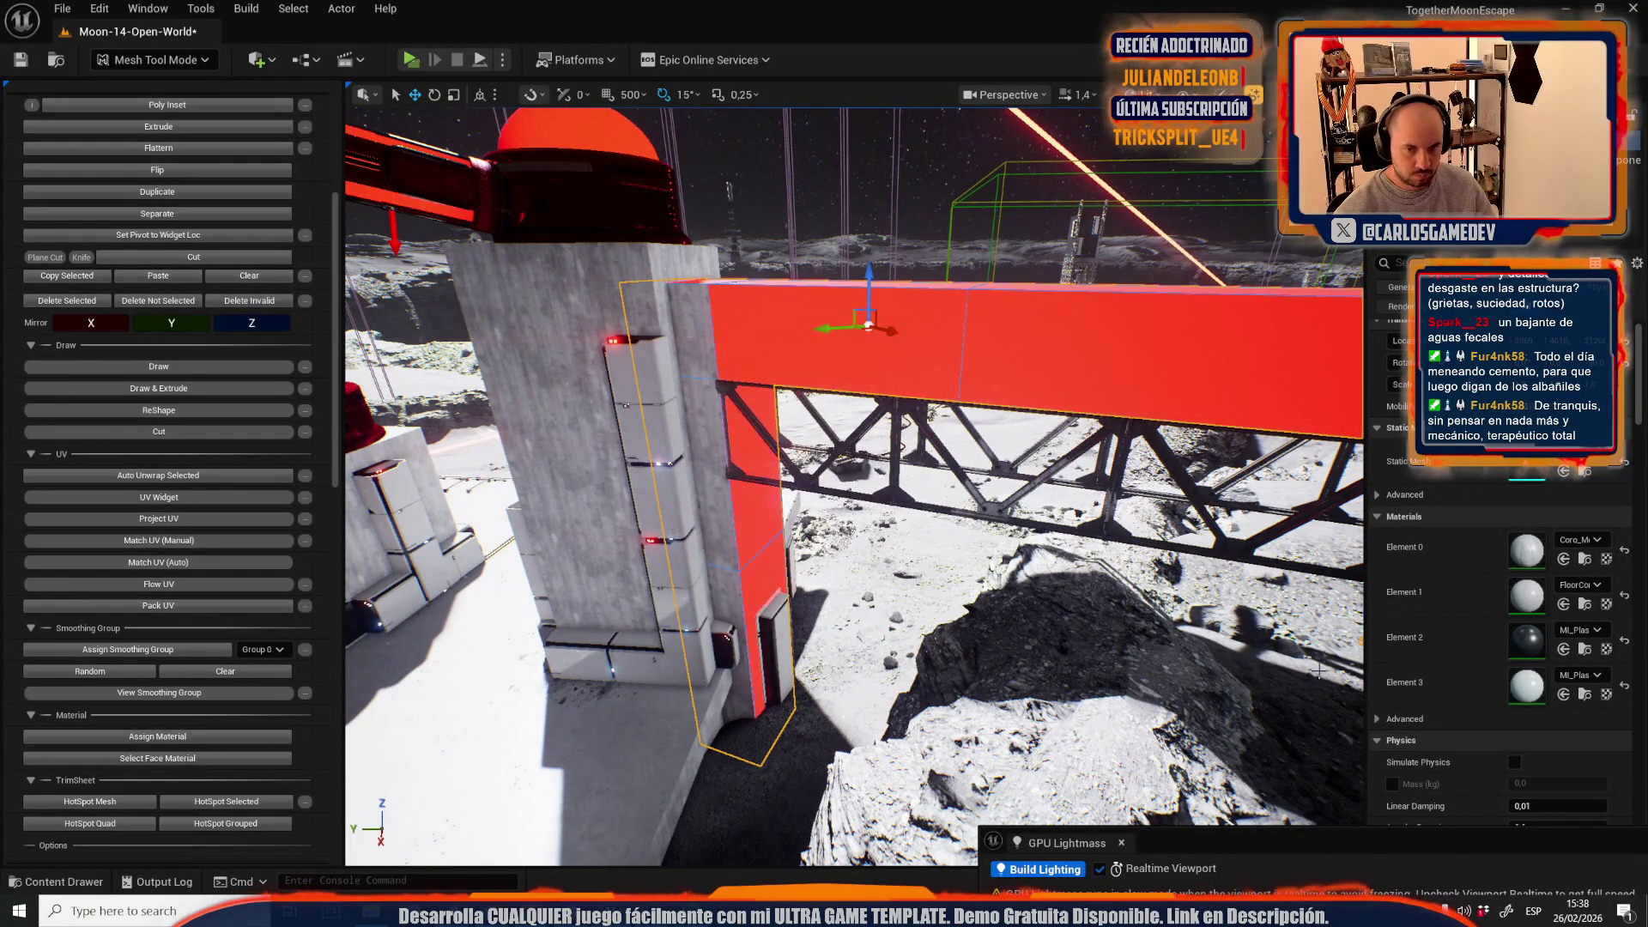
{"action": "left_click", "coordinate": [1584, 697]}
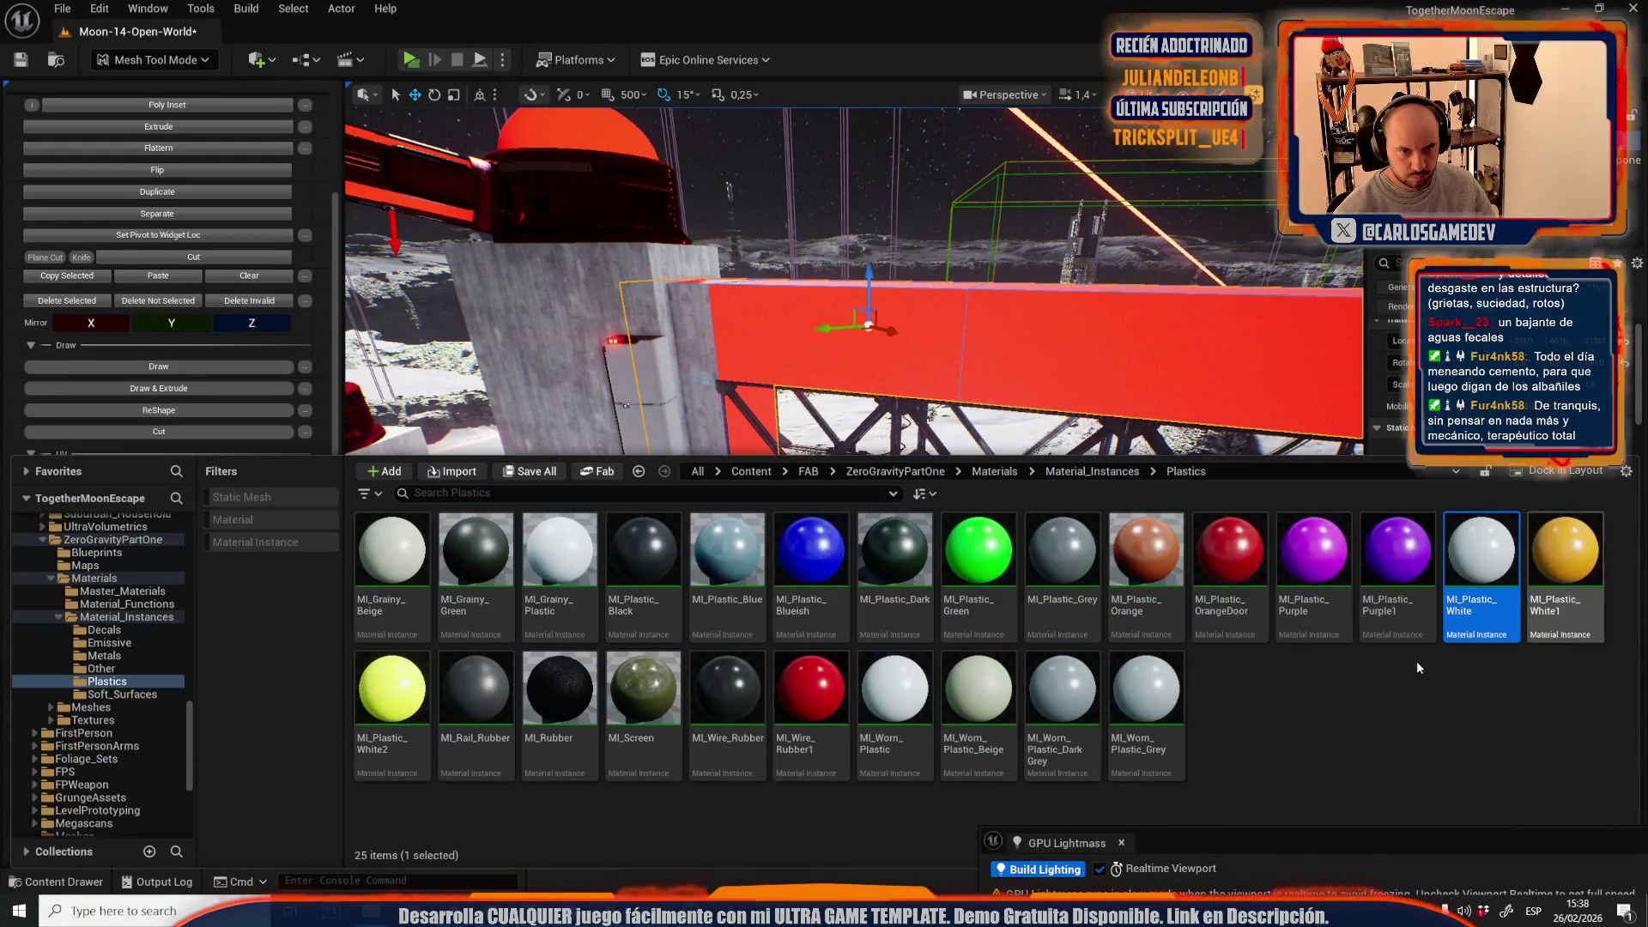
- Pick the small face beside the beam, then select the concrete wall mesh
{"action": "left_click", "coordinate": [698, 347]}
{"action": "left_click_drag", "start_coordinate": [724, 578], "coordinate": [779, 427]}
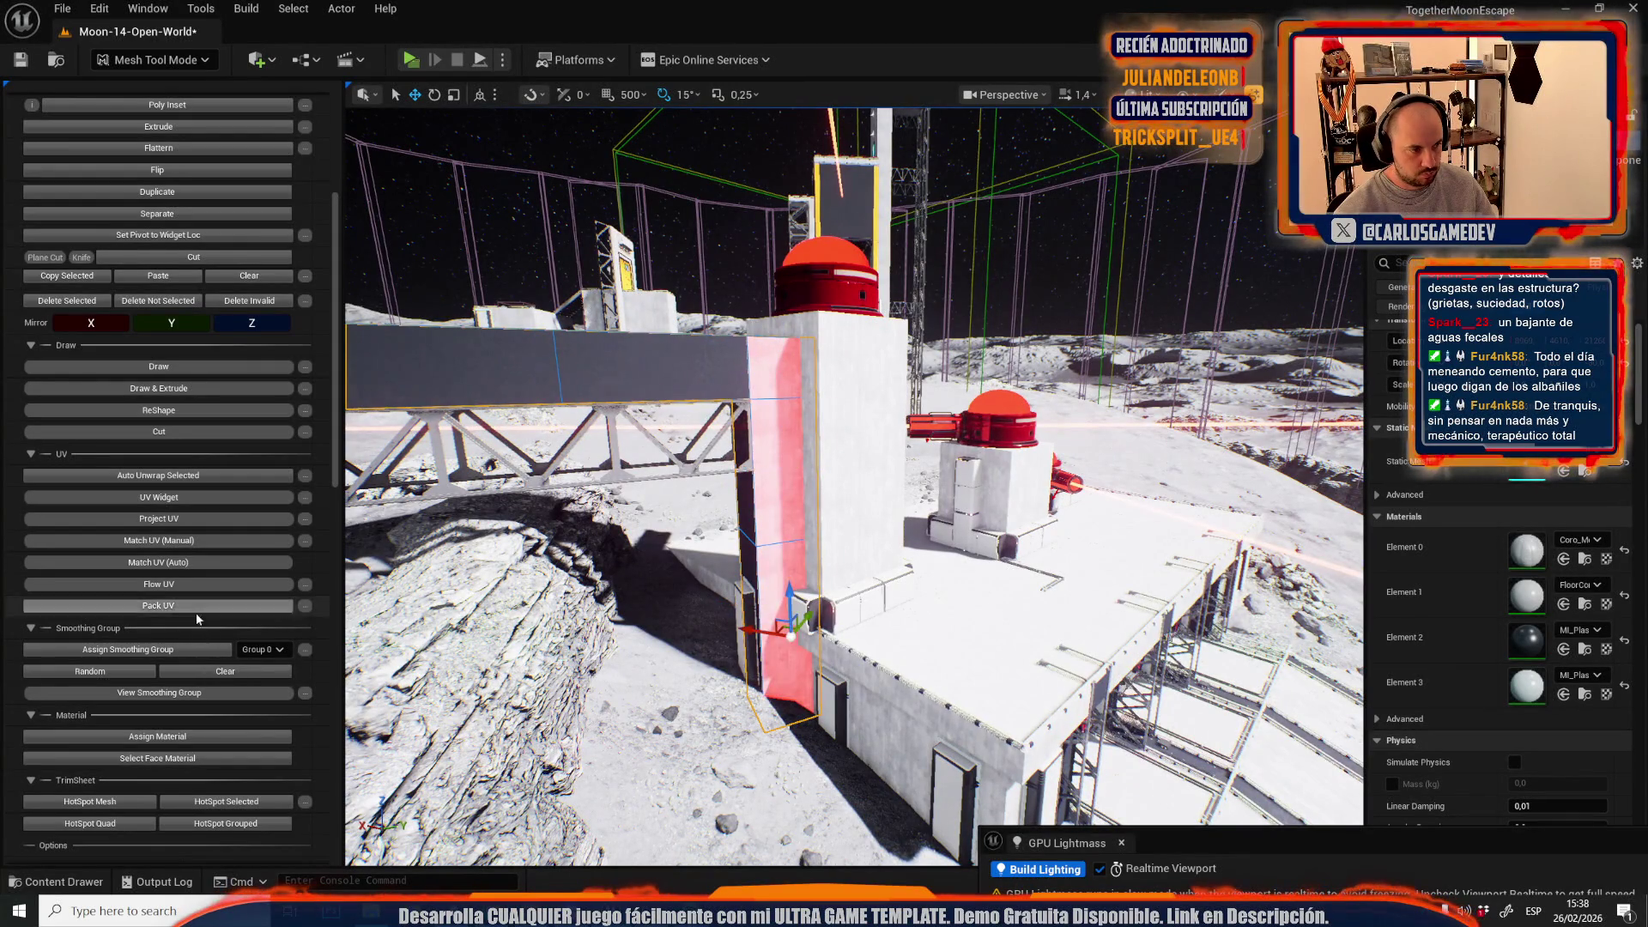
{"action": "left_click_drag", "start_coordinate": [772, 515], "coordinate": [773, 515]}
{"action": "left_click_drag", "start_coordinate": [830, 447], "coordinate": [830, 446]}
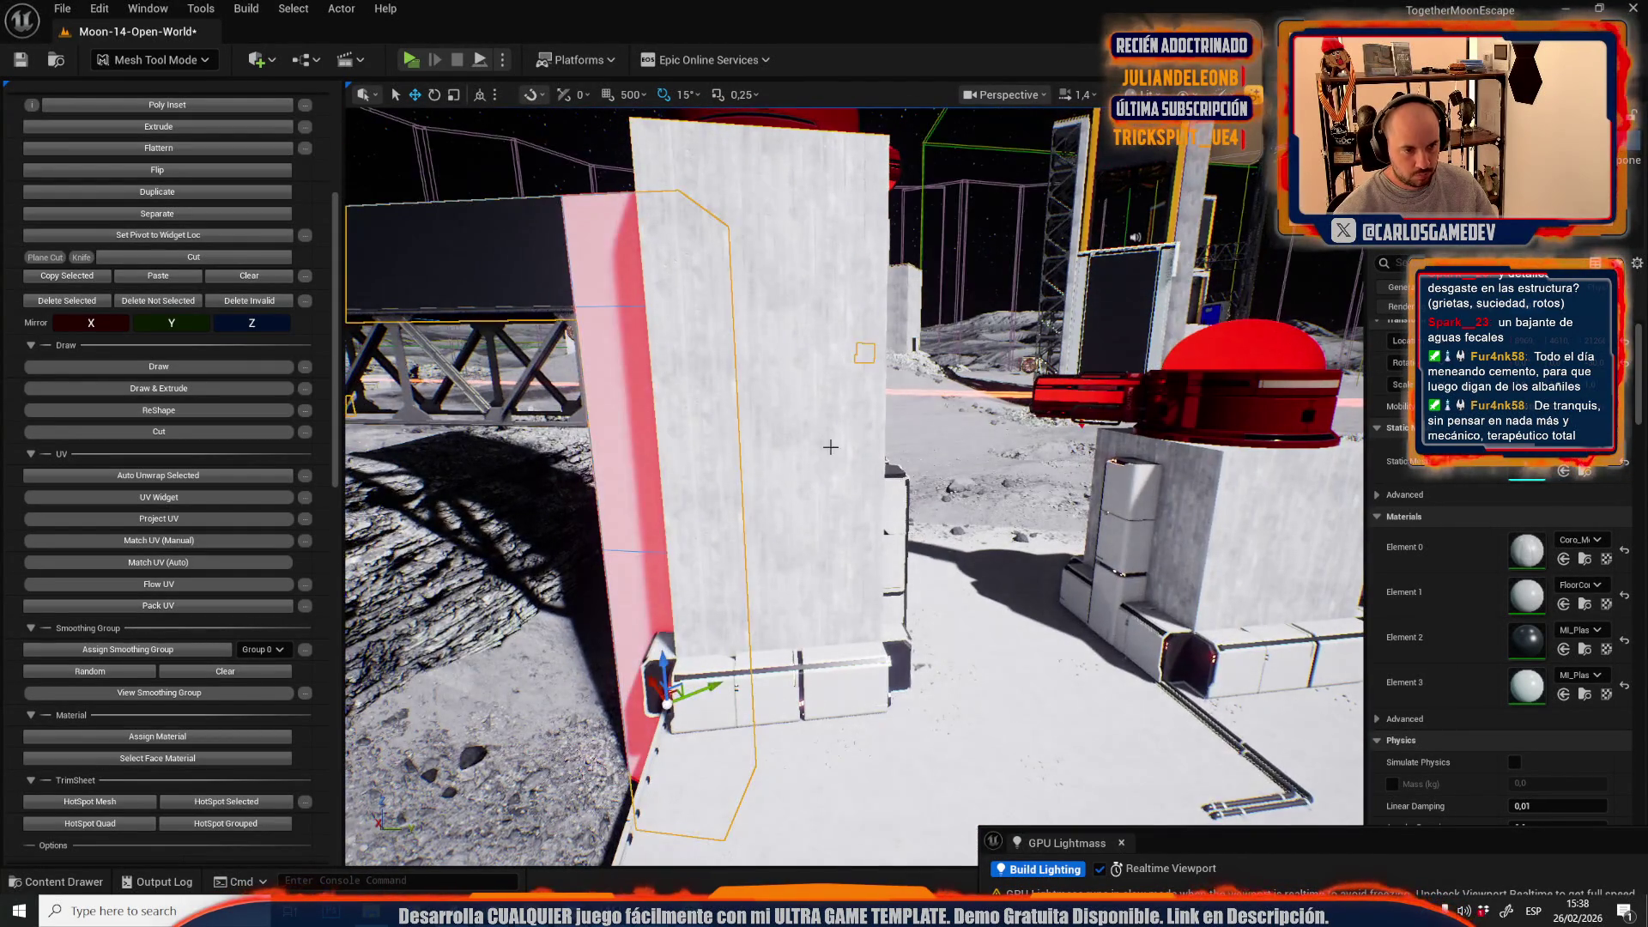
{"action": "left_click", "coordinate": [830, 446]}
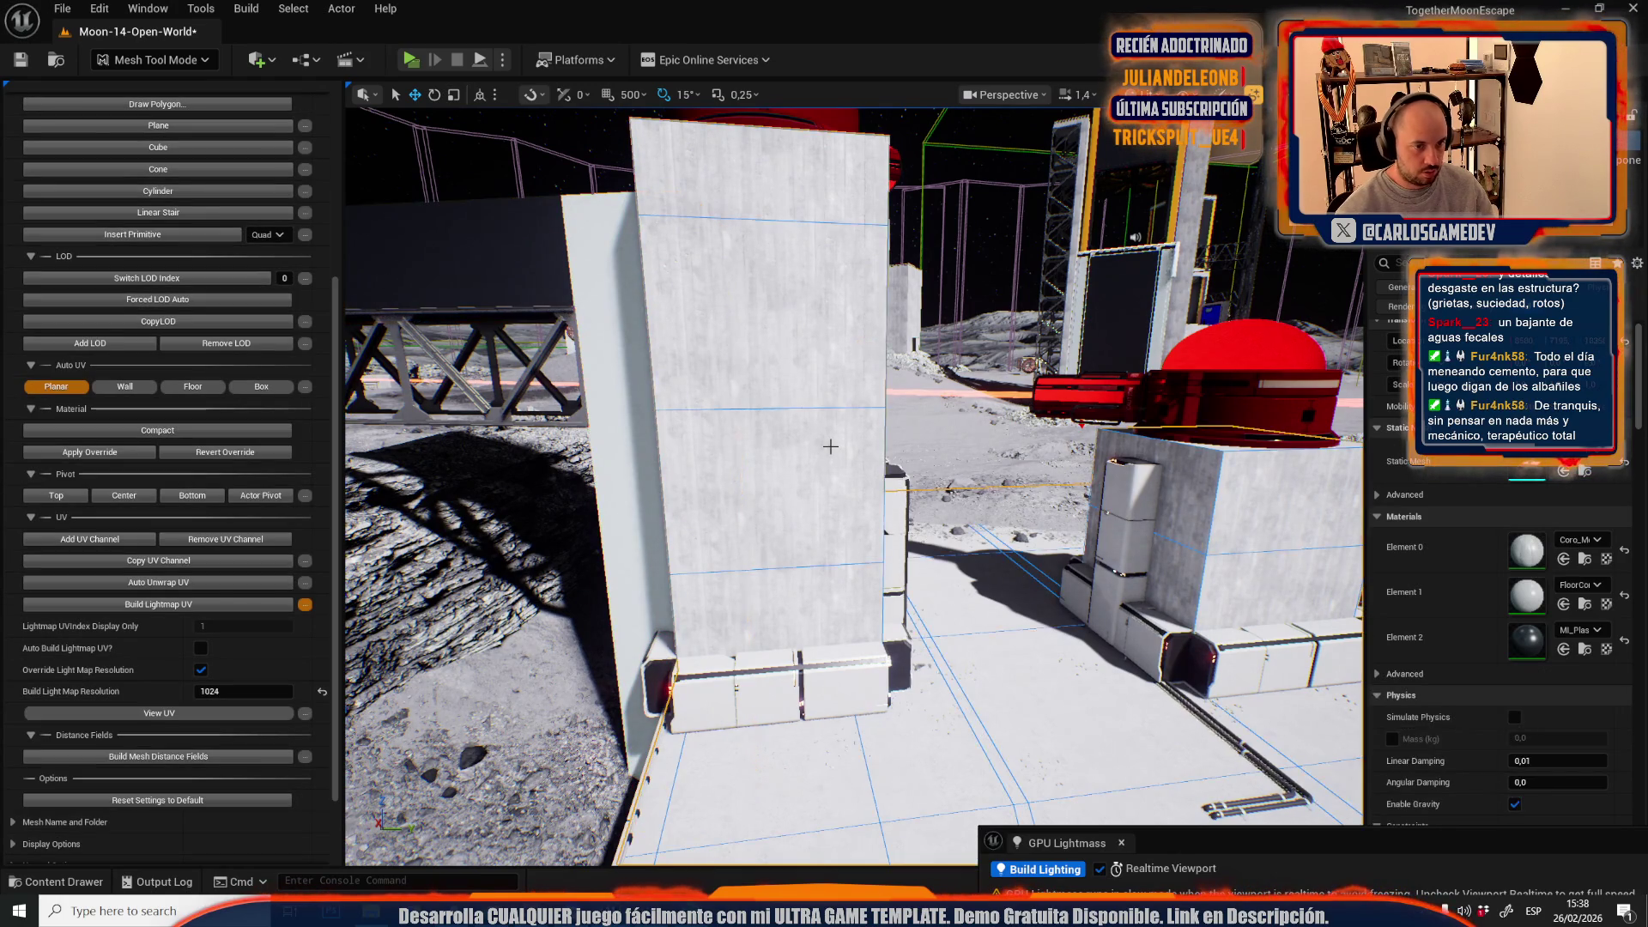
- Bring the turret blocks into view and look up the left wall structure's material
{"action": "left_click_drag", "start_coordinate": [830, 447], "coordinate": [830, 446]}
{"action": "left_click_drag", "start_coordinate": [727, 419], "coordinate": [727, 419]}
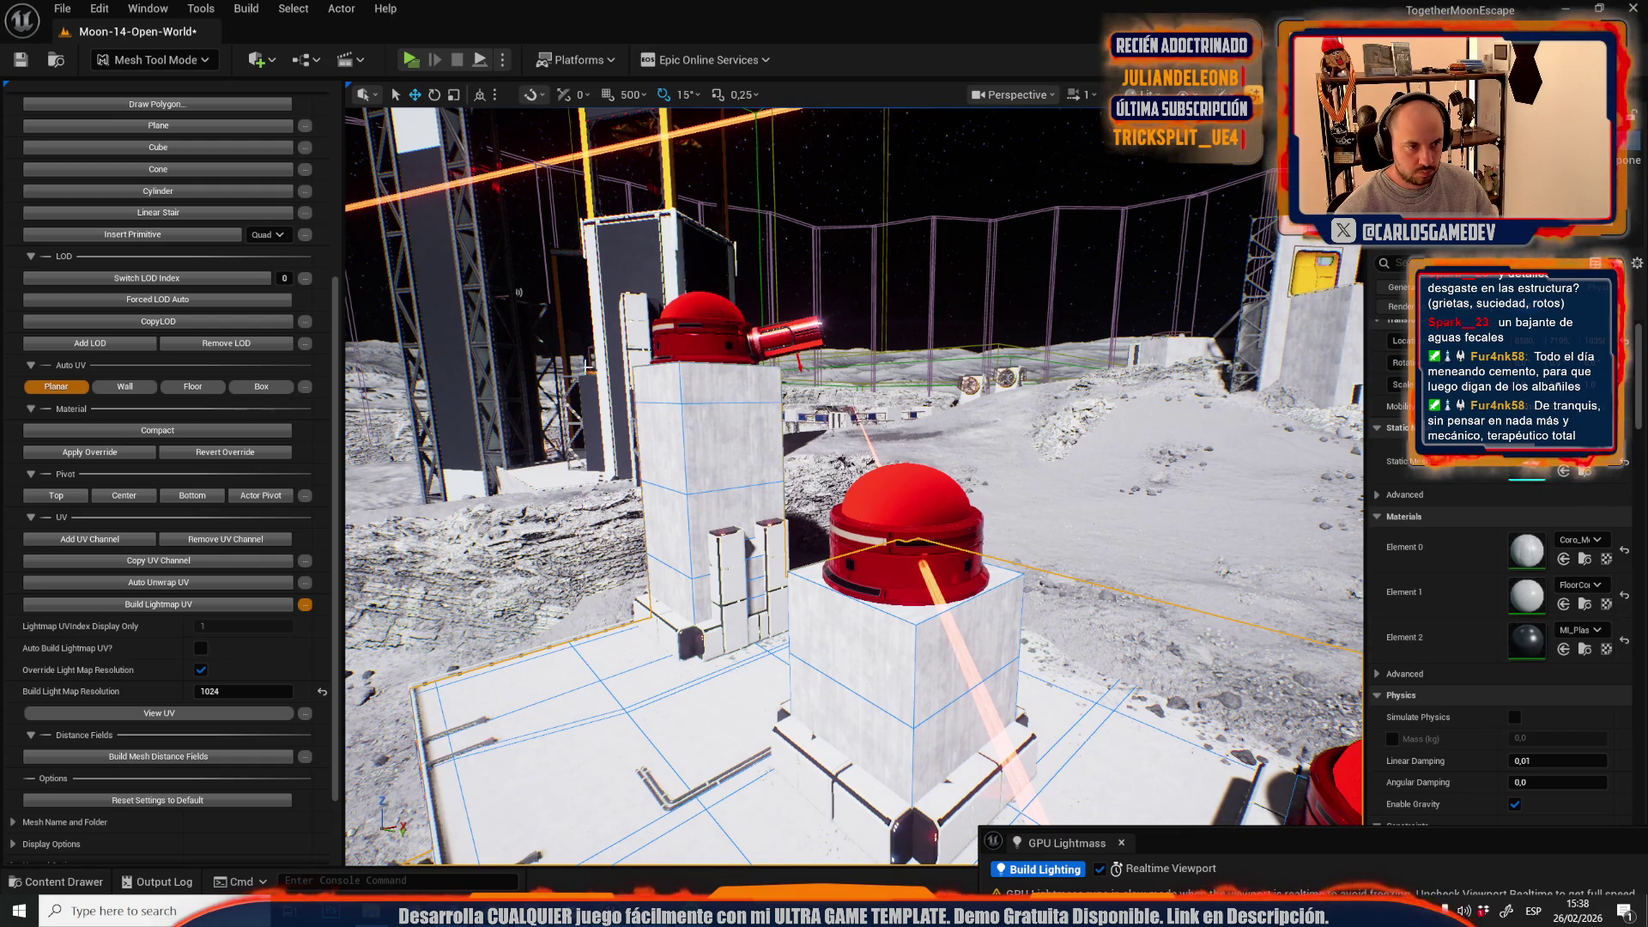
{"action": "left_click", "coordinate": [479, 486]}
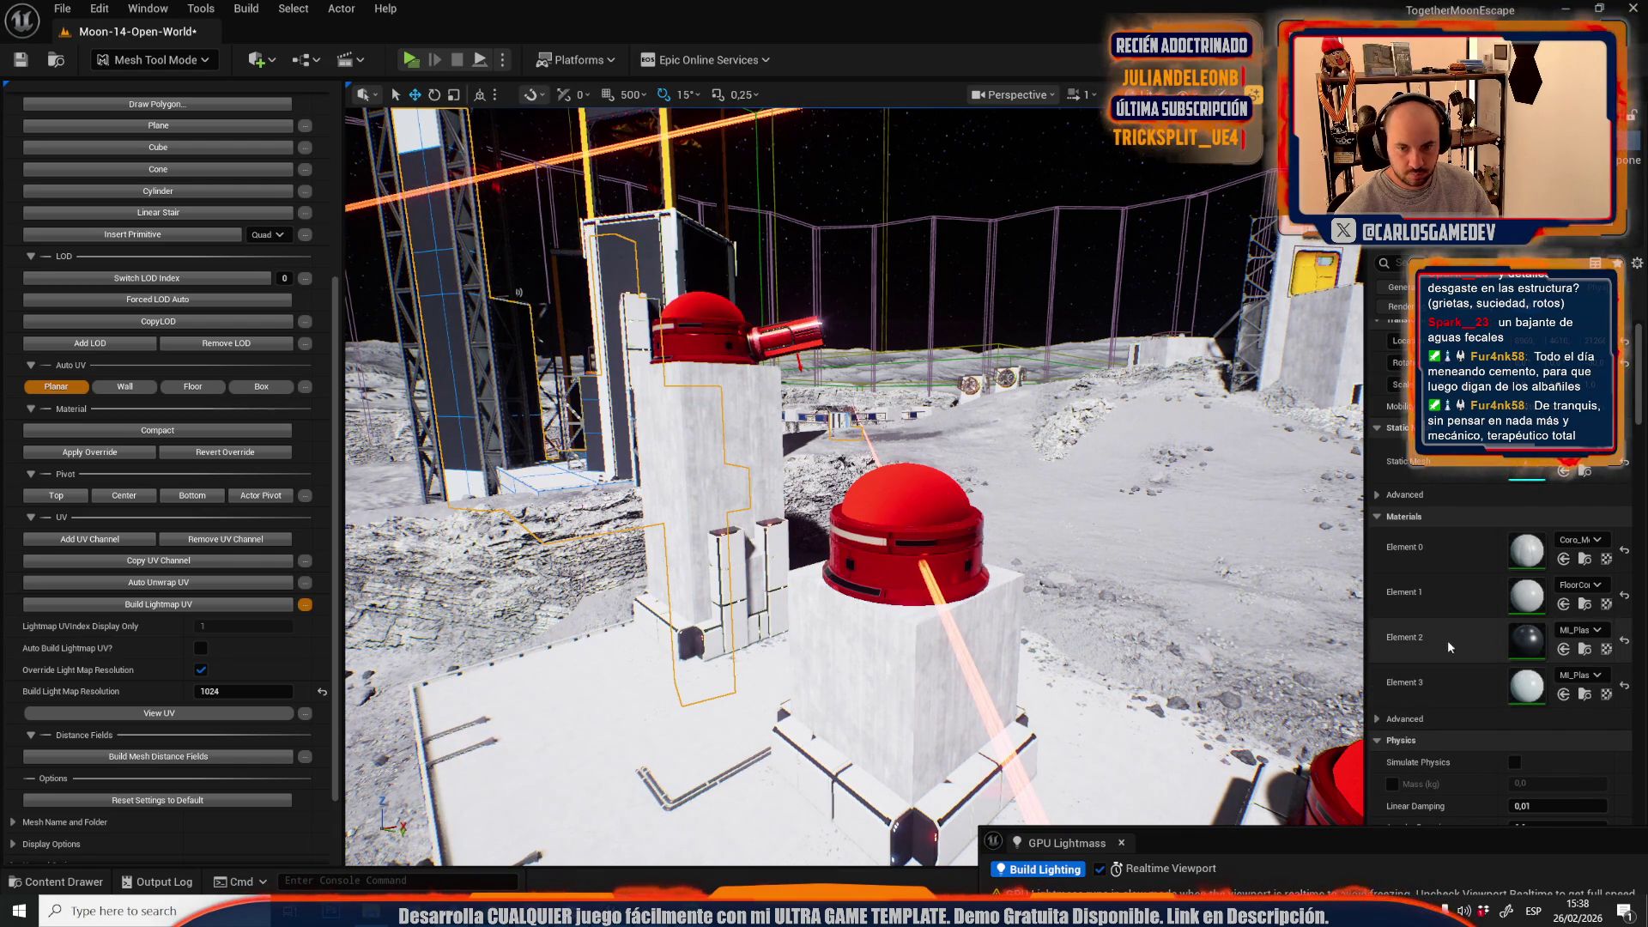
{"action": "left_click", "coordinate": [1586, 650]}
- Select the tall turret block and front blocks and assign them the material
{"action": "left_click", "coordinate": [676, 411]}
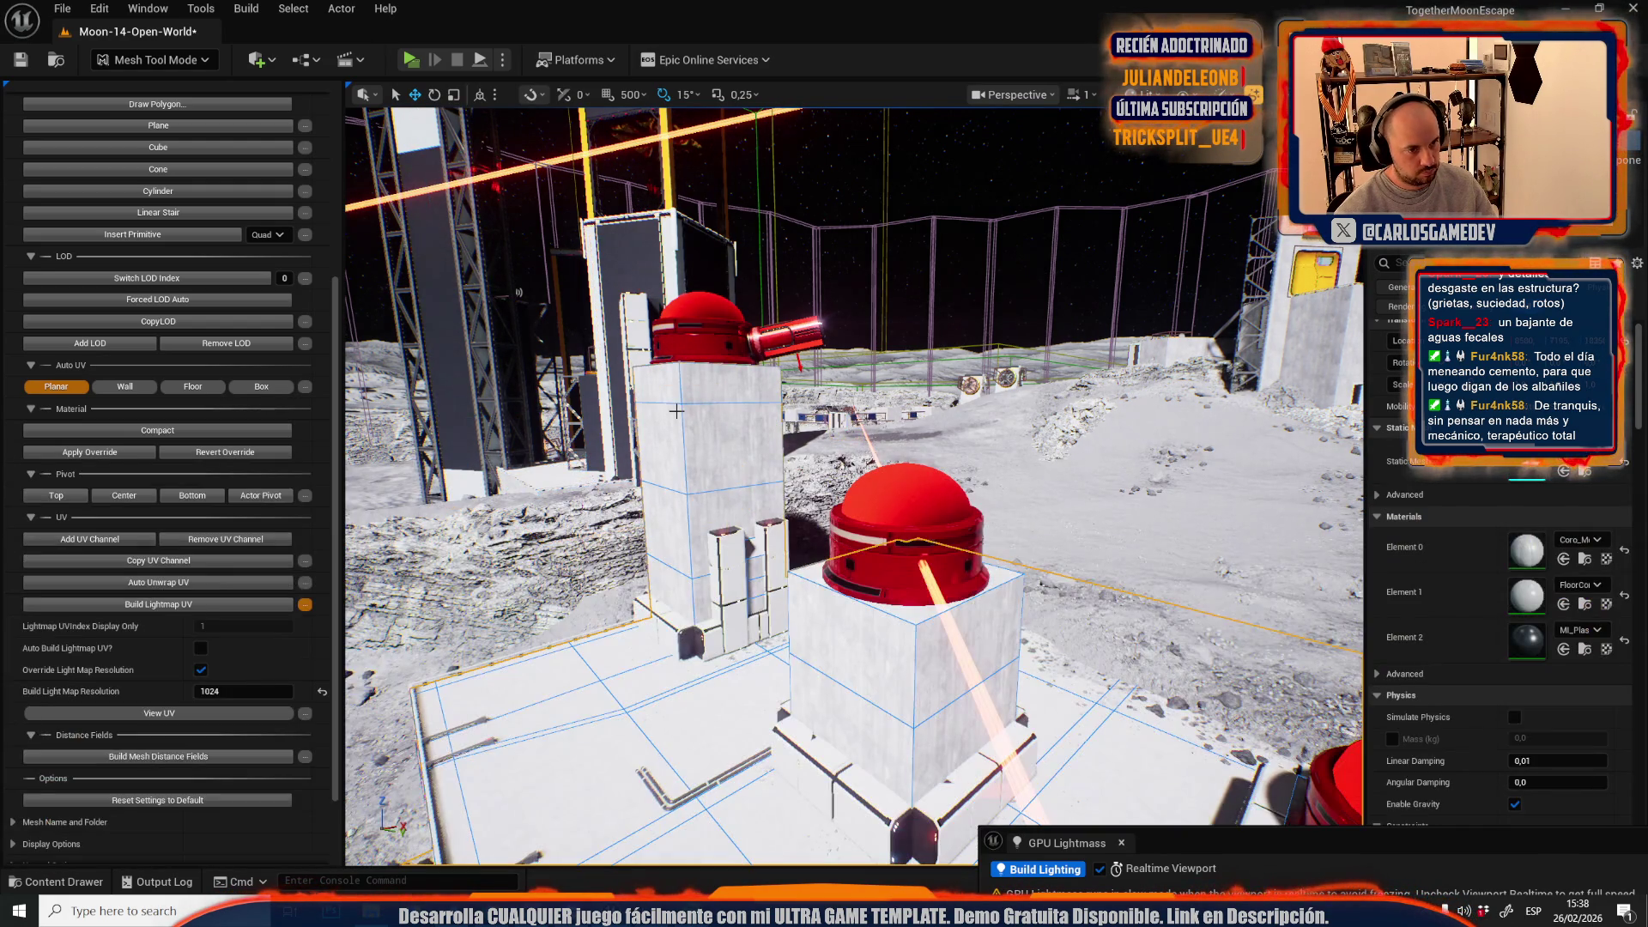
{"action": "left_click", "coordinate": [720, 418]}
{"action": "left_click", "coordinate": [879, 625], "text": "ctrl"}
{"action": "key", "text": "f"}
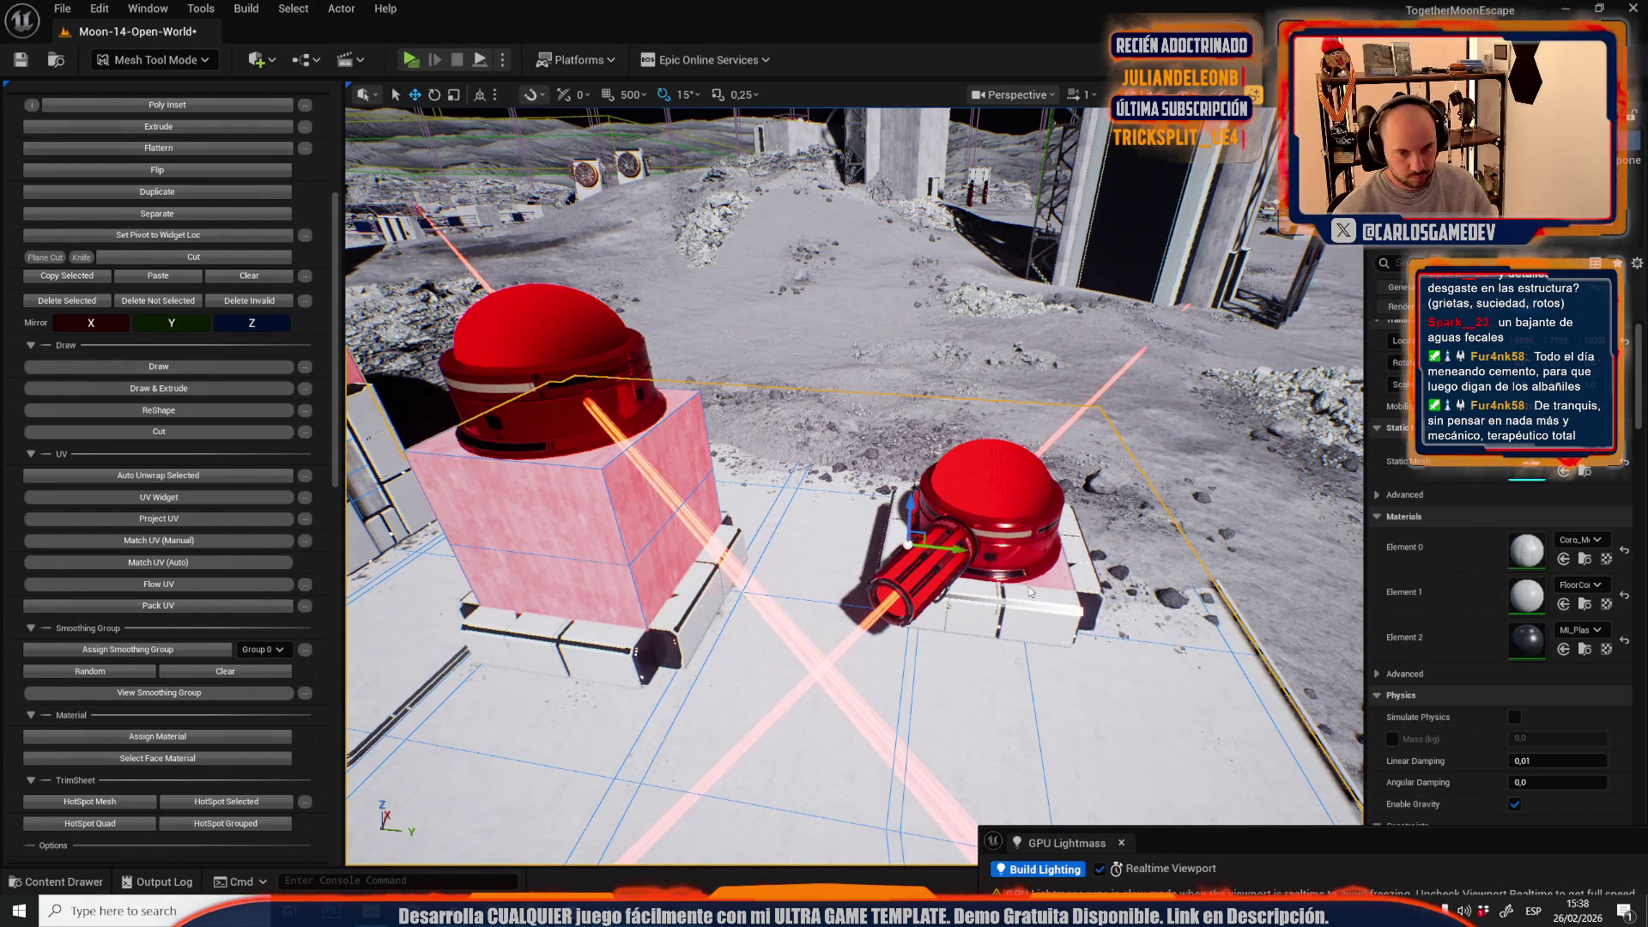
{"action": "left_click", "coordinate": [160, 737]}
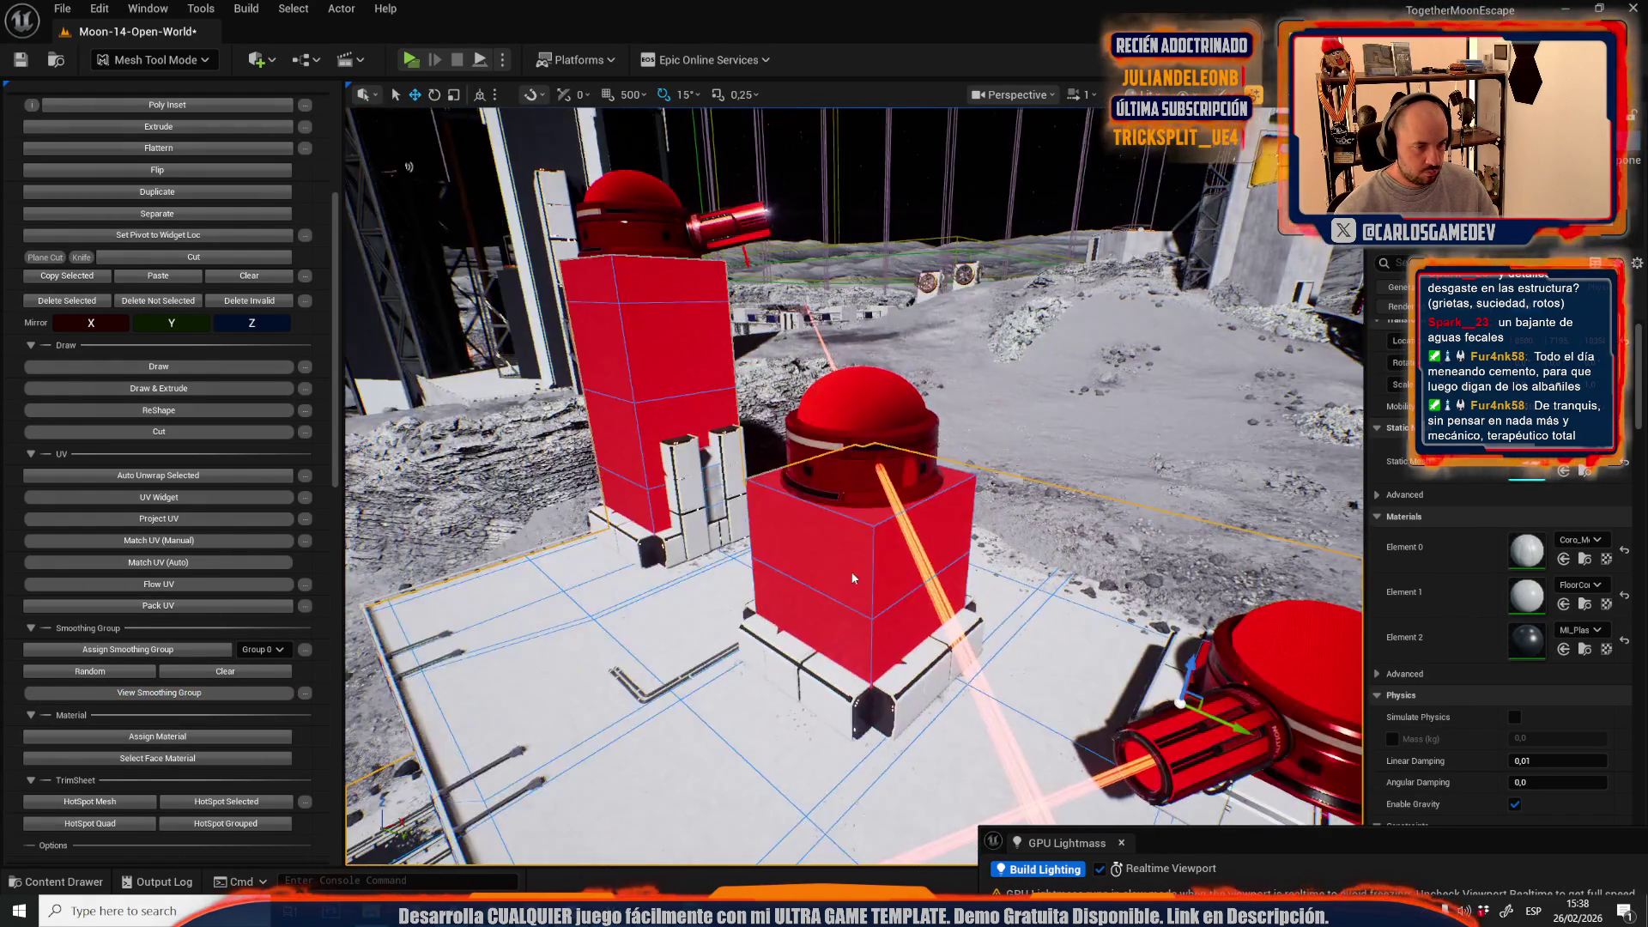
- Select the turret blocks' faces and assign MI_Plastic_Black via Element 2
{"action": "scroll", "coordinate": [854, 487], "scroll_direction": "down", "scroll_amount": 1}
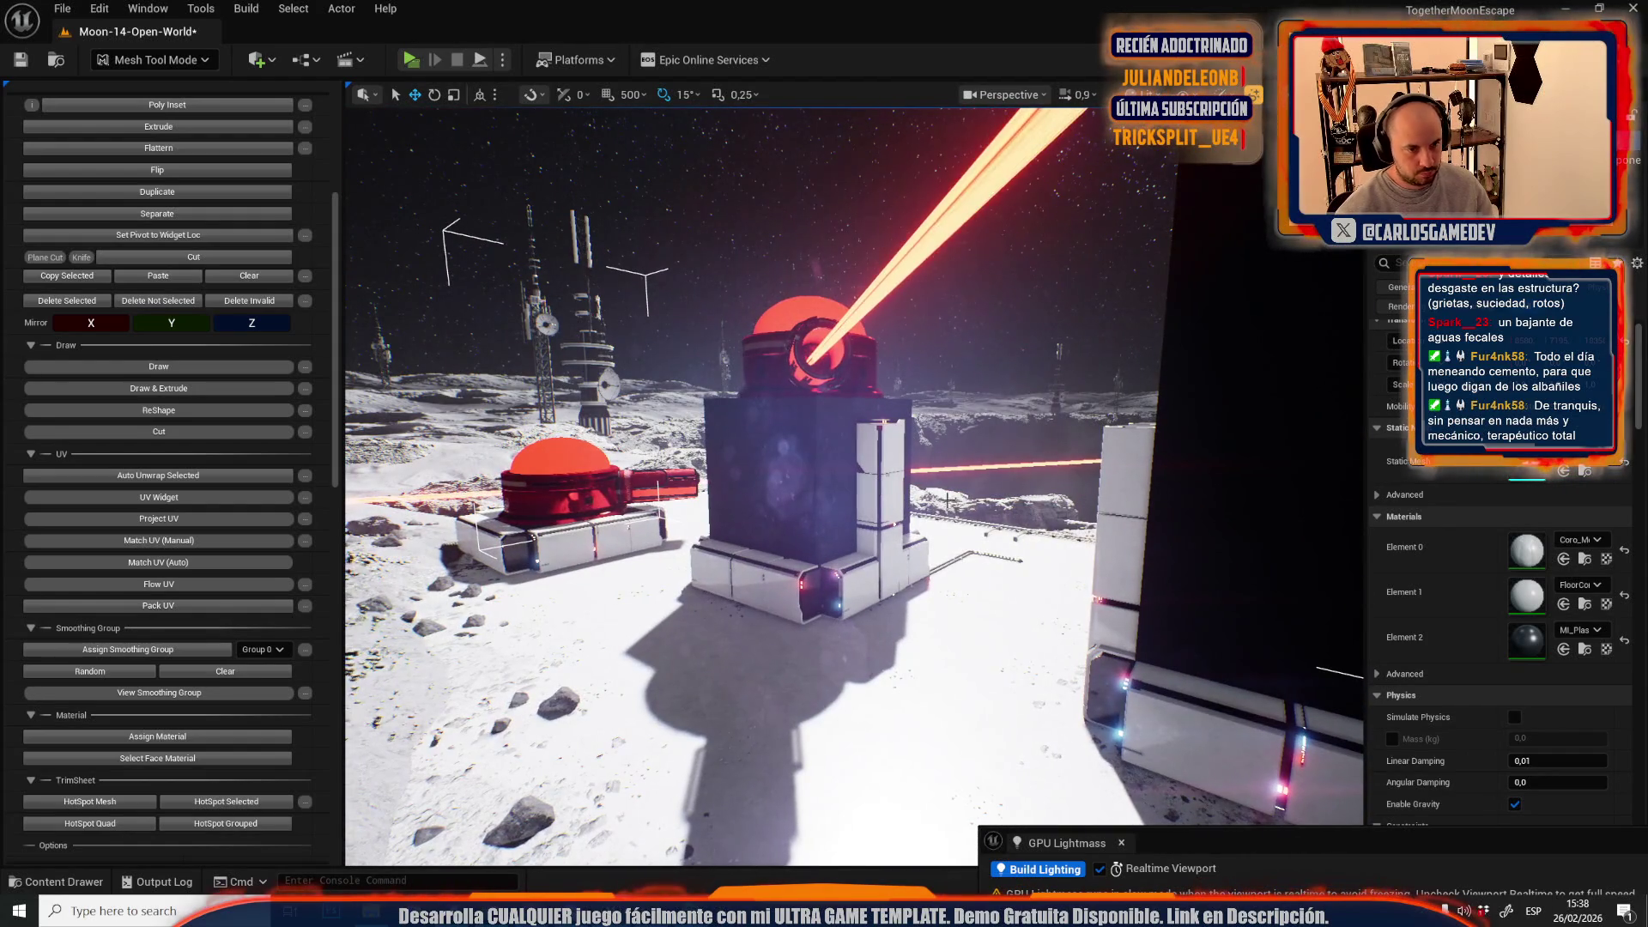
{"action": "left_click", "coordinate": [794, 478]}
{"action": "scroll", "coordinate": [839, 512], "scroll_direction": "up", "scroll_amount": 3}
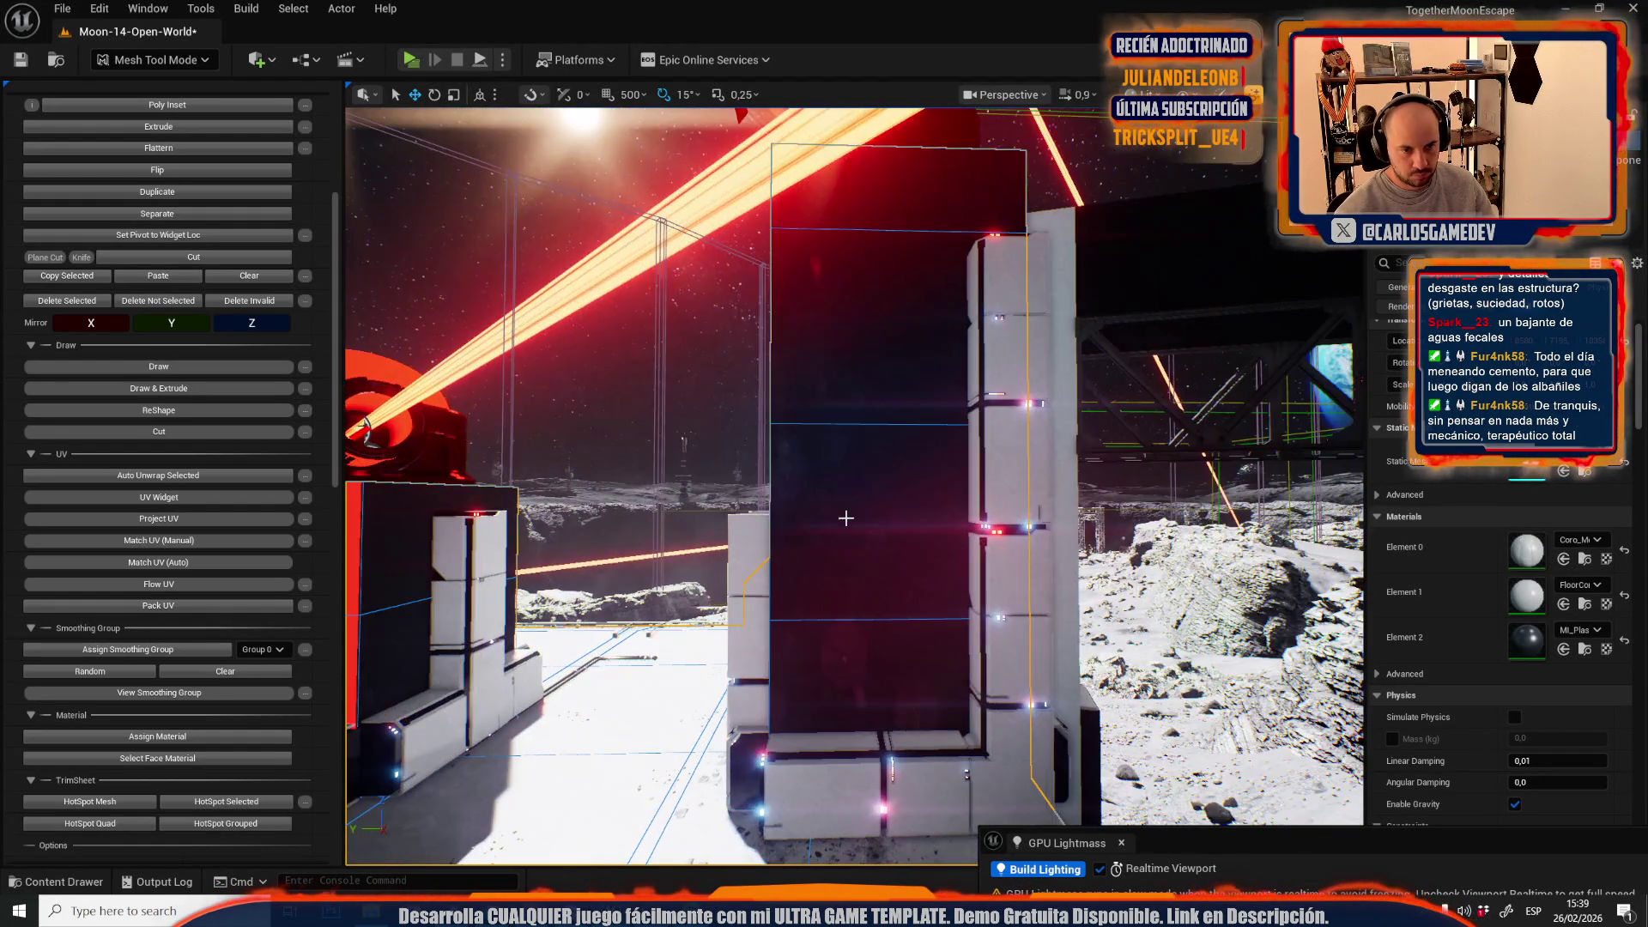
{"action": "scroll", "coordinate": [854, 485], "scroll_direction": "up", "scroll_amount": 2}
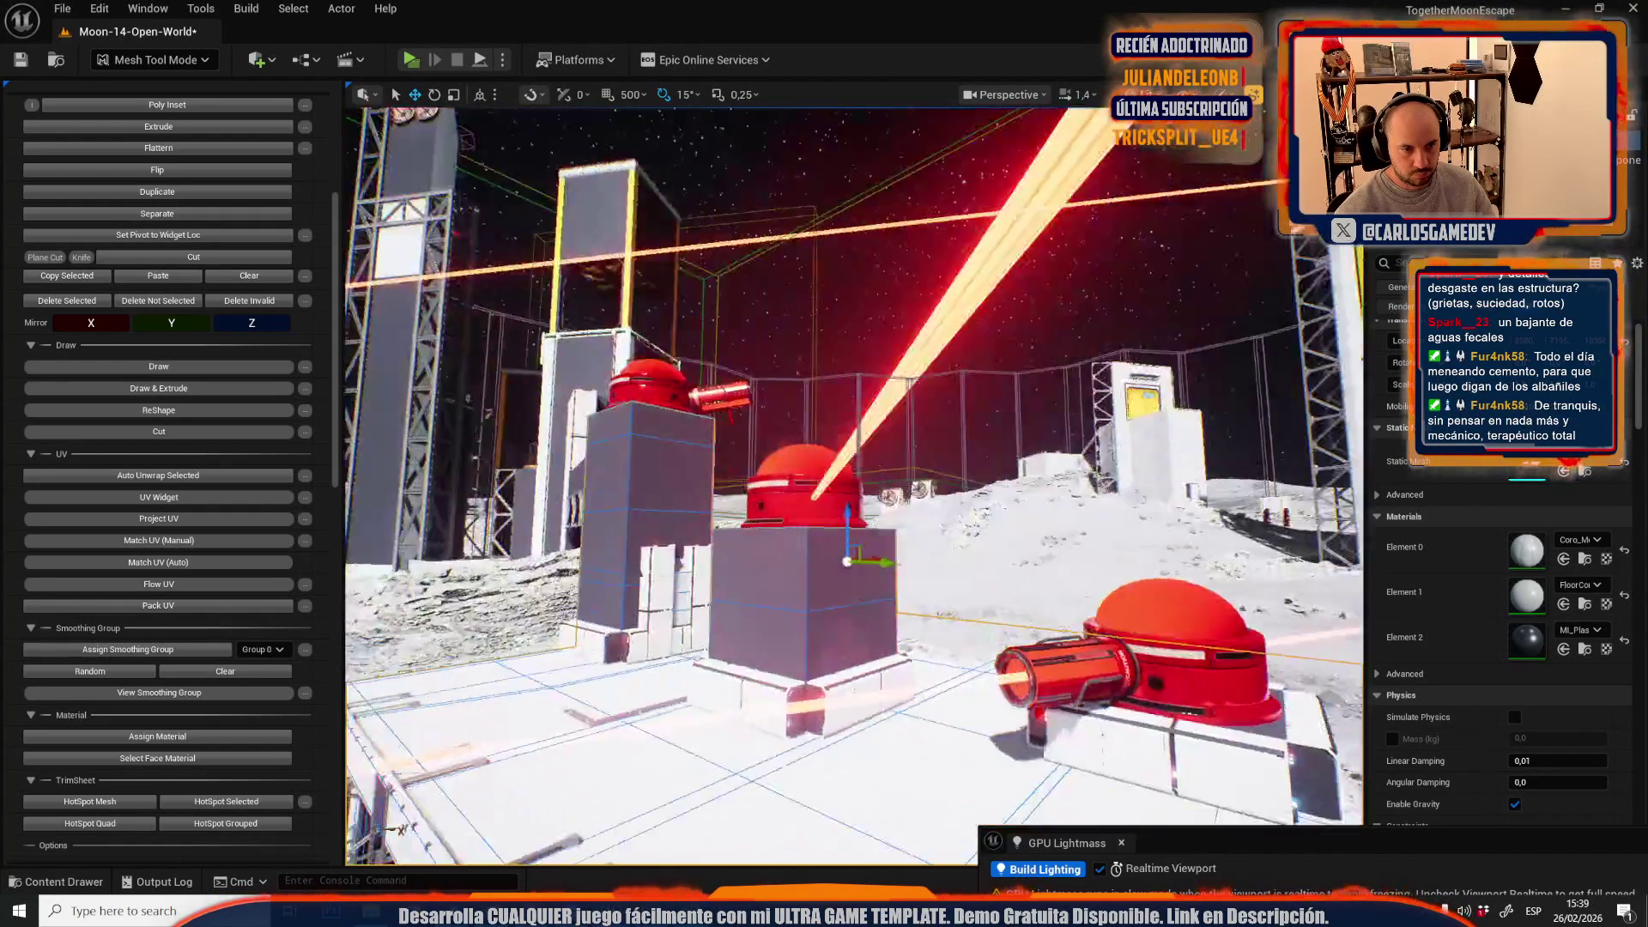
{"action": "left_click", "coordinate": [777, 558], "text": "shift"}
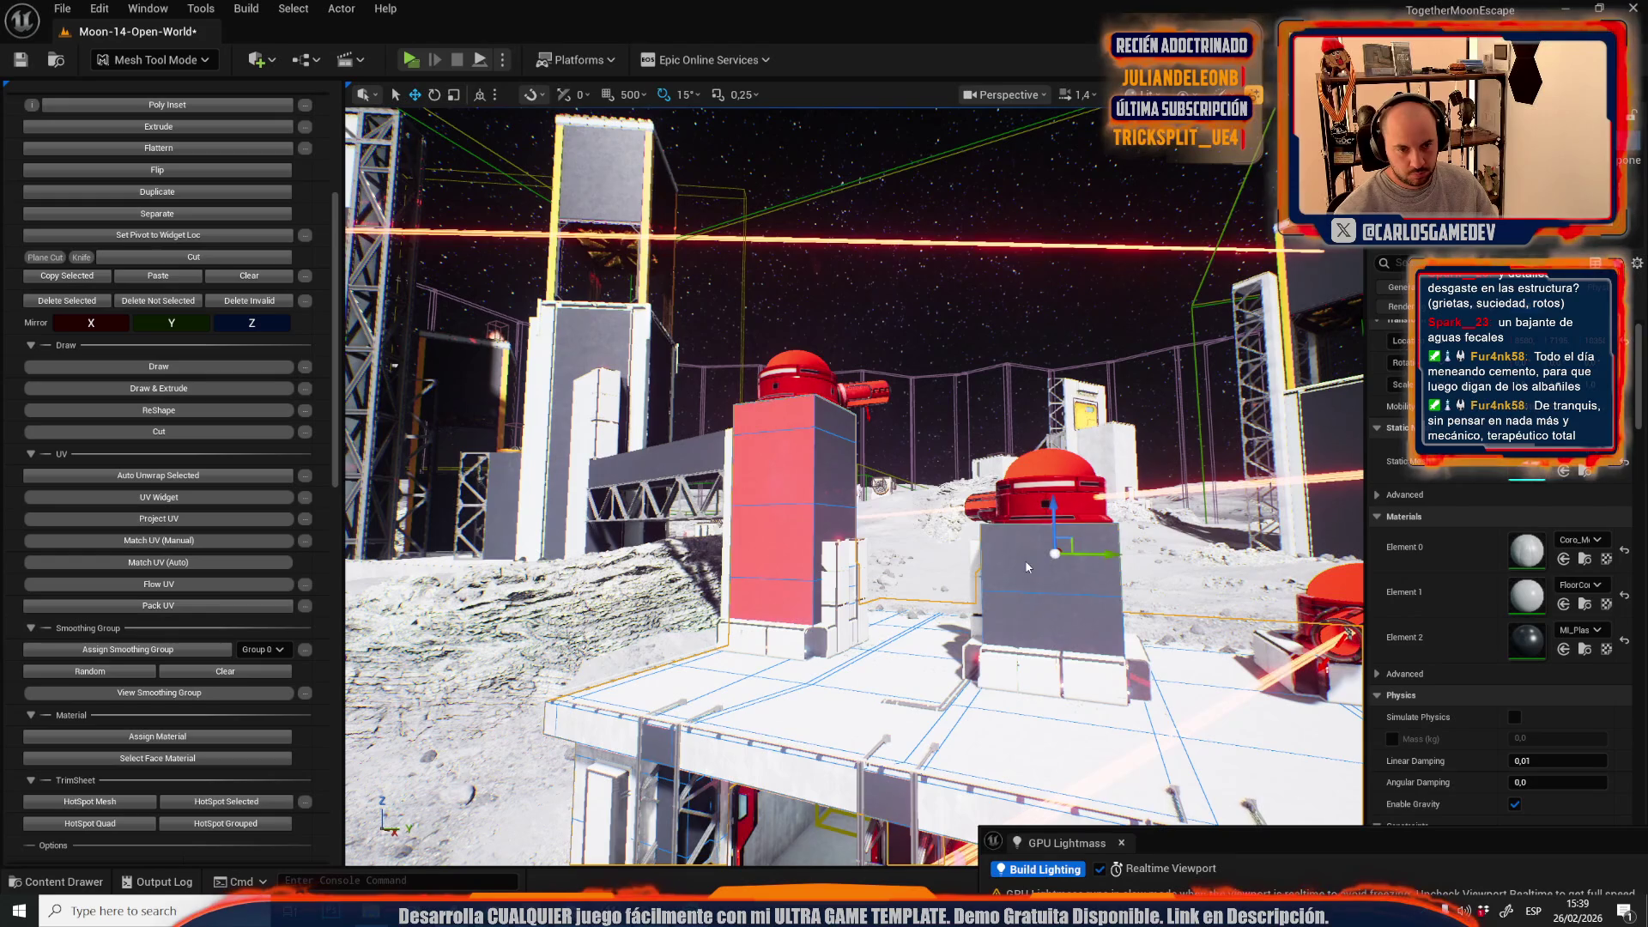
{"action": "left_click", "coordinate": [1055, 554], "text": "shift"}
{"action": "left_click", "coordinate": [1583, 649]}
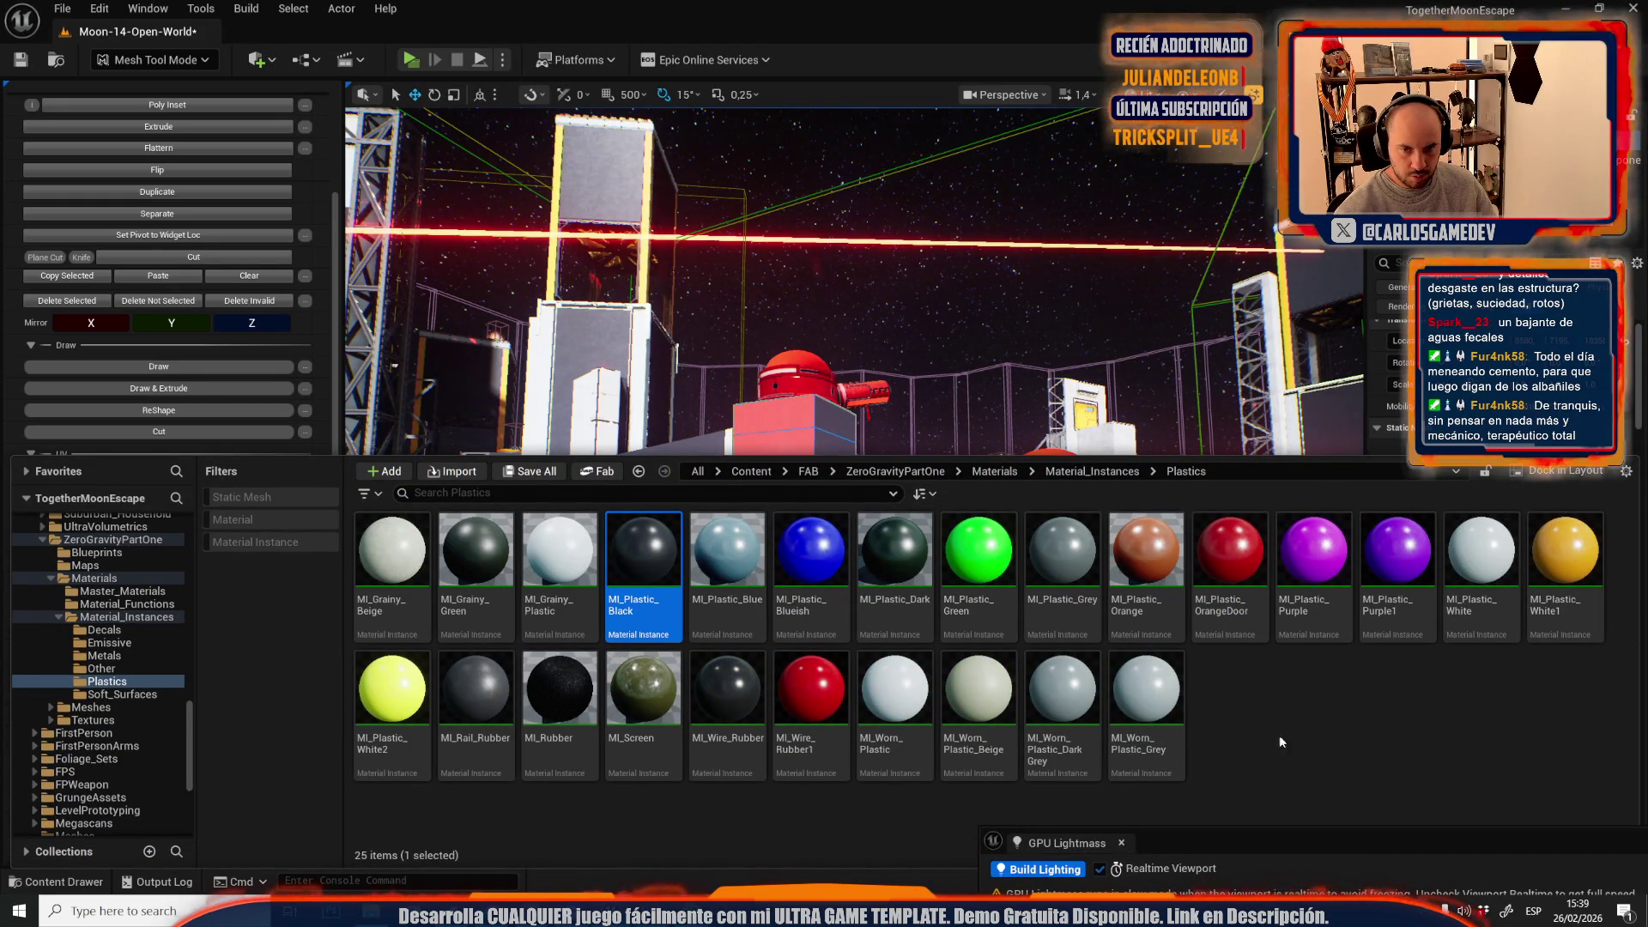
{"action": "left_click_drag", "start_coordinate": [1042, 299], "coordinate": [671, 333]}
{"action": "left_click", "coordinate": [157, 736]}
- Fly the camera around the base toward the concrete wall
{"action": "key", "text": "w"}
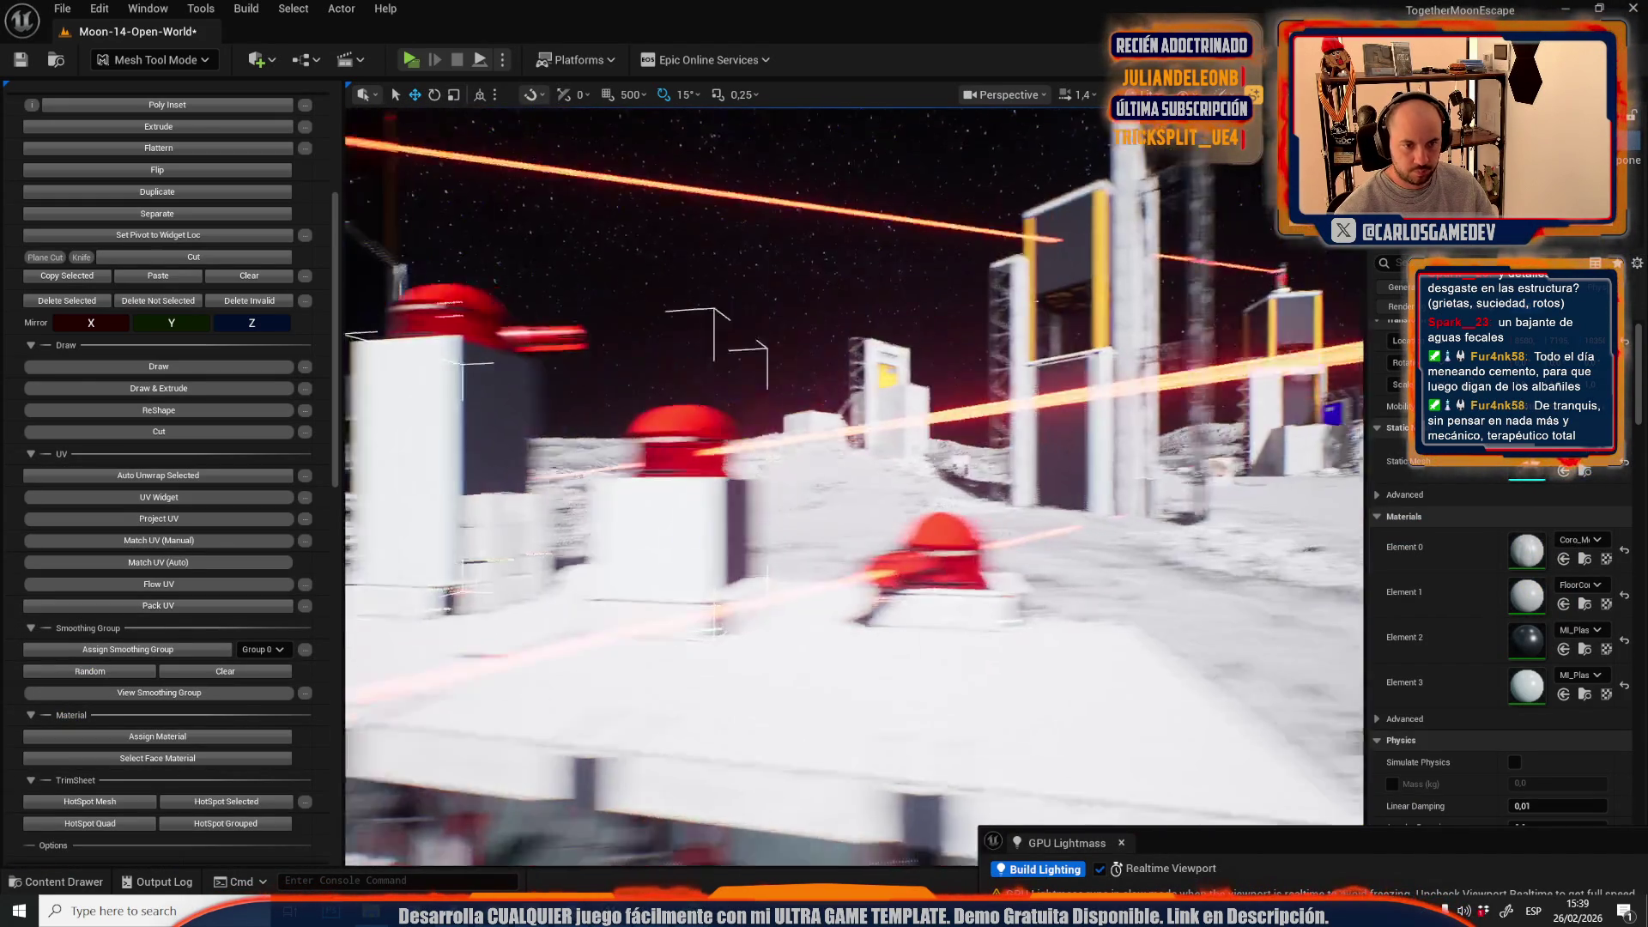
{"action": "scroll", "coordinate": [854, 475], "scroll_direction": "up", "scroll_amount": 2}
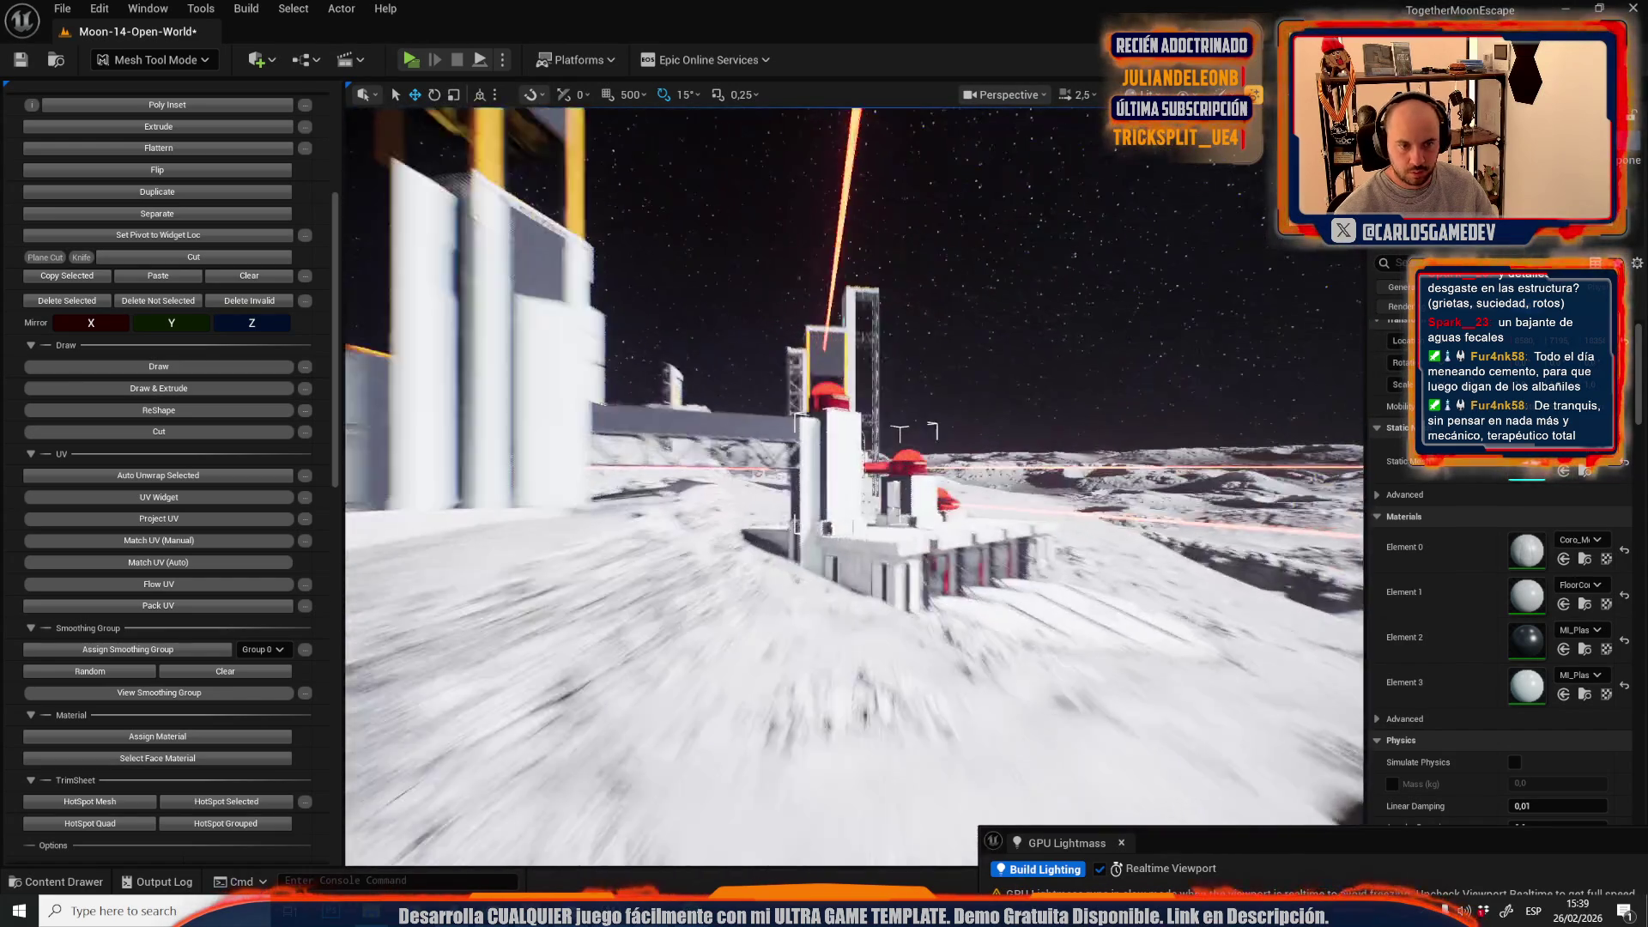
{"action": "scroll", "coordinate": [854, 474], "scroll_direction": "down", "scroll_amount": 2}
{"action": "key", "text": "w"}
{"action": "scroll", "coordinate": [987, 516], "scroll_direction": "down", "scroll_amount": 2}
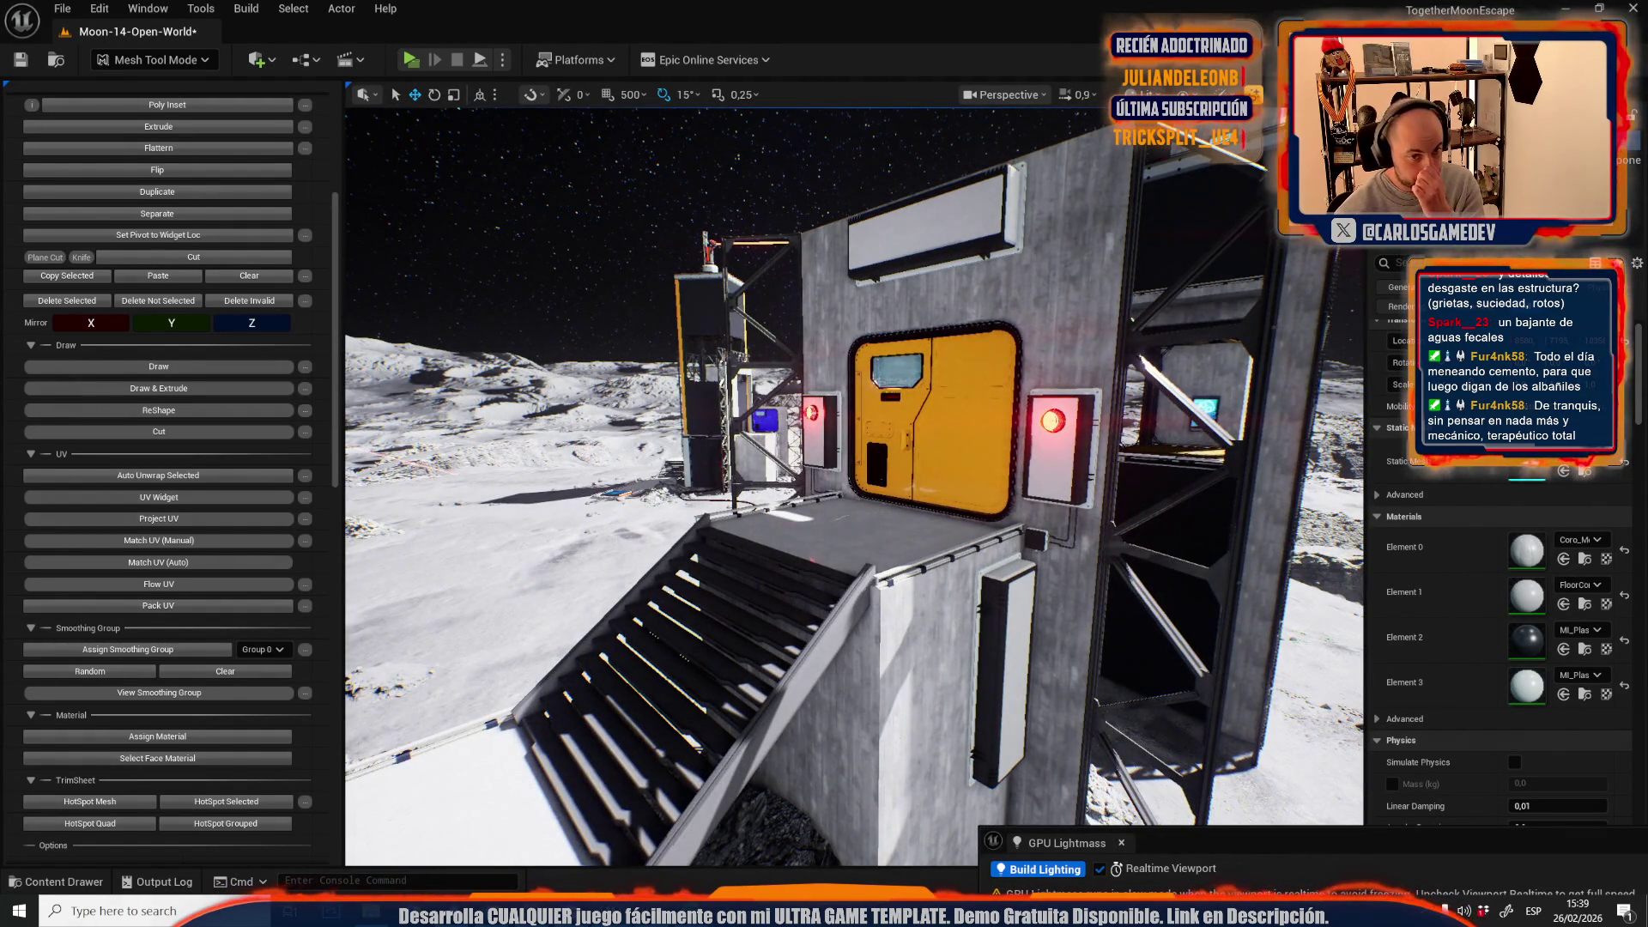
{"action": "left_click_drag", "start_coordinate": [481, 129], "coordinate": [481, 224]}
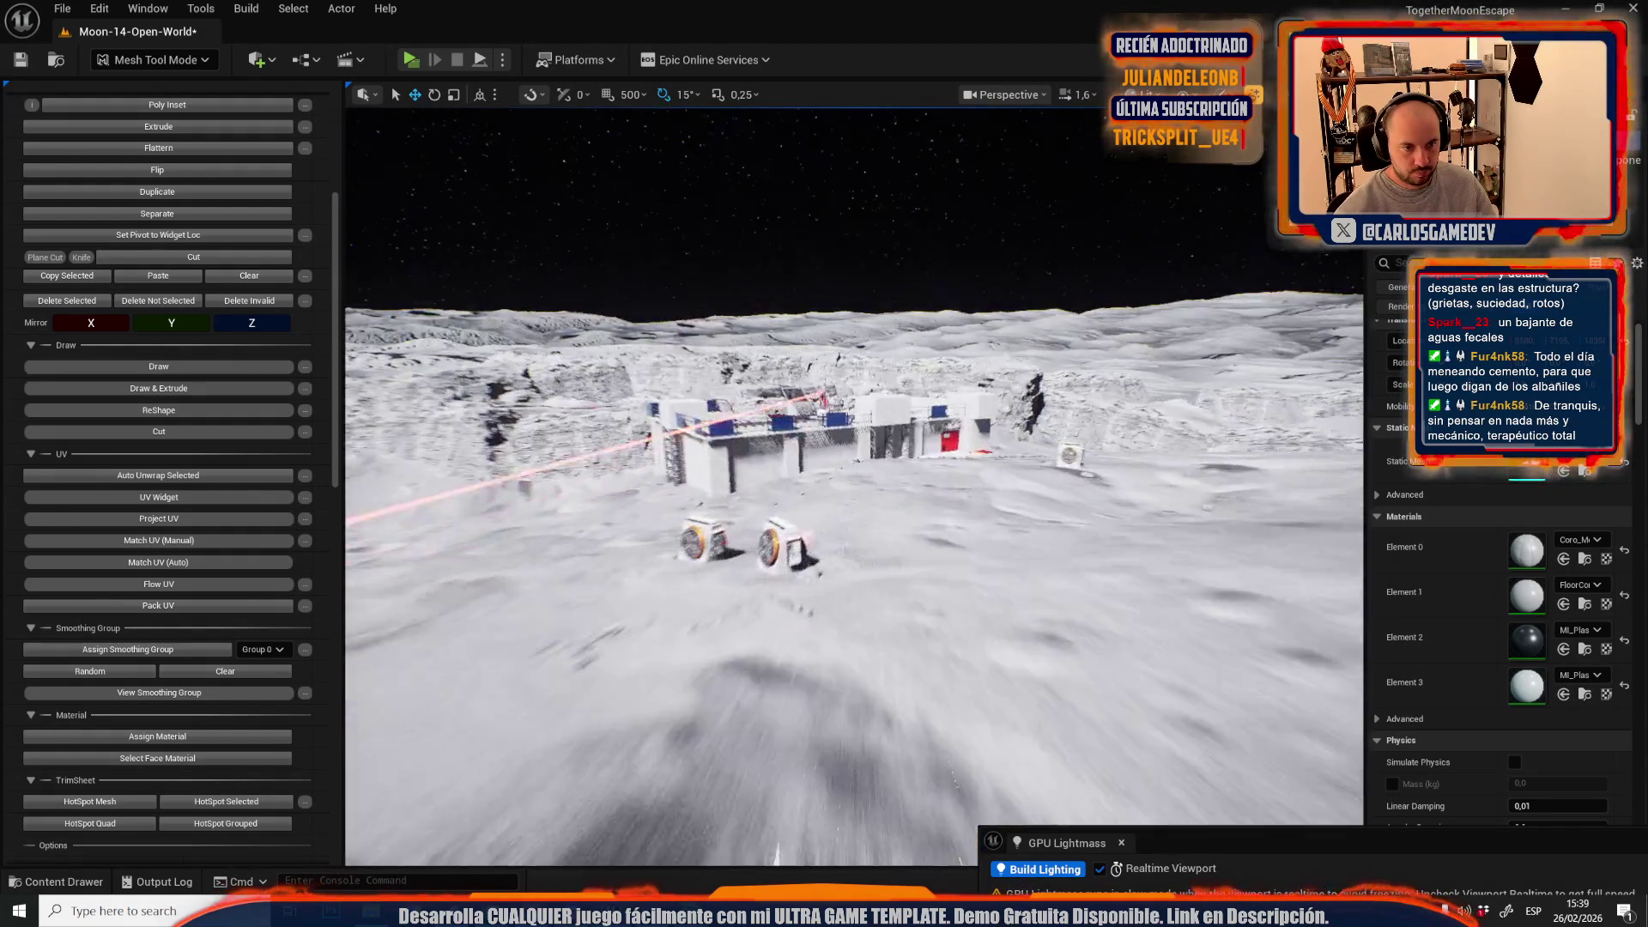
{"action": "key", "text": "w"}
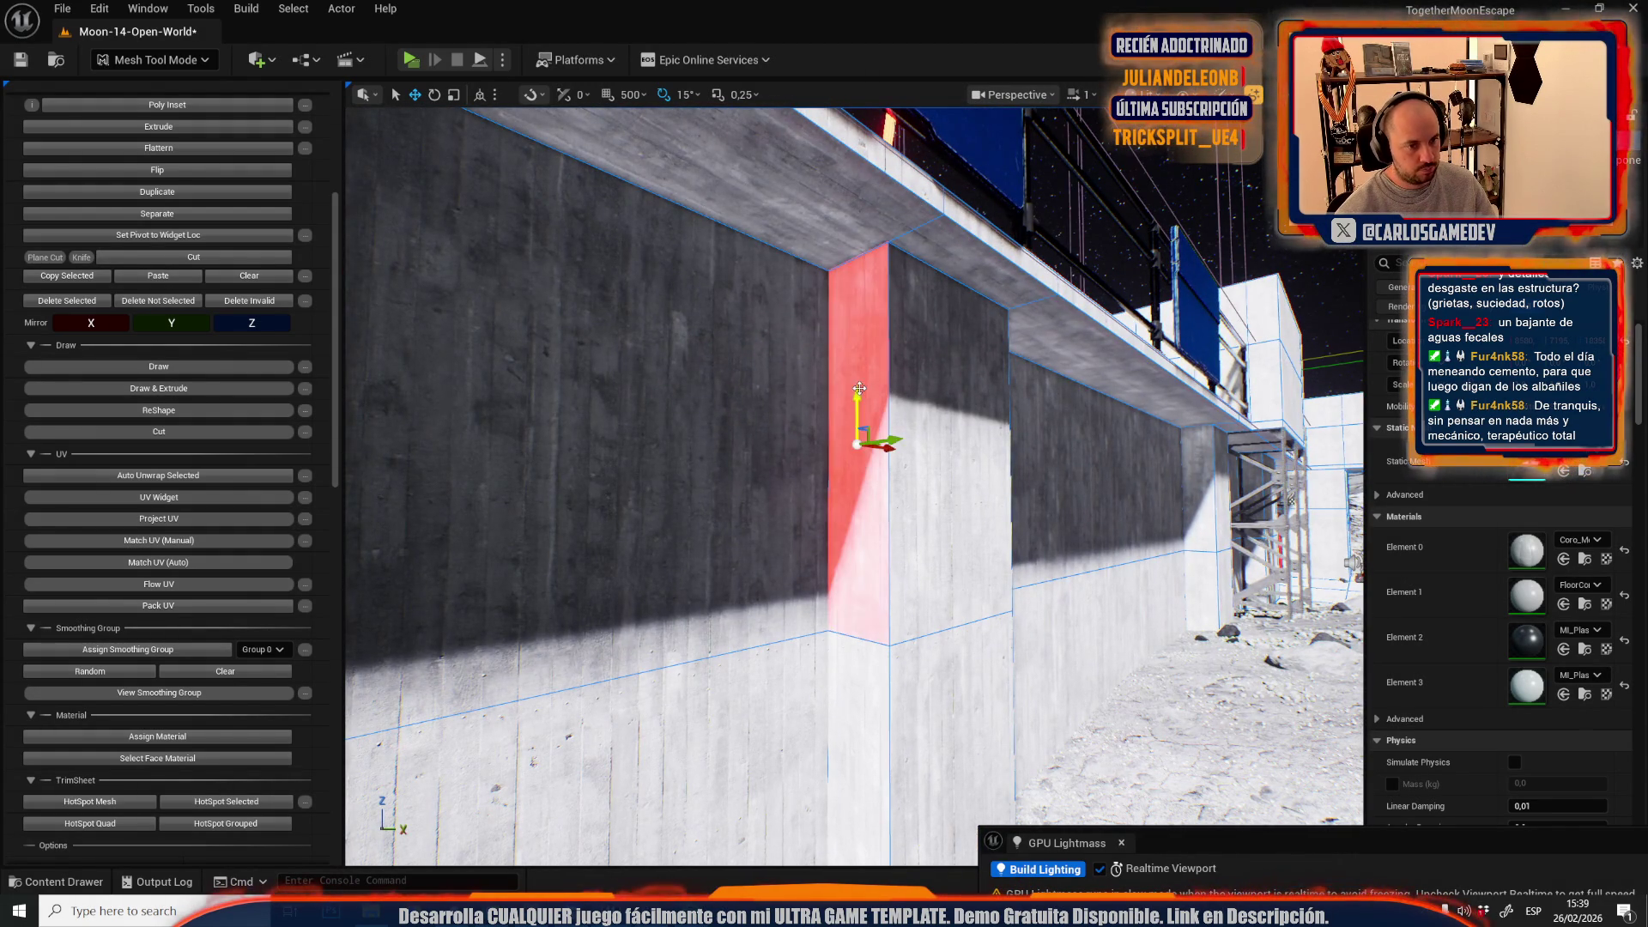
- Fly along the concrete building up to its steel frame and wall panels
{"action": "key", "text": "s"}
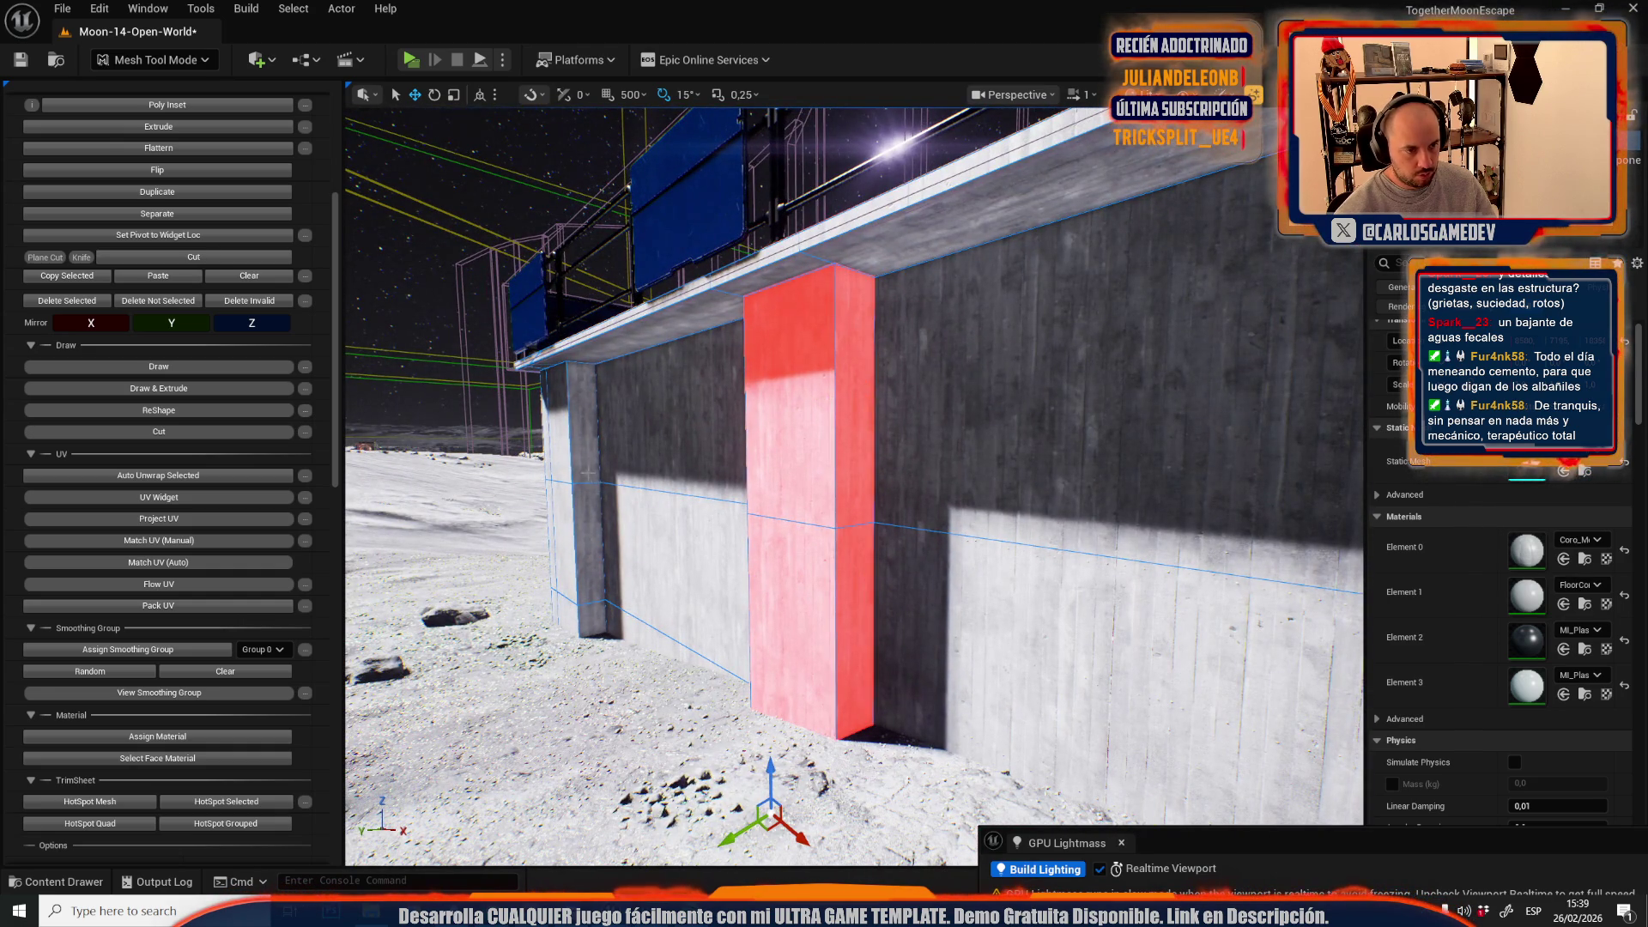
{"action": "key", "text": "a"}
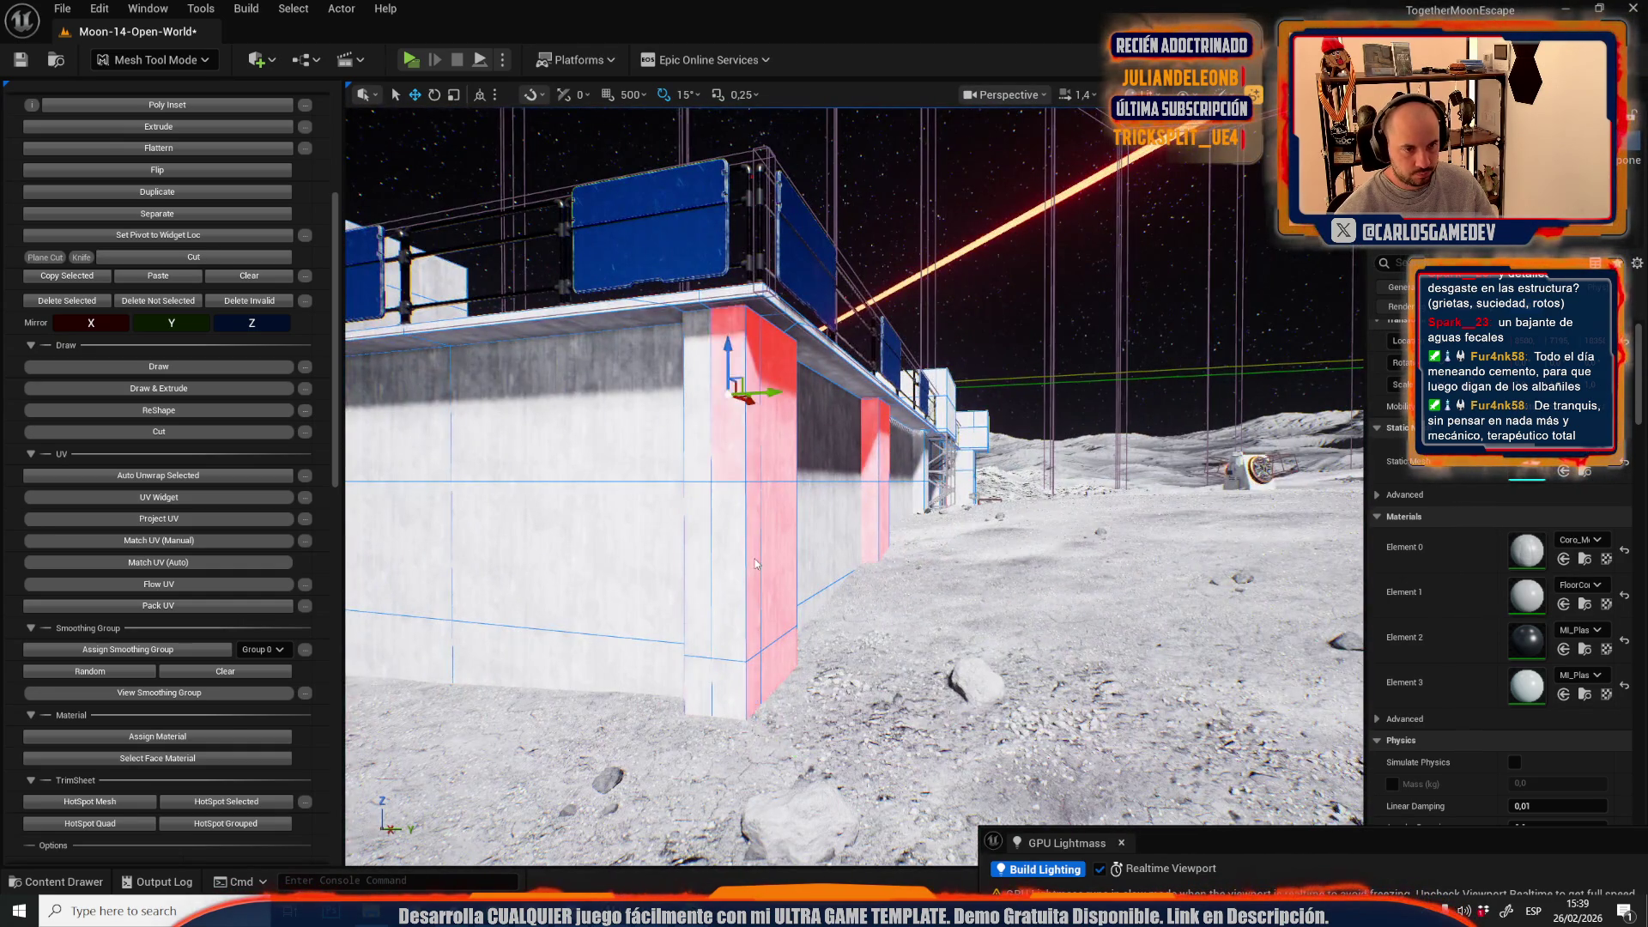
{"action": "key", "text": "a"}
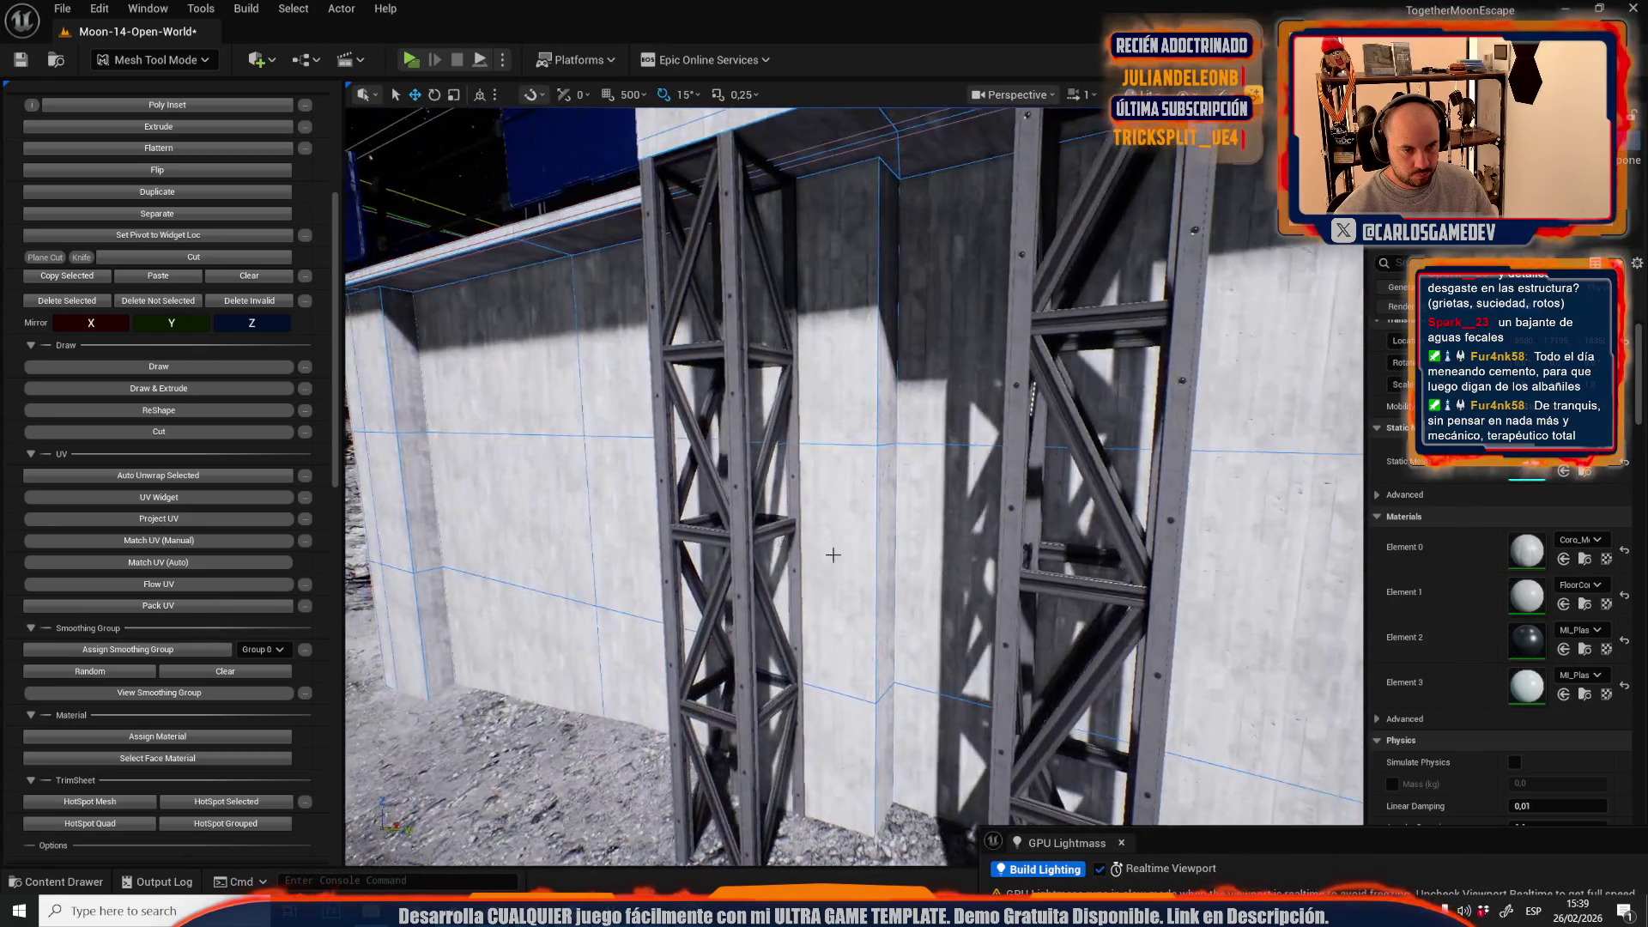
{"action": "key", "text": "a"}
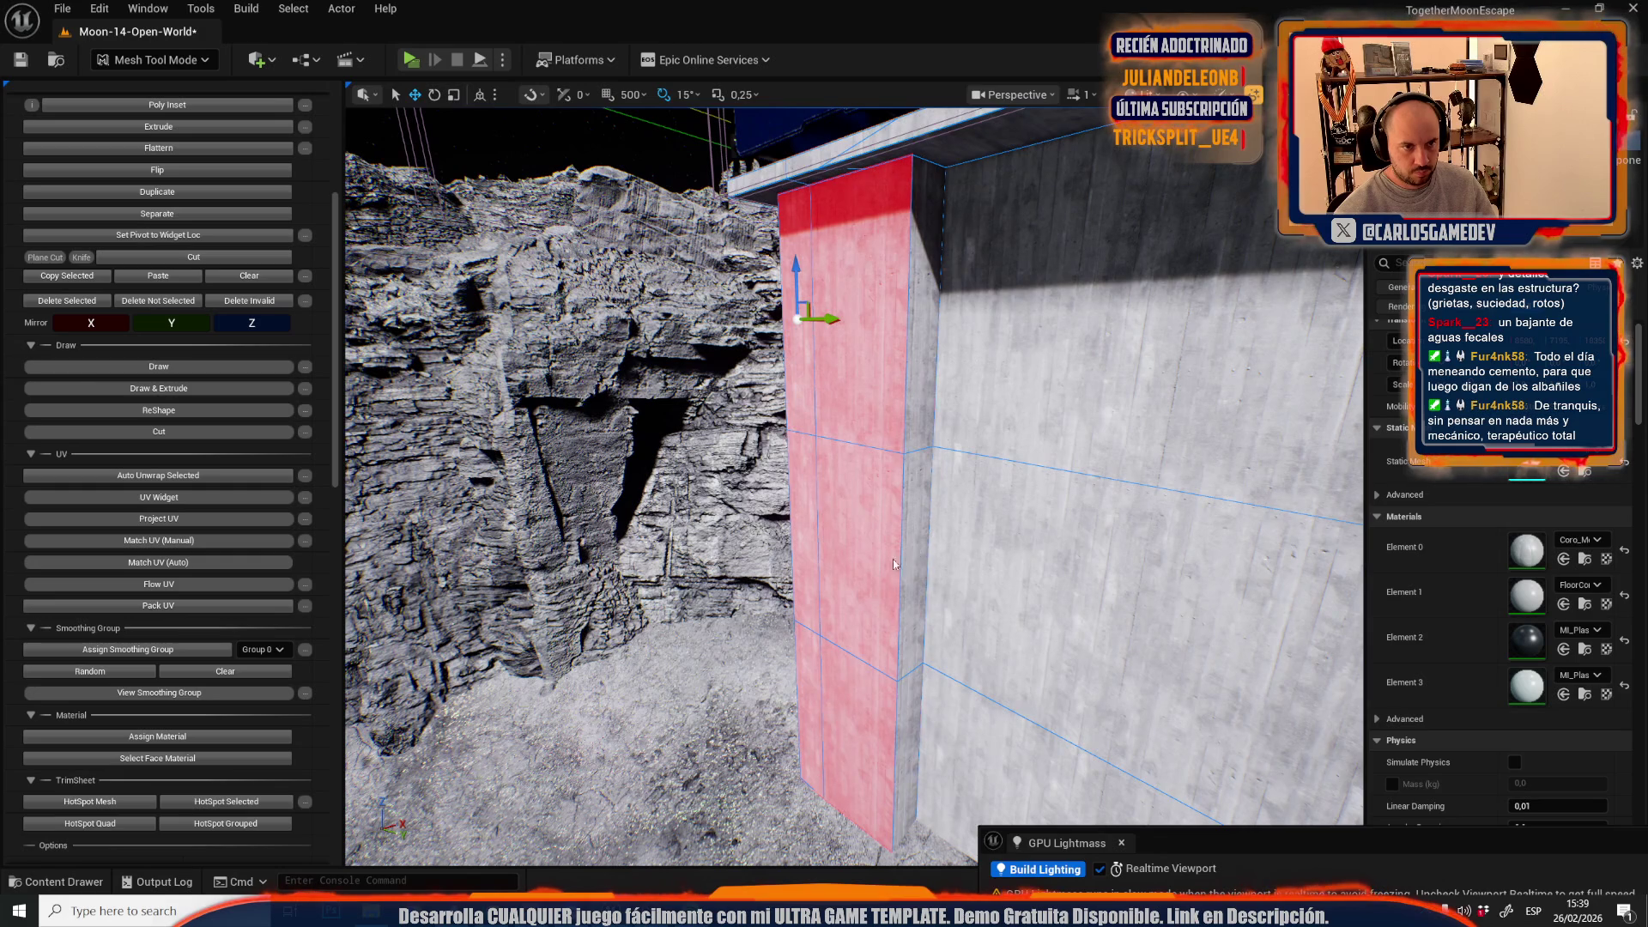
{"action": "mouse_move", "coordinate": [892, 564]}
{"action": "left_mouse_down"}
{"action": "mouse_move", "coordinate": [909, 532]}
{"action": "mouse_move", "coordinate": [864, 530]}
{"action": "mouse_move", "coordinate": [838, 502]}
{"action": "mouse_move", "coordinate": [815, 424]}
{"action": "mouse_move", "coordinate": [843, 372]}
{"action": "mouse_move", "coordinate": [869, 473]}
{"action": "left_mouse_up"}
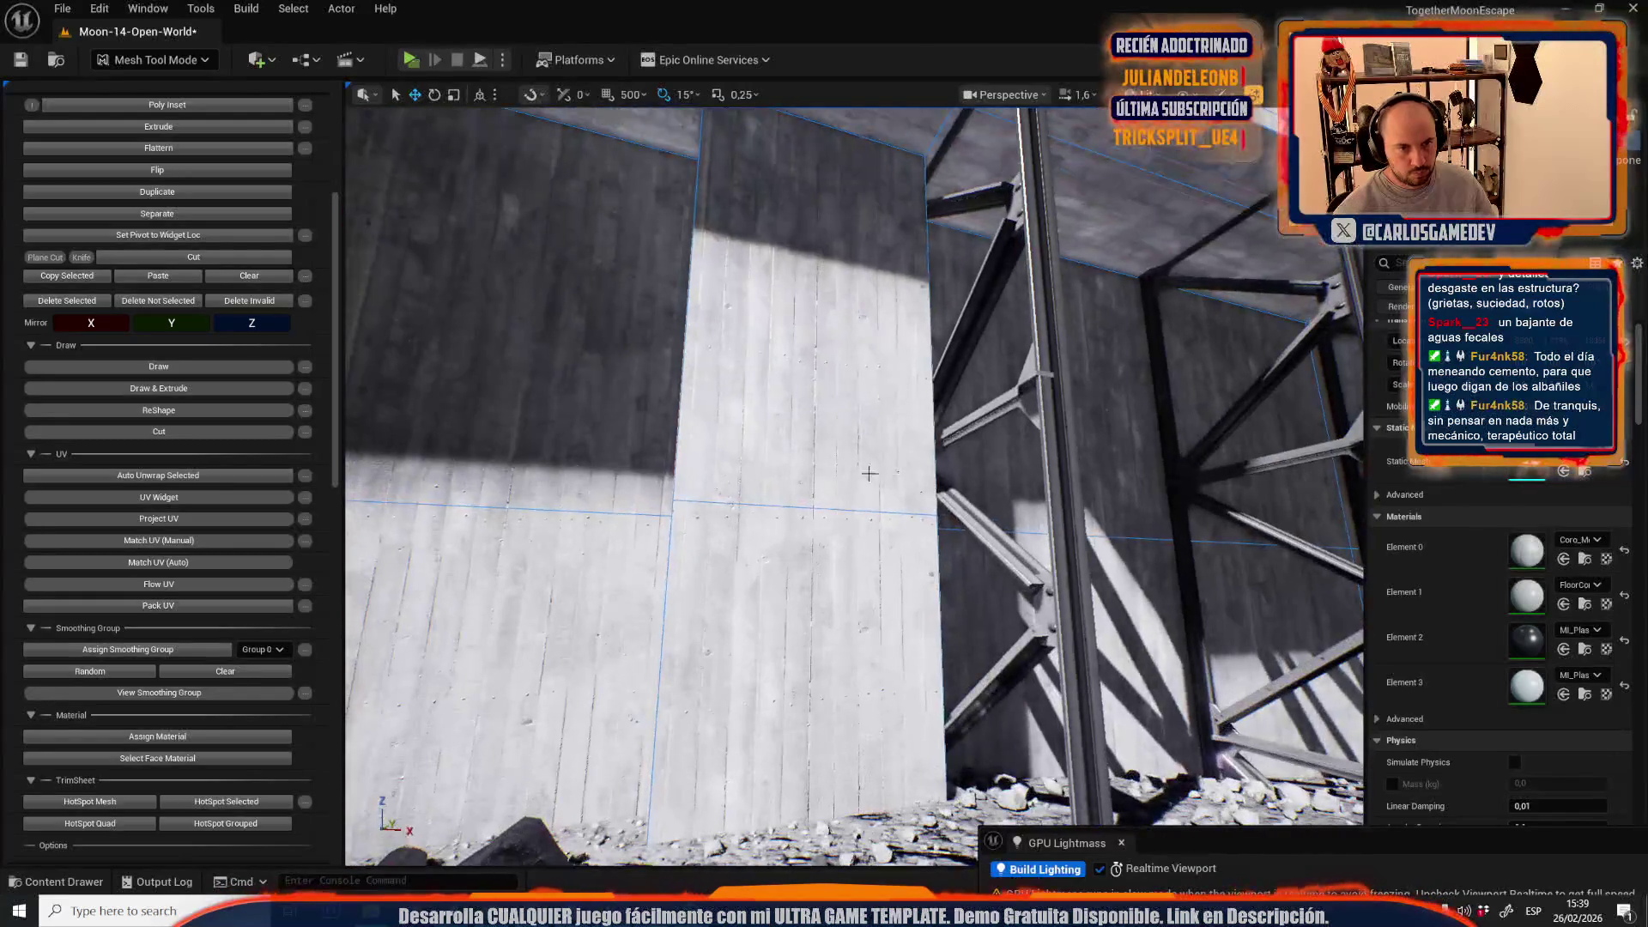
{"action": "left_click_drag", "start_coordinate": [812, 353], "coordinate": [826, 421]}
{"action": "mouse_move", "coordinate": [709, 436]}
{"action": "left_mouse_down"}
{"action": "mouse_move", "coordinate": [916, 406]}
{"action": "mouse_move", "coordinate": [852, 404]}
{"action": "left_mouse_up"}
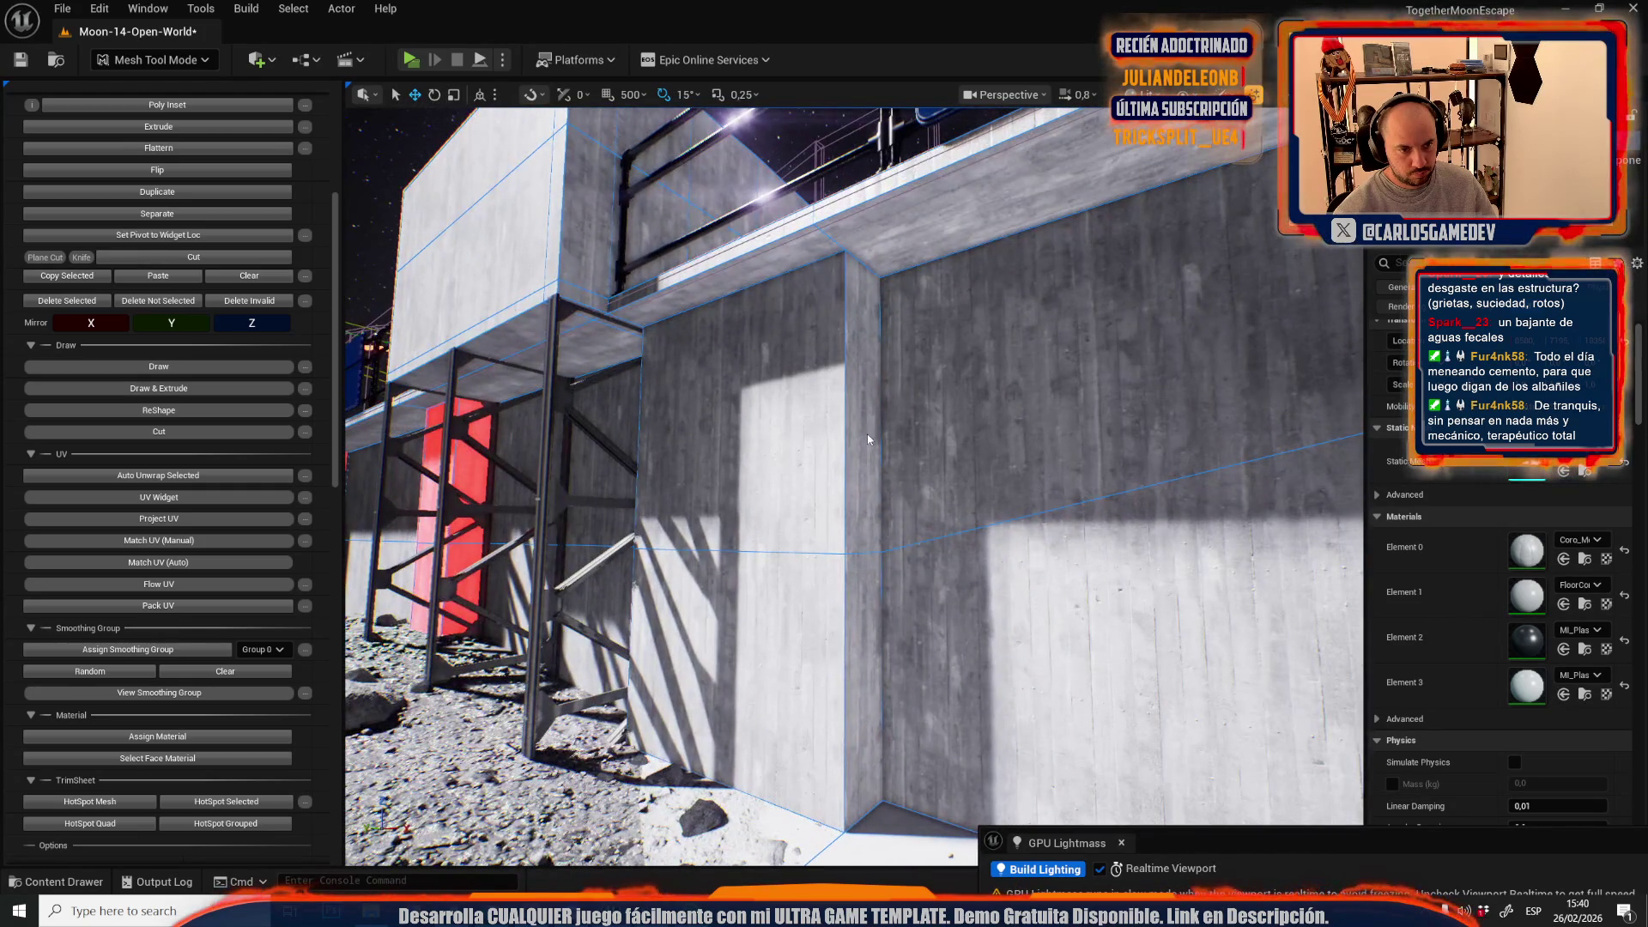
{"action": "mouse_move", "coordinate": [760, 456]}
{"action": "left_mouse_down"}
{"action": "mouse_move", "coordinate": [747, 459]}
{"action": "mouse_move", "coordinate": [840, 335]}
{"action": "mouse_move", "coordinate": [800, 340]}
{"action": "mouse_move", "coordinate": [843, 439]}
{"action": "left_mouse_up"}
- Select the narrow and wider wall faces, then show the Plastics material instances
{"action": "left_click", "coordinate": [820, 551], "text": "shift"}
{"action": "left_click", "coordinate": [941, 587], "text": "shift"}
{"action": "mouse_move", "coordinate": [941, 587]}
{"action": "left_mouse_down"}
{"action": "mouse_move", "coordinate": [993, 460]}
{"action": "mouse_move", "coordinate": [710, 442]}
{"action": "mouse_move", "coordinate": [884, 480]}
{"action": "mouse_move", "coordinate": [799, 446]}
{"action": "left_mouse_up"}
{"action": "left_click", "coordinate": [888, 484]}
{"action": "left_click", "coordinate": [824, 545]}
{"action": "left_click", "coordinate": [935, 566], "text": "shift"}
{"action": "mouse_move", "coordinate": [934, 566]}
{"action": "left_mouse_down"}
{"action": "mouse_move", "coordinate": [790, 532]}
{"action": "mouse_move", "coordinate": [792, 462]}
{"action": "mouse_move", "coordinate": [803, 473]}
{"action": "left_mouse_up"}
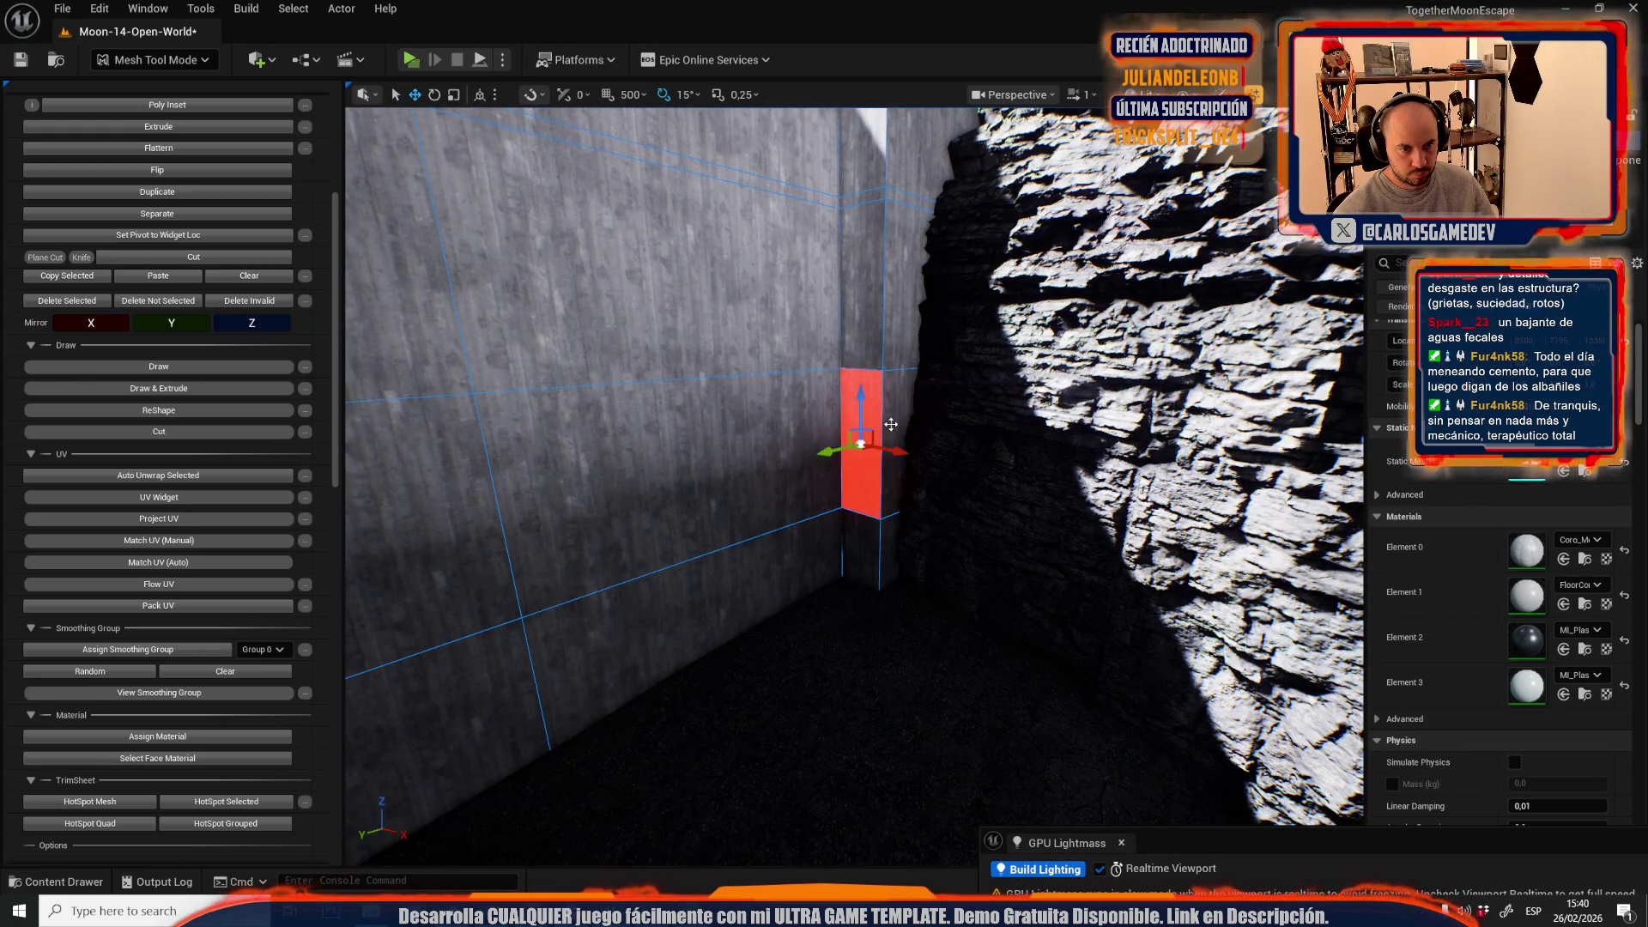
{"action": "mouse_move", "coordinate": [894, 420]}
{"action": "left_mouse_down"}
{"action": "mouse_move", "coordinate": [889, 373]}
{"action": "mouse_move", "coordinate": [833, 376]}
{"action": "left_mouse_up"}
{"action": "left_click", "coordinate": [1585, 649]}
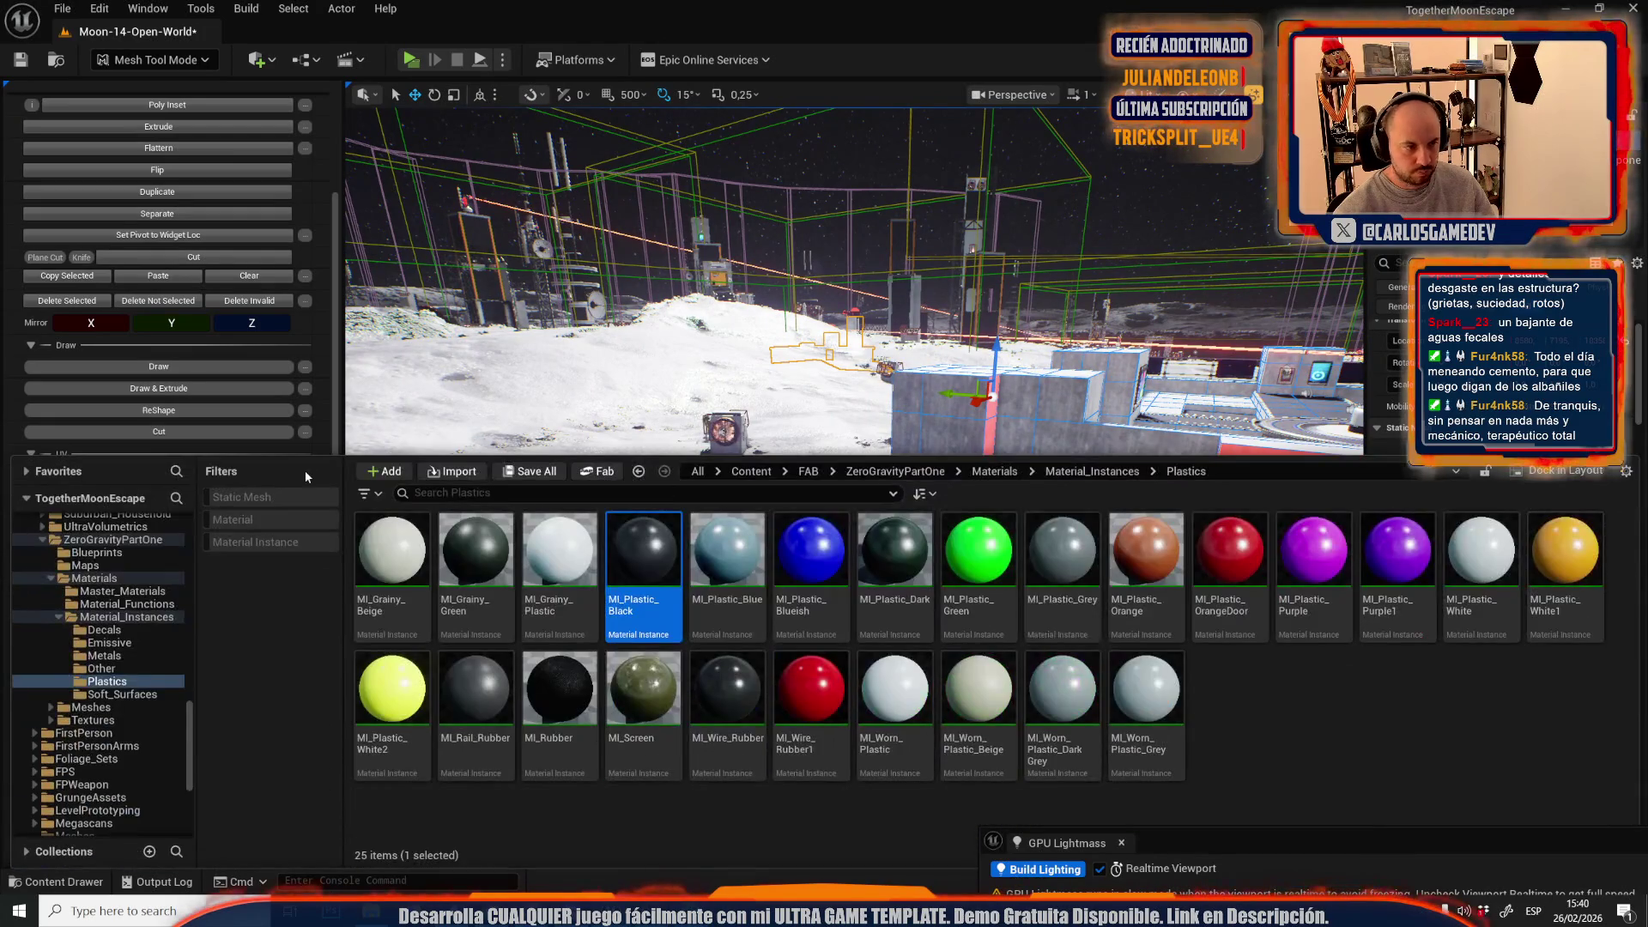
- Narrow the selection to the front face and the wall faces beside the door
{"action": "scroll", "coordinate": [212, 545], "scroll_direction": "down", "scroll_amount": 3}
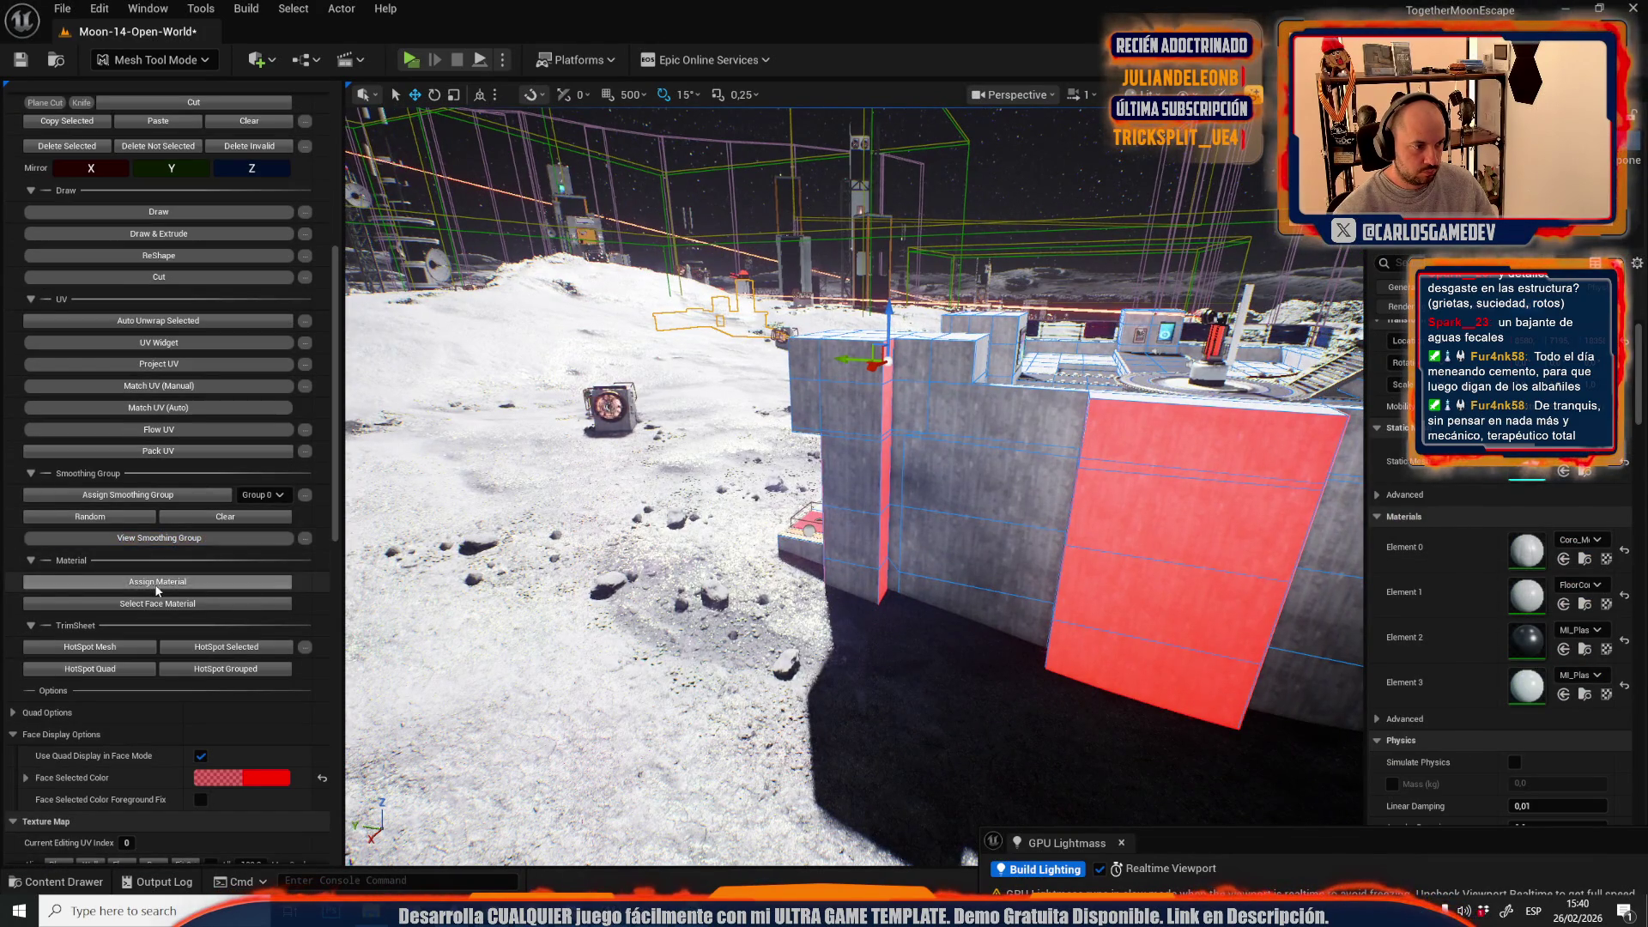
{"action": "left_click_drag", "start_coordinate": [515, 558], "coordinate": [601, 549]}
{"action": "left_click", "coordinate": [957, 369]}
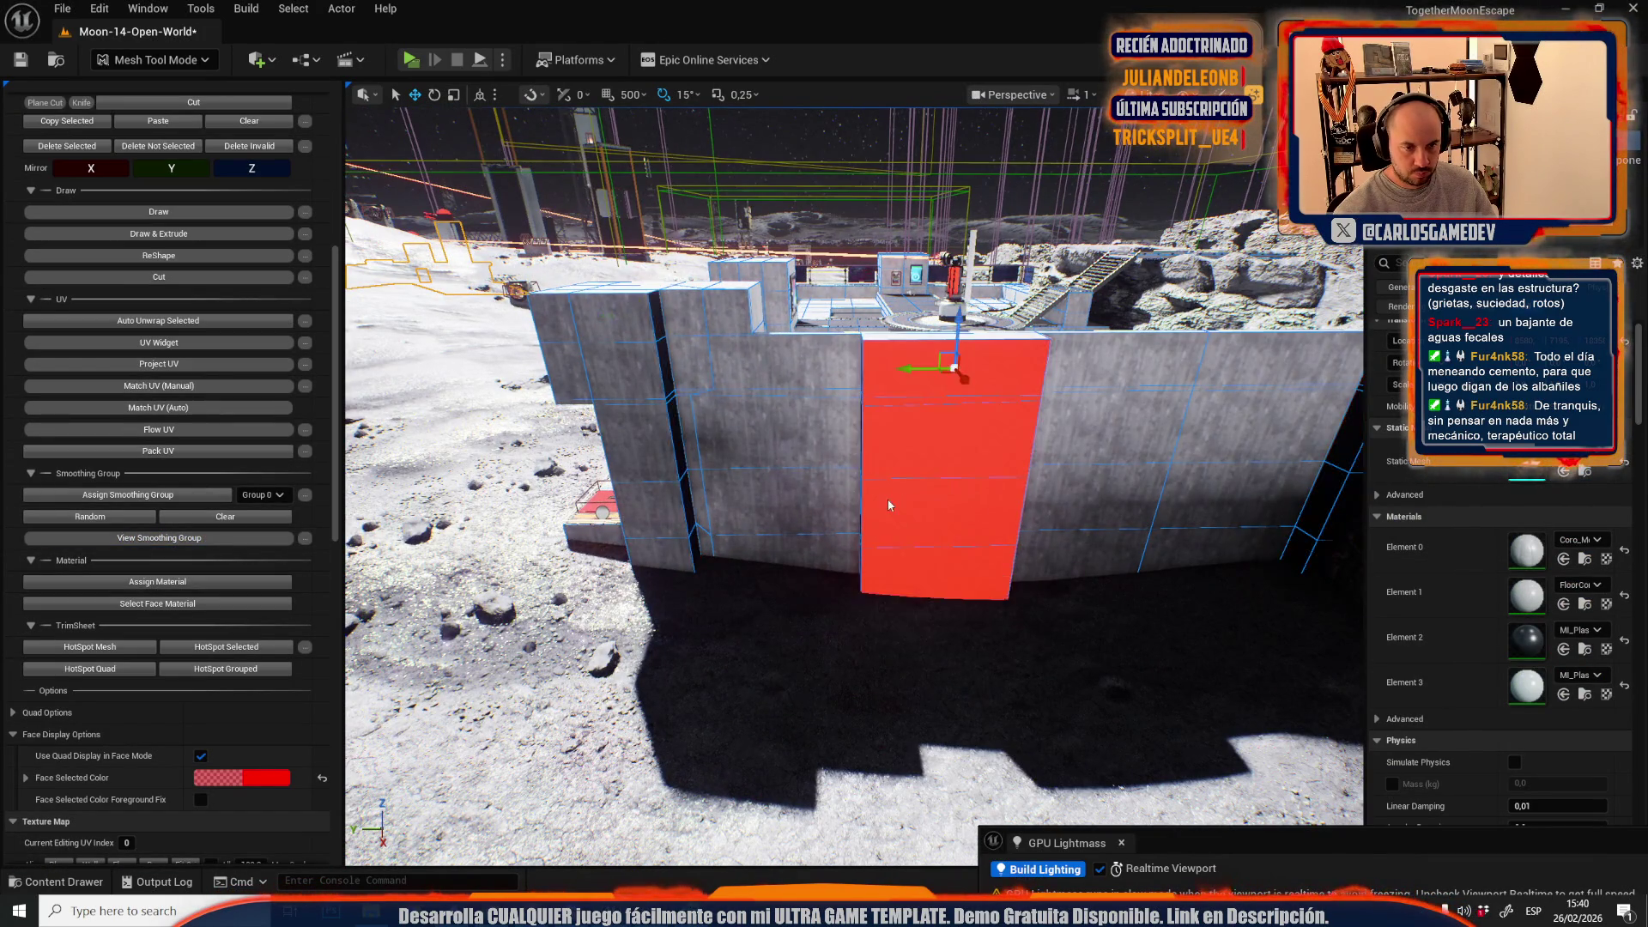
{"action": "mouse_move", "coordinate": [987, 447]}
{"action": "left_mouse_down"}
{"action": "mouse_move", "coordinate": [1114, 448]}
{"action": "mouse_move", "coordinate": [979, 453]}
{"action": "mouse_move", "coordinate": [889, 419]}
{"action": "left_mouse_up"}
{"action": "left_click", "coordinate": [892, 425]}
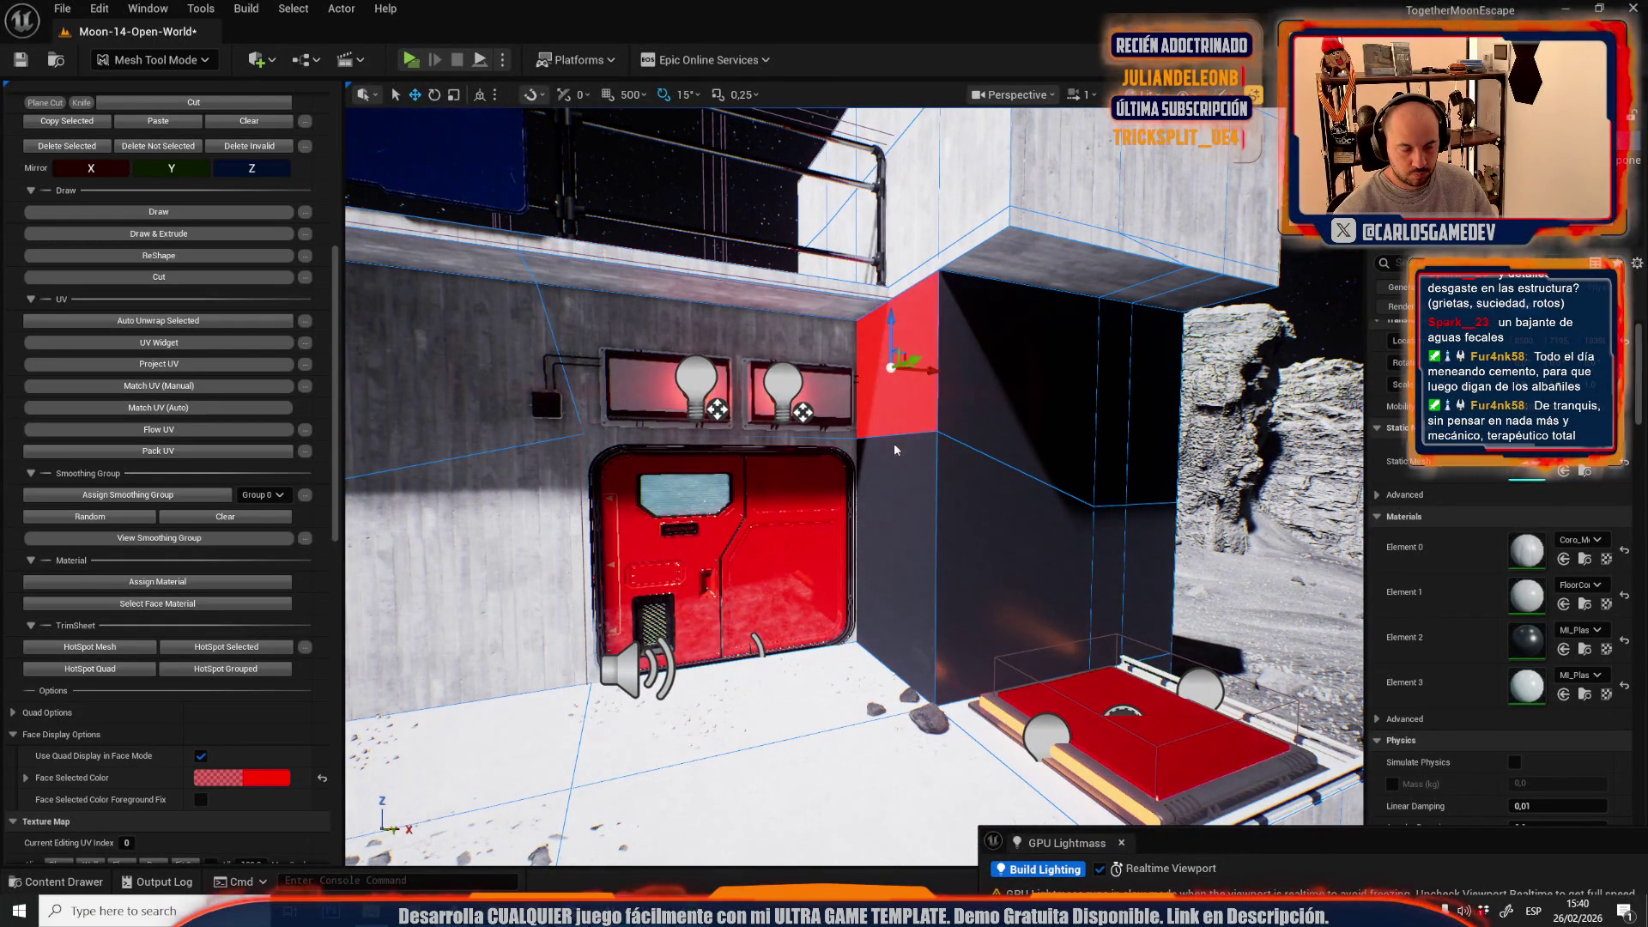
{"action": "left_click", "coordinate": [922, 515], "text": "shift"}
{"action": "left_click_drag", "start_coordinate": [921, 515], "coordinate": [832, 519]}
{"action": "left_click", "coordinate": [864, 565]}
{"action": "mouse_move", "coordinate": [884, 393]}
{"action": "left_mouse_down"}
{"action": "mouse_move", "coordinate": [563, 513]}
{"action": "mouse_move", "coordinate": [636, 485]}
{"action": "left_mouse_up"}
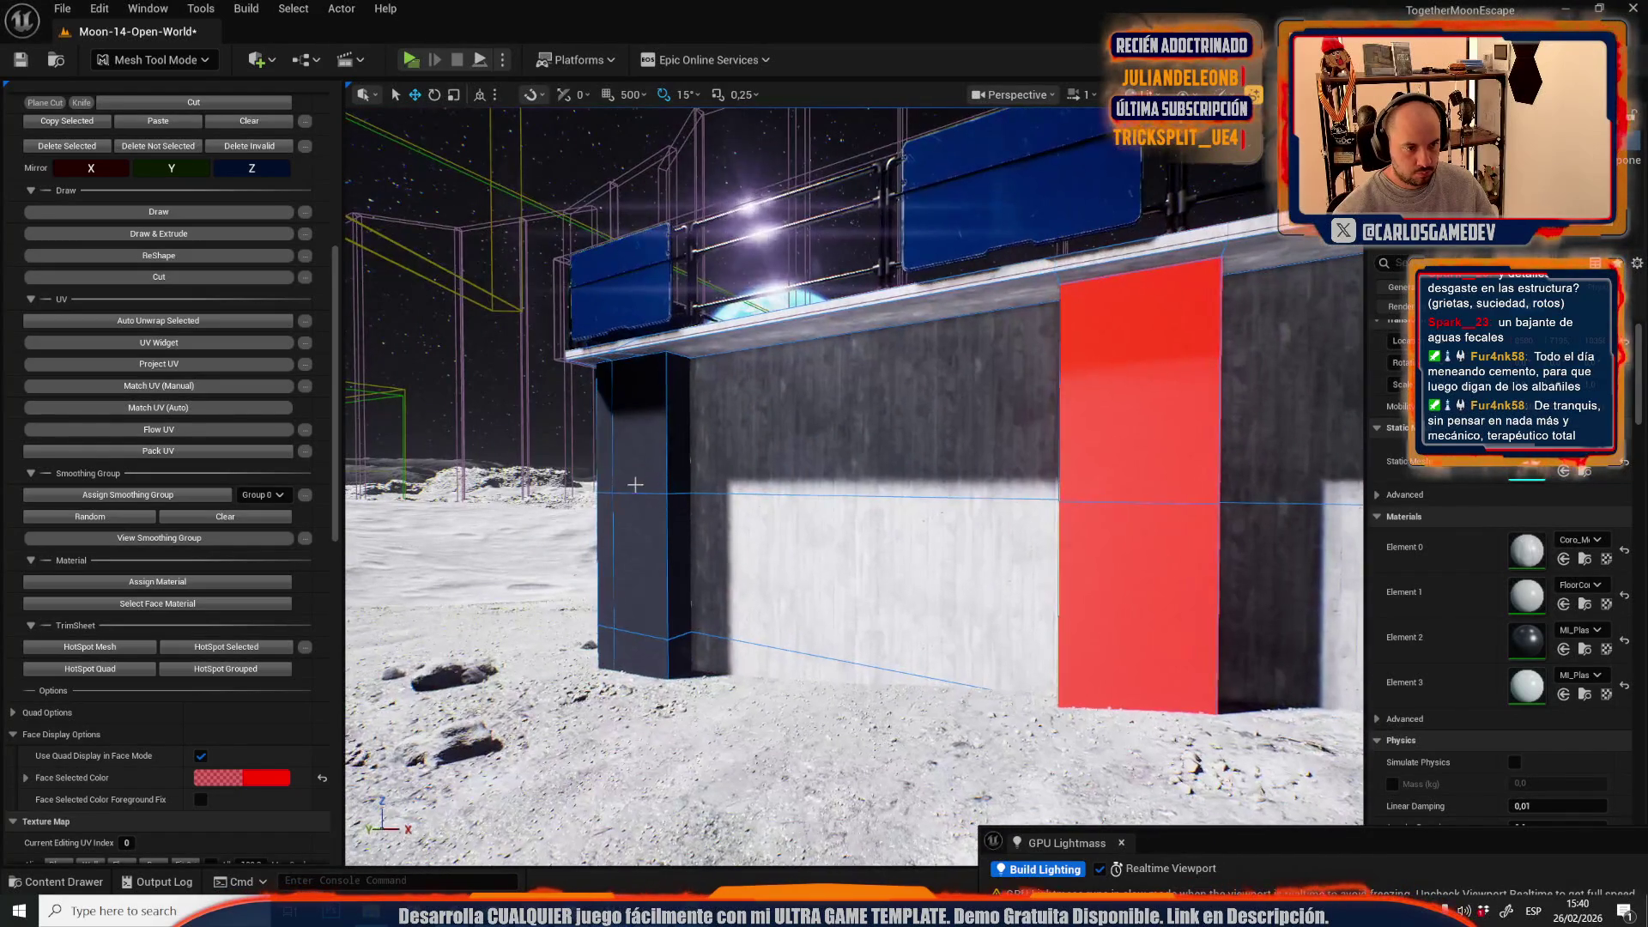
{"action": "mouse_move", "coordinate": [665, 555]}
{"action": "left_mouse_down"}
{"action": "mouse_move", "coordinate": [992, 539]}
{"action": "mouse_move", "coordinate": [1098, 513]}
{"action": "left_mouse_up"}
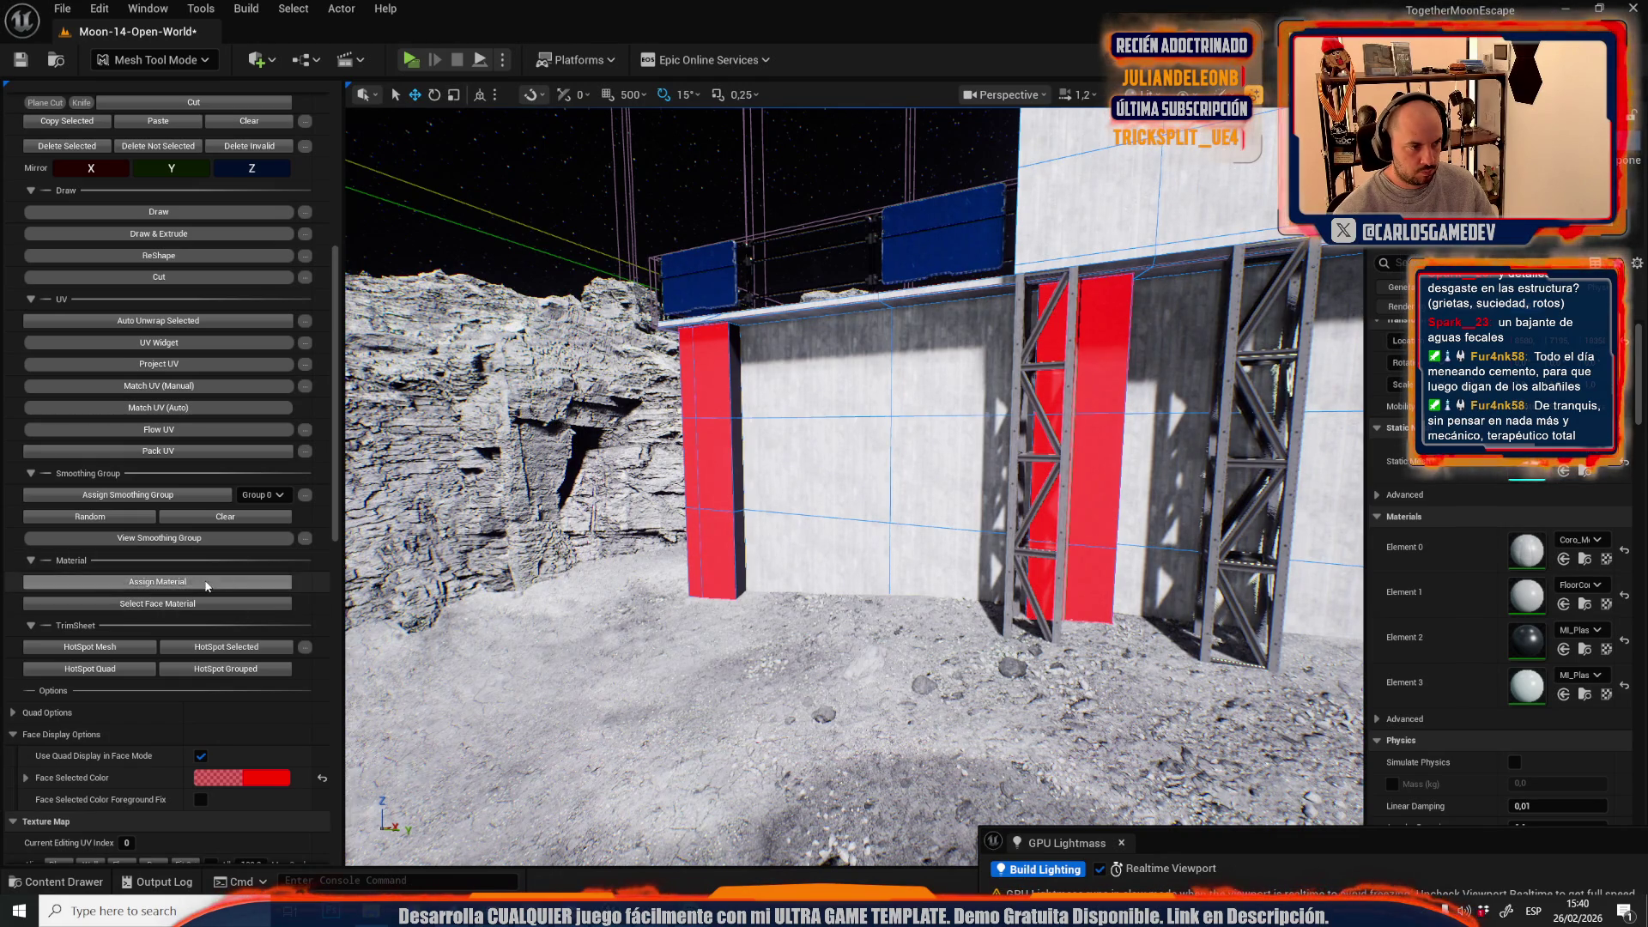
{"action": "left_click_drag", "start_coordinate": [858, 515], "coordinate": [633, 545]}
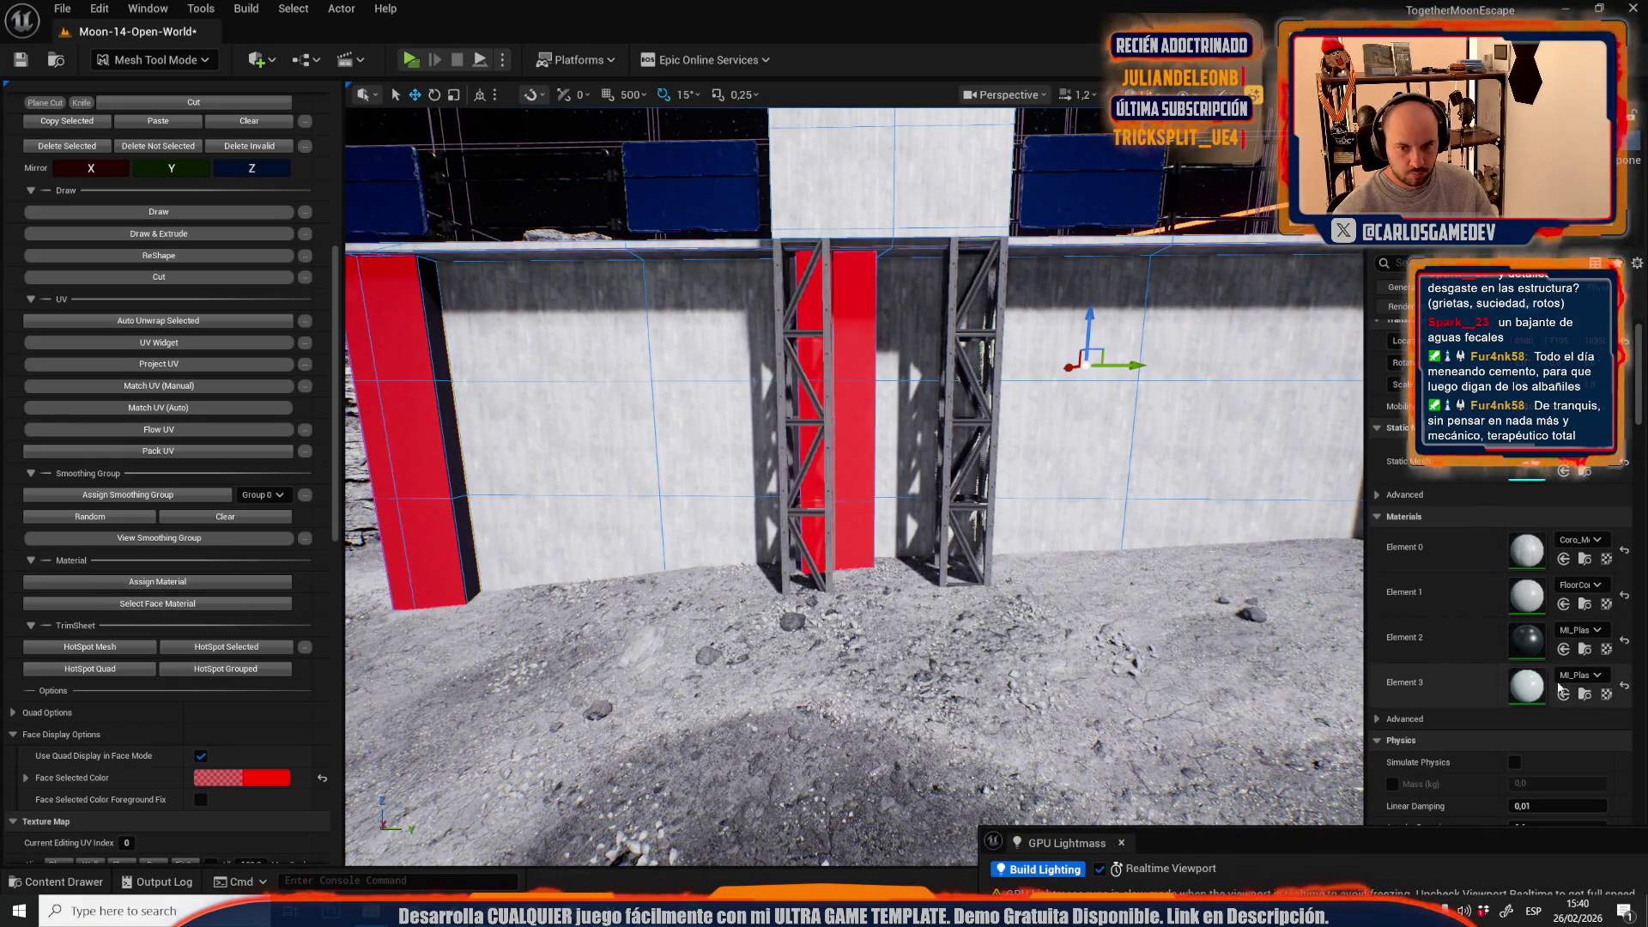
- Assign the chosen plastic material from the Content Drawer to the selected wall faces
{"action": "left_click", "coordinate": [1585, 694]}
{"action": "left_click_drag", "start_coordinate": [773, 343], "coordinate": [650, 358]}
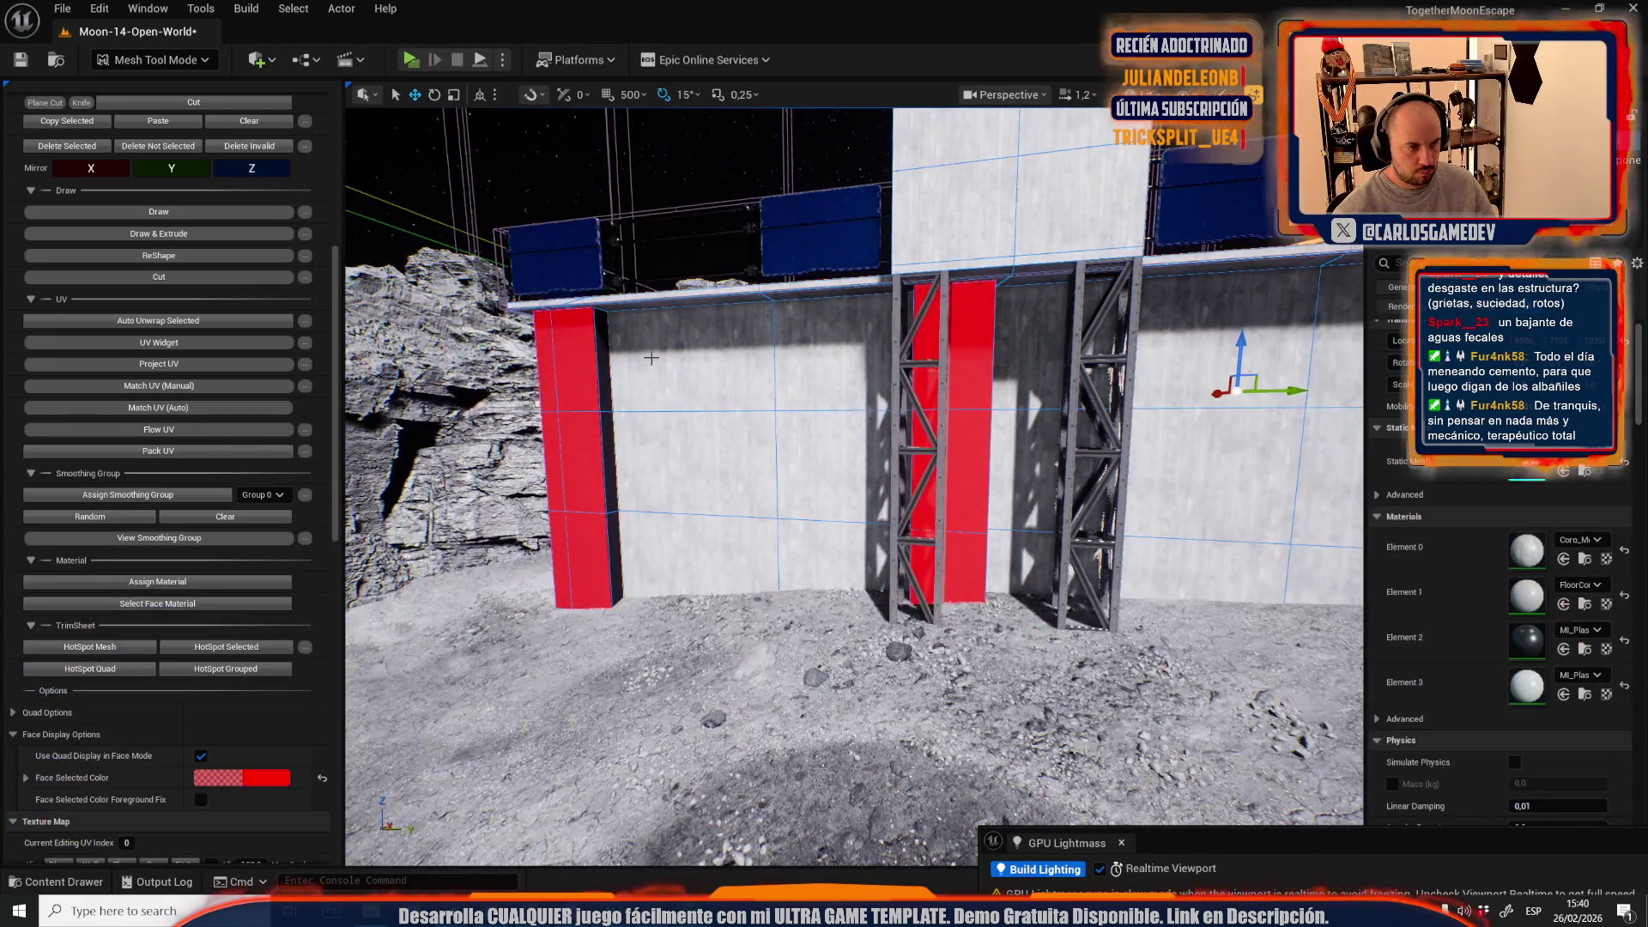
{"action": "left_click", "coordinate": [241, 587]}
{"action": "mouse_move", "coordinate": [589, 525]}
{"action": "left_mouse_down"}
{"action": "mouse_move", "coordinate": [481, 511]}
{"action": "mouse_move", "coordinate": [567, 511]}
{"action": "mouse_move", "coordinate": [723, 565]}
{"action": "left_mouse_up"}
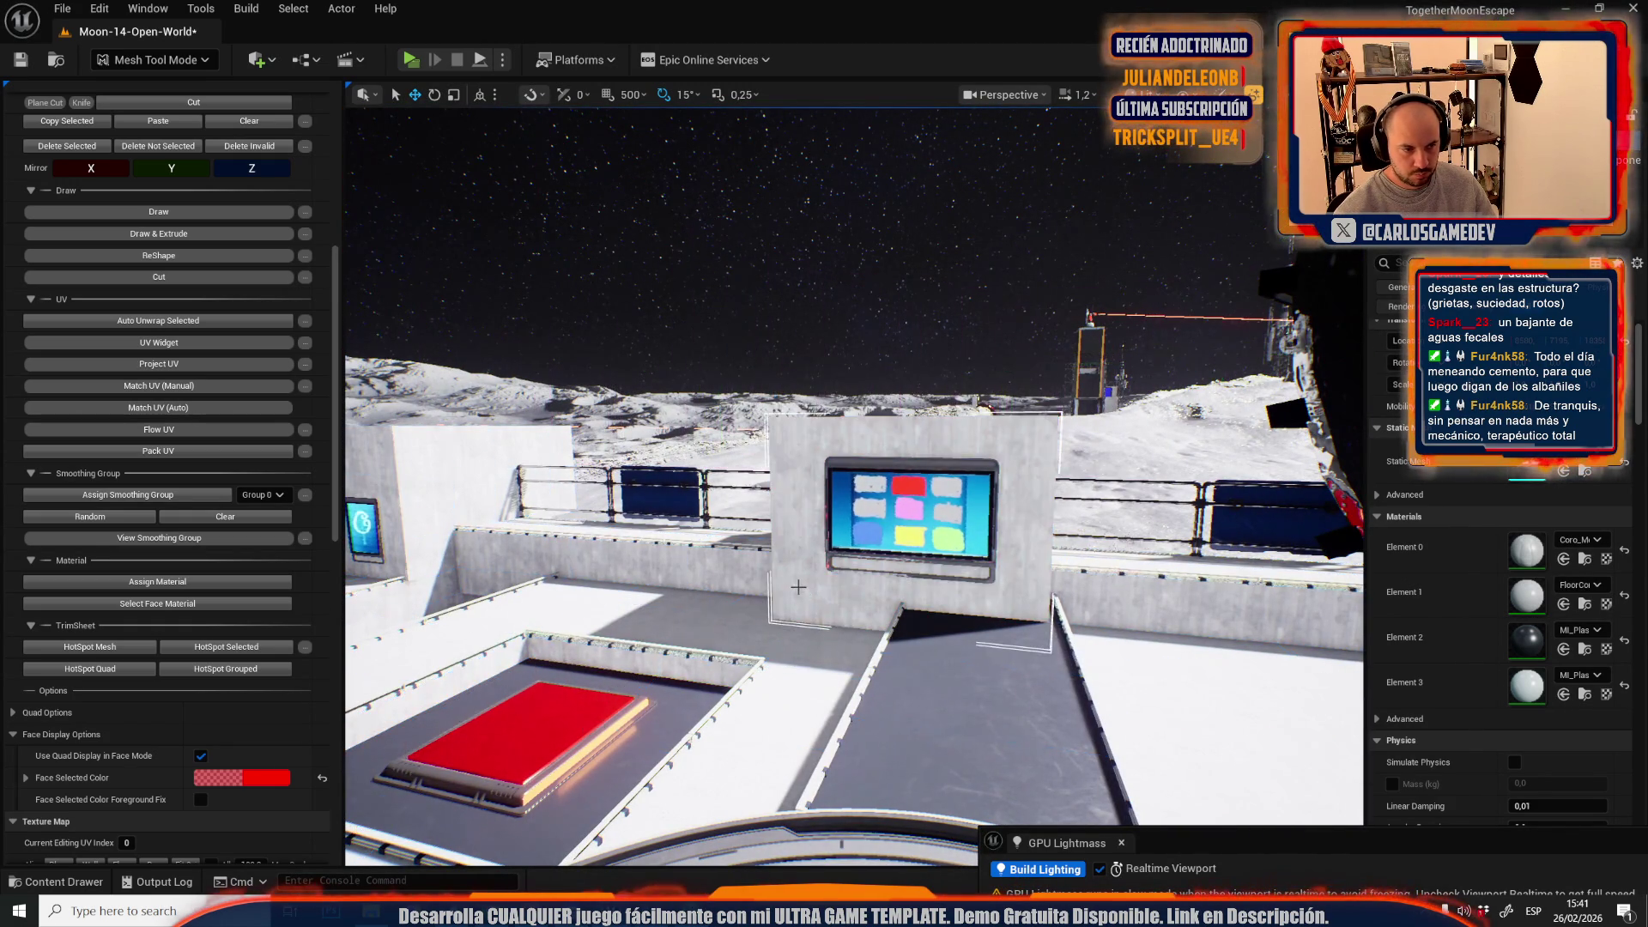
{"action": "mouse_move", "coordinate": [515, 515]}
{"action": "left_mouse_down"}
{"action": "mouse_move", "coordinate": [893, 514]}
{"action": "mouse_move", "coordinate": [897, 549]}
{"action": "left_mouse_up"}
{"action": "scroll", "coordinate": [790, 515], "scroll_direction": "up", "scroll_amount": 1}
{"action": "scroll", "coordinate": [859, 515], "scroll_direction": "up", "scroll_amount": 1}
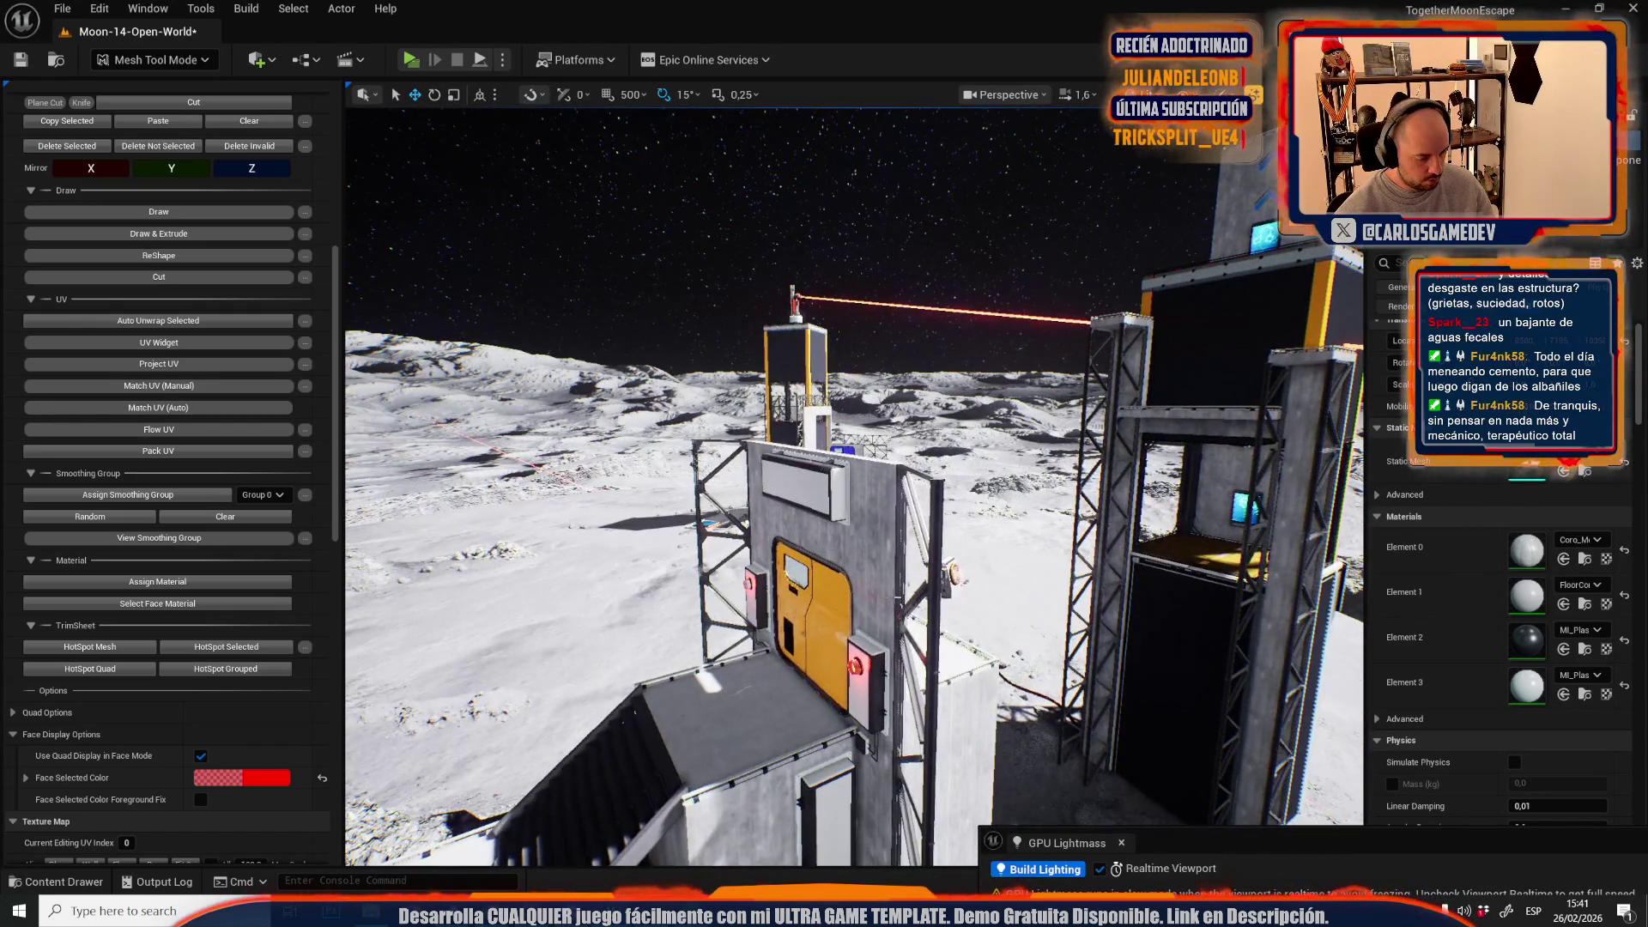
- Select the yellow-door tower's wall face and assign it a plastic material
{"action": "key", "text": "1"}
{"action": "key", "text": "4"}
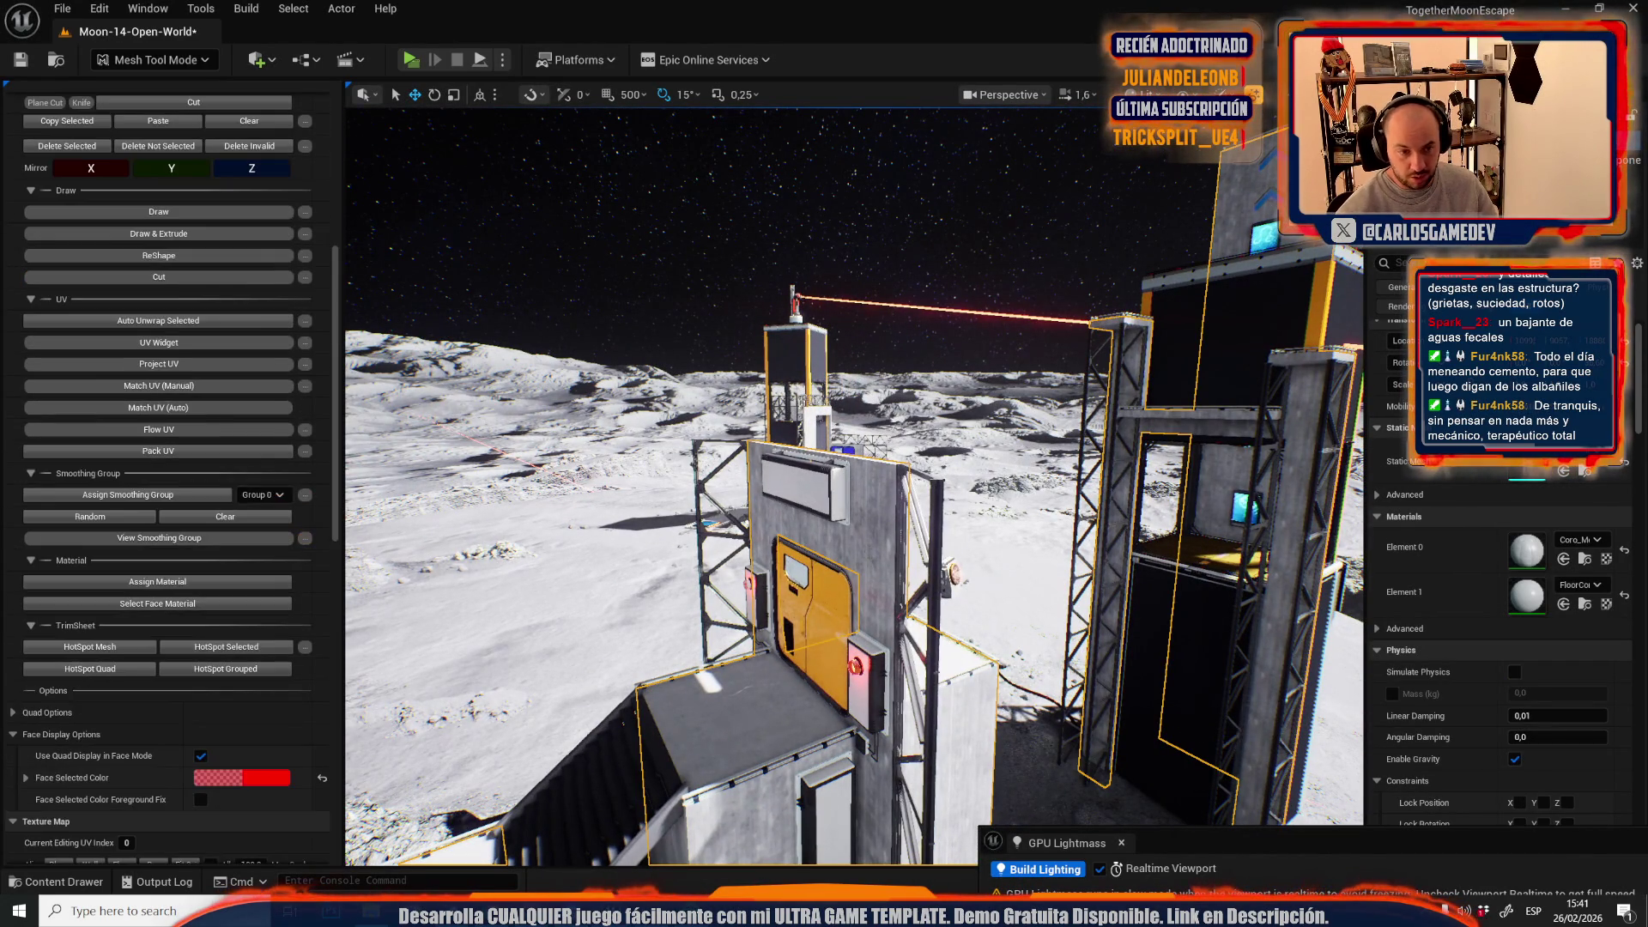
{"action": "left_click", "coordinate": [869, 559]}
{"action": "left_click_drag", "start_coordinate": [868, 559], "coordinate": [845, 540]}
{"action": "scroll", "coordinate": [858, 549], "scroll_direction": "down", "scroll_amount": 2}
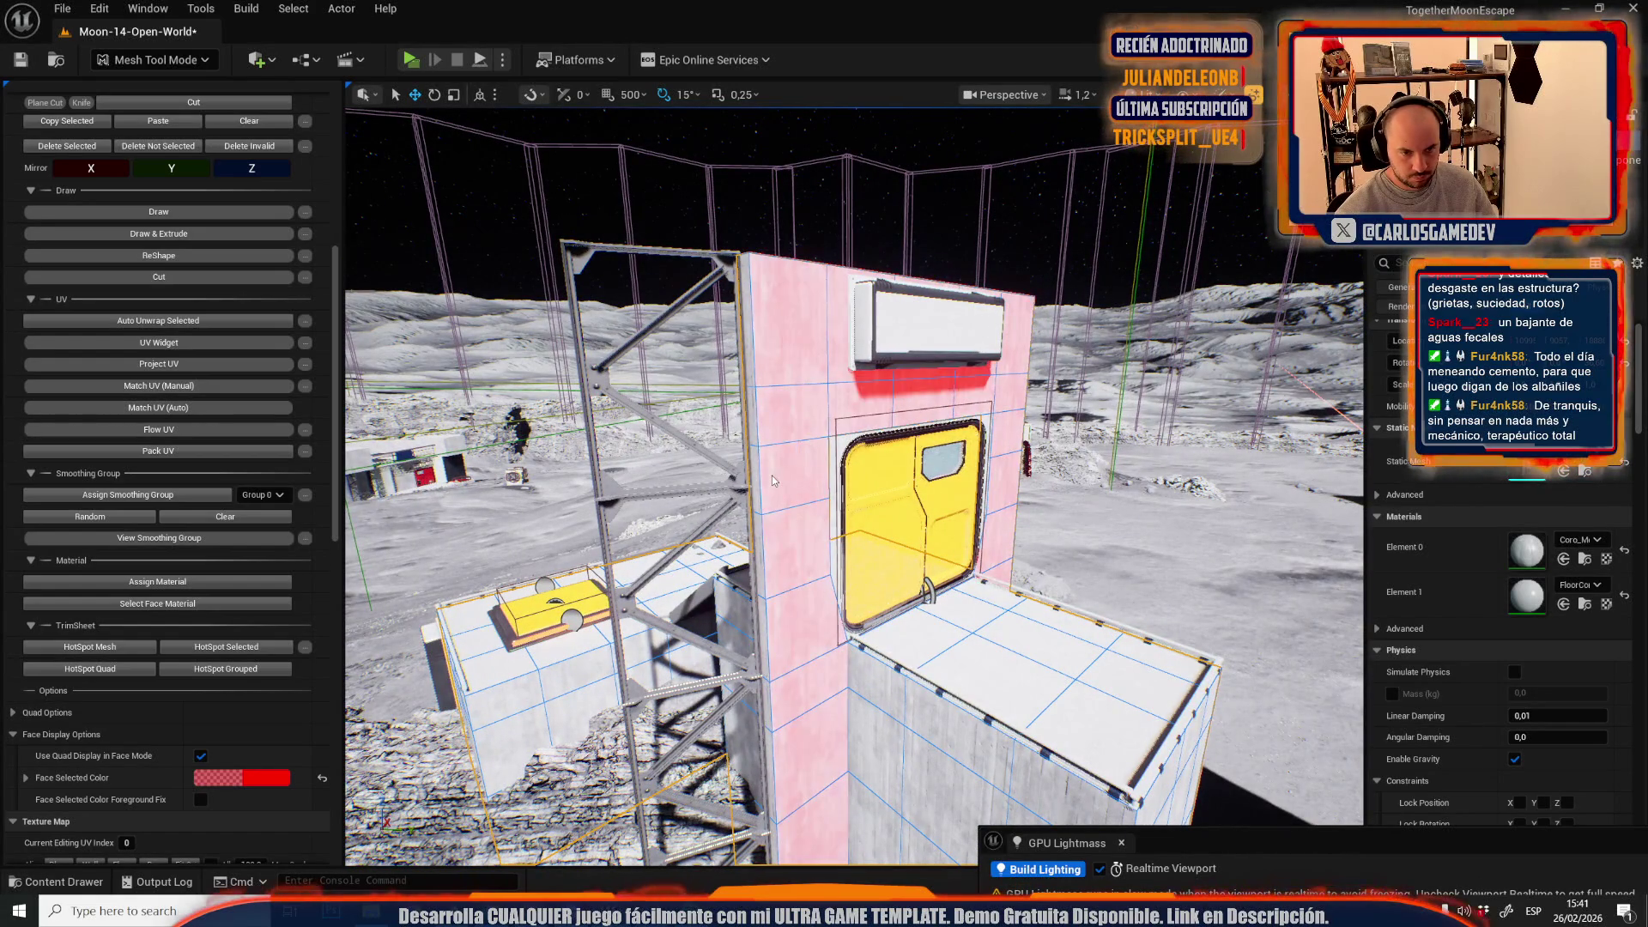
{"action": "left_click", "coordinate": [196, 589]}
{"action": "left_click_drag", "start_coordinate": [775, 518], "coordinate": [775, 481]}
- In Selection Mode, inspect the materials of the yellow door panel and tower elements
{"action": "left_click", "coordinate": [156, 62]}
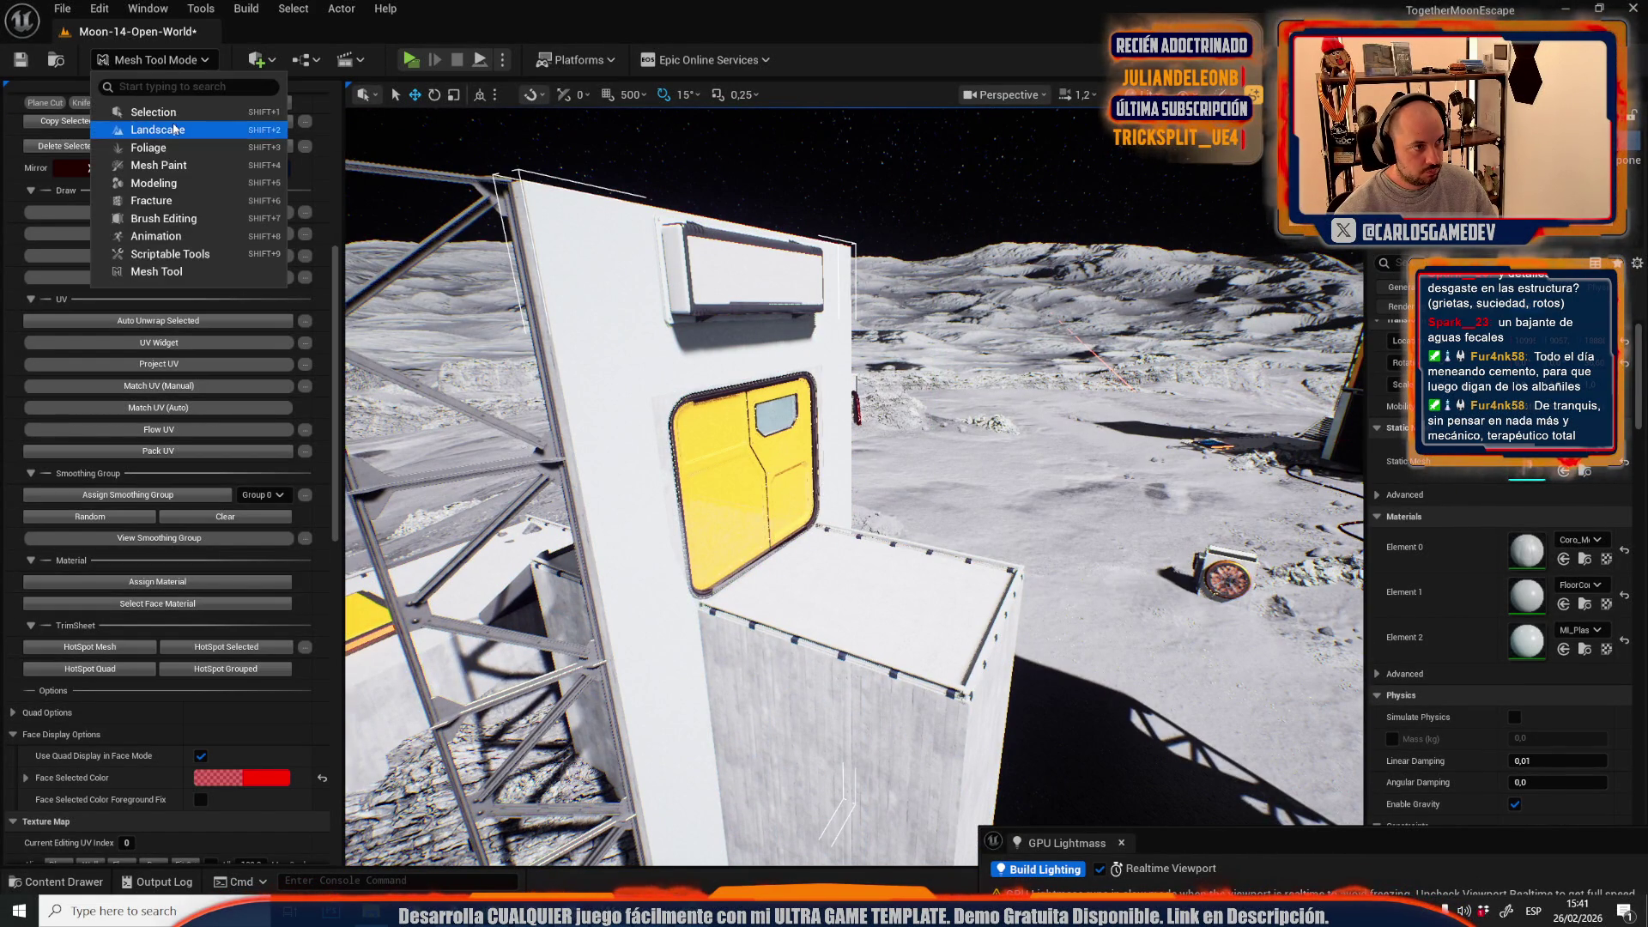
{"action": "left_click", "coordinate": [190, 113]}
{"action": "left_click", "coordinate": [408, 378]}
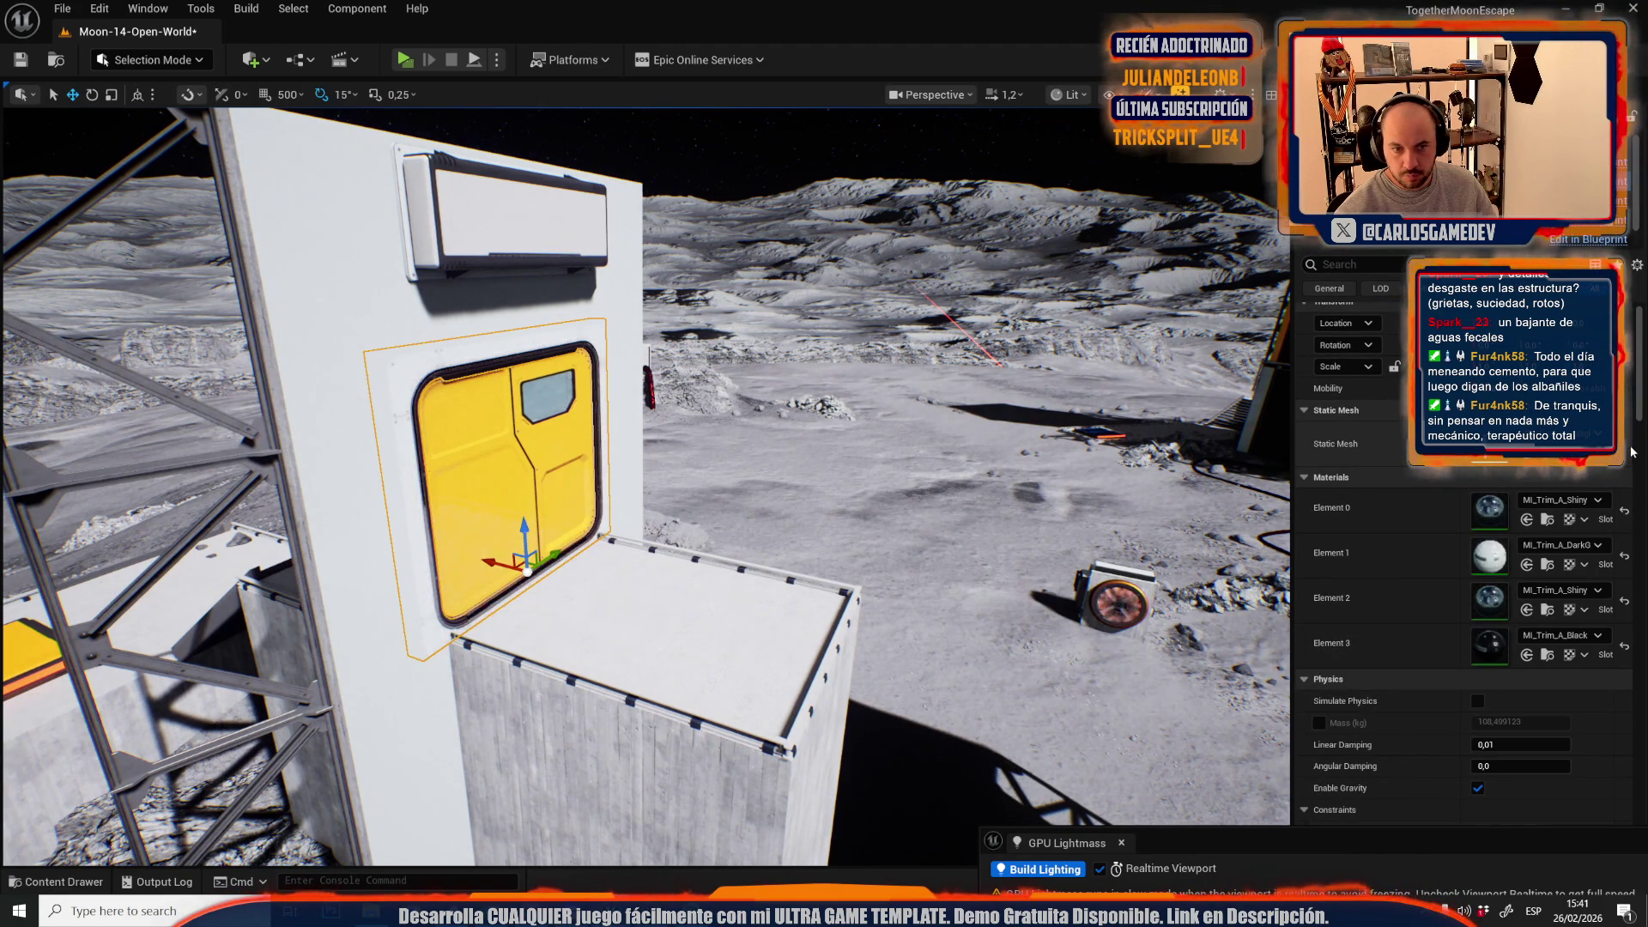
{"action": "scroll", "coordinate": [646, 487], "scroll_direction": "down", "scroll_amount": 5}
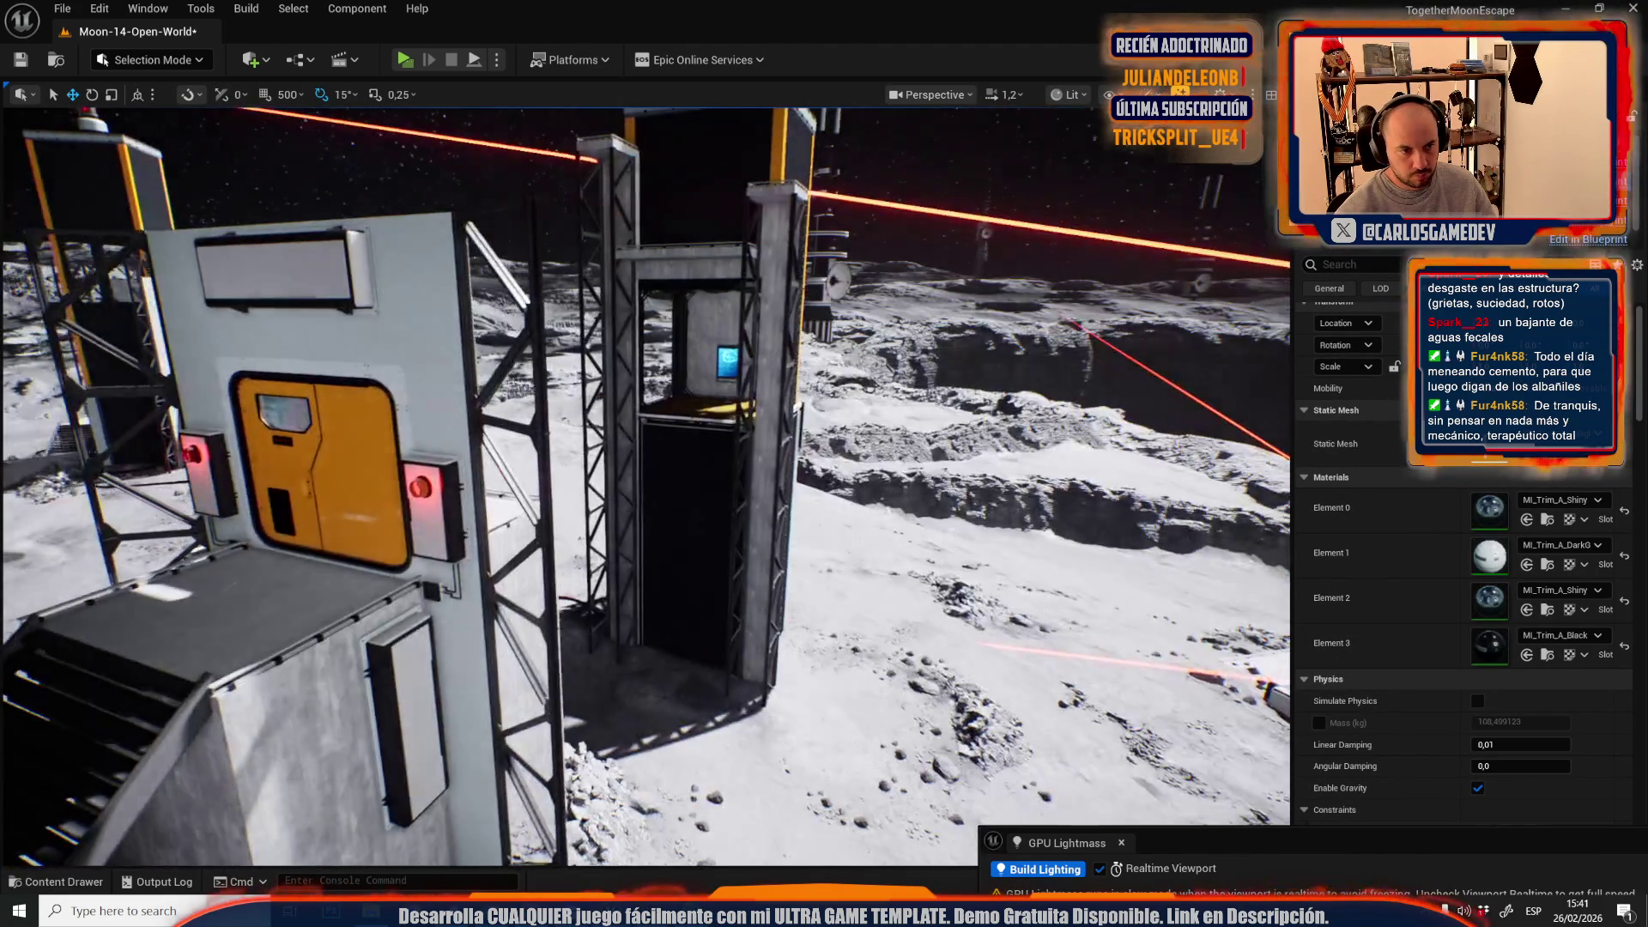
{"action": "scroll", "coordinate": [646, 487], "scroll_direction": "down", "scroll_amount": 2}
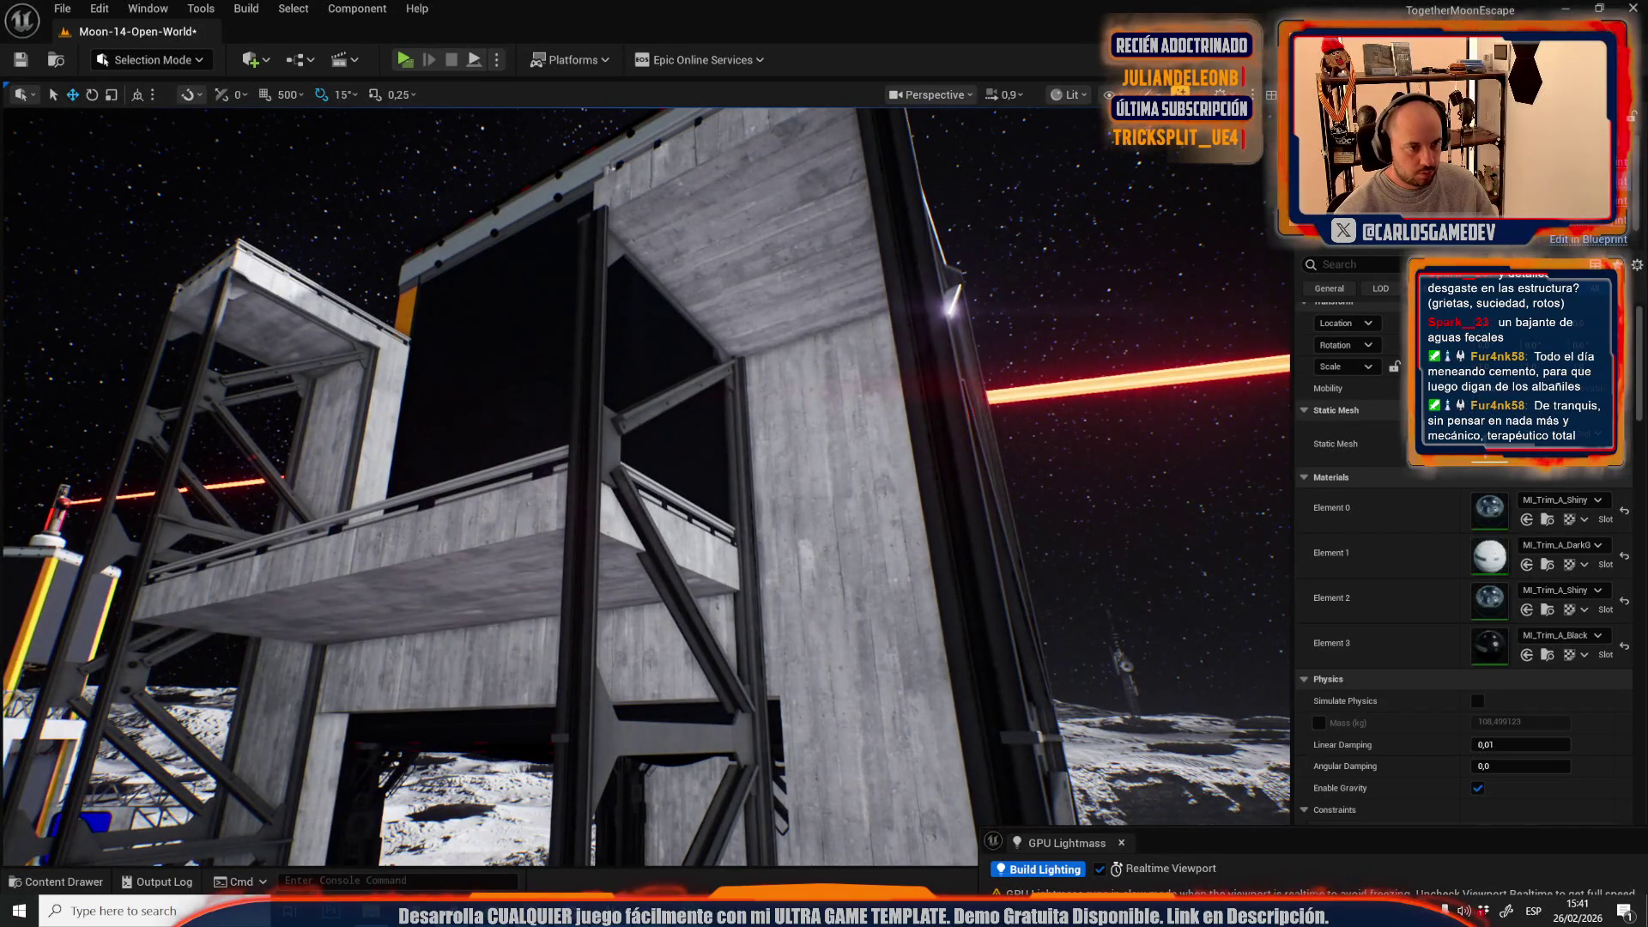
{"action": "left_click", "coordinate": [448, 159]}
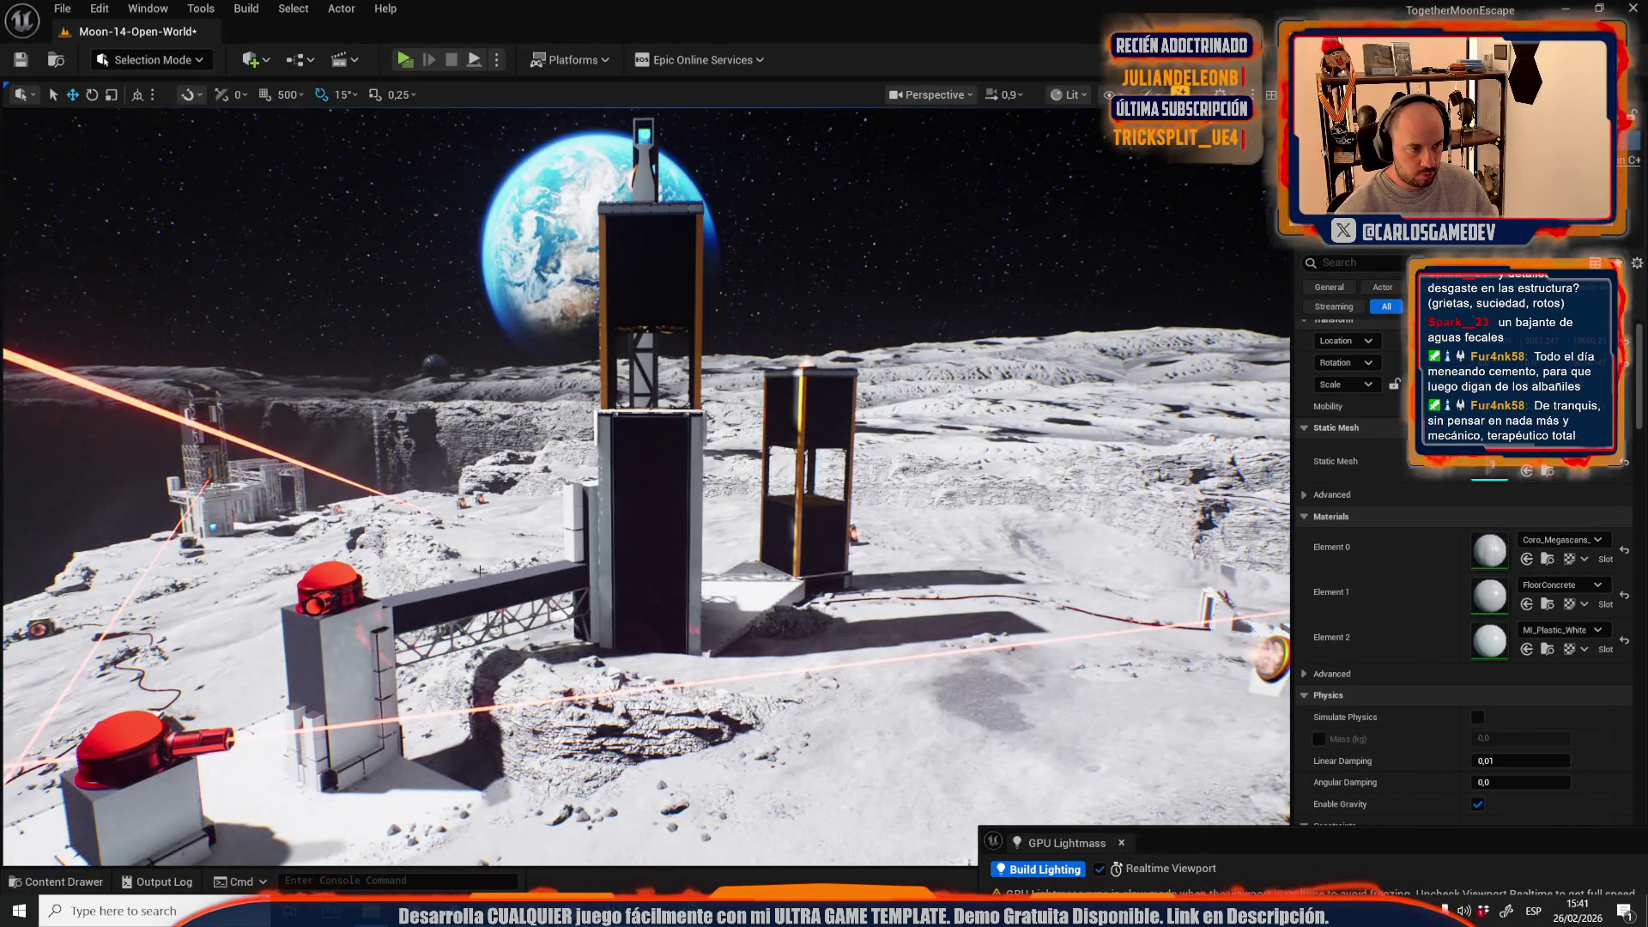
{"action": "left_click", "coordinate": [479, 570]}
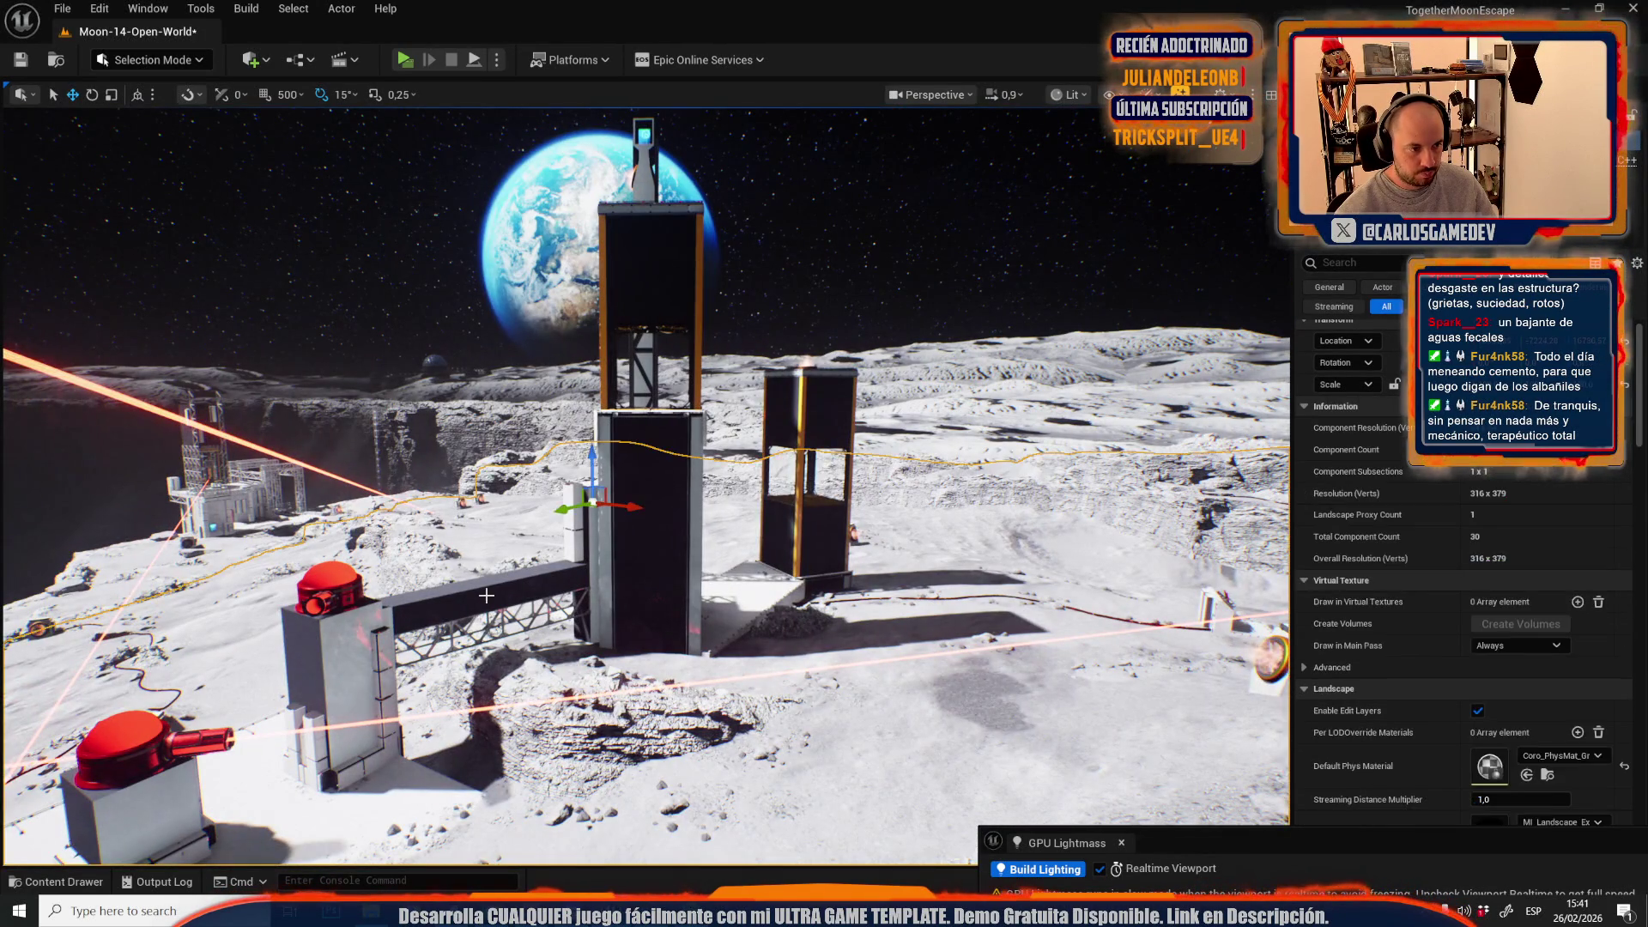
{"action": "left_click", "coordinate": [643, 386]}
- Open the Plastics folder, focus on the tower, and return to Mesh Tool Mode
{"action": "left_click", "coordinate": [1548, 635]}
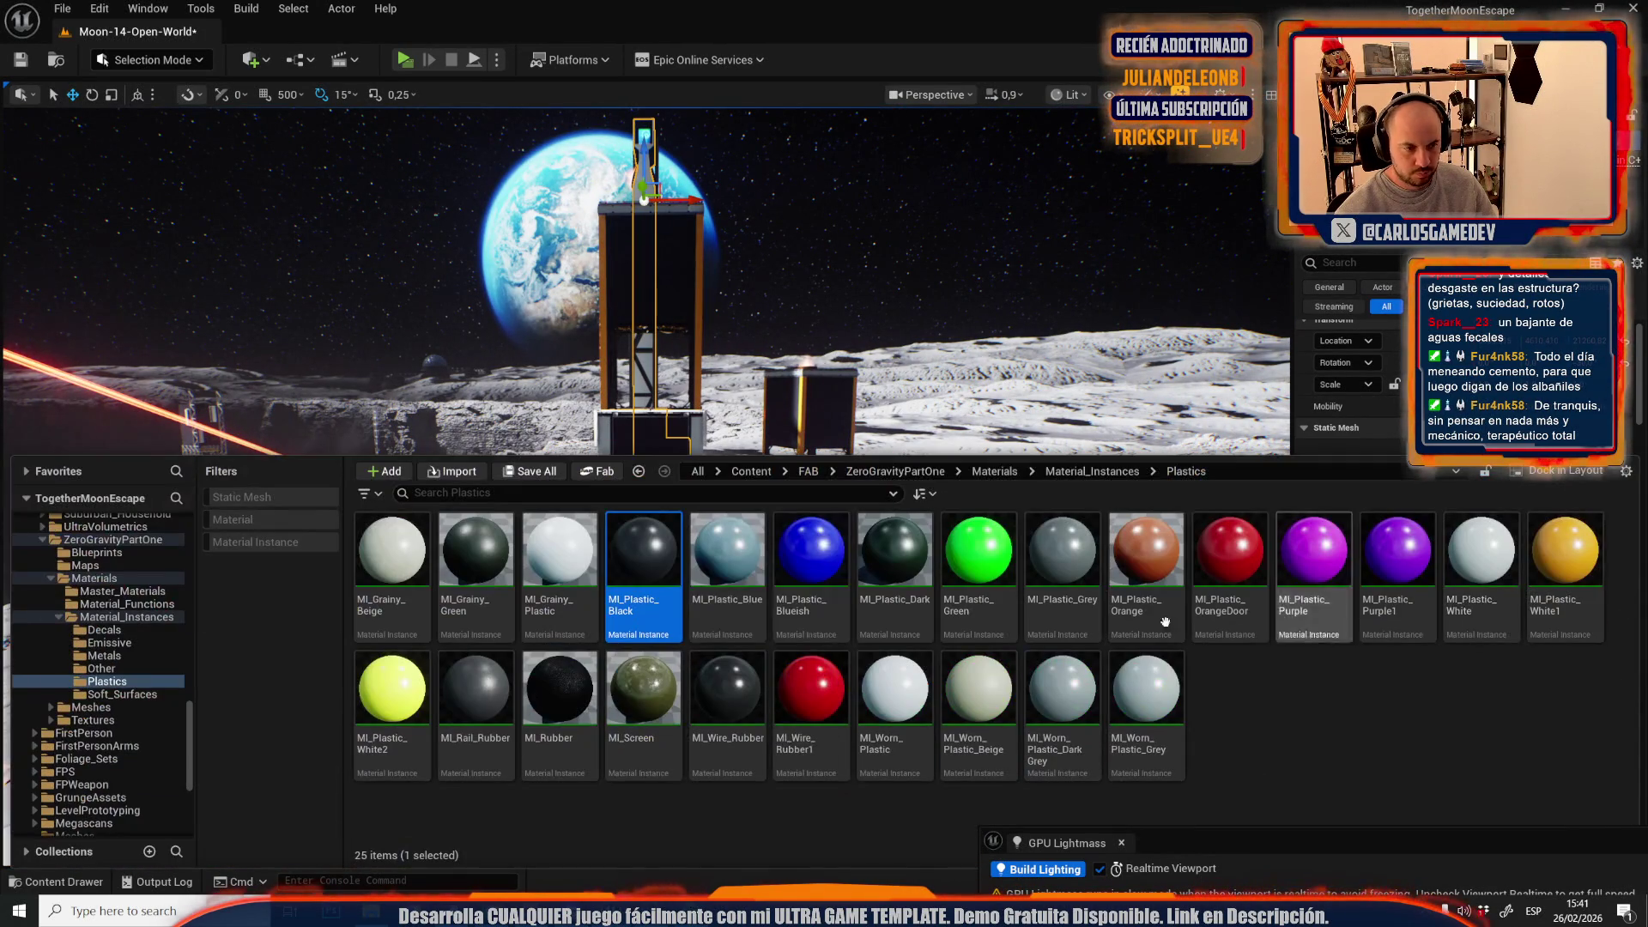
{"action": "key", "text": "f"}
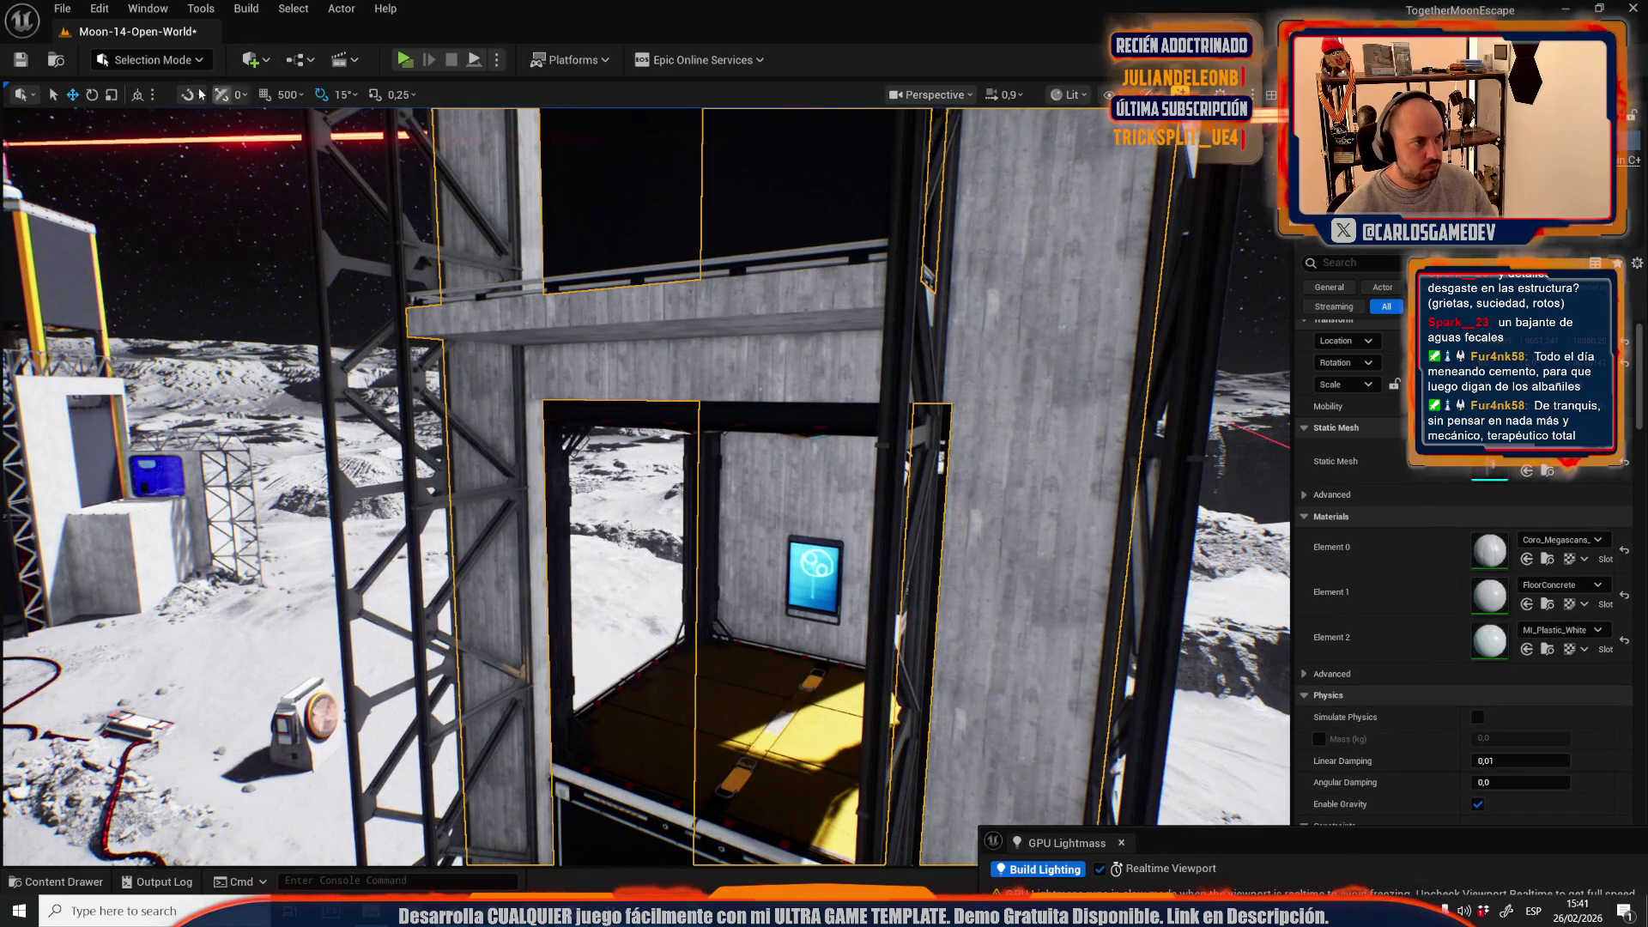
{"action": "left_click", "coordinate": [150, 59]}
{"action": "left_click", "coordinate": [129, 269]}
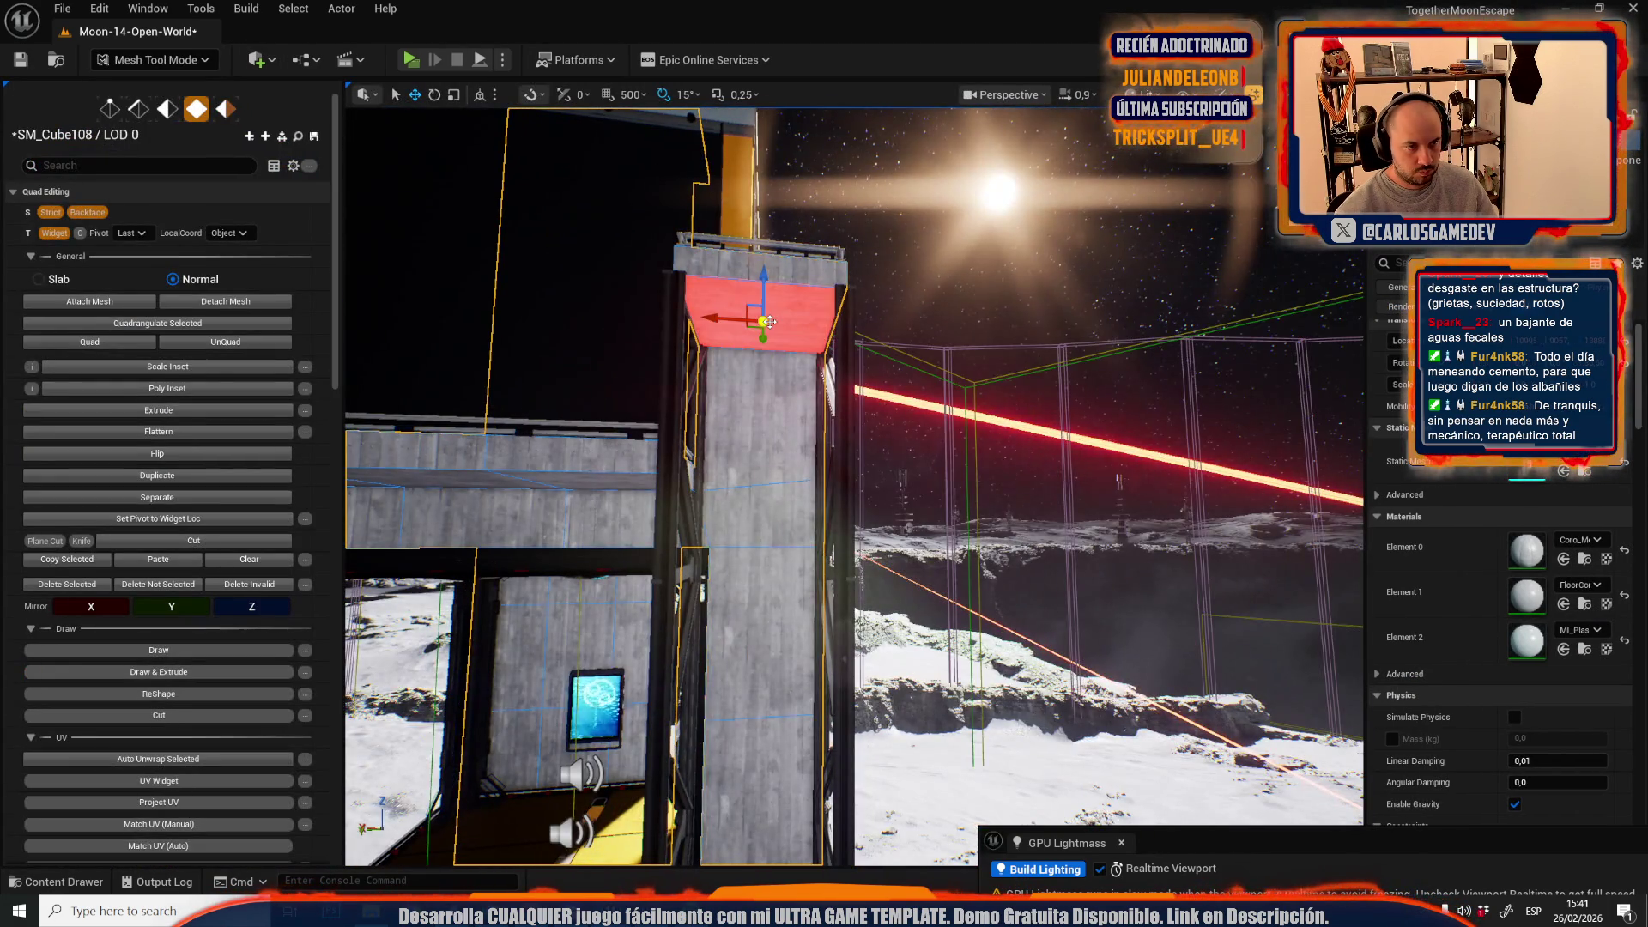
- Select faces on the tower's top and grey wall and assign a plastic material to them
{"action": "left_click_drag", "start_coordinate": [769, 322], "coordinate": [751, 409]}
{"action": "double_click", "coordinate": [751, 409]}
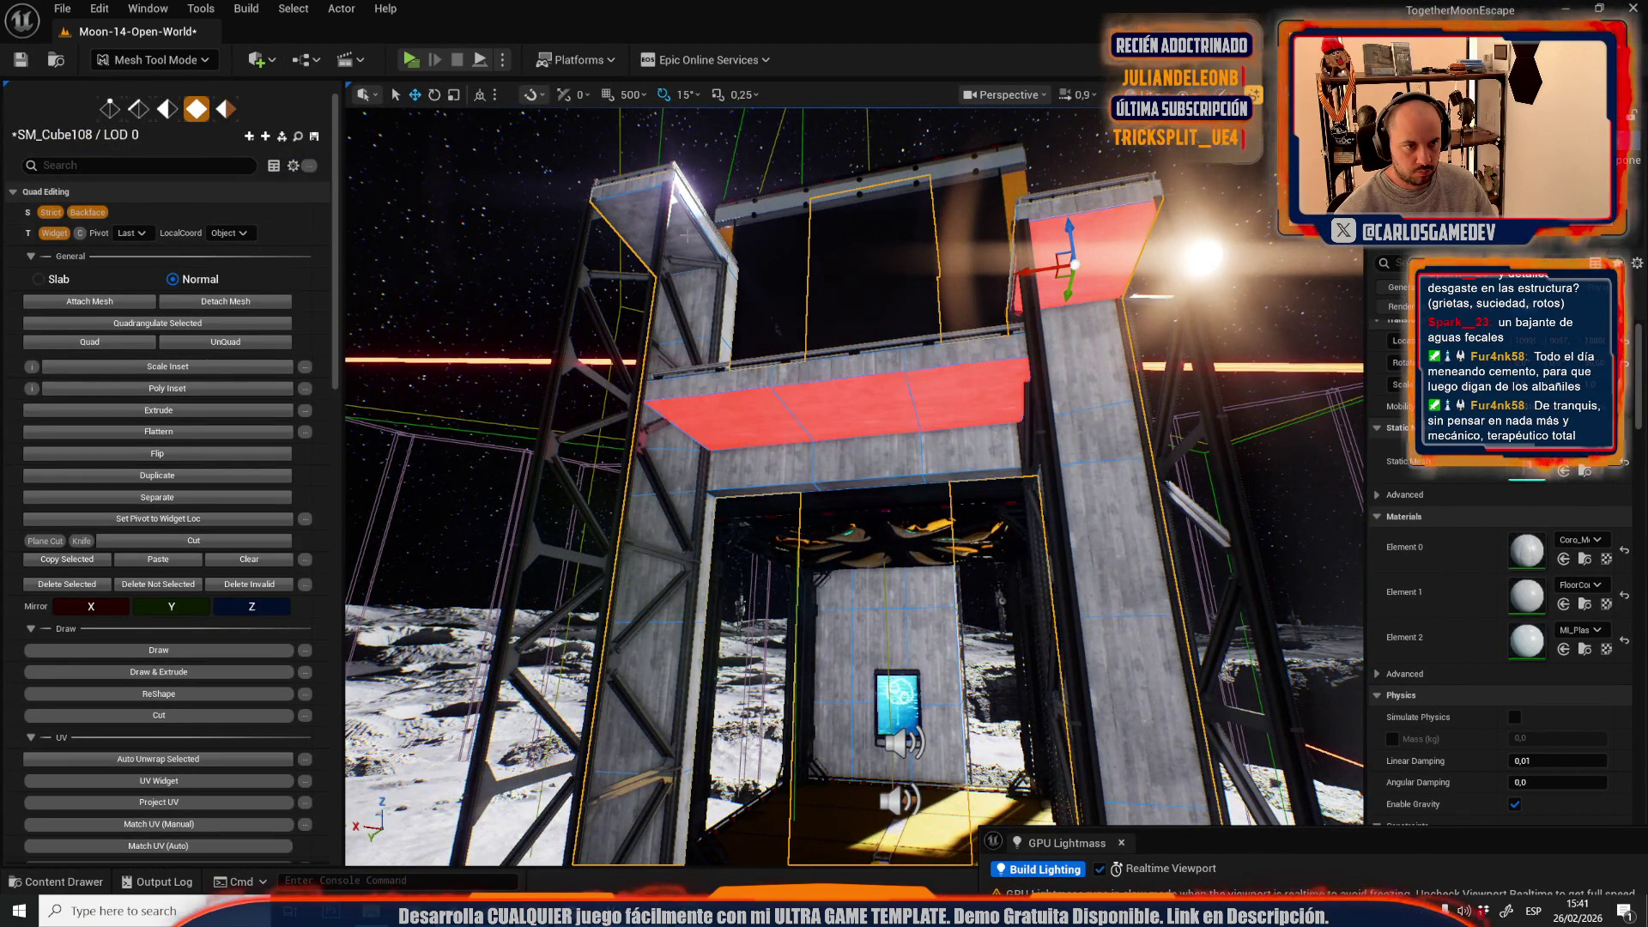
{"action": "mouse_move", "coordinate": [772, 298]}
{"action": "left_mouse_down"}
{"action": "mouse_move", "coordinate": [738, 342]}
{"action": "mouse_move", "coordinate": [883, 415]}
{"action": "left_mouse_up"}
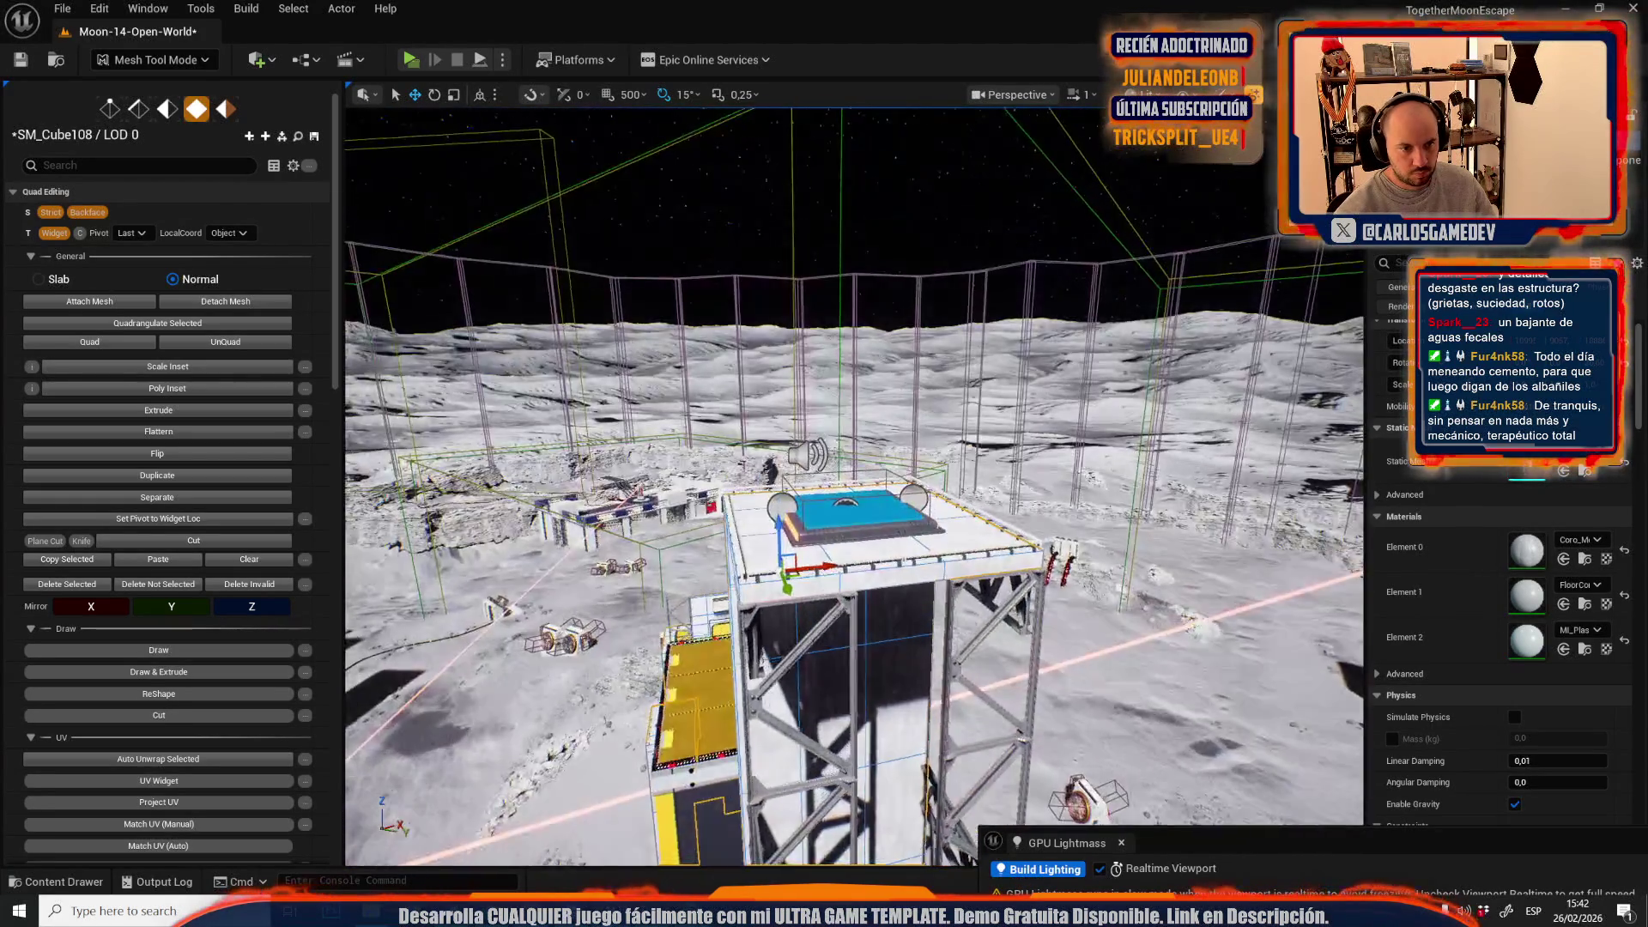
{"action": "key", "text": "f"}
{"action": "left_click_drag", "start_coordinate": [1001, 365], "coordinate": [942, 496]}
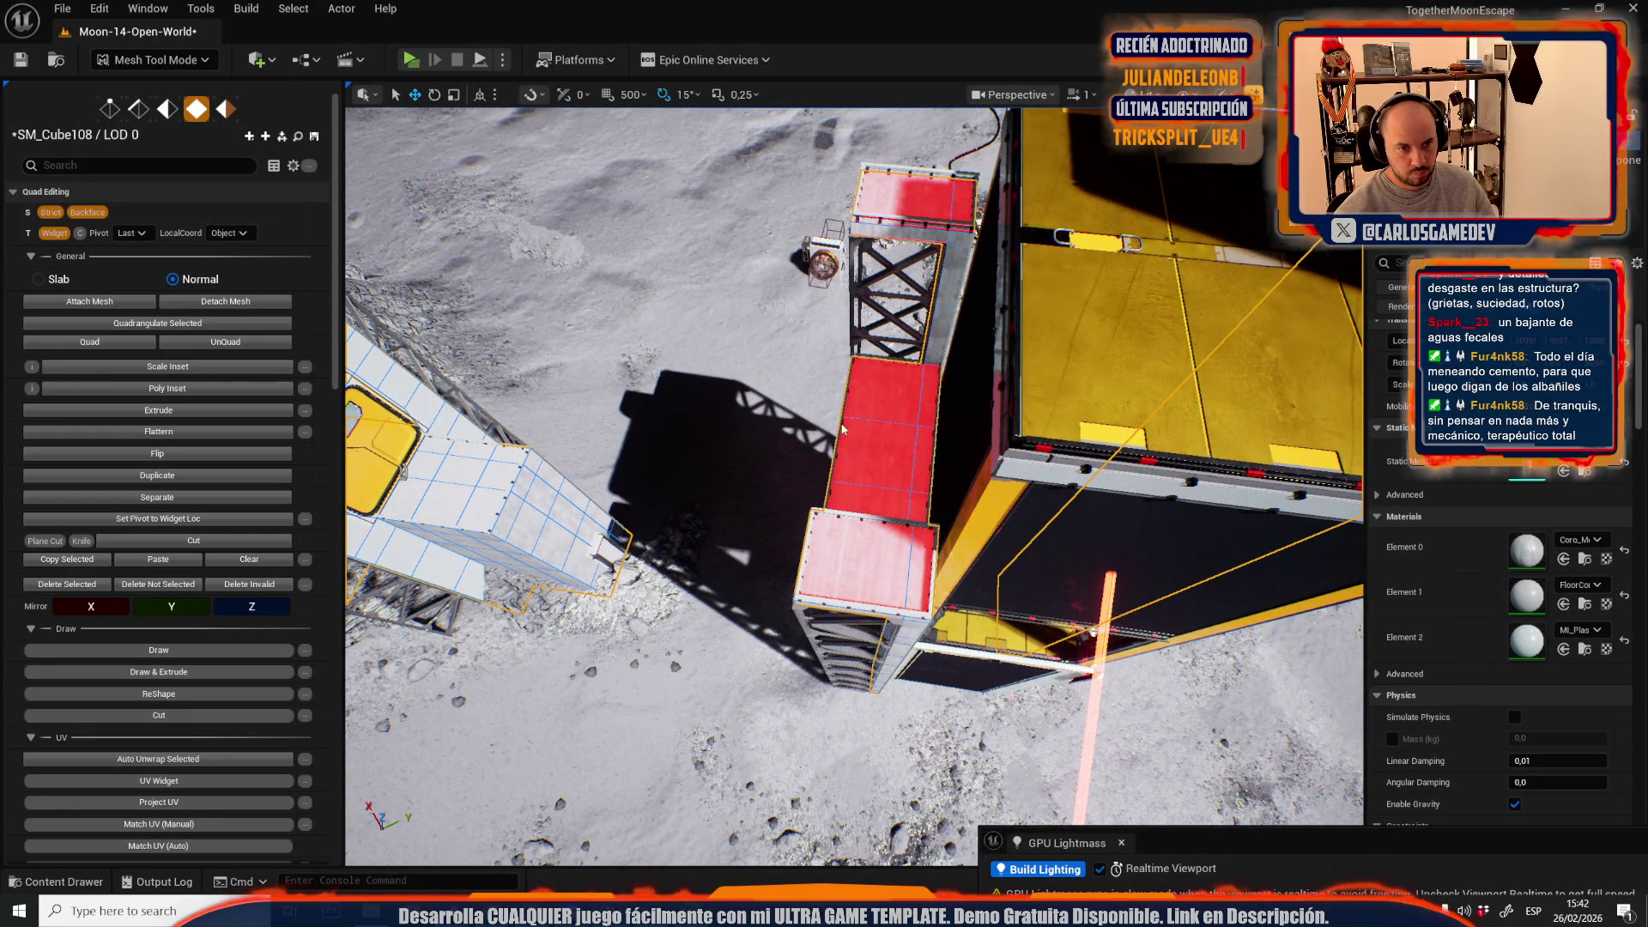
{"action": "scroll", "coordinate": [159, 700], "scroll_direction": "down", "scroll_amount": 4}
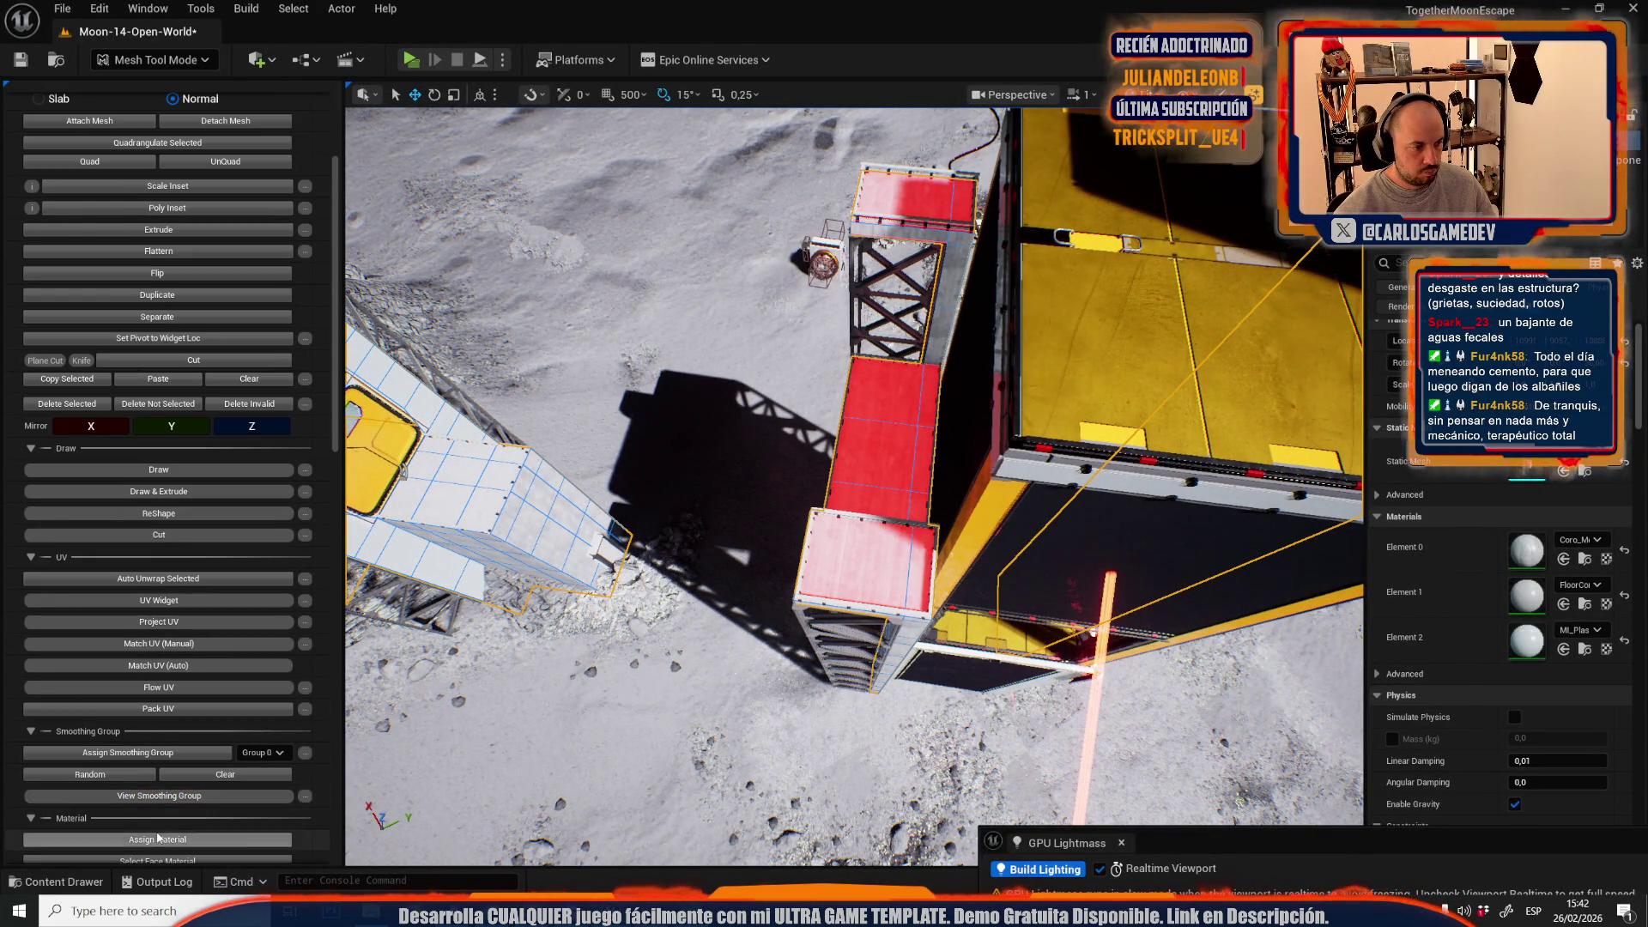
{"action": "mouse_move", "coordinate": [760, 550]}
{"action": "left_mouse_down"}
{"action": "mouse_move", "coordinate": [761, 618]}
{"action": "mouse_move", "coordinate": [691, 704]}
{"action": "left_mouse_up"}
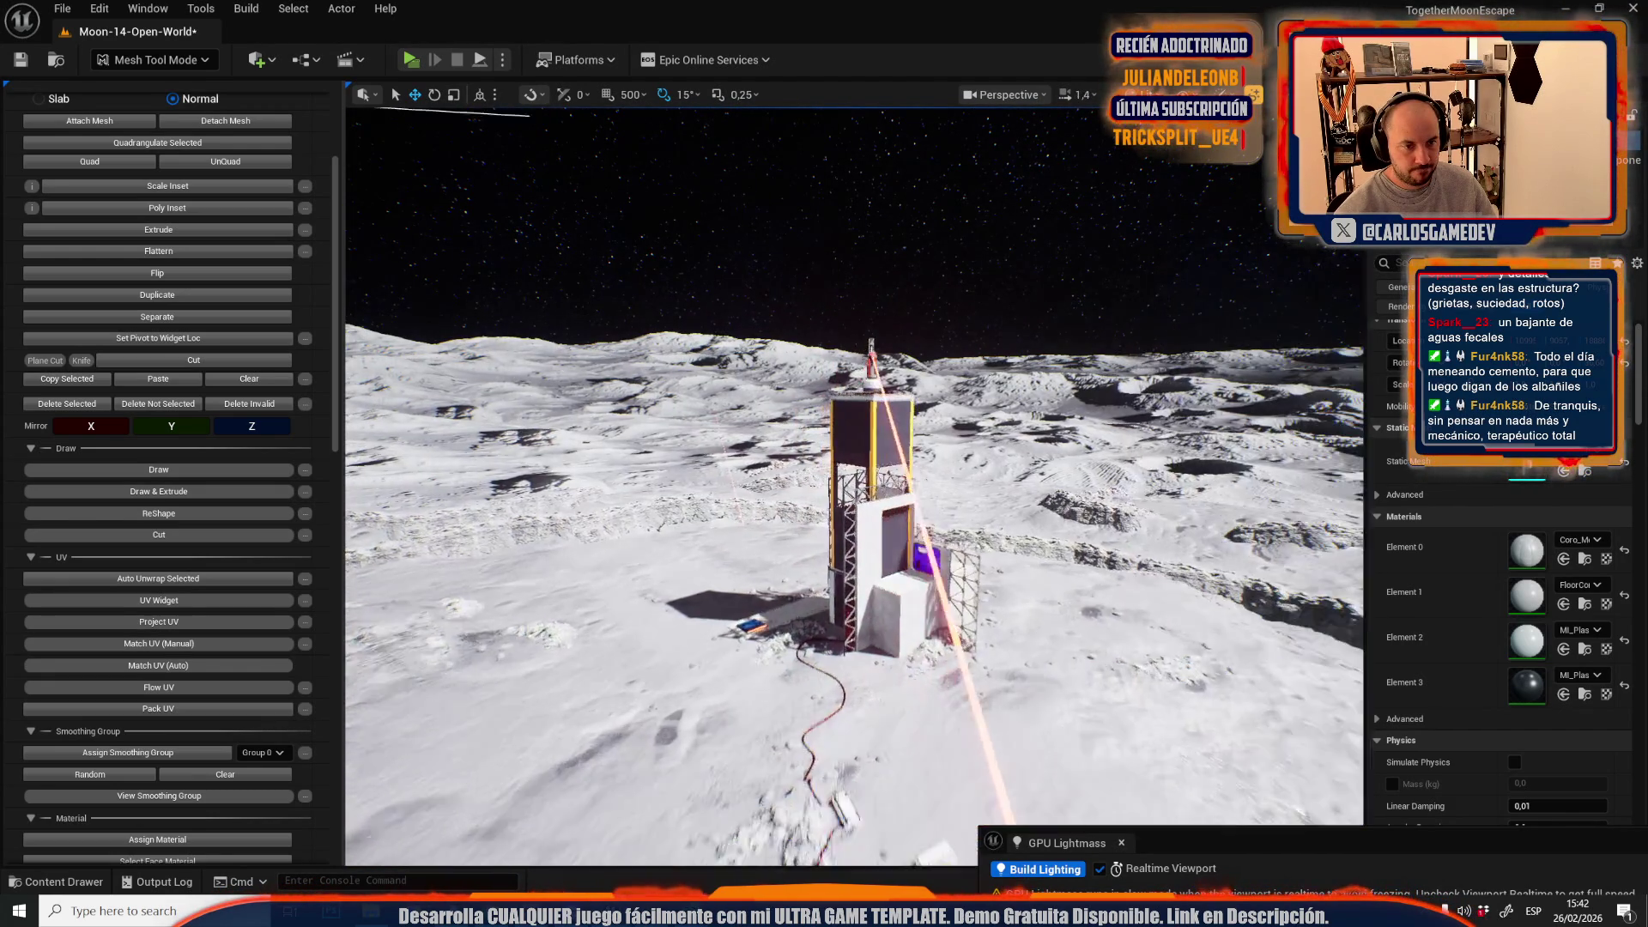
{"action": "left_click_drag", "start_coordinate": [691, 704], "coordinate": [673, 721]}
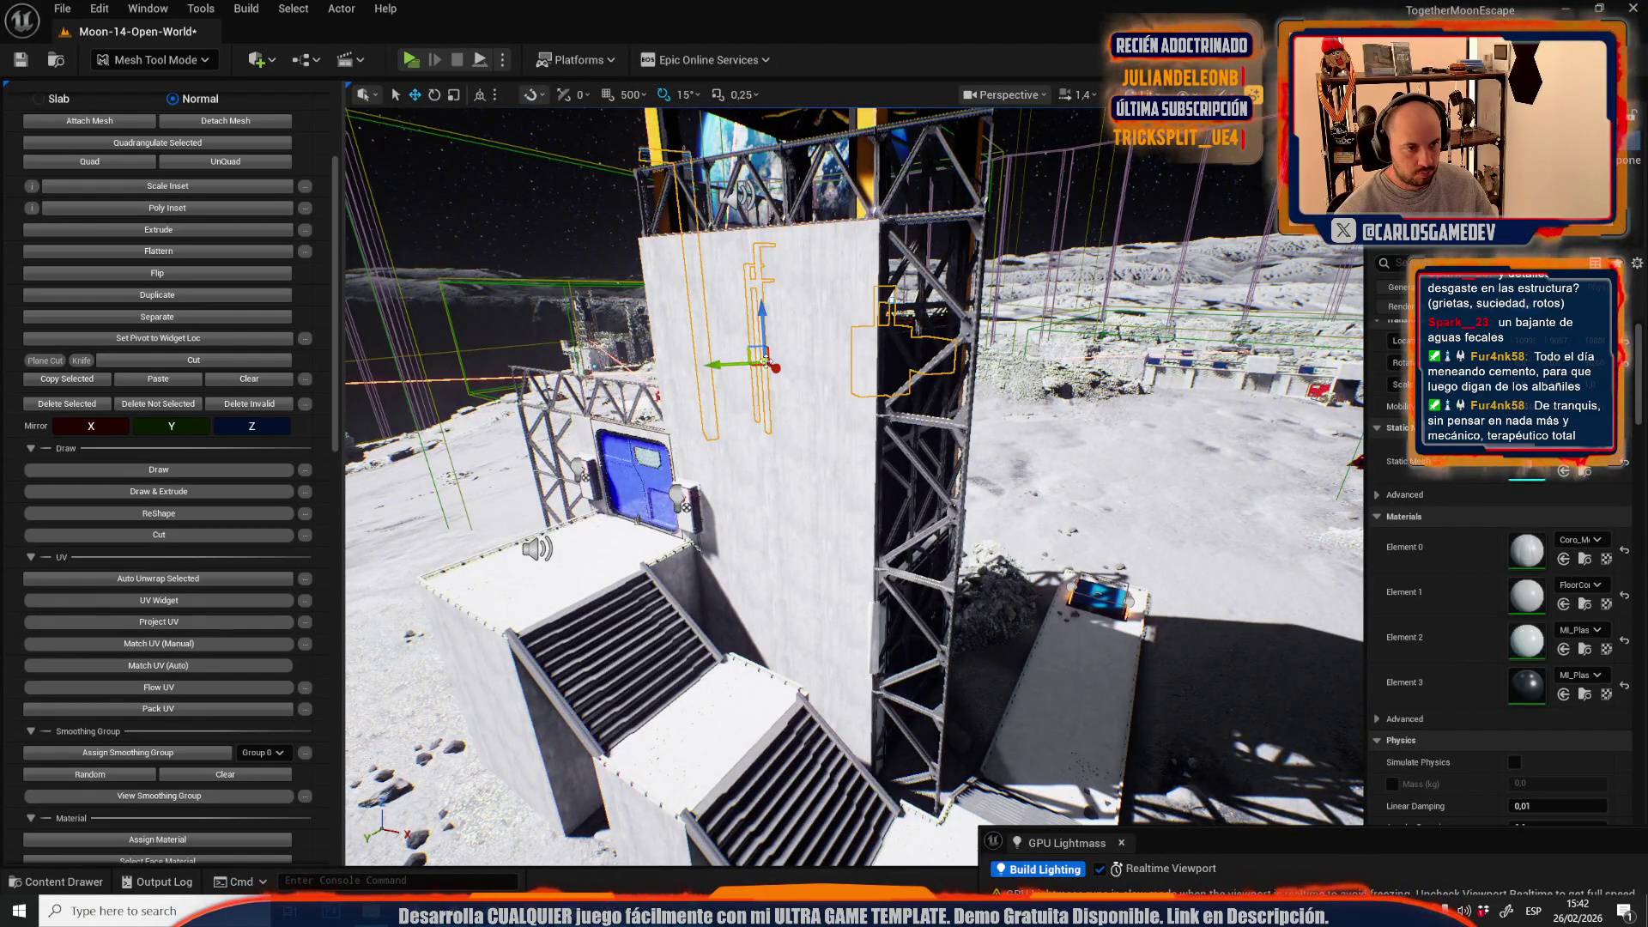
{"action": "left_click", "coordinate": [782, 401]}
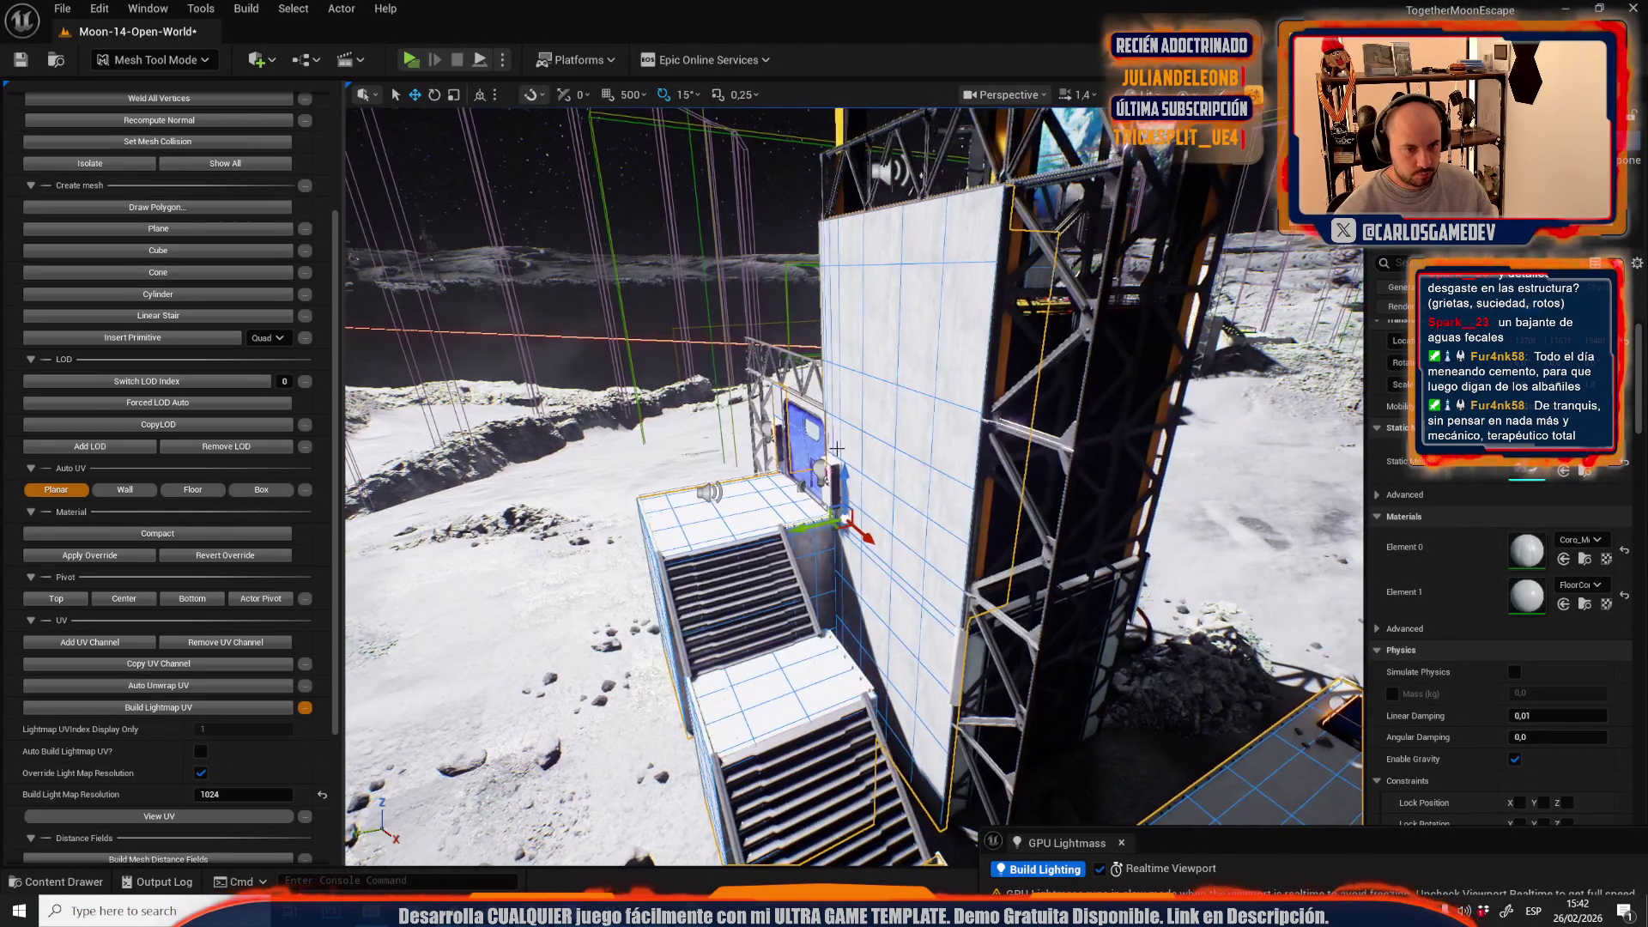
{"action": "left_click", "coordinate": [836, 448]}
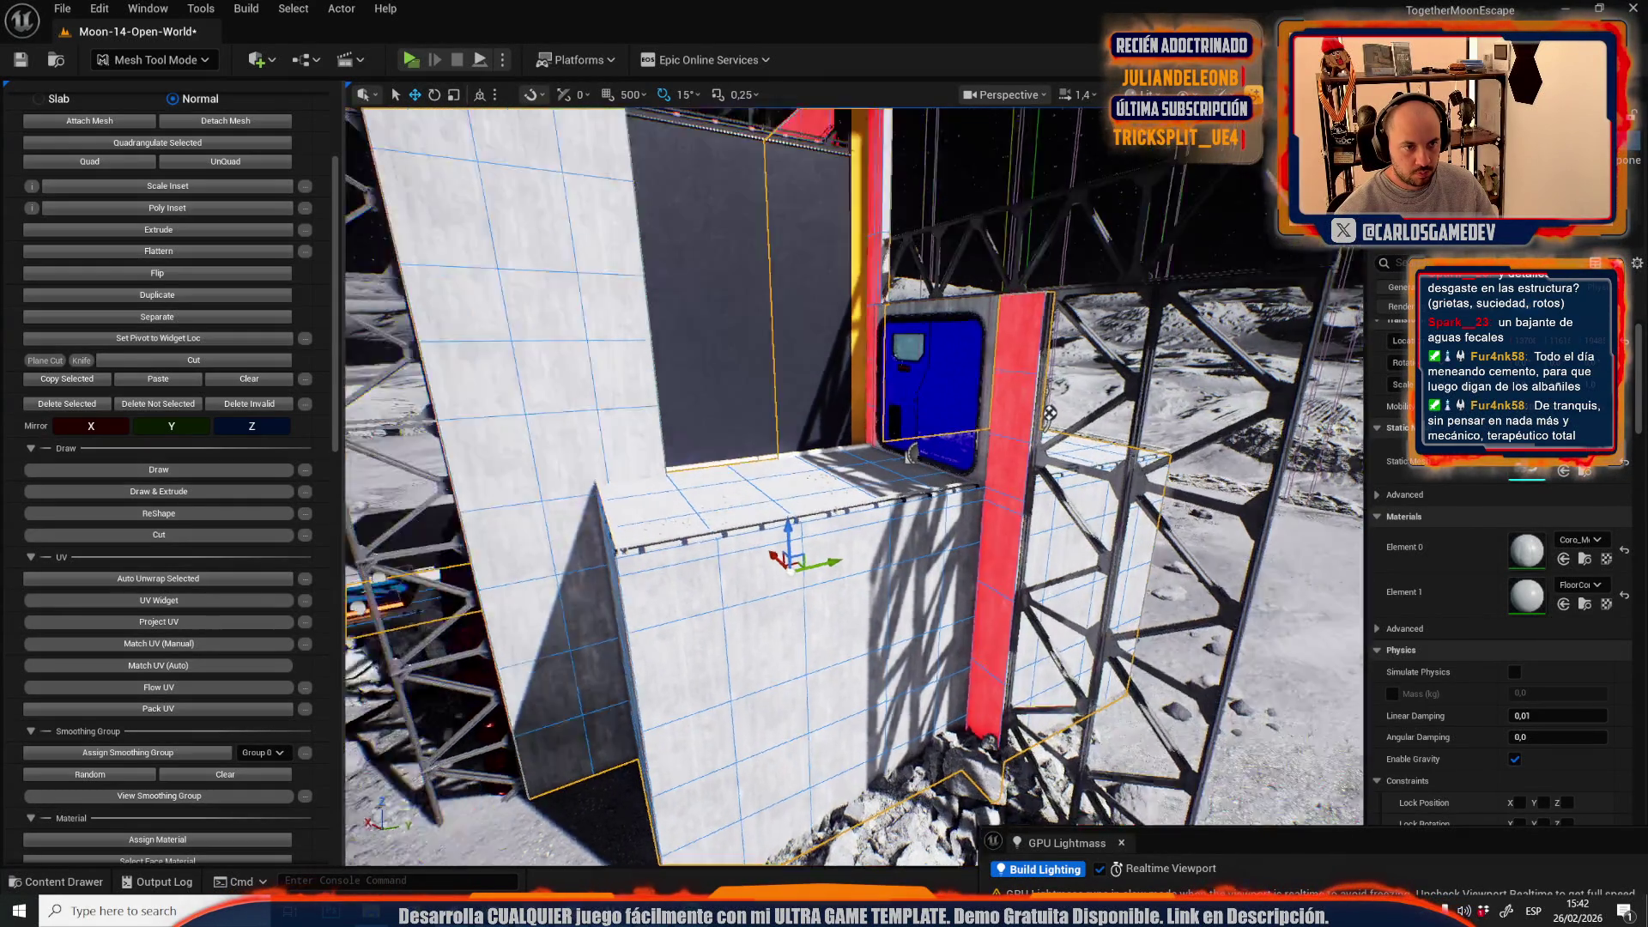
{"action": "left_click_drag", "start_coordinate": [1049, 414], "coordinate": [902, 500]}
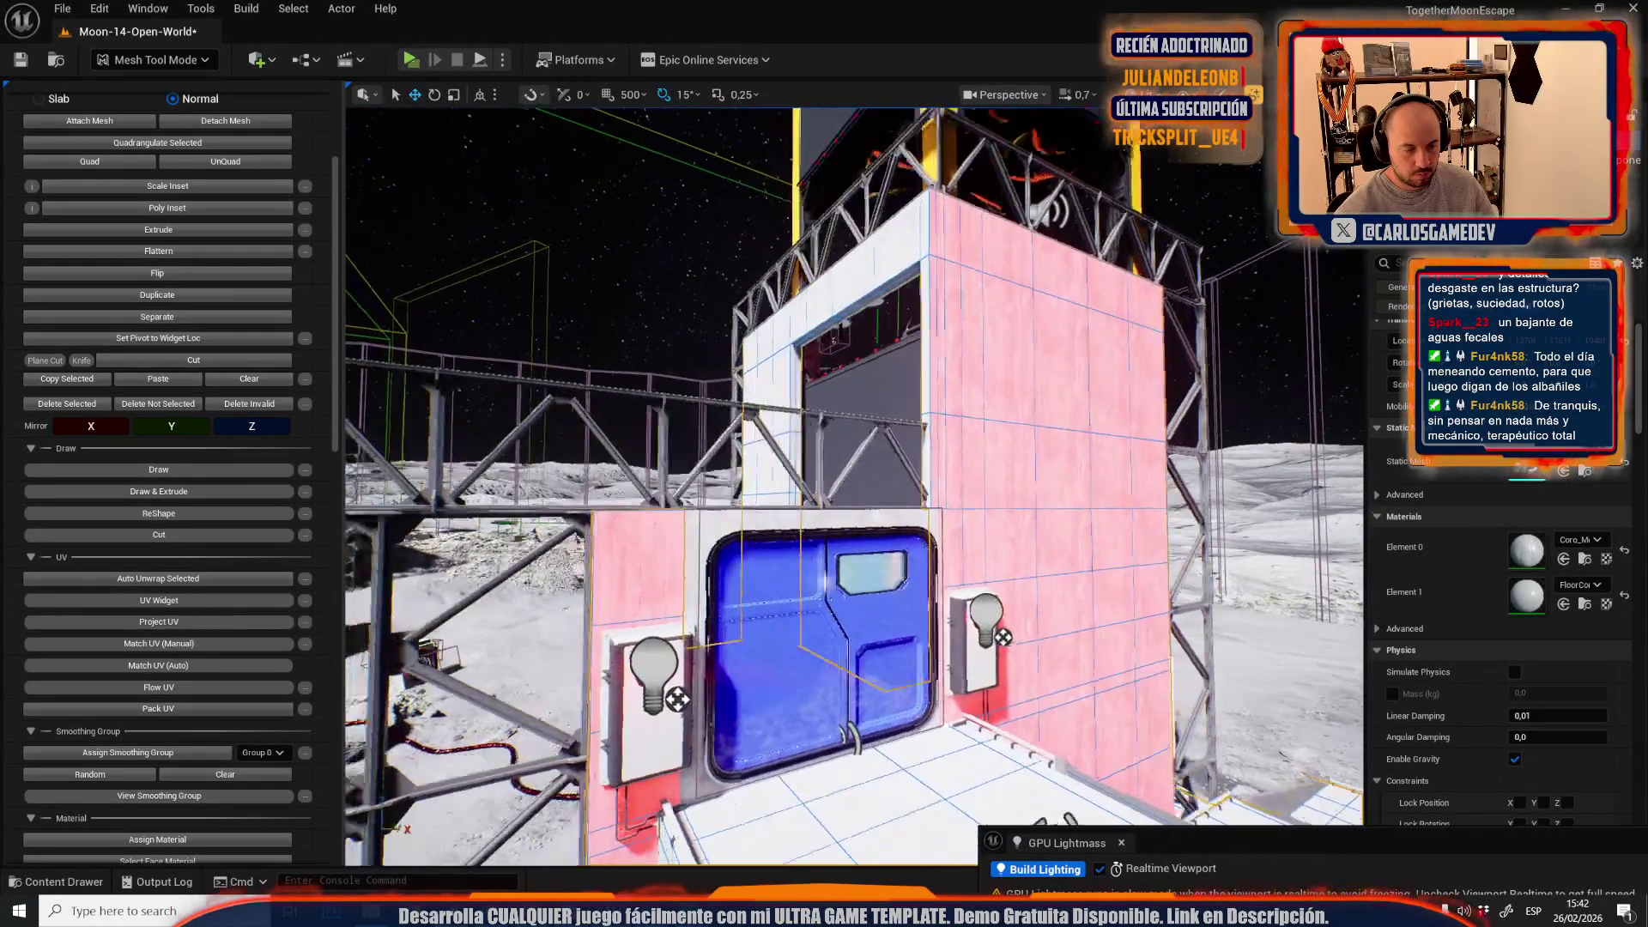
{"action": "mouse_move", "coordinate": [1000, 439]}
{"action": "left_mouse_down"}
{"action": "mouse_move", "coordinate": [962, 455]}
{"action": "mouse_move", "coordinate": [1021, 446]}
{"action": "mouse_move", "coordinate": [978, 434]}
{"action": "mouse_move", "coordinate": [999, 439]}
{"action": "left_mouse_up"}
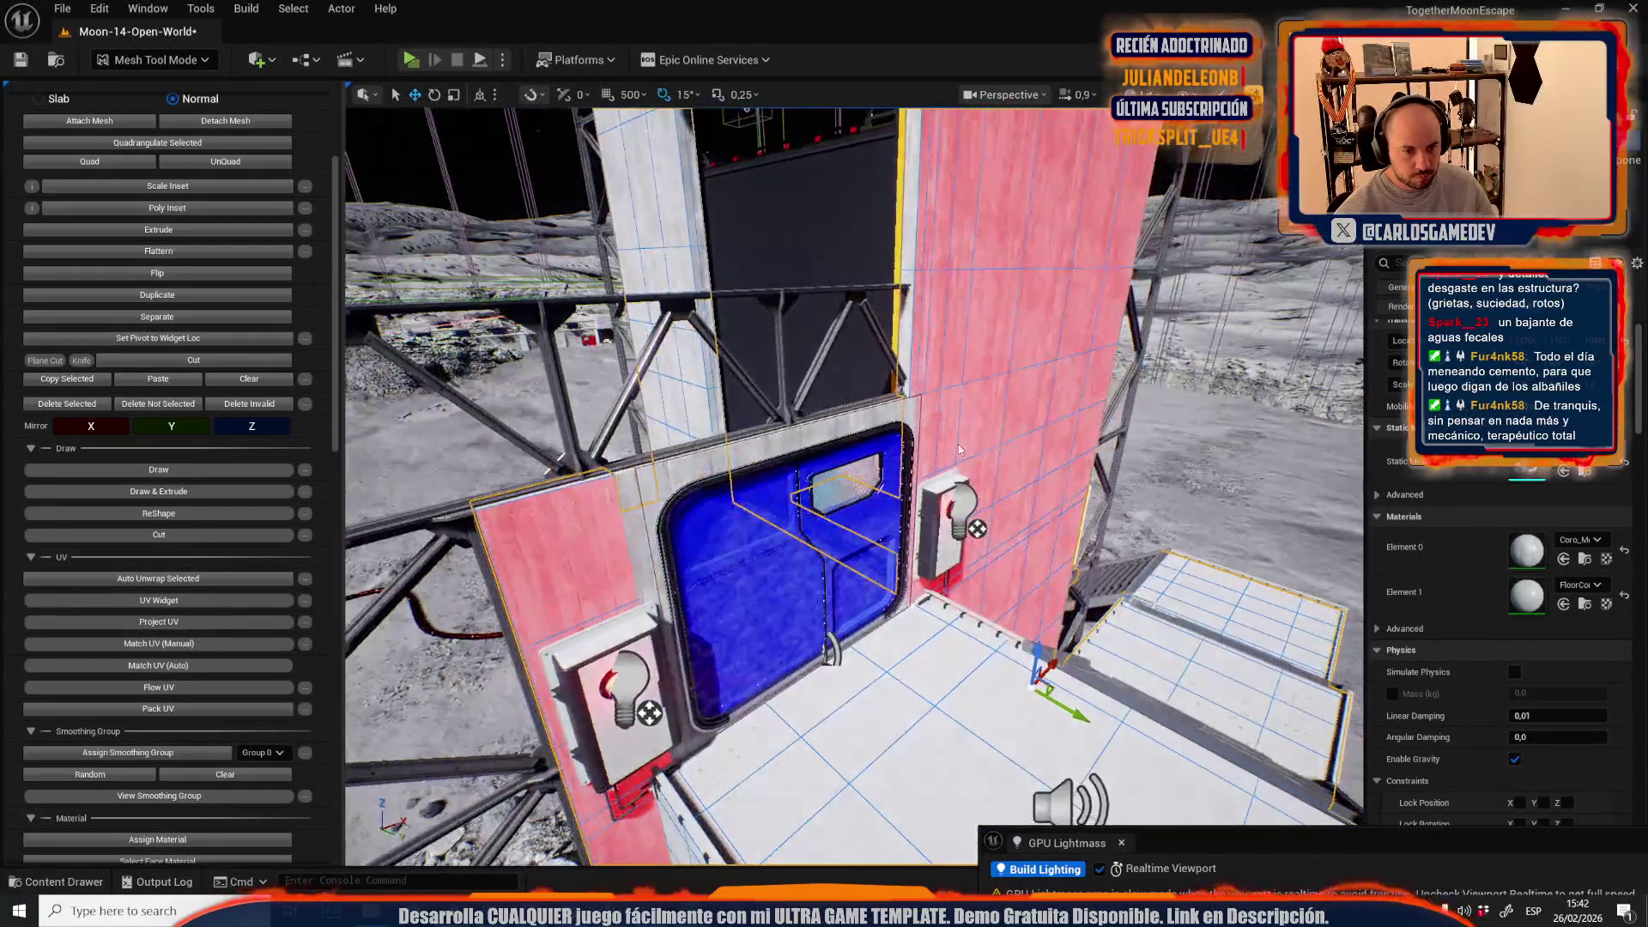
{"action": "left_click", "coordinate": [163, 840]}
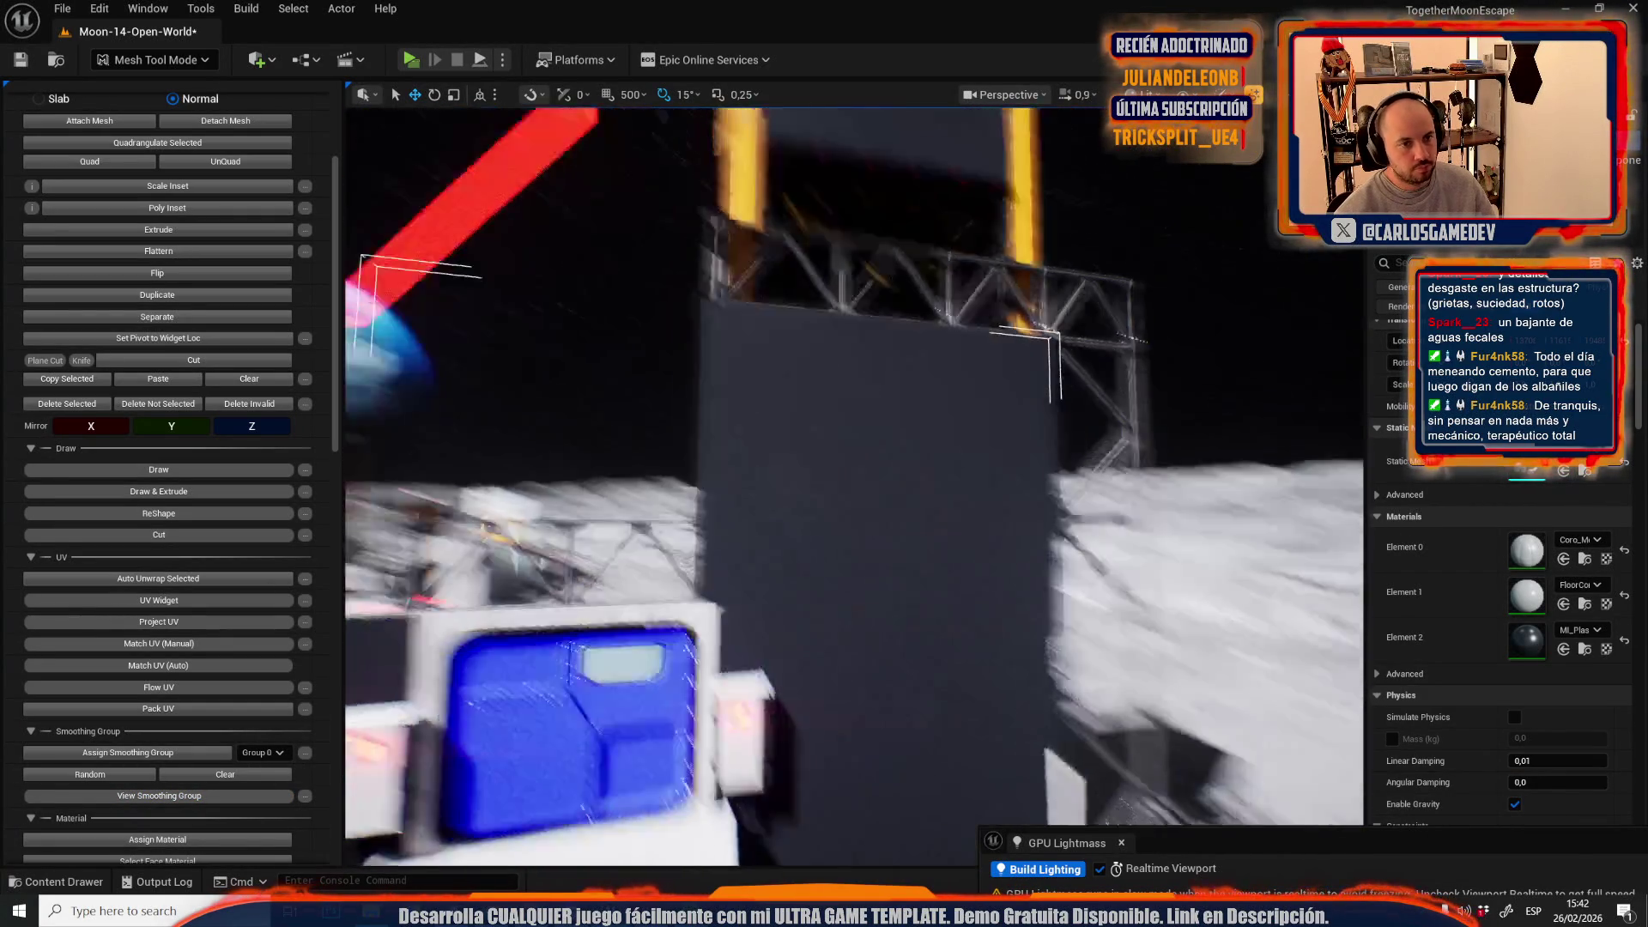
- Assign MI_Plastic_White to the wall faces surrounding the blue door
{"action": "left_click_drag", "start_coordinate": [854, 485], "coordinate": [893, 481]}
{"action": "key", "text": "f"}
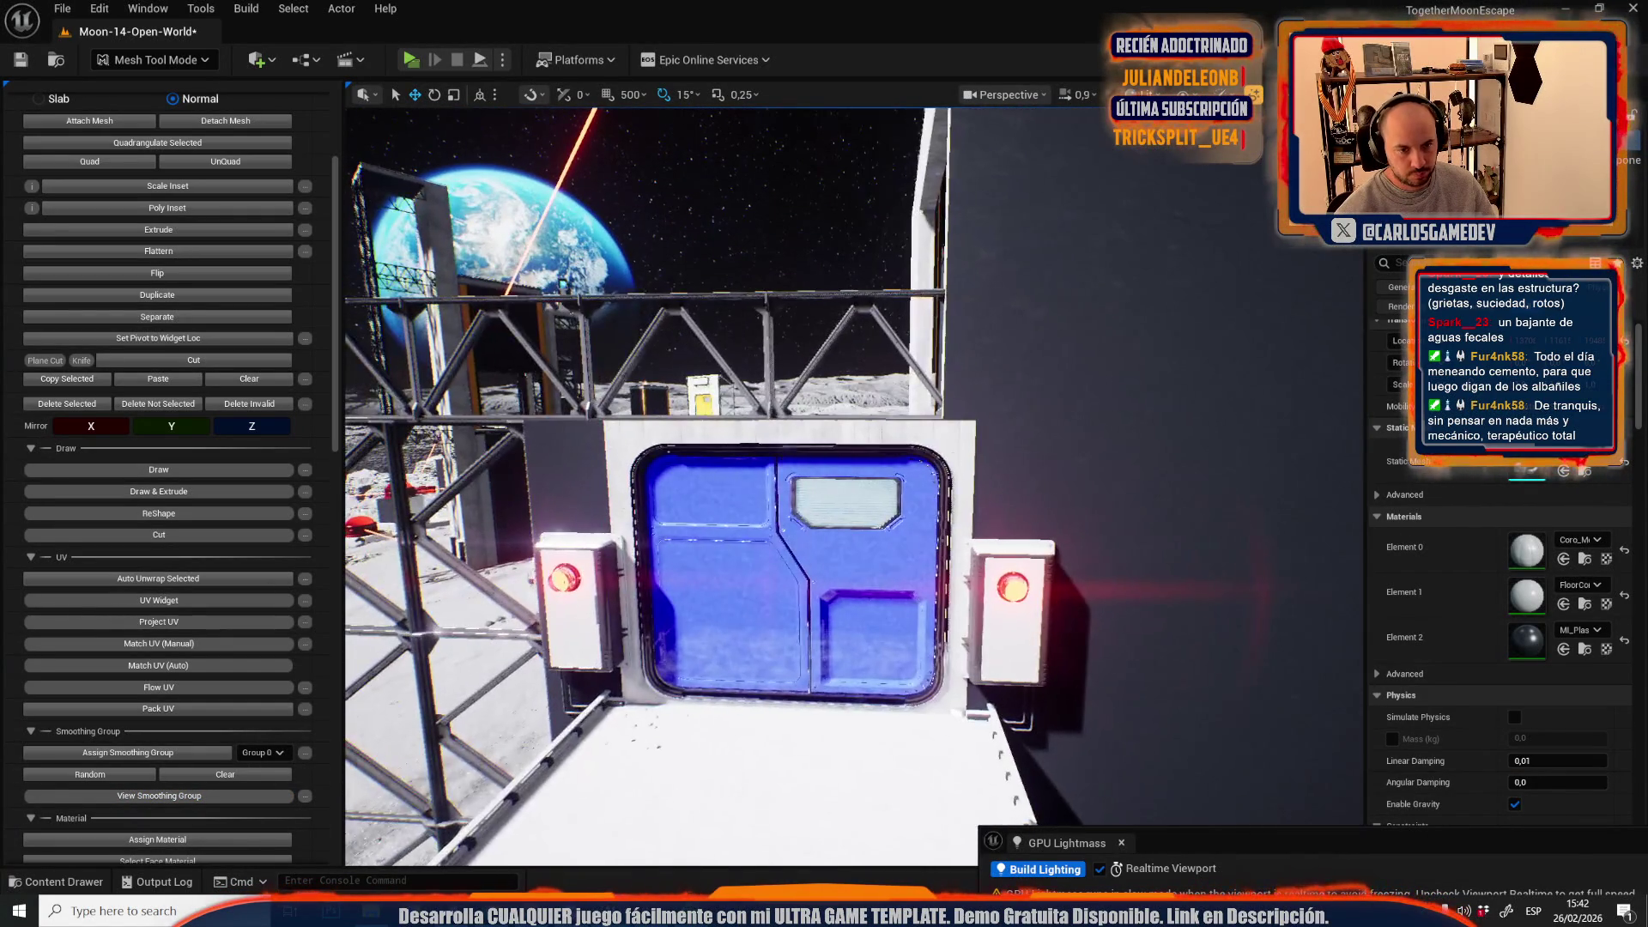
{"action": "scroll", "coordinate": [854, 480], "scroll_direction": "down", "scroll_amount": 3}
{"action": "key", "text": "g"}
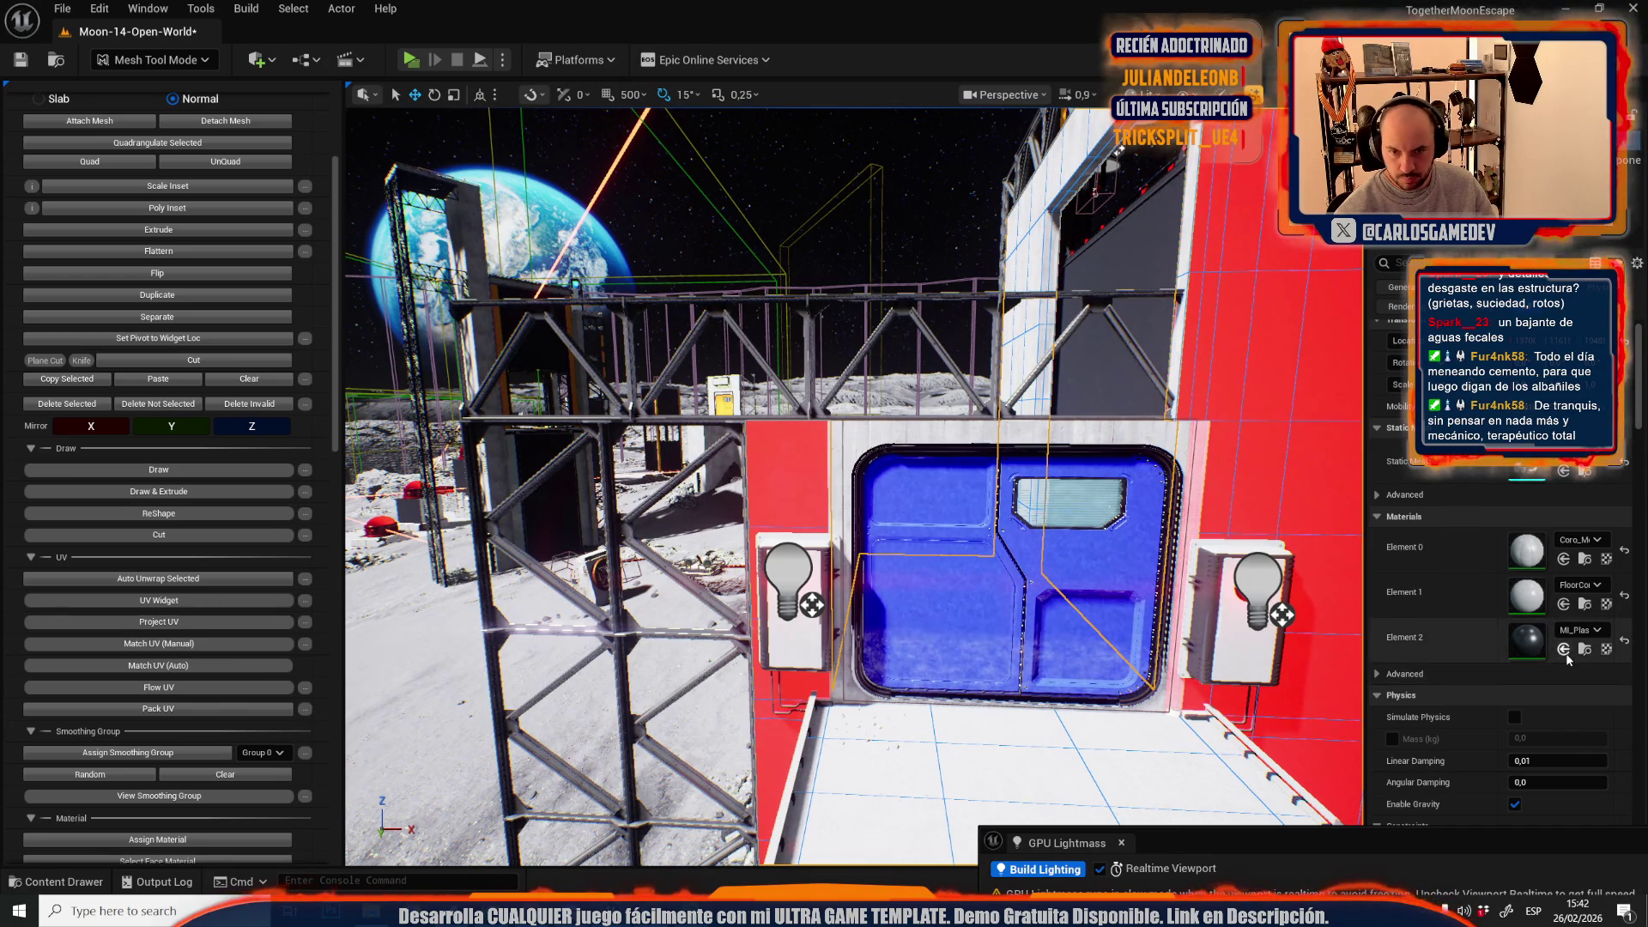
{"action": "left_click", "coordinate": [1562, 652]}
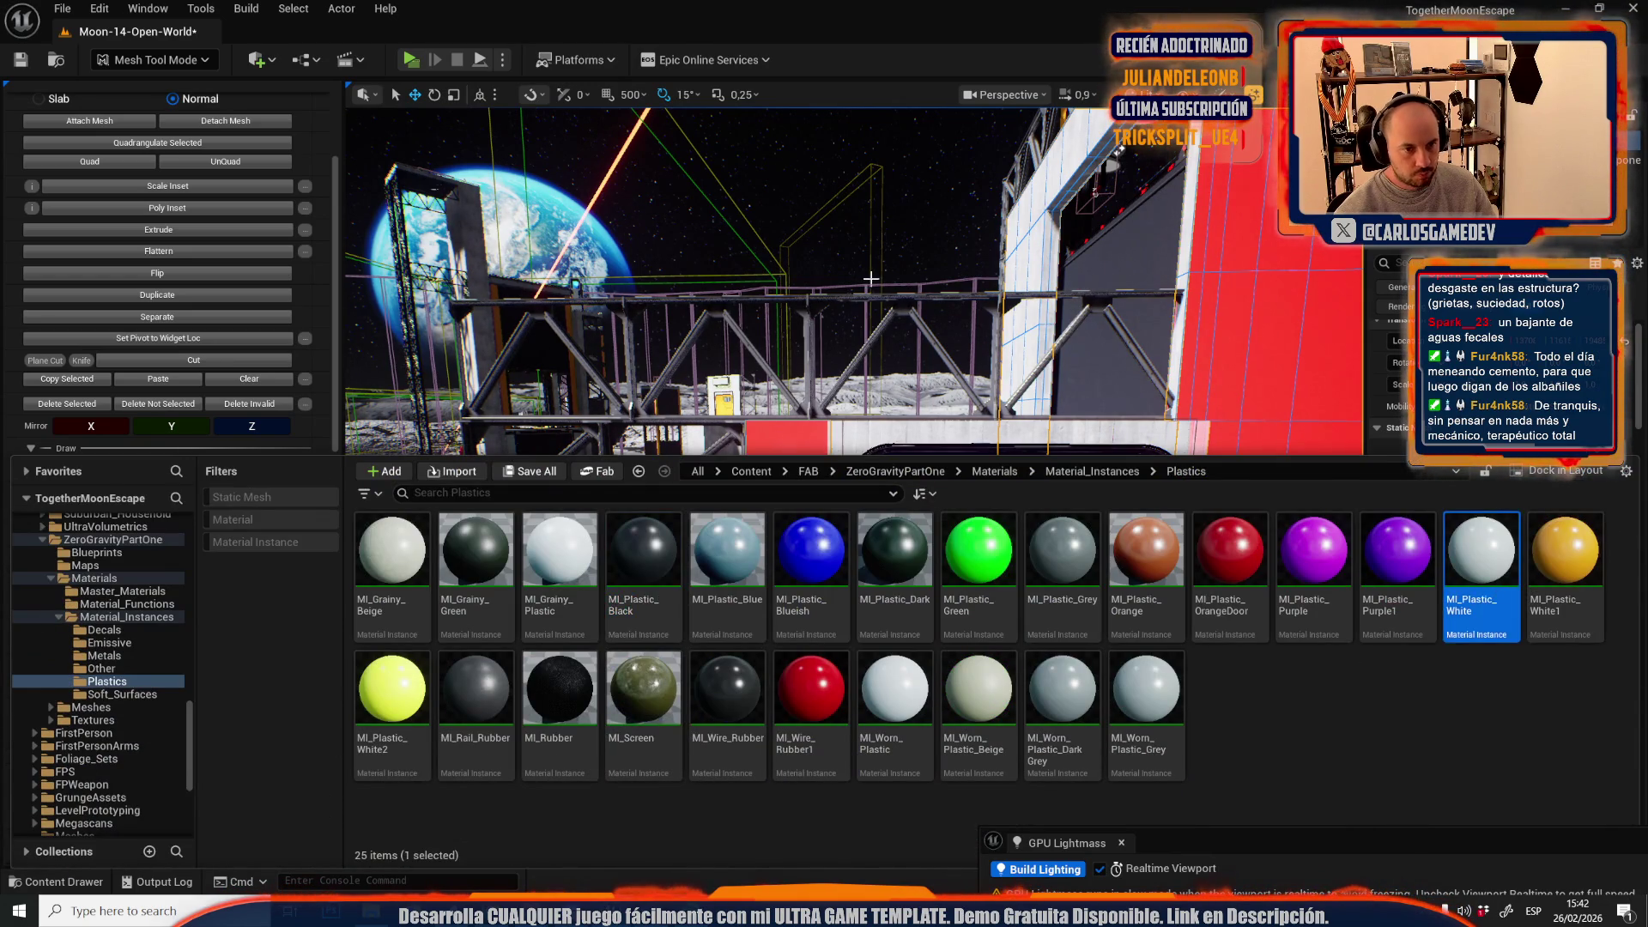
{"action": "left_click", "coordinate": [871, 279]}
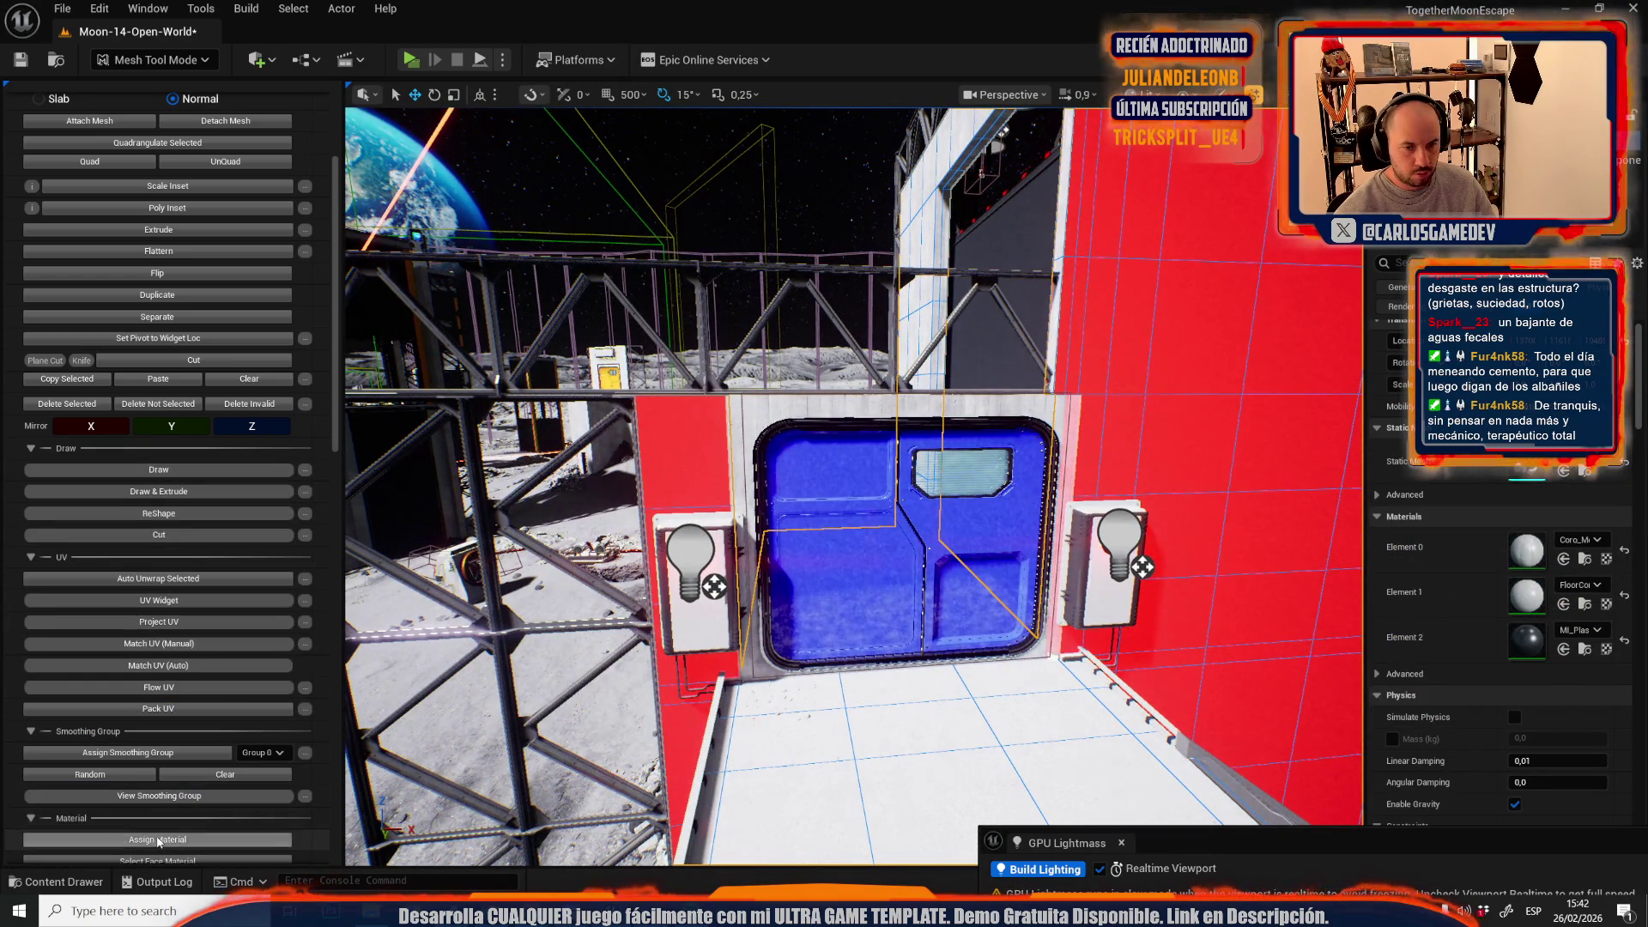
{"action": "left_click", "coordinate": [158, 839]}
{"action": "mouse_move", "coordinate": [360, 697]}
{"action": "left_mouse_down"}
{"action": "mouse_move", "coordinate": [472, 639]}
{"action": "mouse_move", "coordinate": [421, 8]}
{"action": "left_mouse_up"}
- Return to Selection Mode, select the tower wall, and locate its MI_Plastic_Black material
{"action": "left_click", "coordinate": [189, 63]}
{"action": "left_click", "coordinate": [146, 115]}
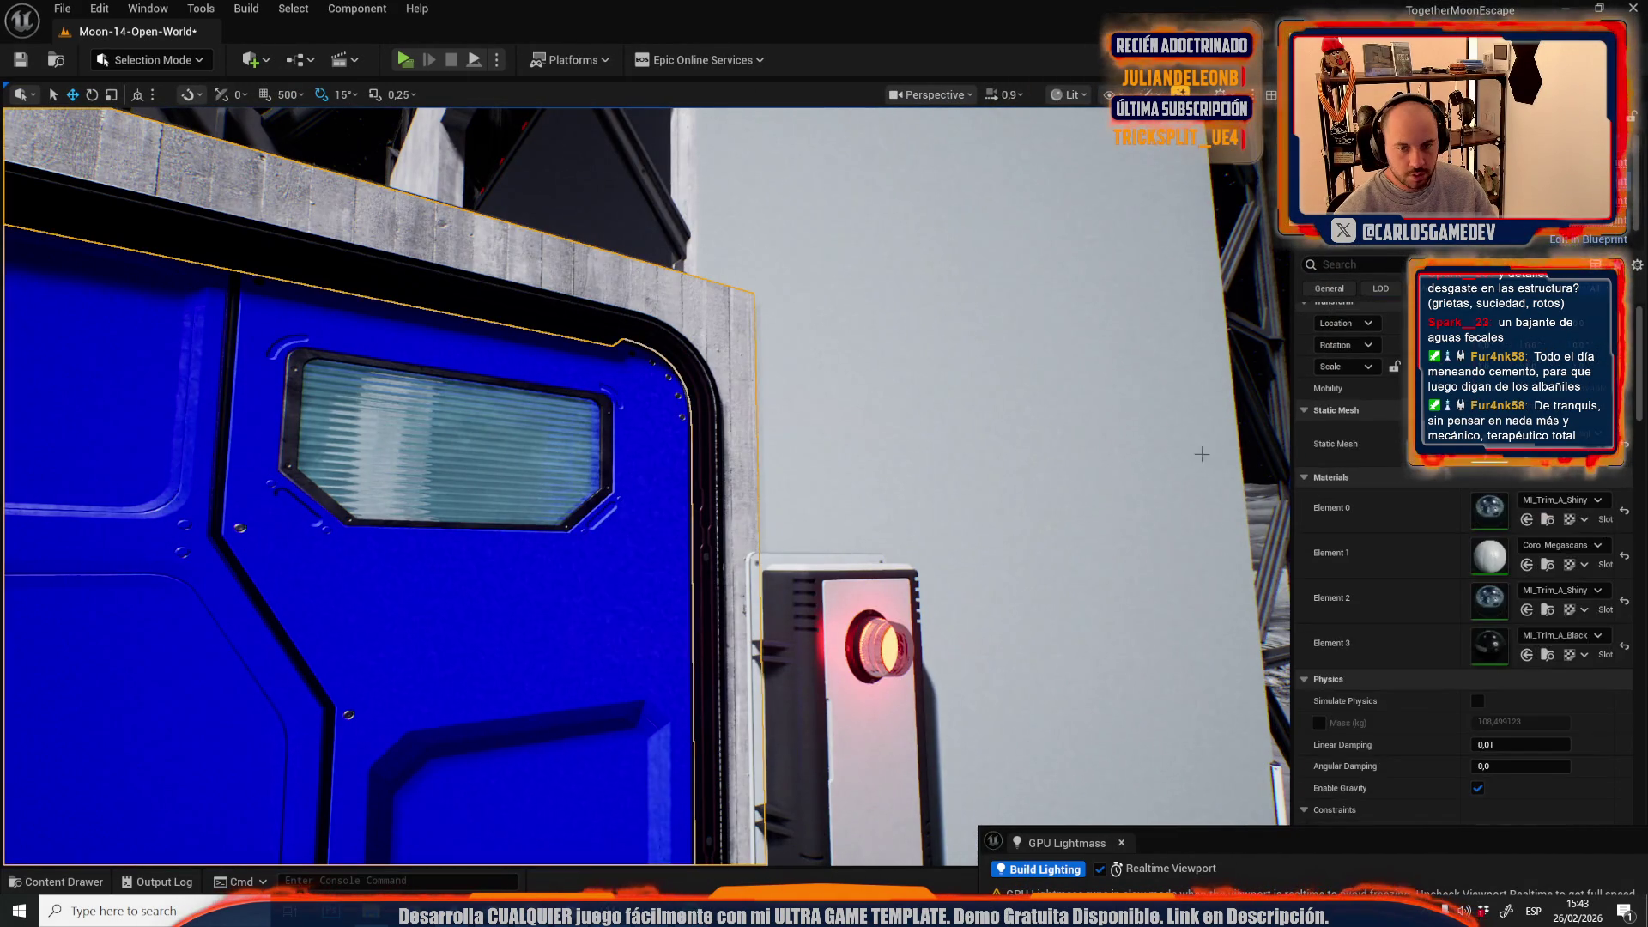
{"action": "left_click", "coordinate": [920, 673]}
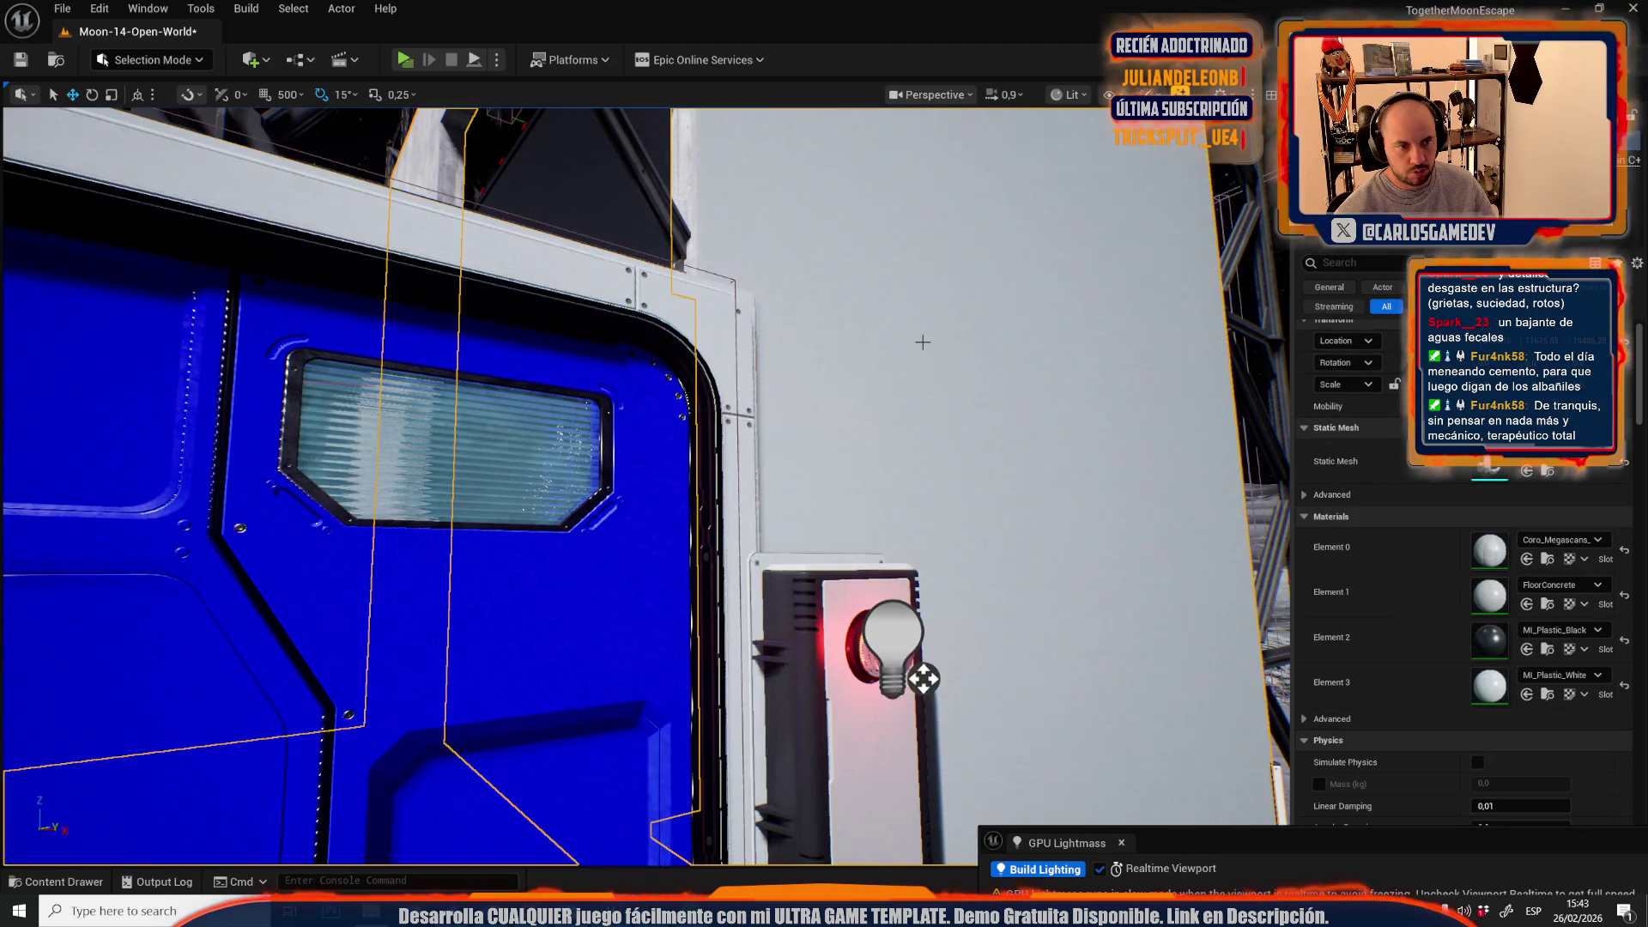
{"action": "key", "text": "f"}
{"action": "scroll", "coordinate": [643, 480], "scroll_direction": "down", "scroll_amount": 2}
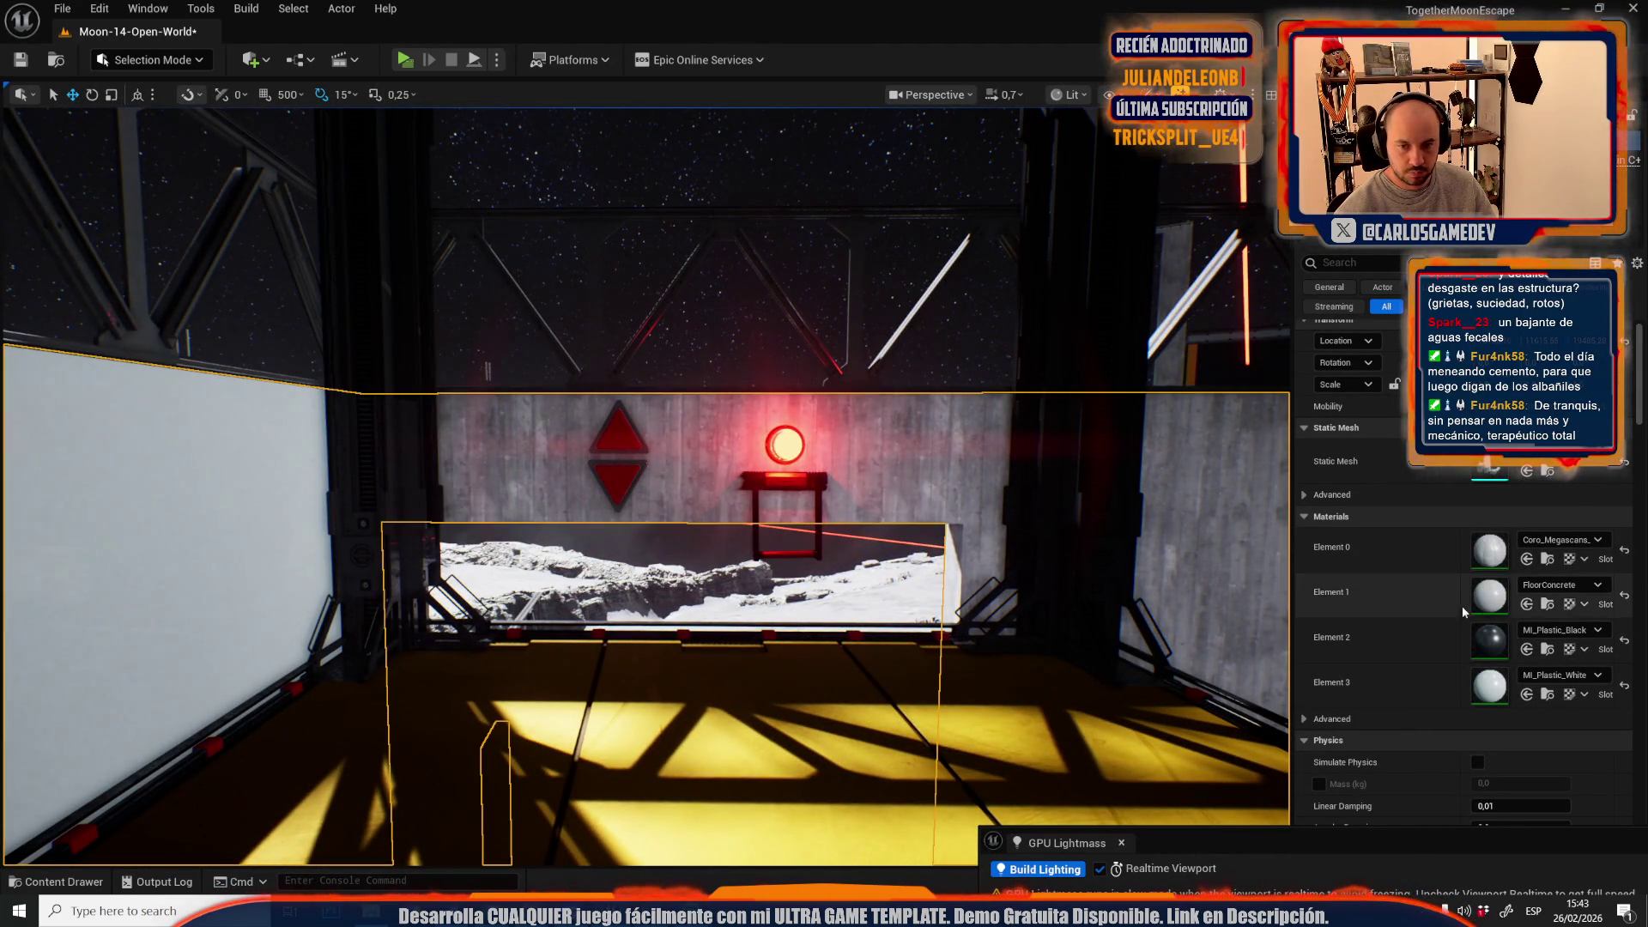
{"action": "left_click", "coordinate": [1526, 649]}
- Switch to Mesh Tool Mode on SM_Cube109 and add the adjacent beam face to the selection
{"action": "left_click", "coordinate": [159, 52]}
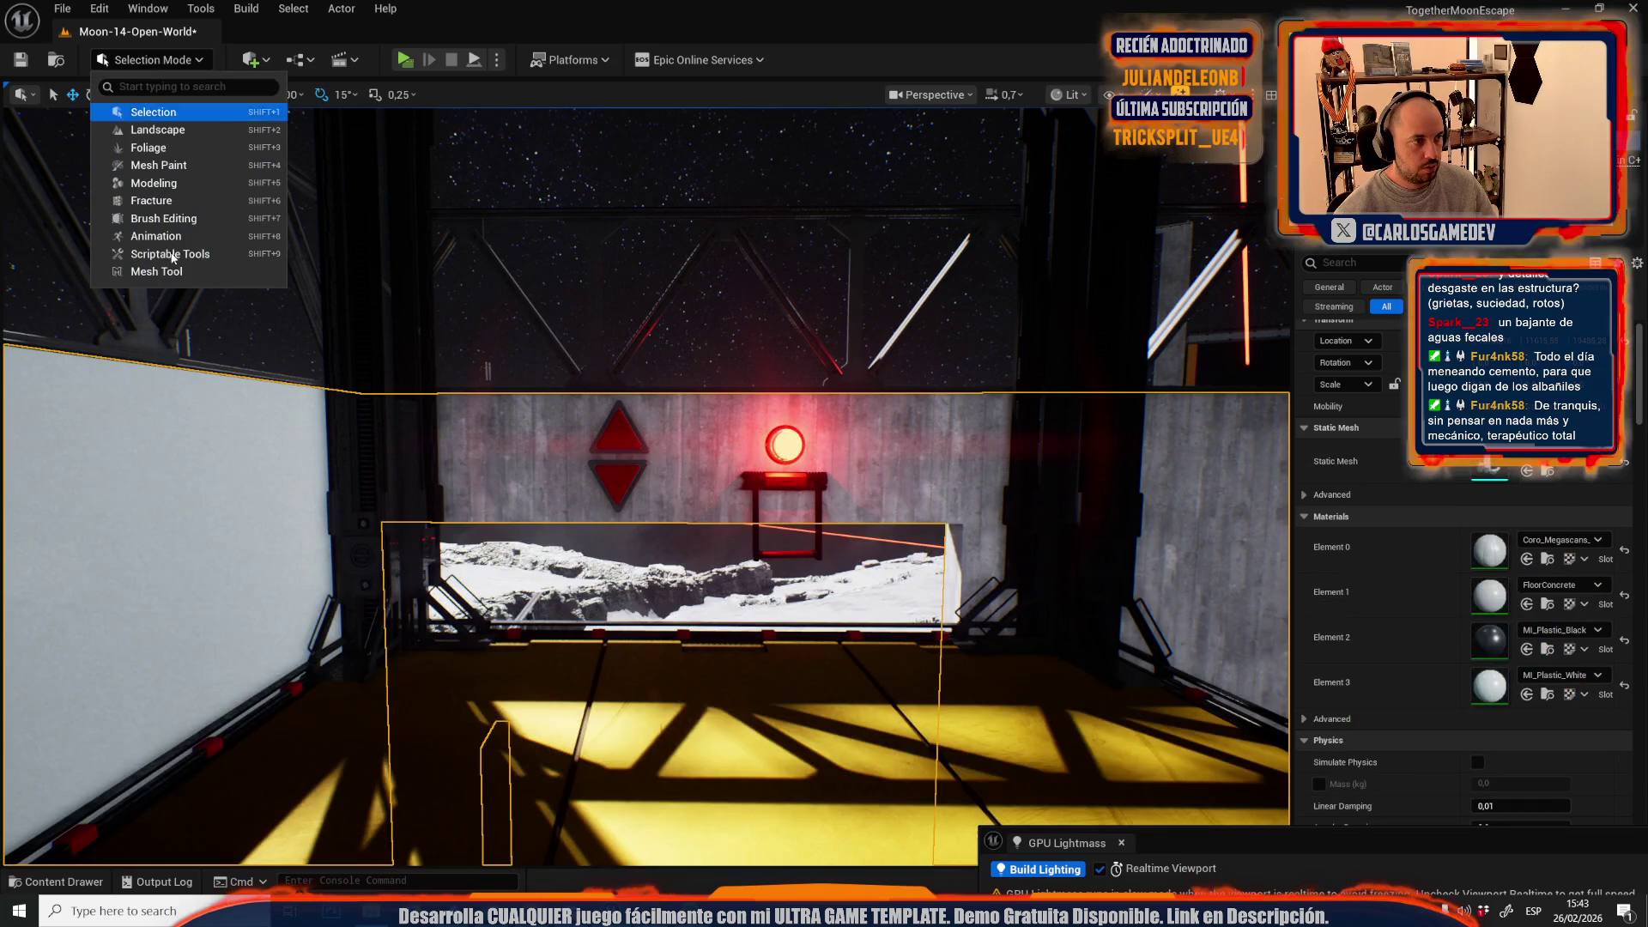
{"action": "key", "text": "Escape"}
{"action": "key", "text": "shift+5"}
{"action": "key", "text": "f"}
{"action": "key", "text": "f"}
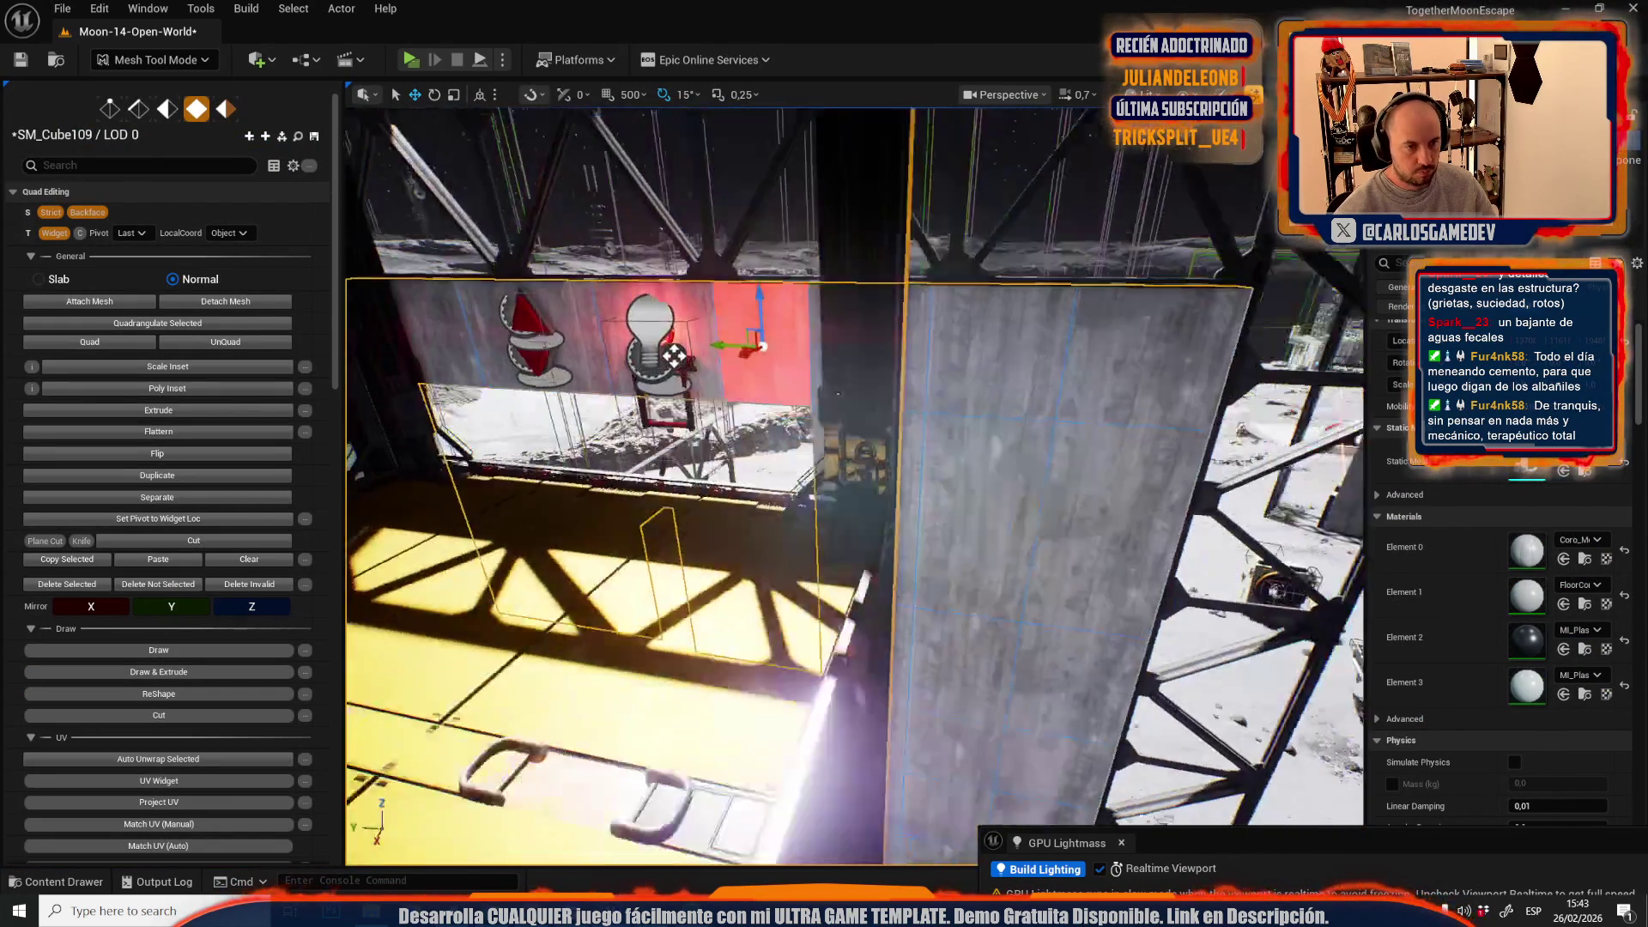
{"action": "scroll", "coordinate": [629, 328], "scroll_direction": "up", "scroll_amount": 2}
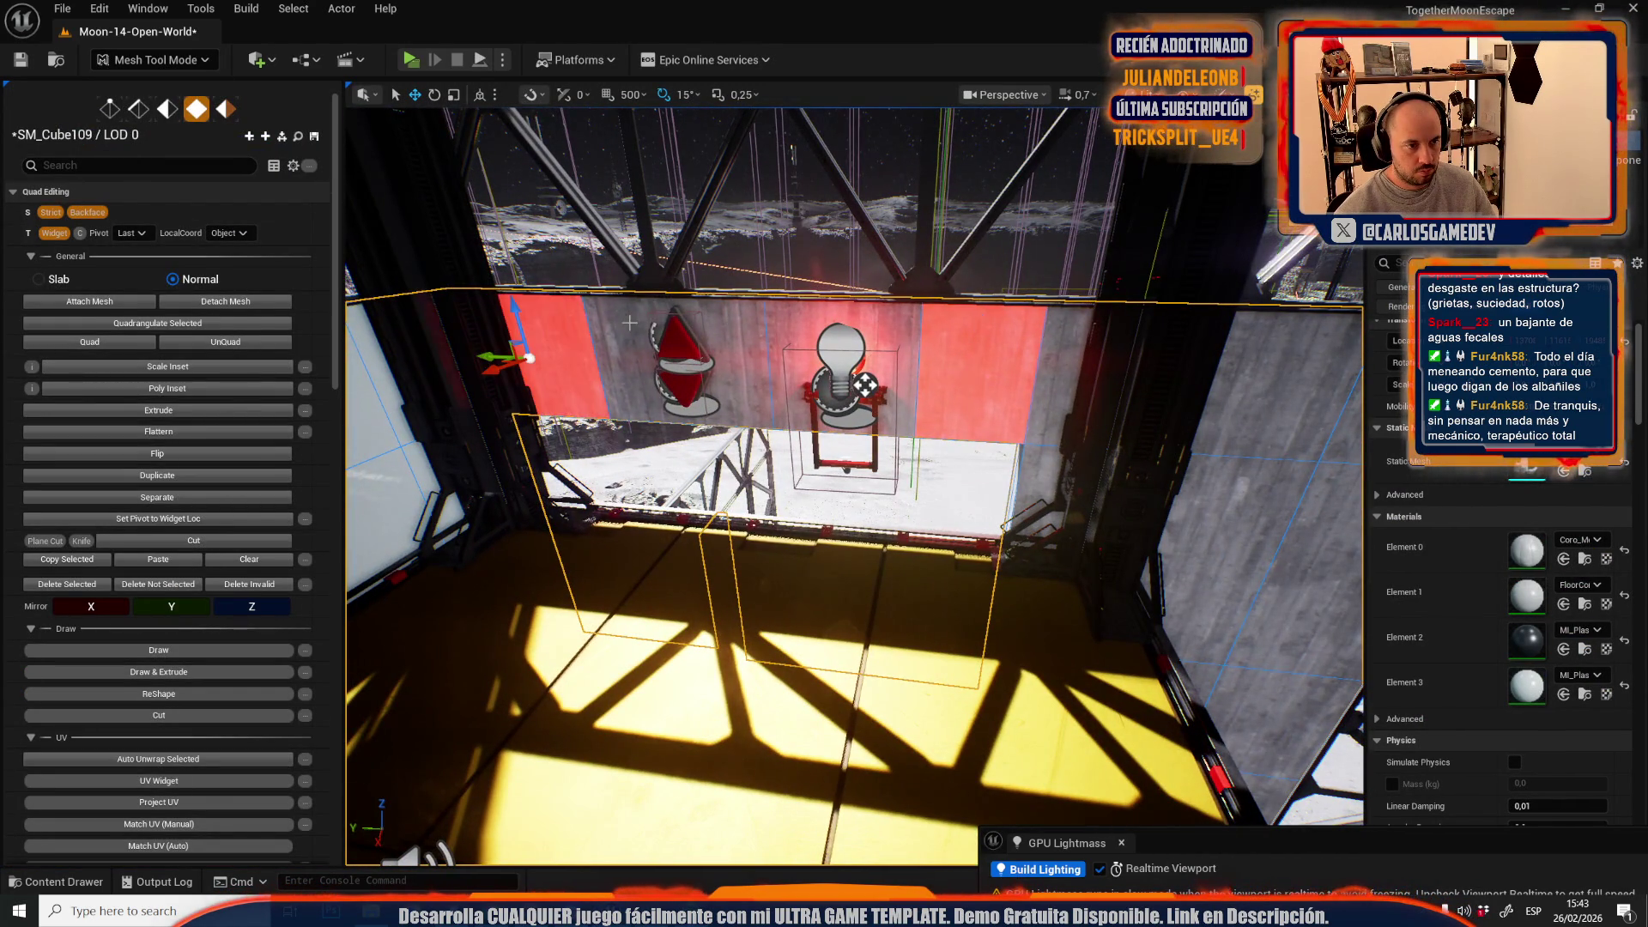
{"action": "key", "text": "f"}
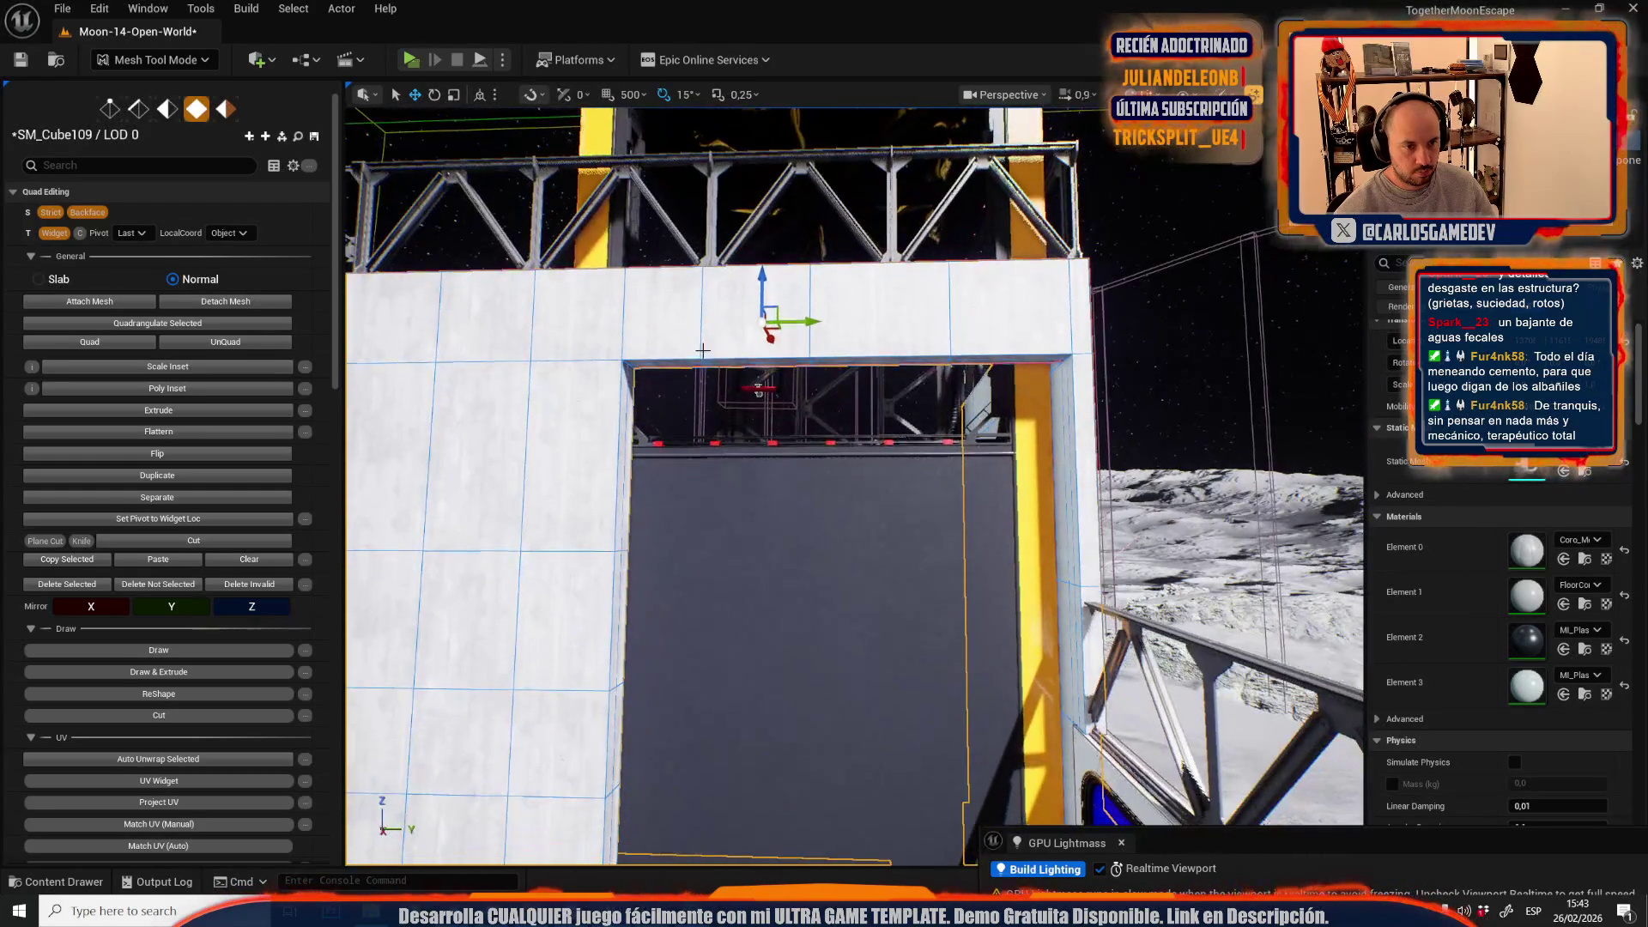
{"action": "left_click", "coordinate": [776, 318], "text": "shift"}
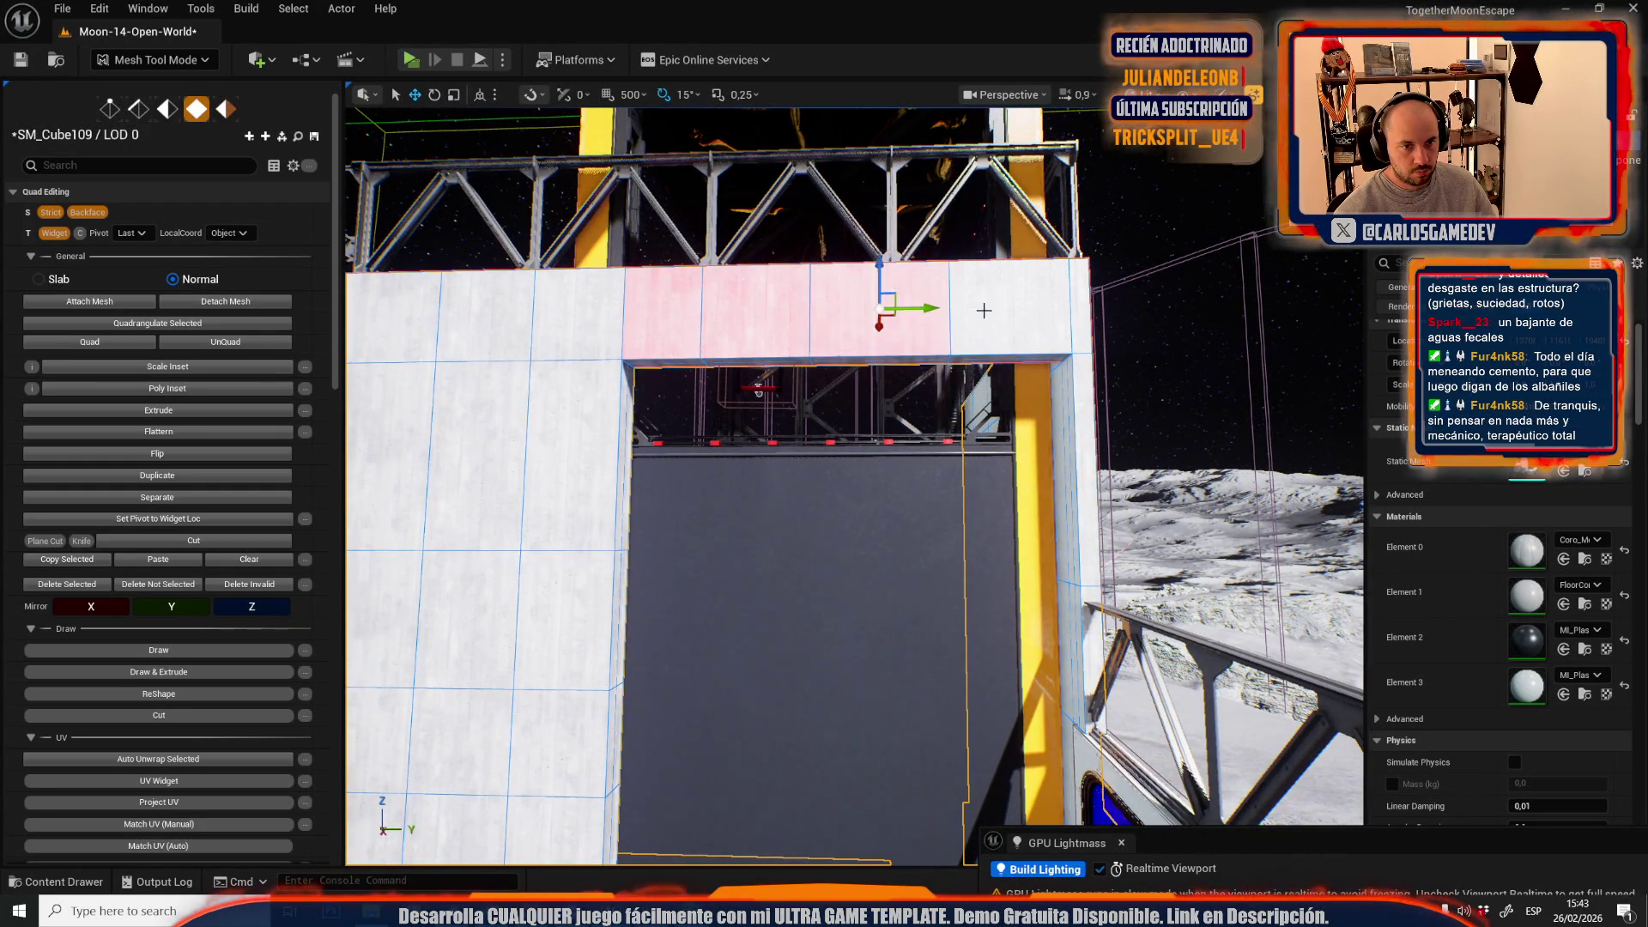
{"action": "key", "text": "f"}
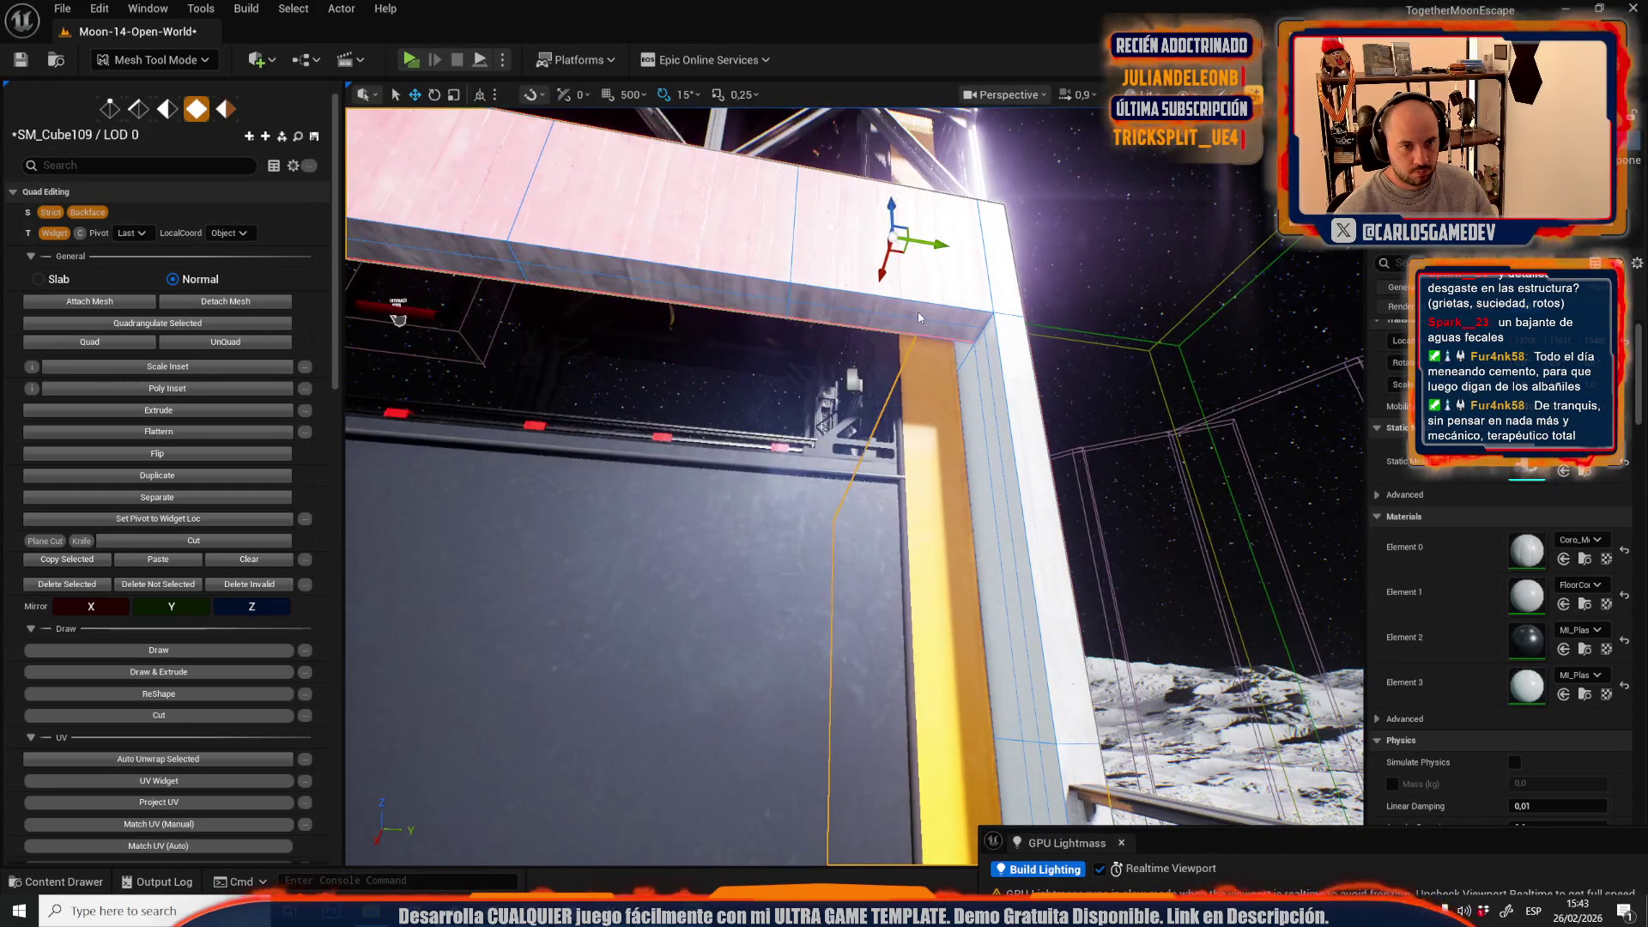
{"action": "scroll", "coordinate": [69, 803], "scroll_direction": "down", "scroll_amount": 3}
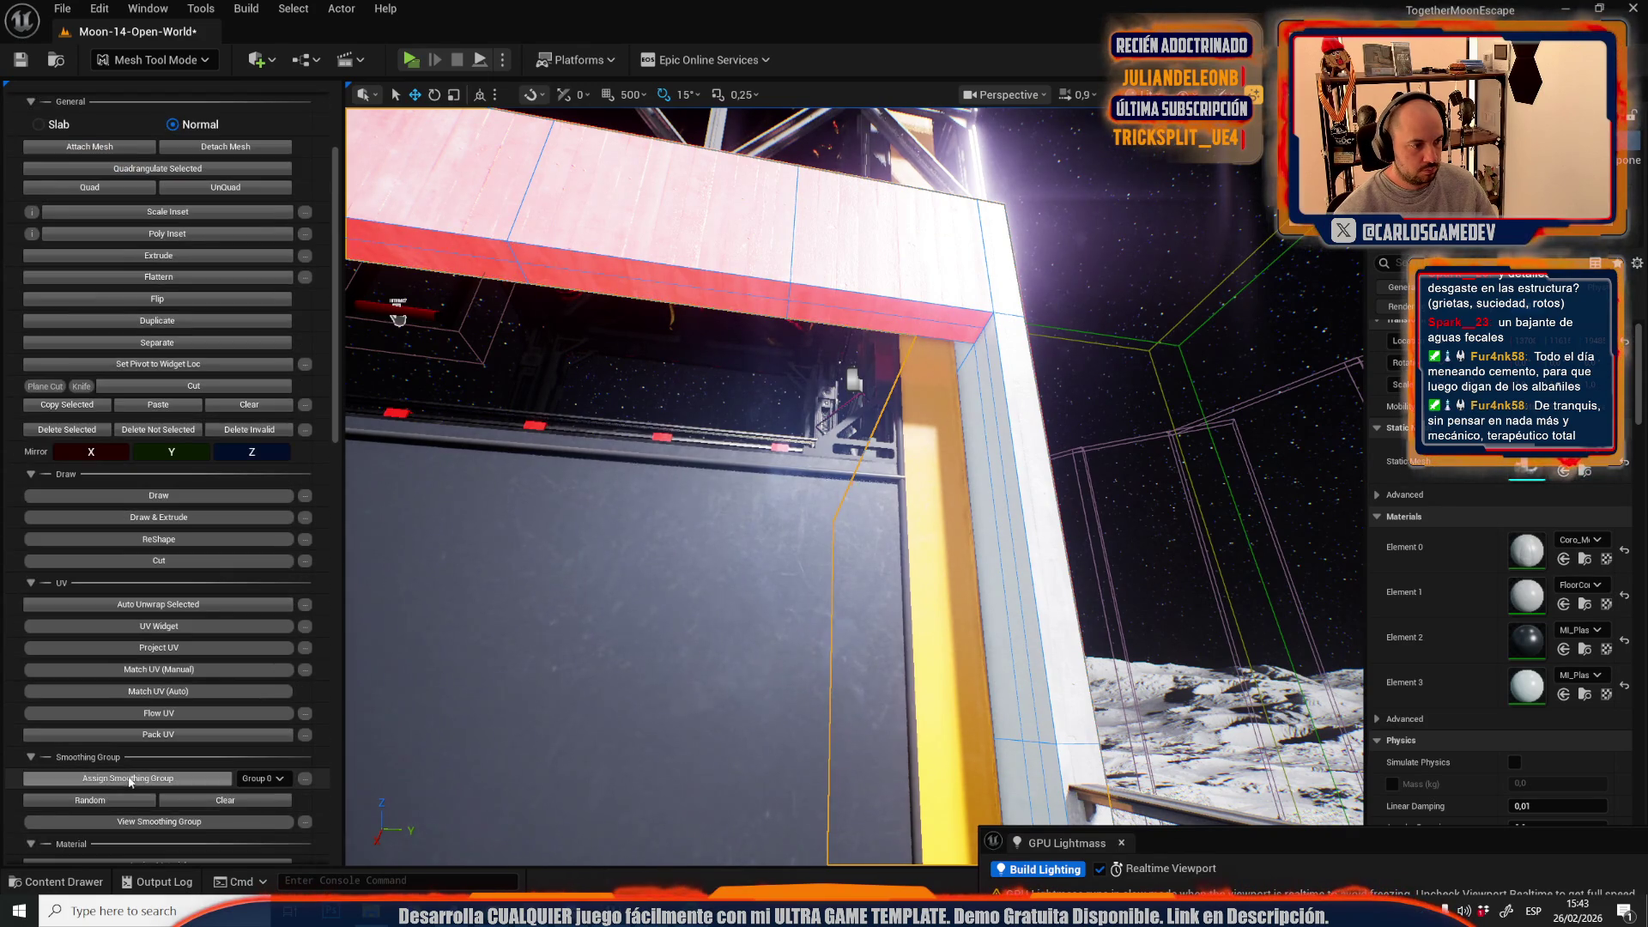
{"action": "scroll", "coordinate": [155, 738], "scroll_direction": "down", "scroll_amount": 2}
{"action": "mouse_move", "coordinate": [747, 467]}
{"action": "left_mouse_down"}
{"action": "mouse_move", "coordinate": [764, 429]}
{"action": "mouse_move", "coordinate": [764, 485]}
{"action": "mouse_move", "coordinate": [781, 497]}
{"action": "mouse_move", "coordinate": [764, 451]}
{"action": "mouse_move", "coordinate": [806, 342]}
{"action": "left_mouse_up"}
{"action": "scroll", "coordinate": [777, 481], "scroll_direction": "up", "scroll_amount": 2}
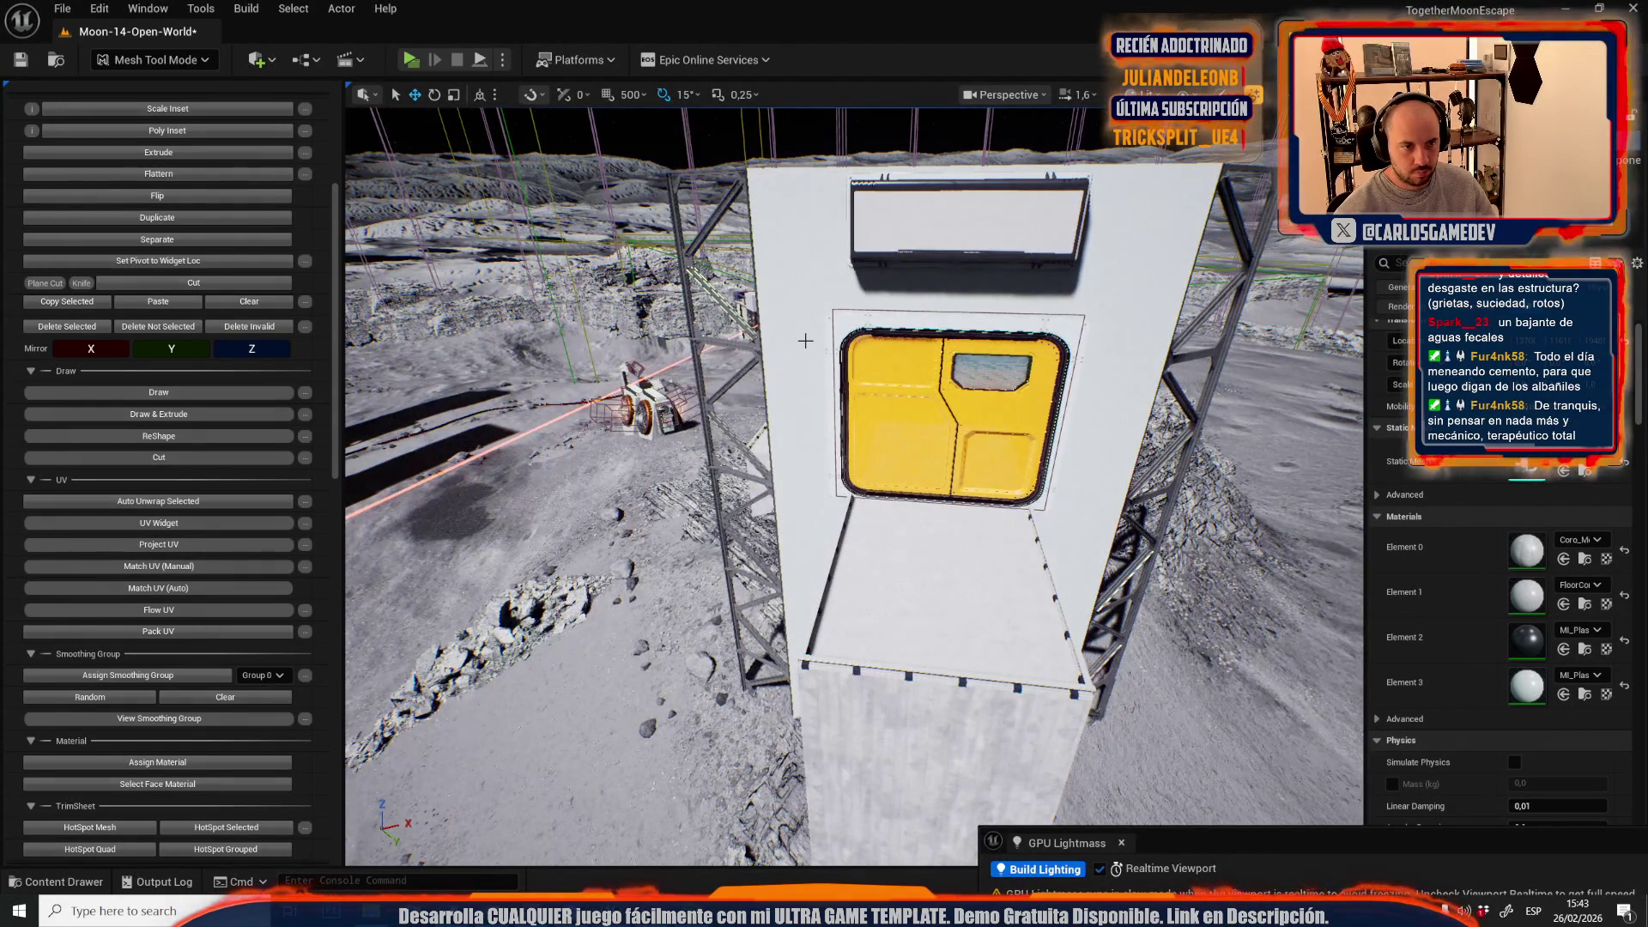
- Apply the plastic to the faces beside the yellow door, undoing one wrong assignment
{"action": "left_click", "coordinate": [794, 346]}
{"action": "left_click", "coordinate": [797, 412]}
{"action": "mouse_move", "coordinate": [798, 412]}
{"action": "left_mouse_down"}
{"action": "mouse_move", "coordinate": [785, 434]}
{"action": "mouse_move", "coordinate": [791, 398]}
{"action": "left_mouse_up"}
{"action": "scroll", "coordinate": [794, 421], "scroll_direction": "down", "scroll_amount": 2}
{"action": "left_click", "coordinate": [736, 431]}
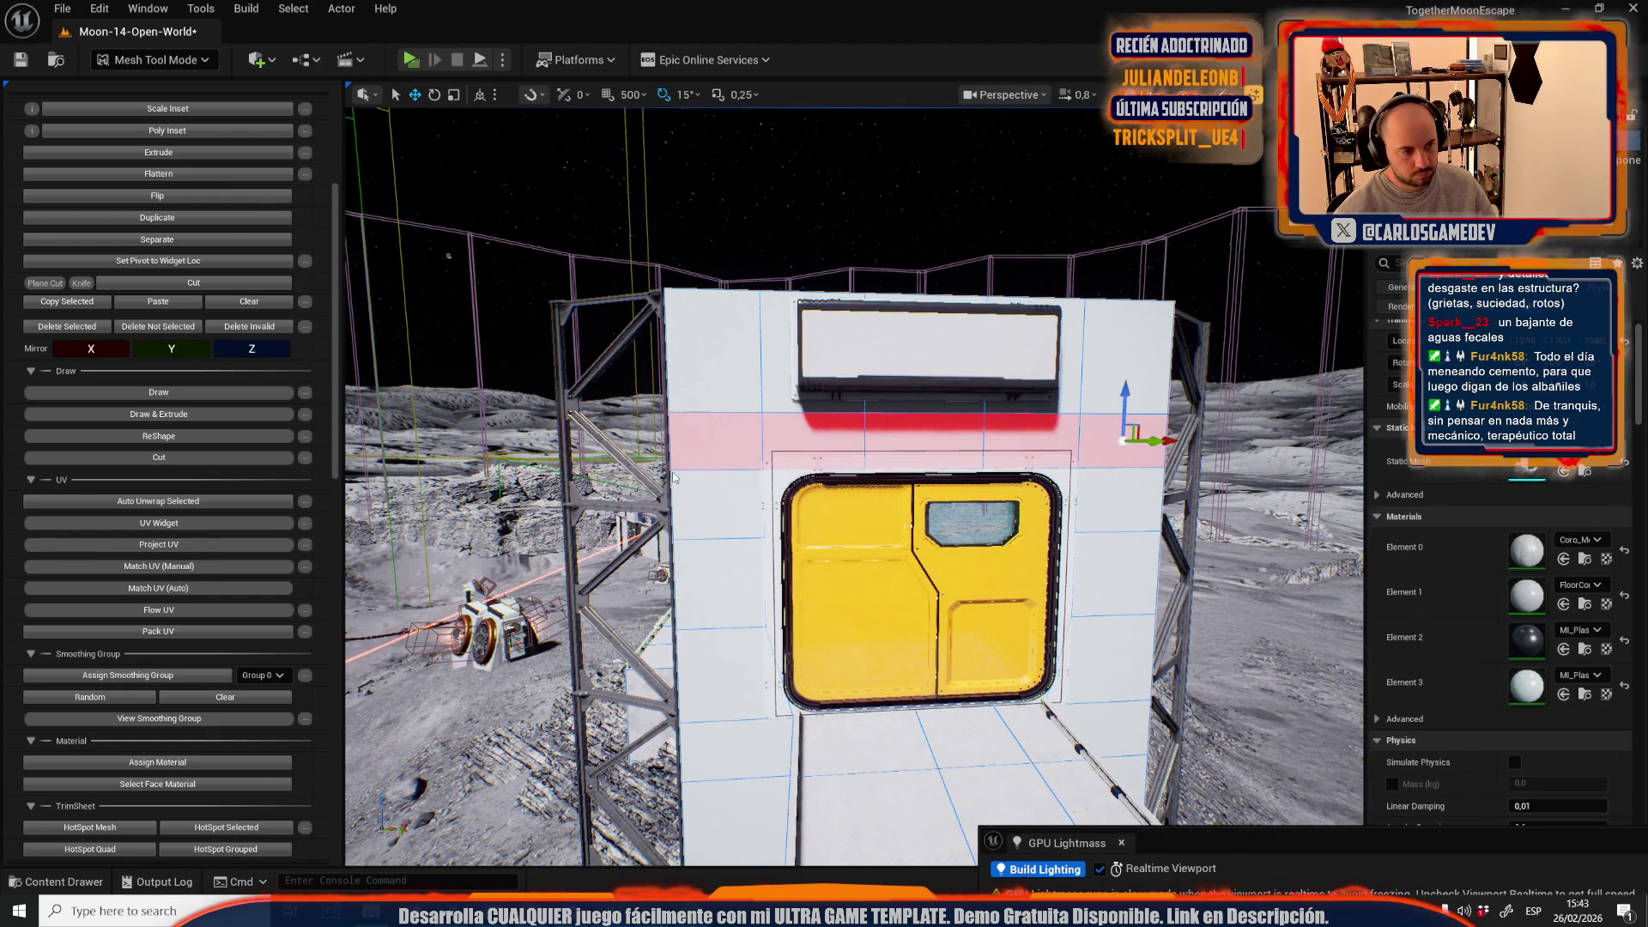
{"action": "left_click", "coordinate": [158, 762]}
{"action": "left_click_drag", "start_coordinate": [1030, 541], "coordinate": [1041, 551]}
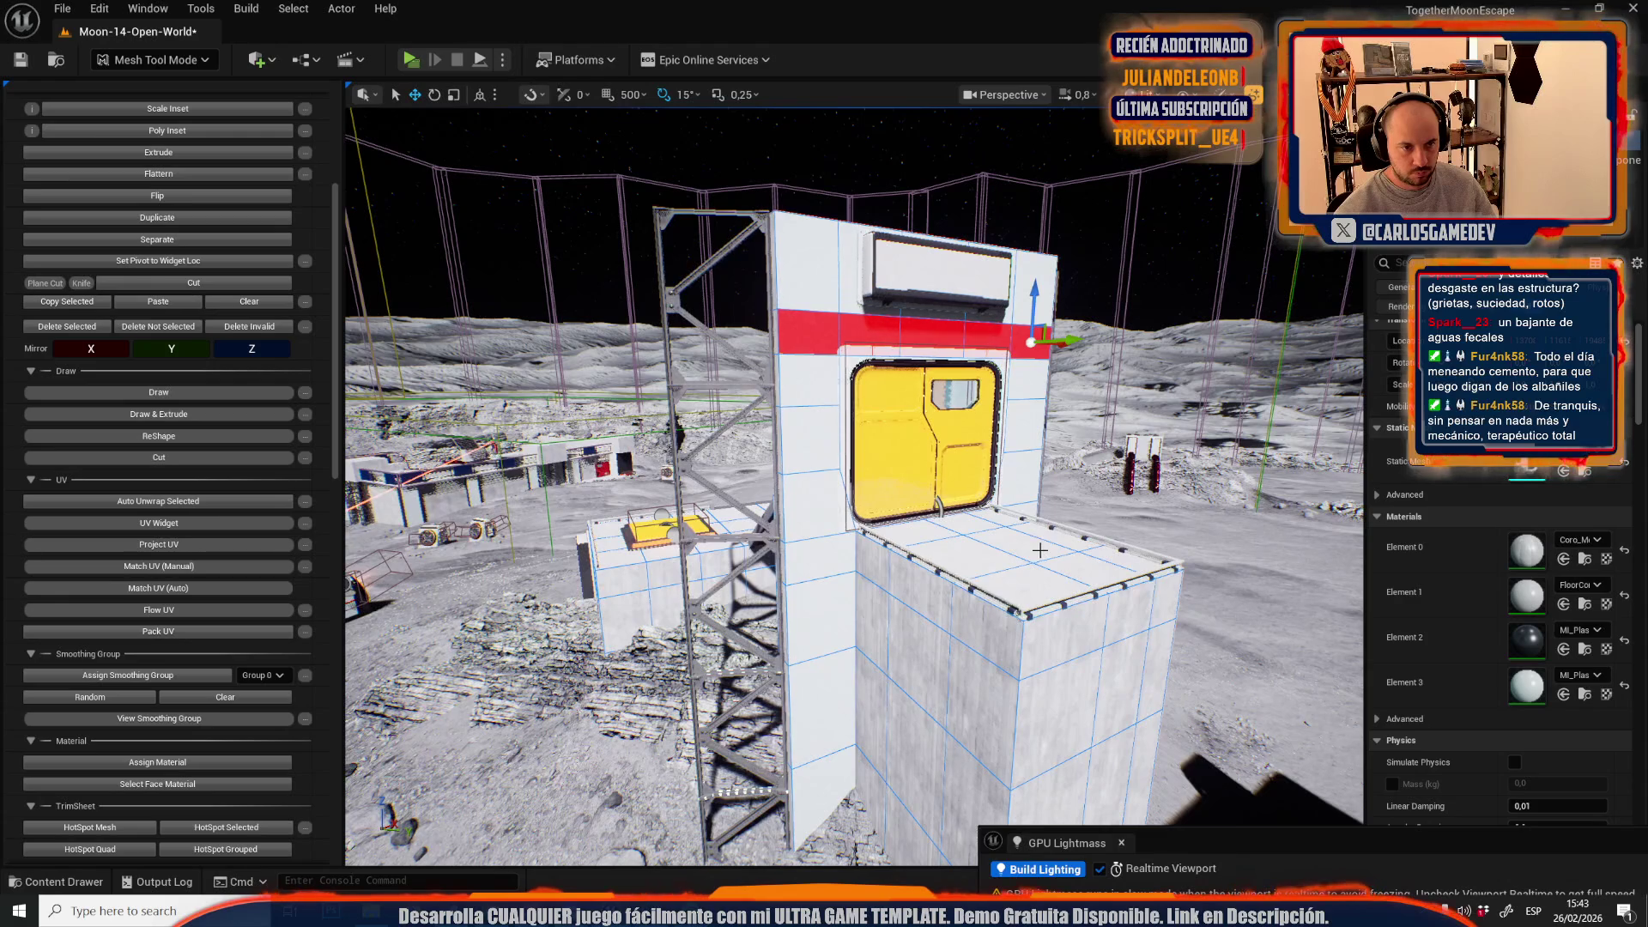
{"action": "key", "text": "ctrl+z"}
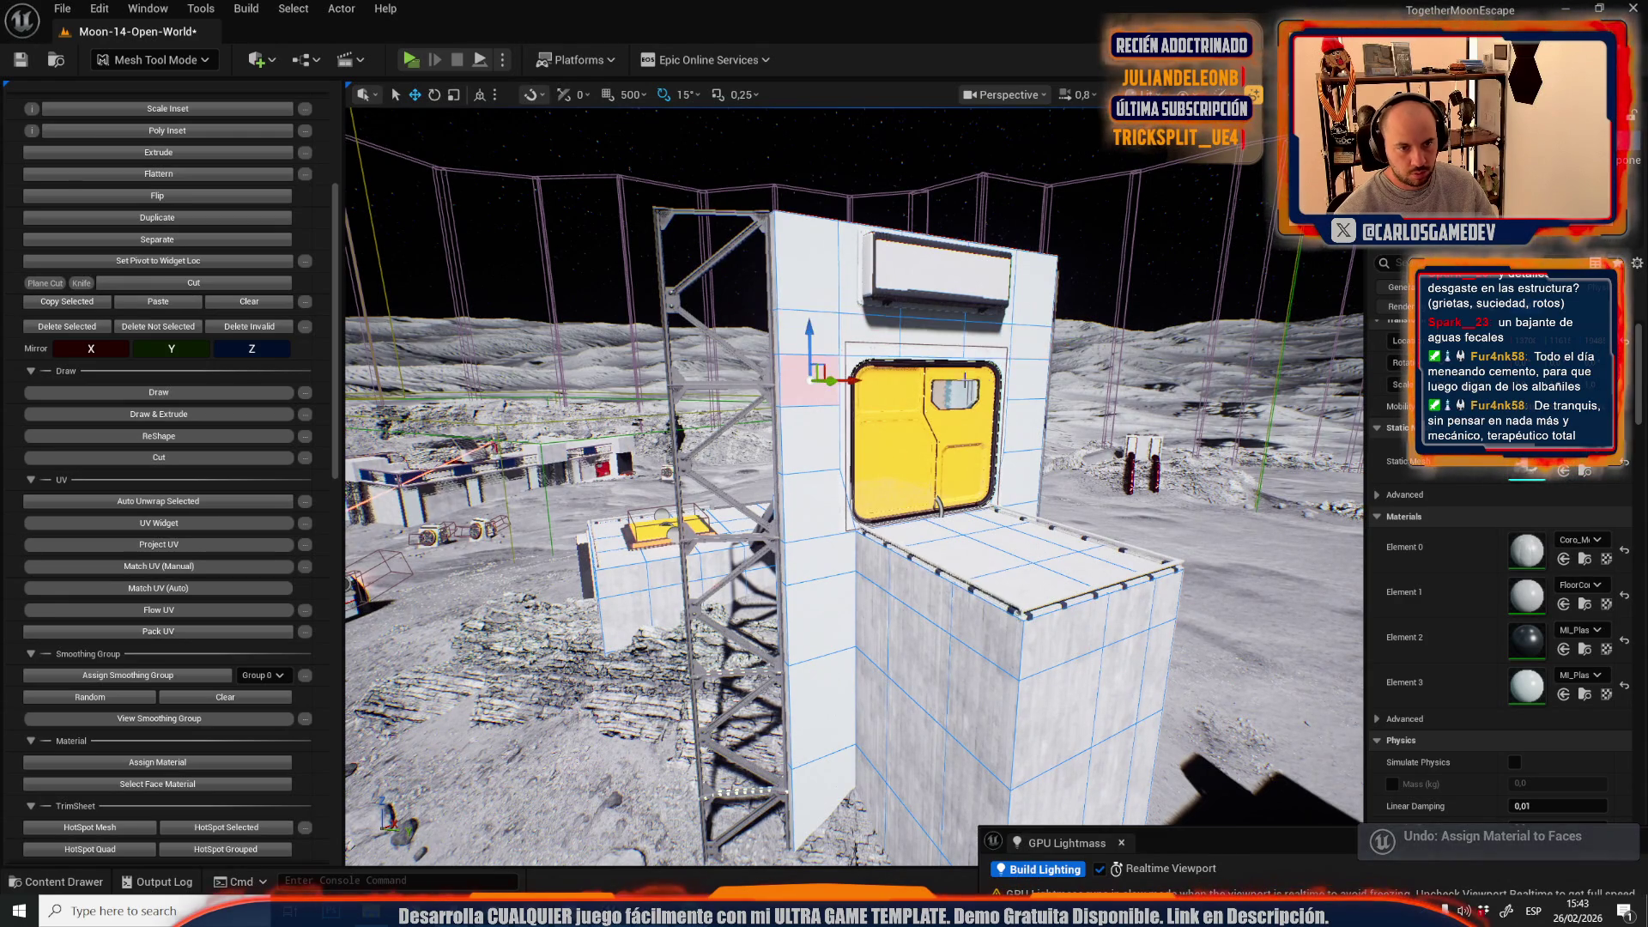
{"action": "mouse_move", "coordinate": [839, 562]}
{"action": "left_mouse_down"}
{"action": "mouse_move", "coordinate": [861, 652]}
{"action": "mouse_move", "coordinate": [324, 647]}
{"action": "left_mouse_up"}
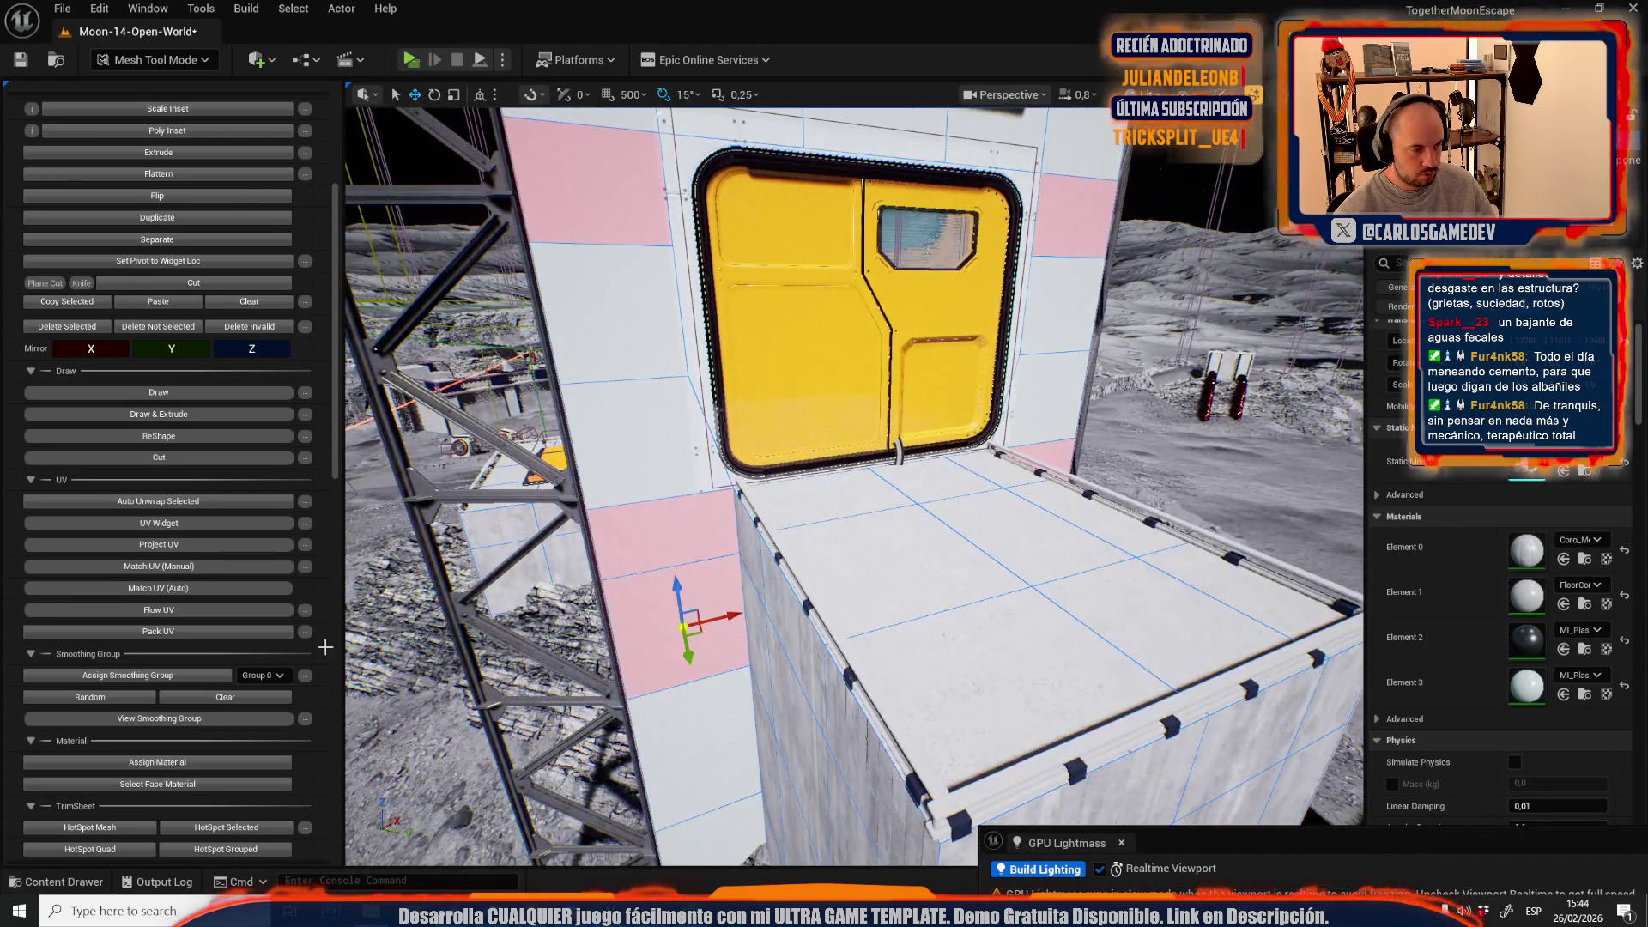
{"action": "left_click", "coordinate": [169, 764]}
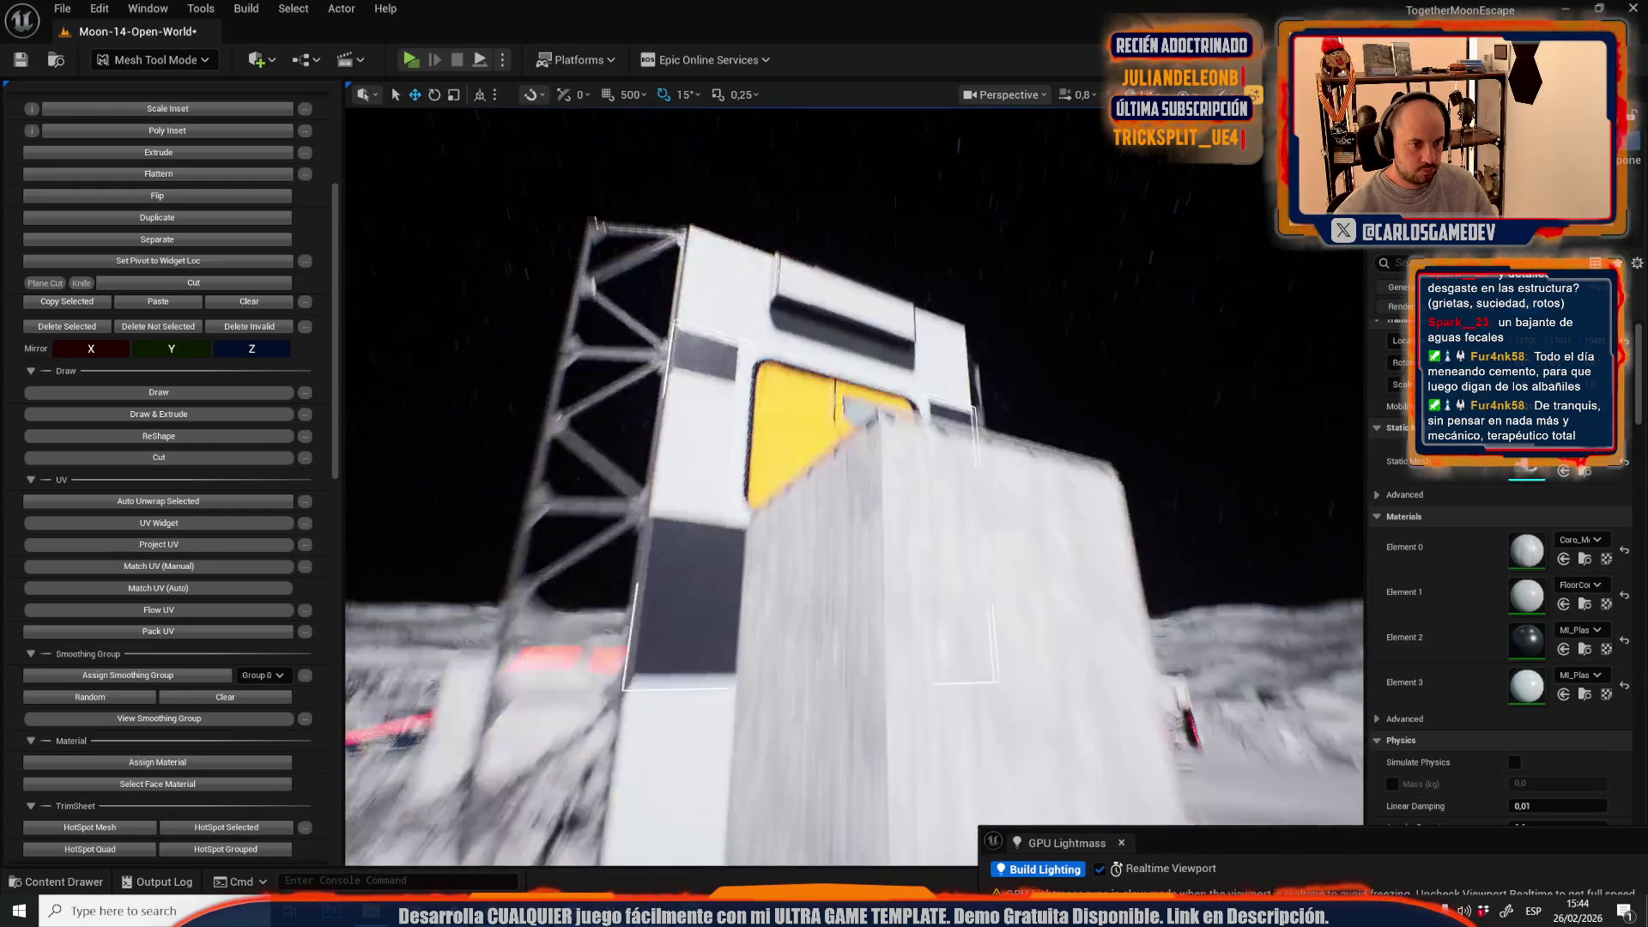
{"action": "left_click_drag", "start_coordinate": [854, 611], "coordinate": [854, 611]}
- Select a strip of faces down the tower column and apply the plastic to them
{"action": "left_click", "coordinate": [869, 505]}
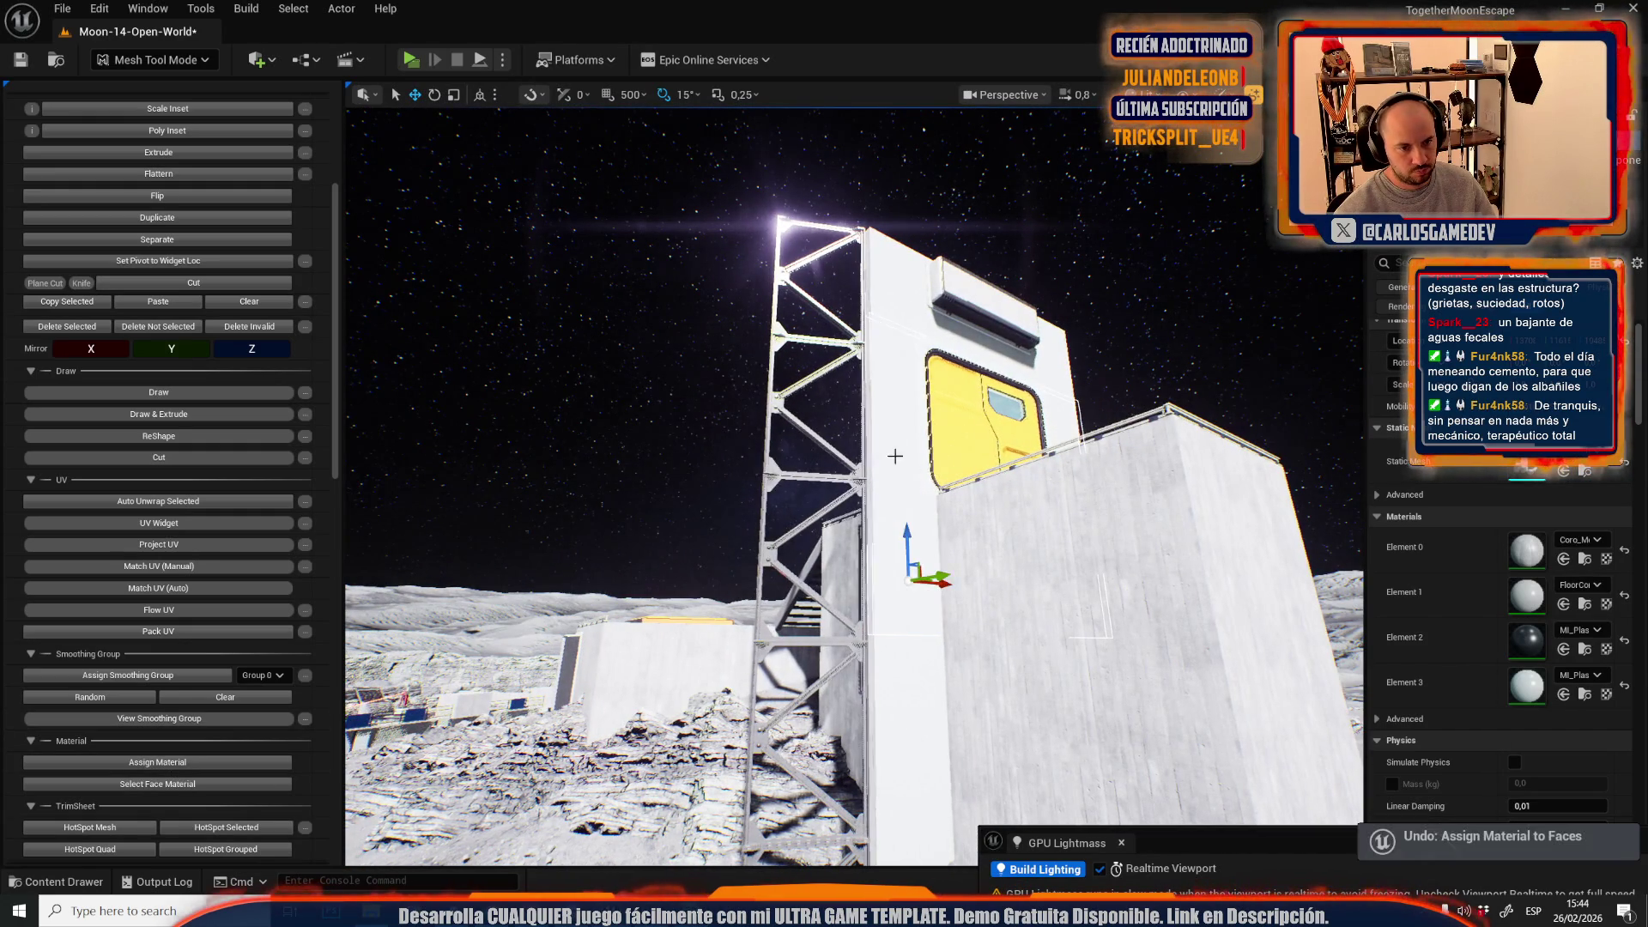
{"action": "left_click", "coordinate": [920, 549]}
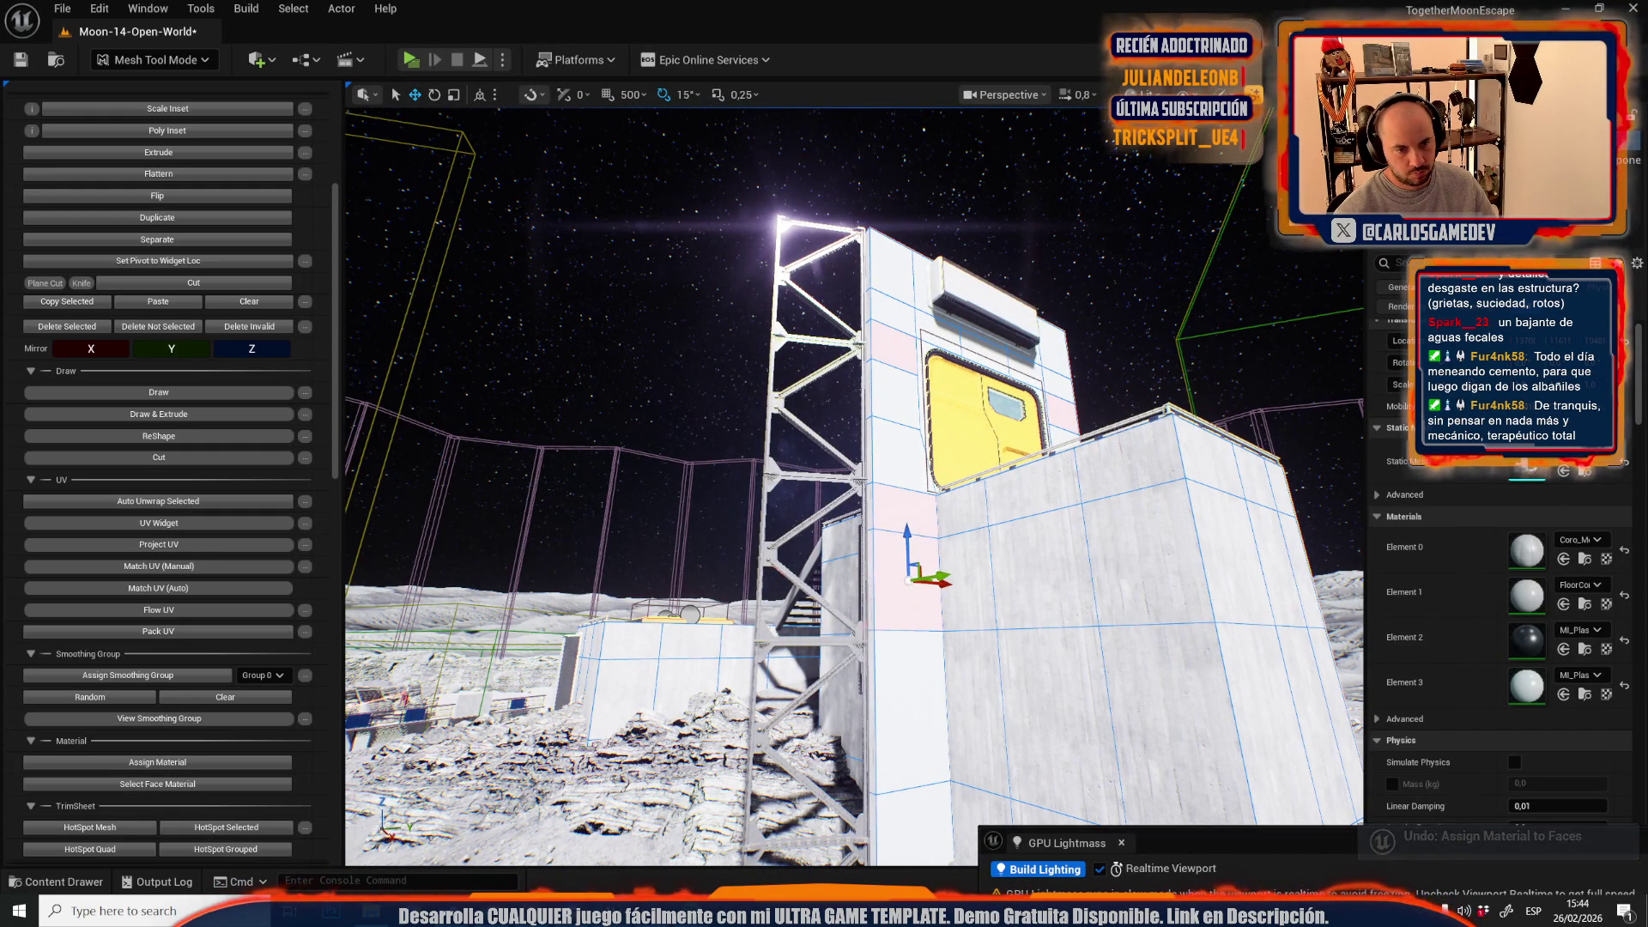
{"action": "left_click_drag", "start_coordinate": [924, 668], "coordinate": [706, 413]}
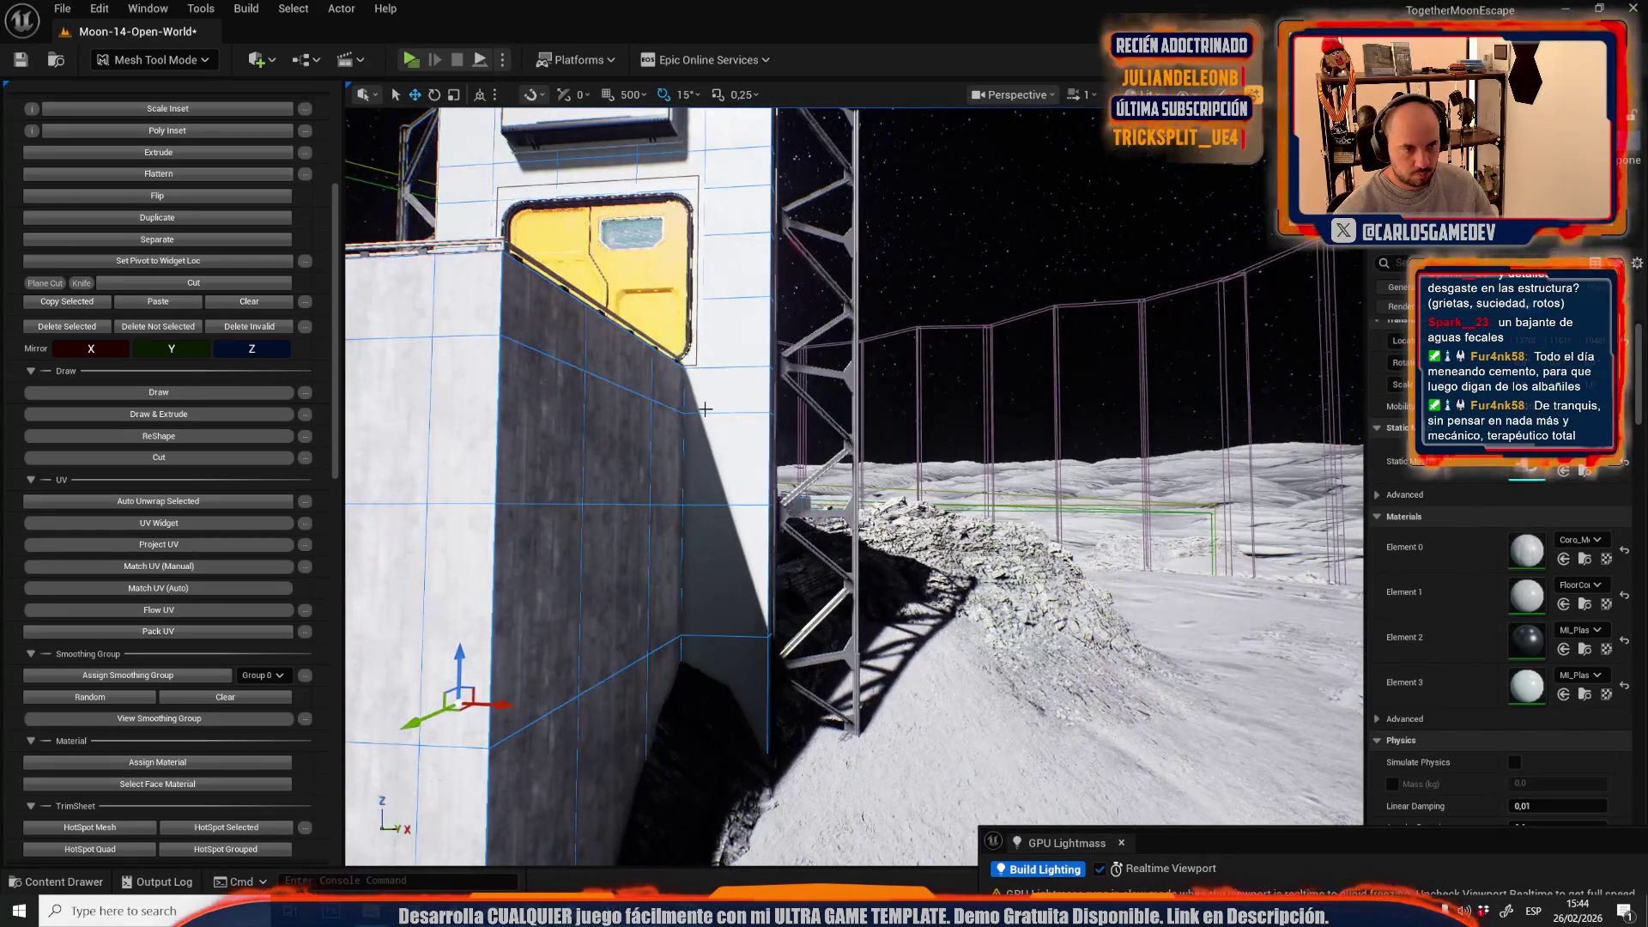
{"action": "left_click_drag", "start_coordinate": [736, 691], "coordinate": [863, 539]}
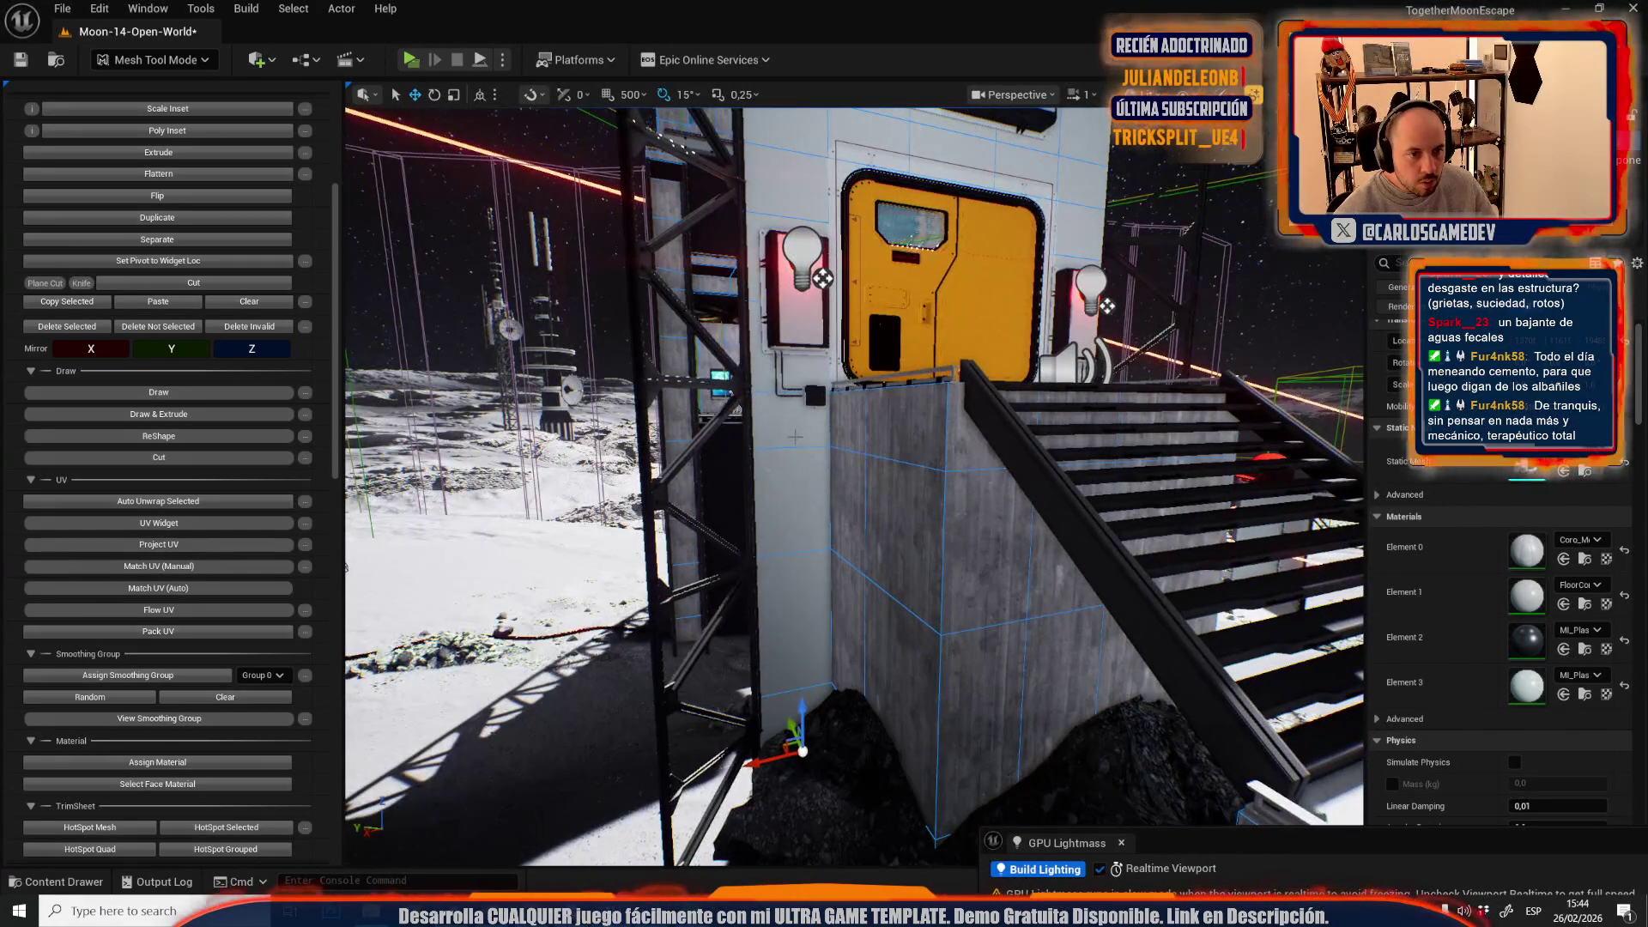
{"action": "mouse_move", "coordinate": [795, 497]}
{"action": "left_mouse_down"}
{"action": "mouse_move", "coordinate": [785, 738]}
{"action": "mouse_move", "coordinate": [944, 738]}
{"action": "left_mouse_up"}
{"action": "left_click_drag", "start_coordinate": [791, 427], "coordinate": [823, 427]}
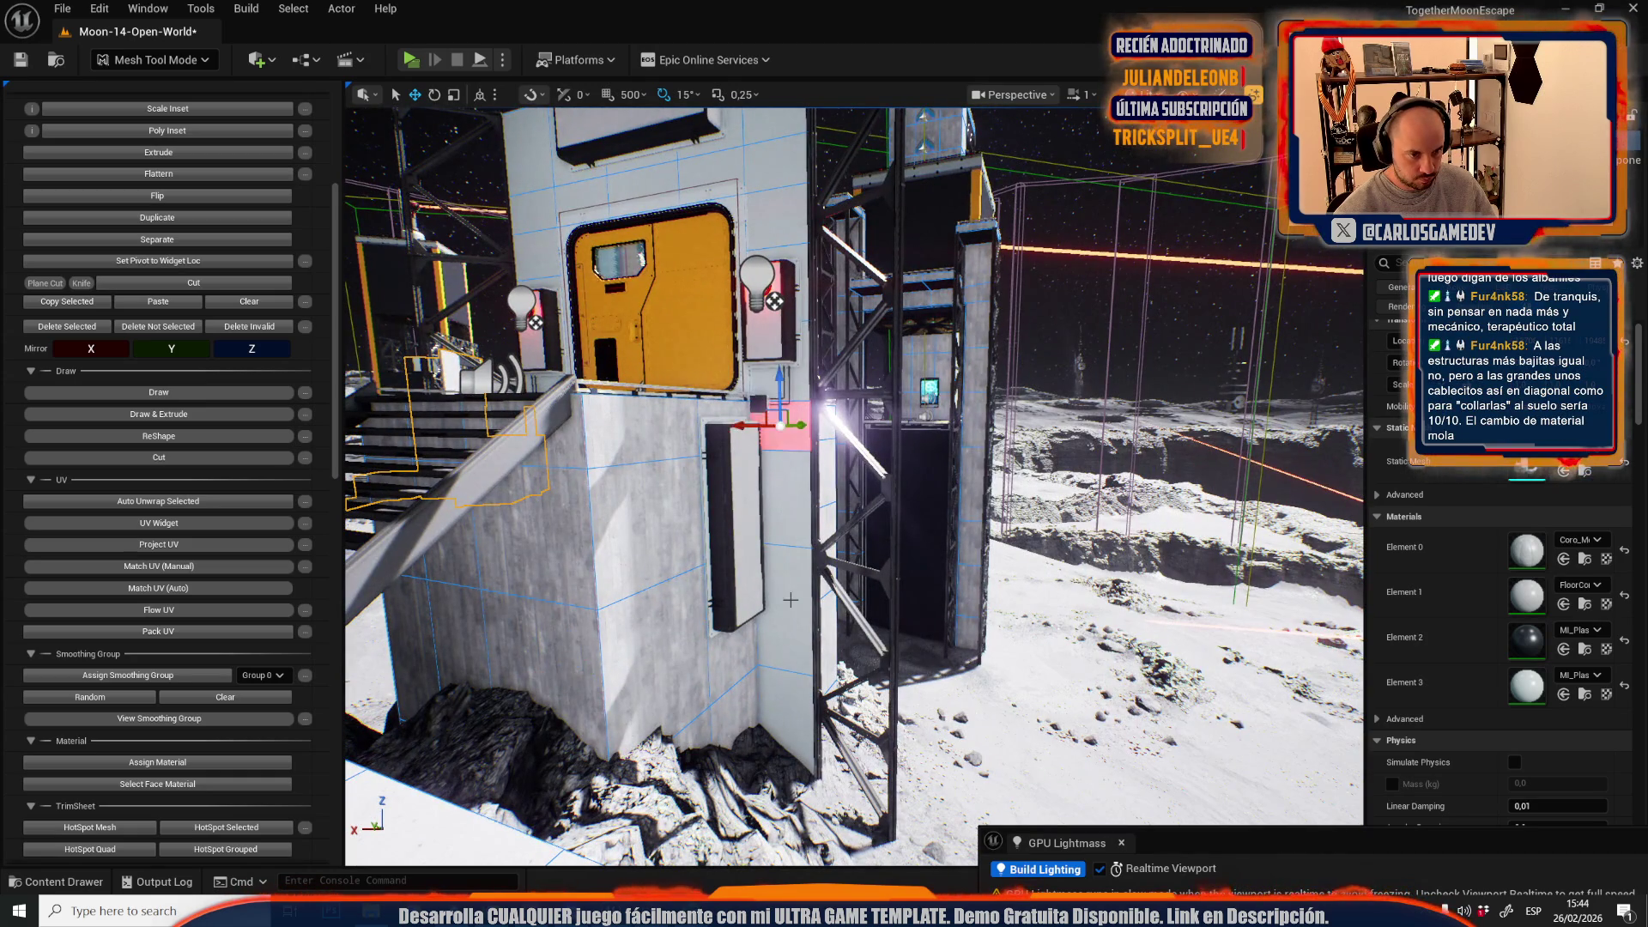
{"action": "left_click", "coordinate": [158, 763]}
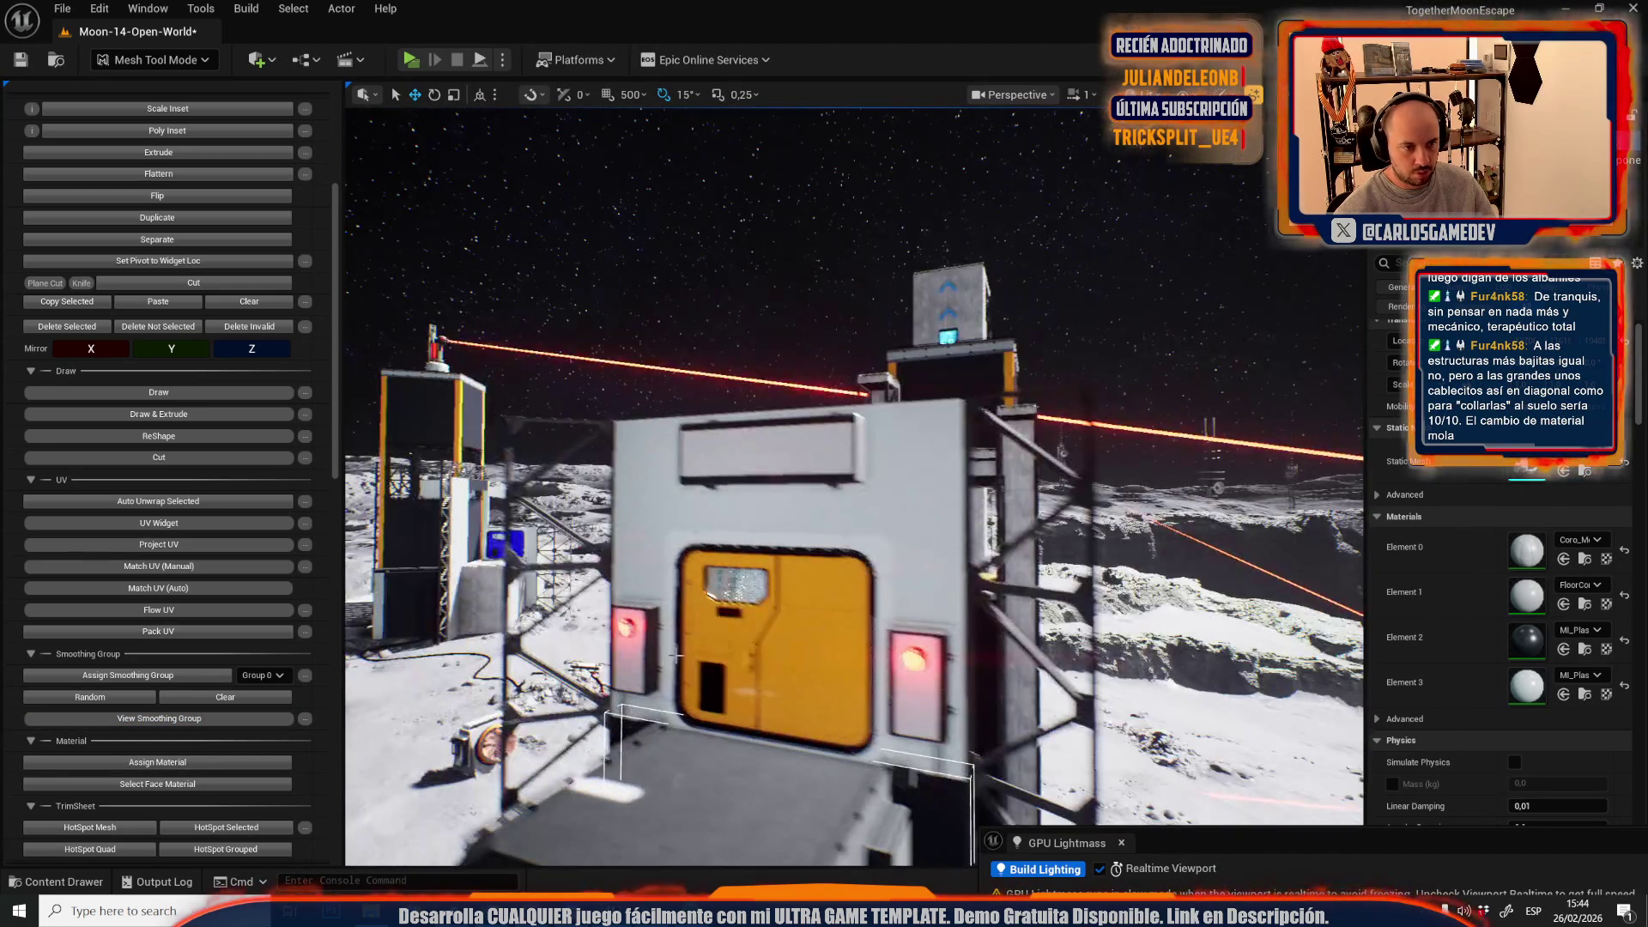
- Apply the plastic material to the highlighted pillars and browse to the Element 2 and 3 materials
{"action": "key", "text": "g"}
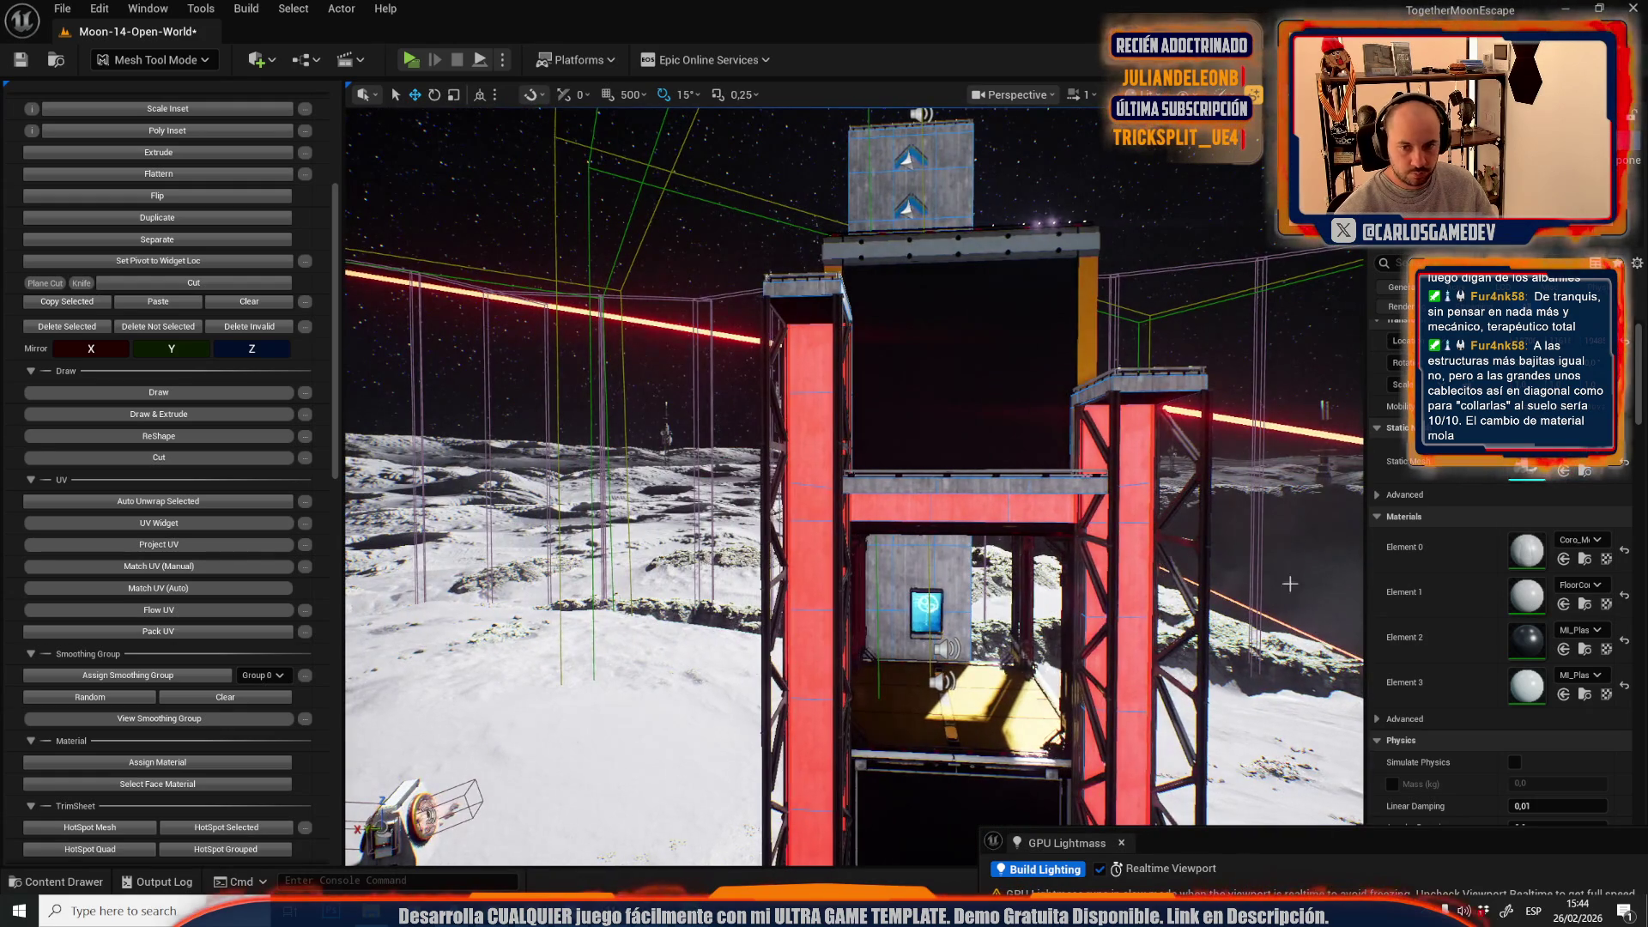
{"action": "left_click", "coordinate": [1584, 650]}
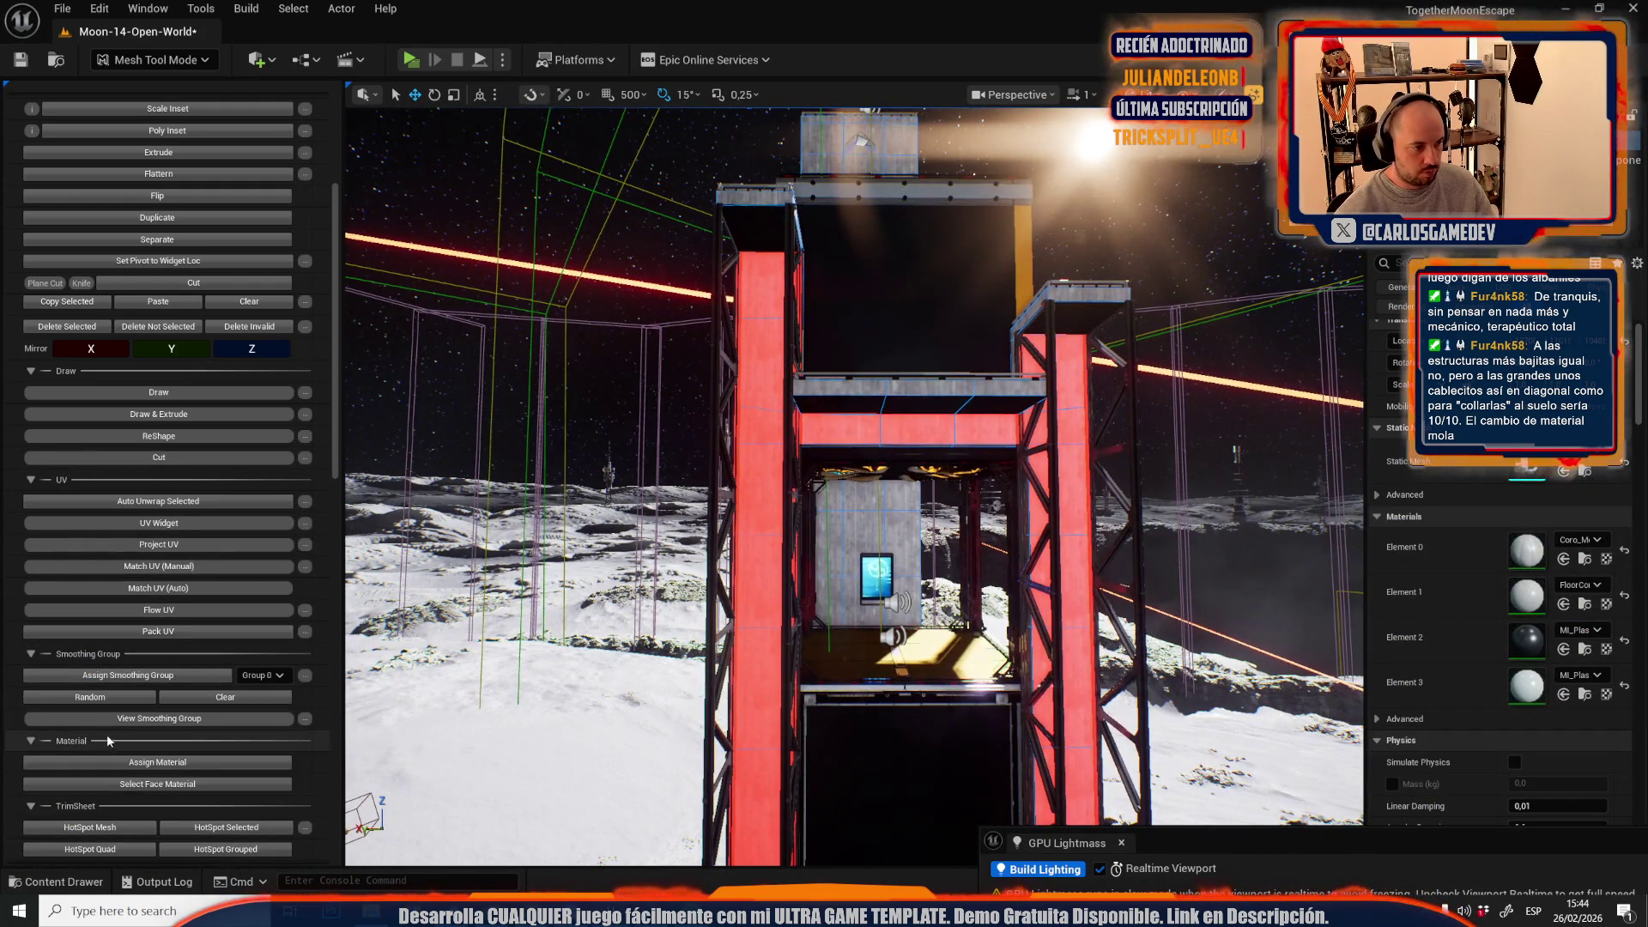
{"action": "left_click", "coordinate": [157, 762]}
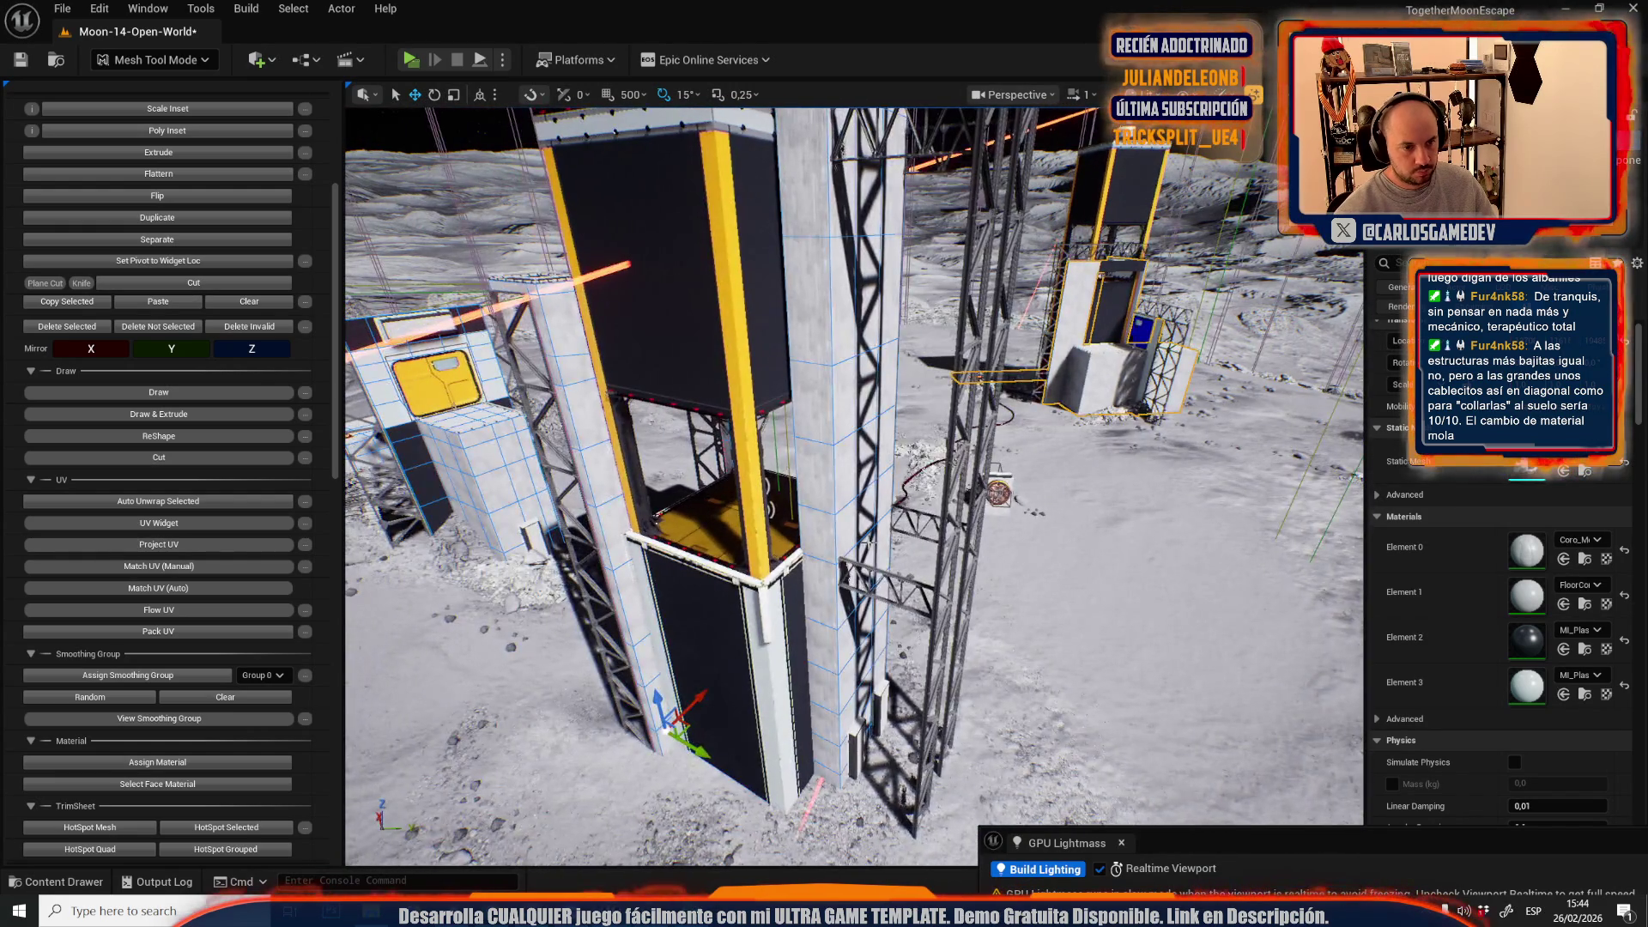
{"action": "scroll", "coordinate": [689, 436], "scroll_direction": "up", "scroll_amount": 1}
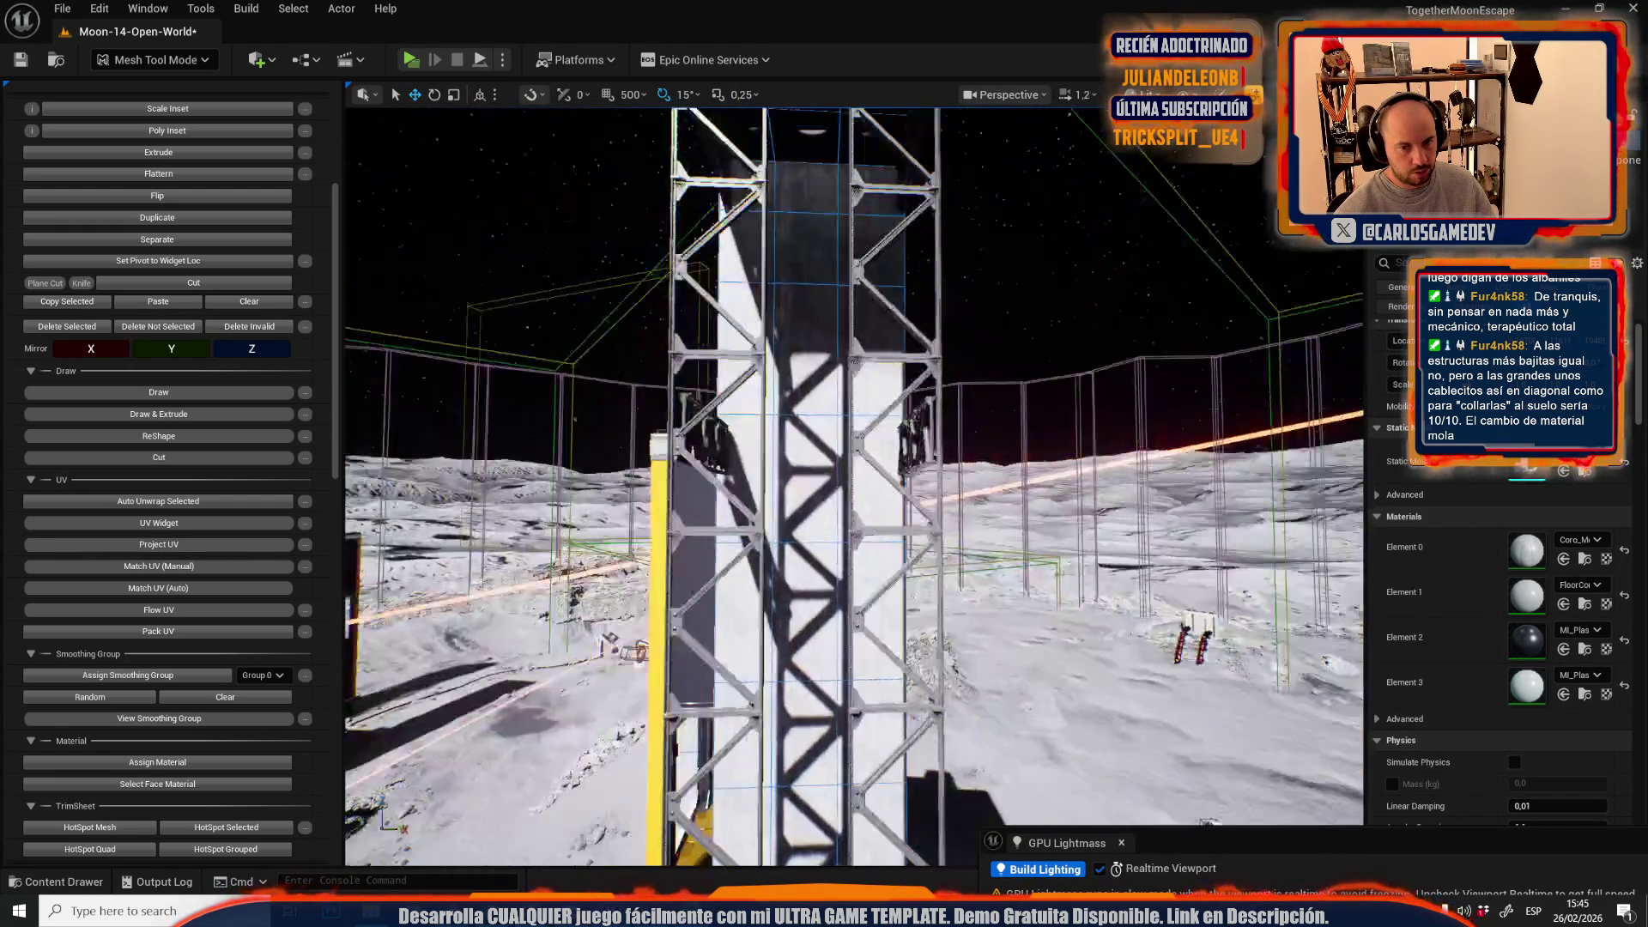
{"action": "left_click", "coordinate": [689, 434]}
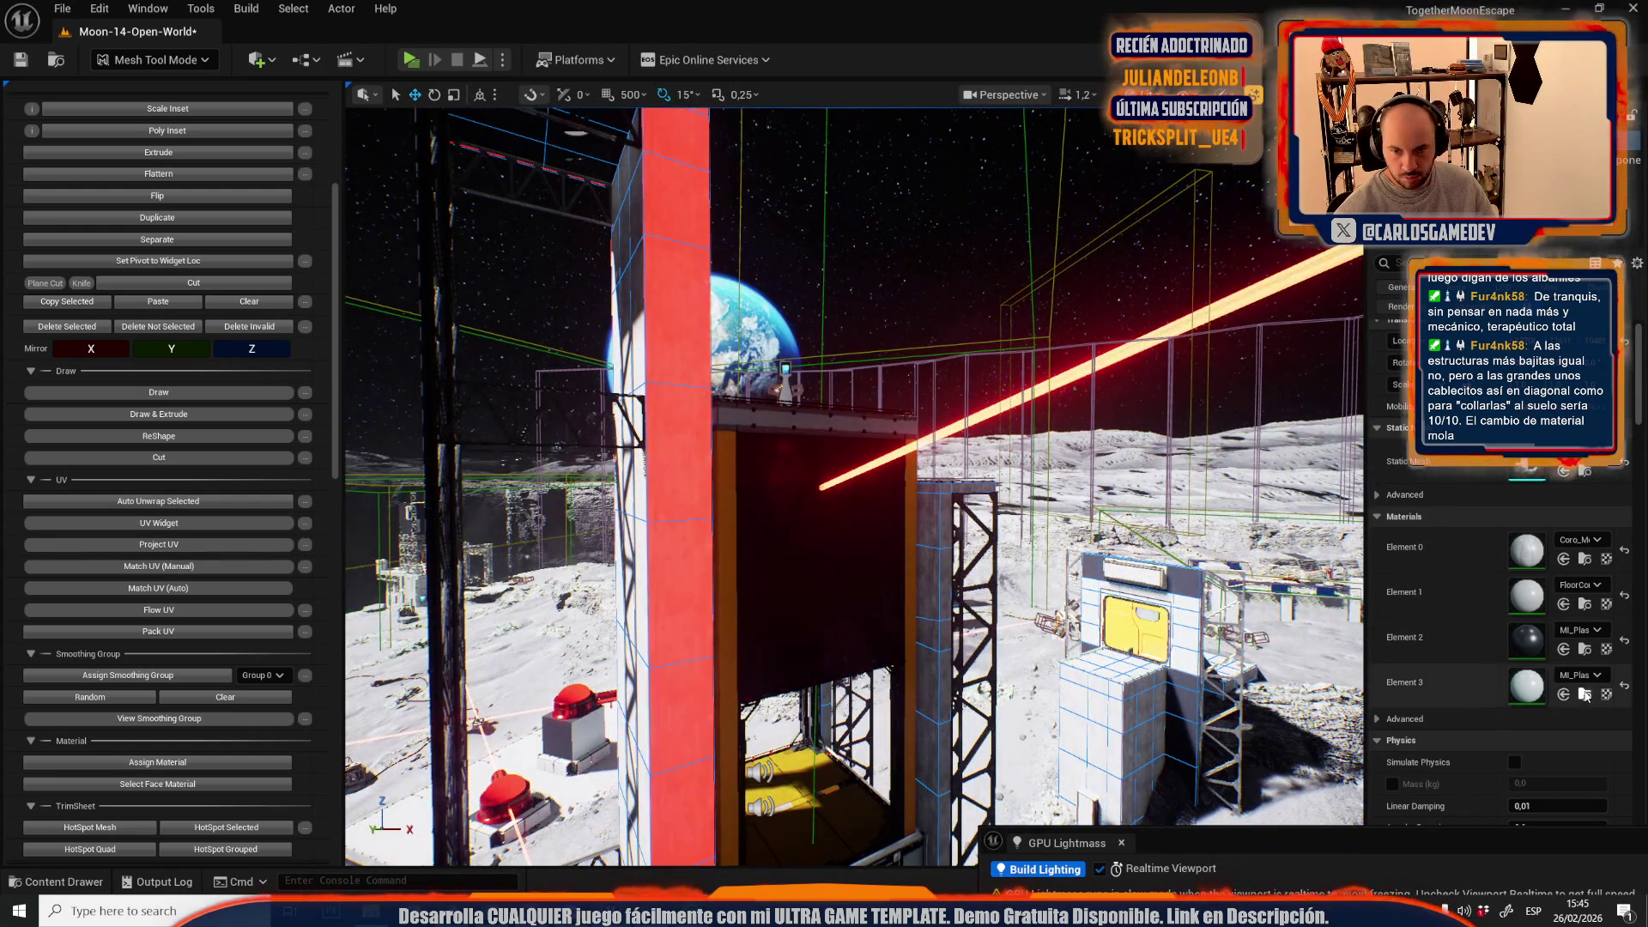
{"action": "left_click", "coordinate": [1589, 700]}
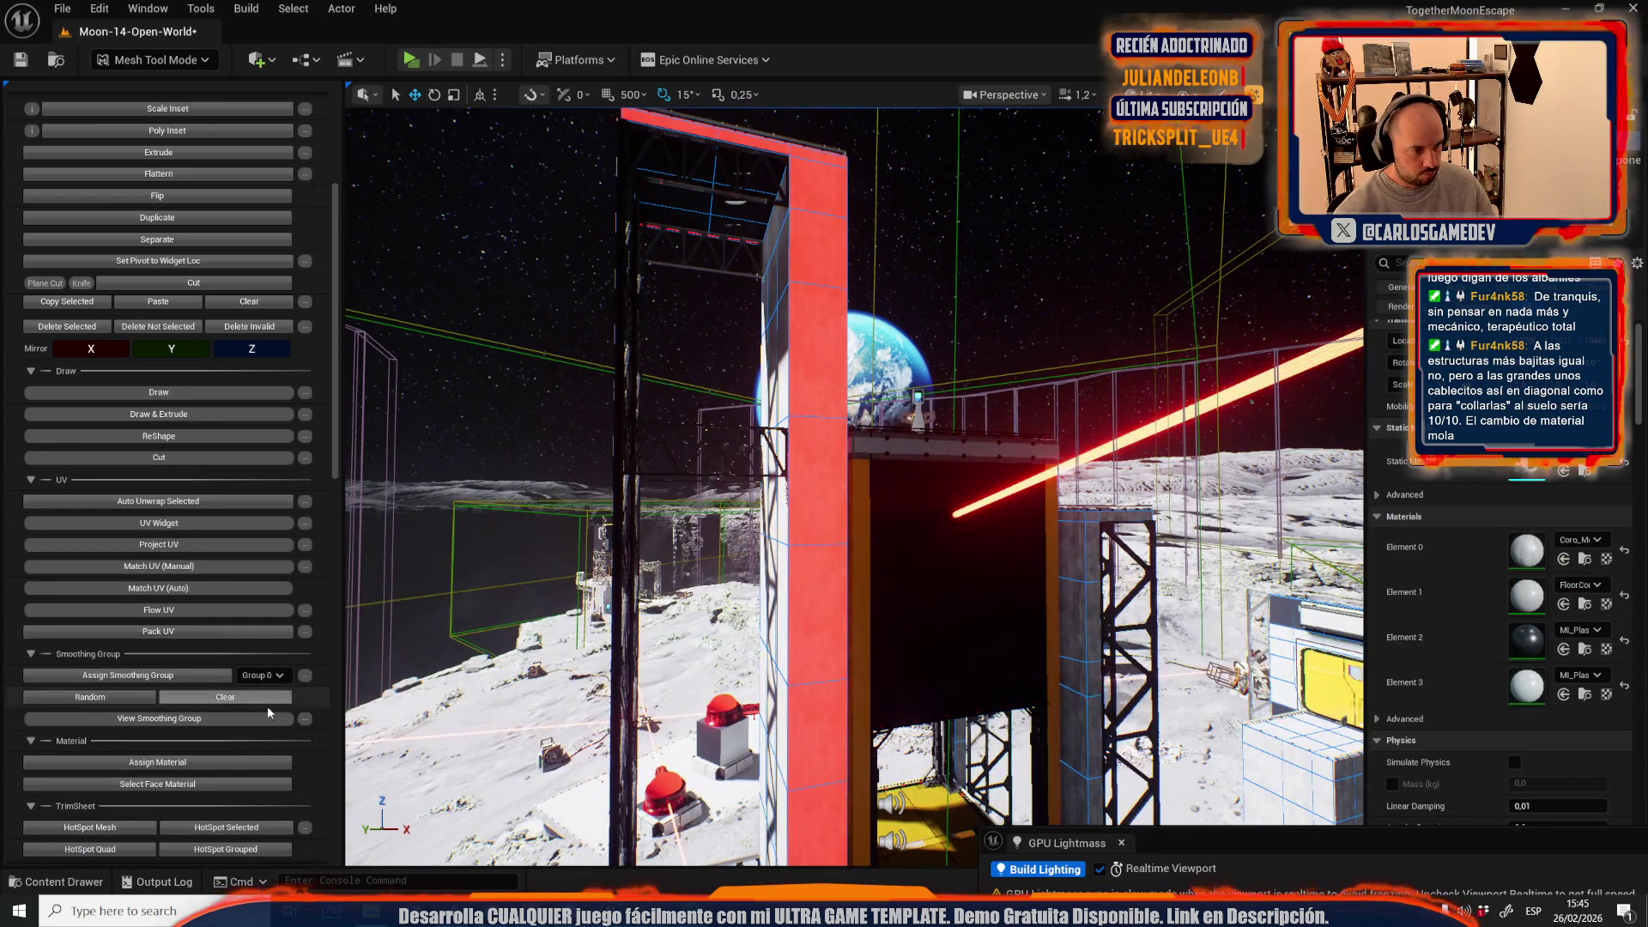
{"action": "scroll", "coordinate": [946, 503], "scroll_direction": "up", "scroll_amount": 5}
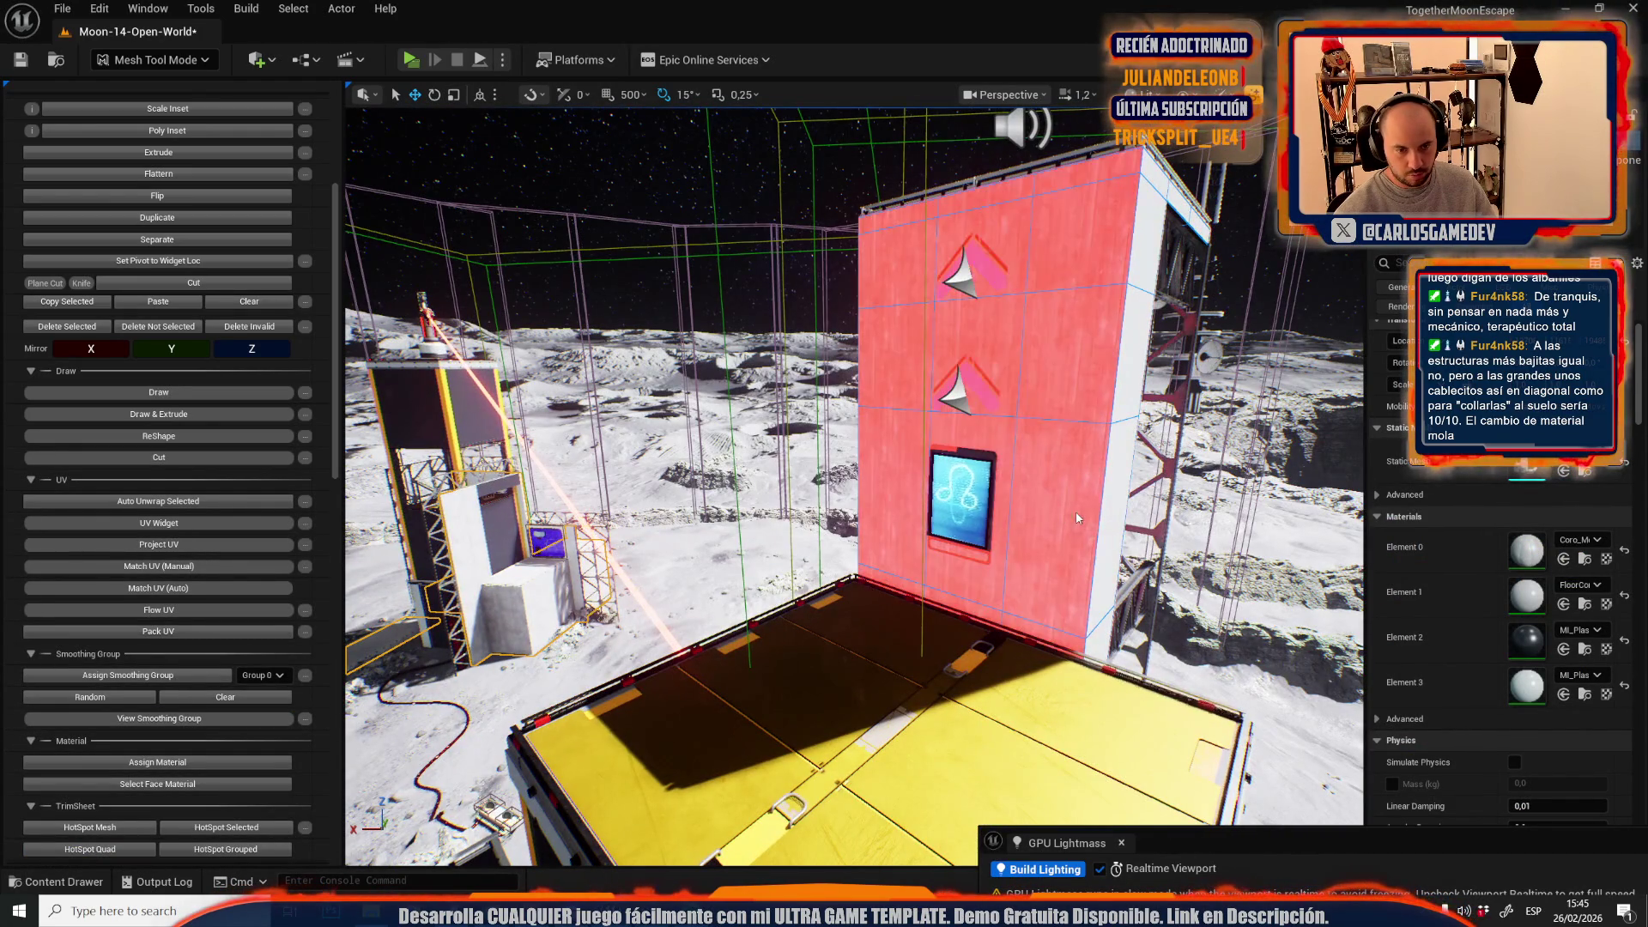
{"action": "left_click", "coordinate": [1584, 649]}
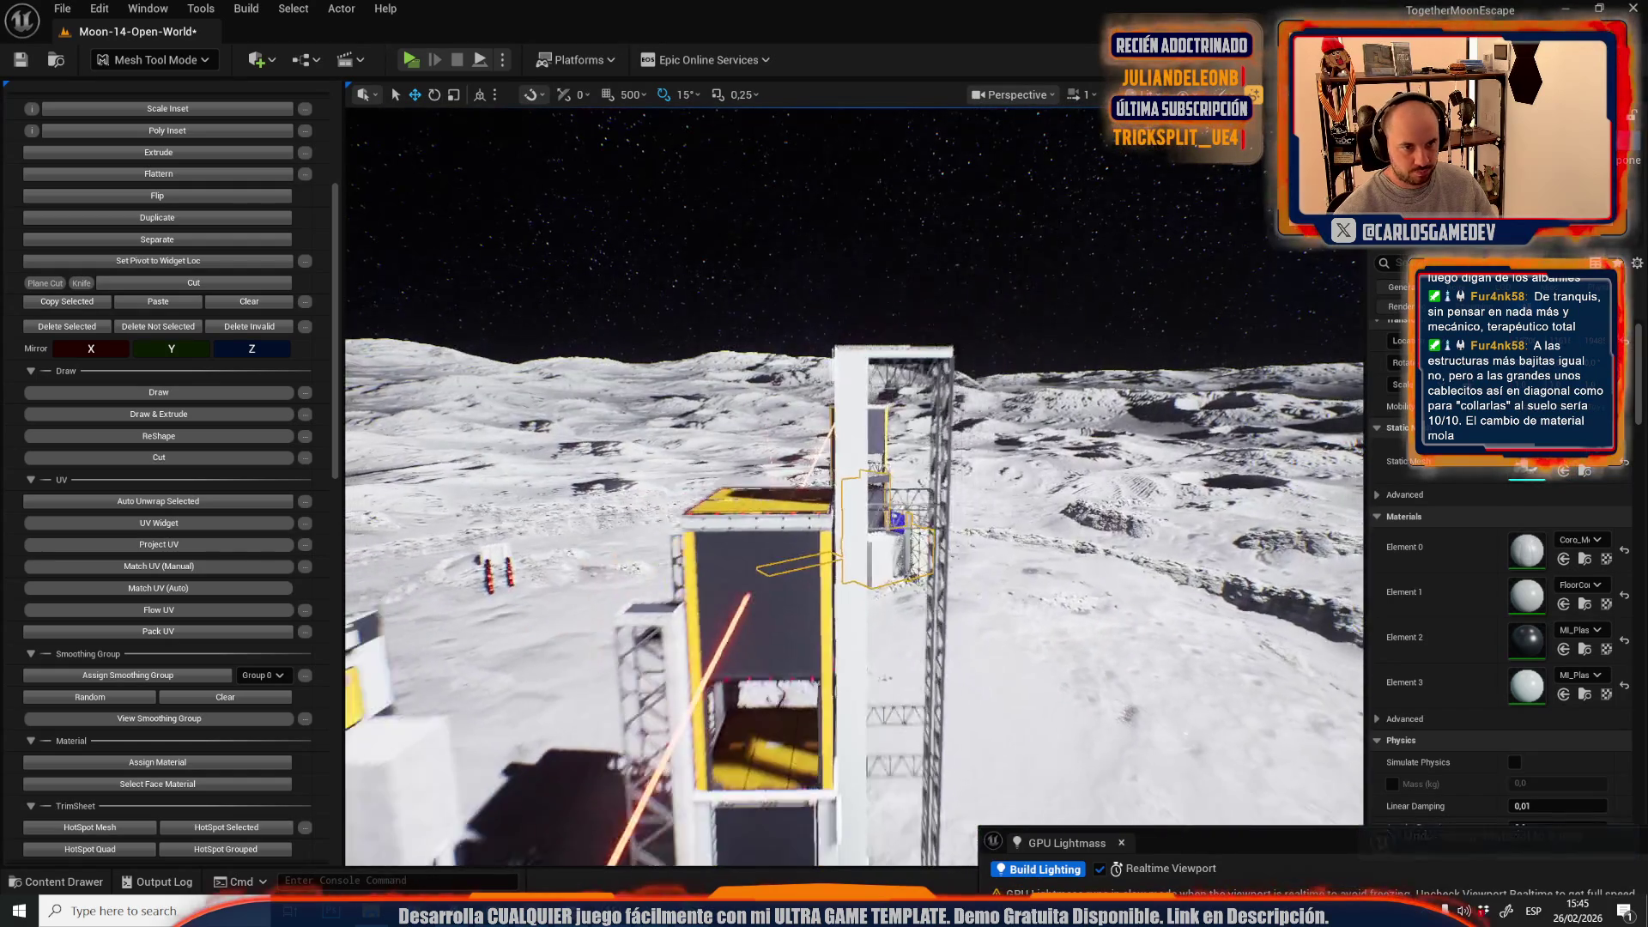
- Return to Selection Mode, cancel loading a recent level, and open the Plastics folder
{"action": "left_click", "coordinate": [128, 62]}
{"action": "left_click", "coordinate": [153, 112]}
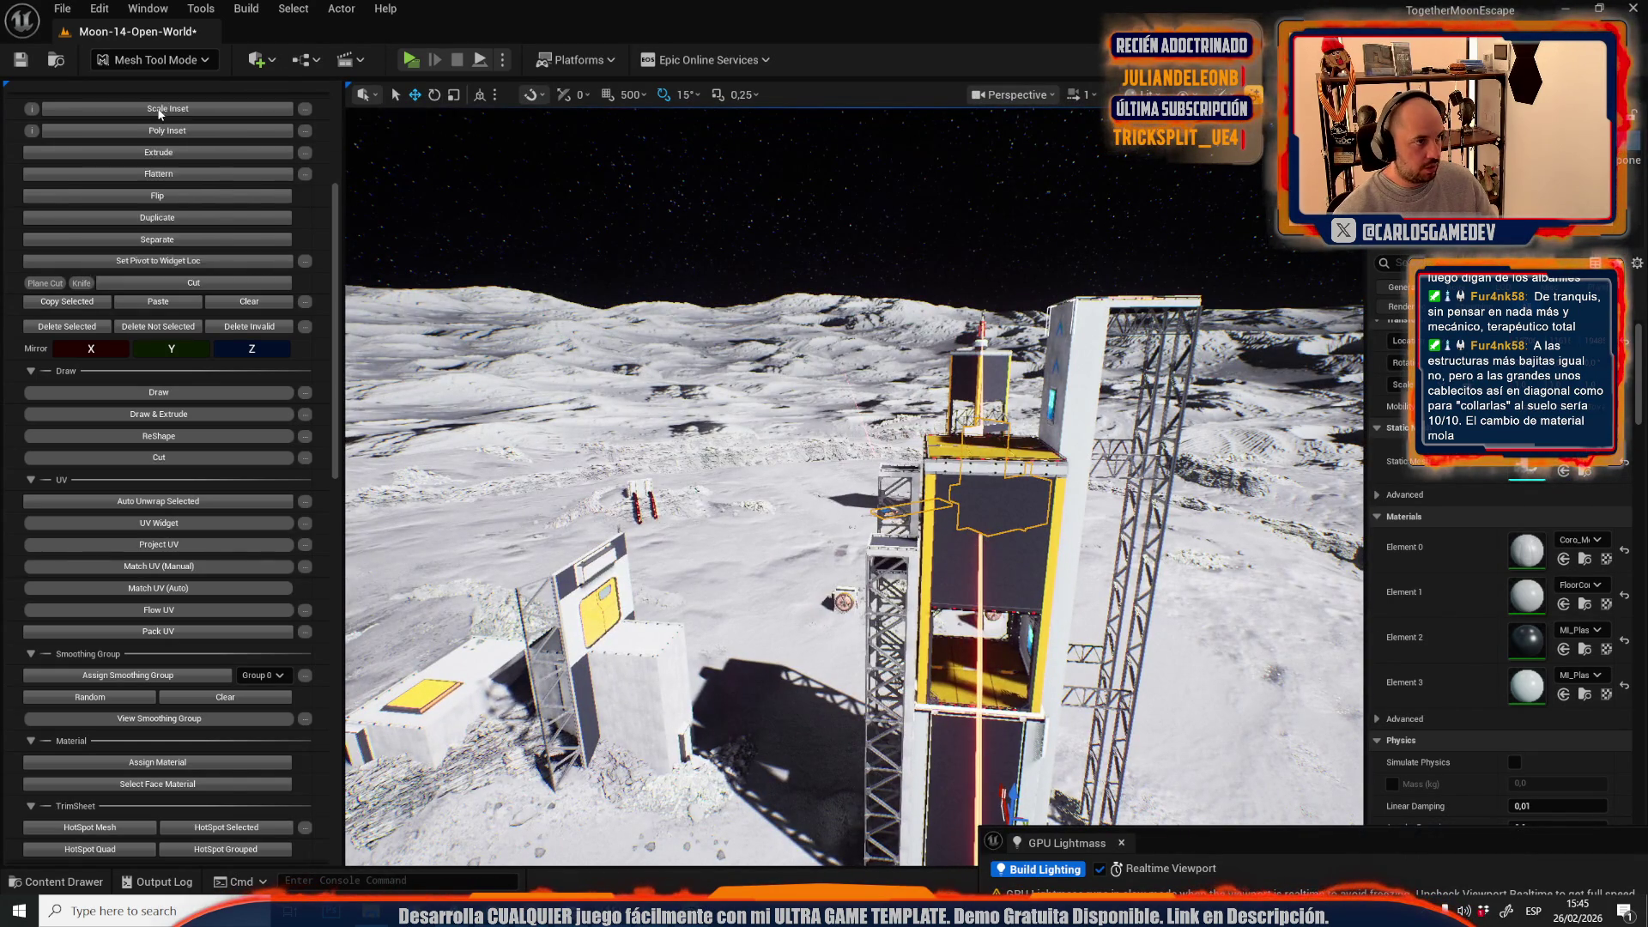
{"action": "left_click", "coordinate": [63, 9]}
{"action": "mouse_move", "coordinate": [304, 126]}
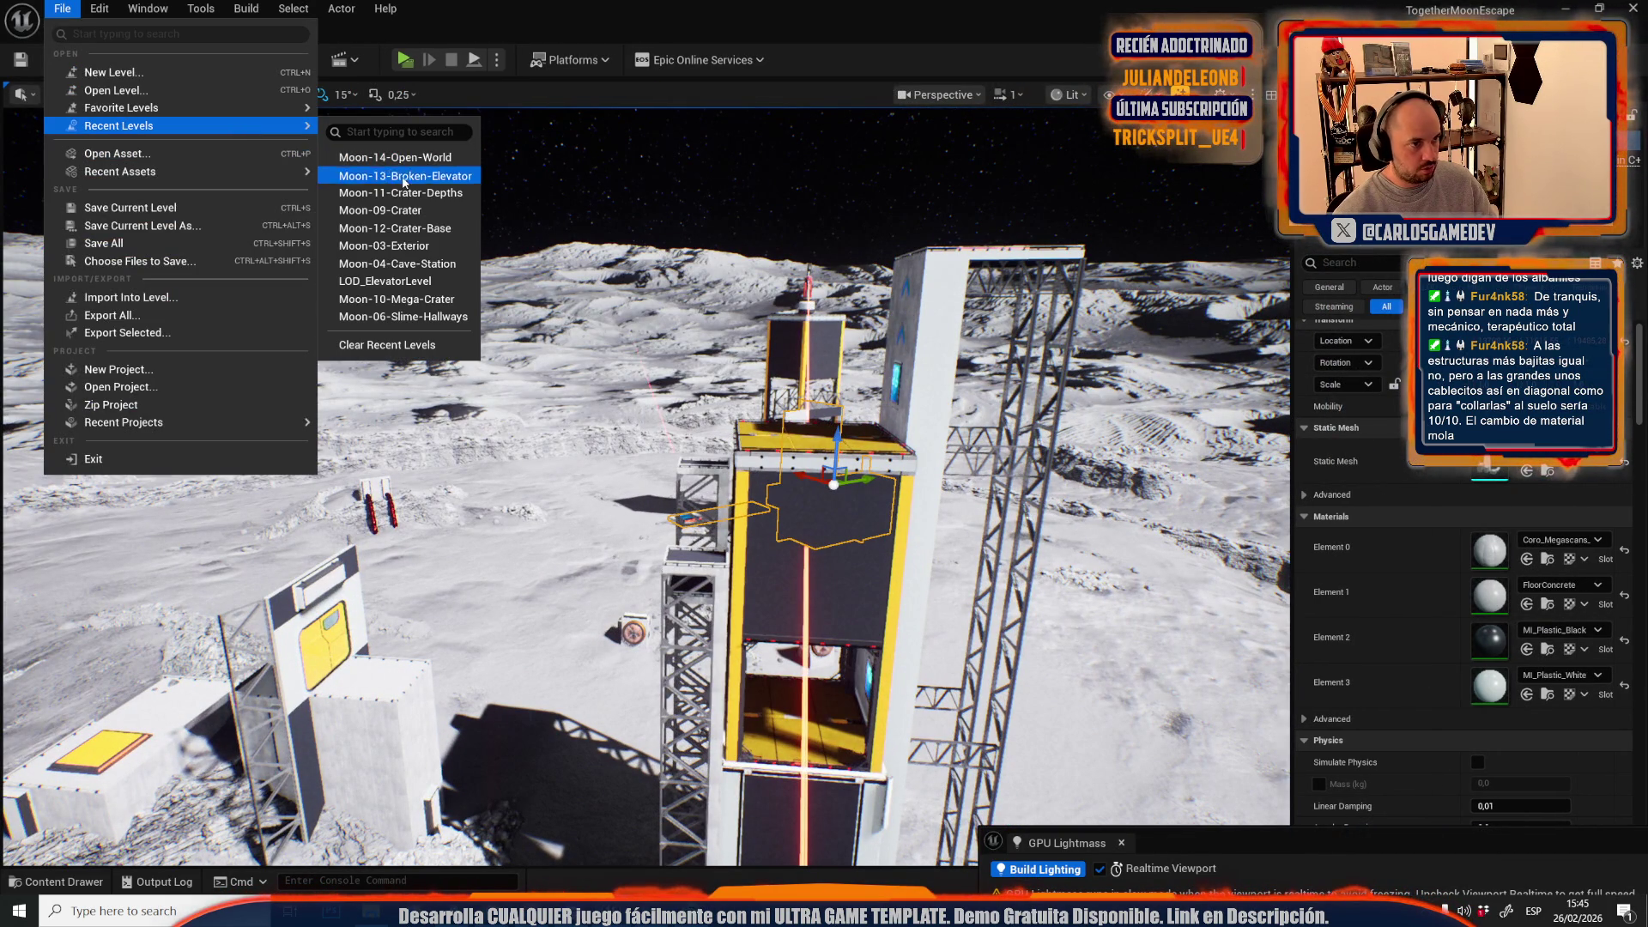
{"action": "left_click", "coordinate": [400, 175]}
{"action": "left_click", "coordinate": [1020, 636]}
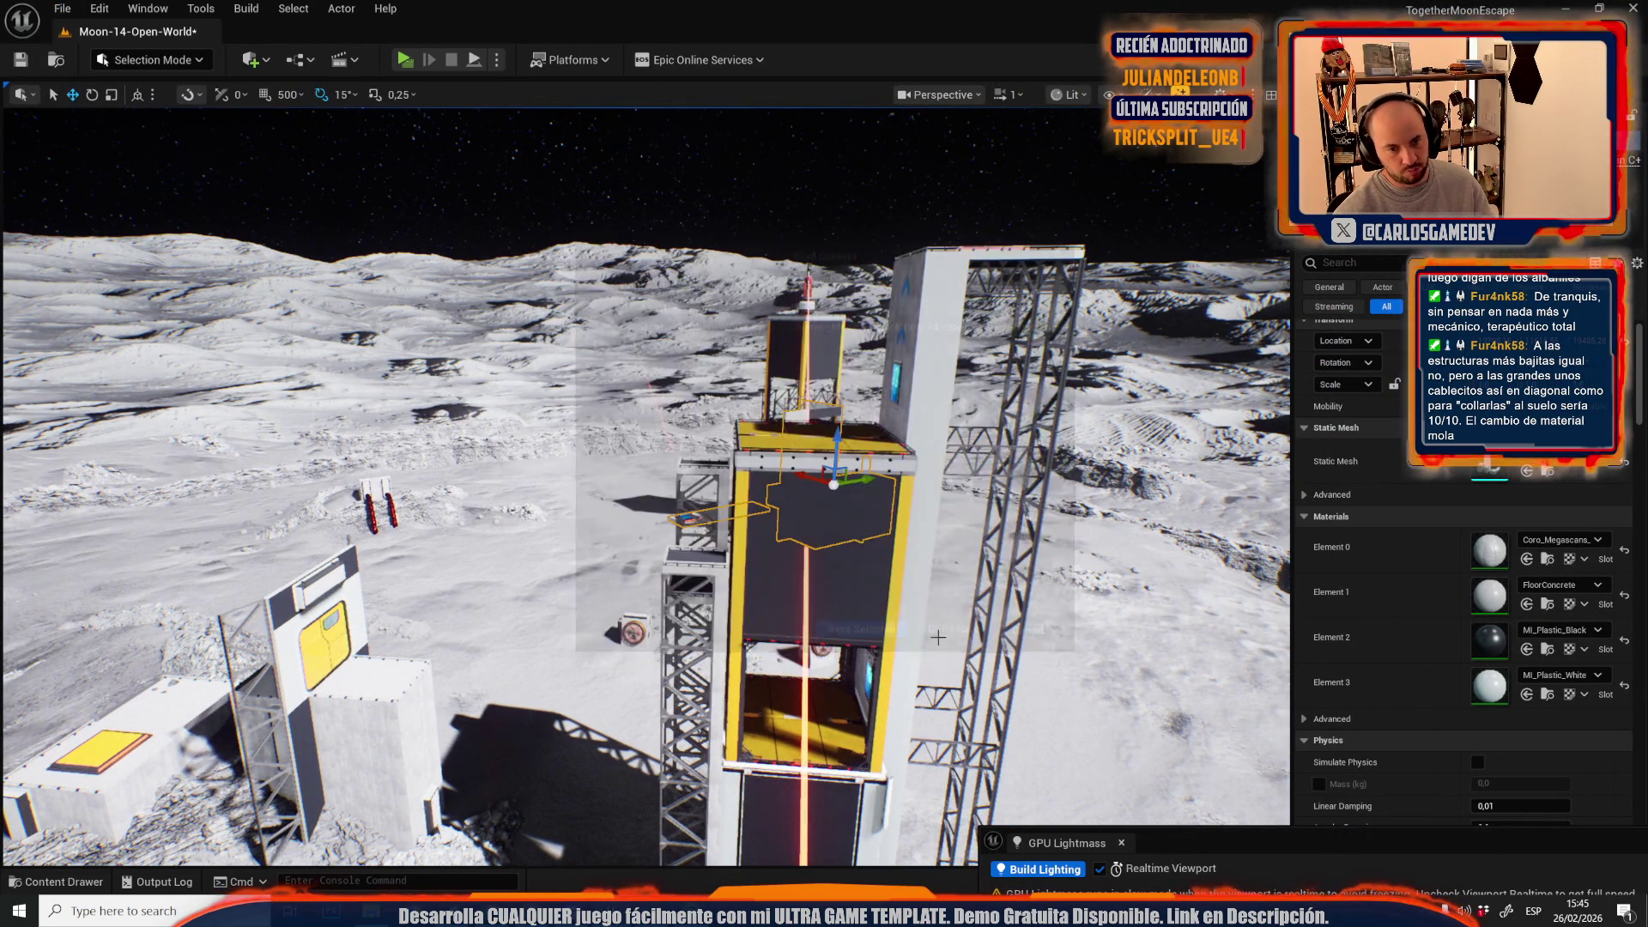
{"action": "key", "text": "ctrl+space"}
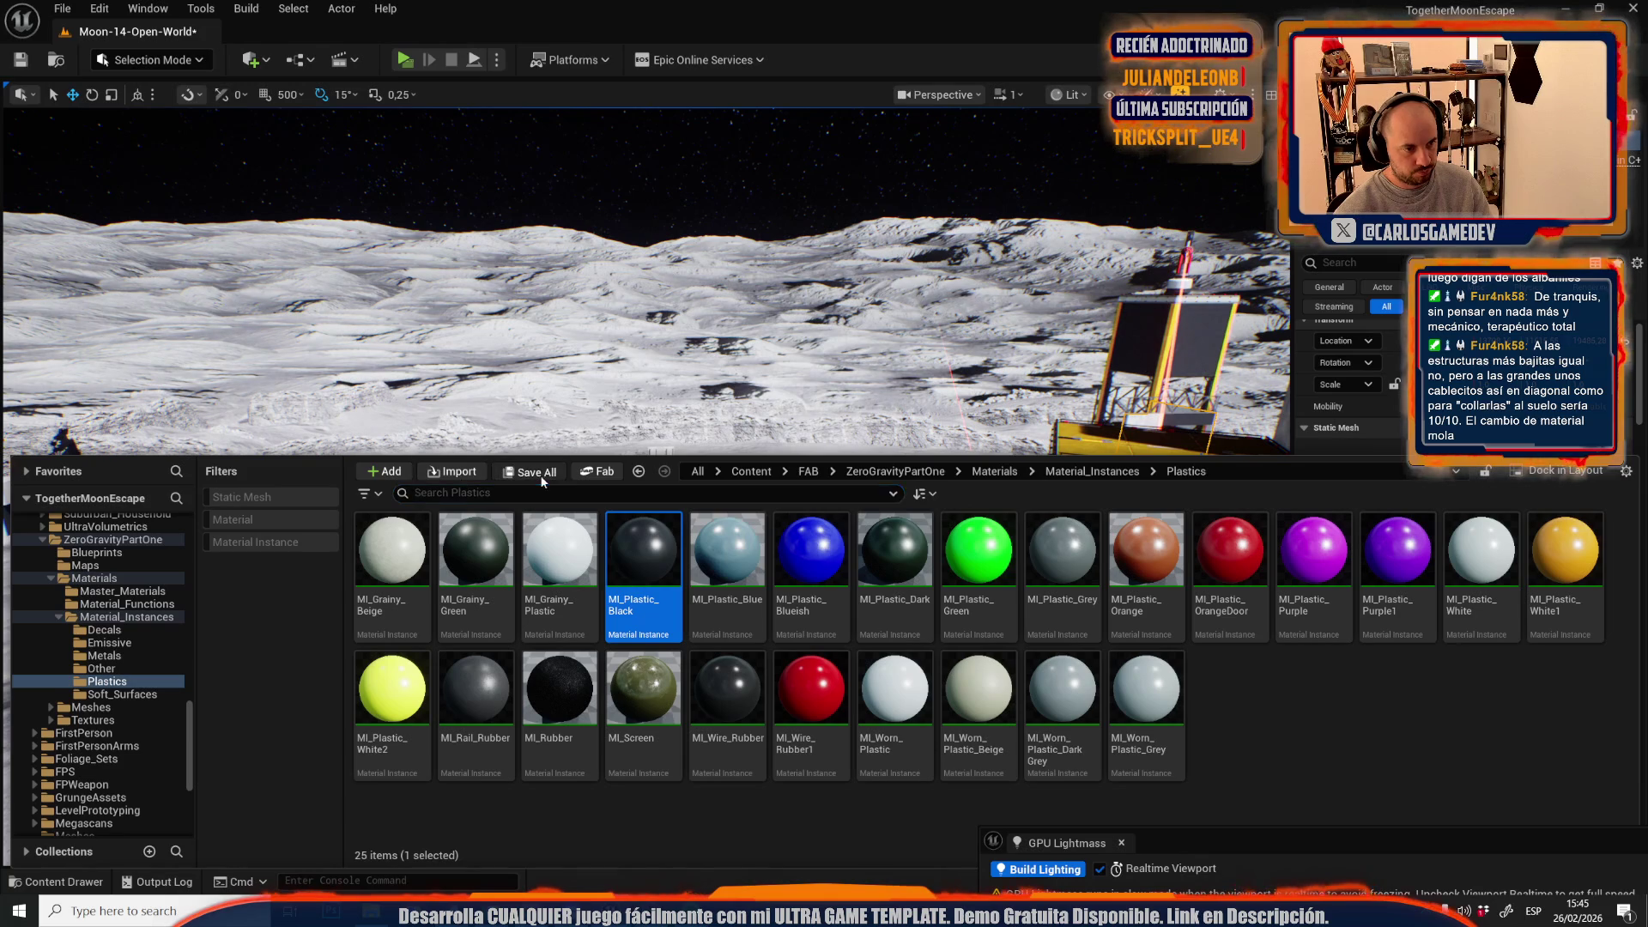
- Save all changes to the Moon-14-Open-World level
{"action": "left_click", "coordinate": [537, 475]}
{"action": "left_click", "coordinate": [946, 635]}
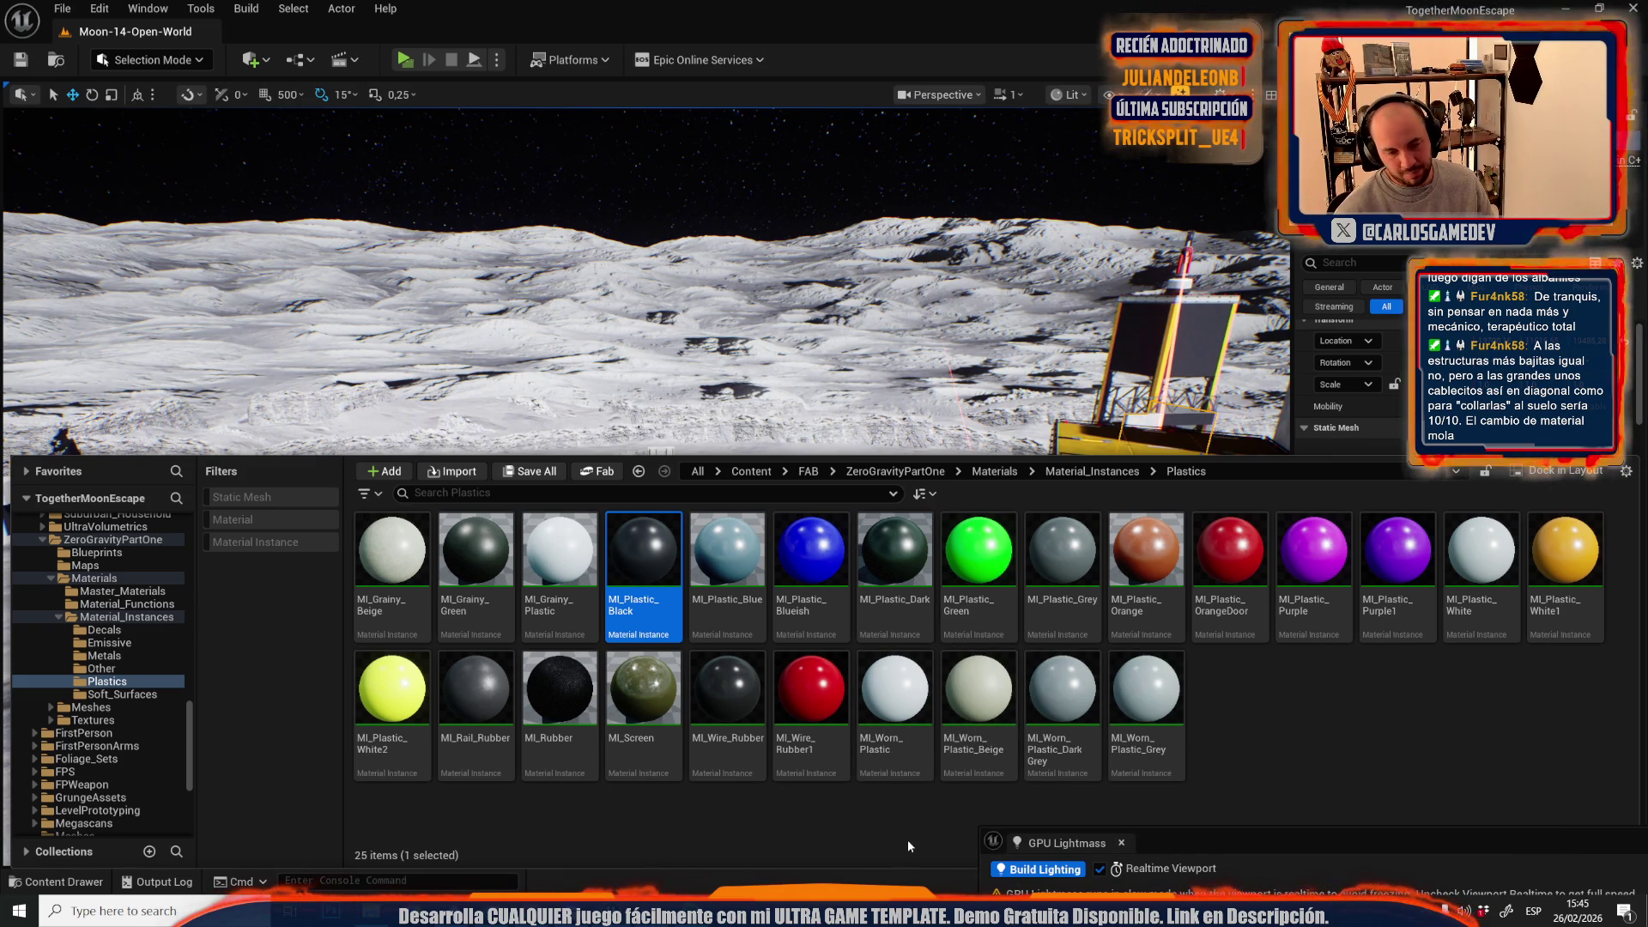
{"action": "key", "text": "ctrl+space"}
{"action": "key", "text": "f"}
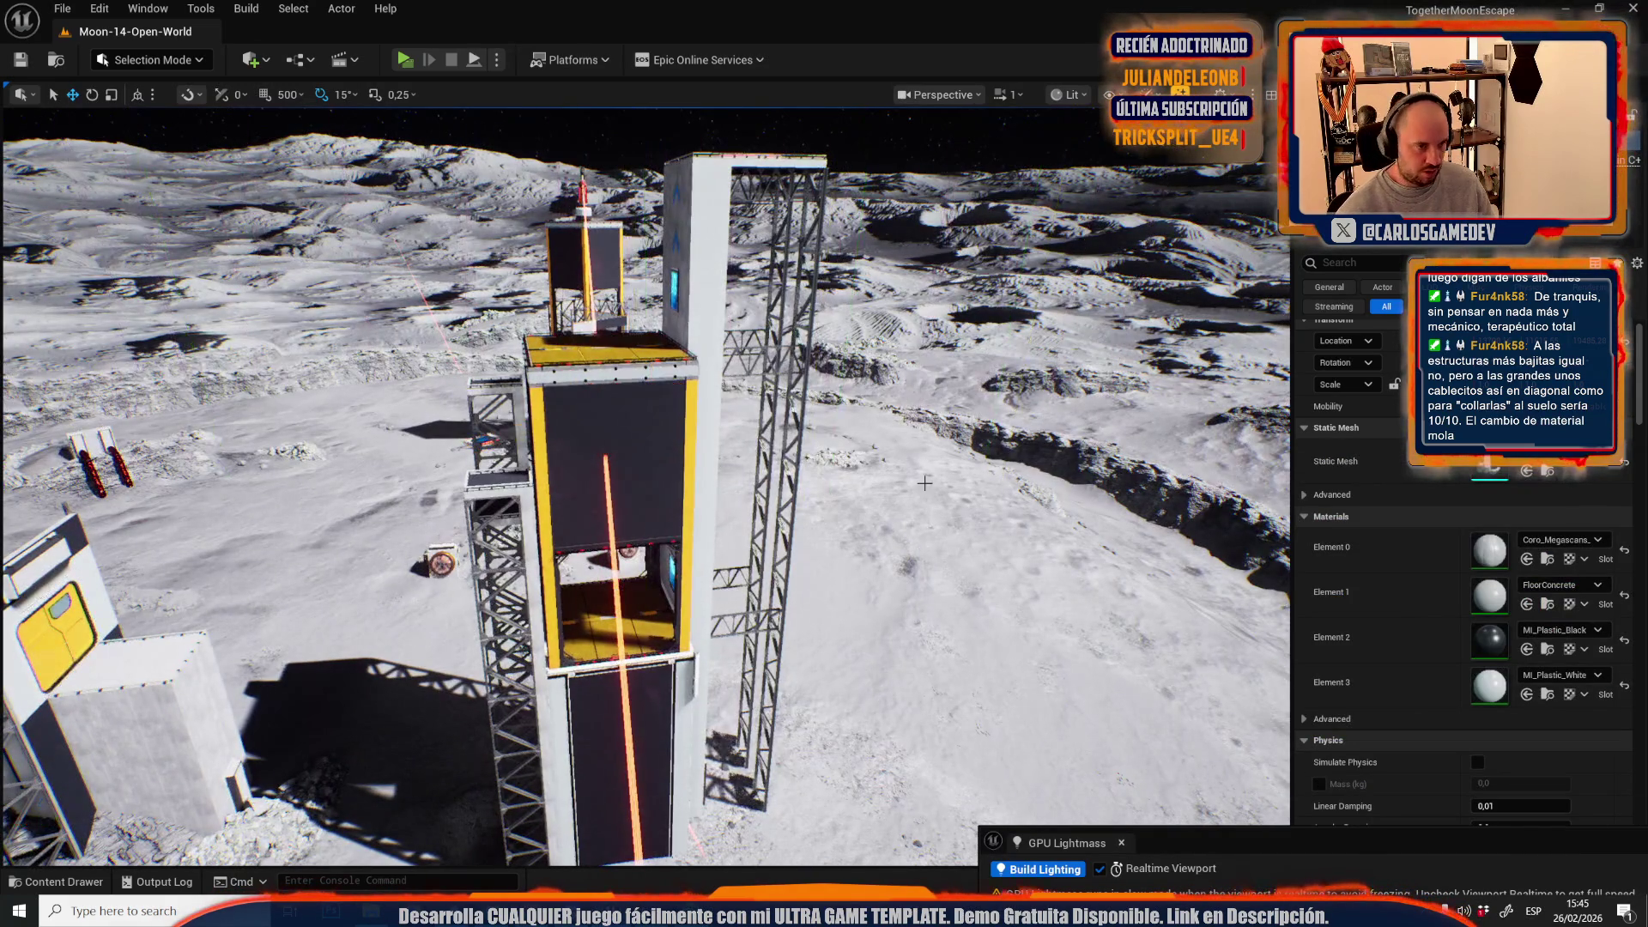
- Select the small white building and show the Plastics folder in the Content Drawer
{"action": "left_click", "coordinate": [924, 483]}
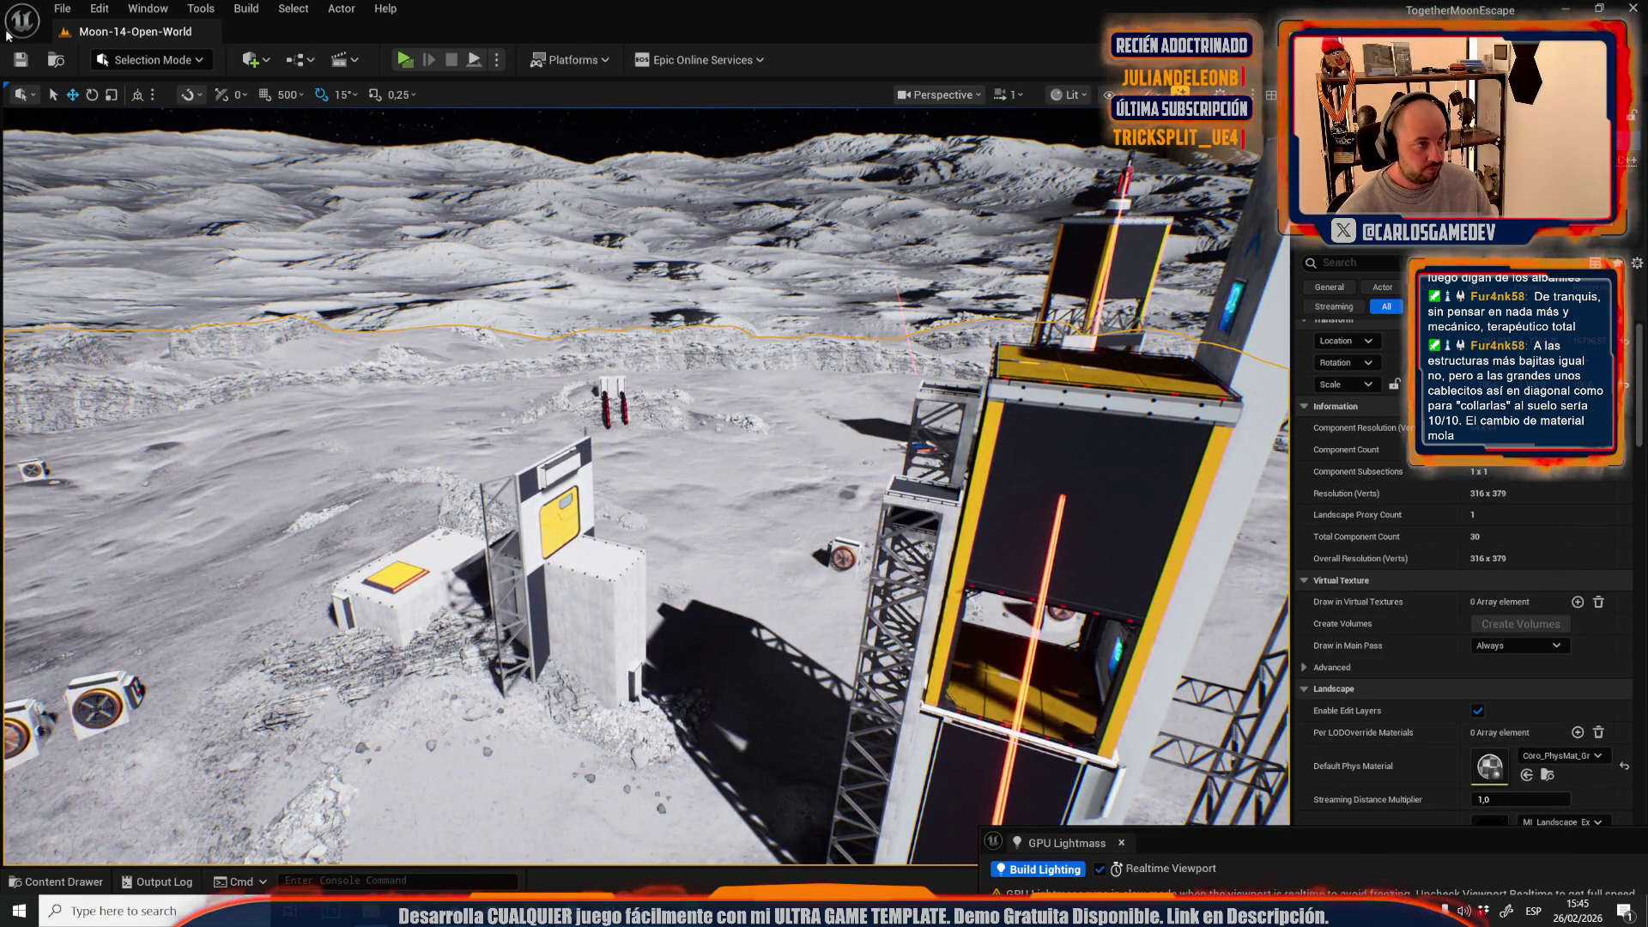
{"action": "left_click", "coordinate": [63, 9]}
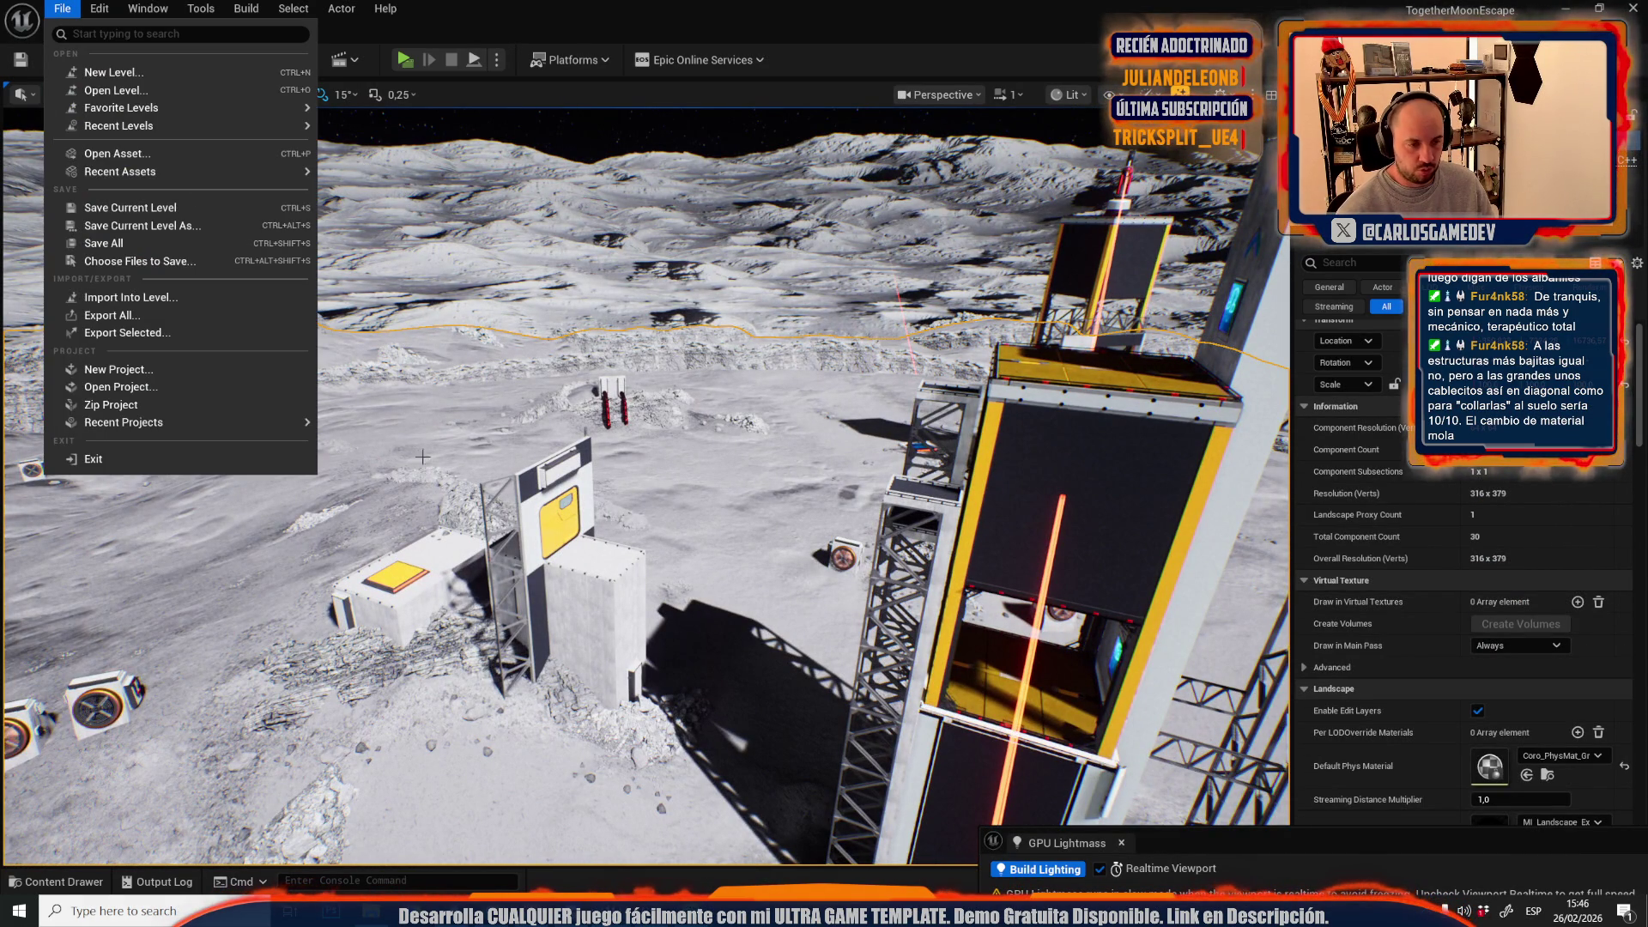
{"action": "left_click", "coordinate": [542, 615]}
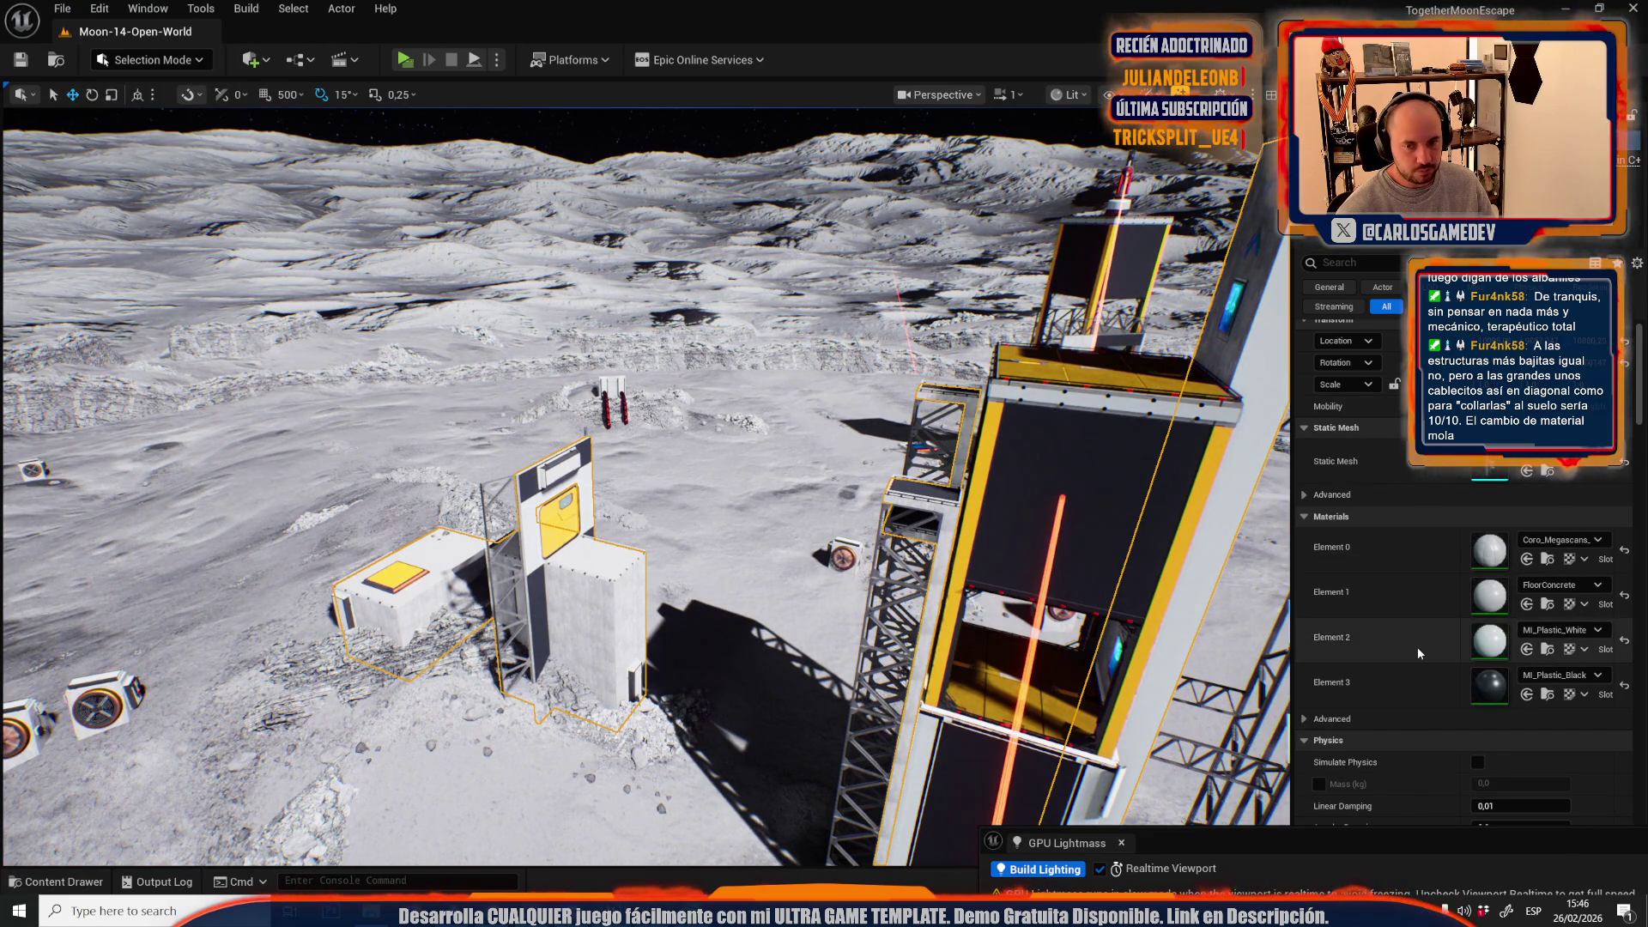
{"action": "left_click", "coordinate": [1546, 694]}
{"action": "left_click", "coordinate": [191, 60]}
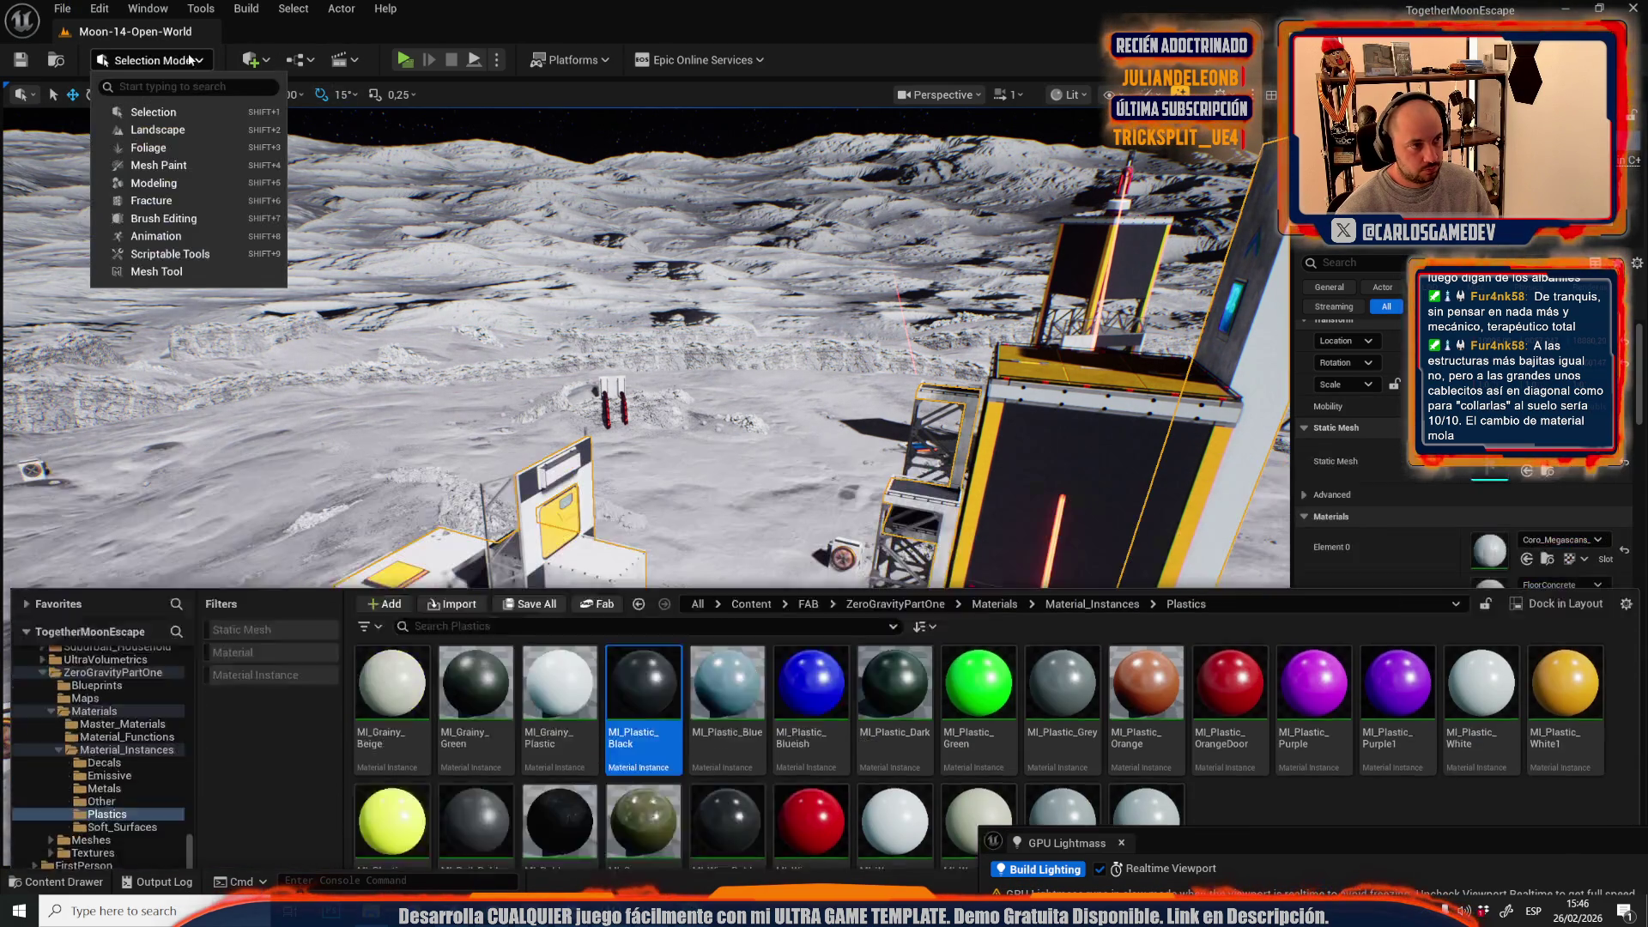
- Switch to Mesh Tool Mode, frame the small building, and select it for face editing
{"action": "left_click", "coordinate": [156, 271]}
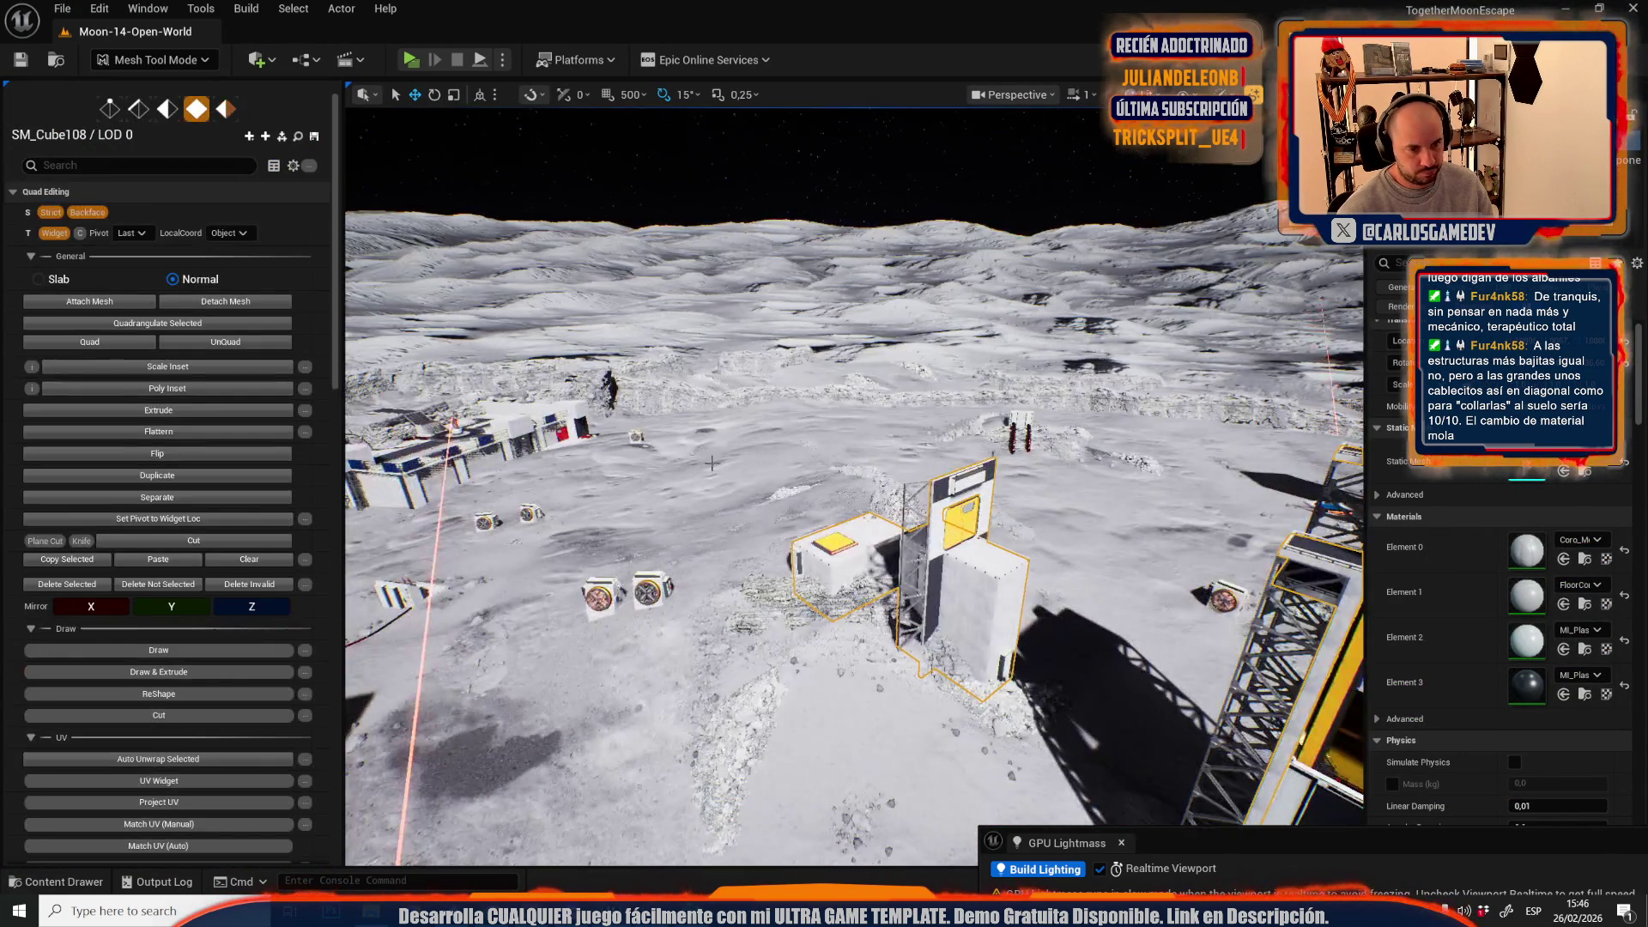
{"action": "key", "text": "f"}
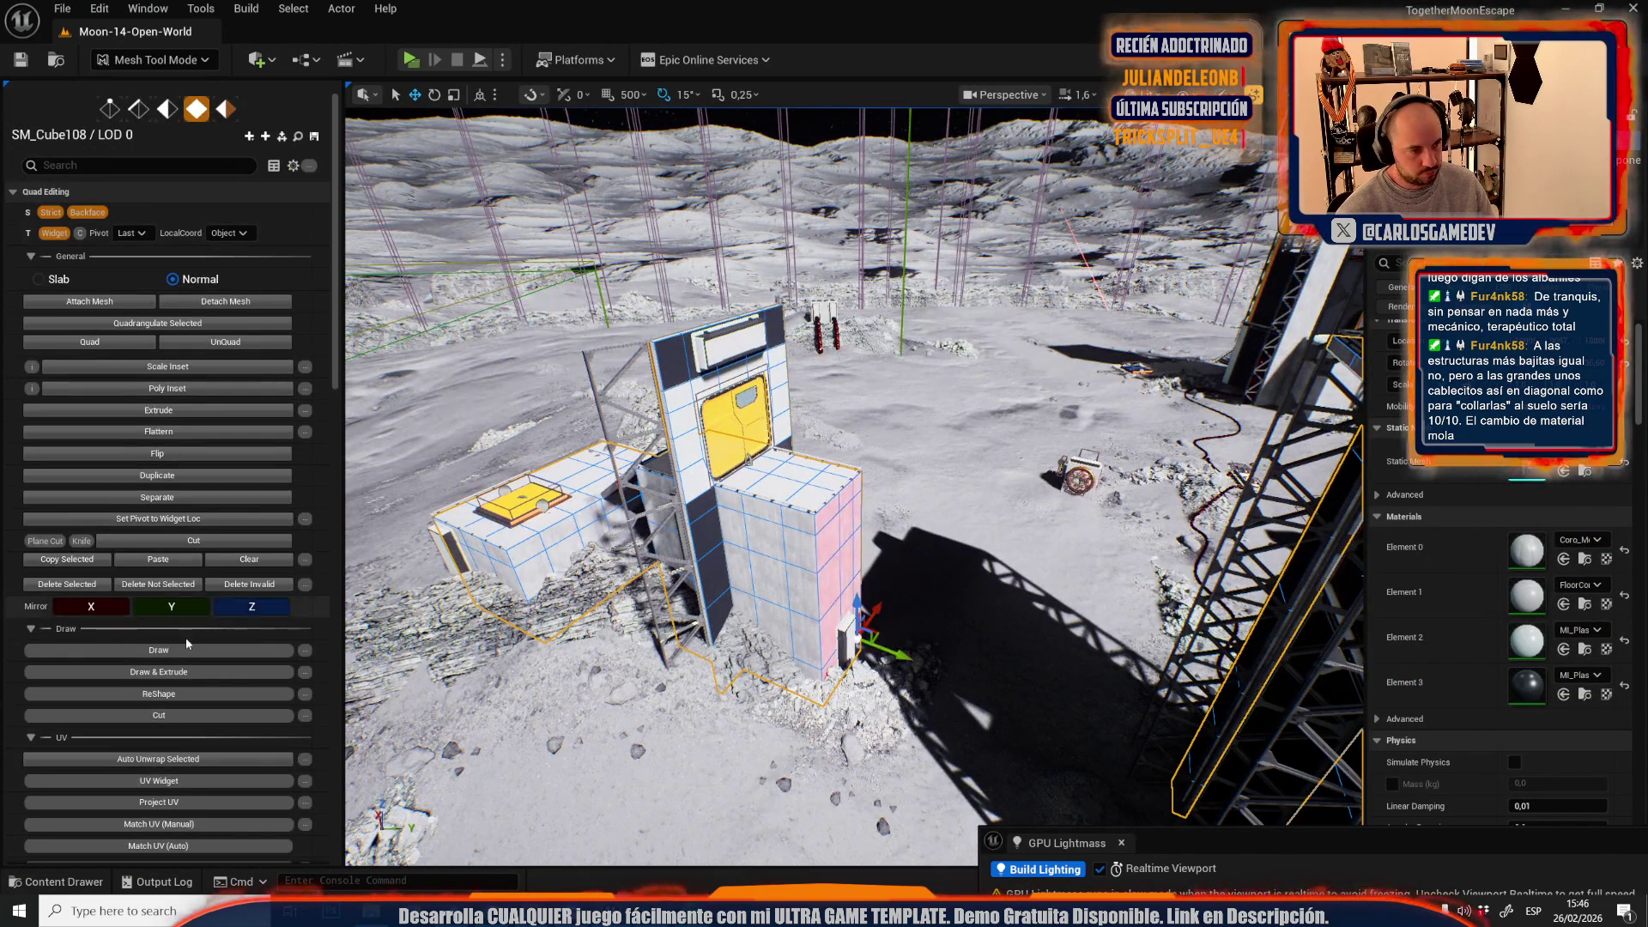
{"action": "scroll", "coordinate": [185, 637], "scroll_direction": "down", "scroll_amount": 5}
{"action": "left_click_drag", "start_coordinate": [756, 639], "coordinate": [702, 558]}
{"action": "left_click", "coordinate": [812, 590]}
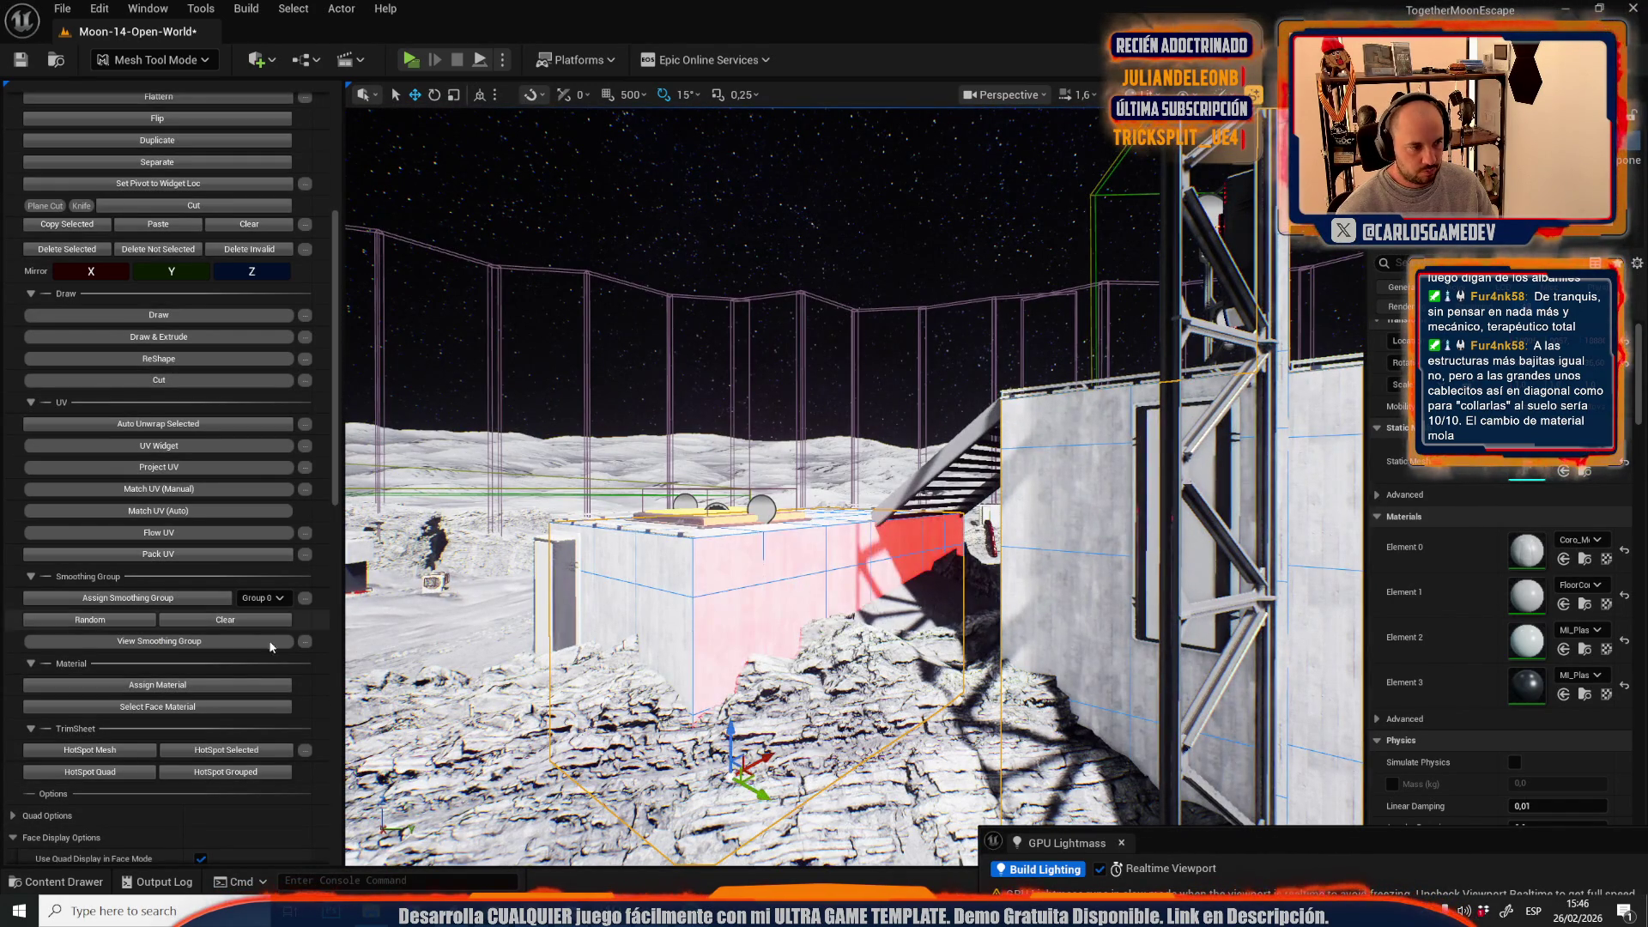
{"action": "mouse_move", "coordinate": [822, 598]}
{"action": "left_mouse_down"}
{"action": "mouse_move", "coordinate": [811, 614]}
{"action": "mouse_move", "coordinate": [803, 601]}
{"action": "left_mouse_up"}
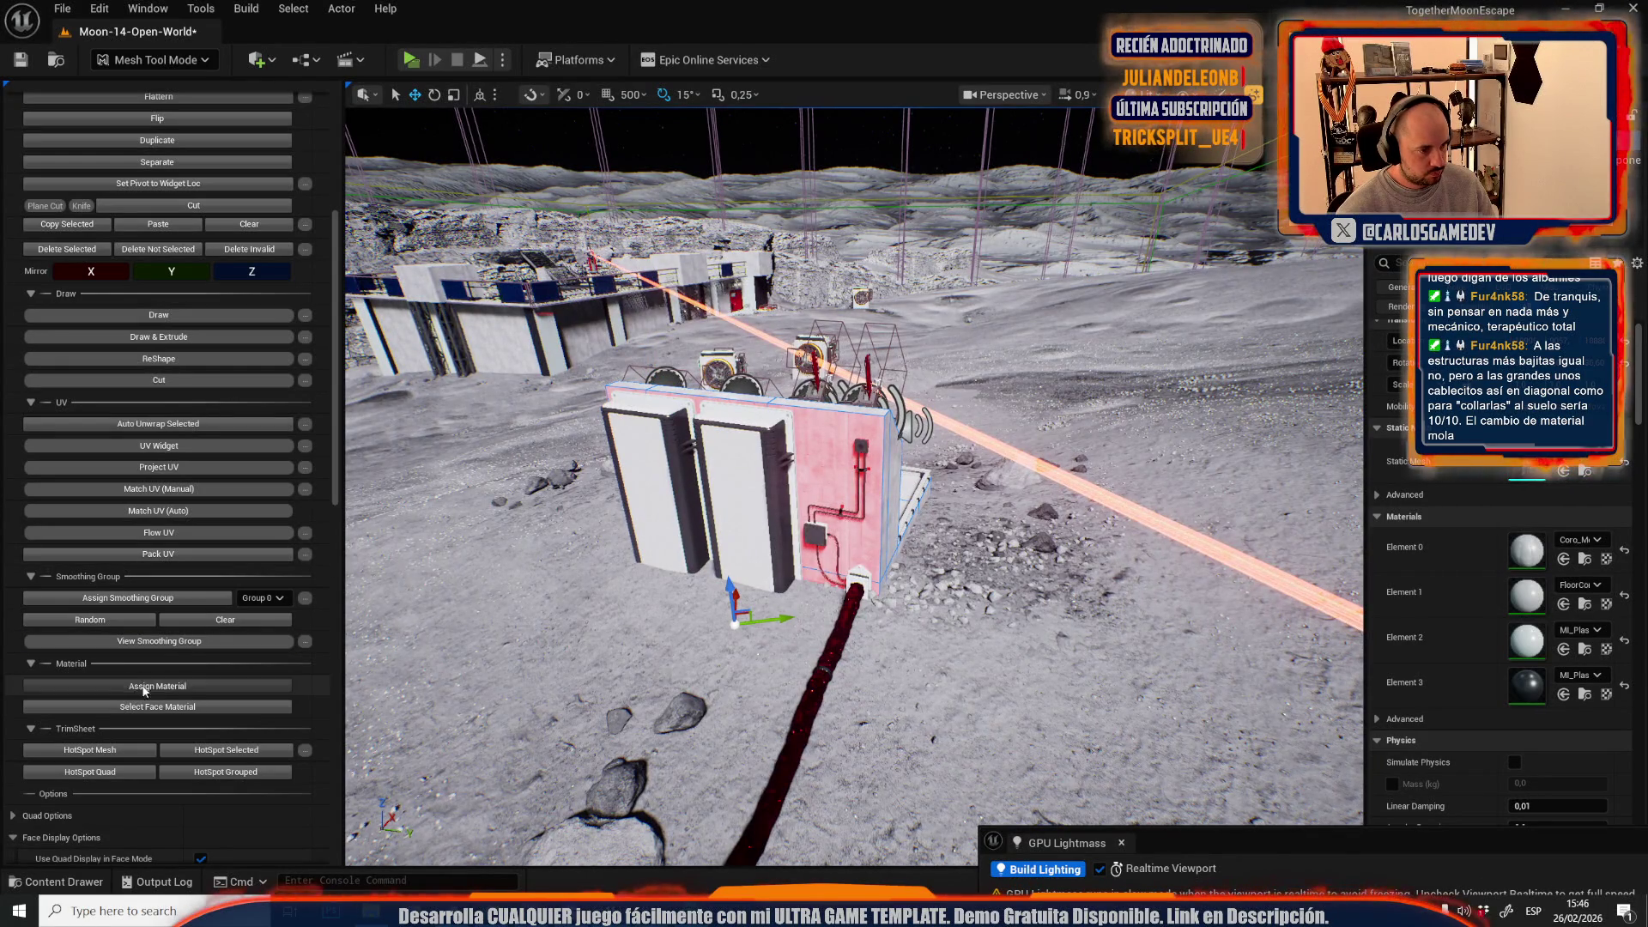
- Apply MI_Plastic_White to the selected red face of the concrete structure
{"action": "key", "text": "w"}
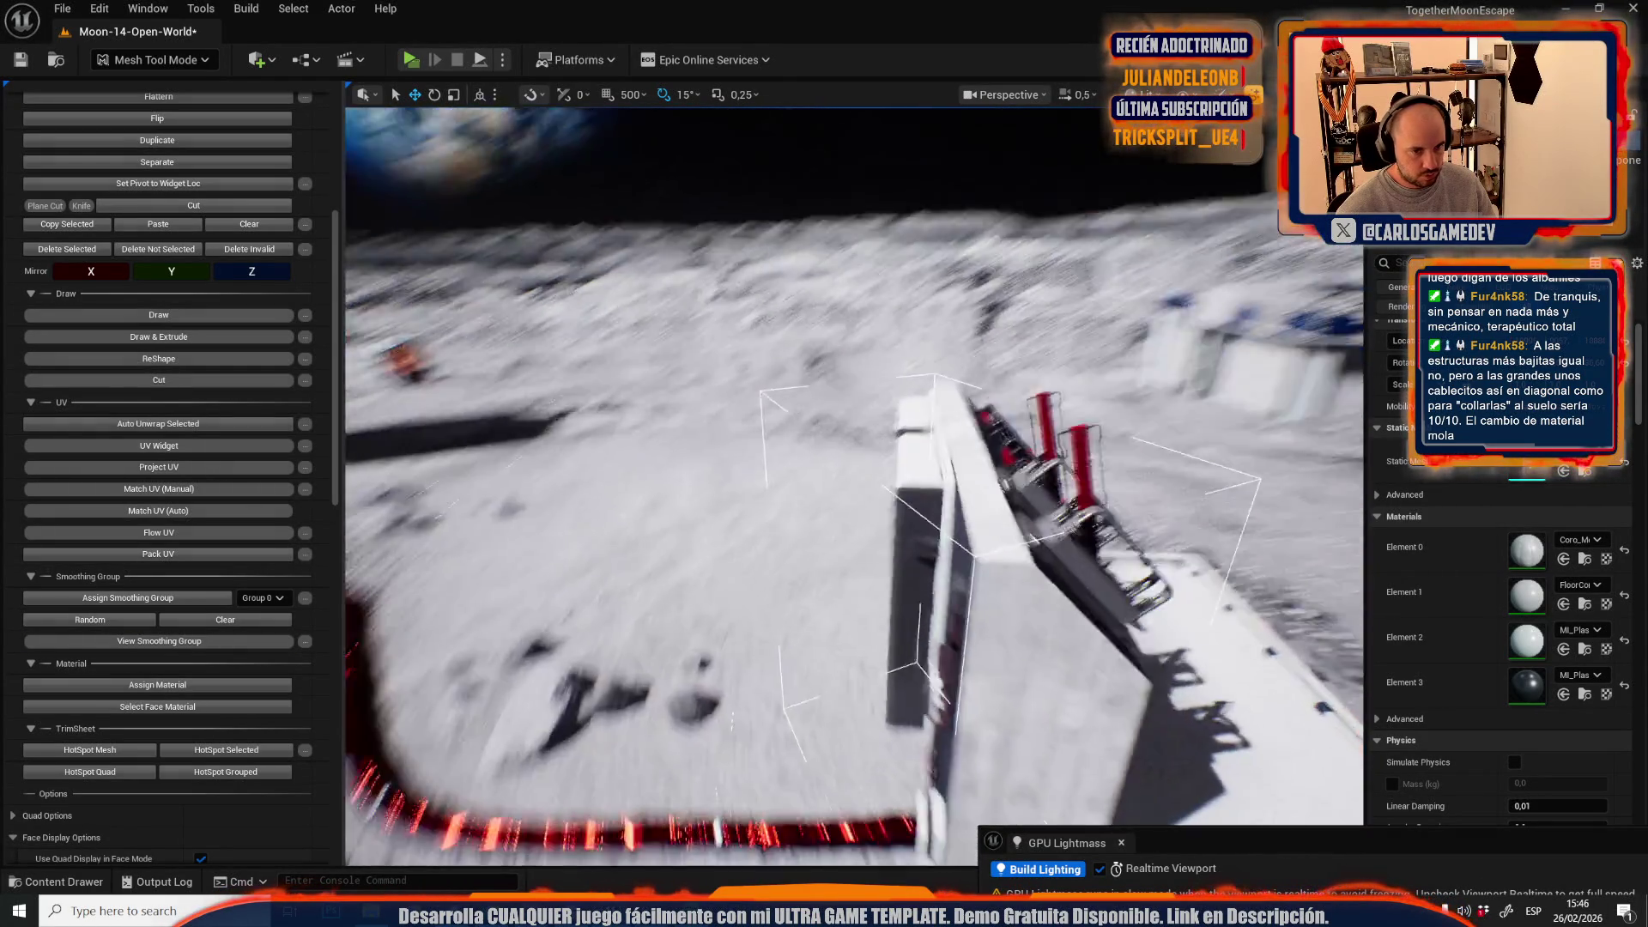
{"action": "key", "text": "f"}
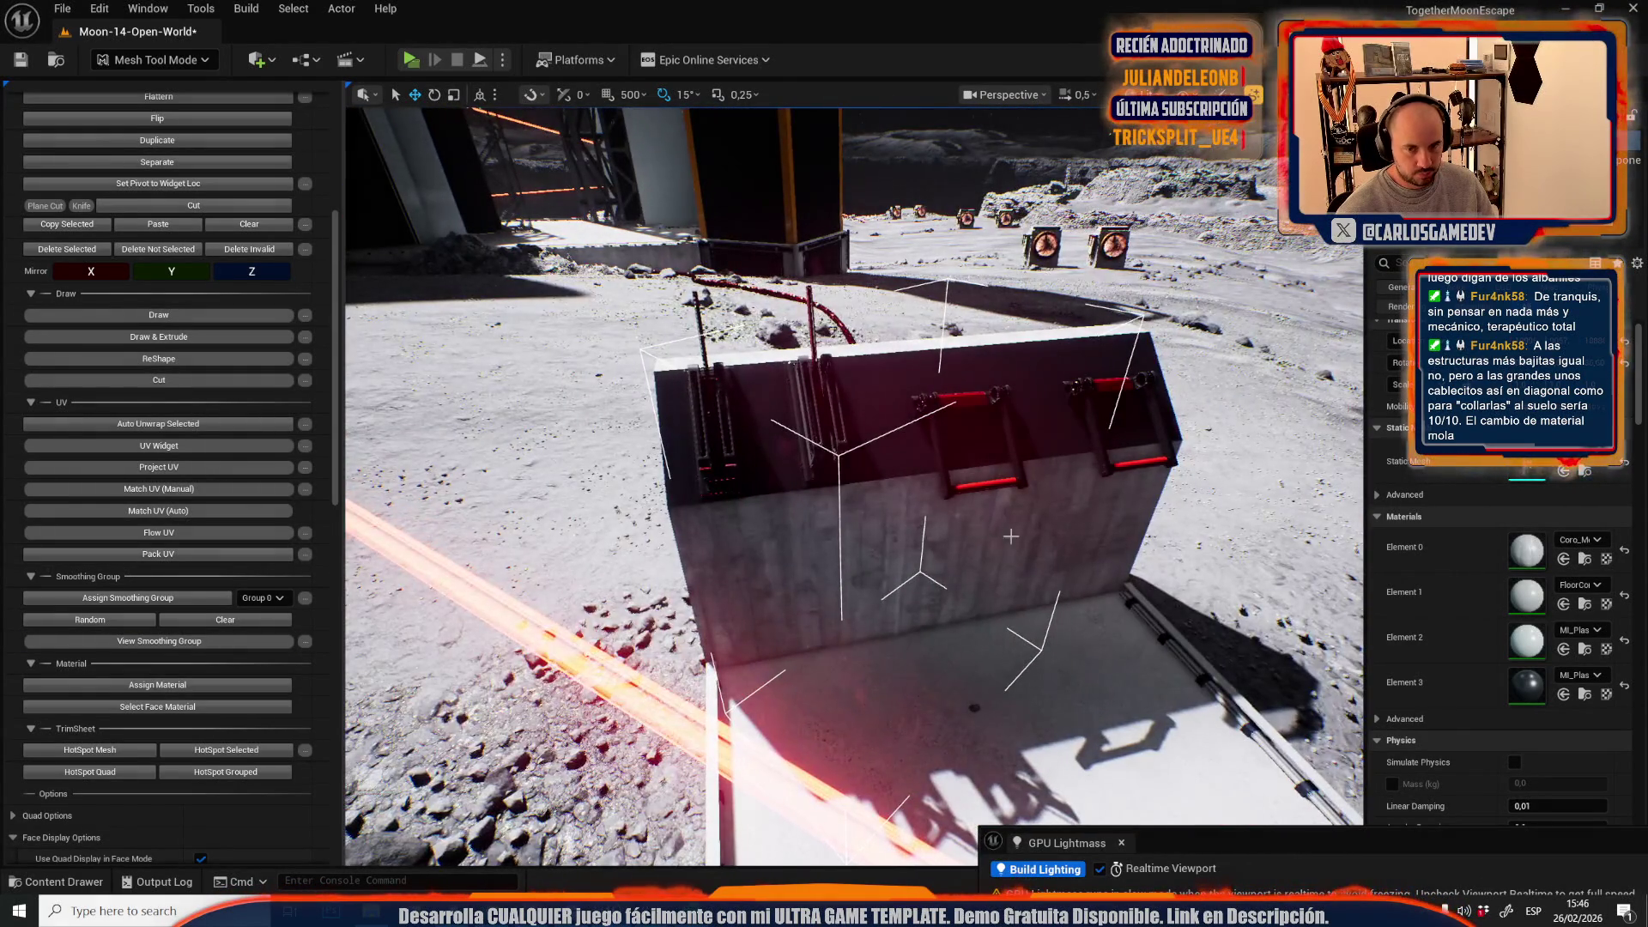
{"action": "left_click", "coordinate": [1586, 649]}
{"action": "left_click", "coordinate": [1027, 322]}
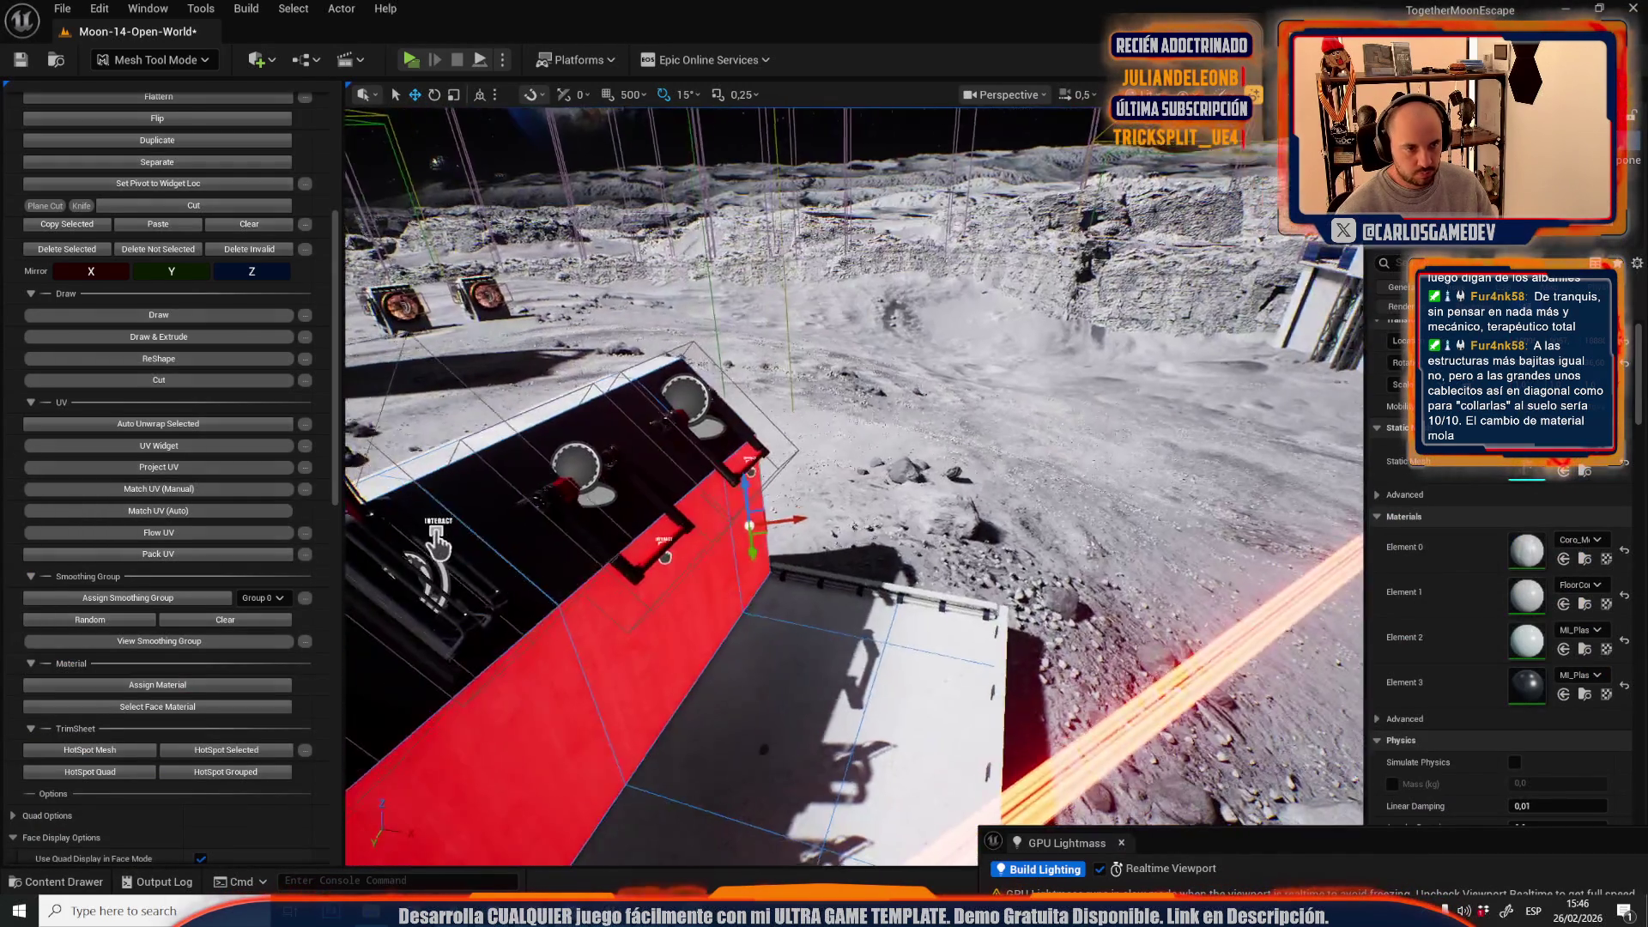
{"action": "left_click_drag", "start_coordinate": [813, 501], "coordinate": [818, 587]}
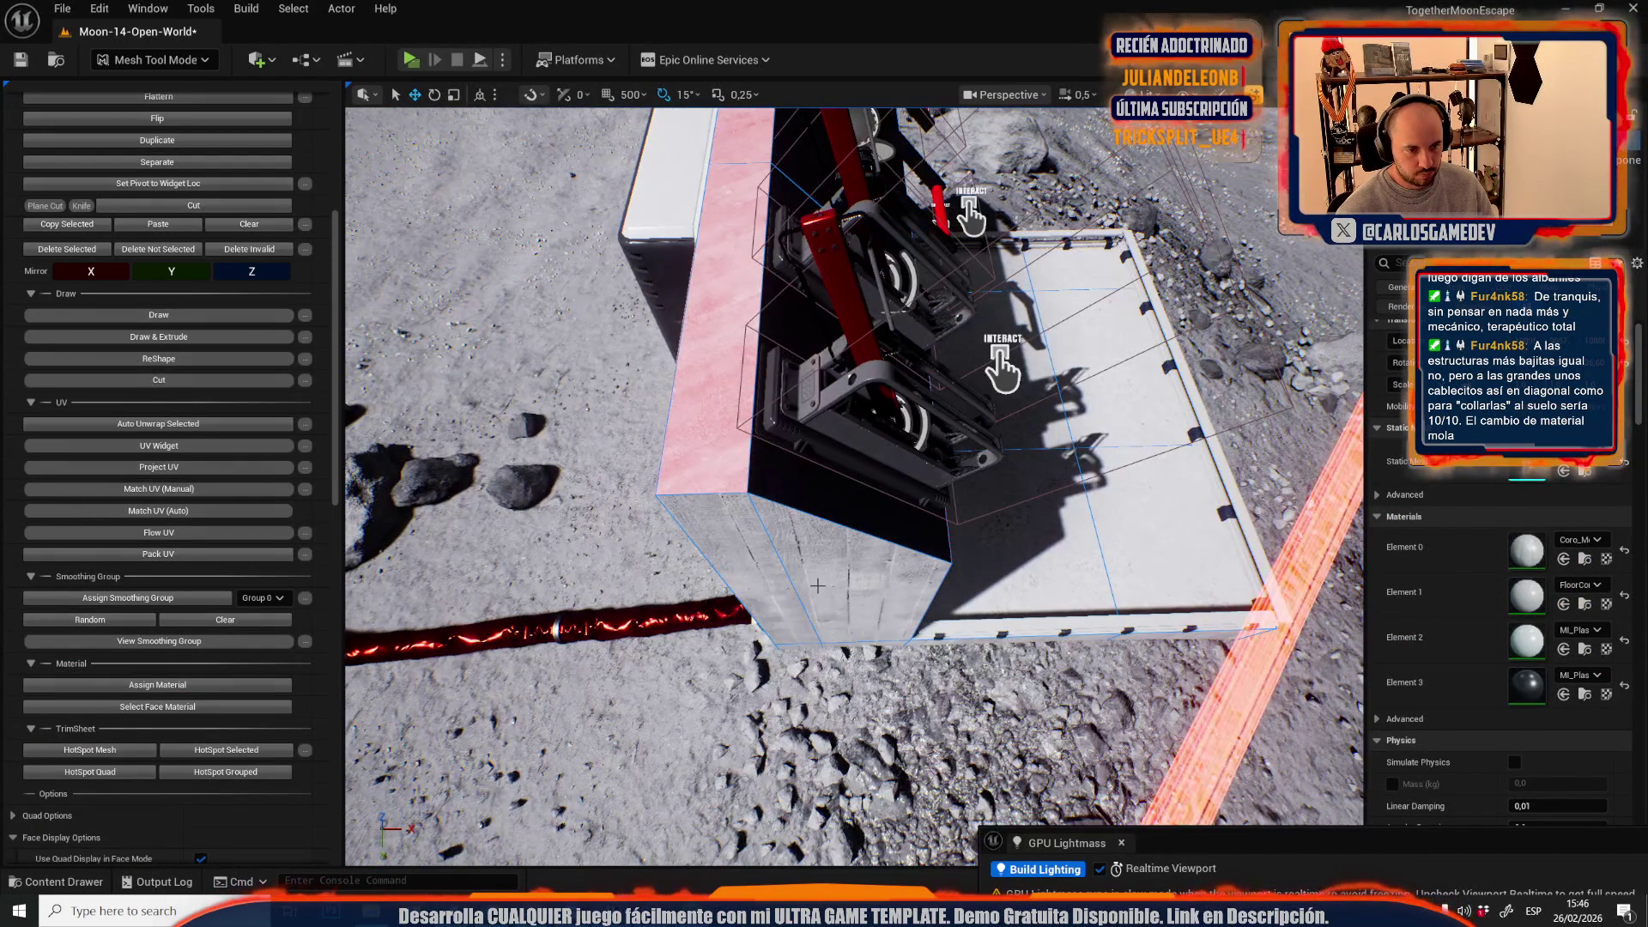
{"action": "key", "text": "f"}
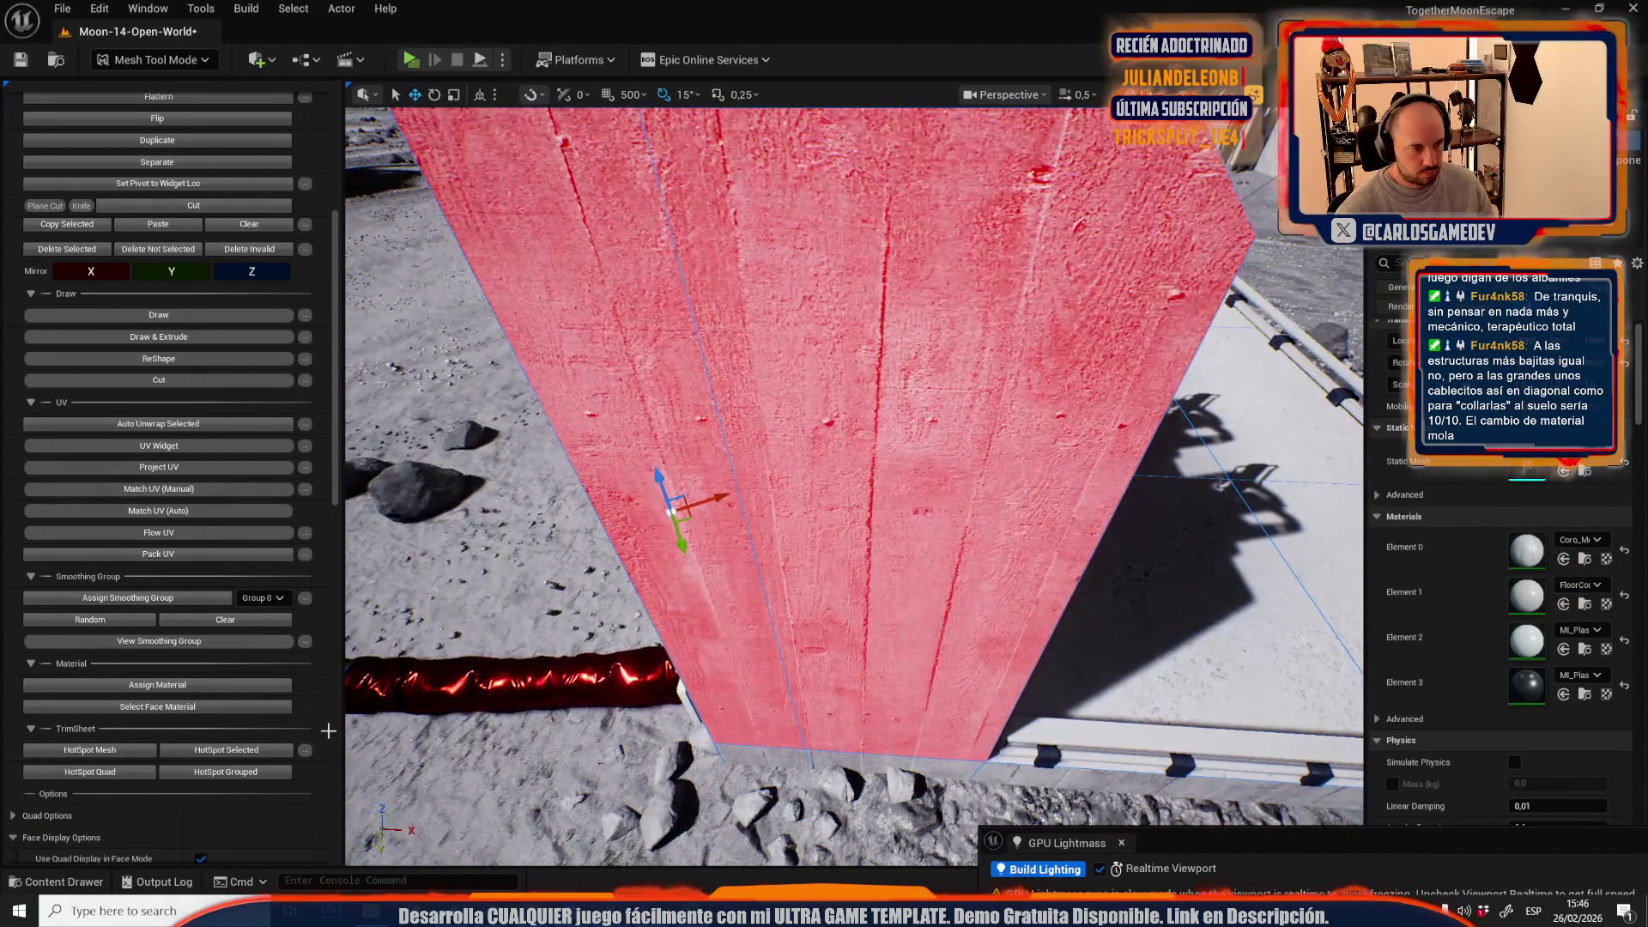
{"action": "left_click", "coordinate": [203, 687]}
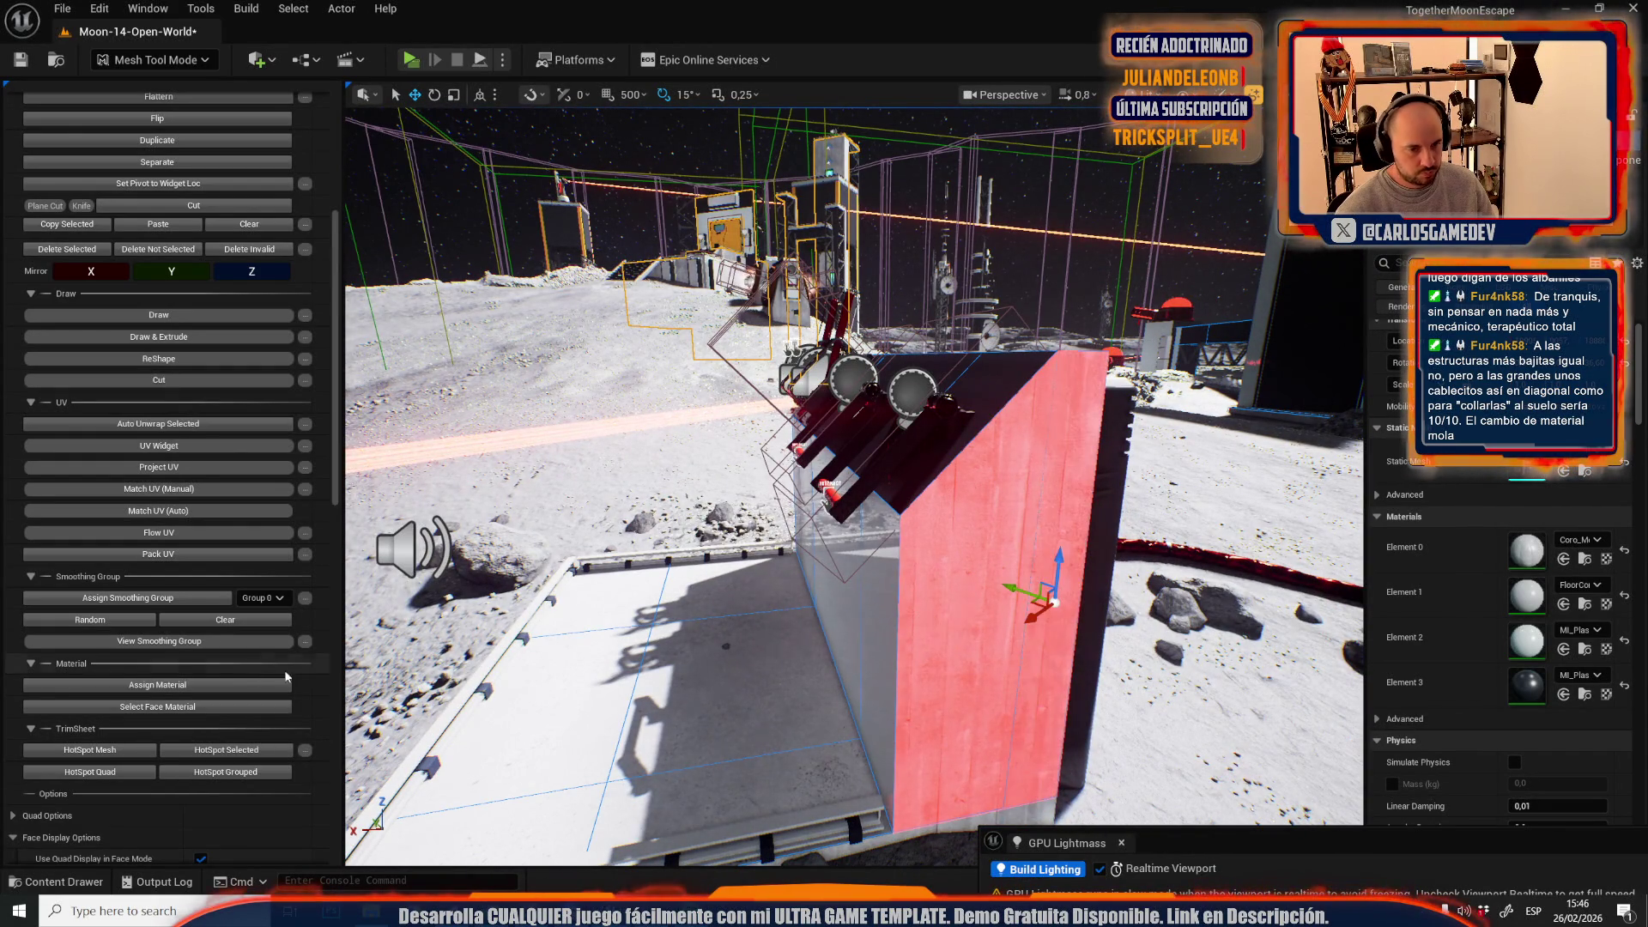
- Select the barrier's top face and assign the white plastic to it
{"action": "key", "text": "f"}
{"action": "scroll", "coordinate": [854, 485], "scroll_direction": "down", "scroll_amount": 2}
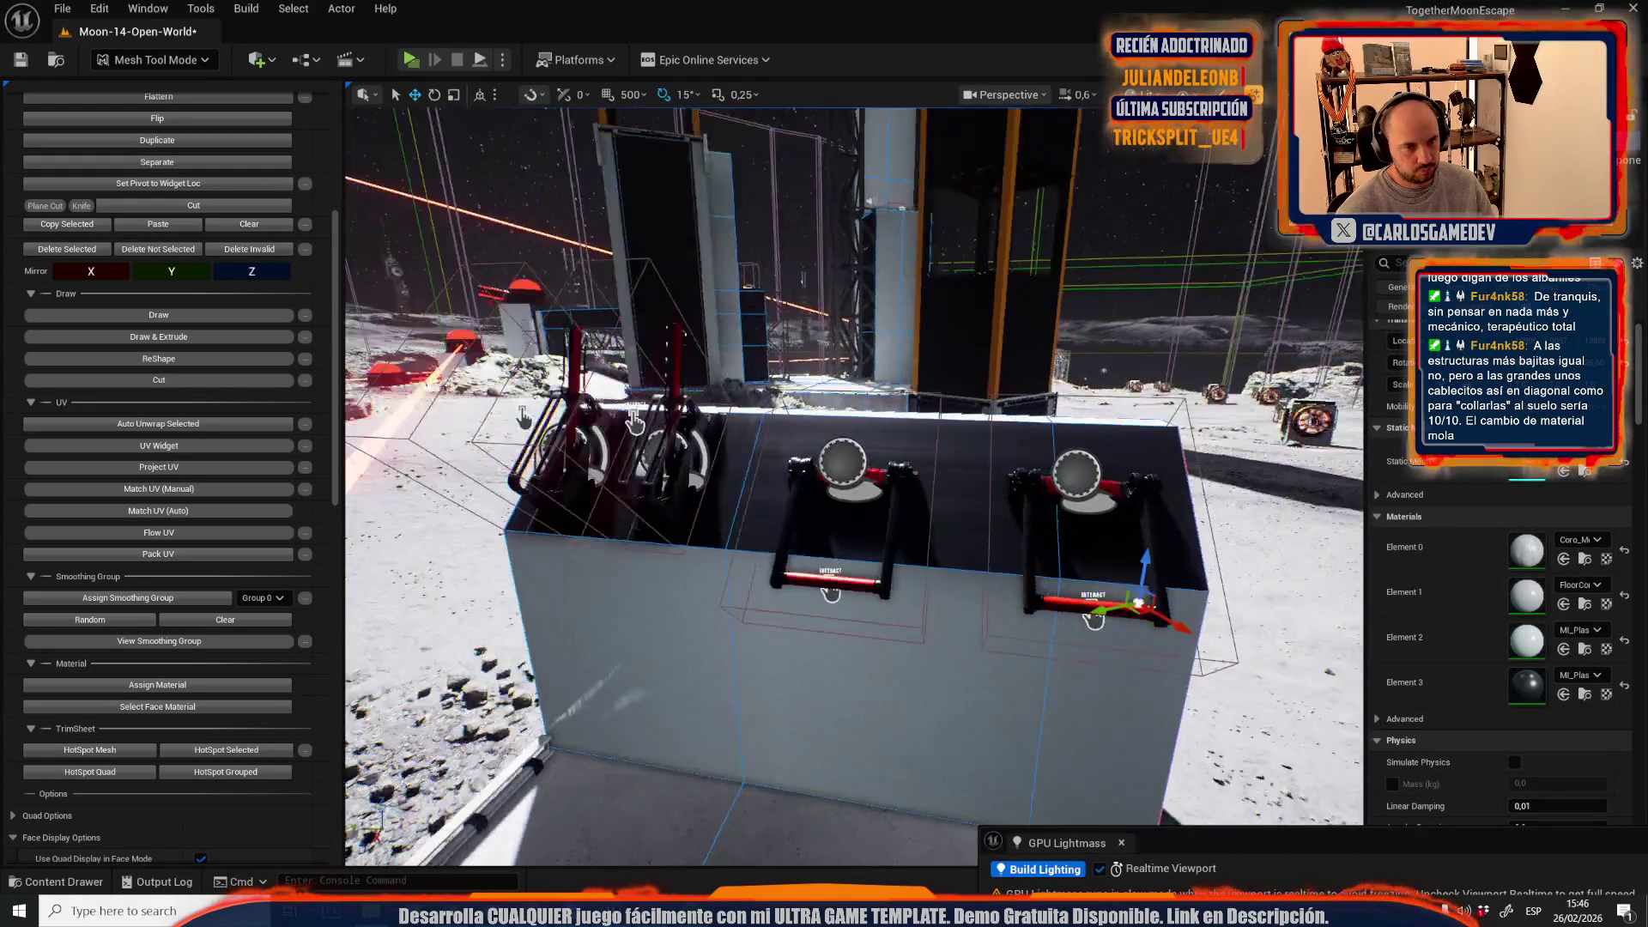
{"action": "key", "text": "g"}
{"action": "scroll", "coordinate": [854, 485], "scroll_direction": "up", "scroll_amount": 5}
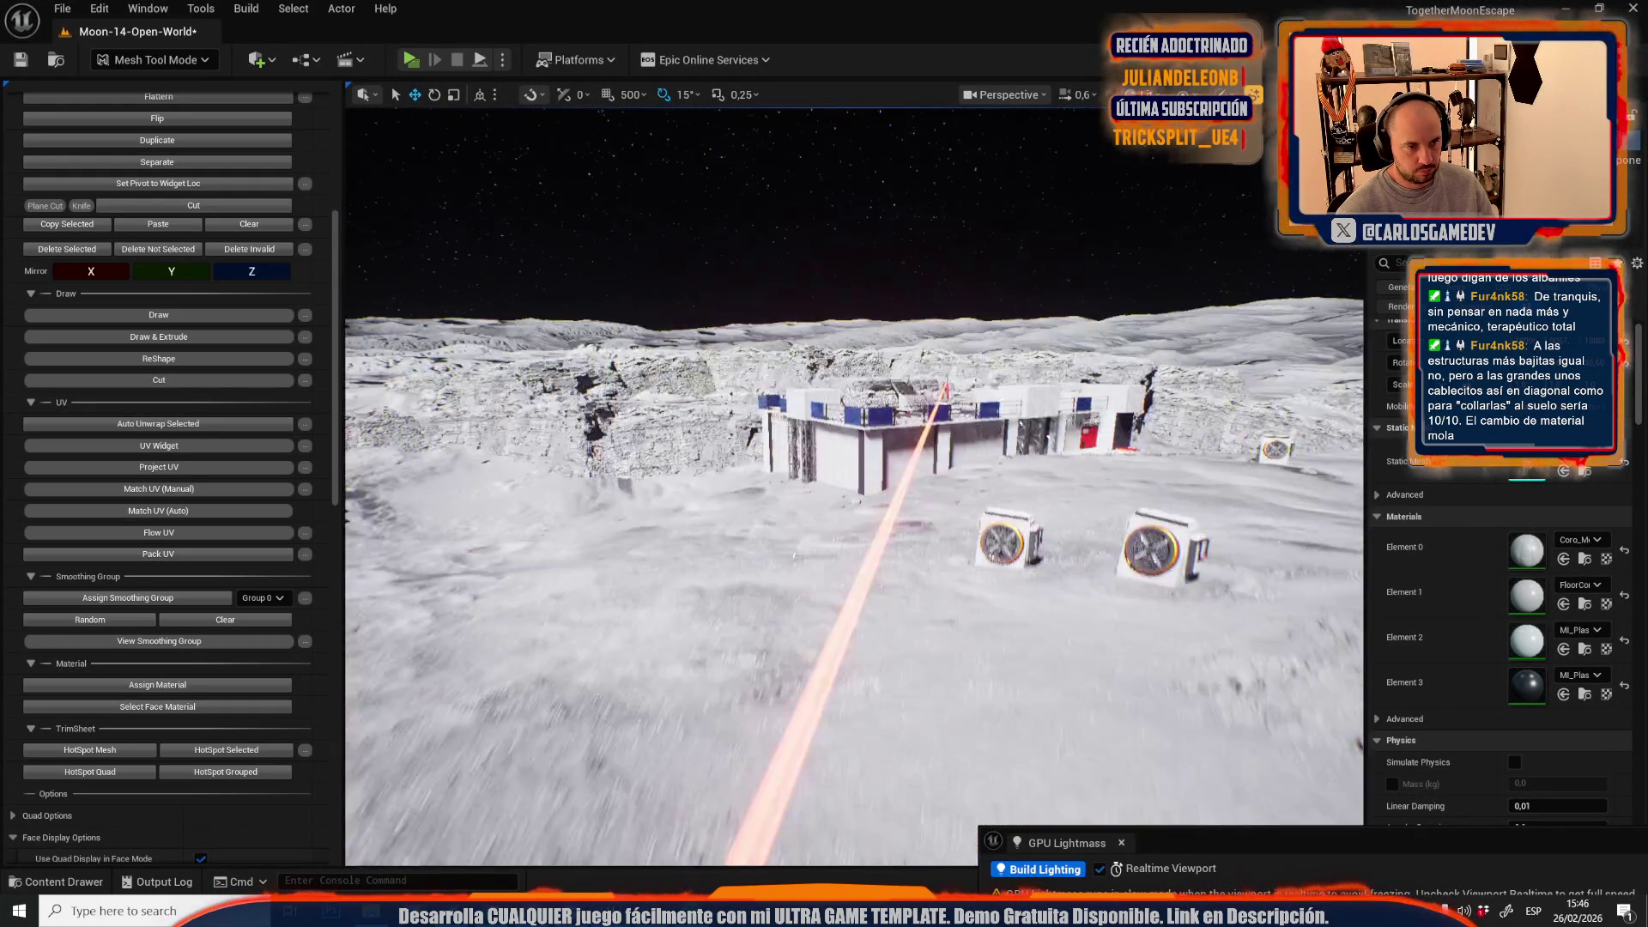
{"action": "scroll", "coordinate": [854, 485], "scroll_direction": "down", "scroll_amount": 2}
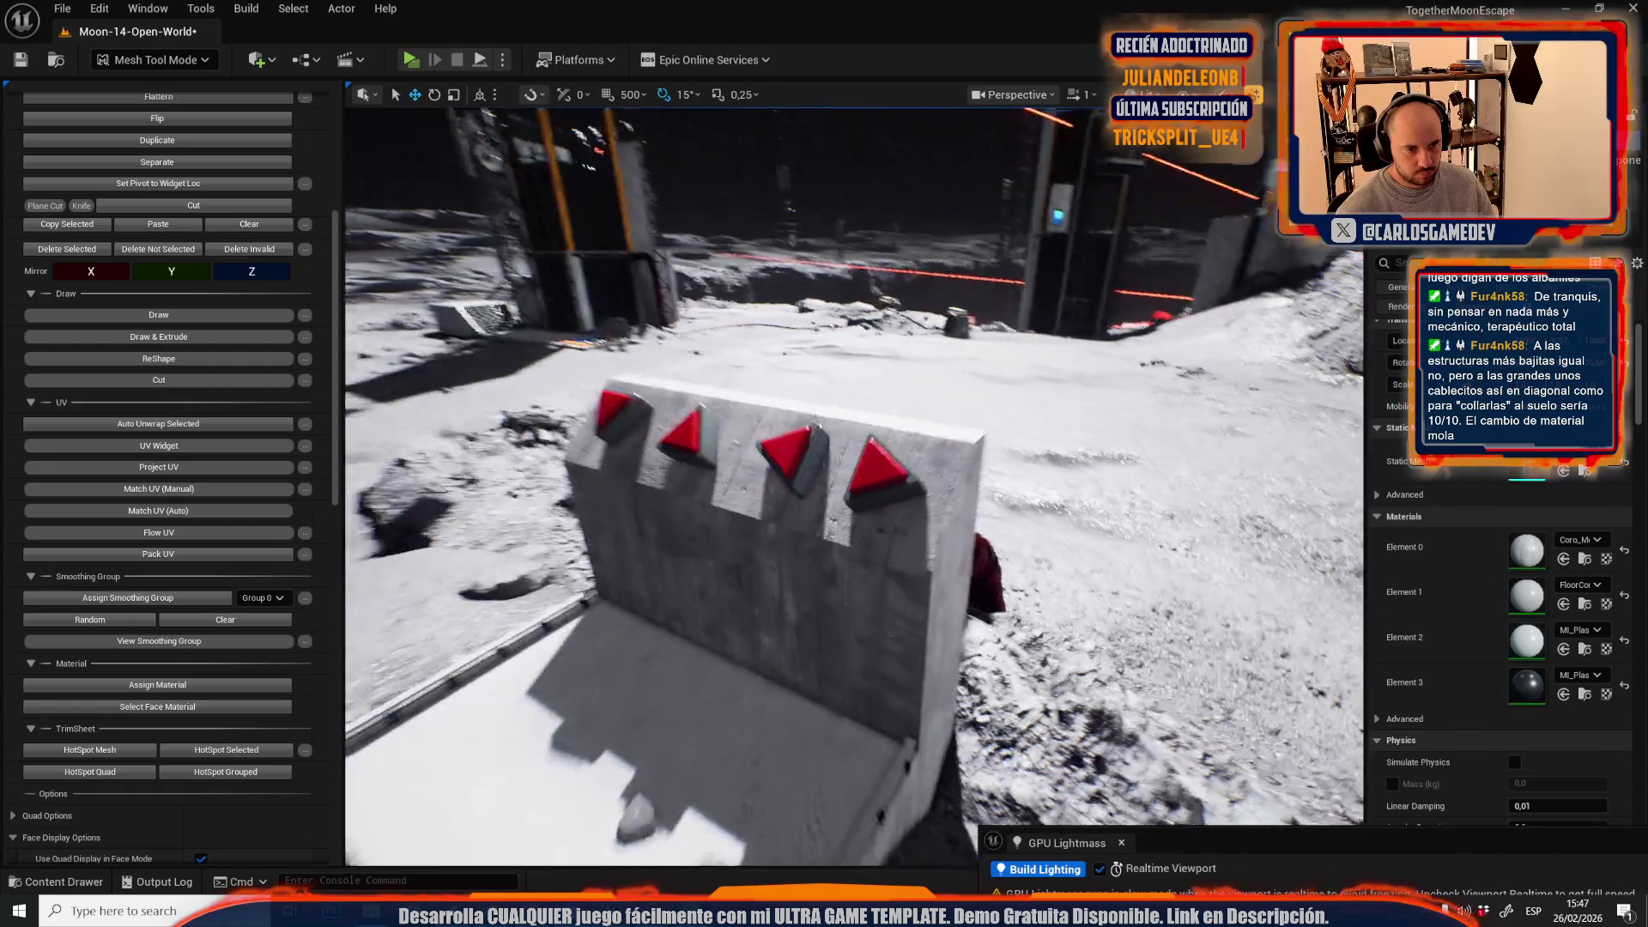
{"action": "key", "text": "g"}
{"action": "left_click", "coordinate": [822, 648]}
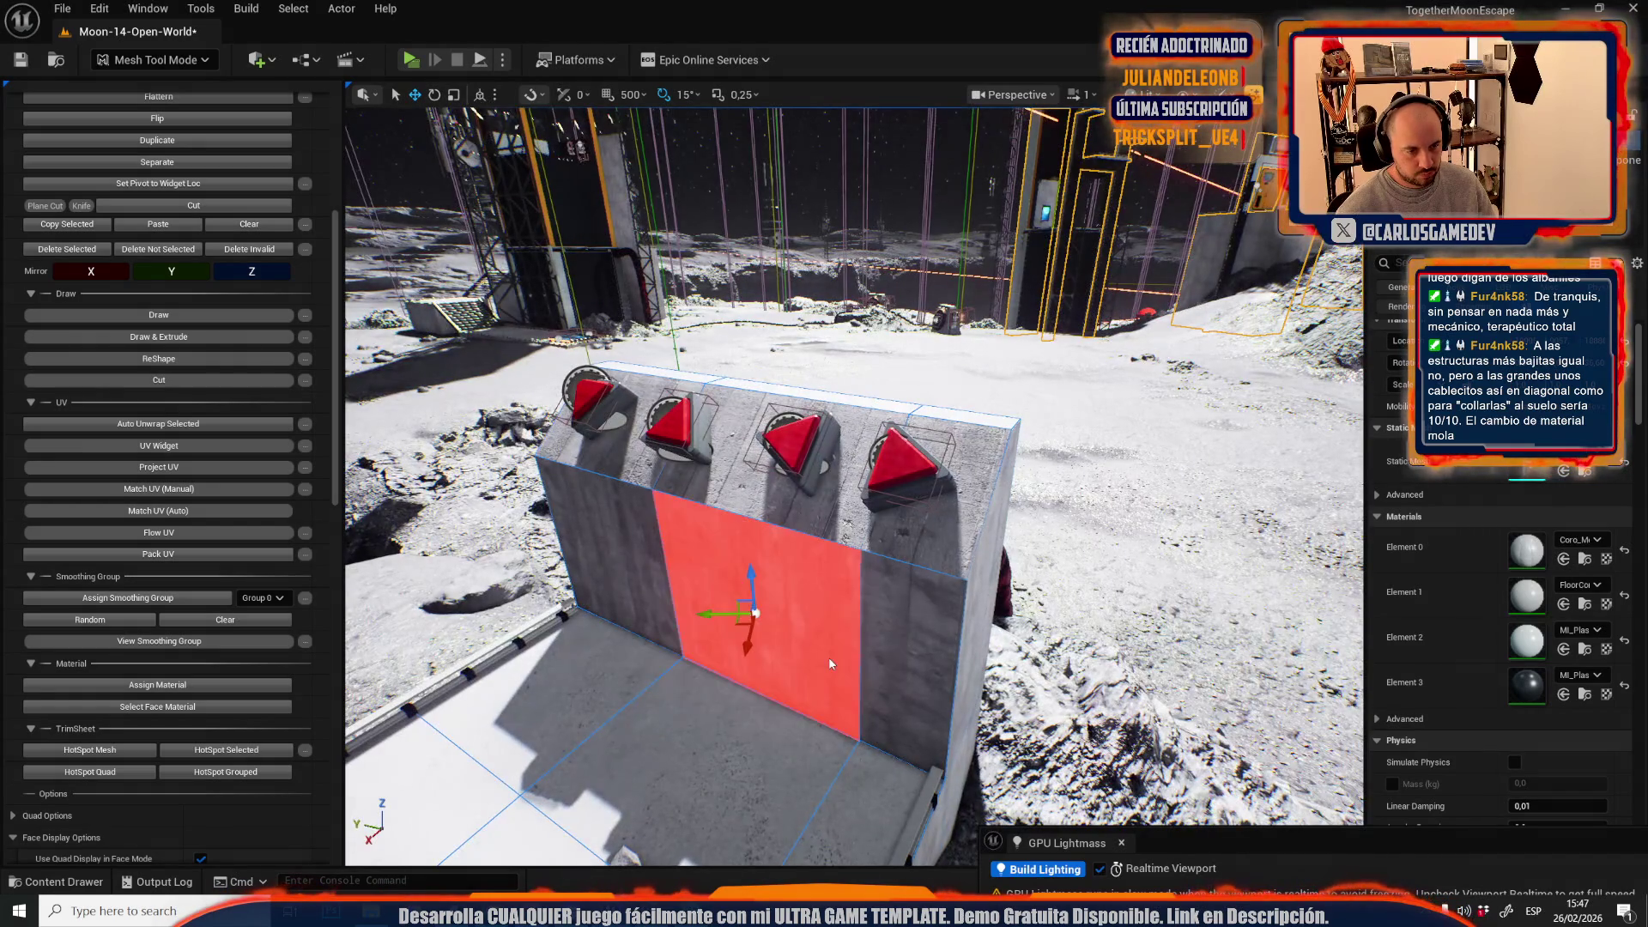
{"action": "left_click", "coordinate": [837, 515]}
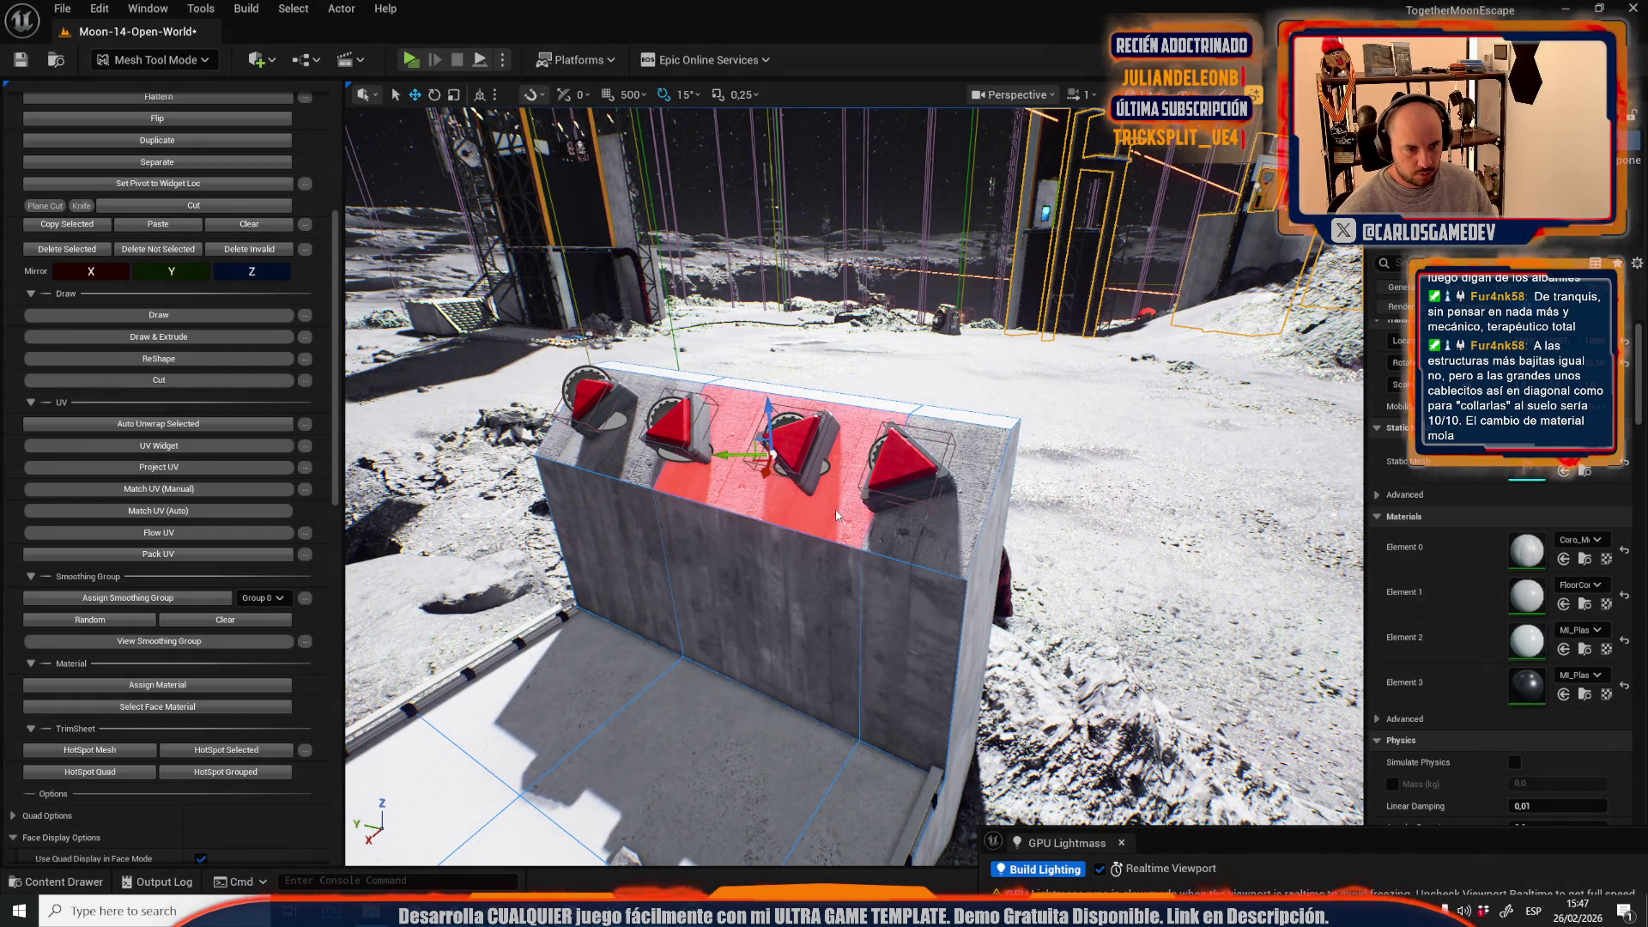
{"action": "left_click", "coordinate": [157, 642]}
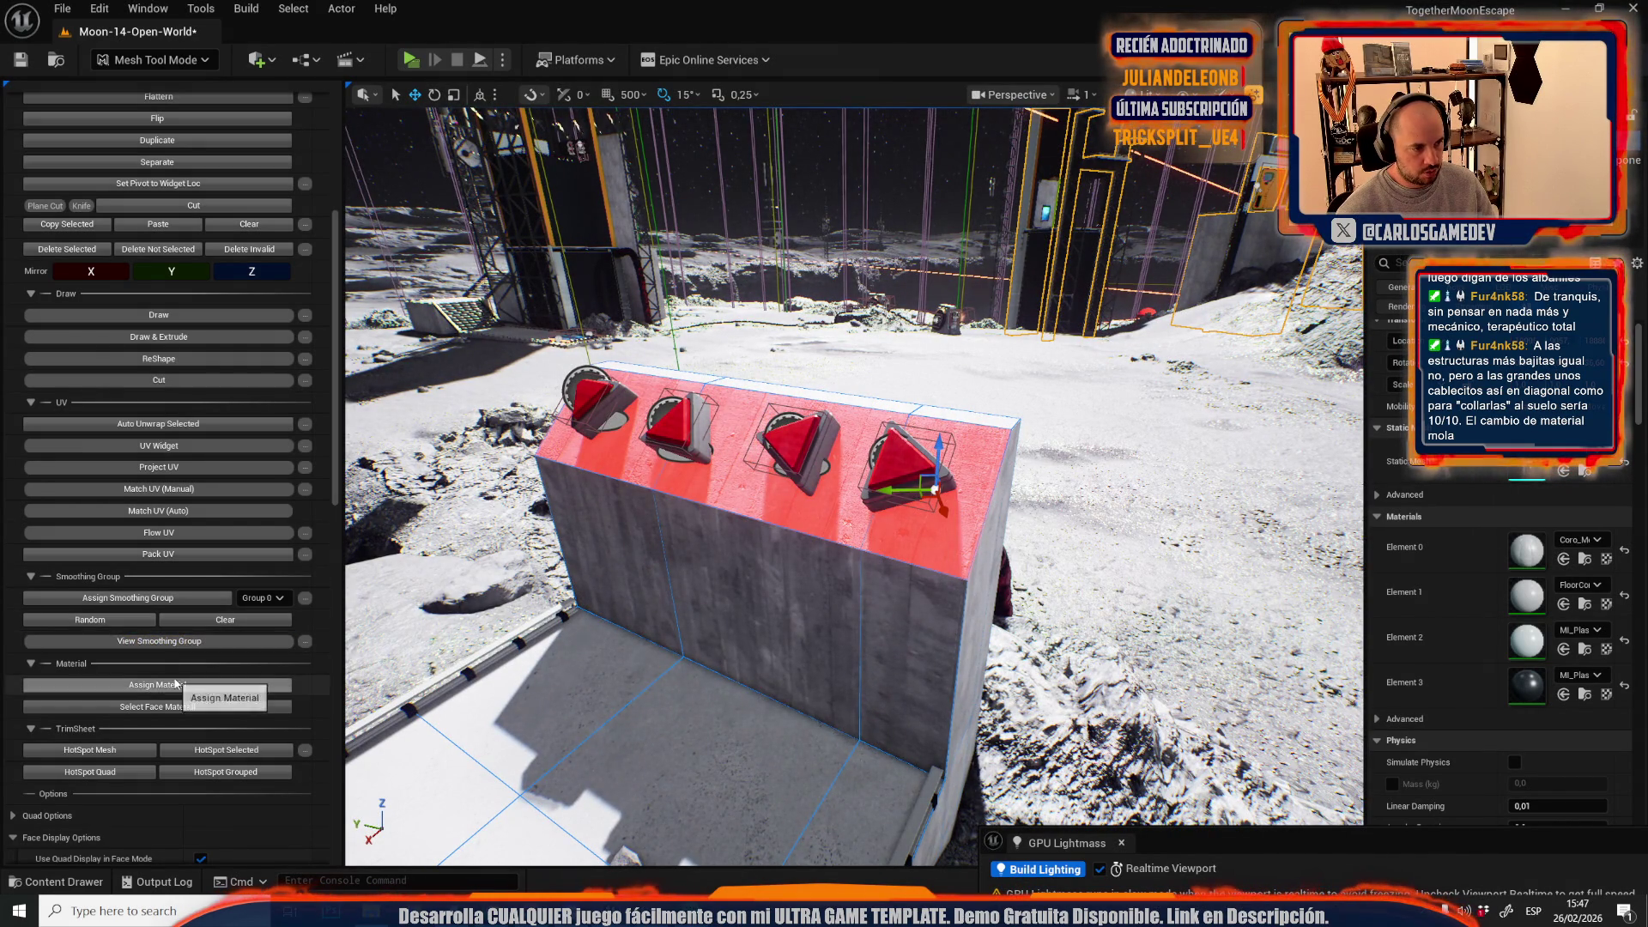
- Apply the plastic to another barrier face and browse to the black plastic for the last slot
{"action": "mouse_move", "coordinate": [601, 601]}
{"action": "left_mouse_down"}
{"action": "mouse_move", "coordinate": [652, 588]}
{"action": "mouse_move", "coordinate": [661, 536]}
{"action": "mouse_move", "coordinate": [753, 517]}
{"action": "left_mouse_up"}
{"action": "scroll", "coordinate": [725, 527], "scroll_direction": "up", "scroll_amount": 2}
{"action": "scroll", "coordinate": [748, 520], "scroll_direction": "down", "scroll_amount": 2}
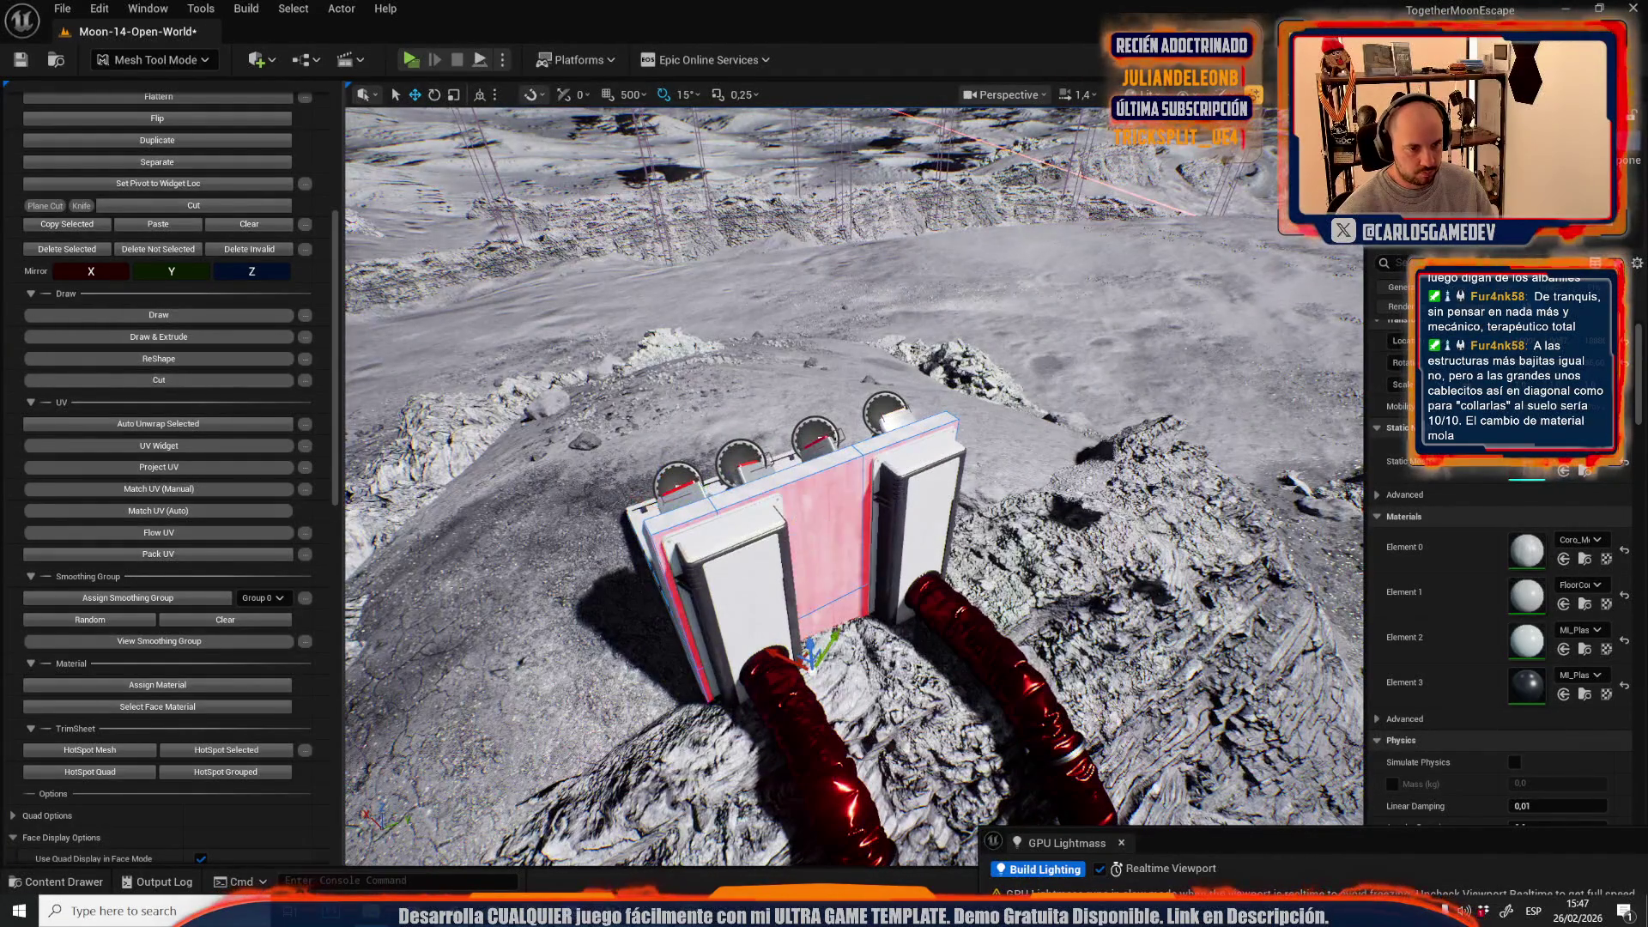
{"action": "left_click", "coordinate": [128, 685]}
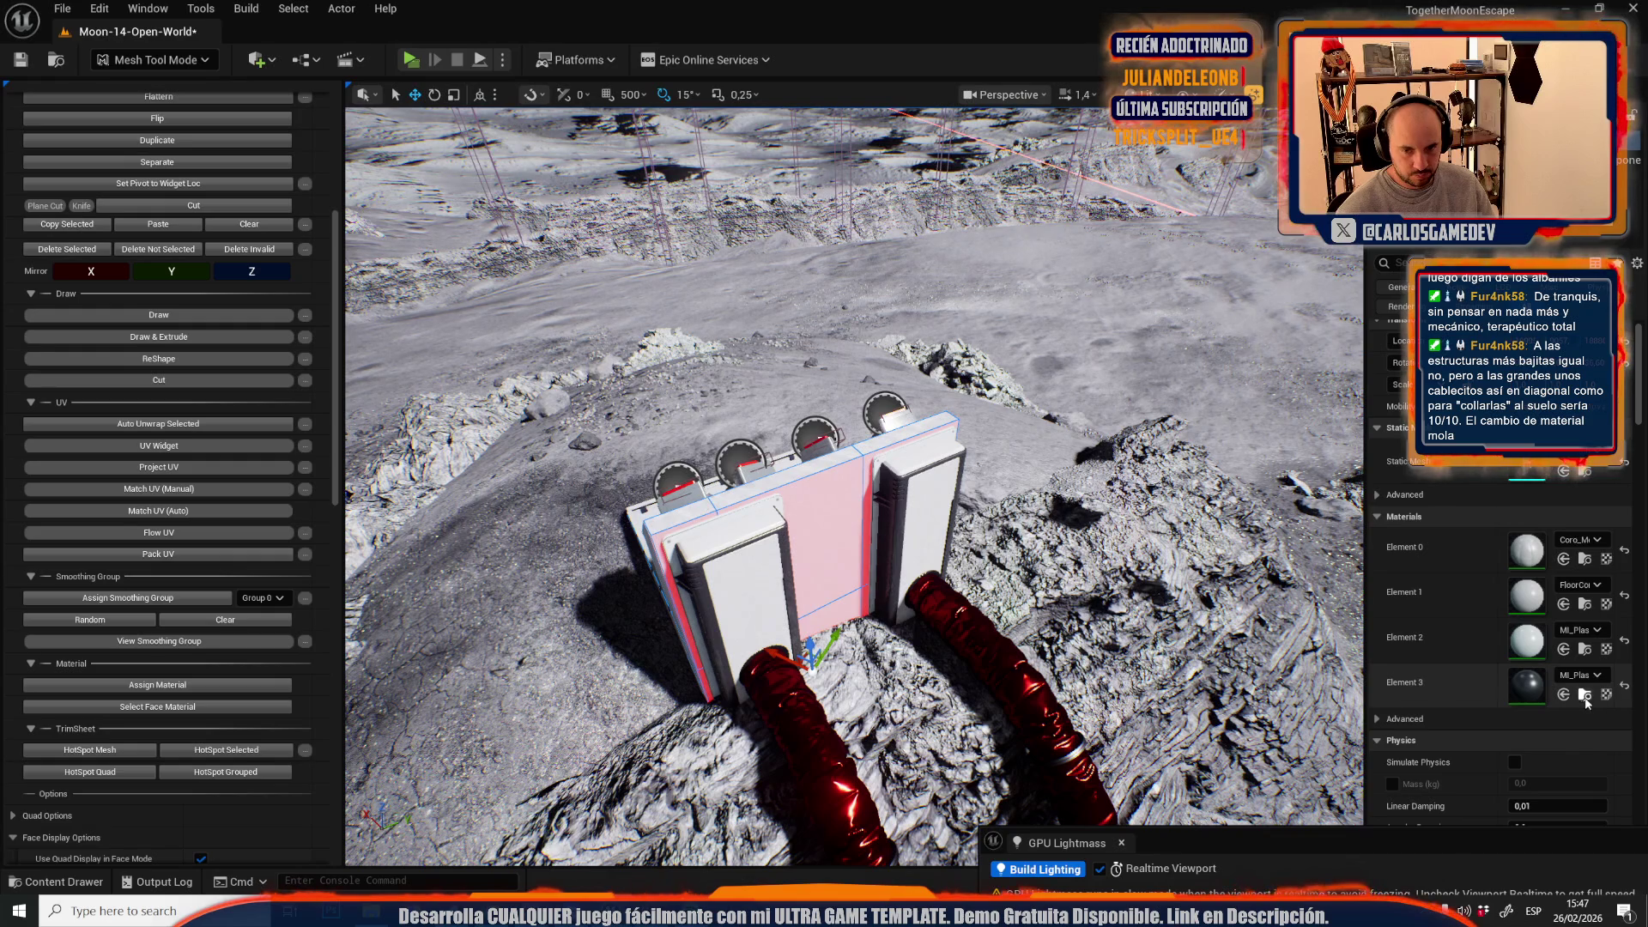
{"action": "left_click", "coordinate": [1585, 696]}
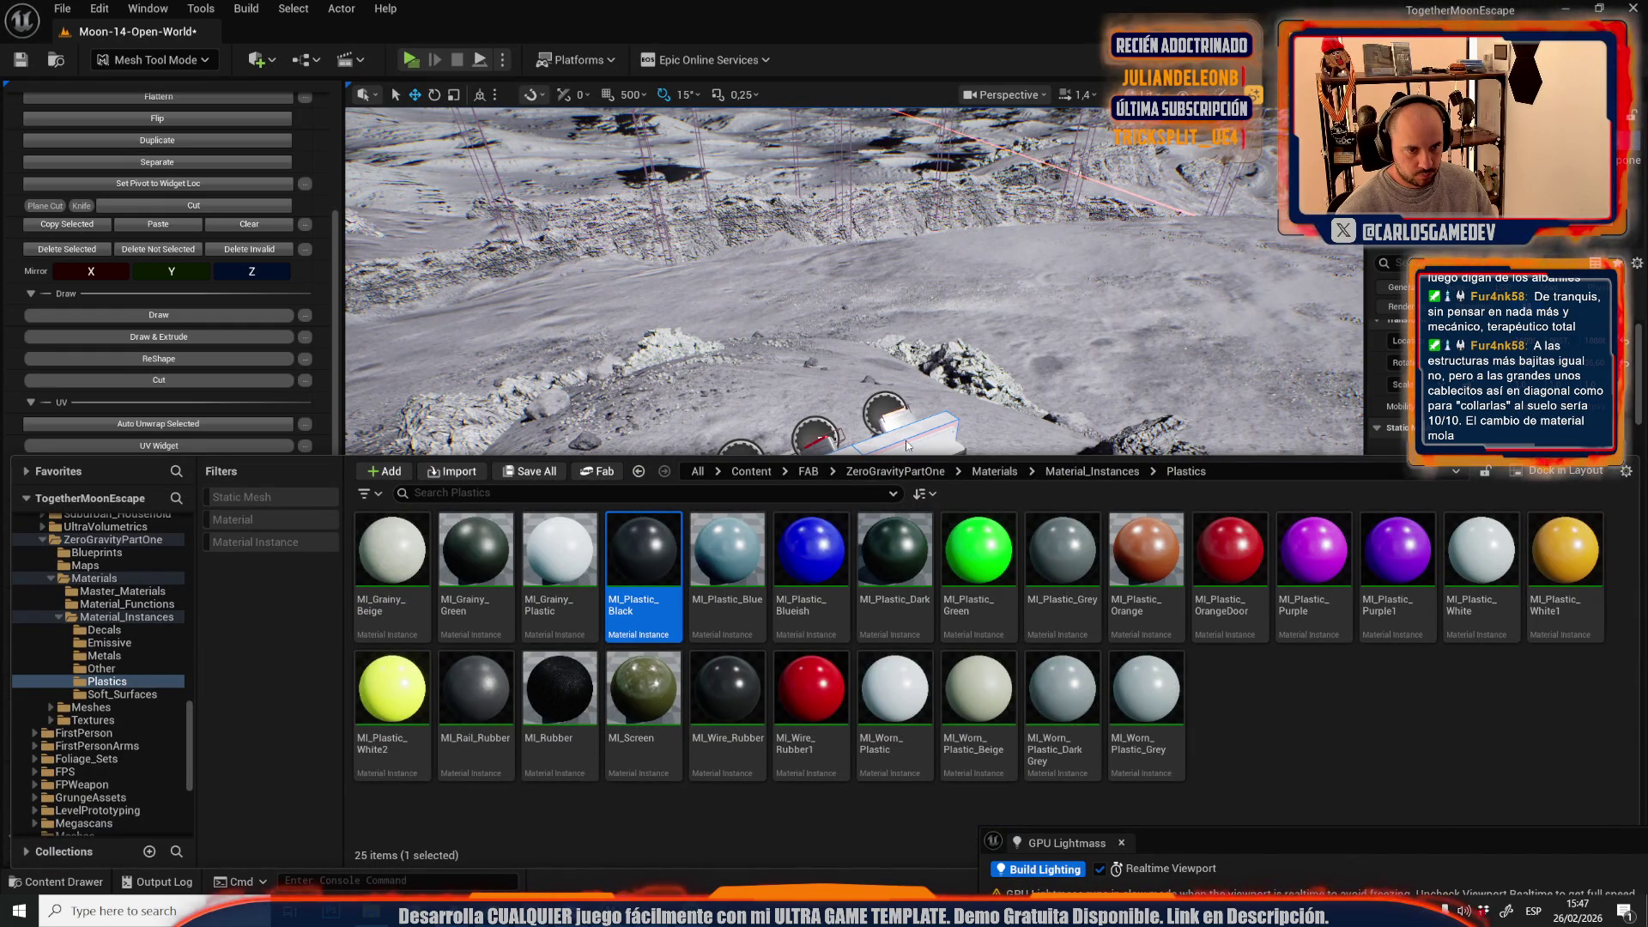
- Apply MI_Plastic_Dark to the structure's large wall face
{"action": "left_click", "coordinate": [860, 582]}
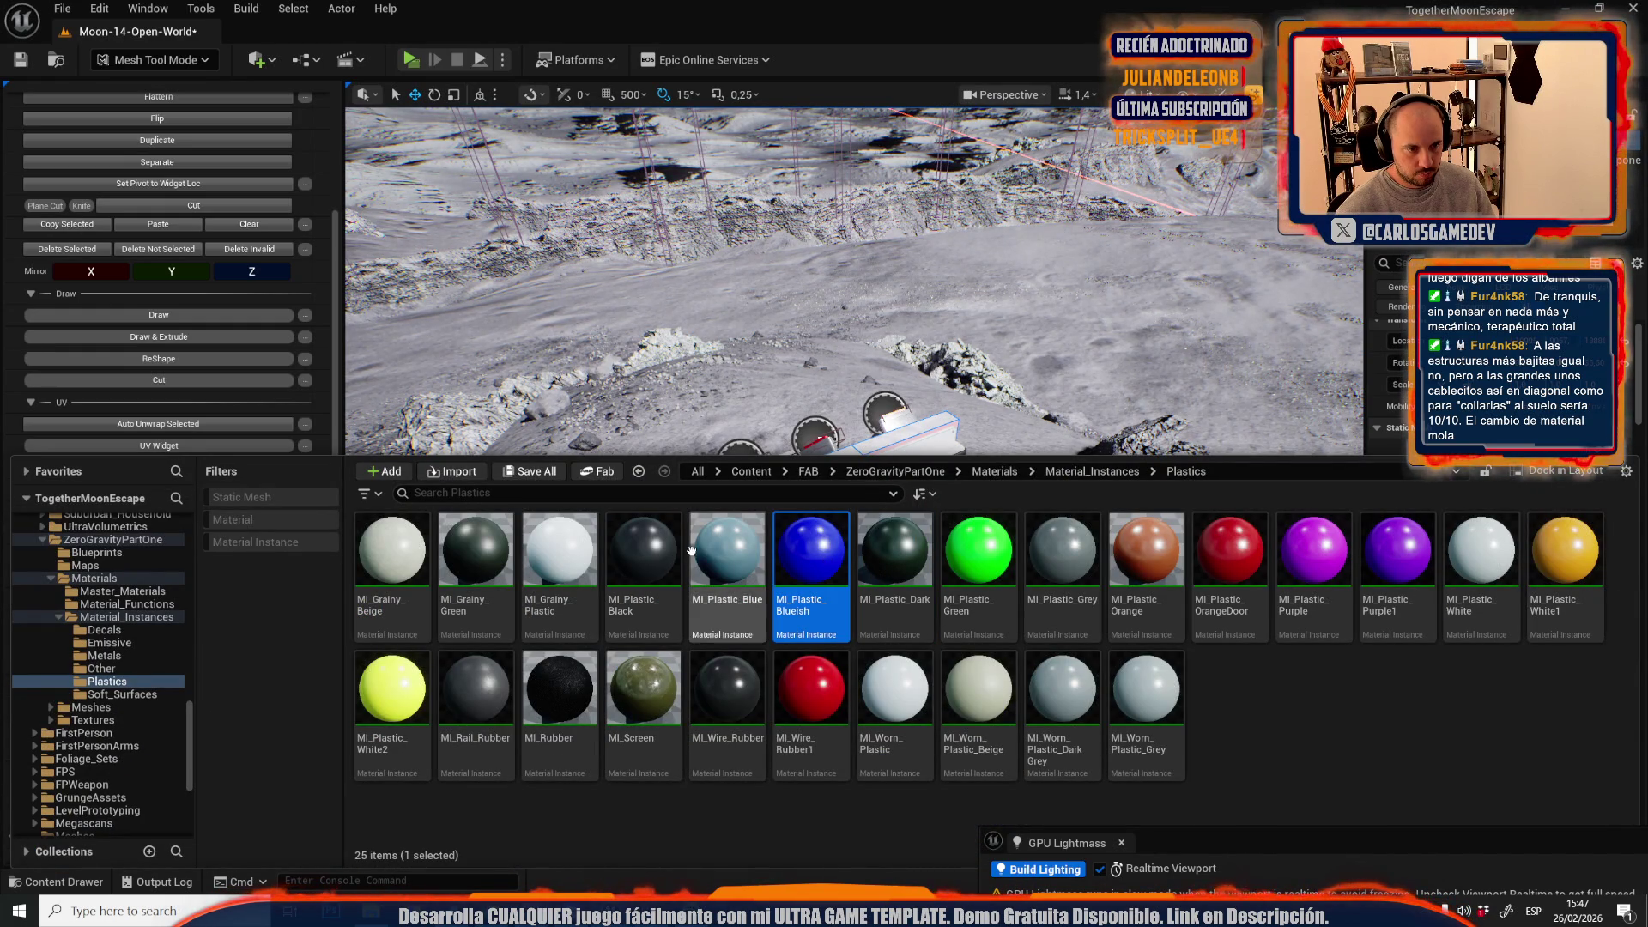
{"action": "left_click", "coordinate": [735, 435]}
{"action": "left_click_drag", "start_coordinate": [813, 310], "coordinate": [721, 321]}
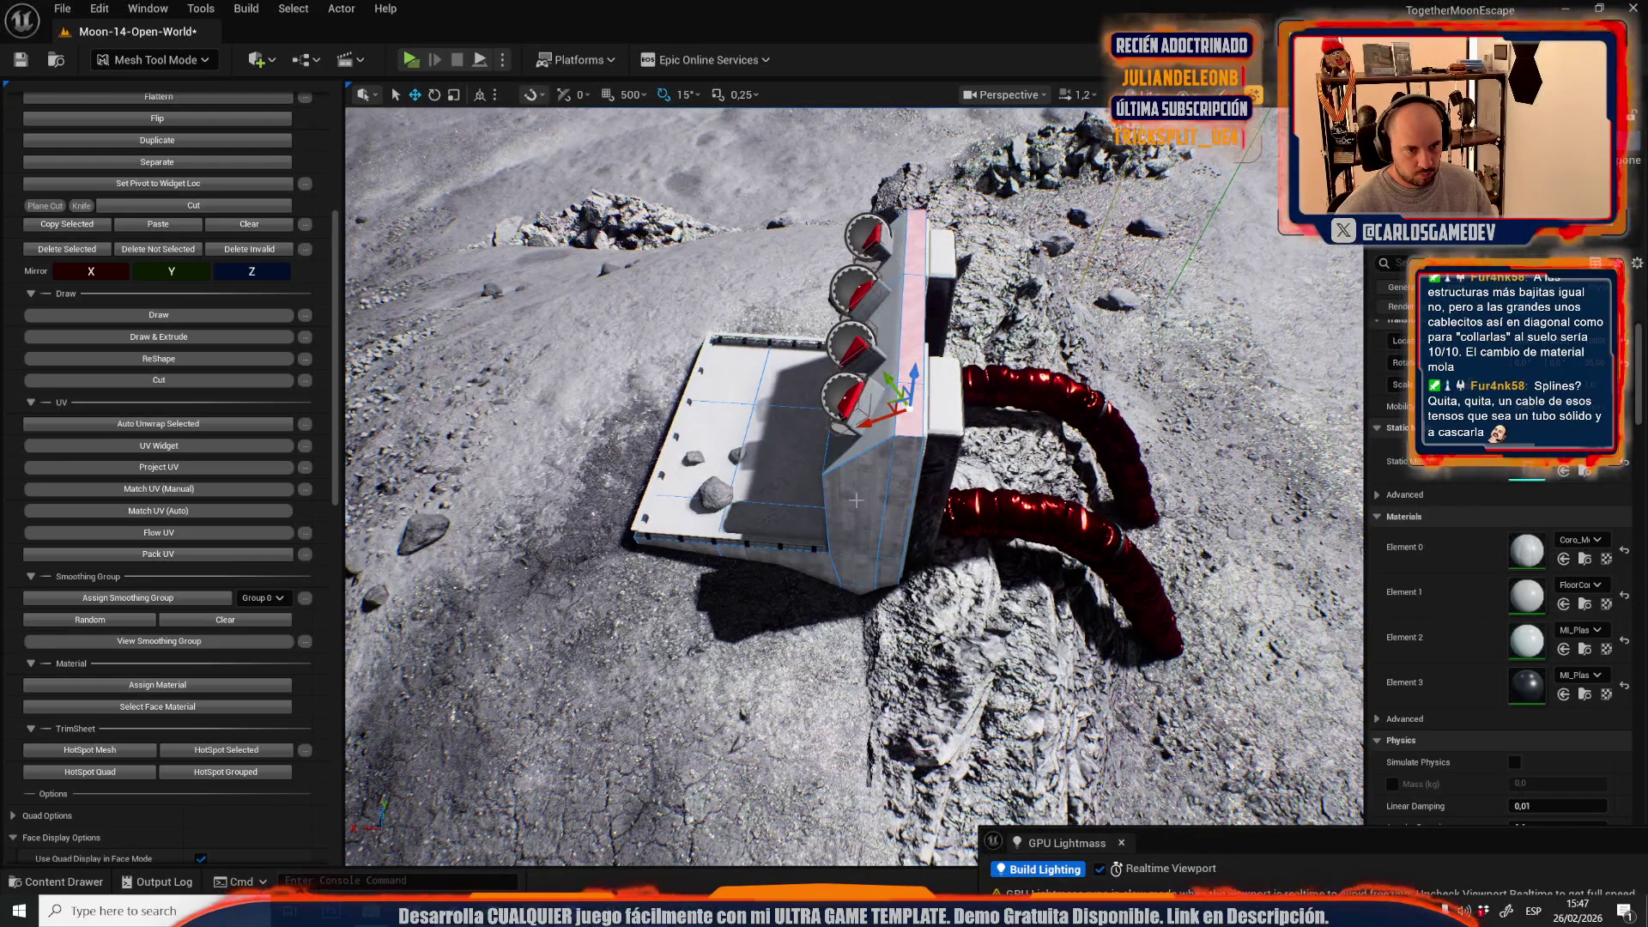
{"action": "left_click_drag", "start_coordinate": [890, 494], "coordinate": [982, 549]}
{"action": "left_click", "coordinate": [983, 549]}
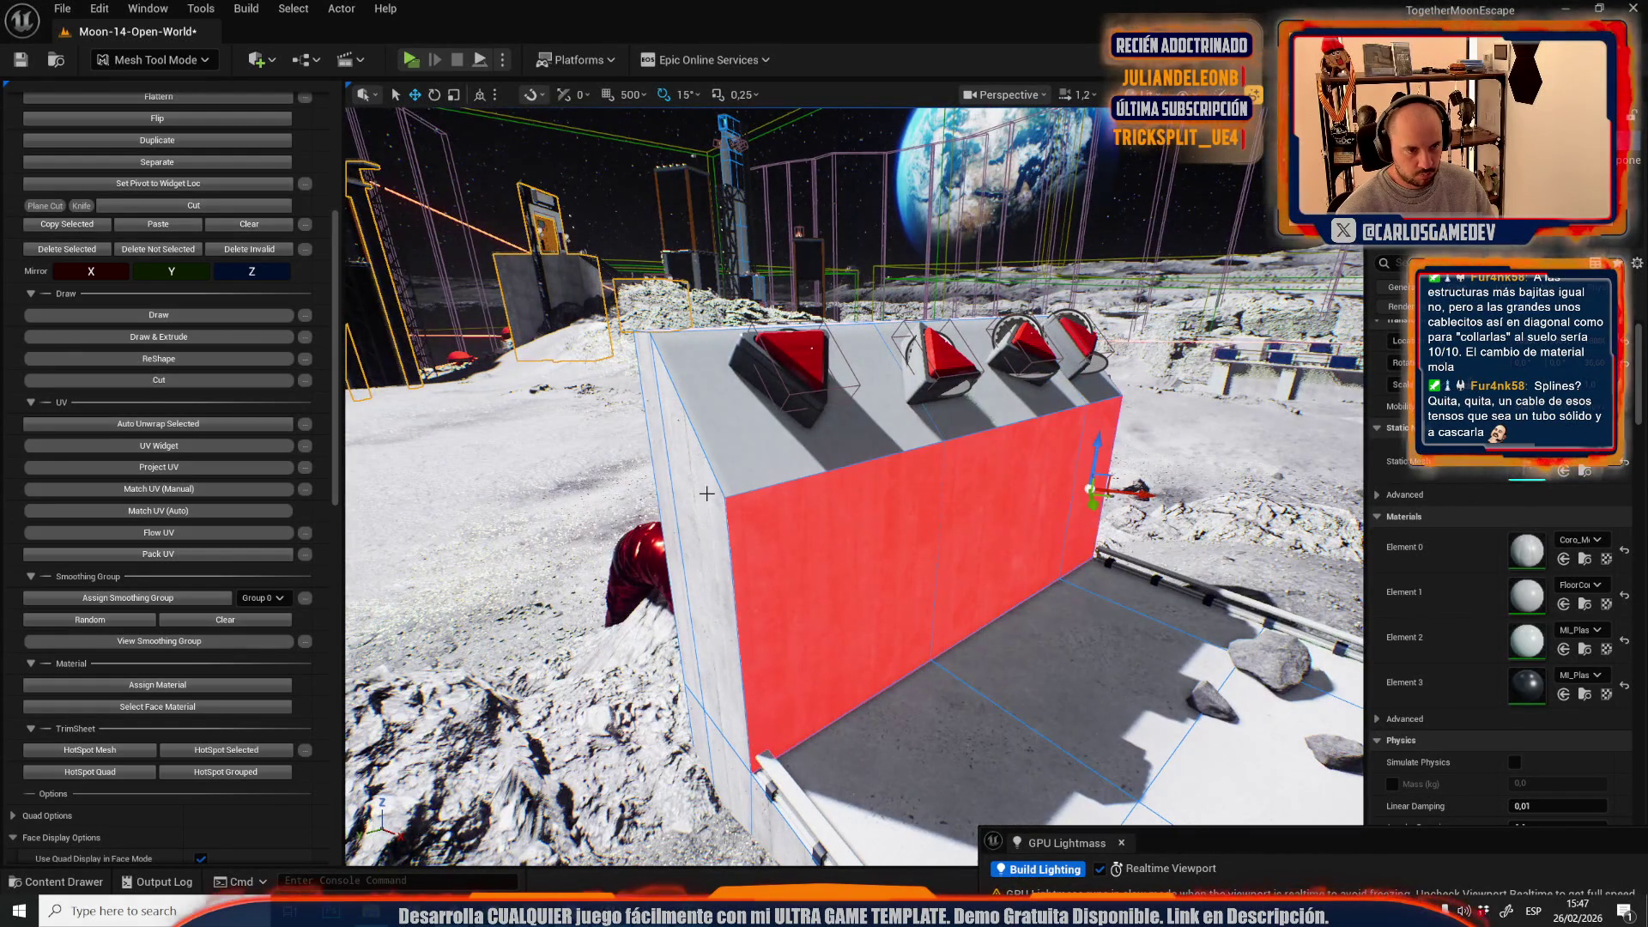
{"action": "left_click", "coordinate": [204, 688]}
{"action": "left_click_drag", "start_coordinate": [601, 558], "coordinate": [695, 481]}
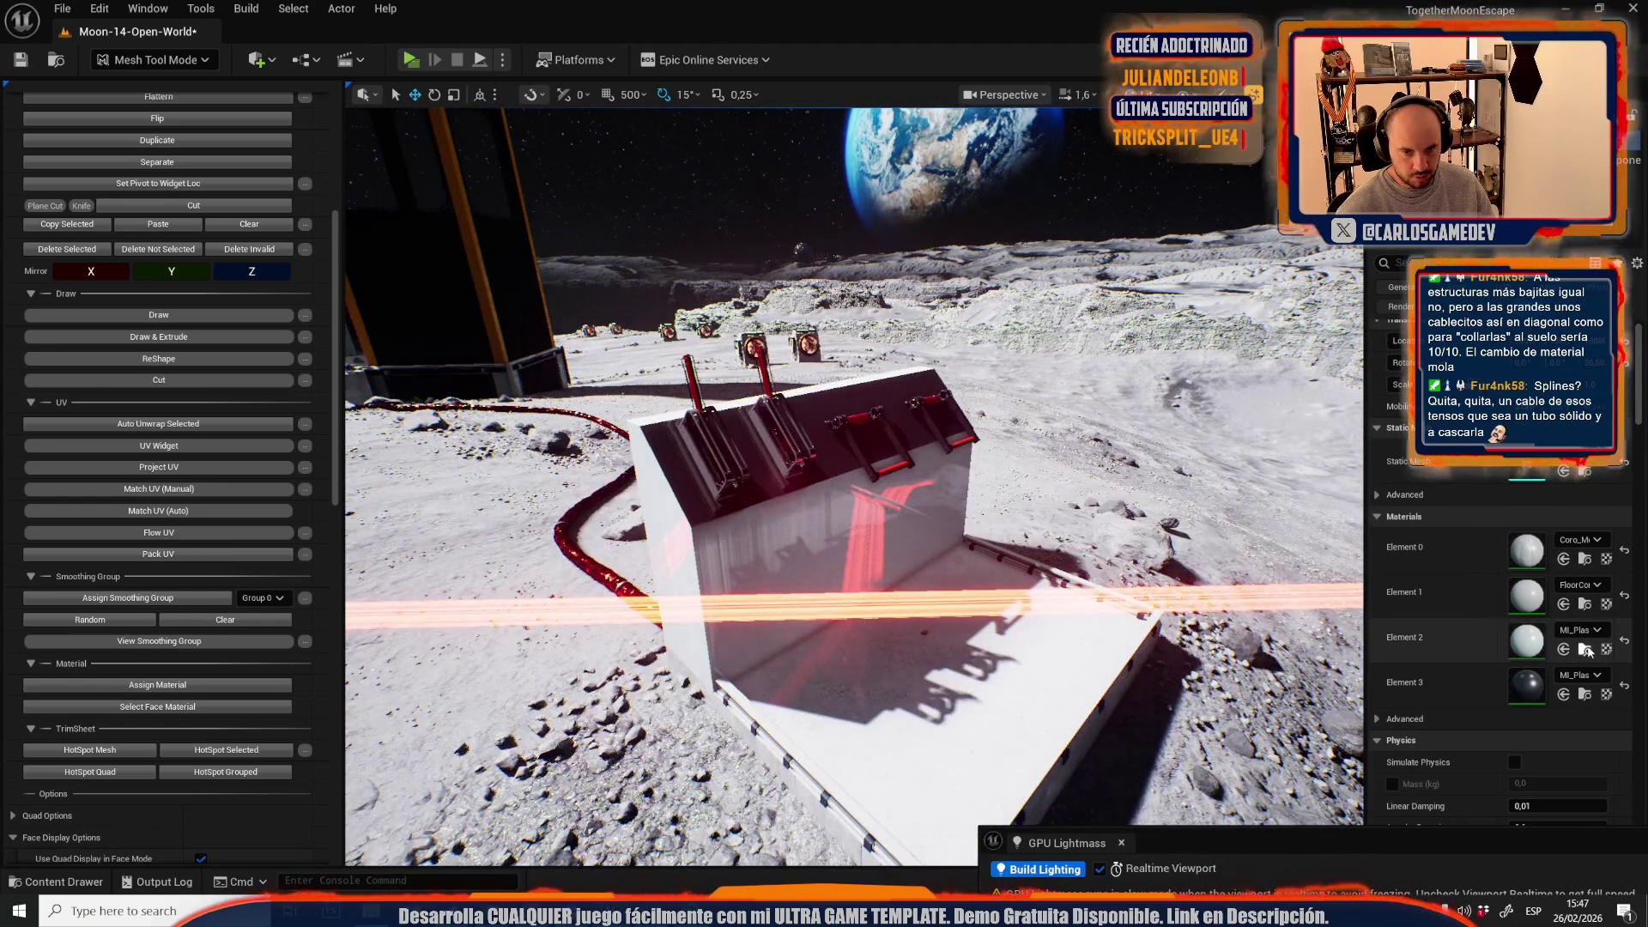
- Try ML_Plastic_Black on Element 2 from the Plastics folder, then undo it
{"action": "left_click", "coordinate": [1587, 652]}
{"action": "left_click", "coordinate": [1564, 695]}
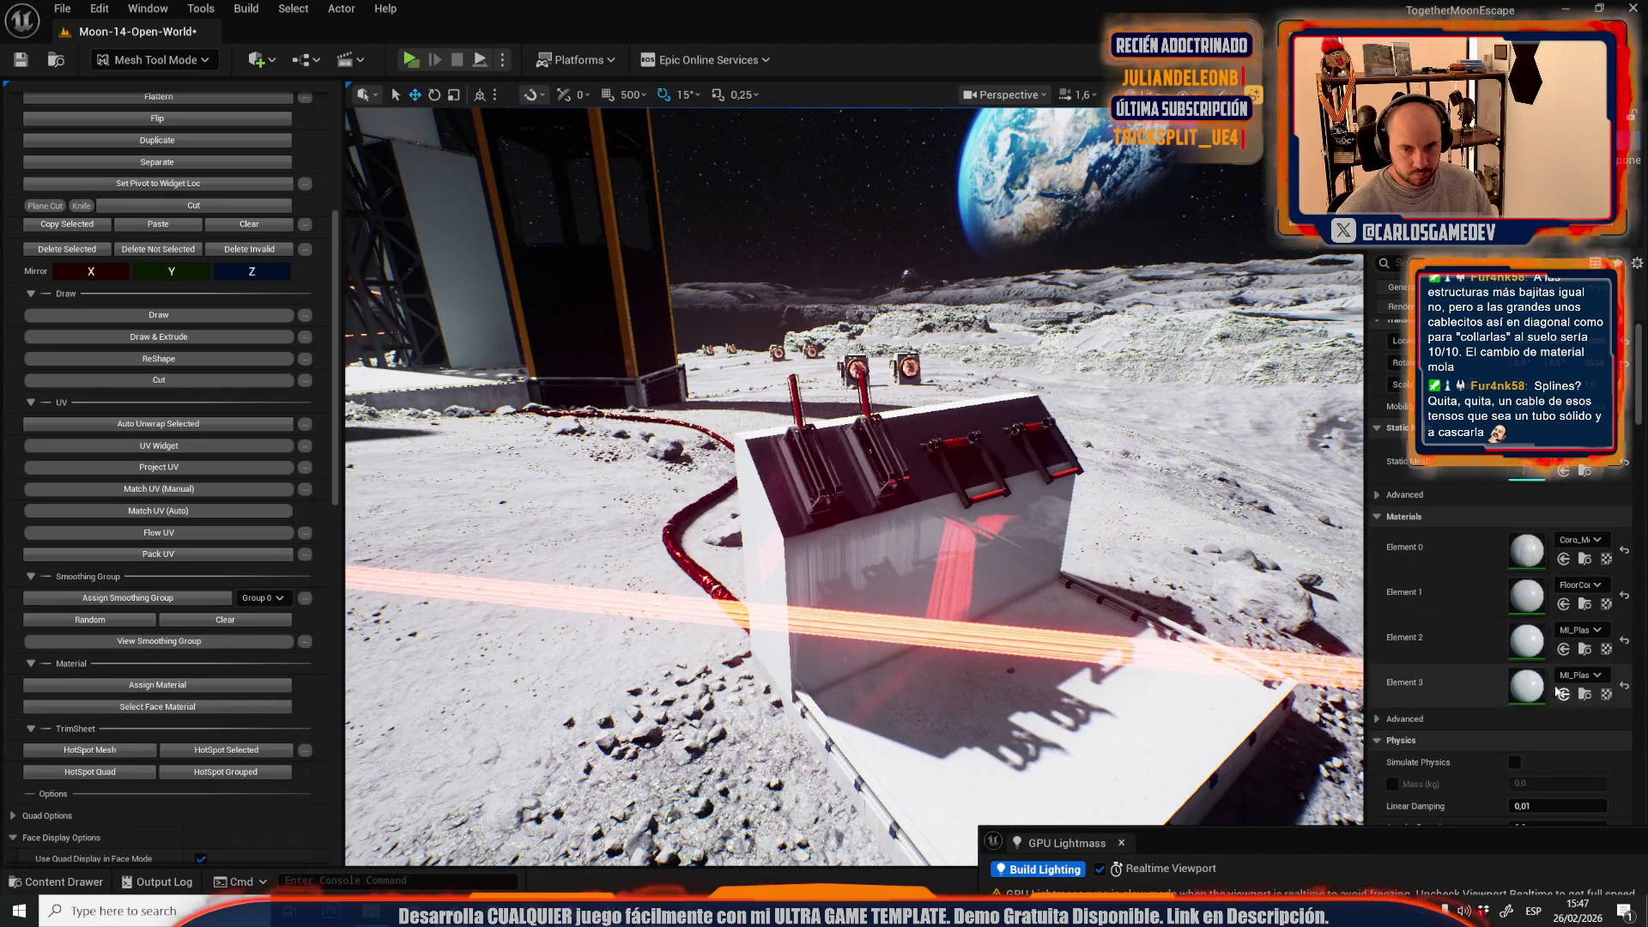
{"action": "left_click", "coordinate": [1585, 695]}
{"action": "left_click", "coordinate": [643, 596]}
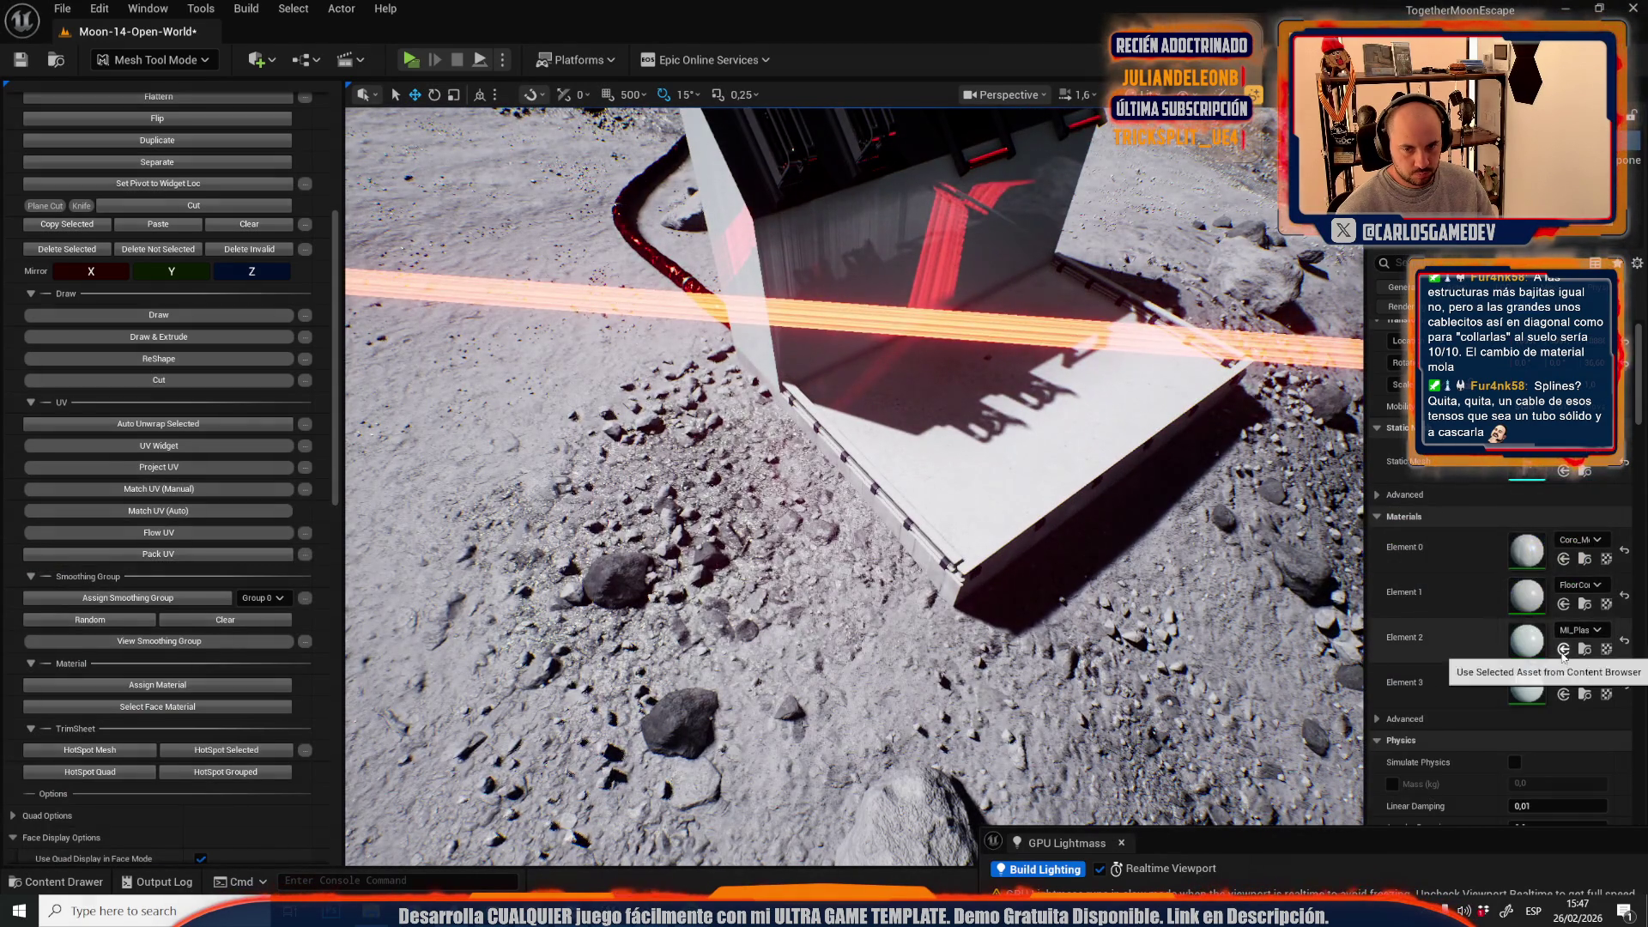
{"action": "left_click", "coordinate": [1564, 650]}
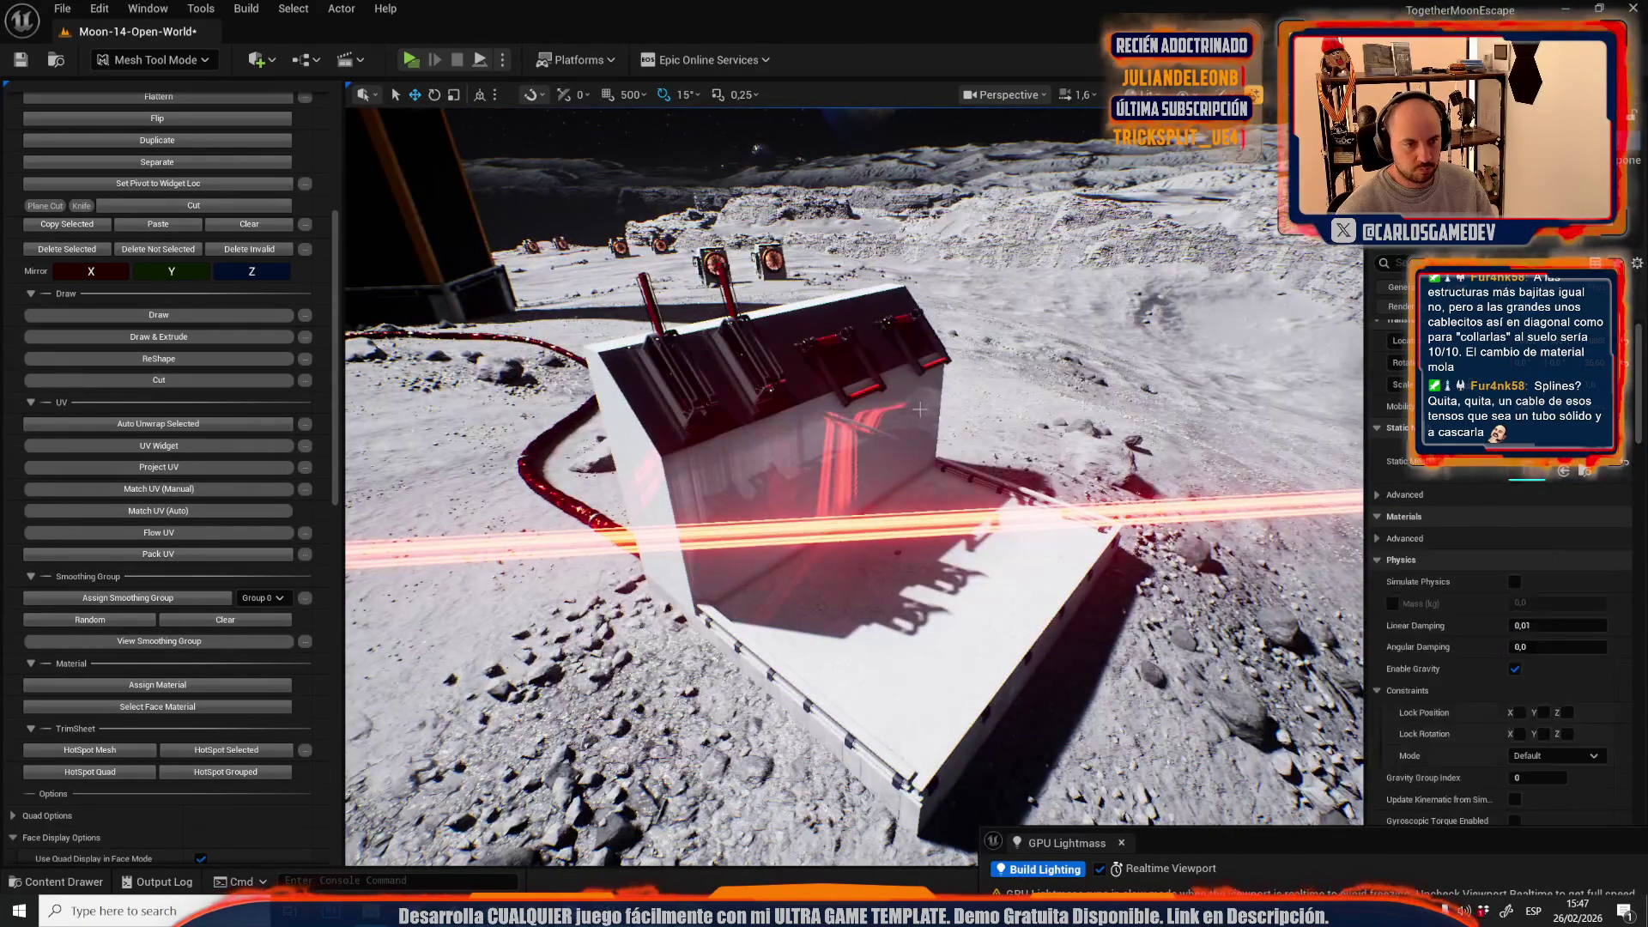
{"action": "key", "text": "ctrl+z"}
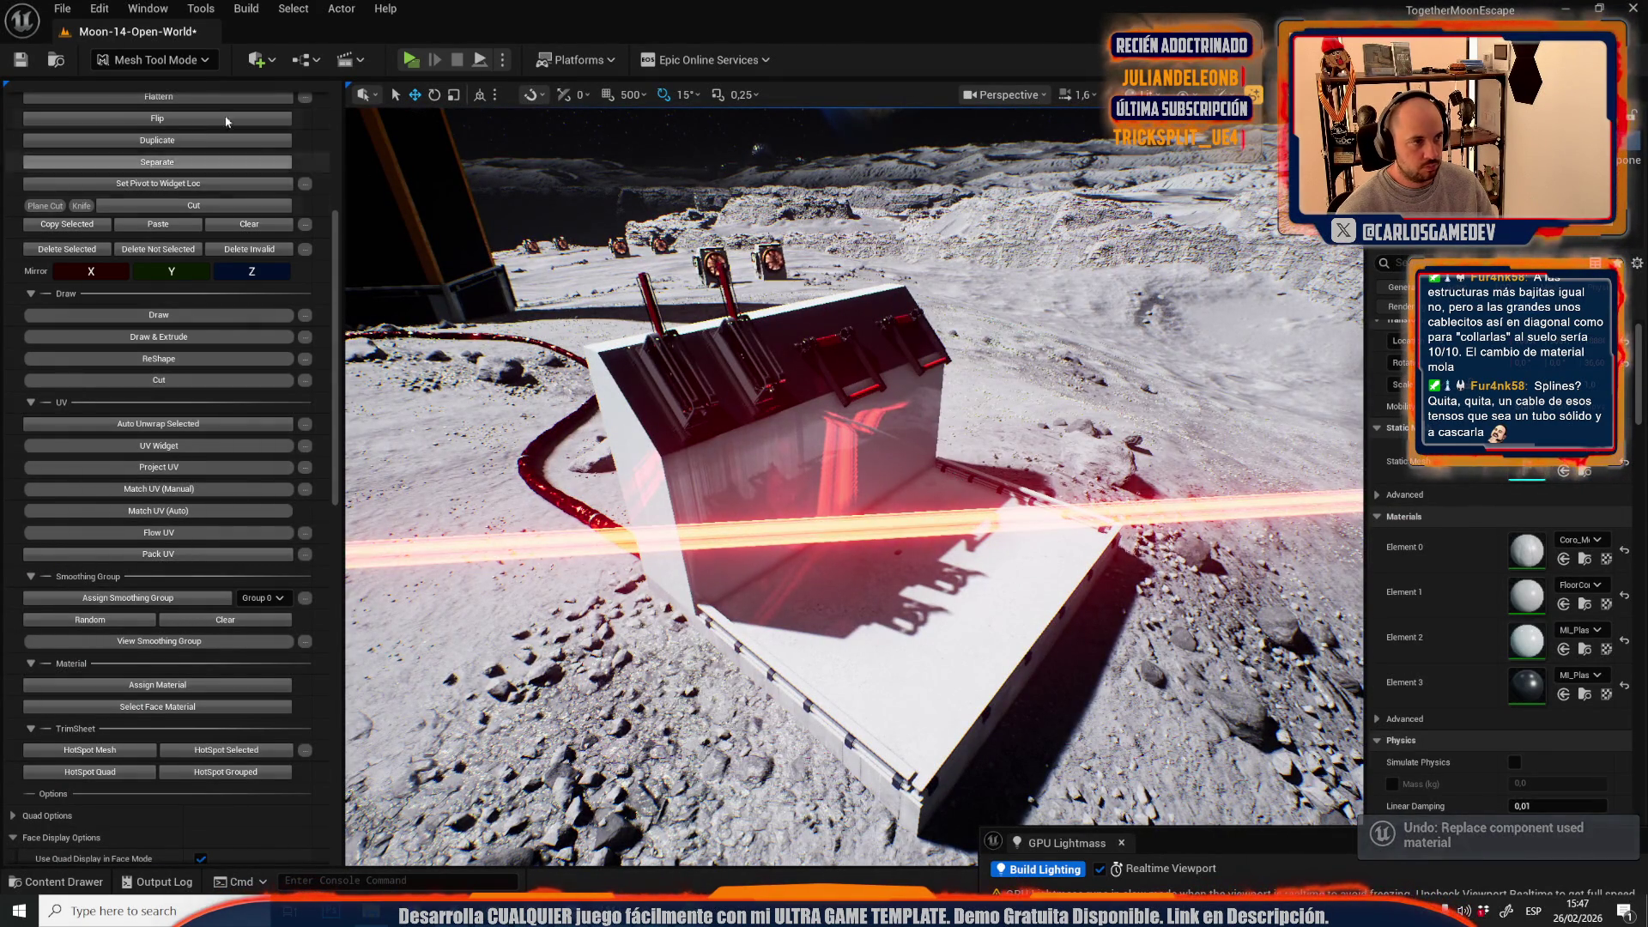
- Return the editor to Selection Mode from the mode list
{"action": "left_click", "coordinate": [194, 60]}
{"action": "left_click", "coordinate": [158, 128]}
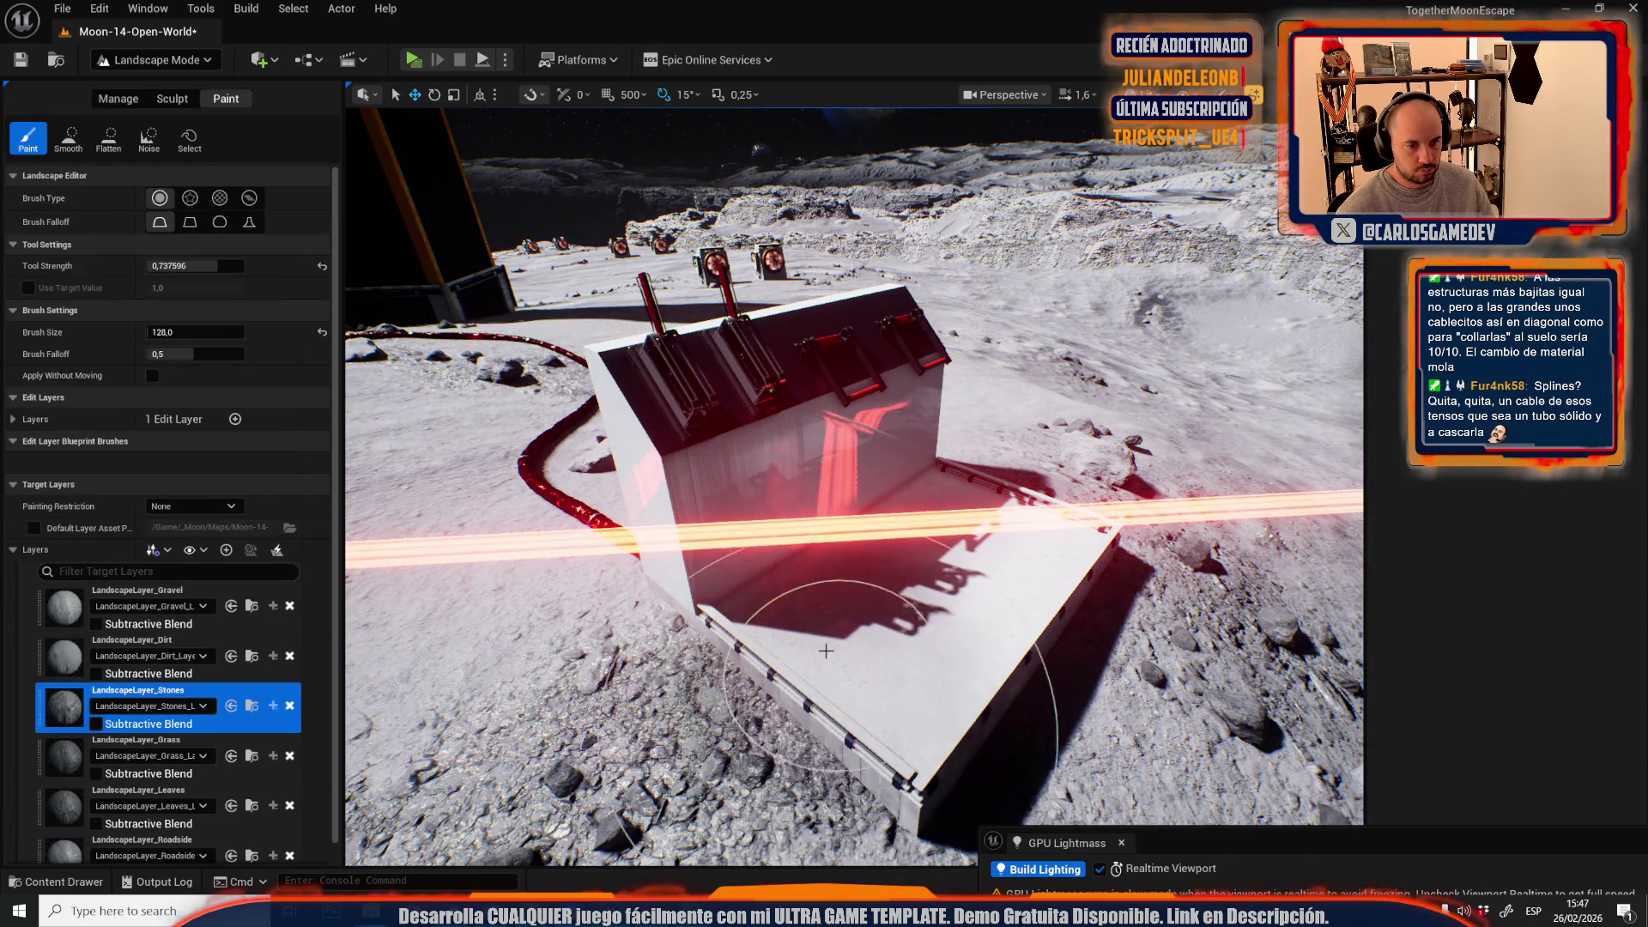
{"action": "left_click", "coordinate": [136, 61]}
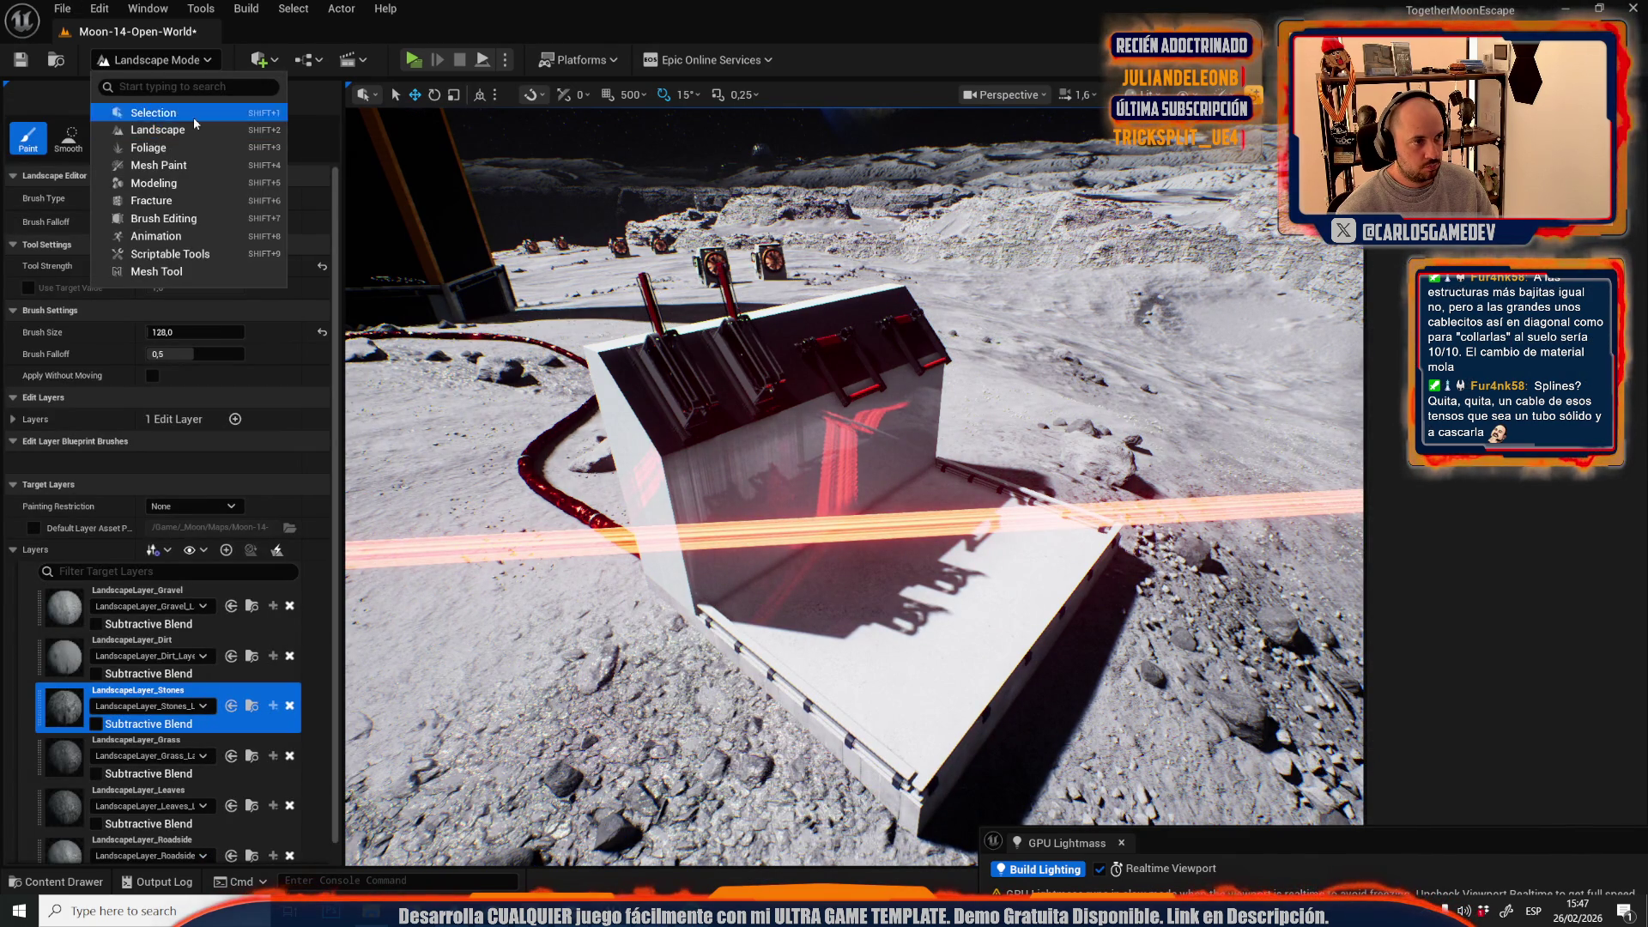
{"action": "left_click", "coordinate": [194, 118]}
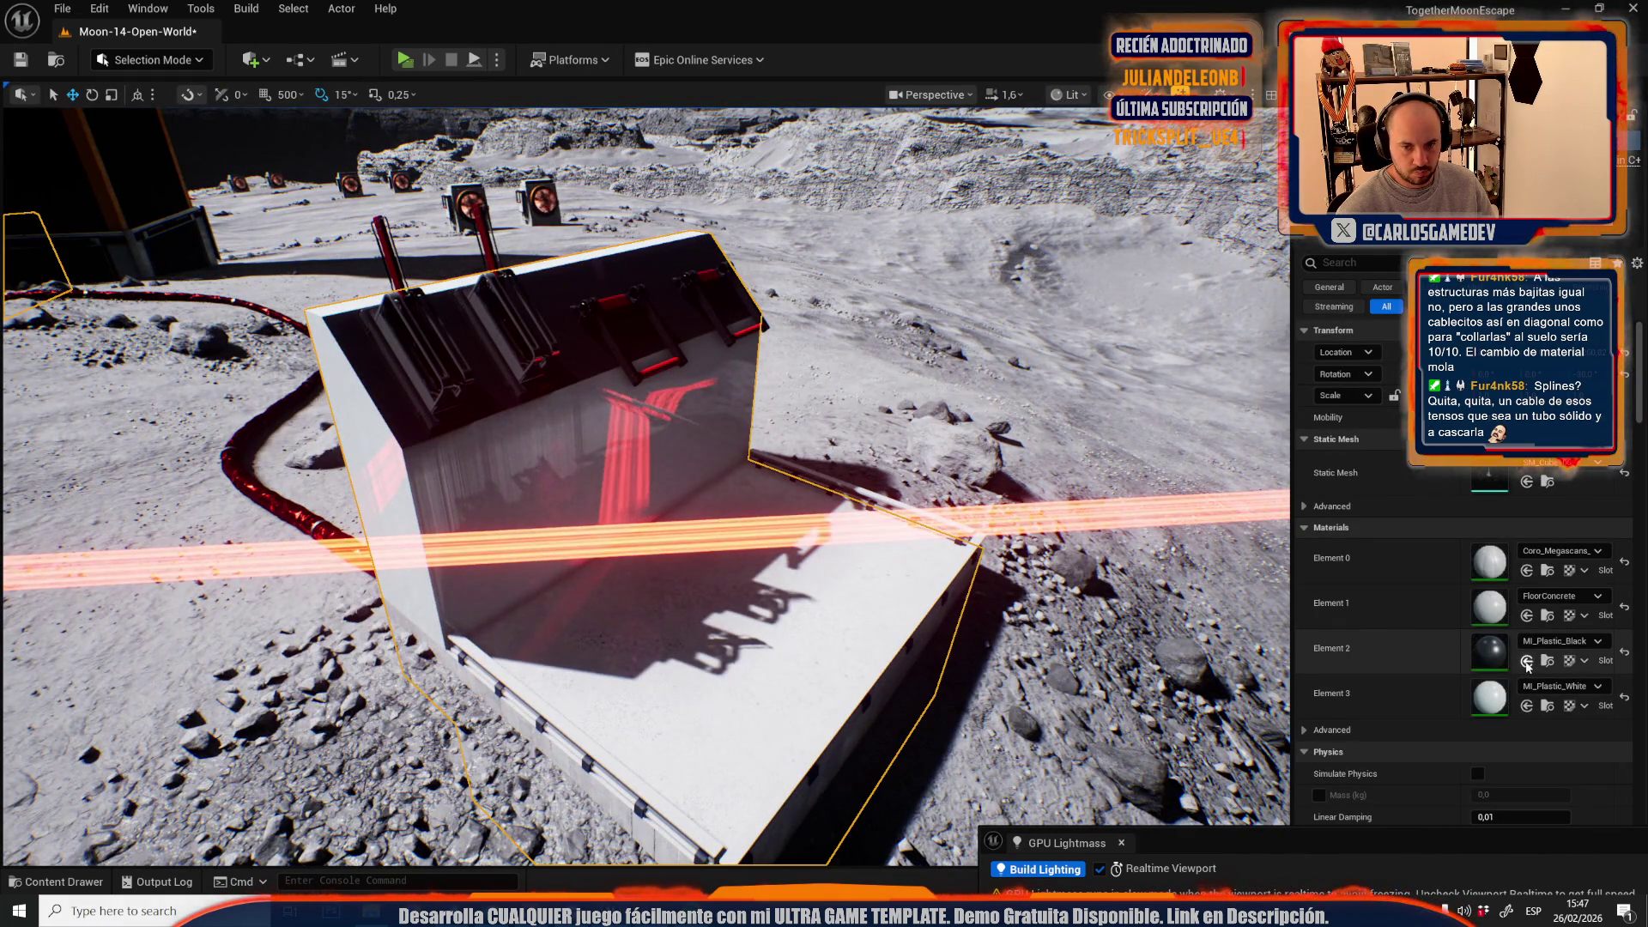
- Set Element 3 to MI_Plastic_Black and Element 2 to MI_Plastic_White in Details
{"action": "left_click", "coordinate": [1527, 705]}
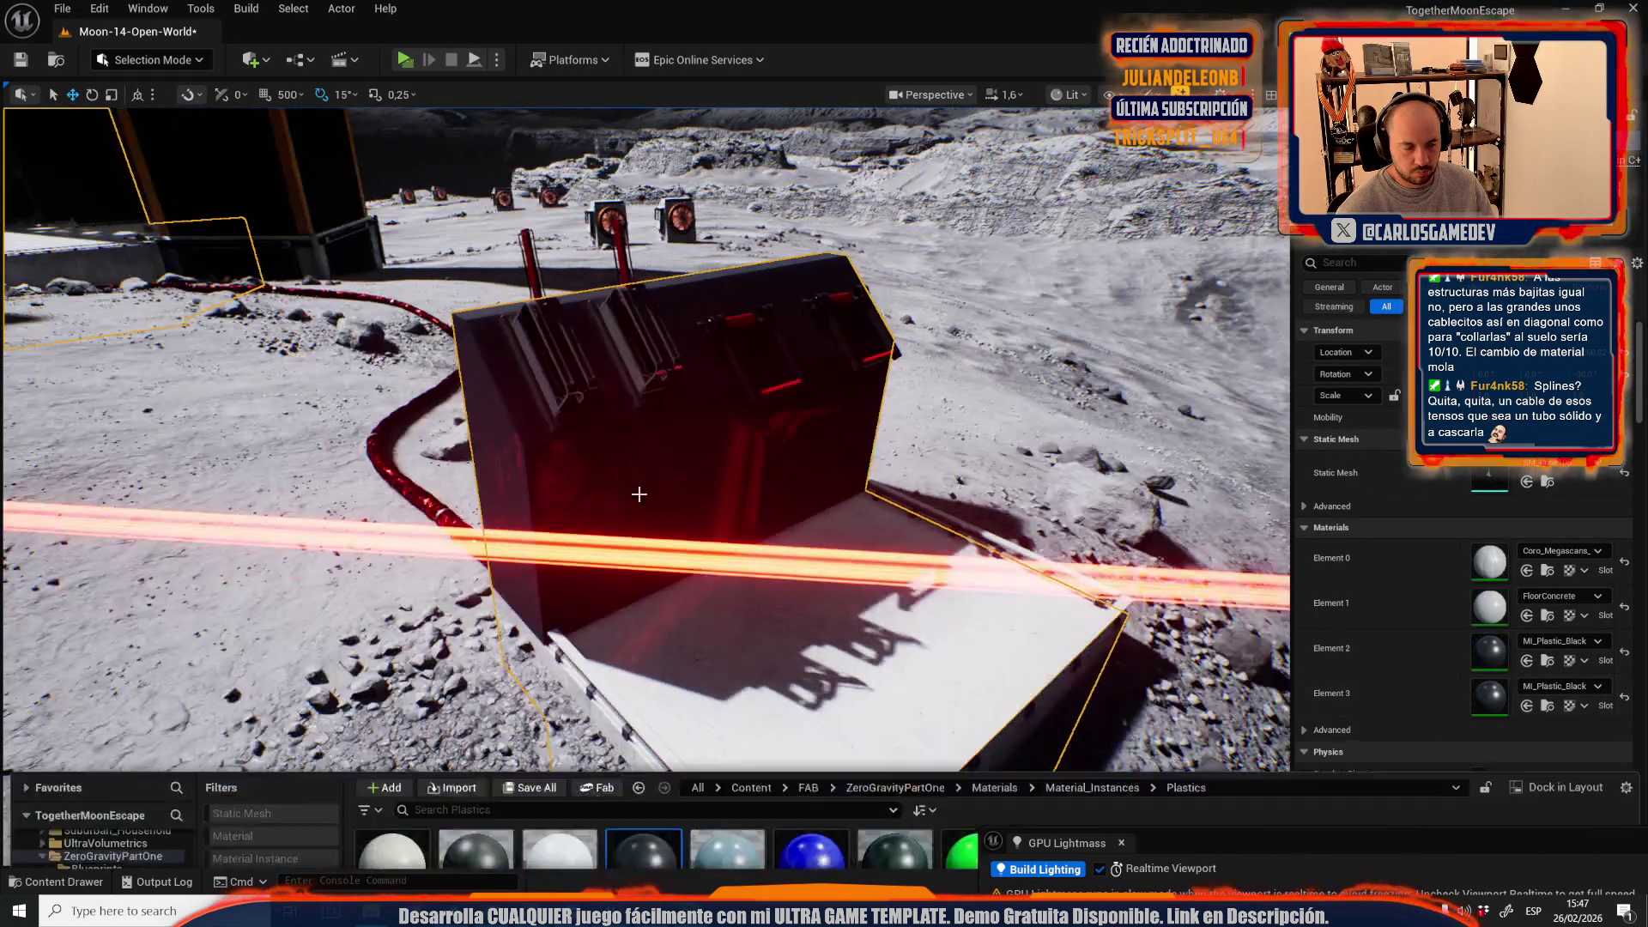
{"action": "key", "text": "ctrl+space"}
{"action": "left_click", "coordinate": [1462, 570]}
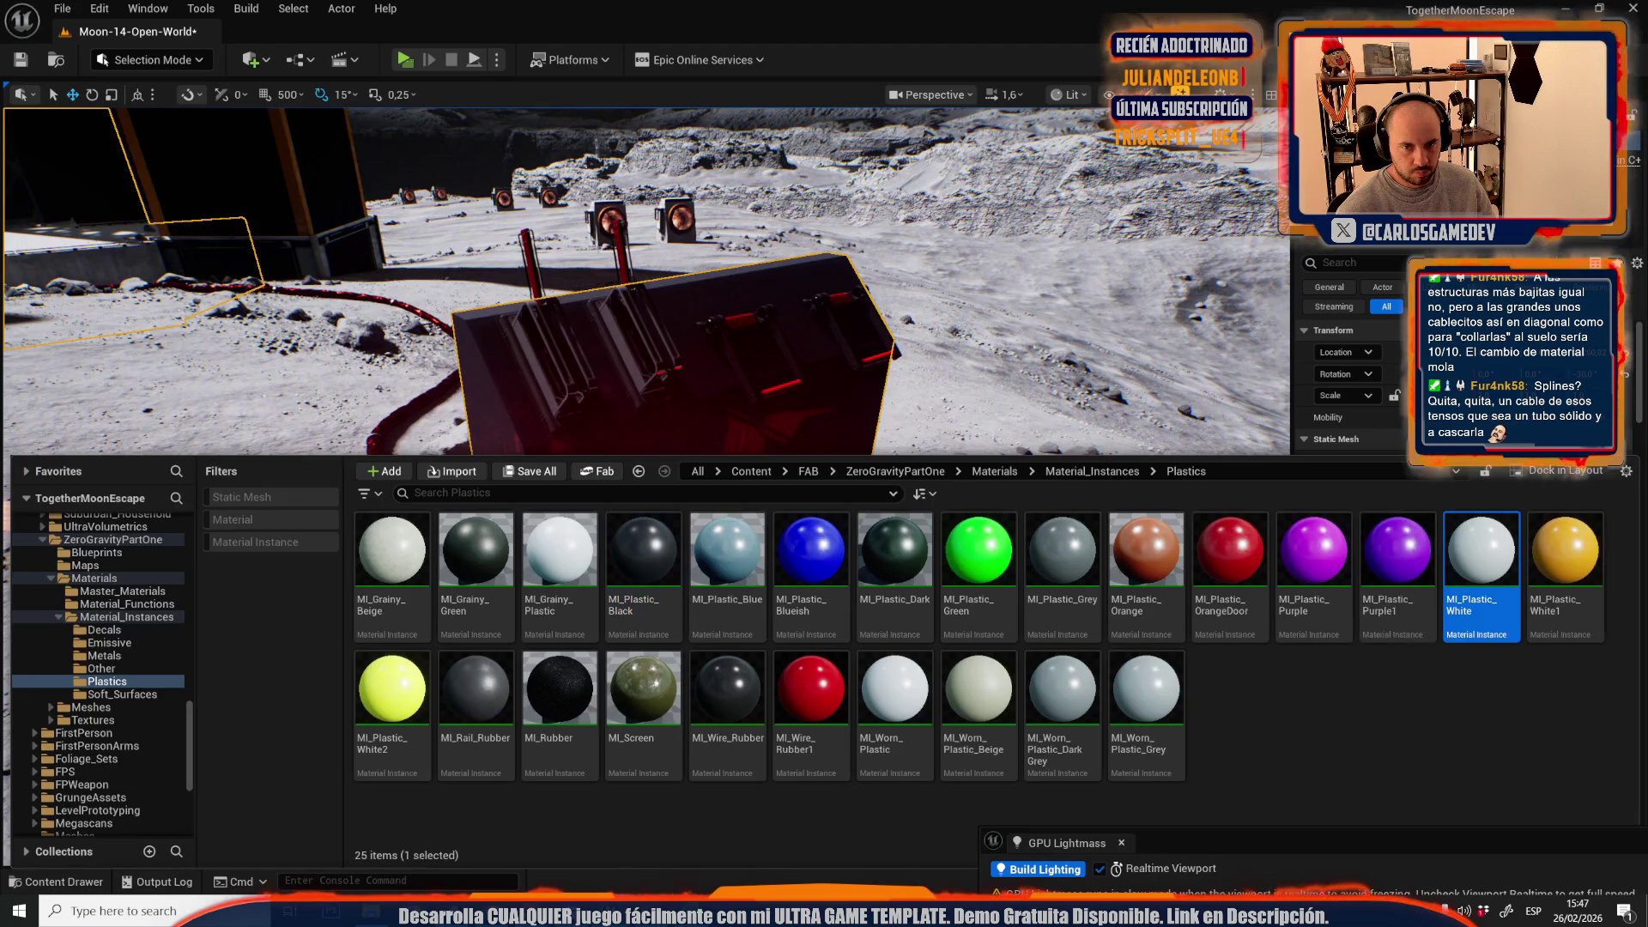
{"action": "key", "text": "ctrl+space"}
{"action": "left_click", "coordinate": [1527, 660]}
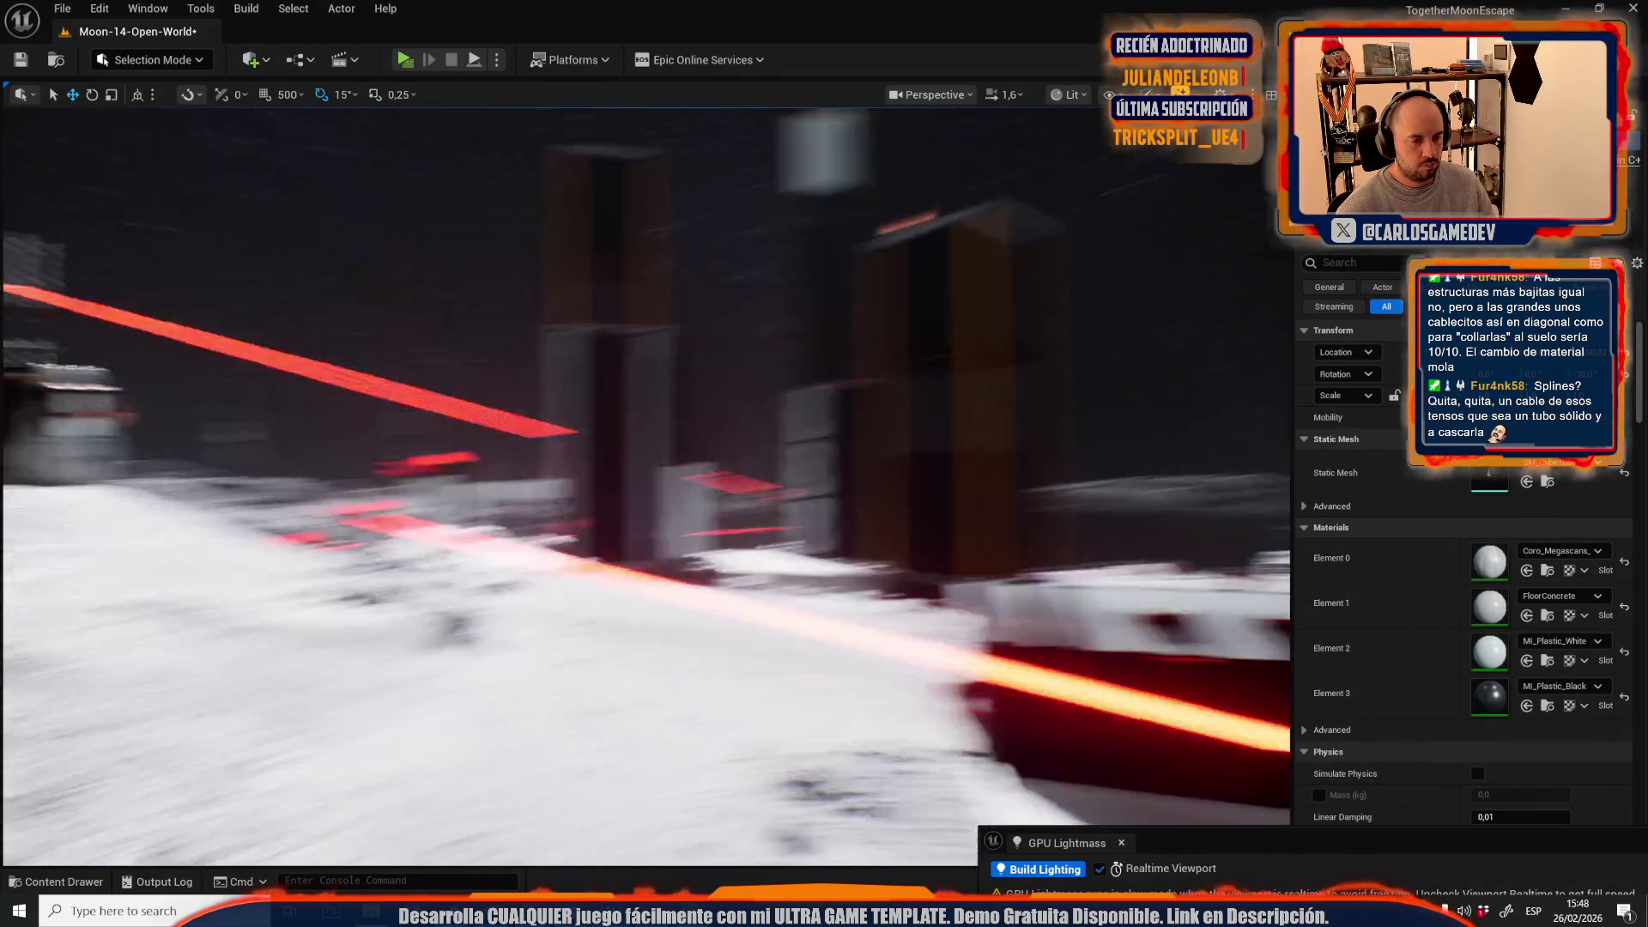
- Select the front generator box plus every static mesh of the same class
{"action": "scroll", "coordinate": [644, 481], "scroll_direction": "down", "scroll_amount": 2}
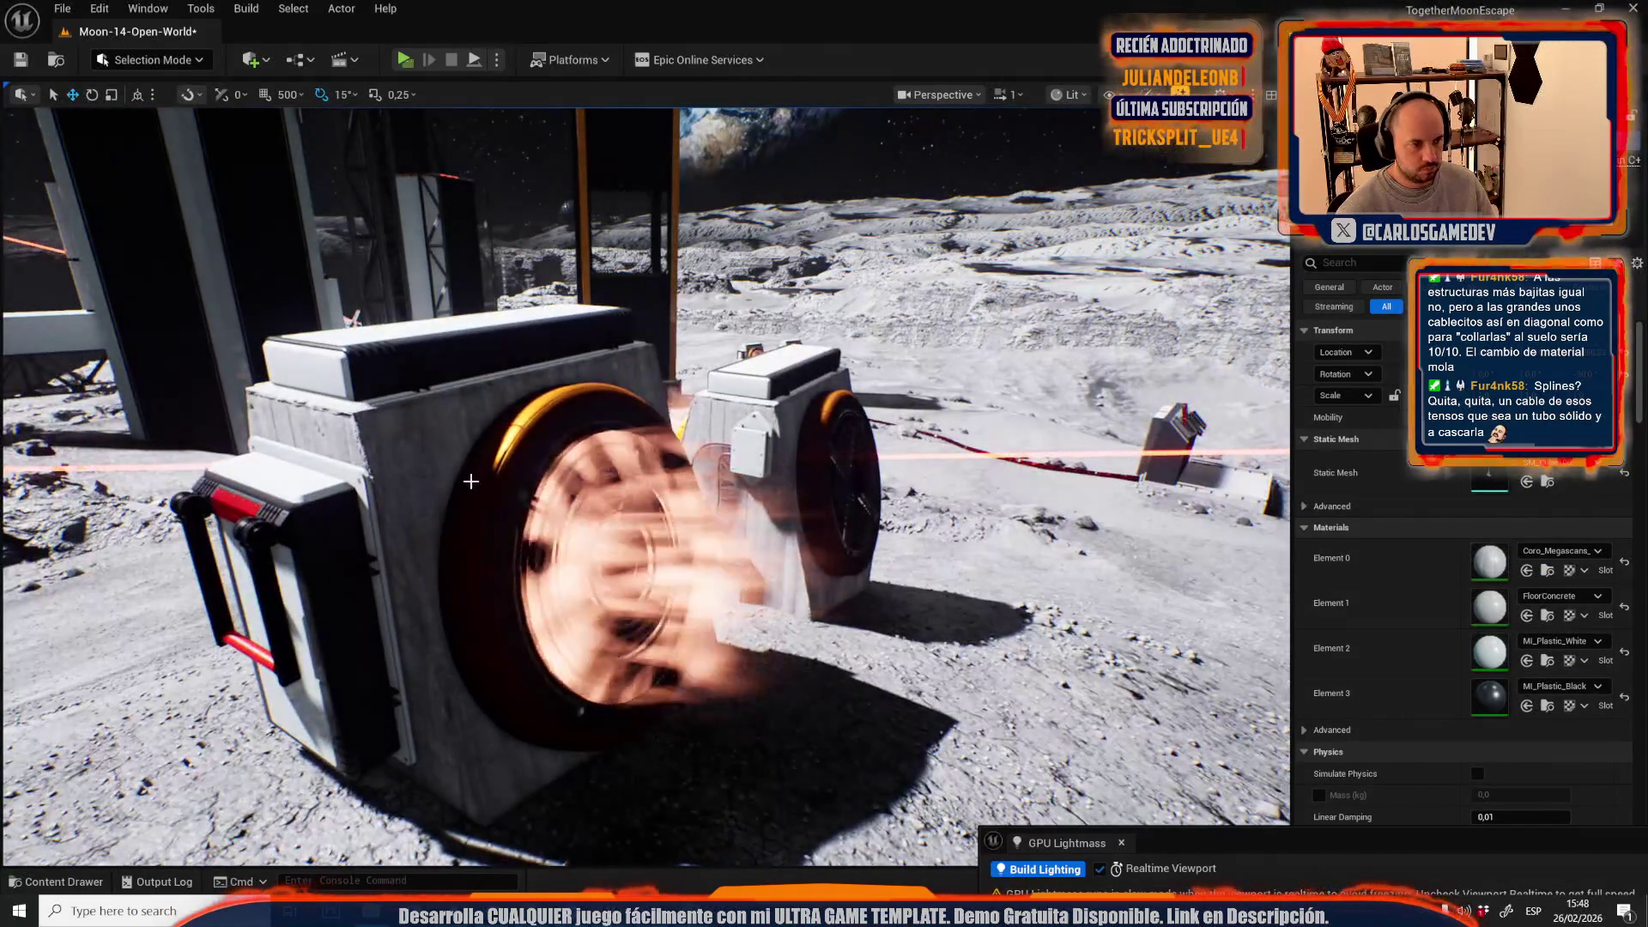
{"action": "left_click", "coordinate": [431, 436]}
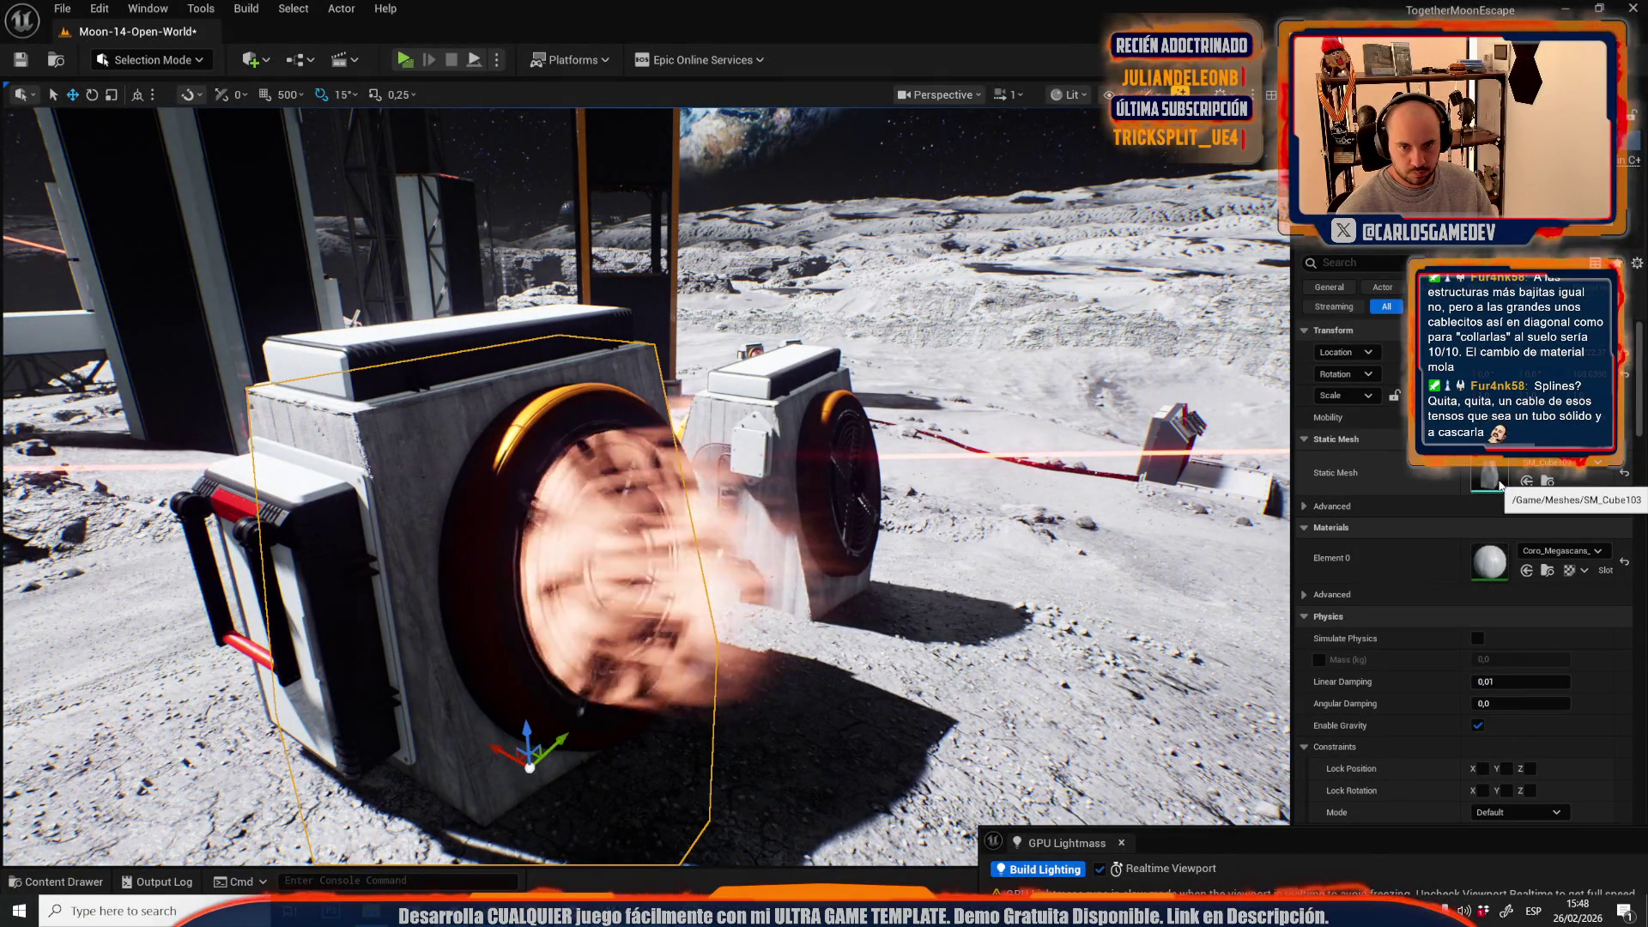
{"action": "left_click", "coordinate": [317, 8]}
{"action": "mouse_move", "coordinate": [419, 302]}
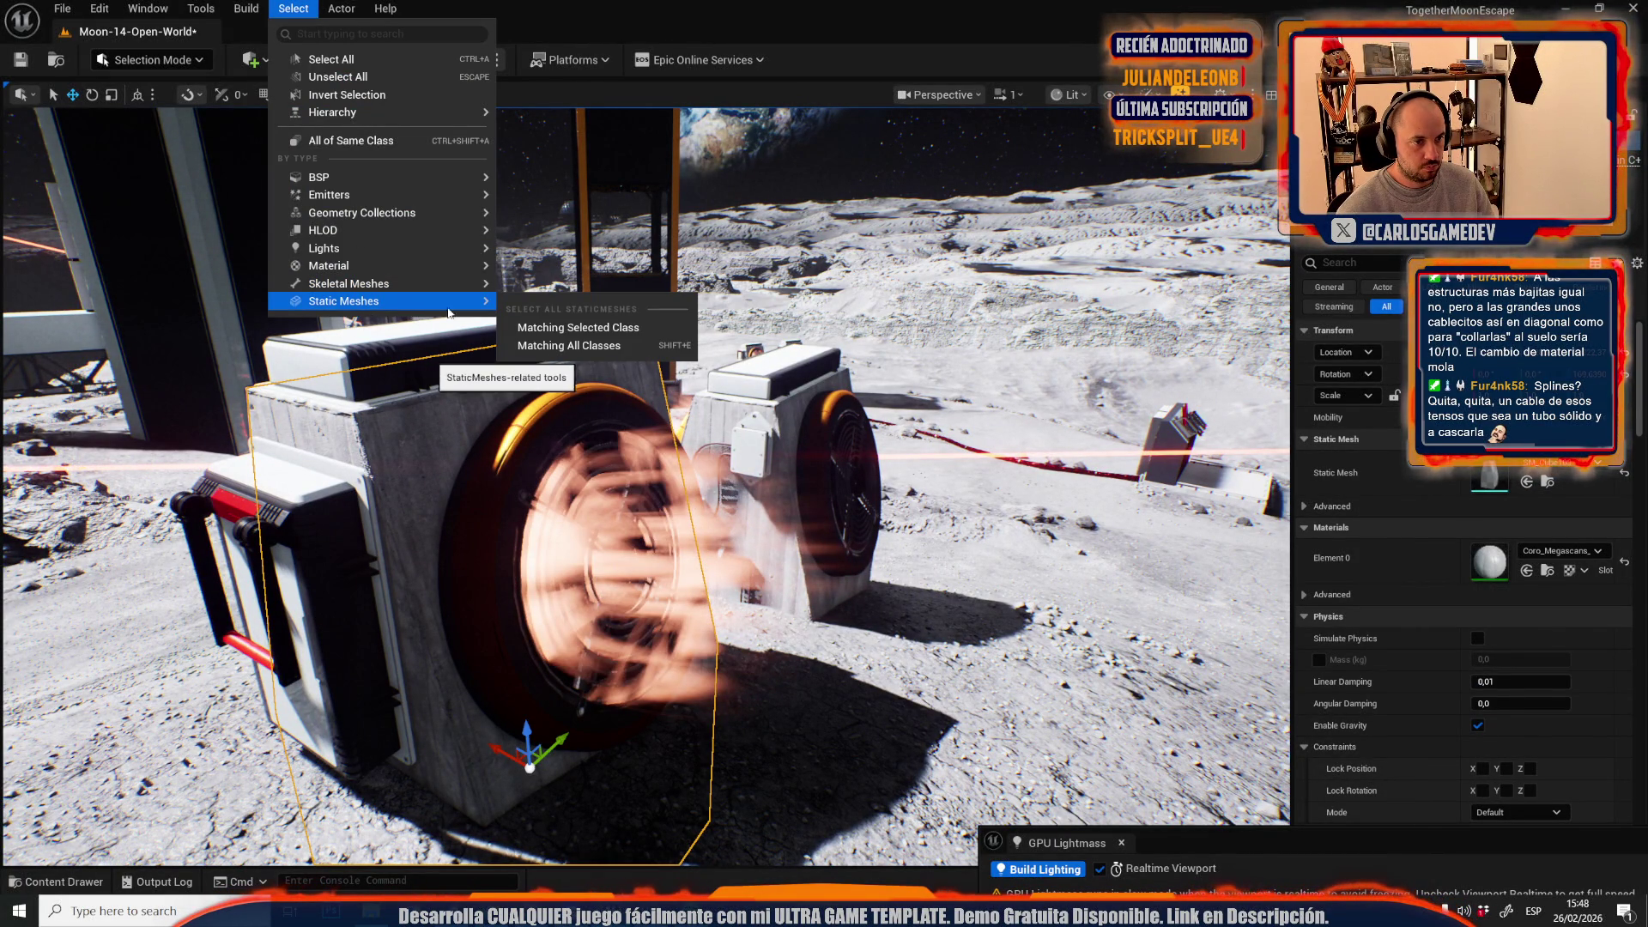
{"action": "left_click", "coordinate": [561, 329]}
- Toggle the Plastics material library and fly the view toward the generators and towers
{"action": "key", "text": "f"}
{"action": "key", "text": "ctrl+space"}
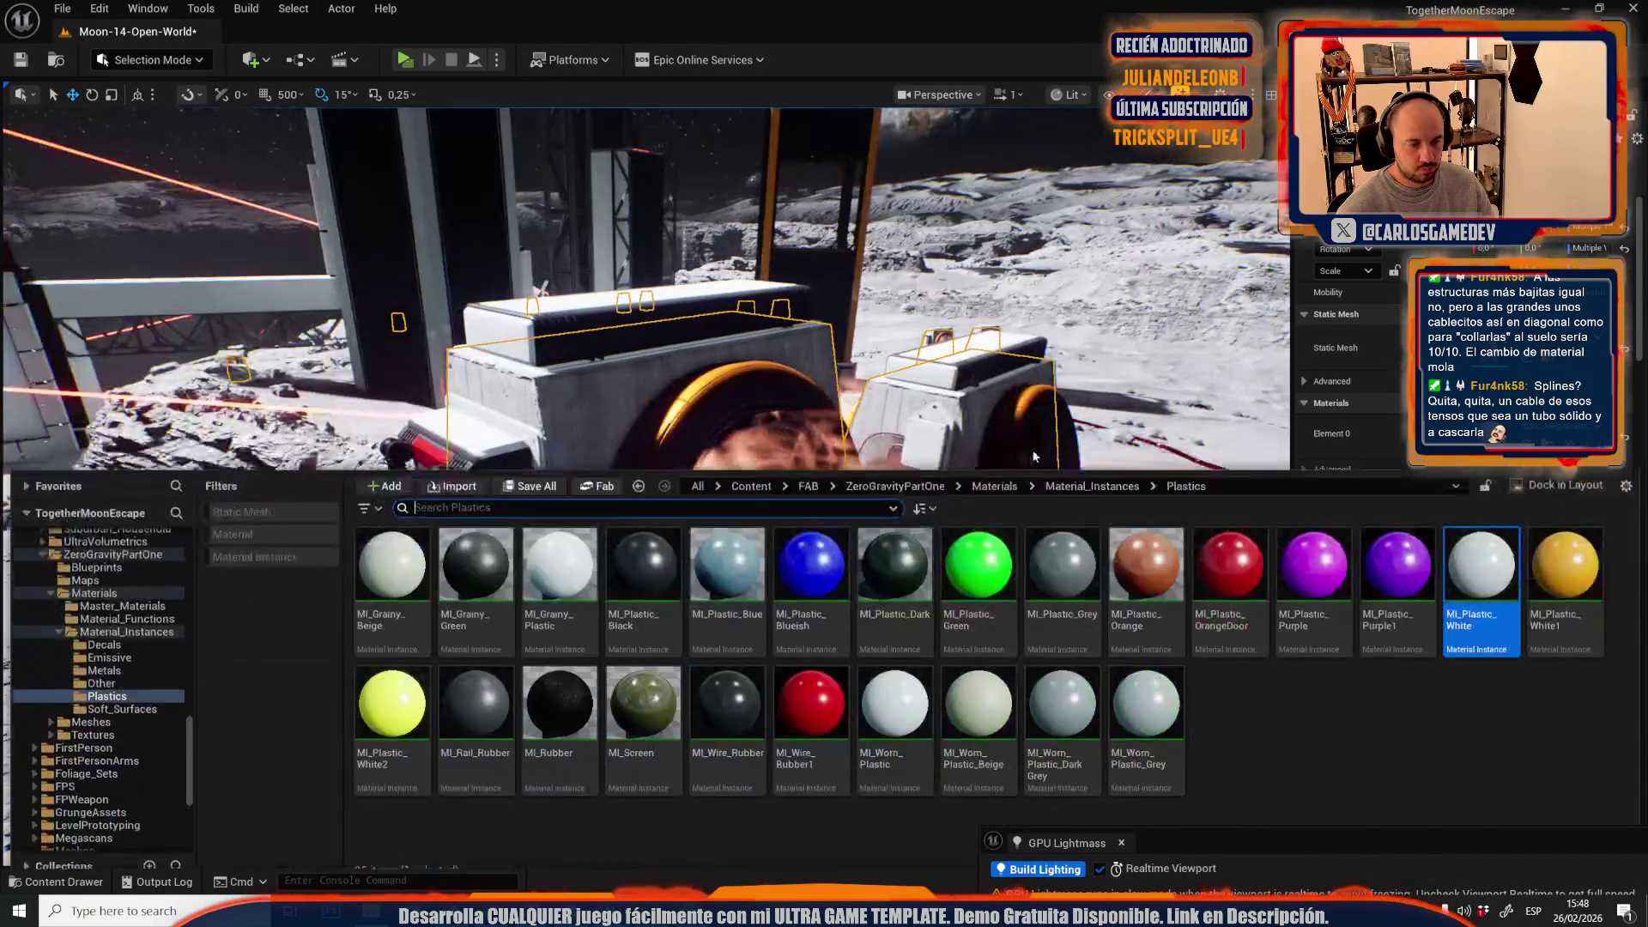
{"action": "scroll", "coordinate": [643, 283], "scroll_direction": "up", "scroll_amount": 3}
{"action": "key", "text": "ctrl+space"}
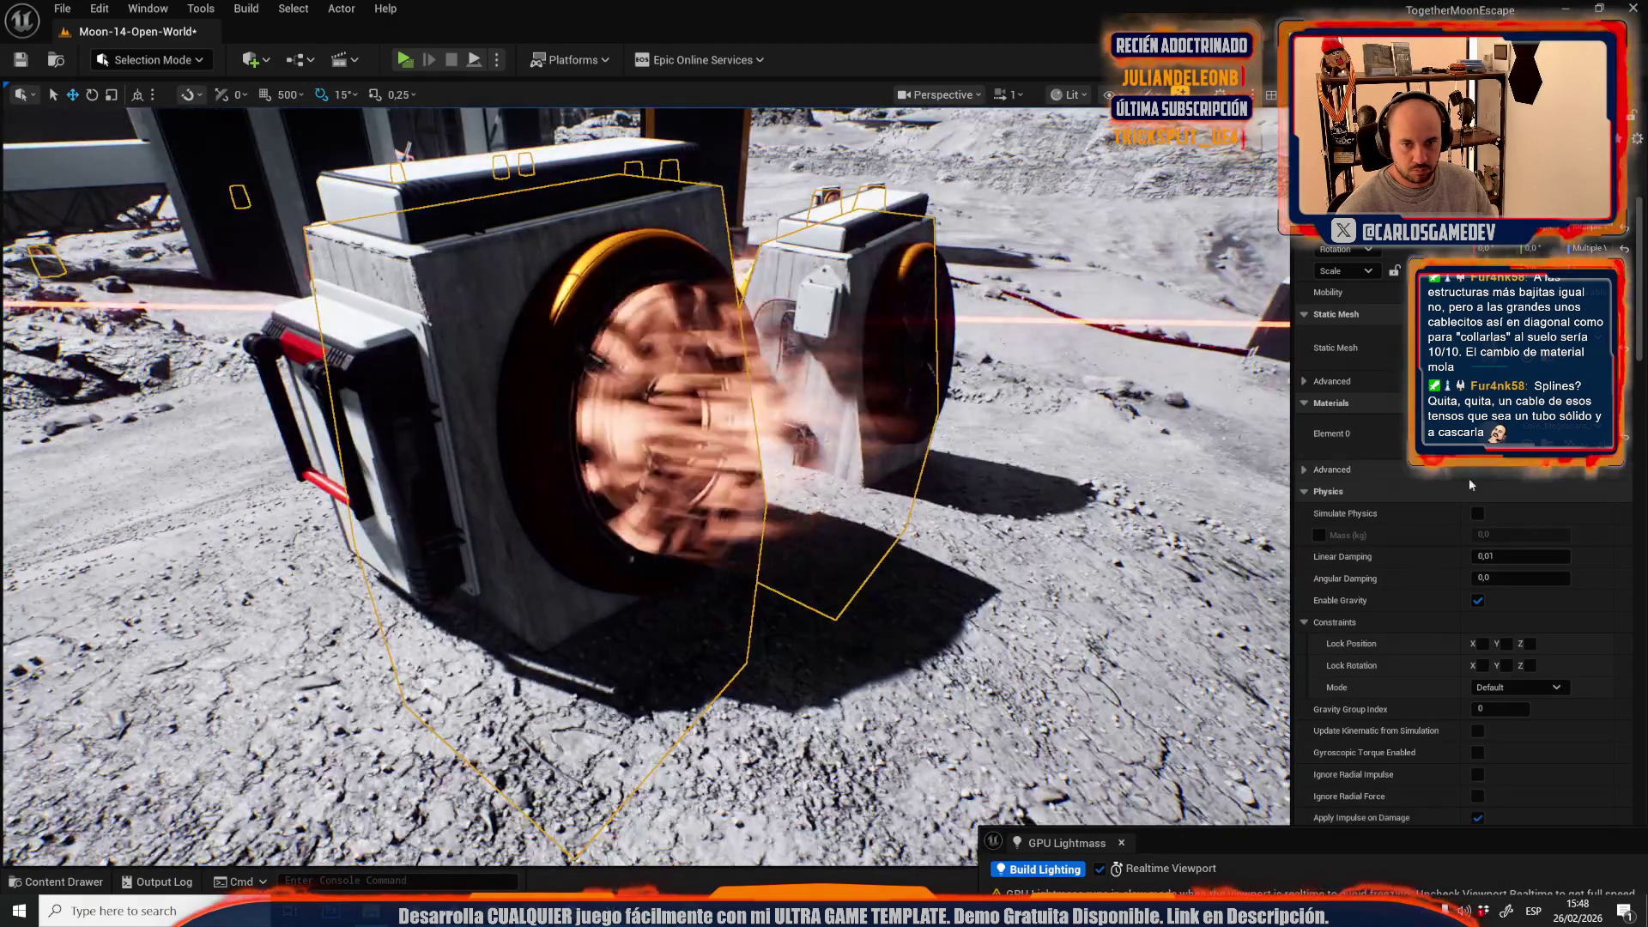
{"action": "mouse_move", "coordinate": [643, 429]}
{"action": "left_mouse_down"}
{"action": "mouse_move", "coordinate": [824, 429]}
{"action": "mouse_move", "coordinate": [772, 429]}
{"action": "left_mouse_up"}
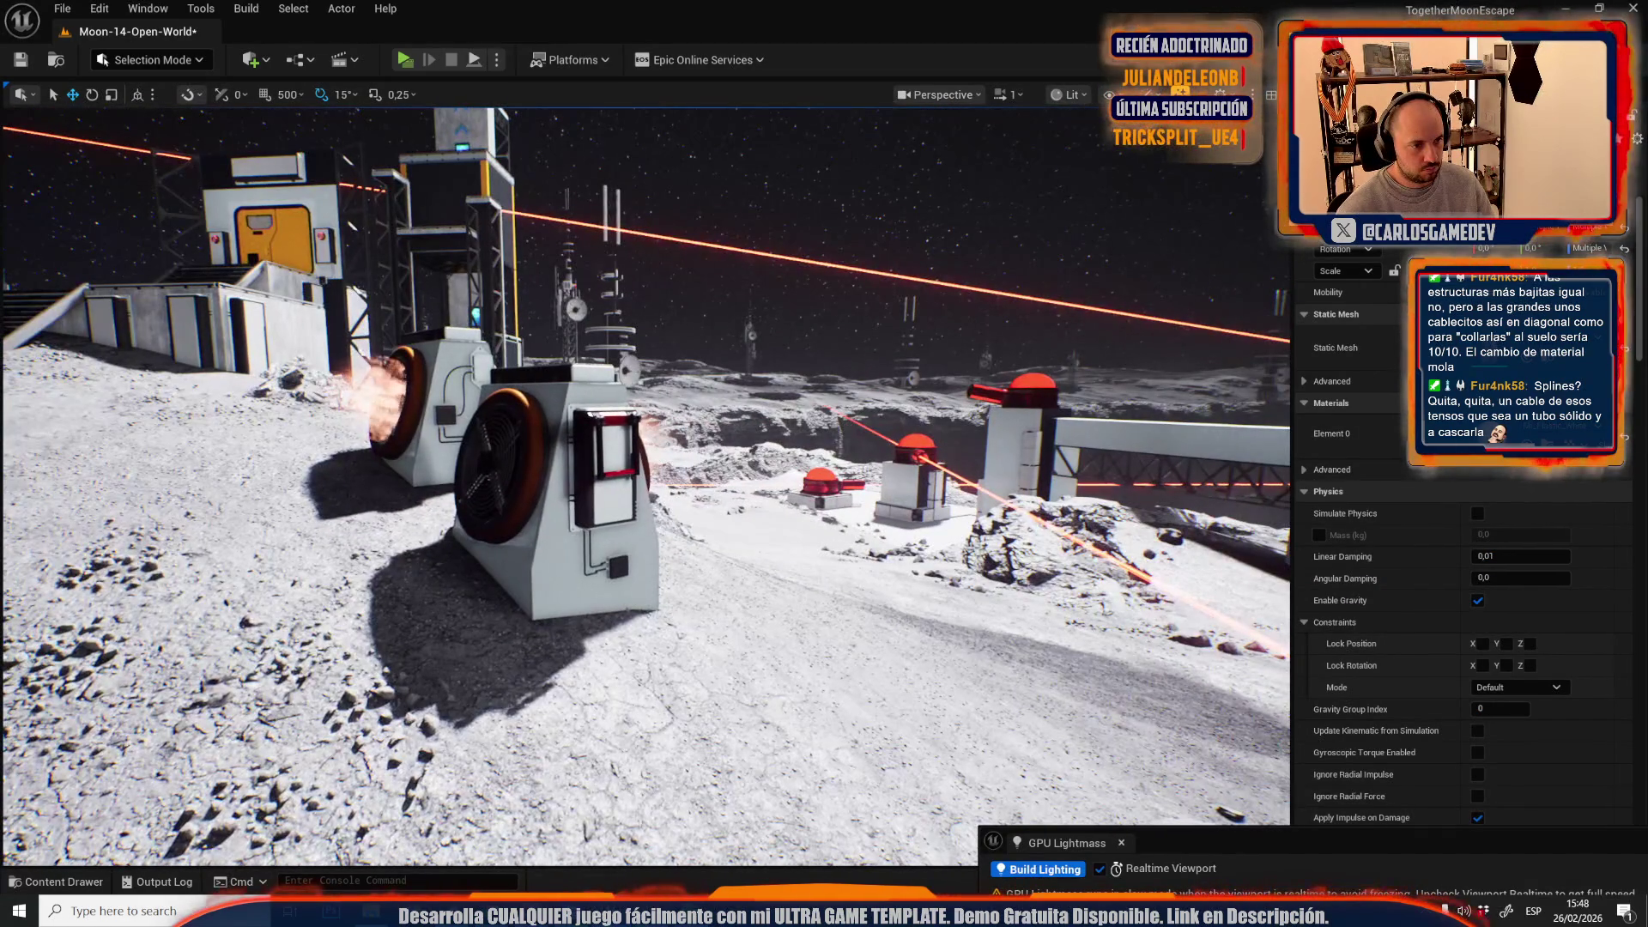
{"action": "key", "text": "ctrl+space"}
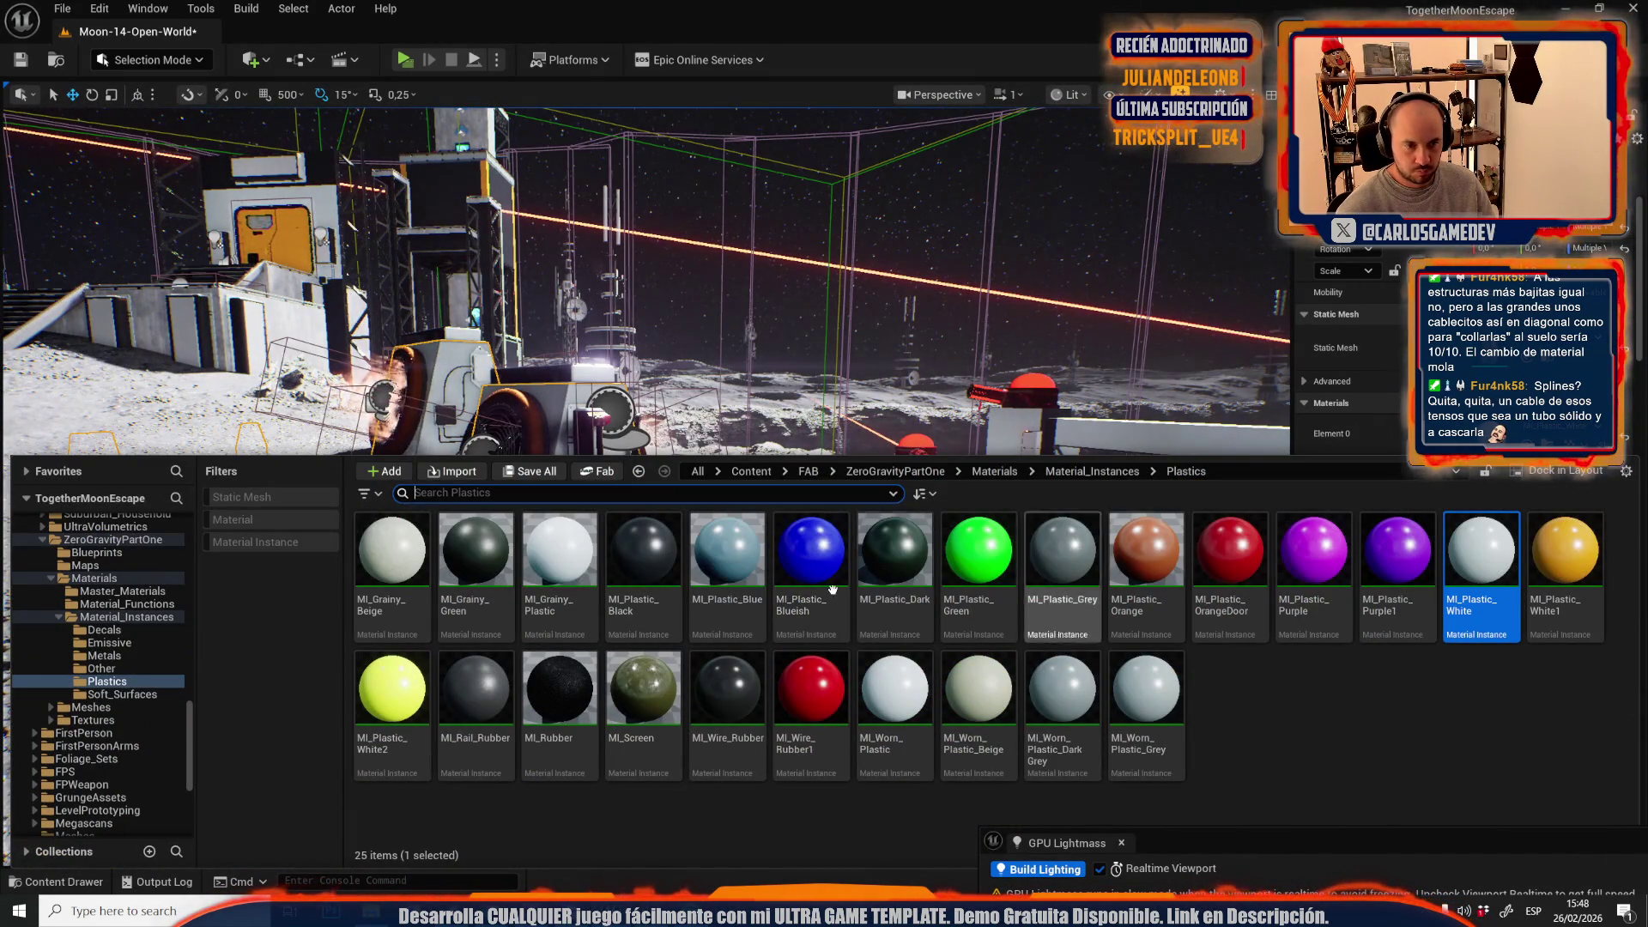
{"action": "left_click", "coordinate": [1537, 555]}
{"action": "mouse_move", "coordinate": [824, 464]}
{"action": "left_mouse_down"}
{"action": "mouse_move", "coordinate": [764, 464]}
{"action": "mouse_move", "coordinate": [807, 463]}
{"action": "left_mouse_up"}
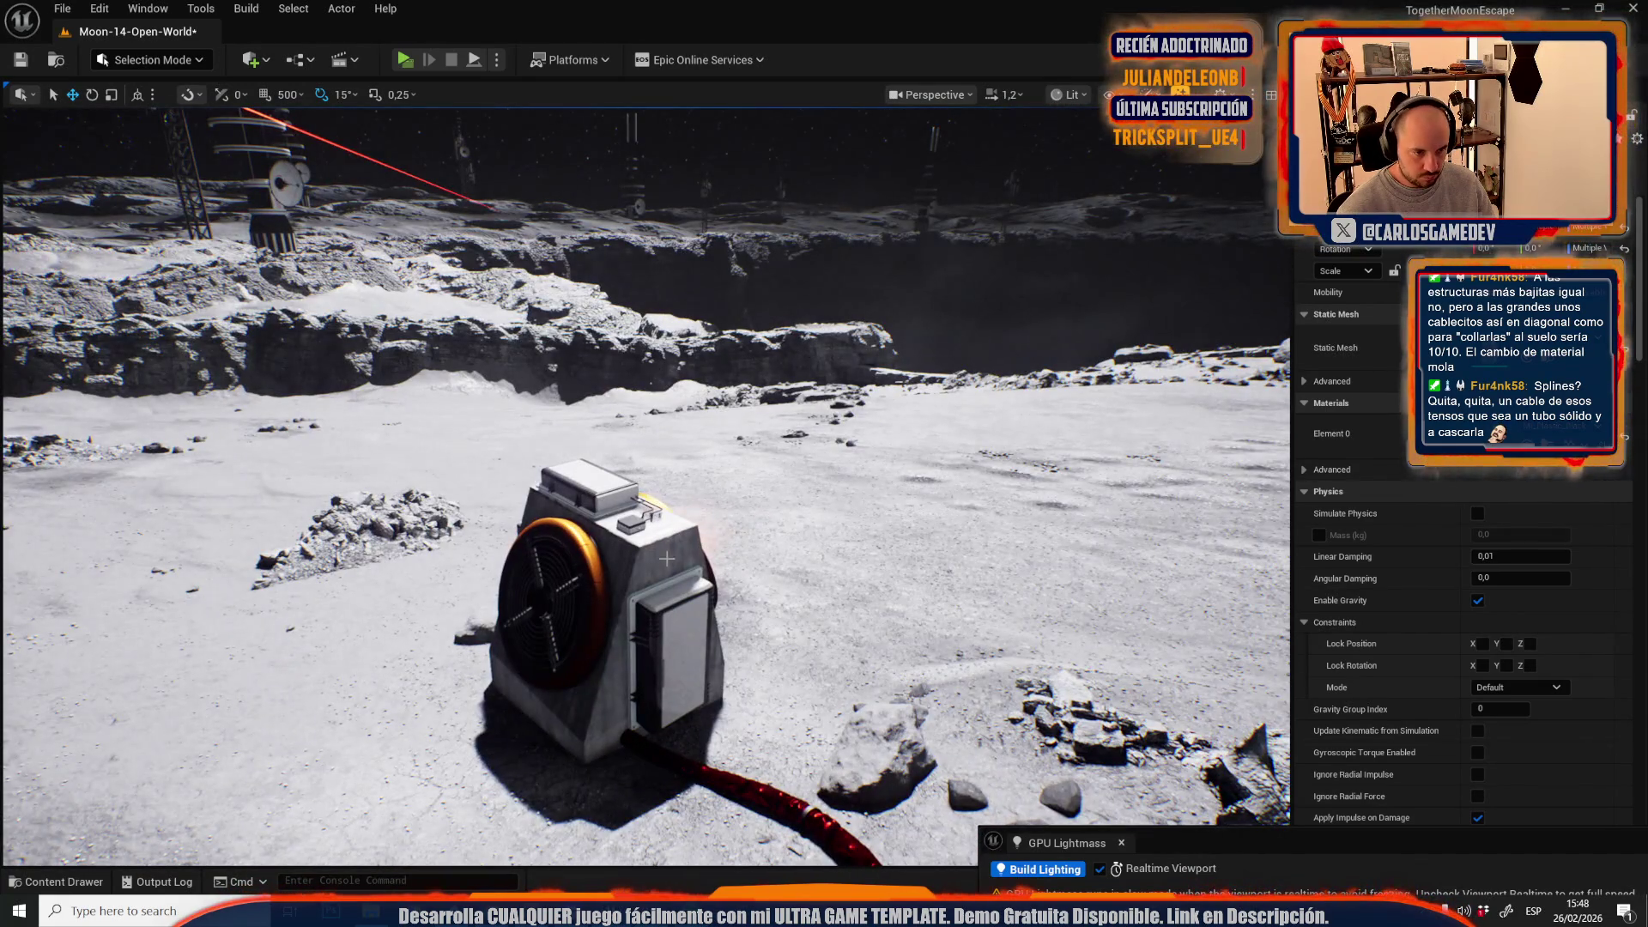
- Select the generator on the crater floor and orbit the view around it
{"action": "left_click", "coordinate": [667, 559]}
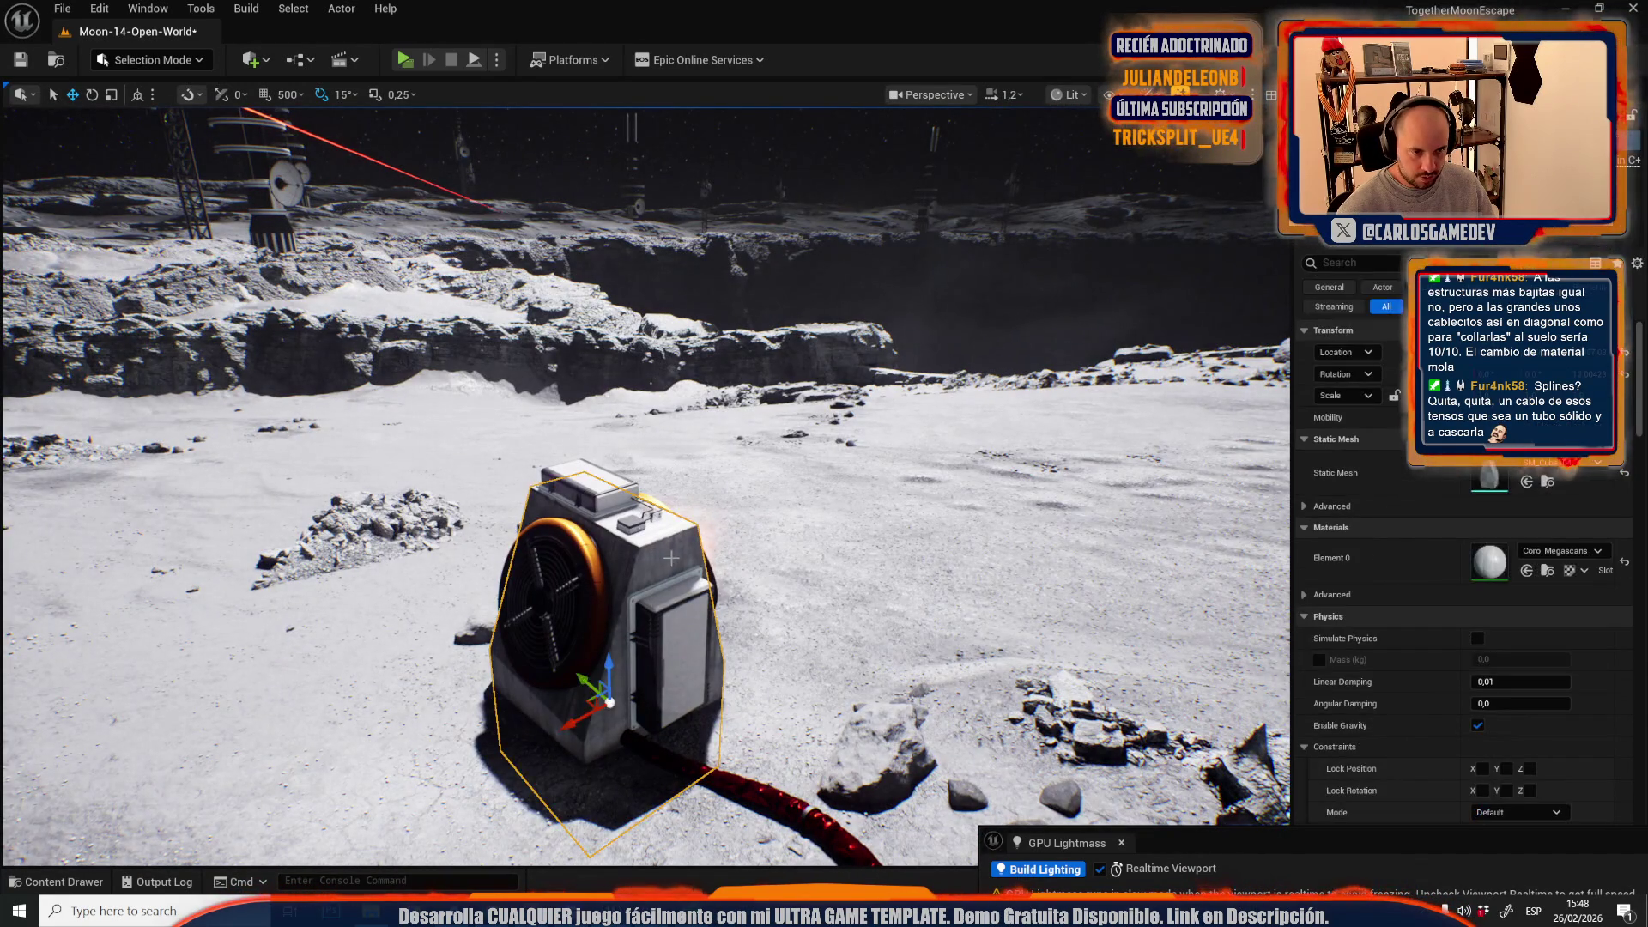
{"action": "left_click", "coordinate": [1526, 569]}
{"action": "left_click_drag", "start_coordinate": [652, 464], "coordinate": [1064, 464]}
{"action": "scroll", "coordinate": [961, 463], "scroll_direction": "down", "scroll_amount": 1}
- Select the tower wall mesh SM_Cube107 and start Quad Editing in Mesh Tool Mode
{"action": "left_click", "coordinate": [624, 405]}
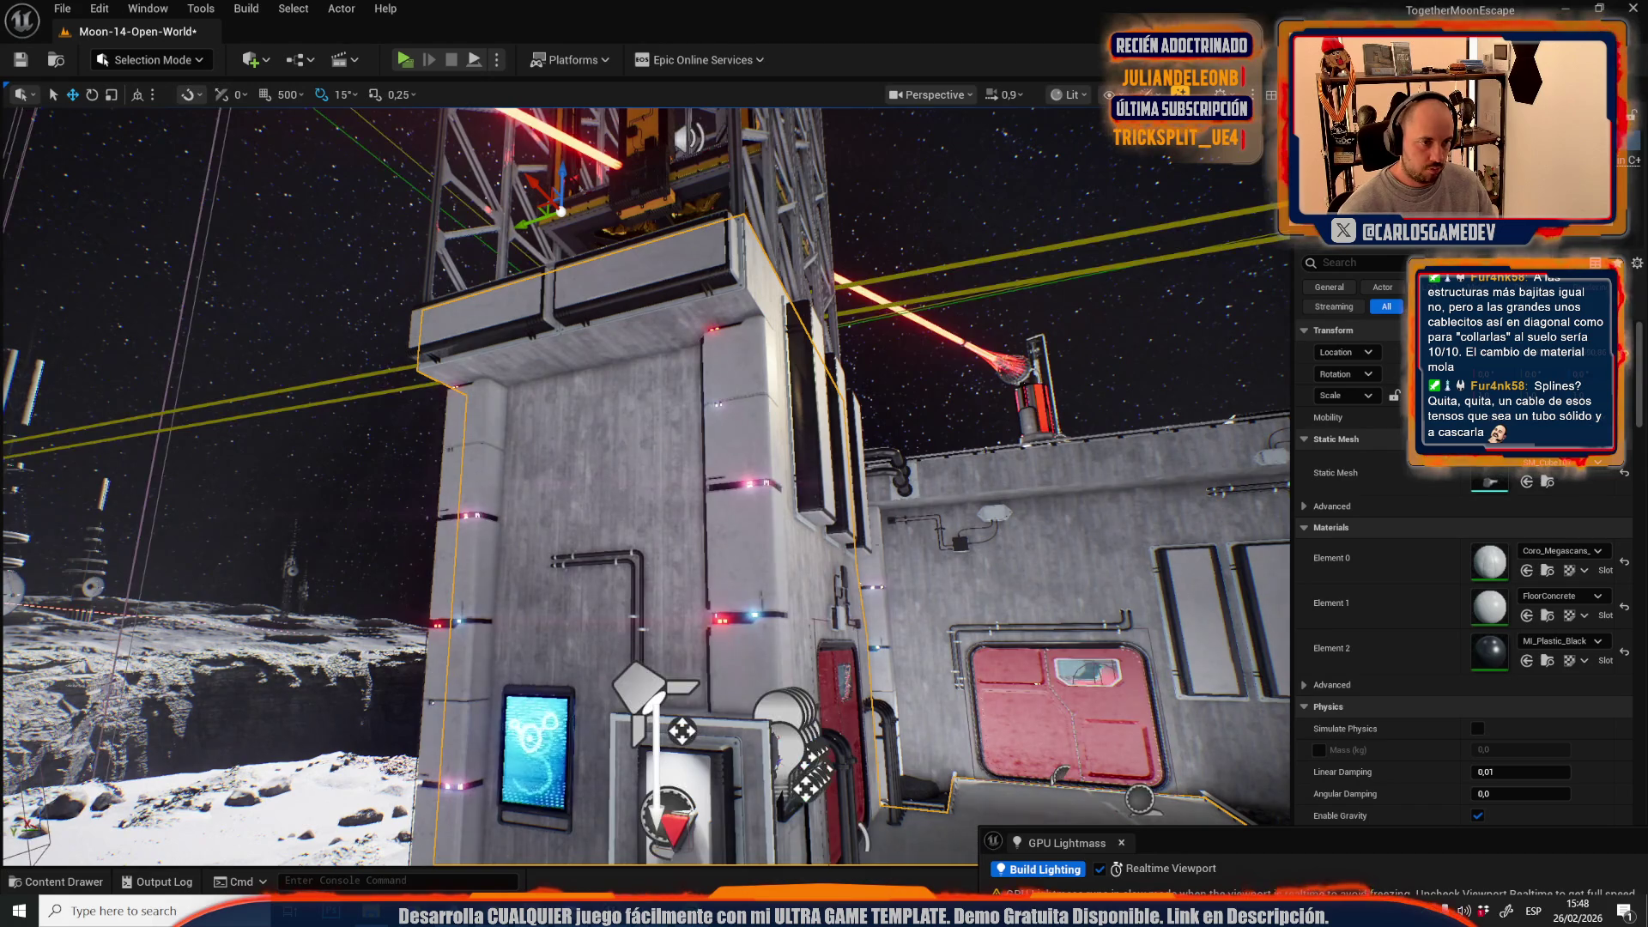
{"action": "left_click", "coordinate": [142, 62]}
{"action": "left_click", "coordinate": [143, 268]}
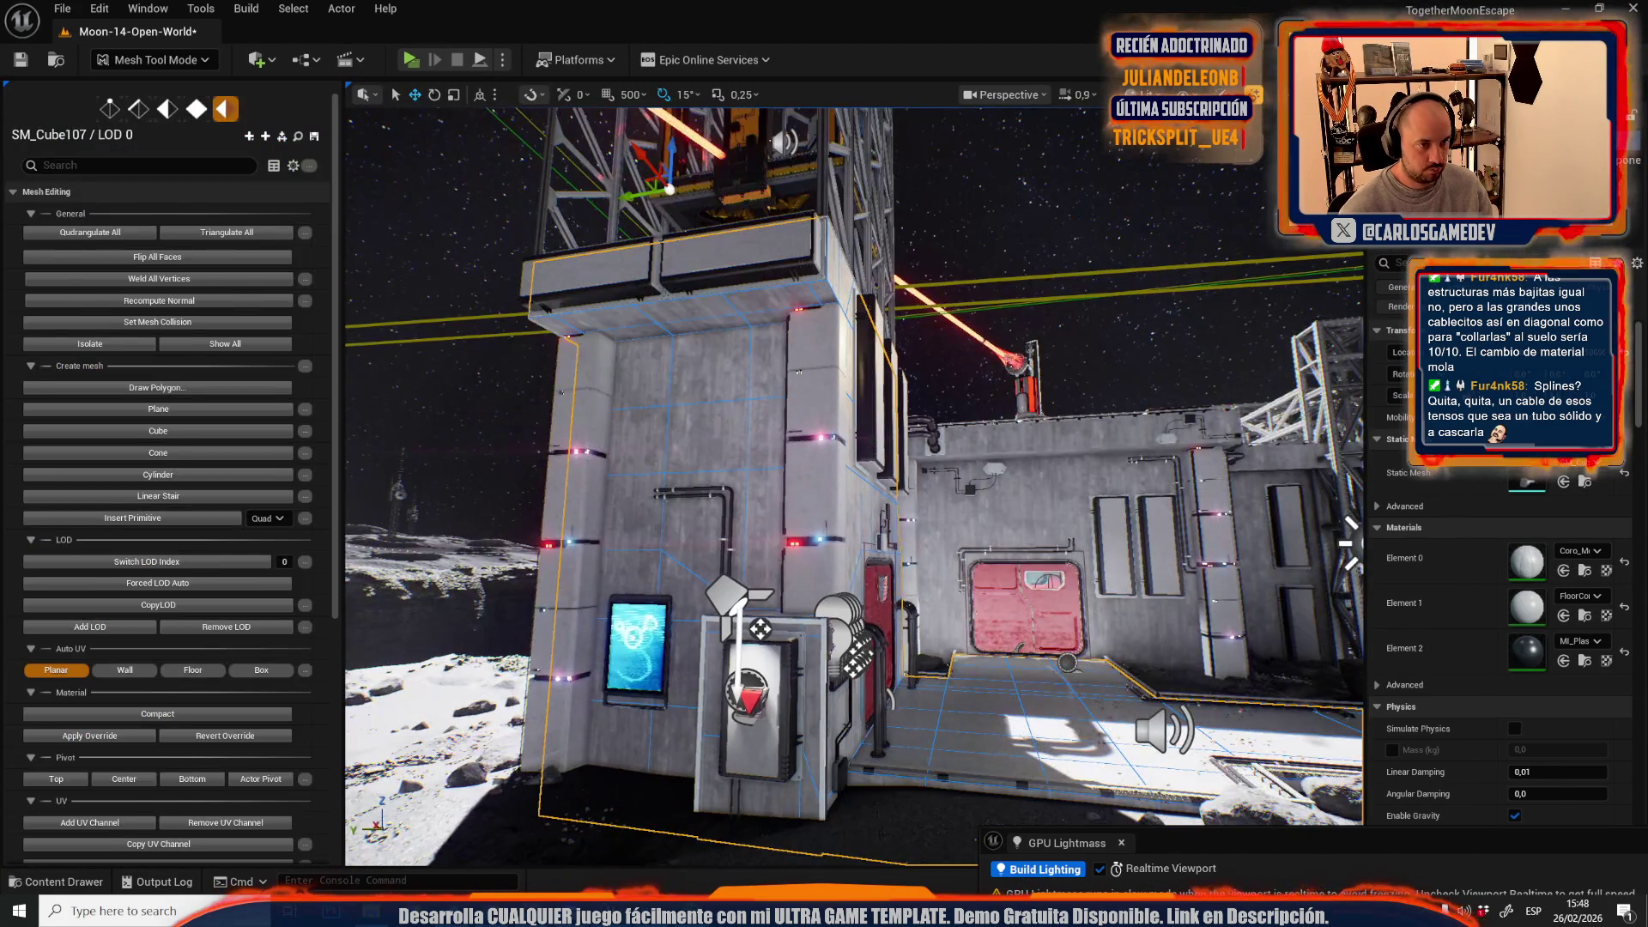
{"action": "left_click", "coordinate": [195, 108]}
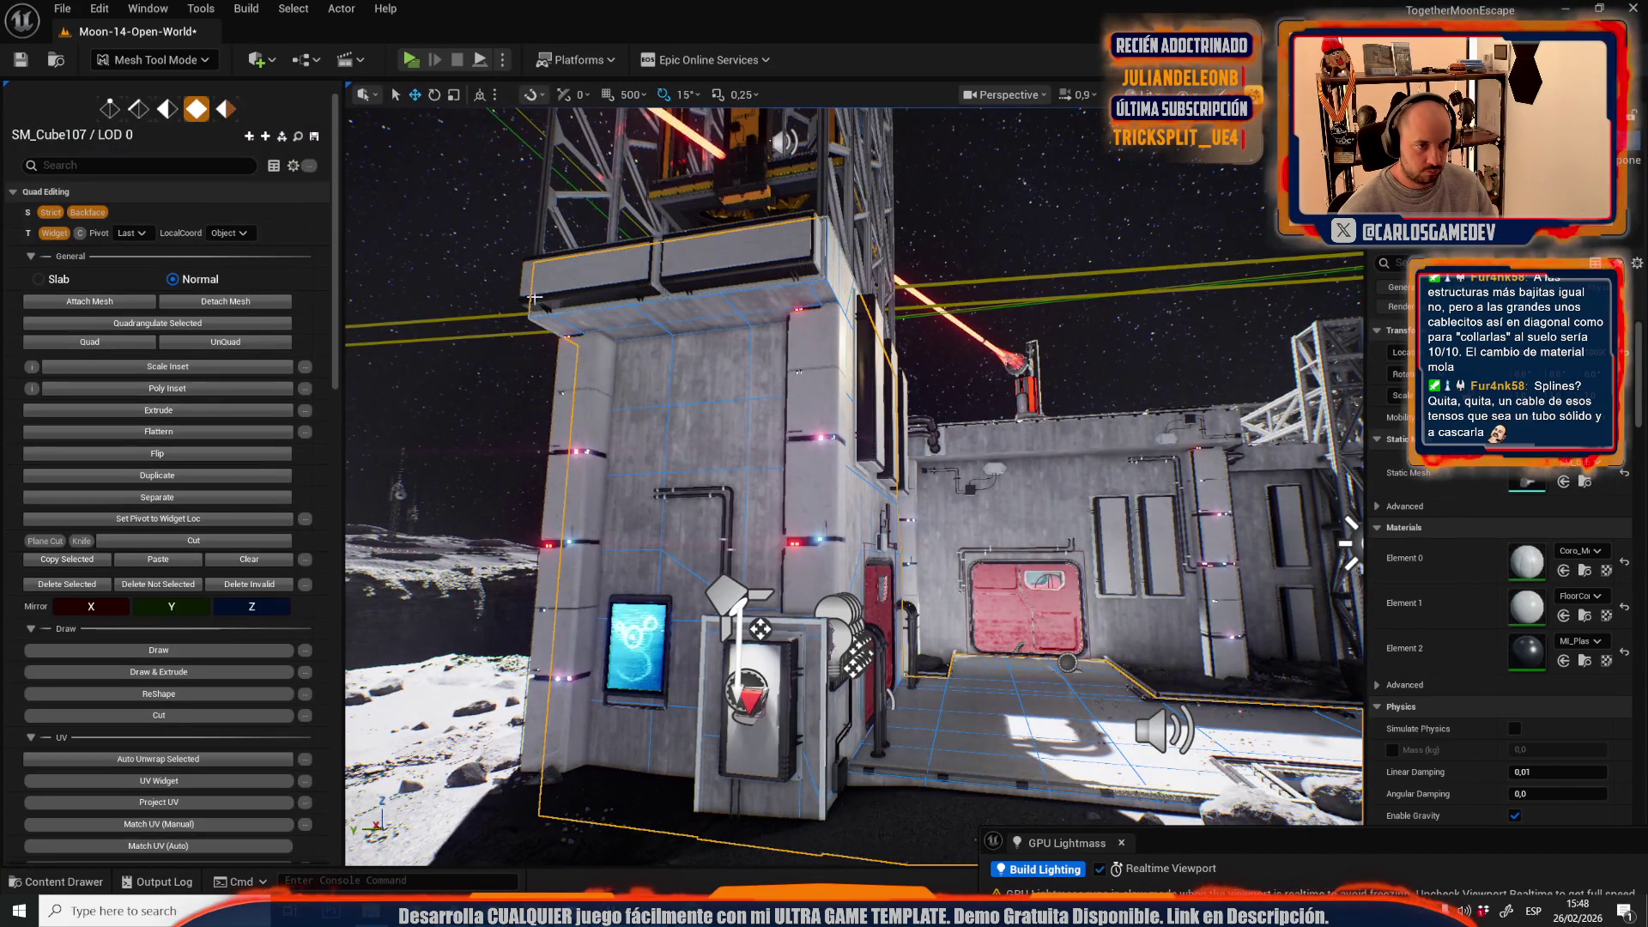
- Assign the plastic material picked from the library to the tower's whole wall face
{"action": "left_click", "coordinate": [703, 344]}
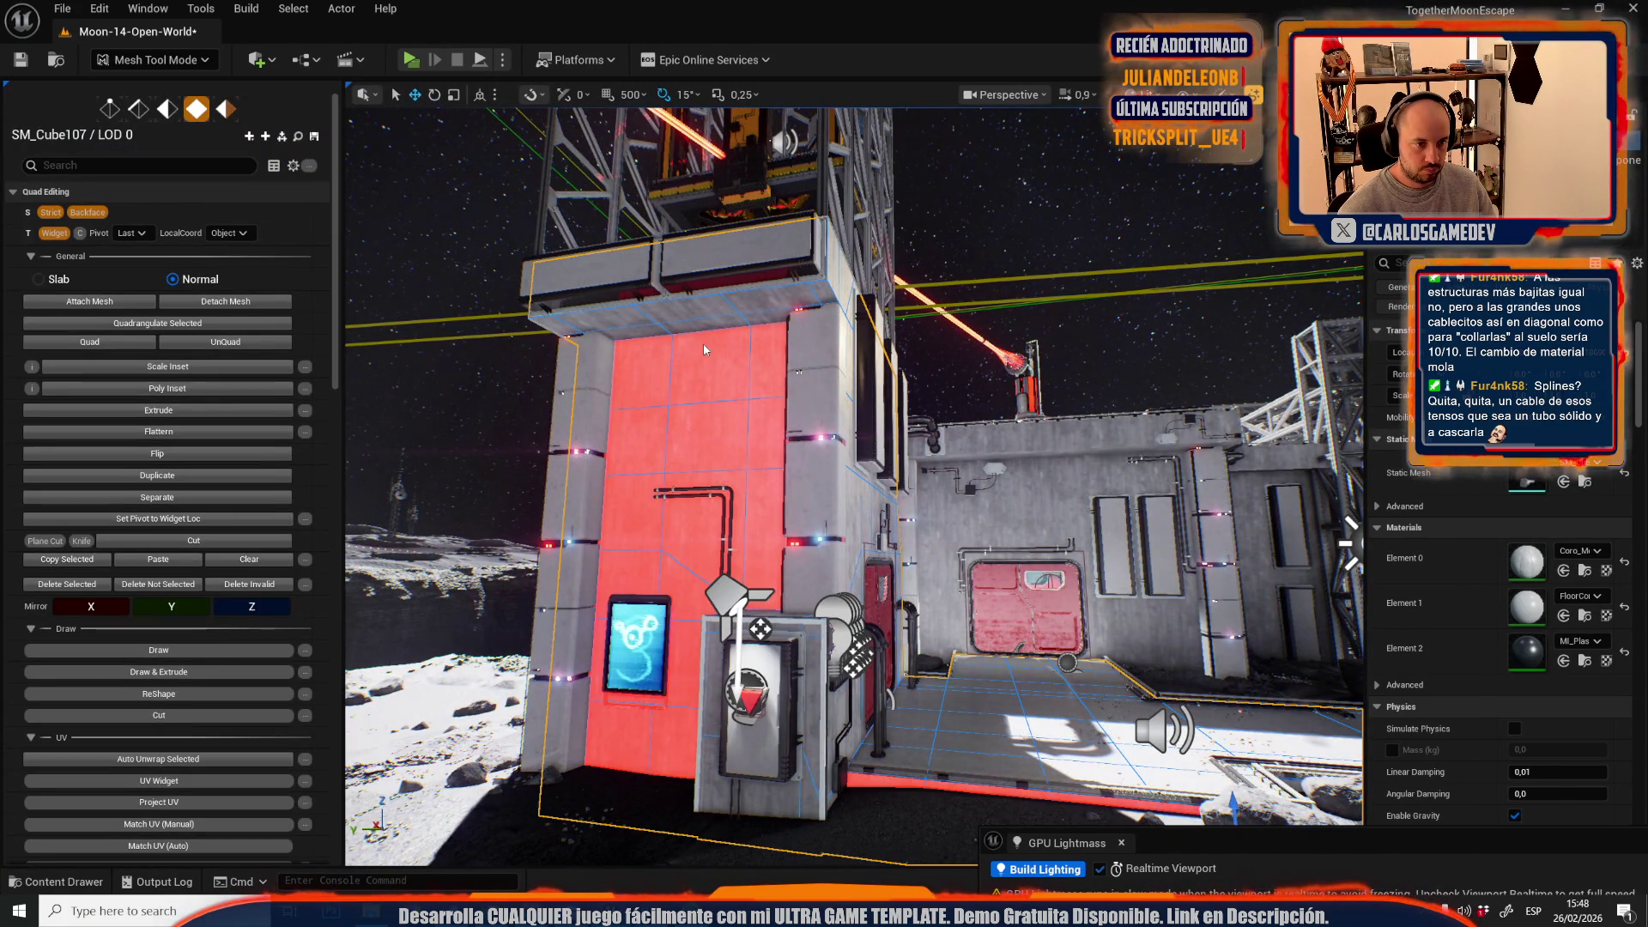
{"action": "left_click", "coordinate": [1586, 661]}
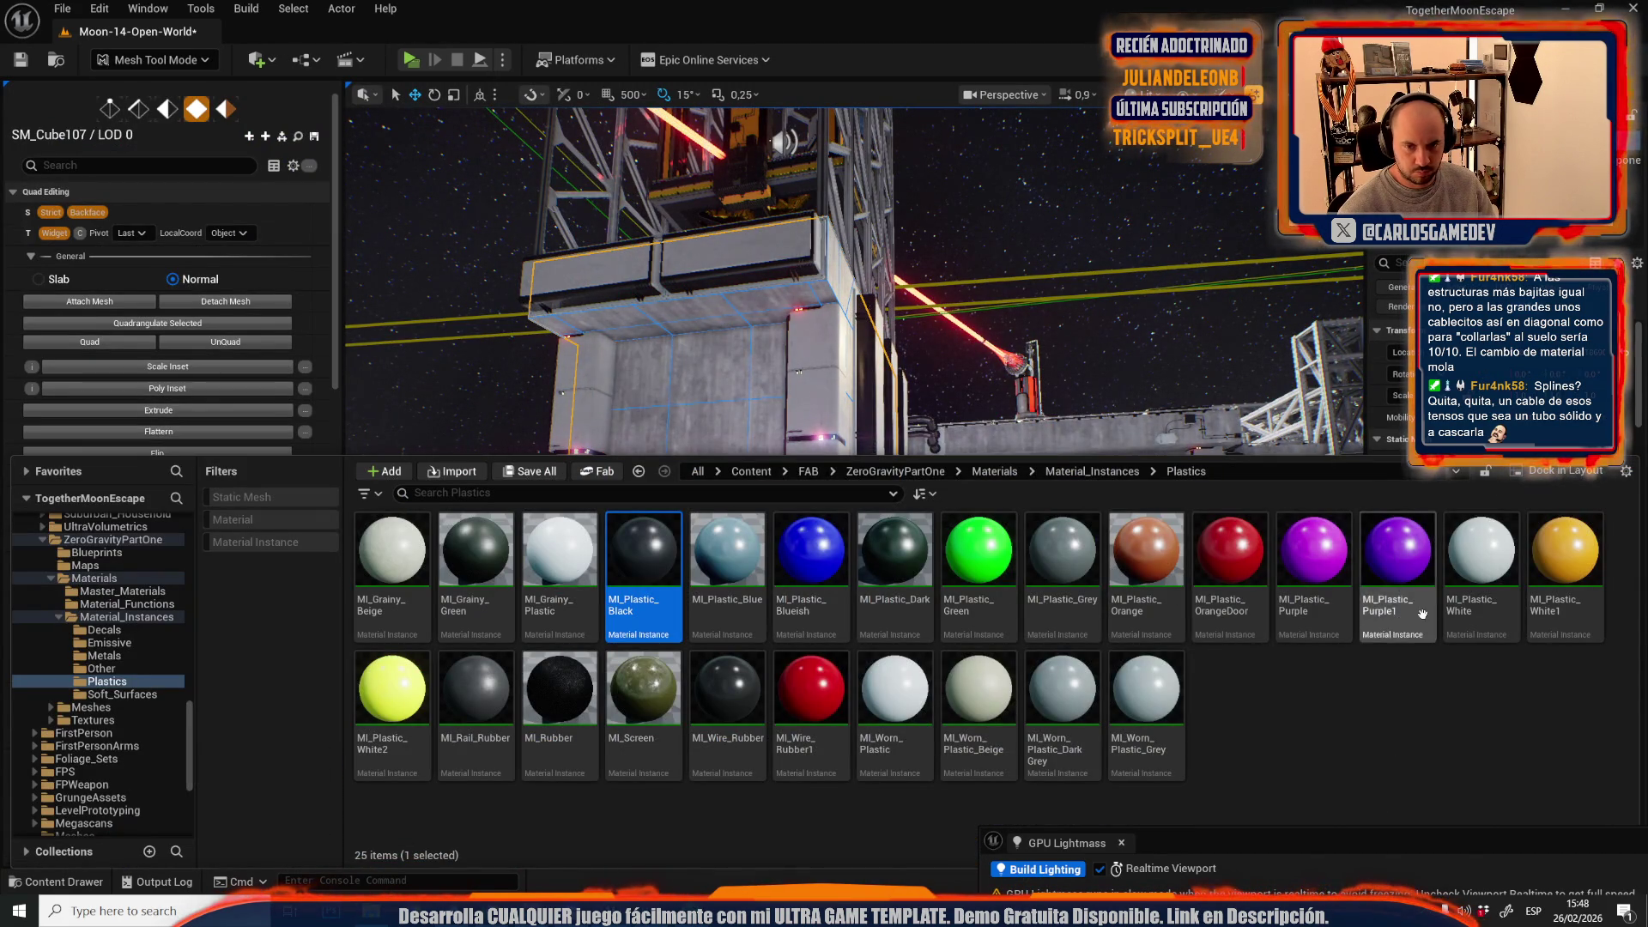
{"action": "key", "text": "ctrl+space"}
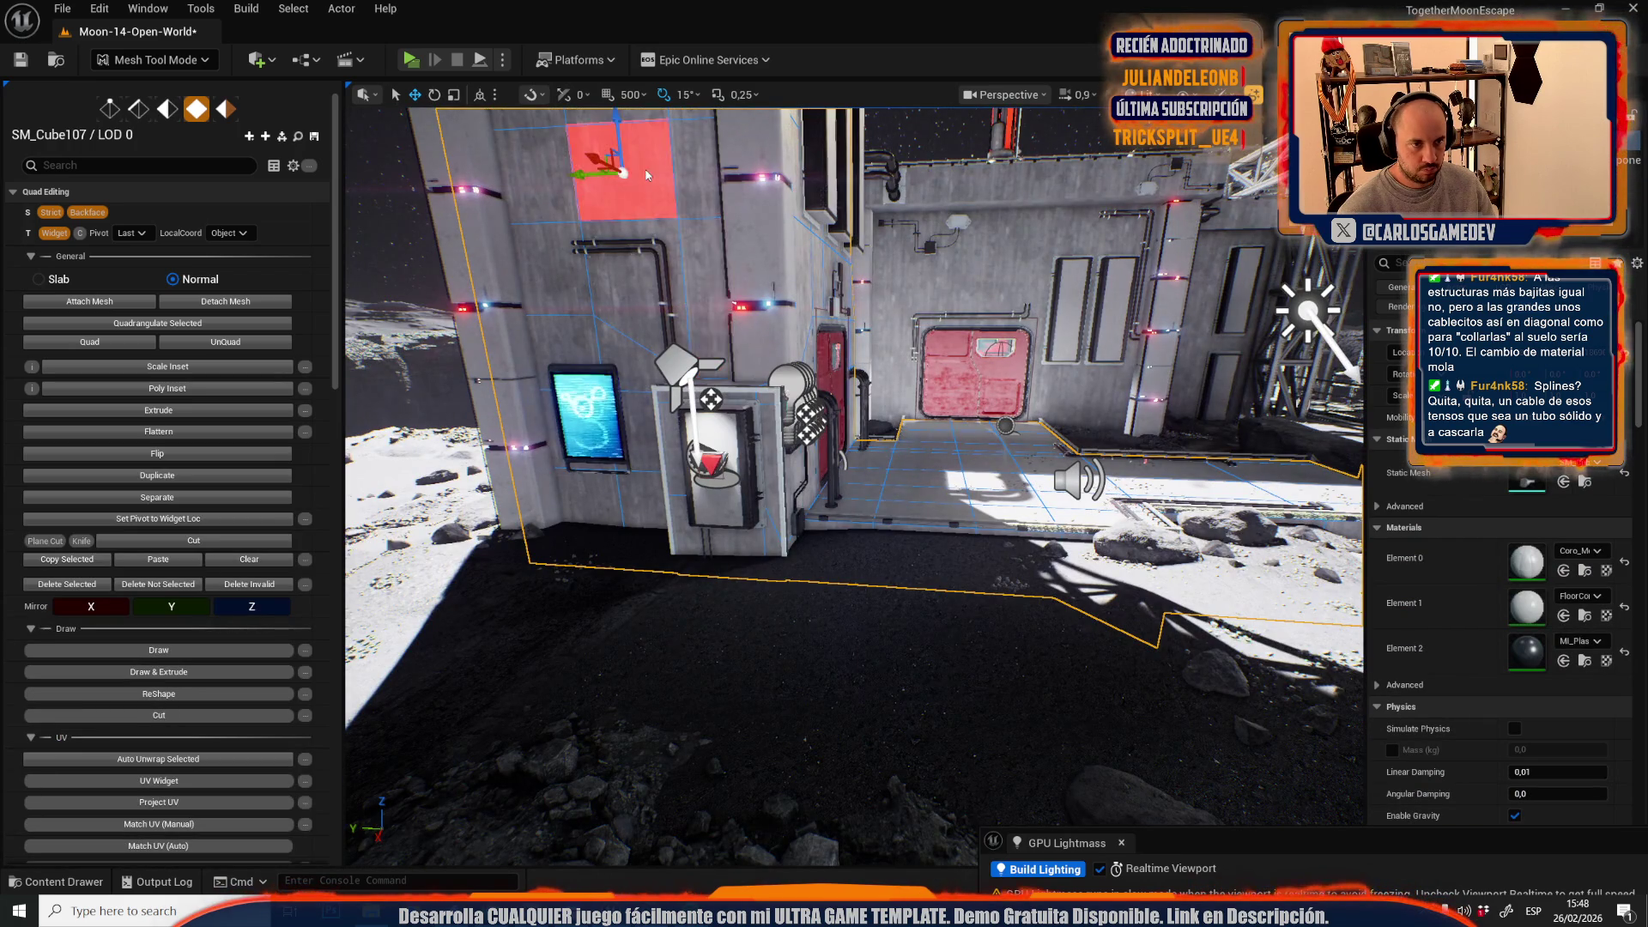
{"action": "left_click", "coordinate": [645, 169]}
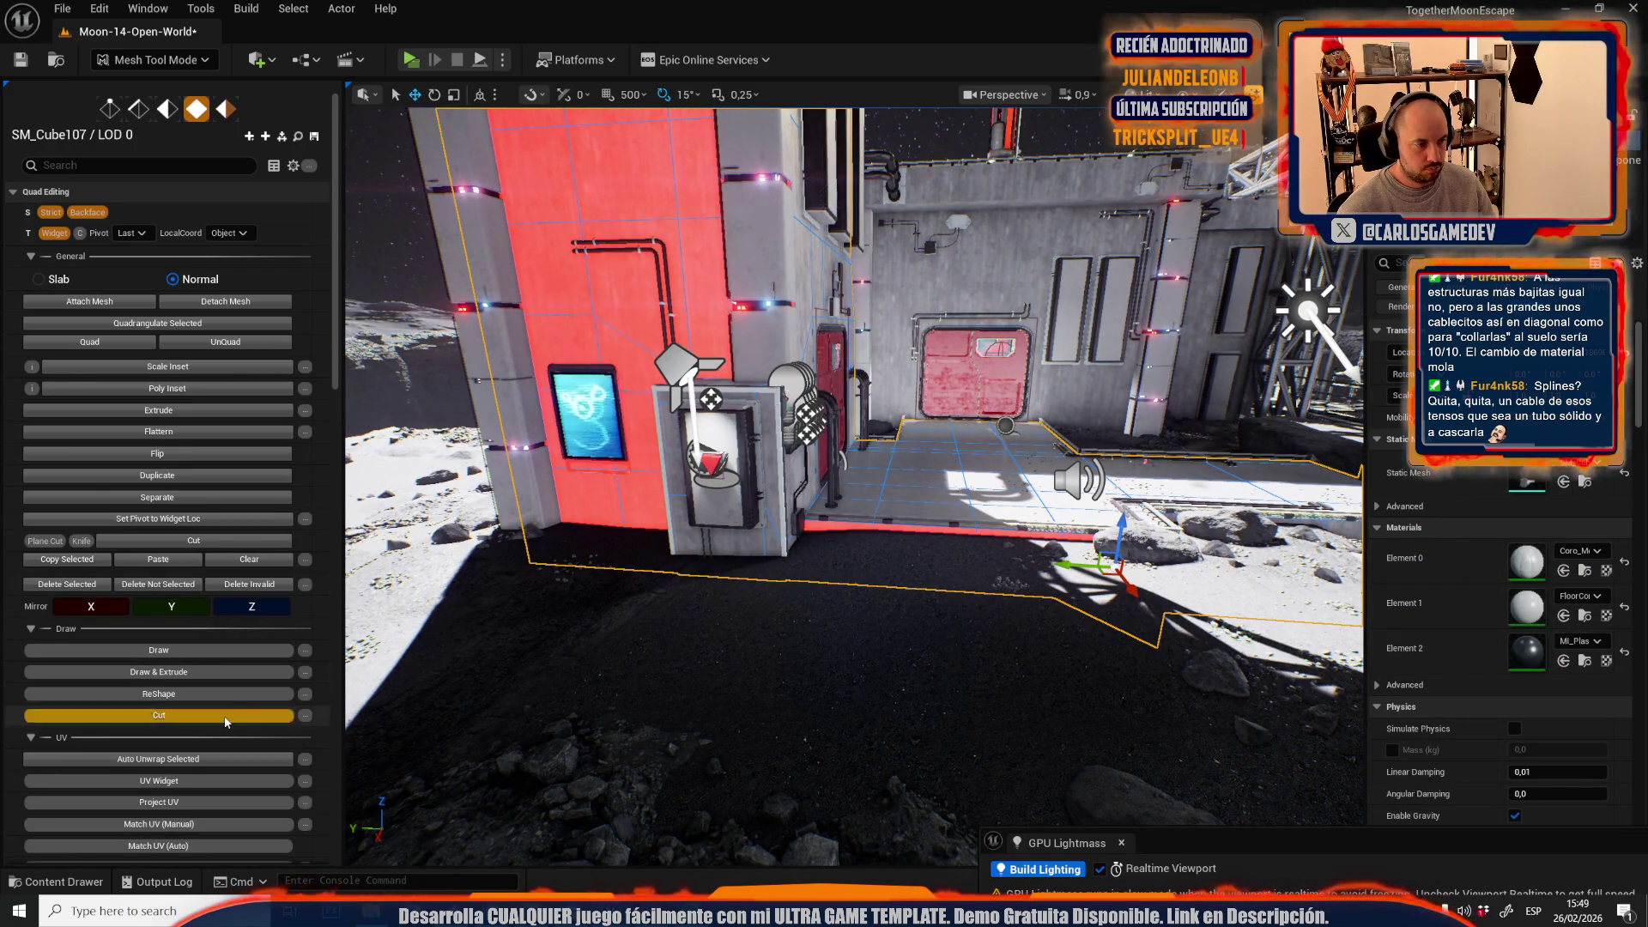
{"action": "scroll", "coordinate": [218, 748], "scroll_direction": "down", "scroll_amount": 3}
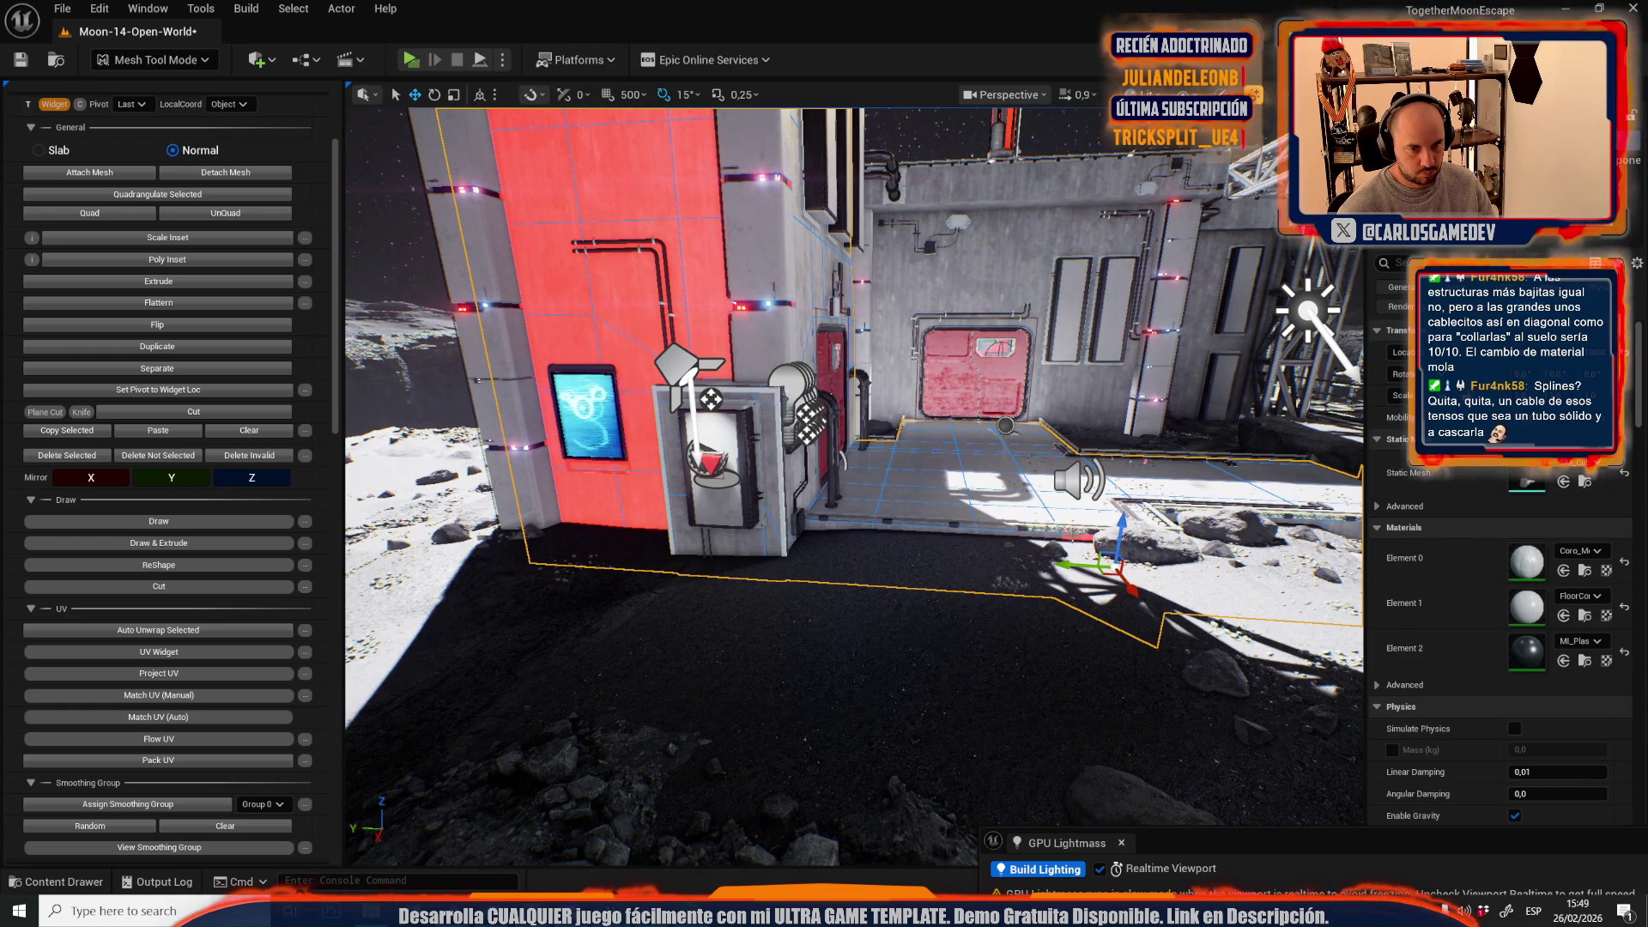
{"action": "scroll", "coordinate": [149, 719], "scroll_direction": "down", "scroll_amount": 5}
{"action": "left_click", "coordinate": [186, 687]}
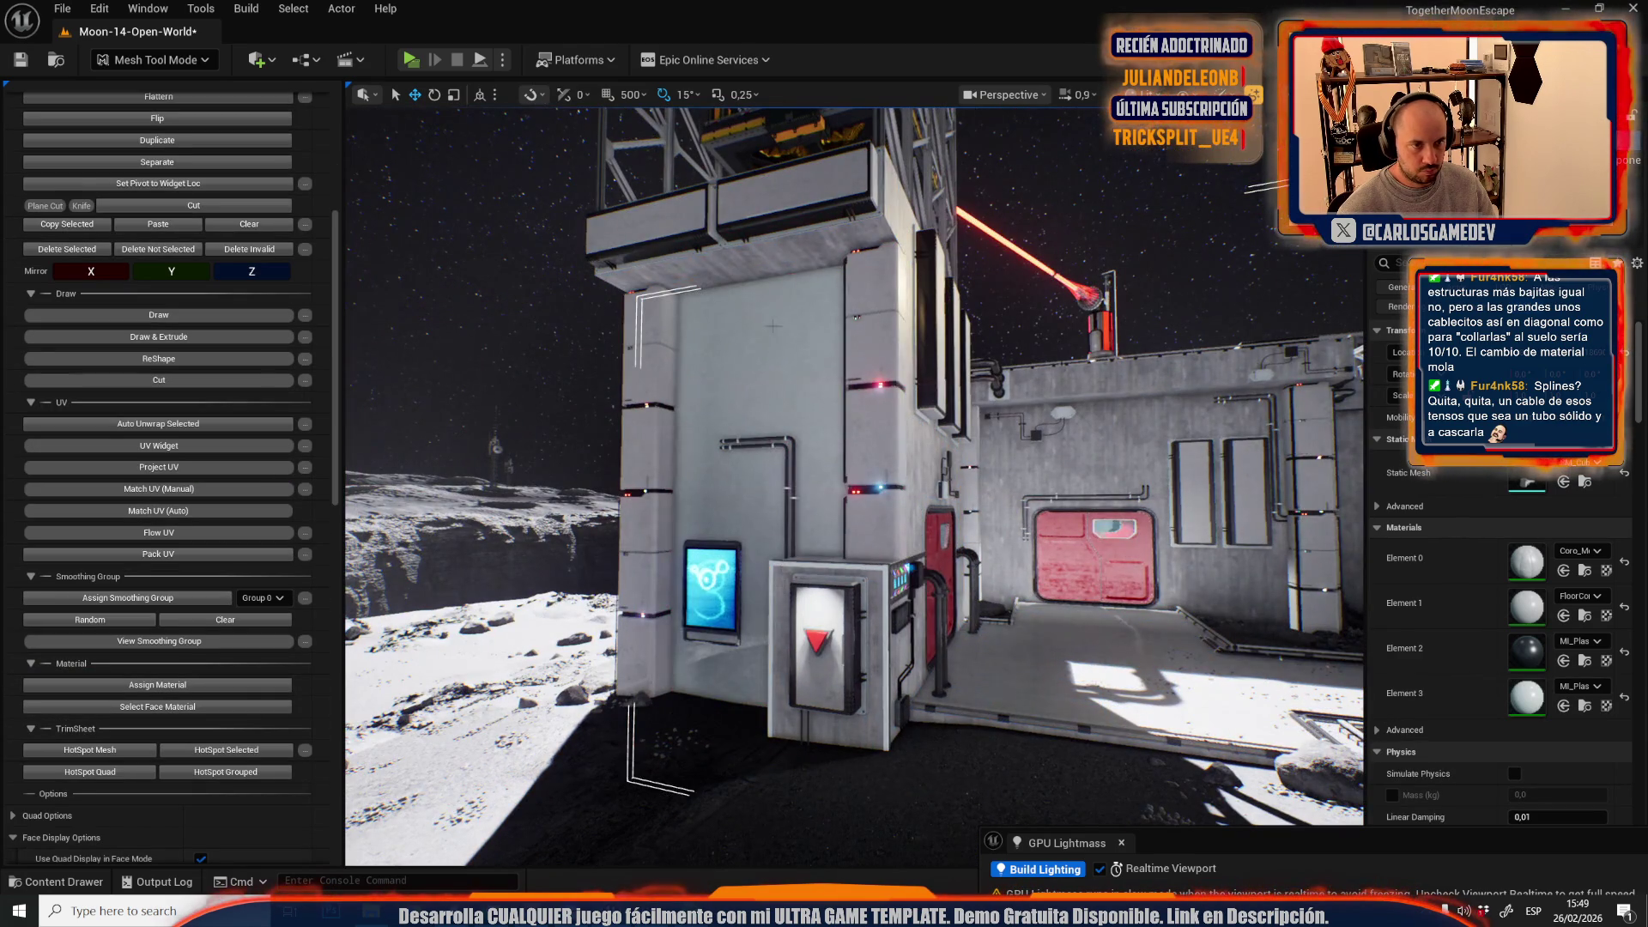
- Select the overhang's underside face and assign it the darker Element 2 material
{"action": "left_click", "coordinate": [773, 293]}
{"action": "left_click", "coordinate": [774, 264]}
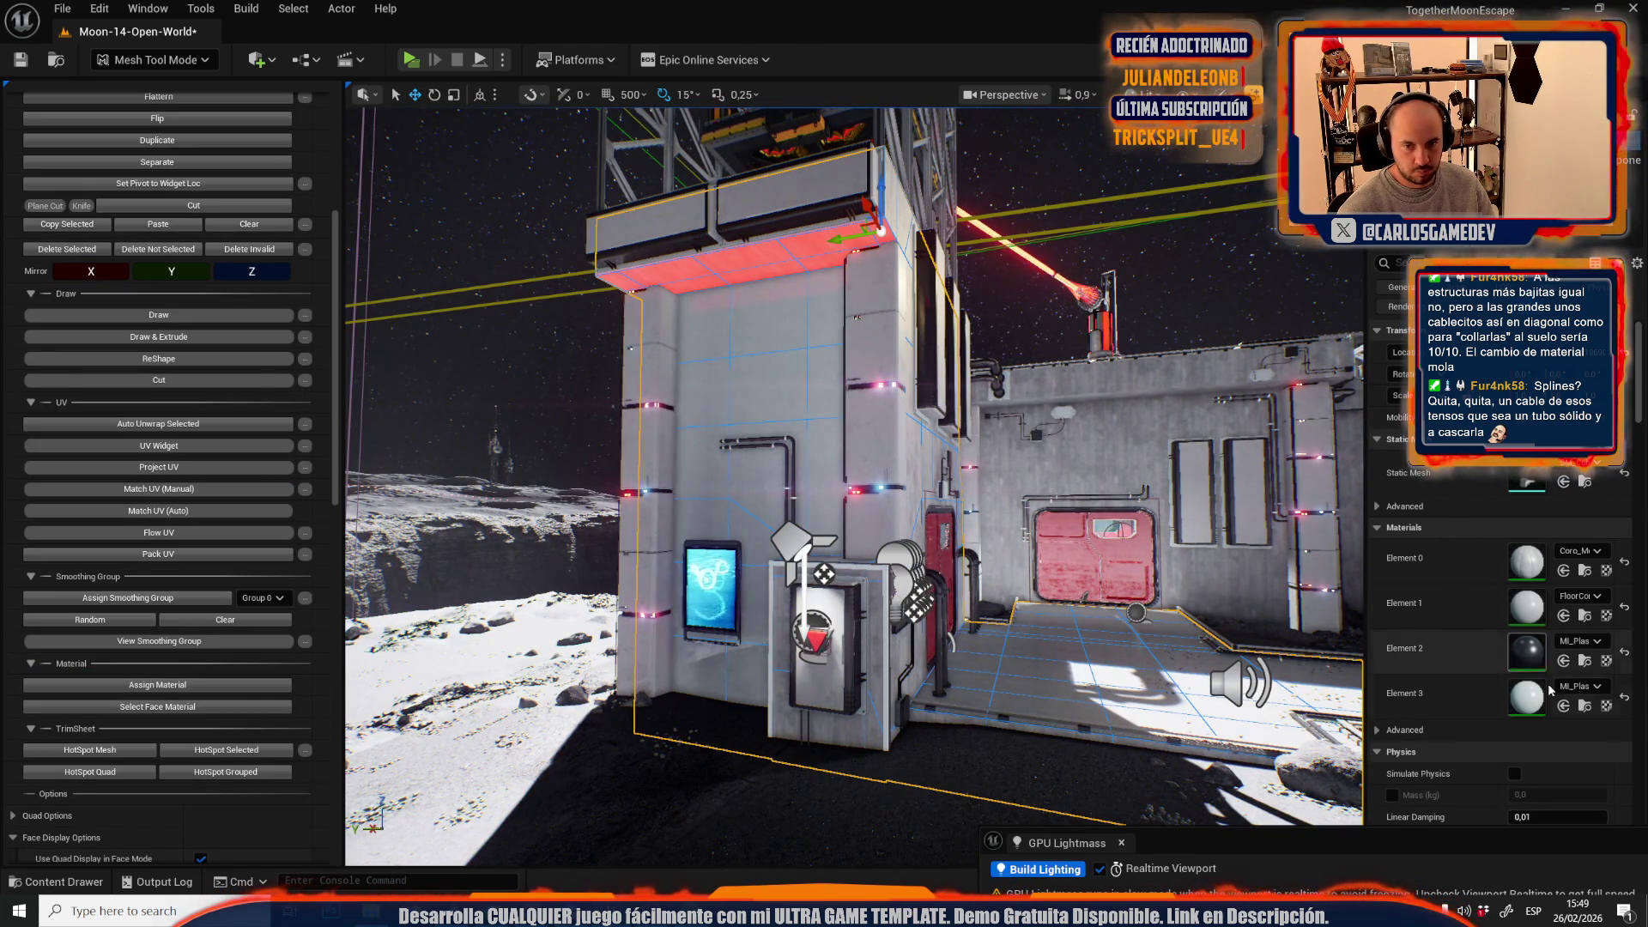
{"action": "left_click", "coordinate": [1585, 660]}
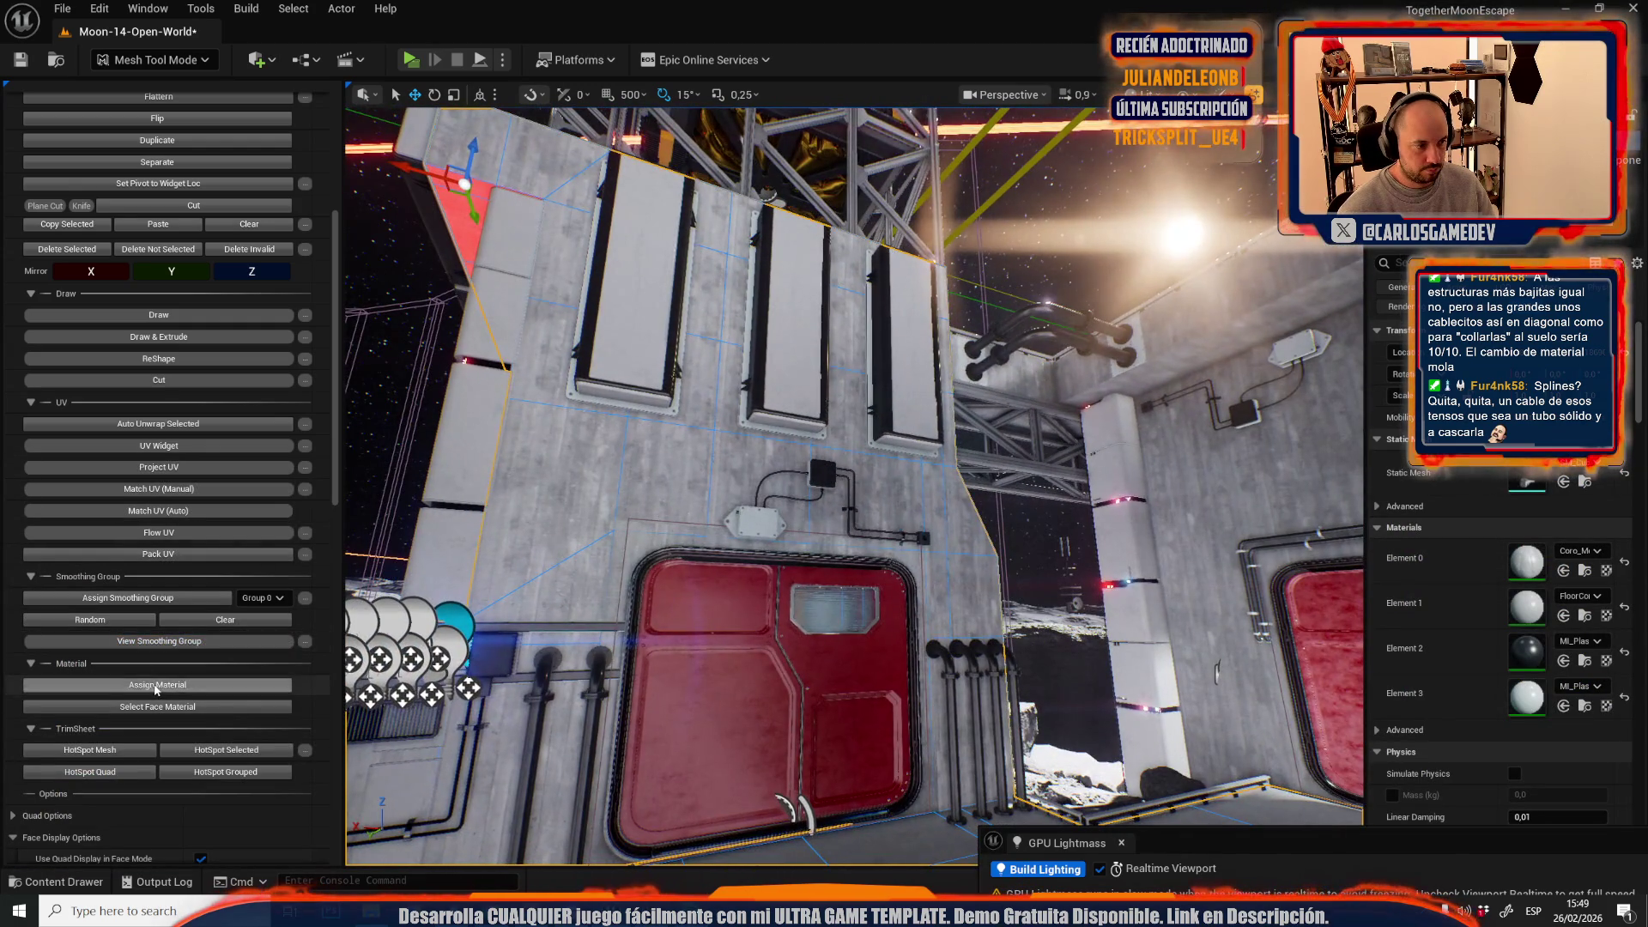
{"action": "left_click", "coordinate": [155, 685]}
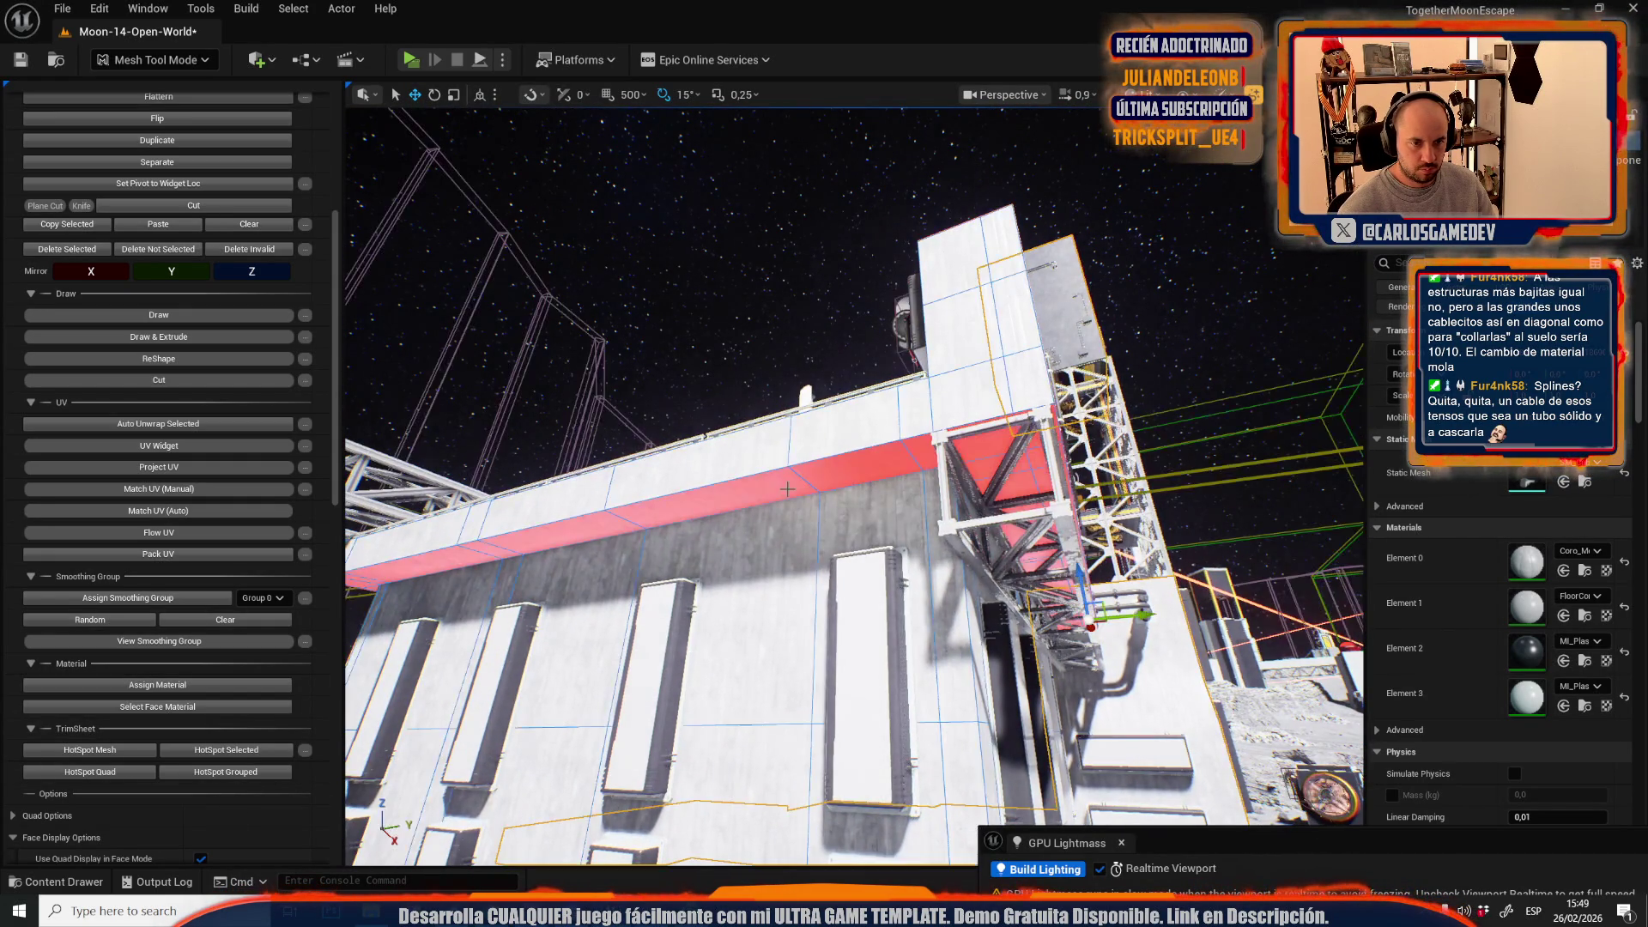
- Apply the plastic material to the selected floor faces around the dome
{"action": "key", "text": "ctrl+space"}
{"action": "left_click_drag", "start_coordinate": [816, 322], "coordinate": [816, 323]}
{"action": "left_click_drag", "start_coordinate": [806, 432], "coordinate": [806, 432]}
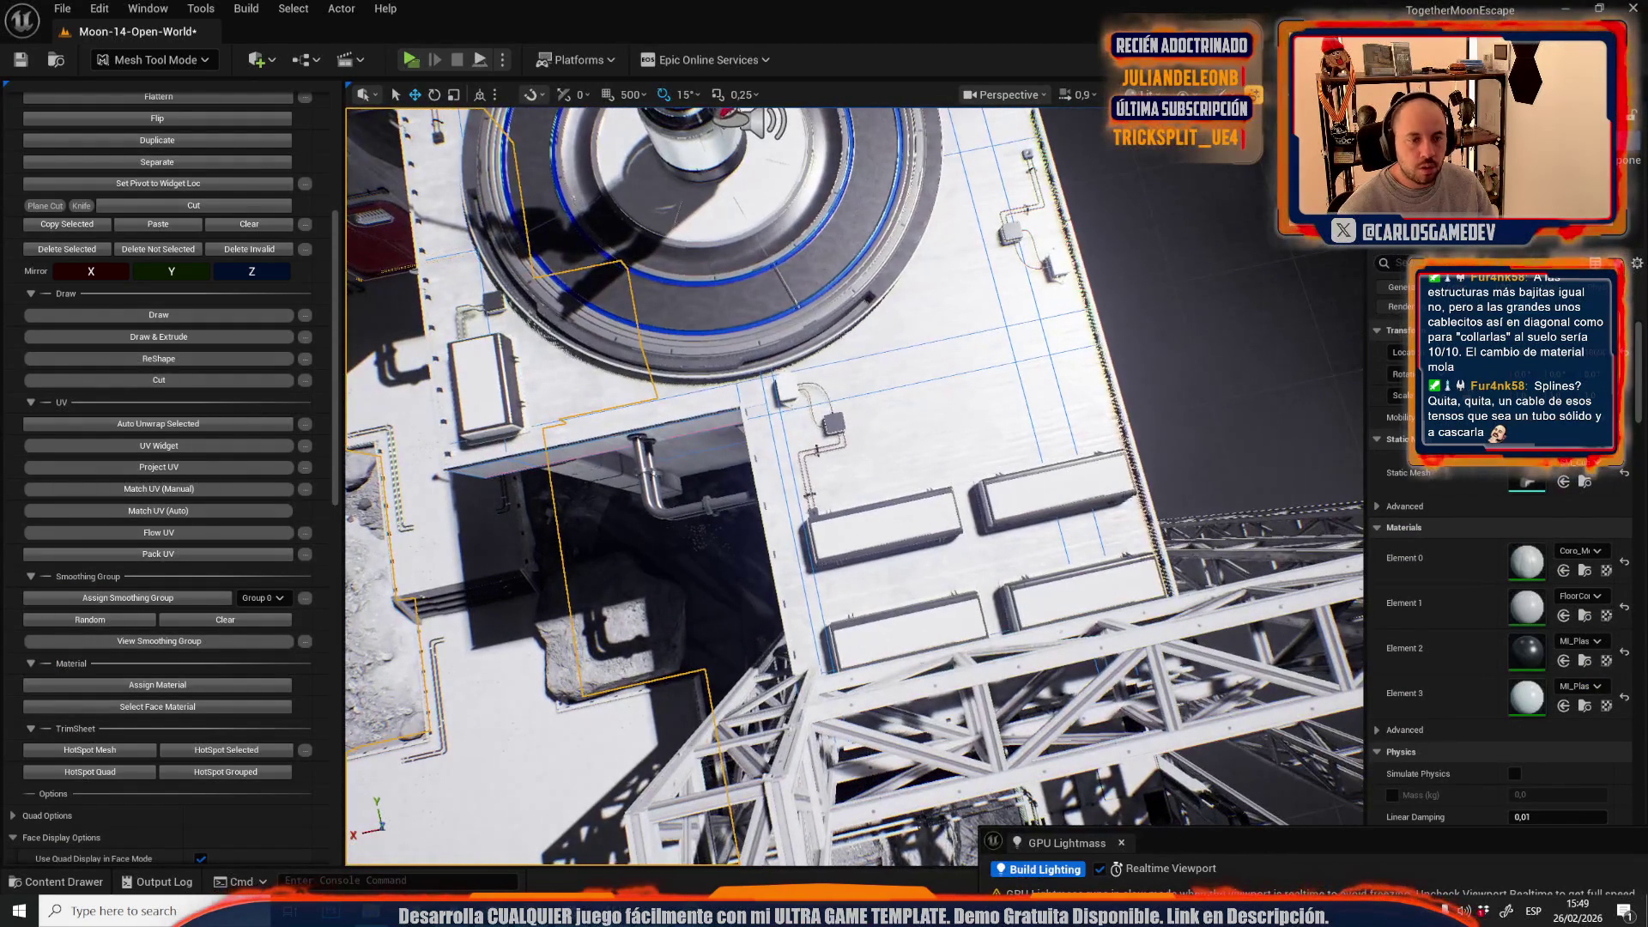
{"action": "left_click_drag", "start_coordinate": [958, 407], "coordinate": [958, 406]}
{"action": "left_click_drag", "start_coordinate": [689, 619], "coordinate": [690, 620]}
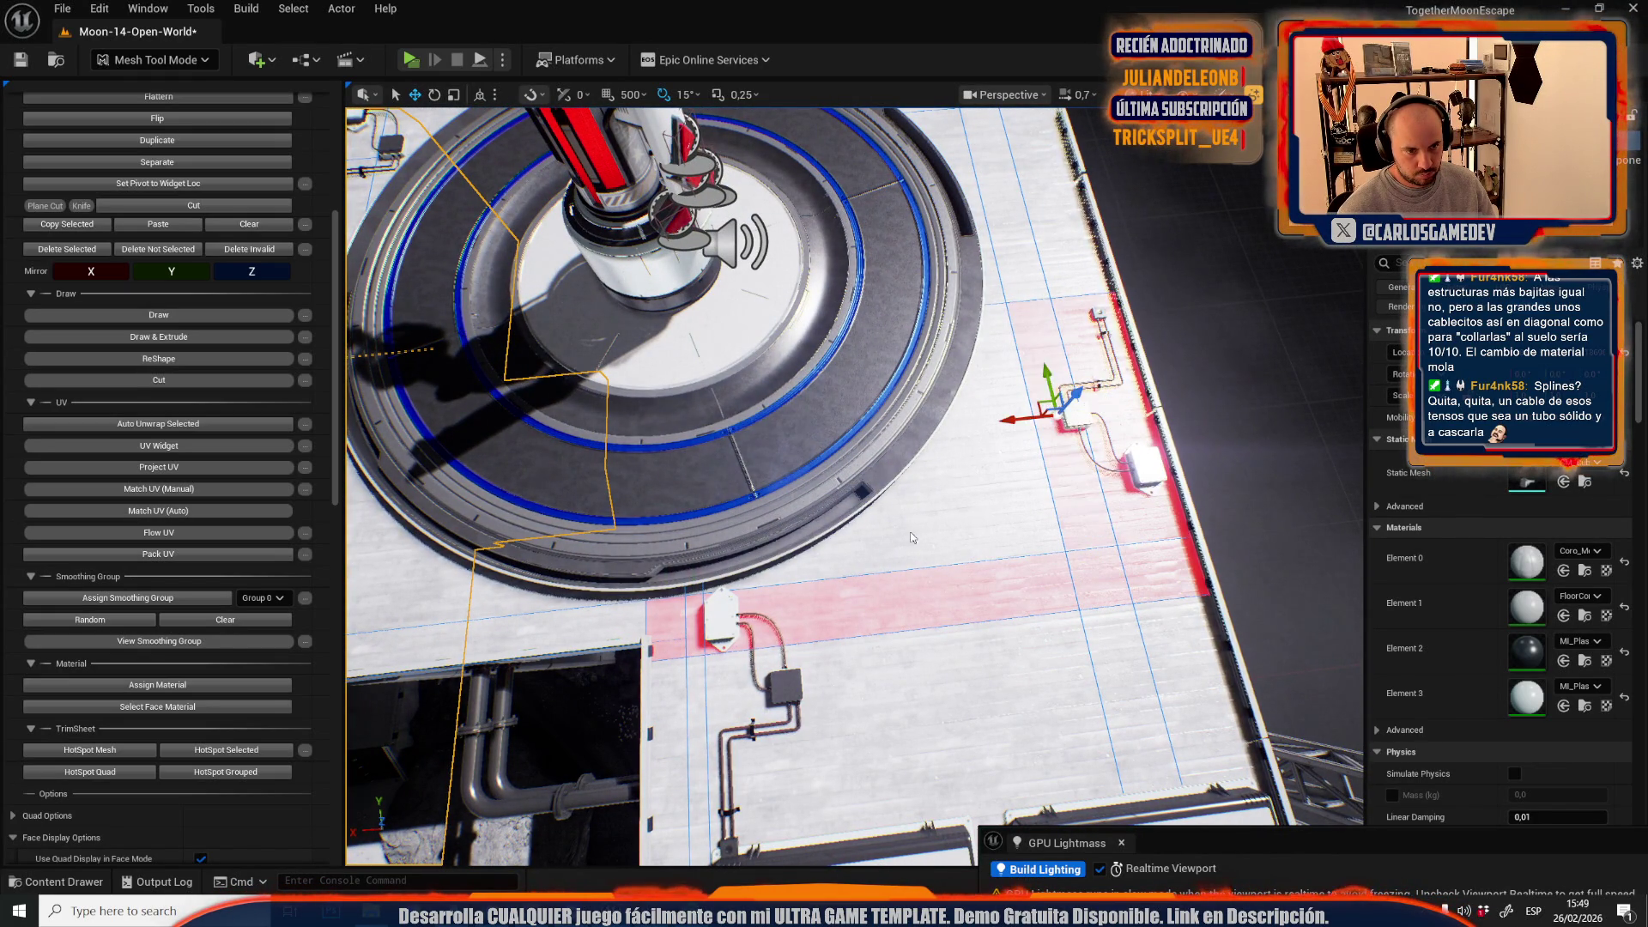
{"action": "left_click", "coordinate": [194, 685]}
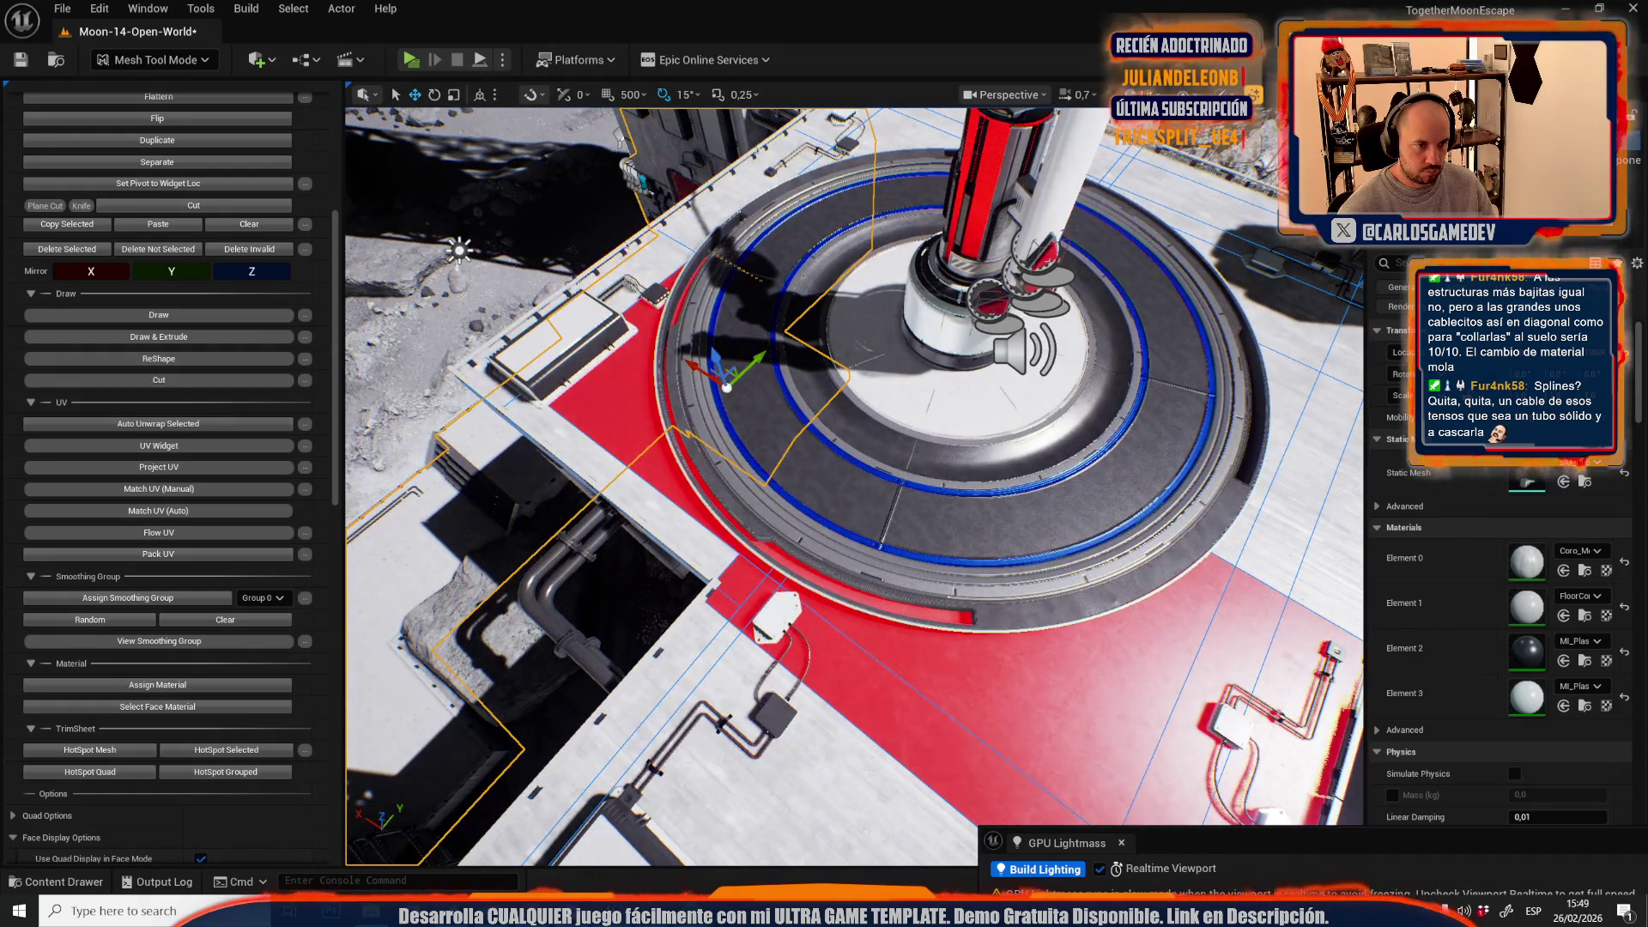
- Apply the plastic material to two narrow walkway strips and the floor beside the tower
{"action": "left_click", "coordinate": [481, 525]}
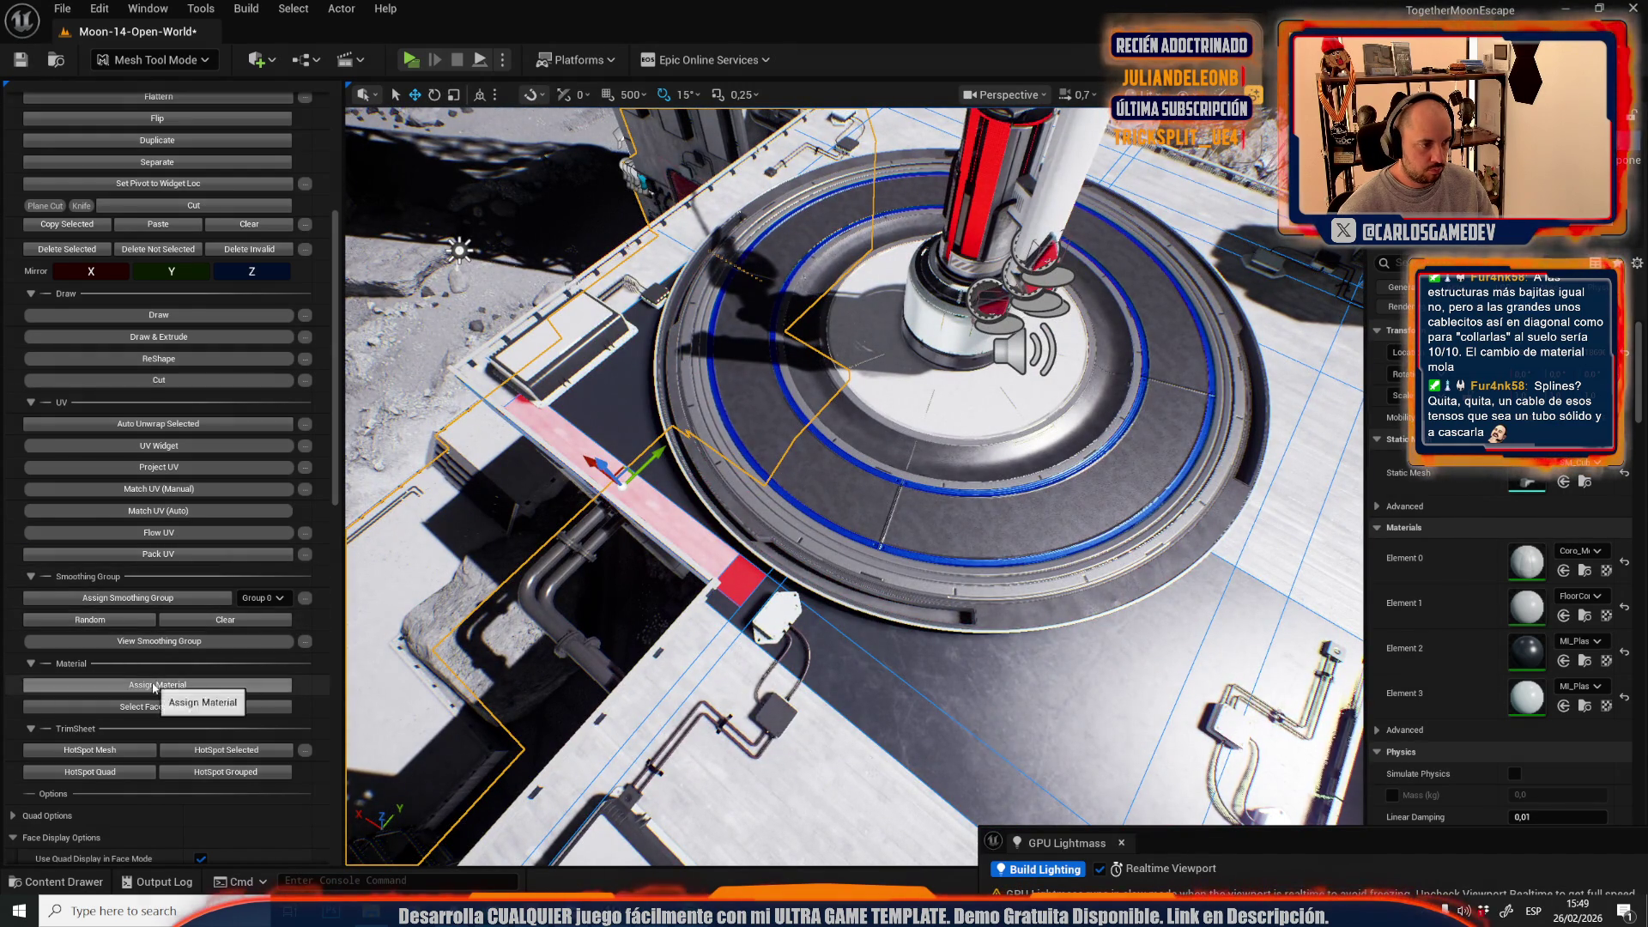
{"action": "left_click", "coordinate": [153, 687]}
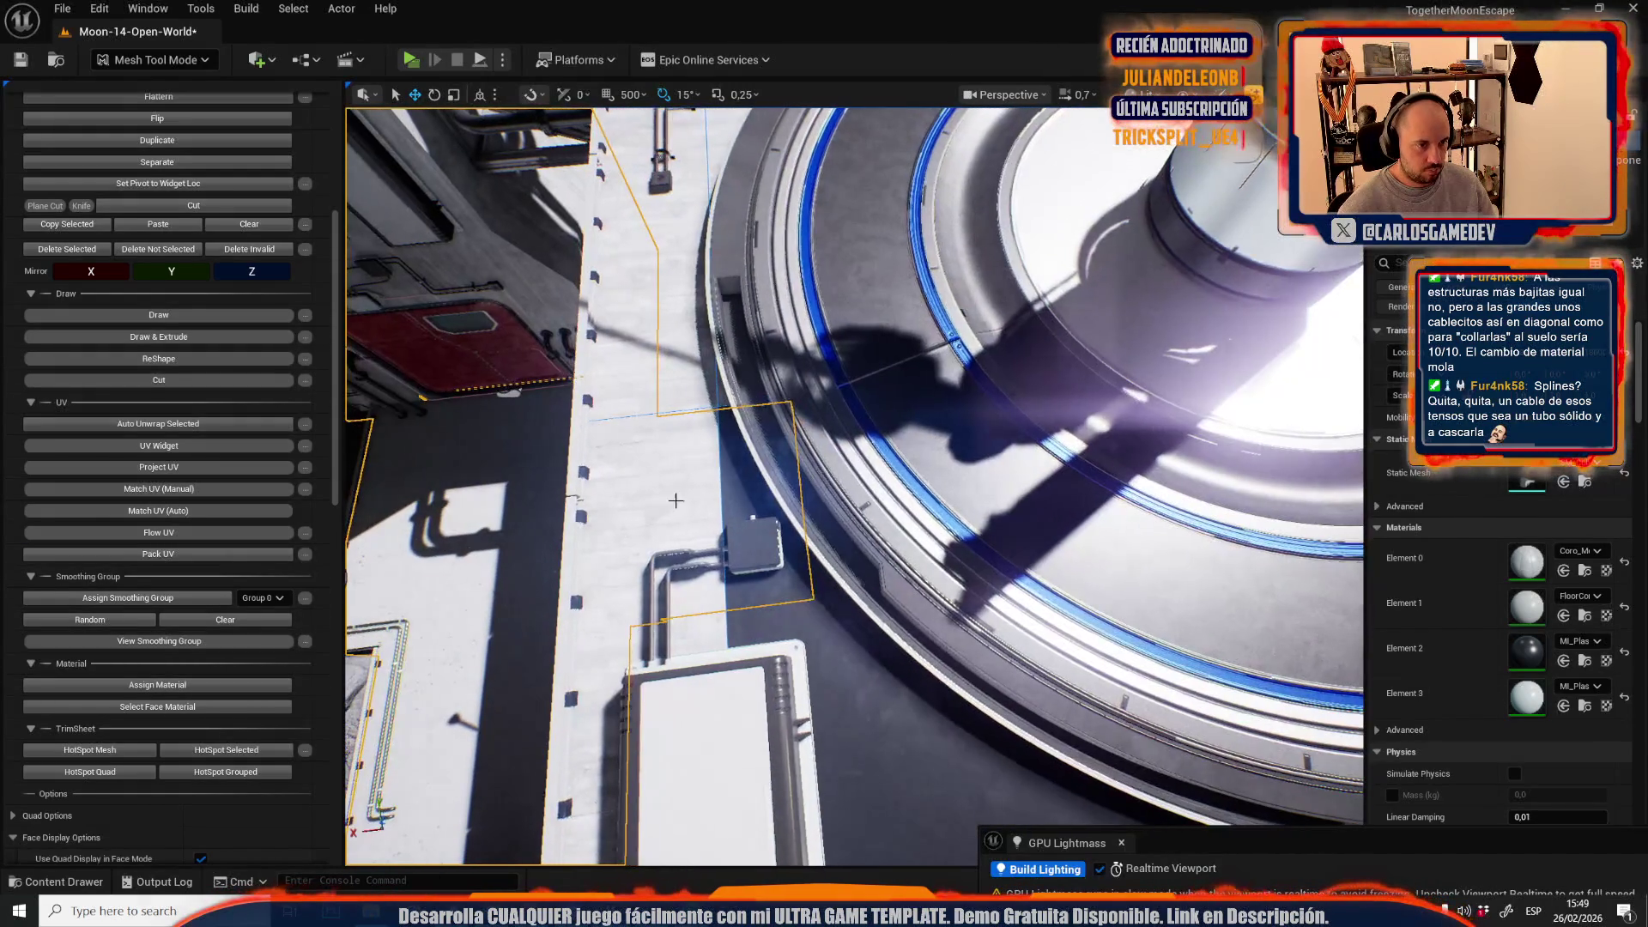
{"action": "left_click", "coordinate": [676, 500]}
{"action": "left_click", "coordinate": [120, 687]}
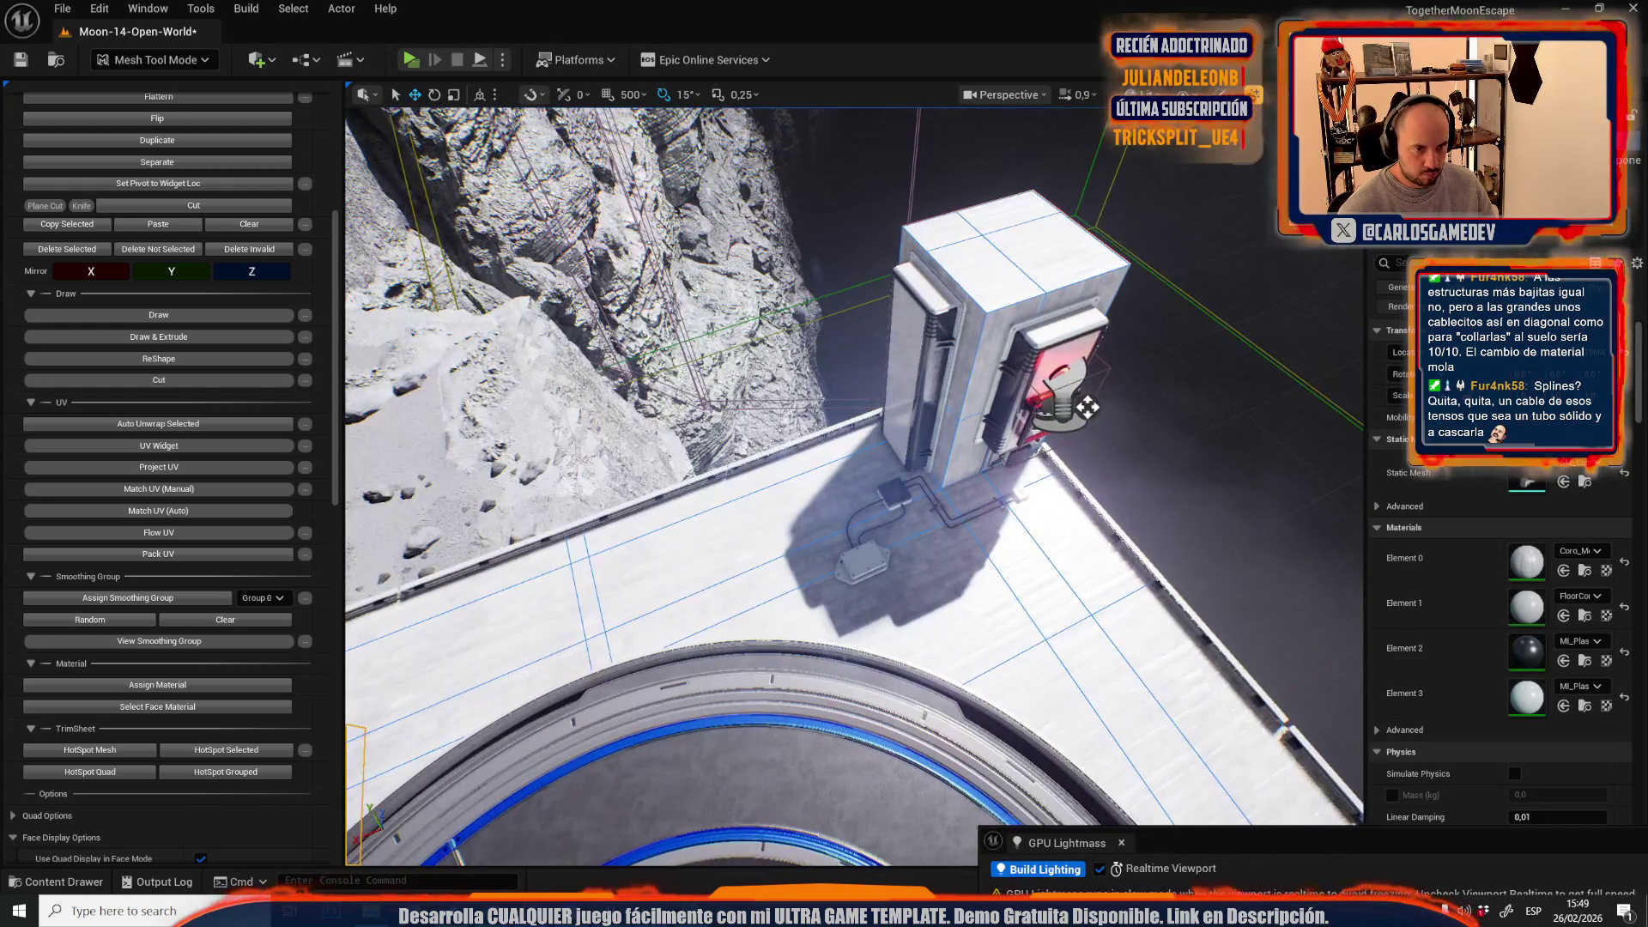
{"action": "left_click", "coordinate": [853, 610], "text": "shift"}
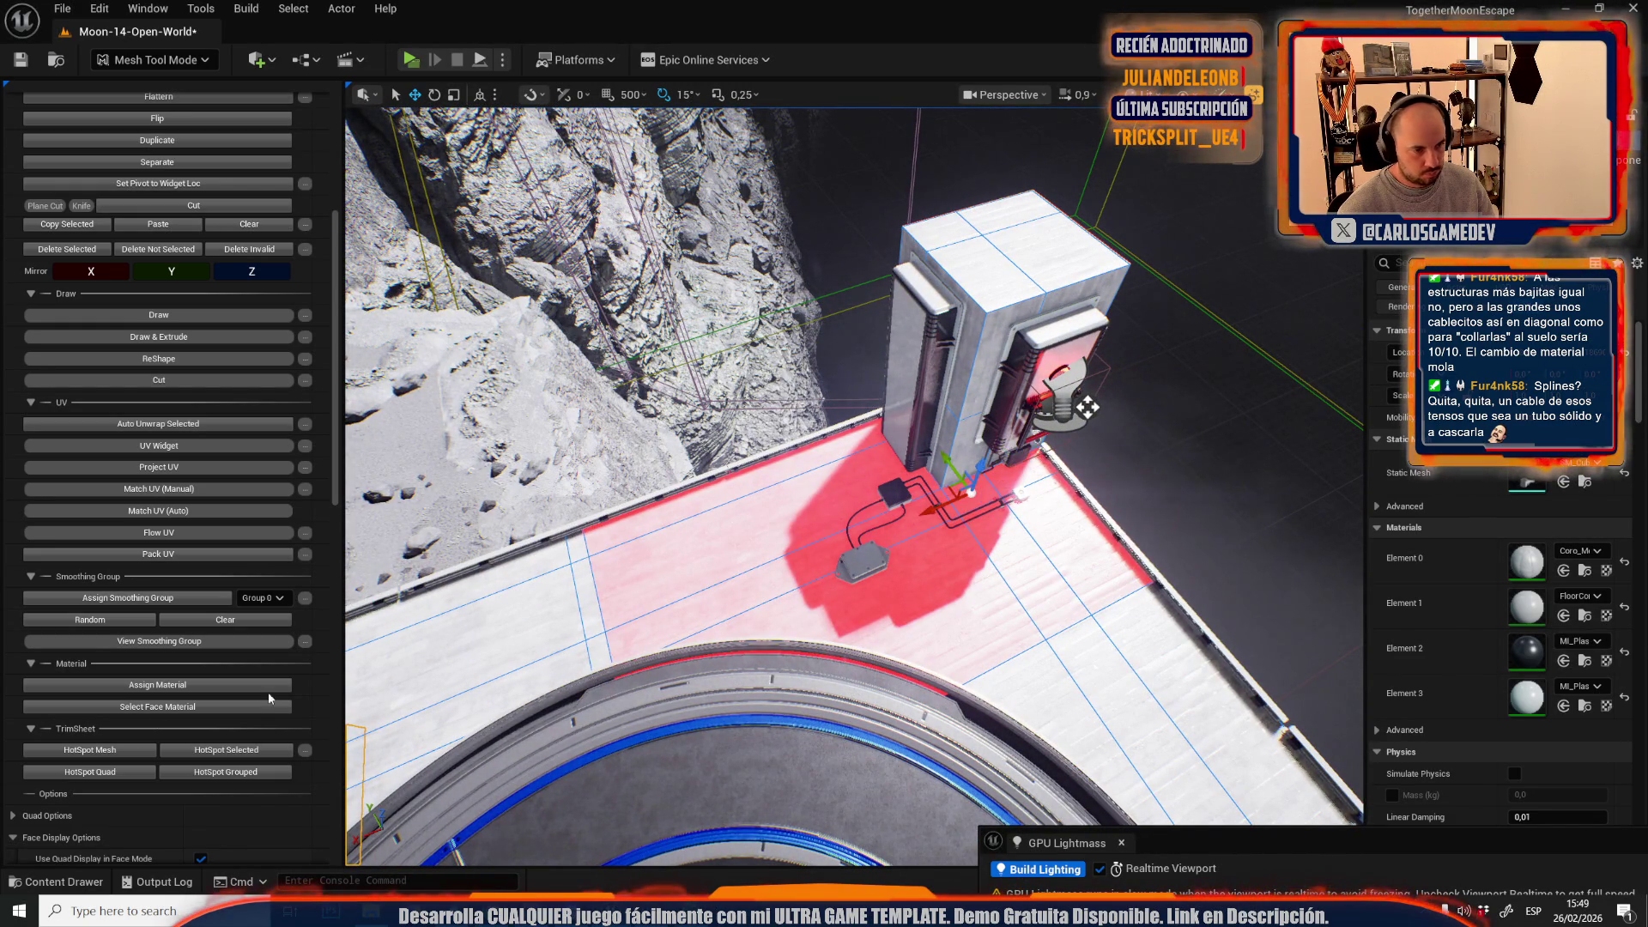
{"action": "left_click", "coordinate": [144, 686]}
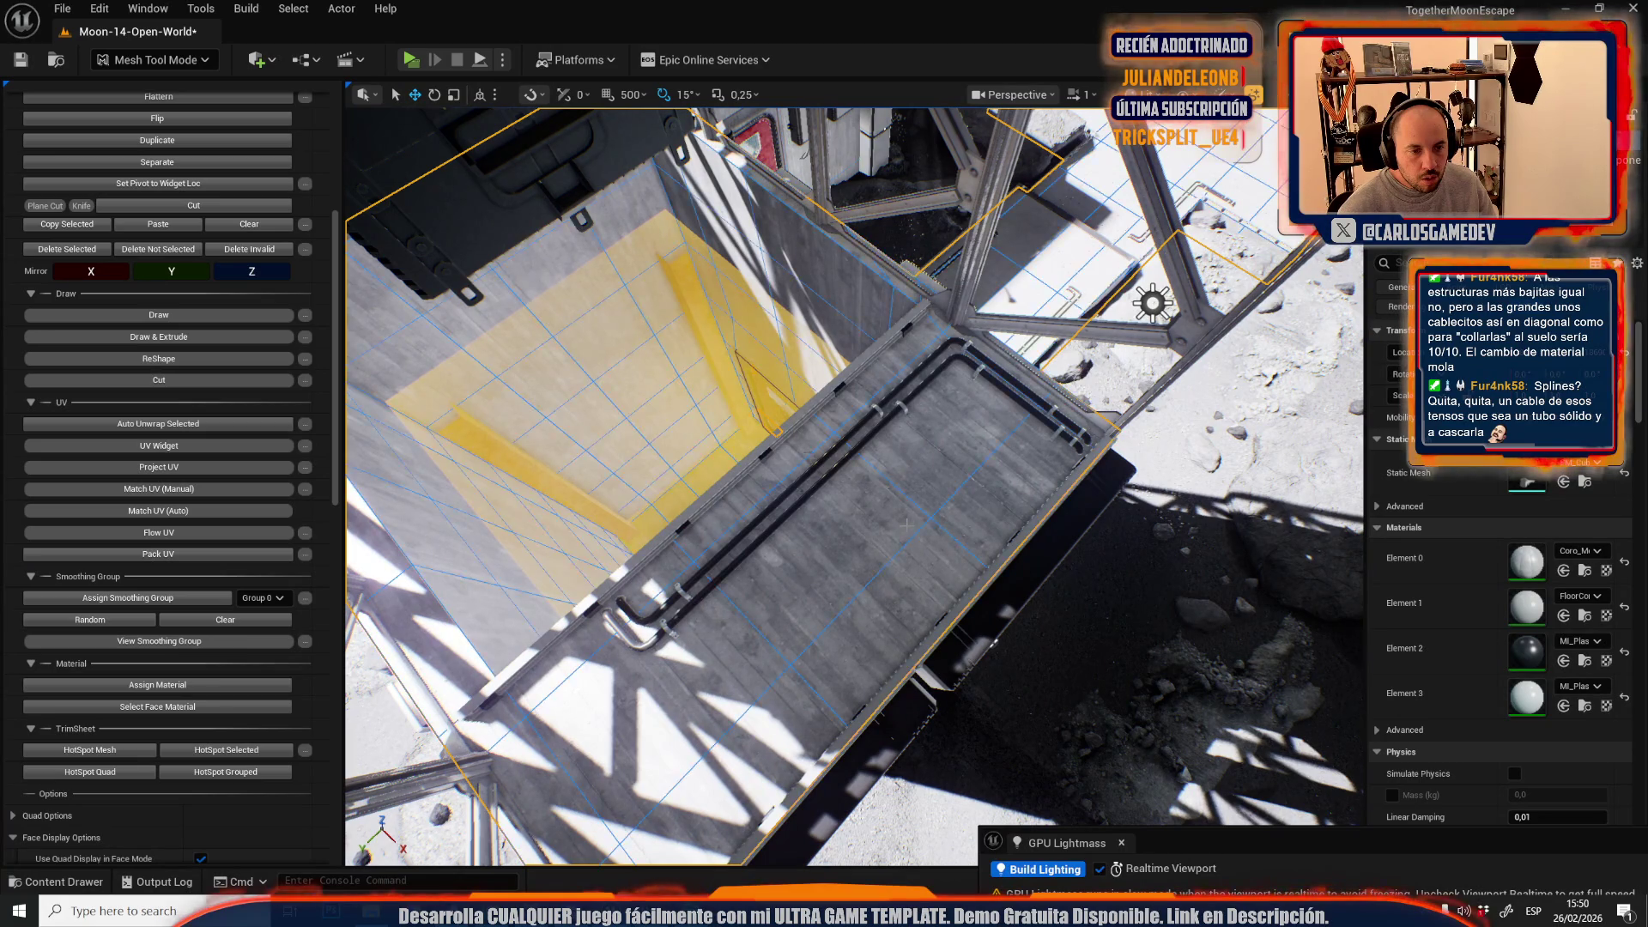
{"action": "left_click", "coordinate": [355, 685]}
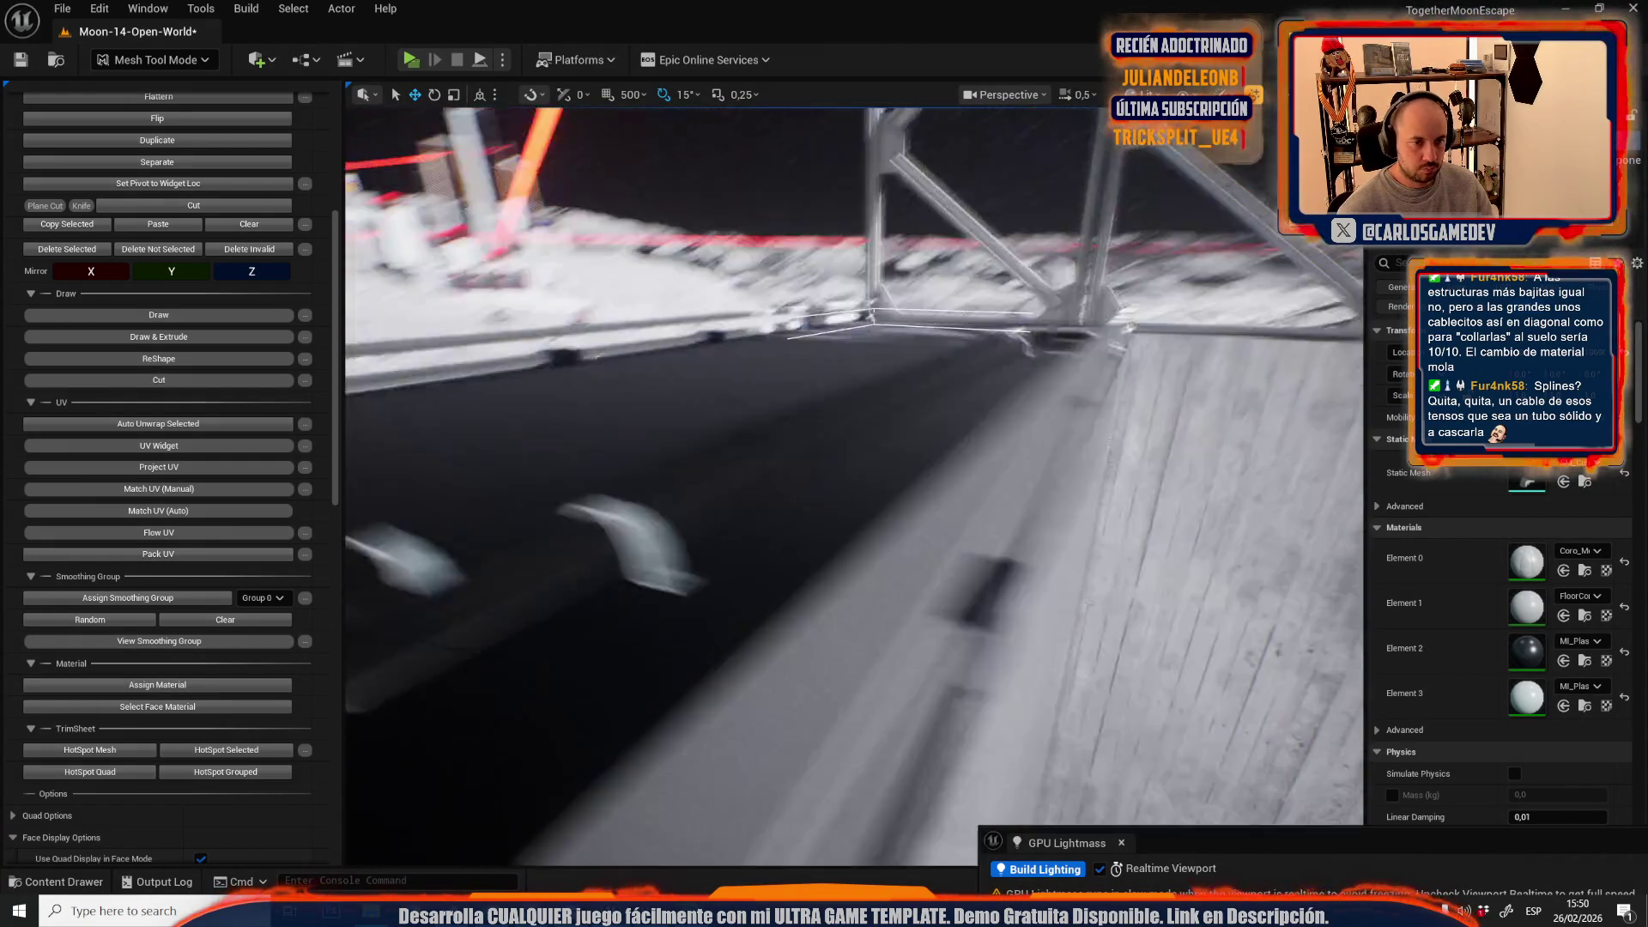
{"action": "scroll", "coordinate": [854, 487], "scroll_direction": "up", "scroll_amount": 2}
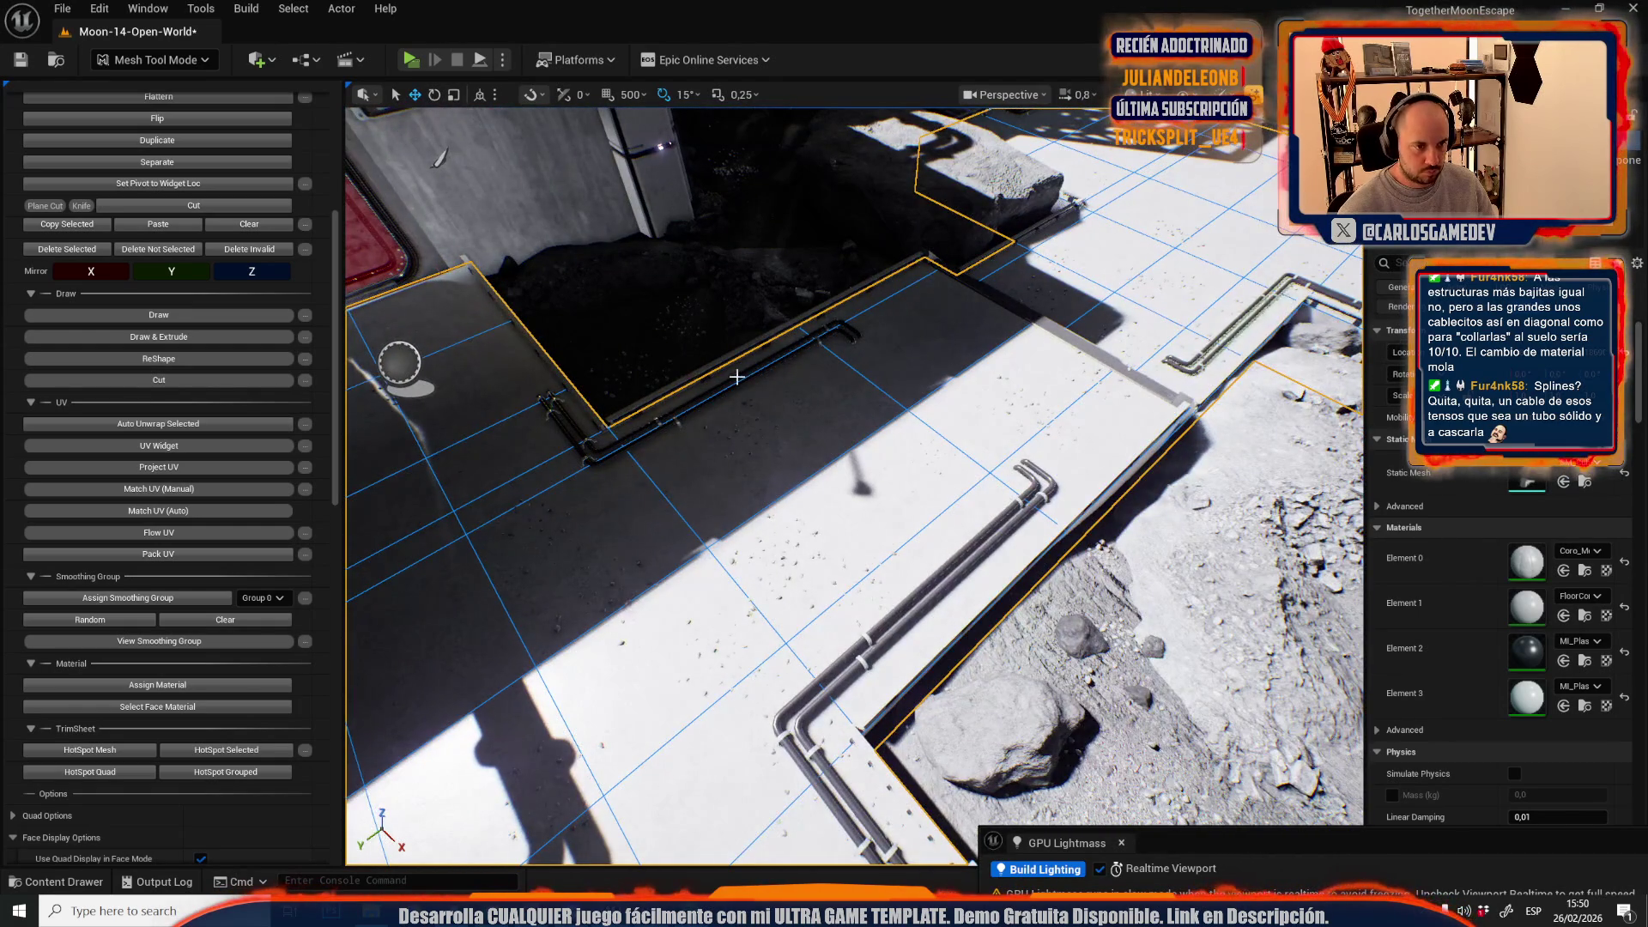
- Apply the plastic material to the floor face beside the station building
{"action": "left_click", "coordinate": [846, 468]}
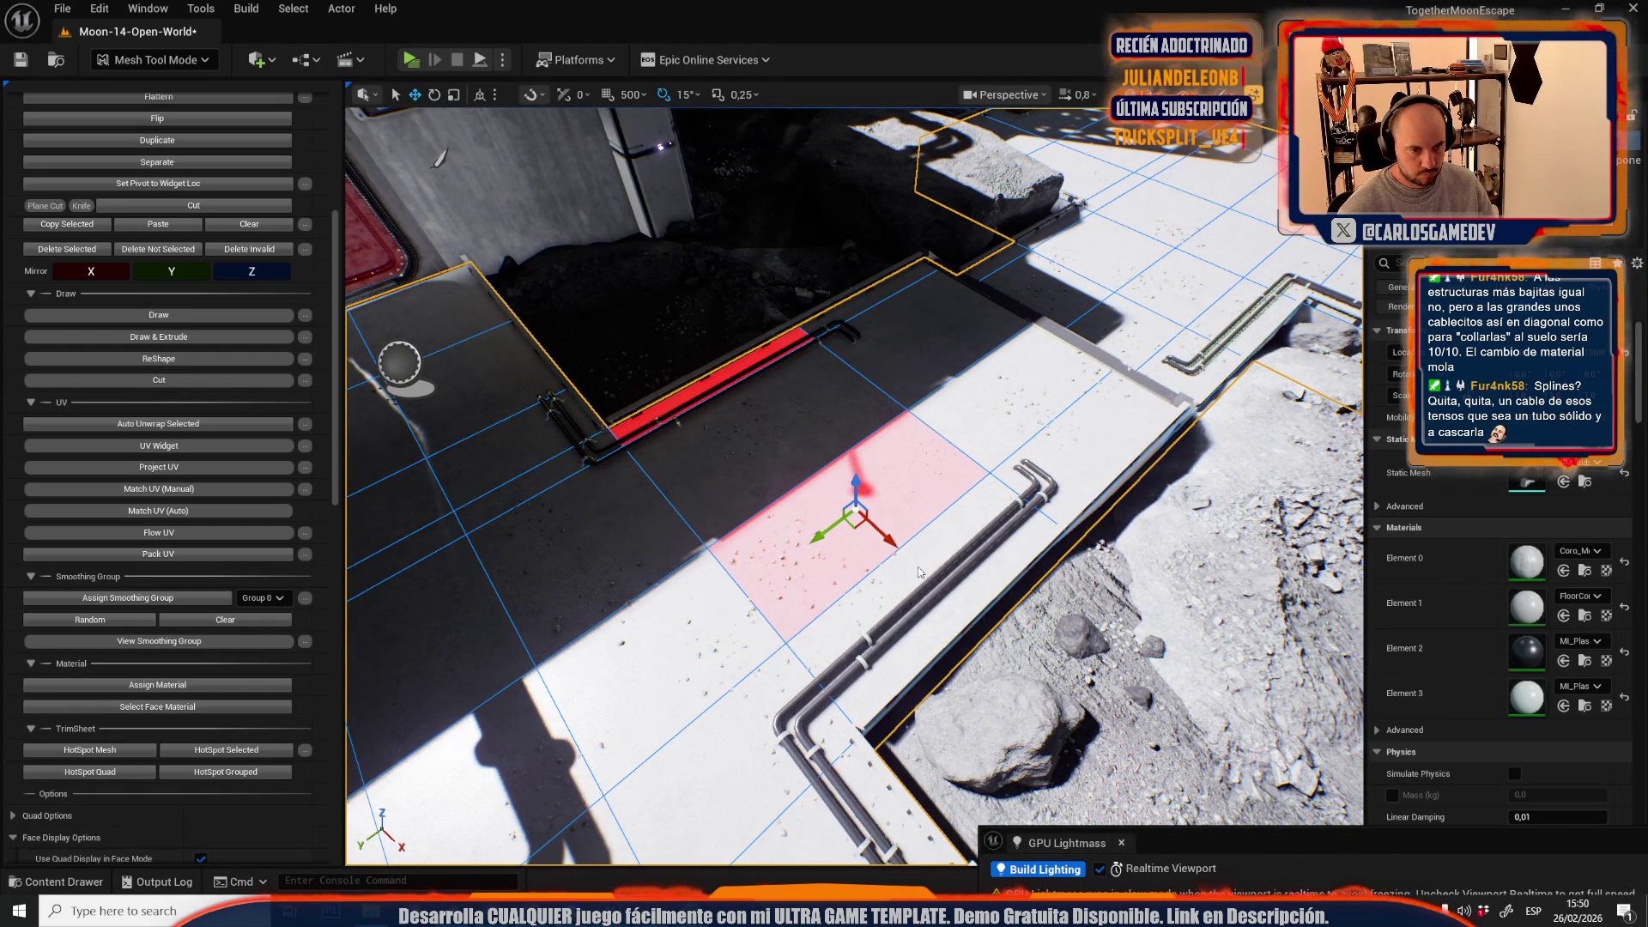
{"action": "left_click", "coordinate": [157, 684]}
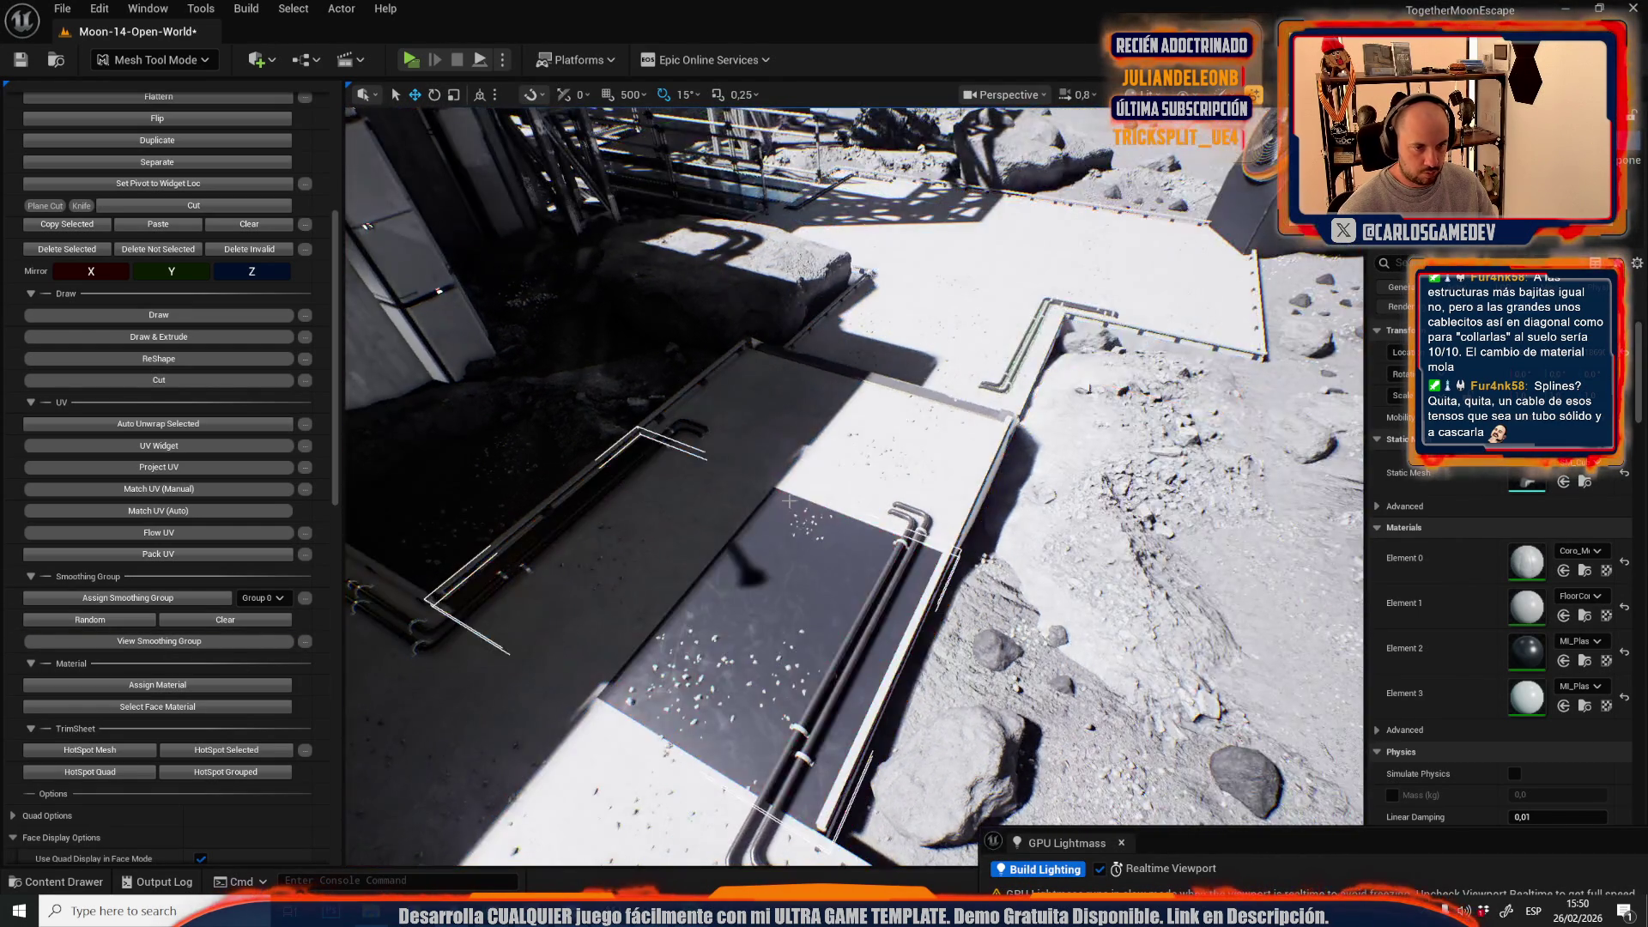
{"action": "scroll", "coordinate": [787, 504], "scroll_direction": "down", "scroll_amount": 3}
{"action": "left_click", "coordinate": [167, 686]}
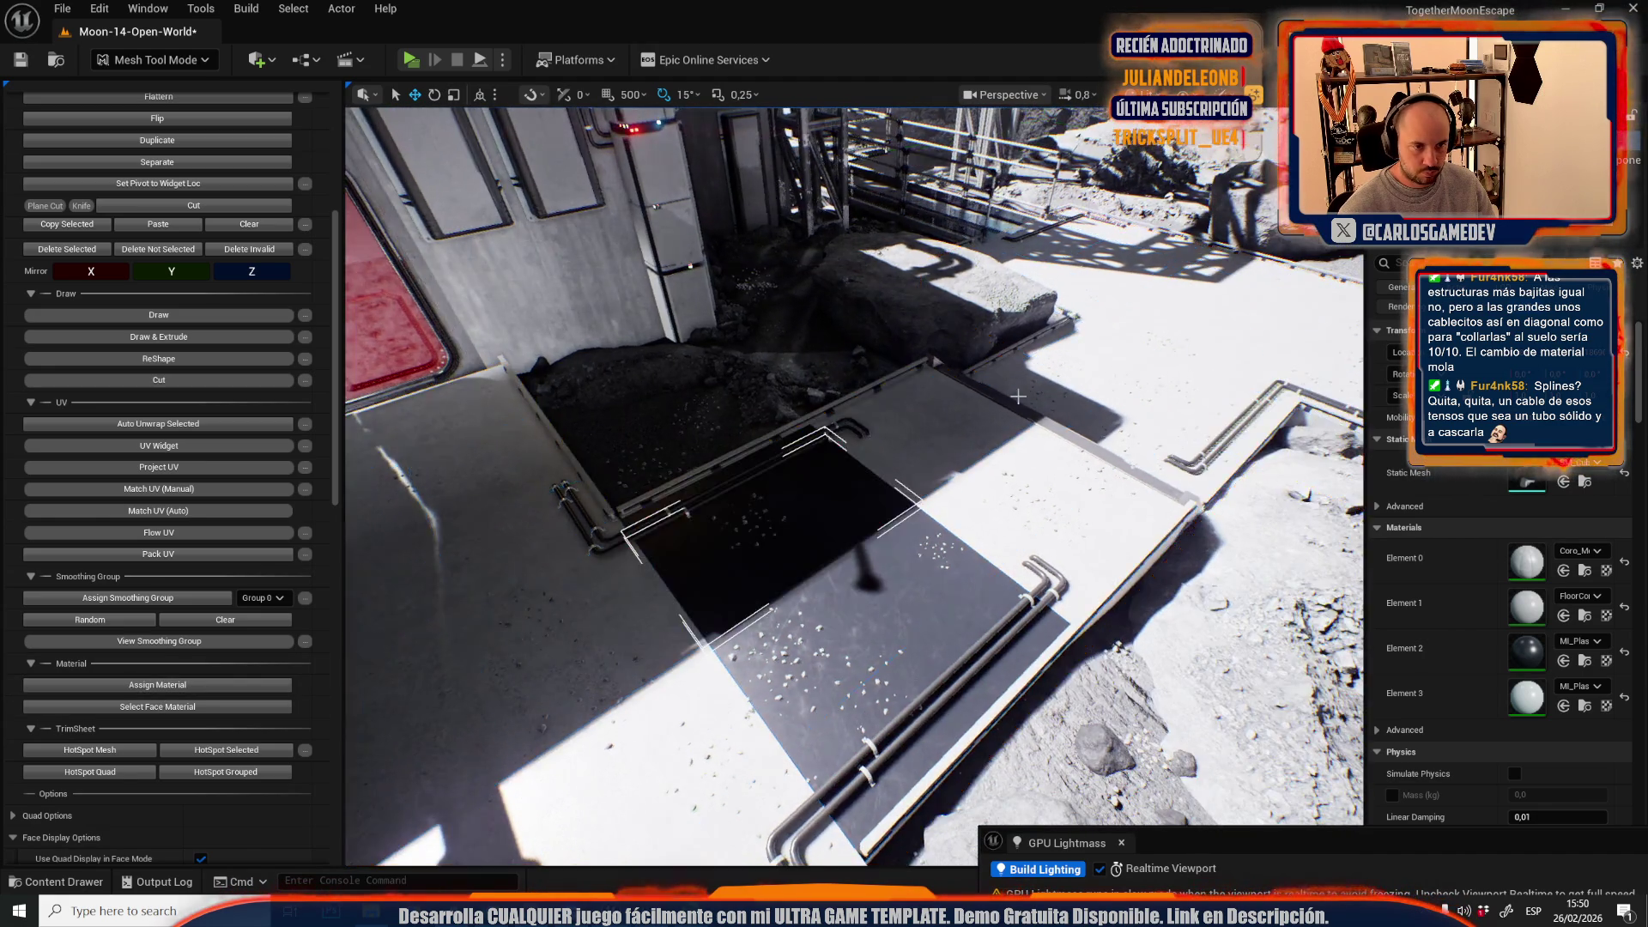
- Add the floor faces beside the pipes and next to the red door to the selection
{"action": "left_click_drag", "start_coordinate": [903, 546], "coordinate": [729, 558]}
{"action": "mouse_move", "coordinate": [828, 538]}
{"action": "left_mouse_down"}
{"action": "mouse_move", "coordinate": [811, 543]}
{"action": "mouse_move", "coordinate": [828, 539]}
{"action": "left_mouse_up"}
{"action": "key", "text": "ctrl+z"}
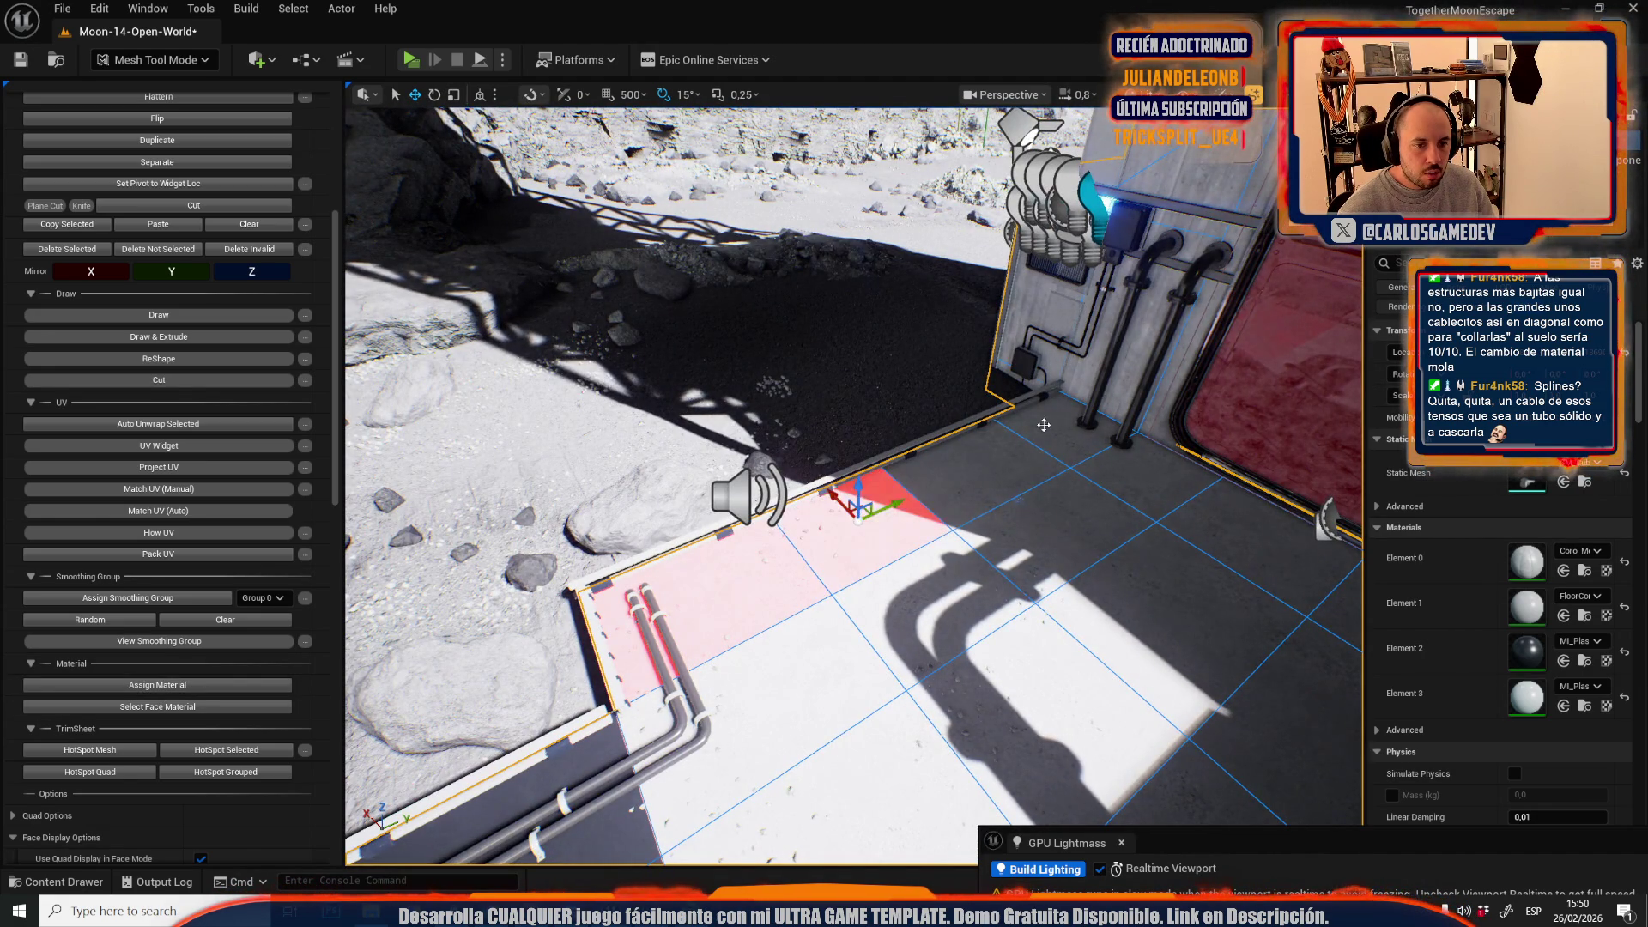
{"action": "key", "text": "ctrl+z"}
{"action": "left_click_drag", "start_coordinate": [1146, 490], "coordinate": [1022, 439]}
{"action": "key", "text": "ctrl+z"}
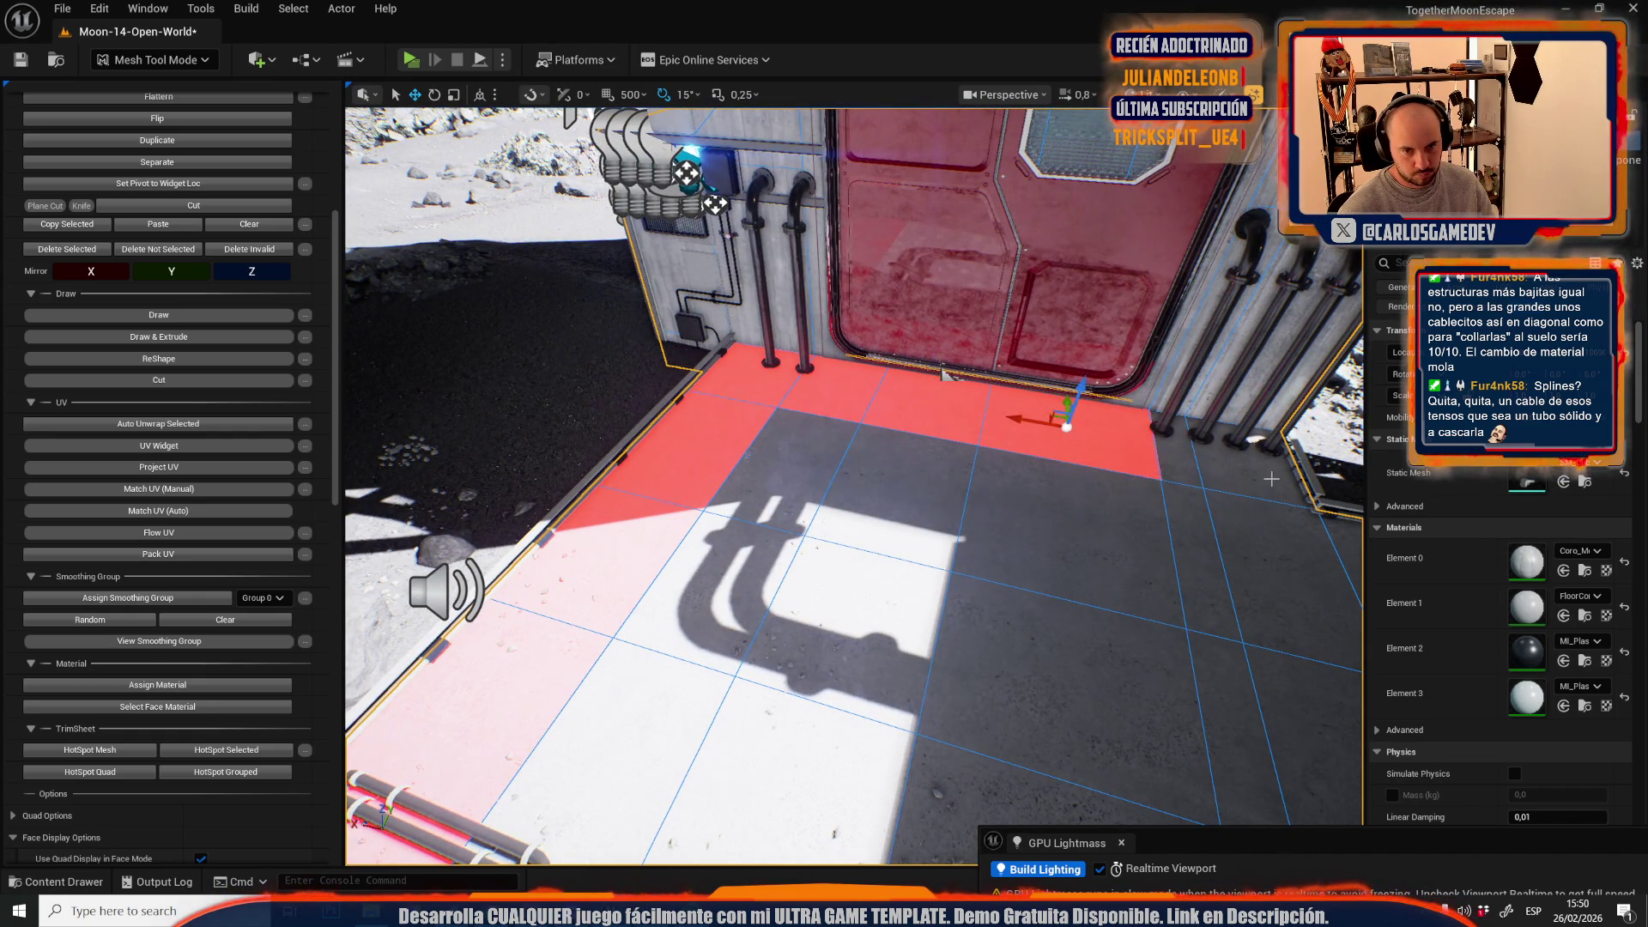
{"action": "left_click_drag", "start_coordinate": [734, 496], "coordinate": [725, 437]}
{"action": "mouse_move", "coordinate": [848, 510]}
{"action": "left_mouse_down"}
{"action": "mouse_move", "coordinate": [847, 562]}
{"action": "mouse_move", "coordinate": [634, 505]}
{"action": "left_mouse_up"}
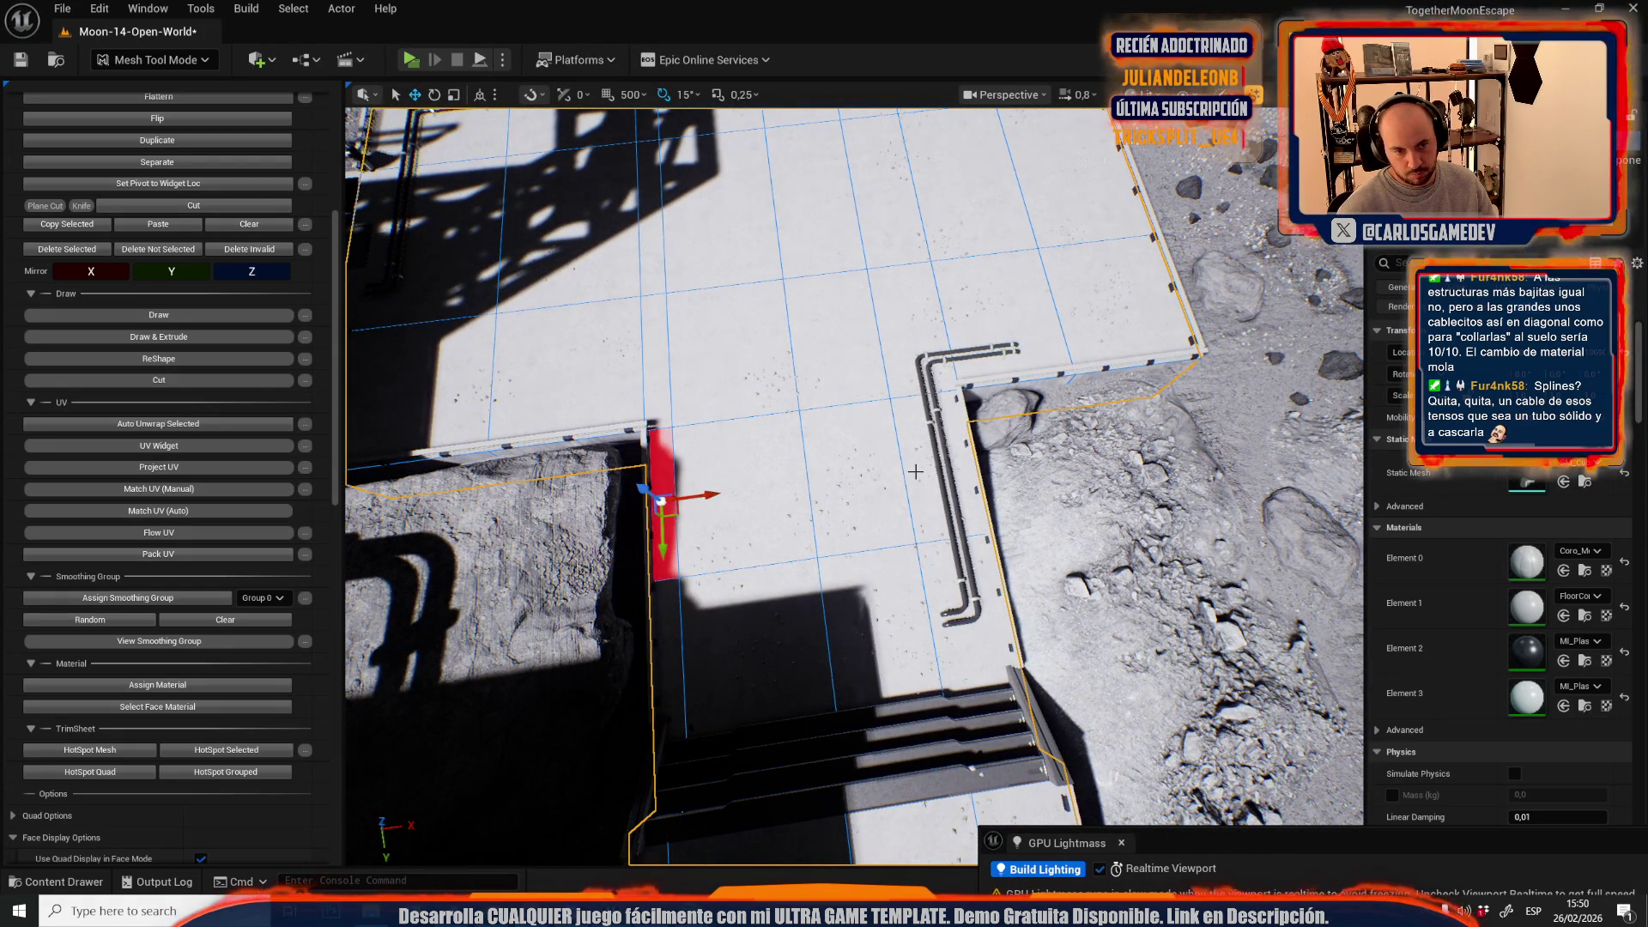
- Apply plastic to an upper row, a four-face lower row and a 2x2 block of floor faces
{"action": "left_click", "coordinate": [833, 484], "text": "shift"}
{"action": "left_click", "coordinate": [742, 494], "text": "shift"}
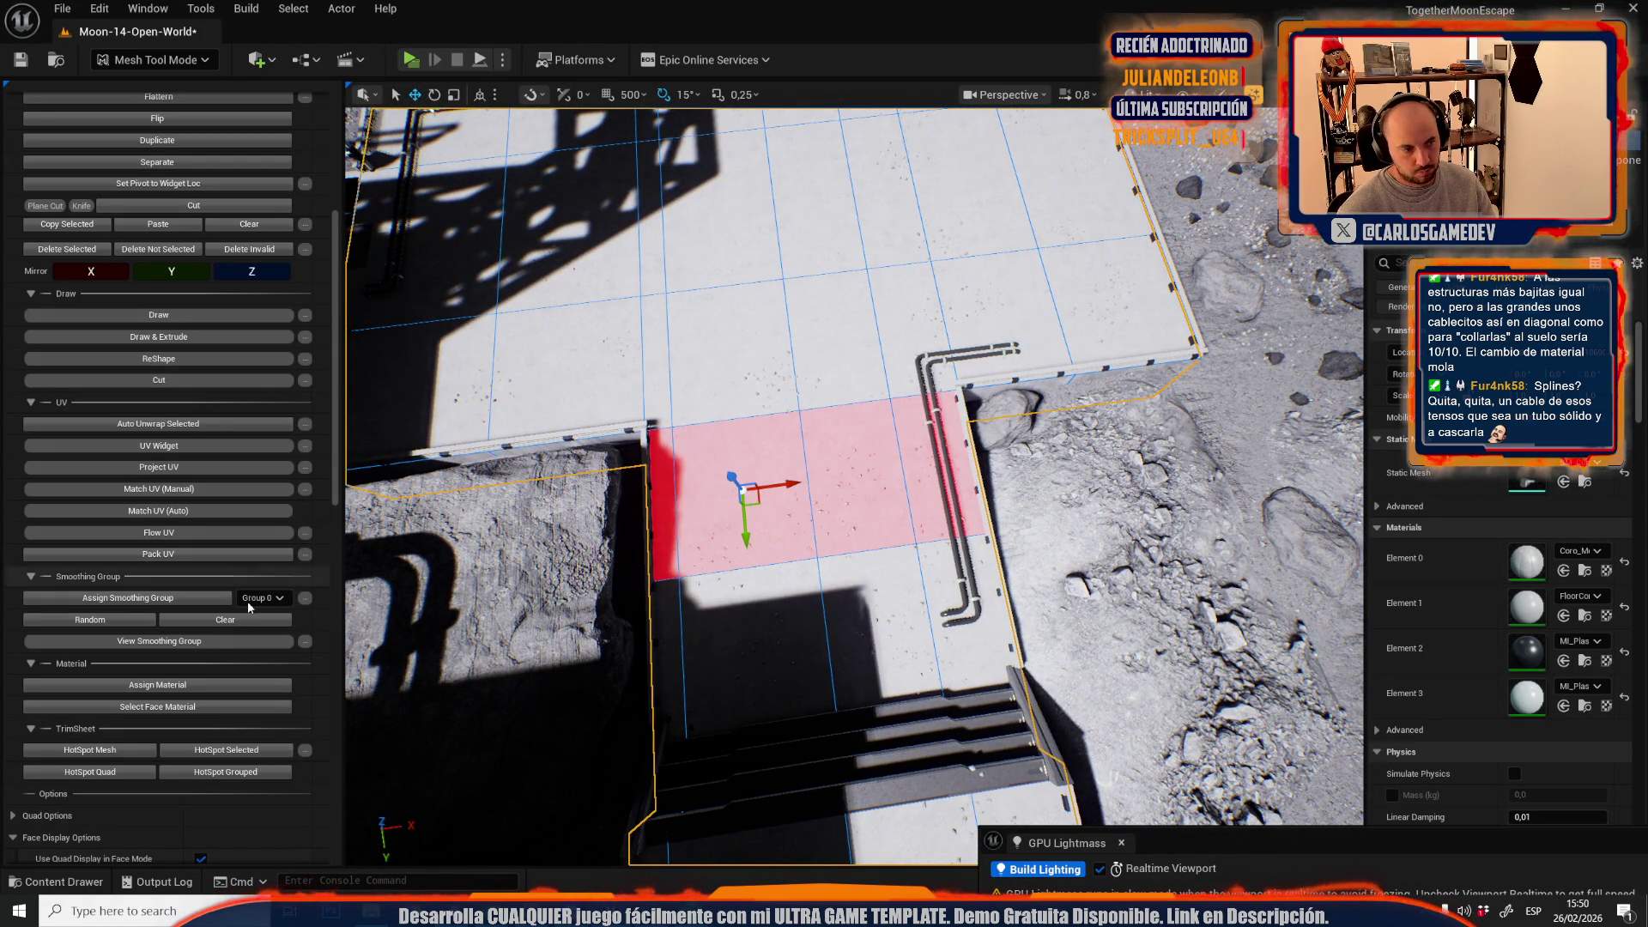
{"action": "left_click", "coordinate": [189, 690]}
{"action": "left_click", "coordinate": [678, 618]}
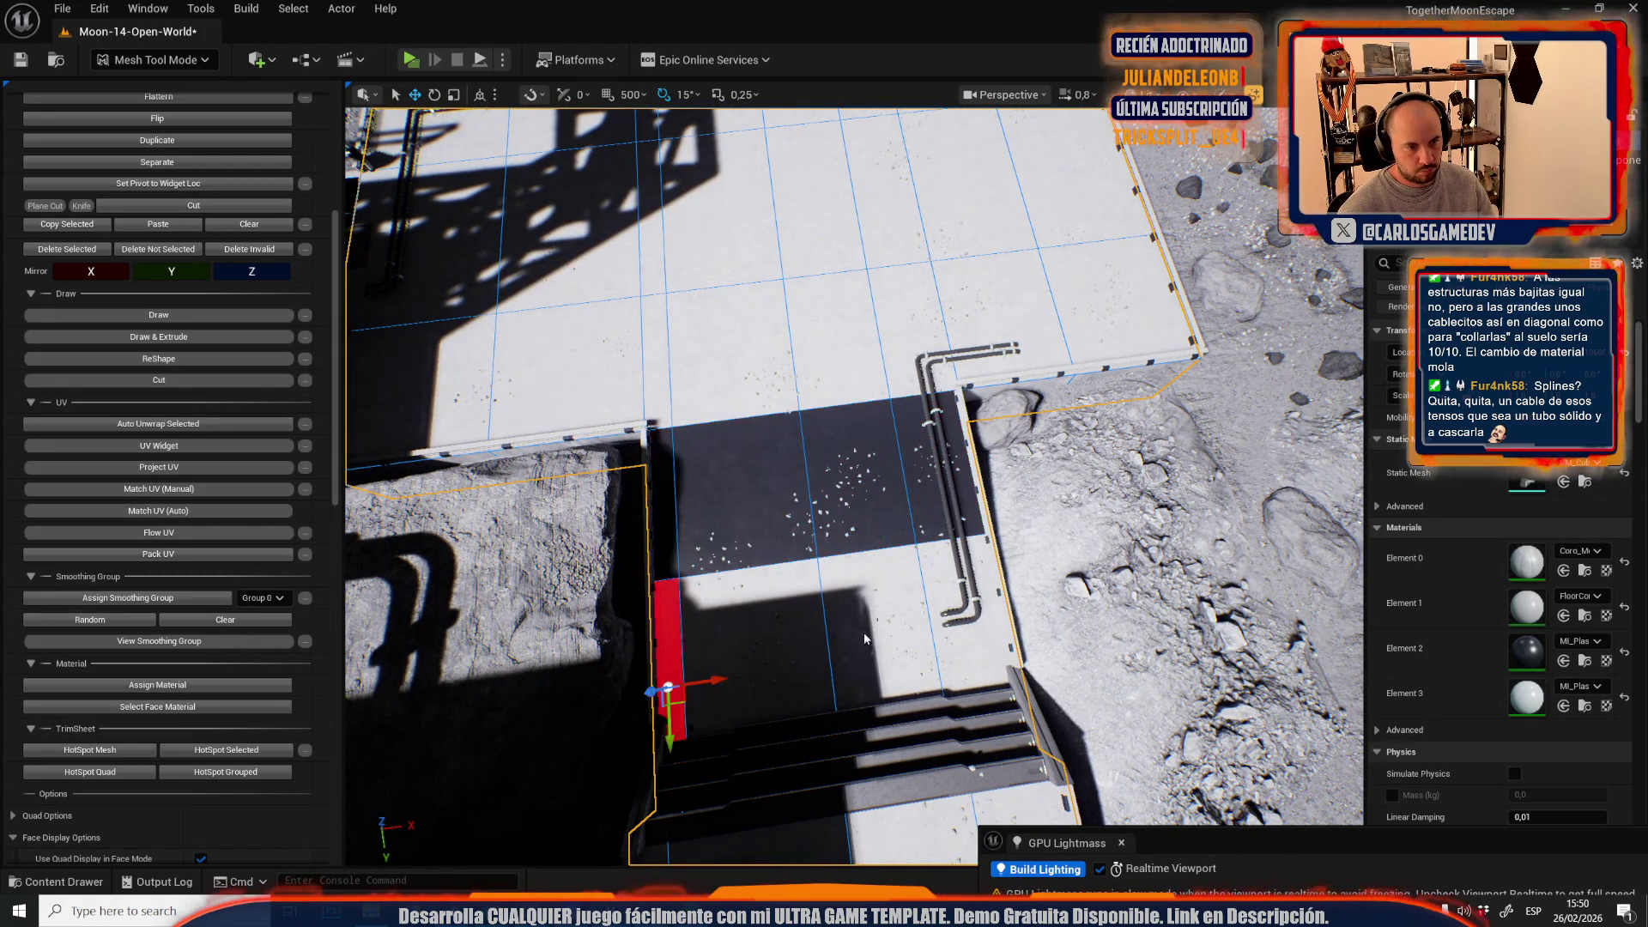
{"action": "left_click", "coordinate": [747, 678], "text": "shift"}
{"action": "left_click", "coordinate": [858, 661], "text": "shift"}
{"action": "left_click", "coordinate": [983, 642], "text": "shift"}
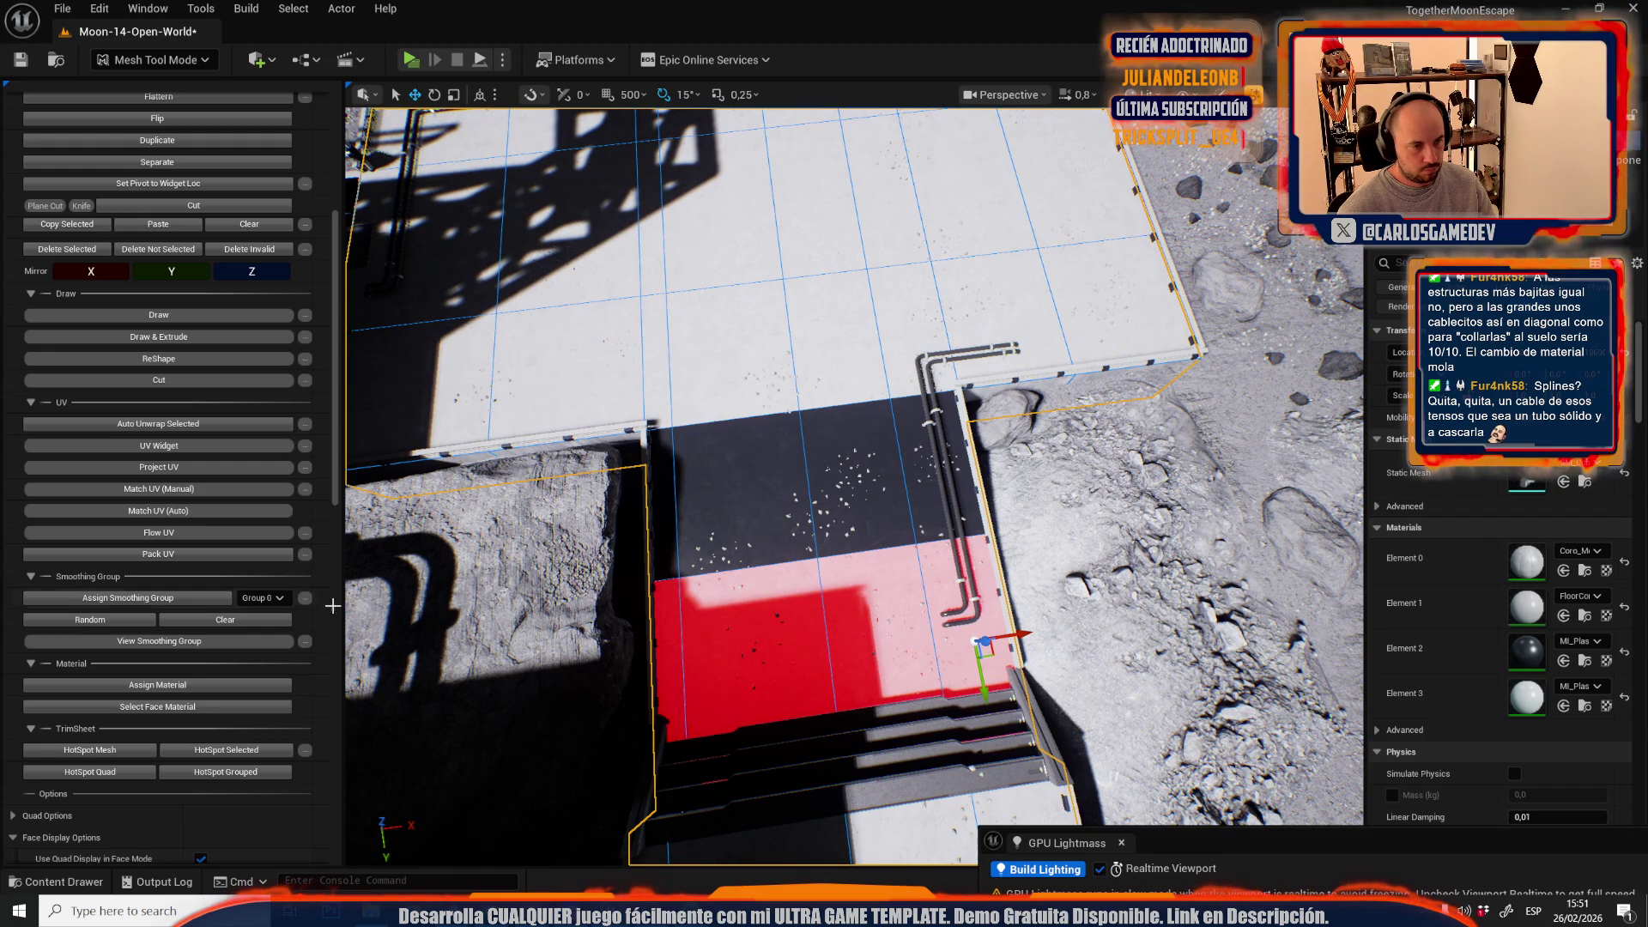
{"action": "left_click", "coordinate": [163, 689]}
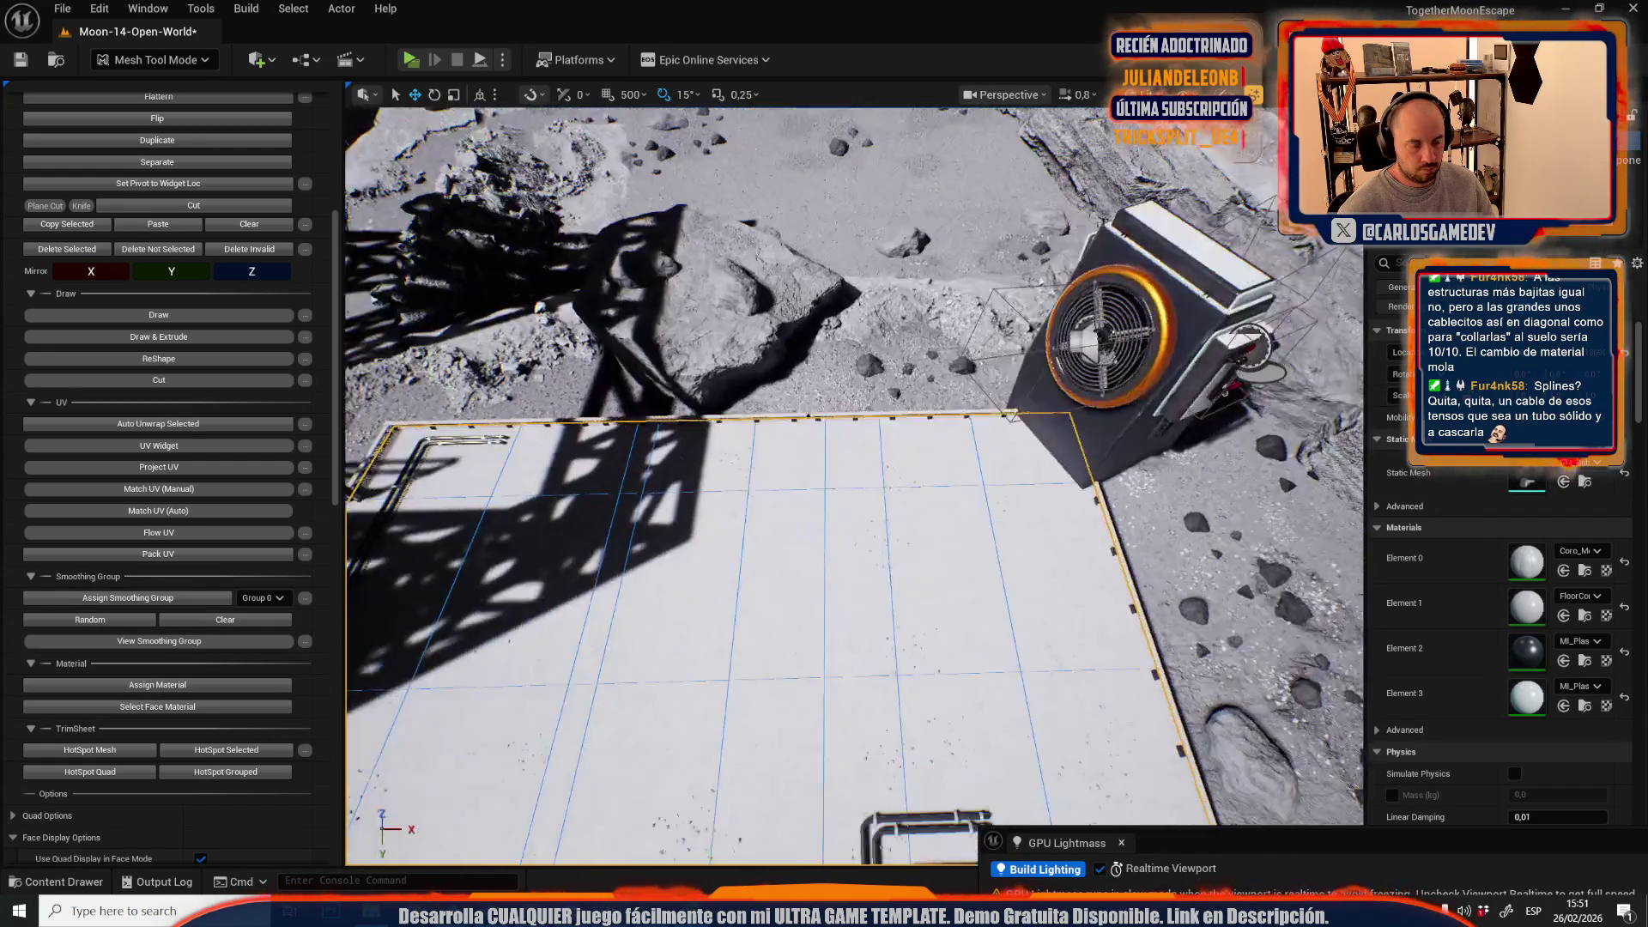
{"action": "left_click", "coordinate": [961, 448], "text": "shift"}
{"action": "left_click", "coordinate": [987, 567], "text": "shift"}
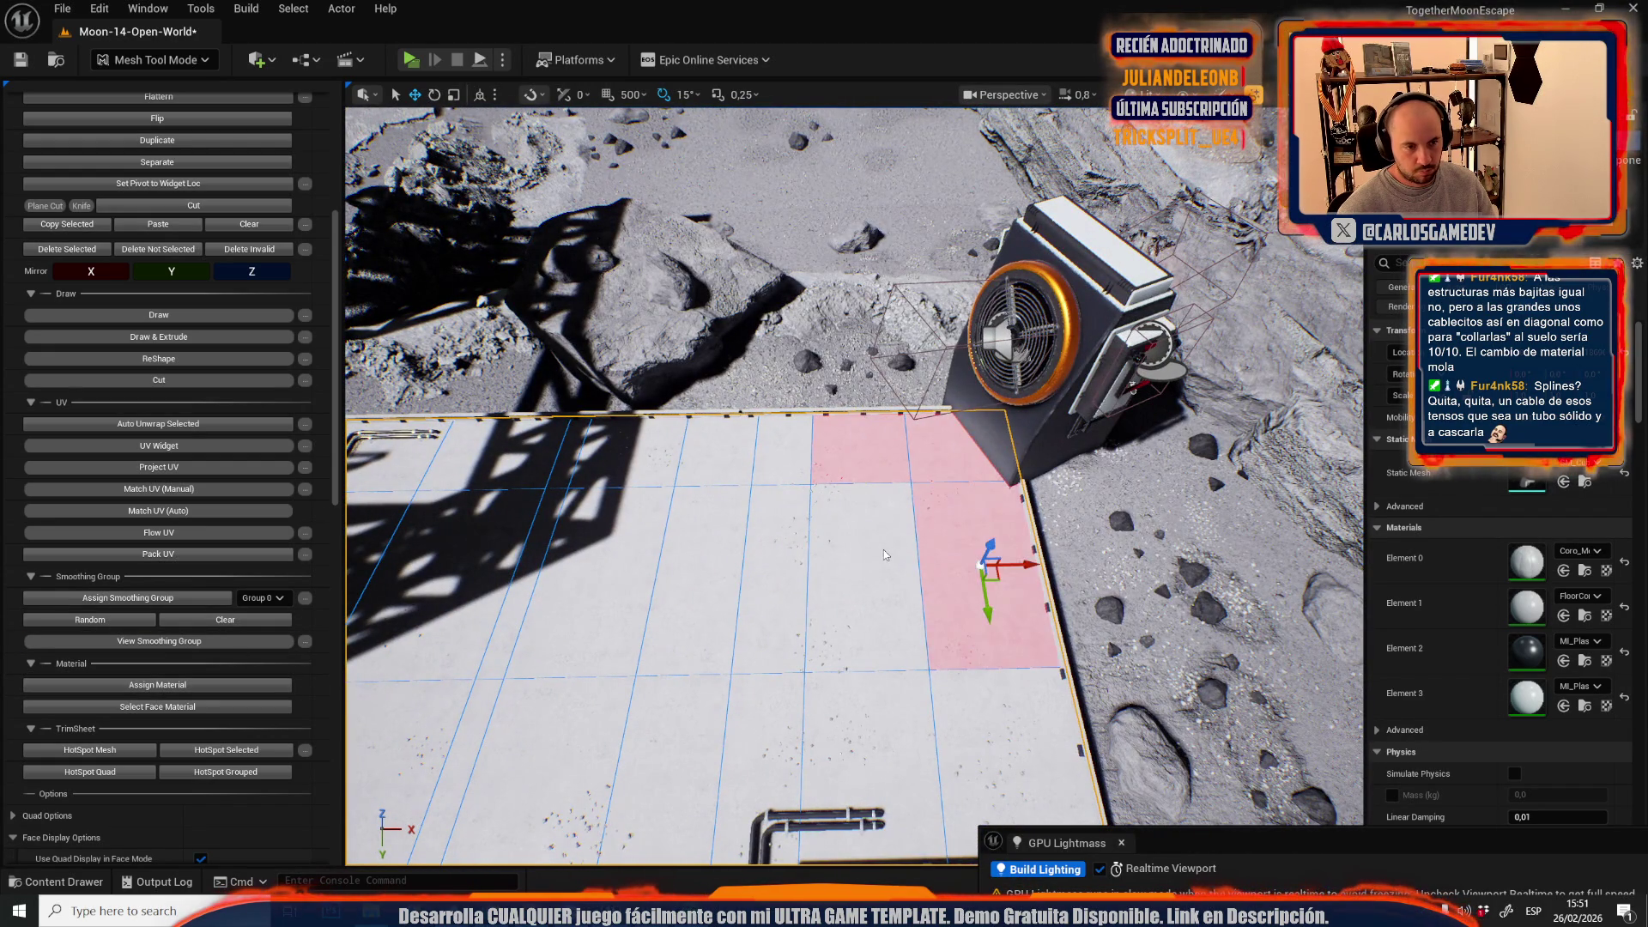
{"action": "left_click", "coordinate": [863, 584], "text": "shift"}
{"action": "left_click", "coordinate": [182, 684]}
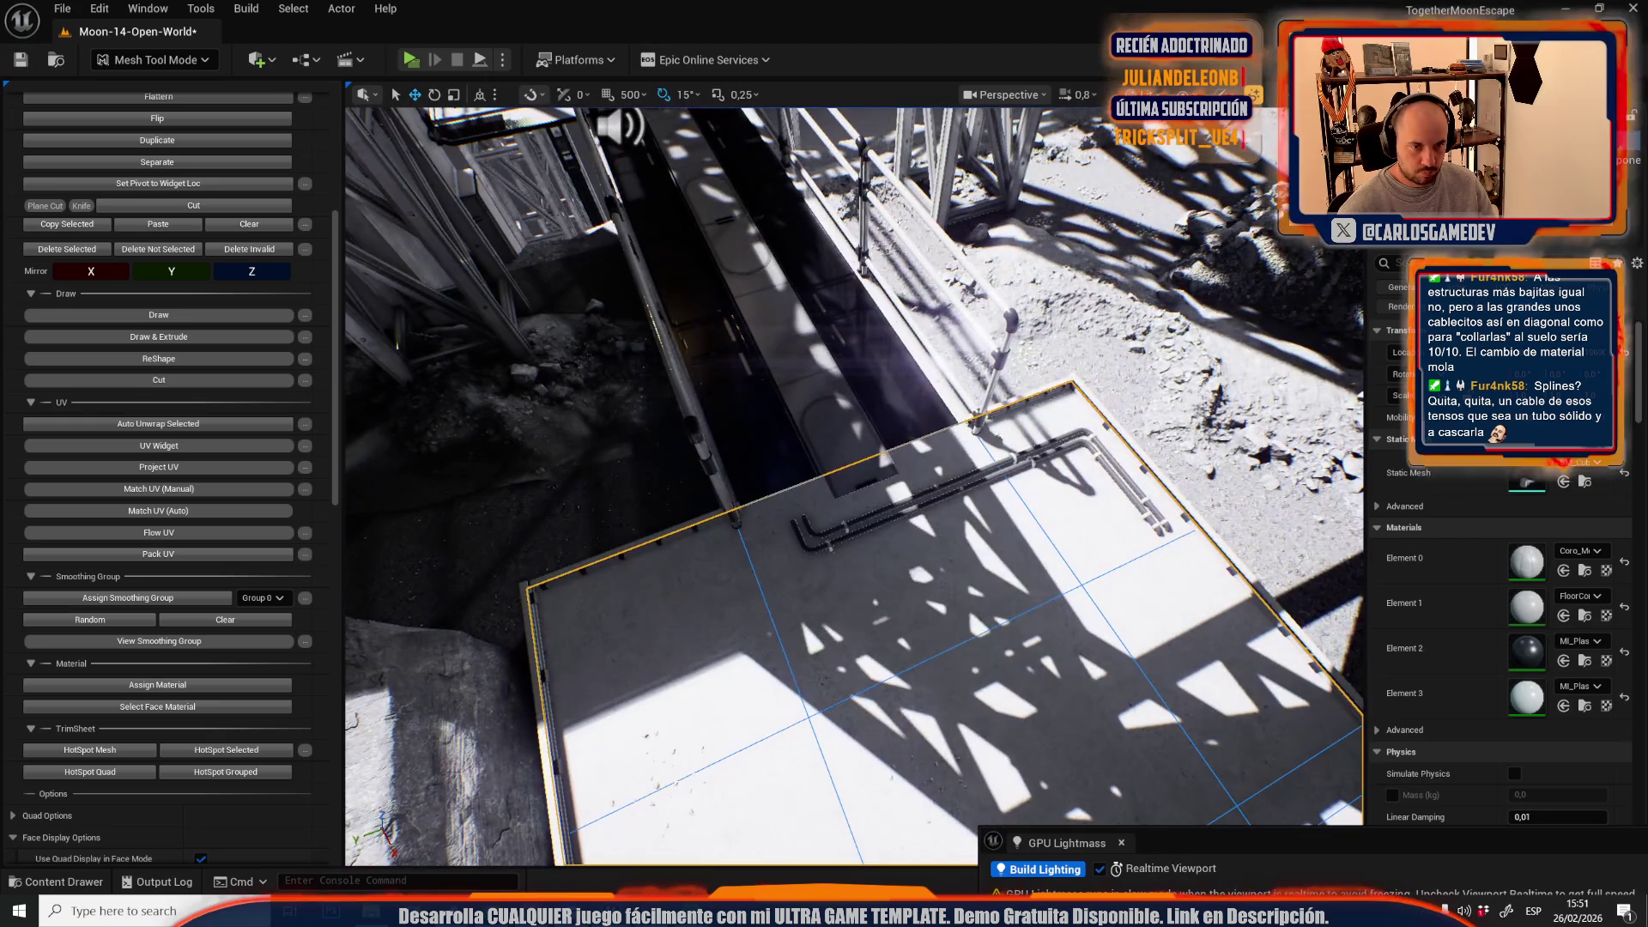
- Apply plastic to faces on the next floor plate and the floor before the door
{"action": "left_click", "coordinate": [858, 583]}
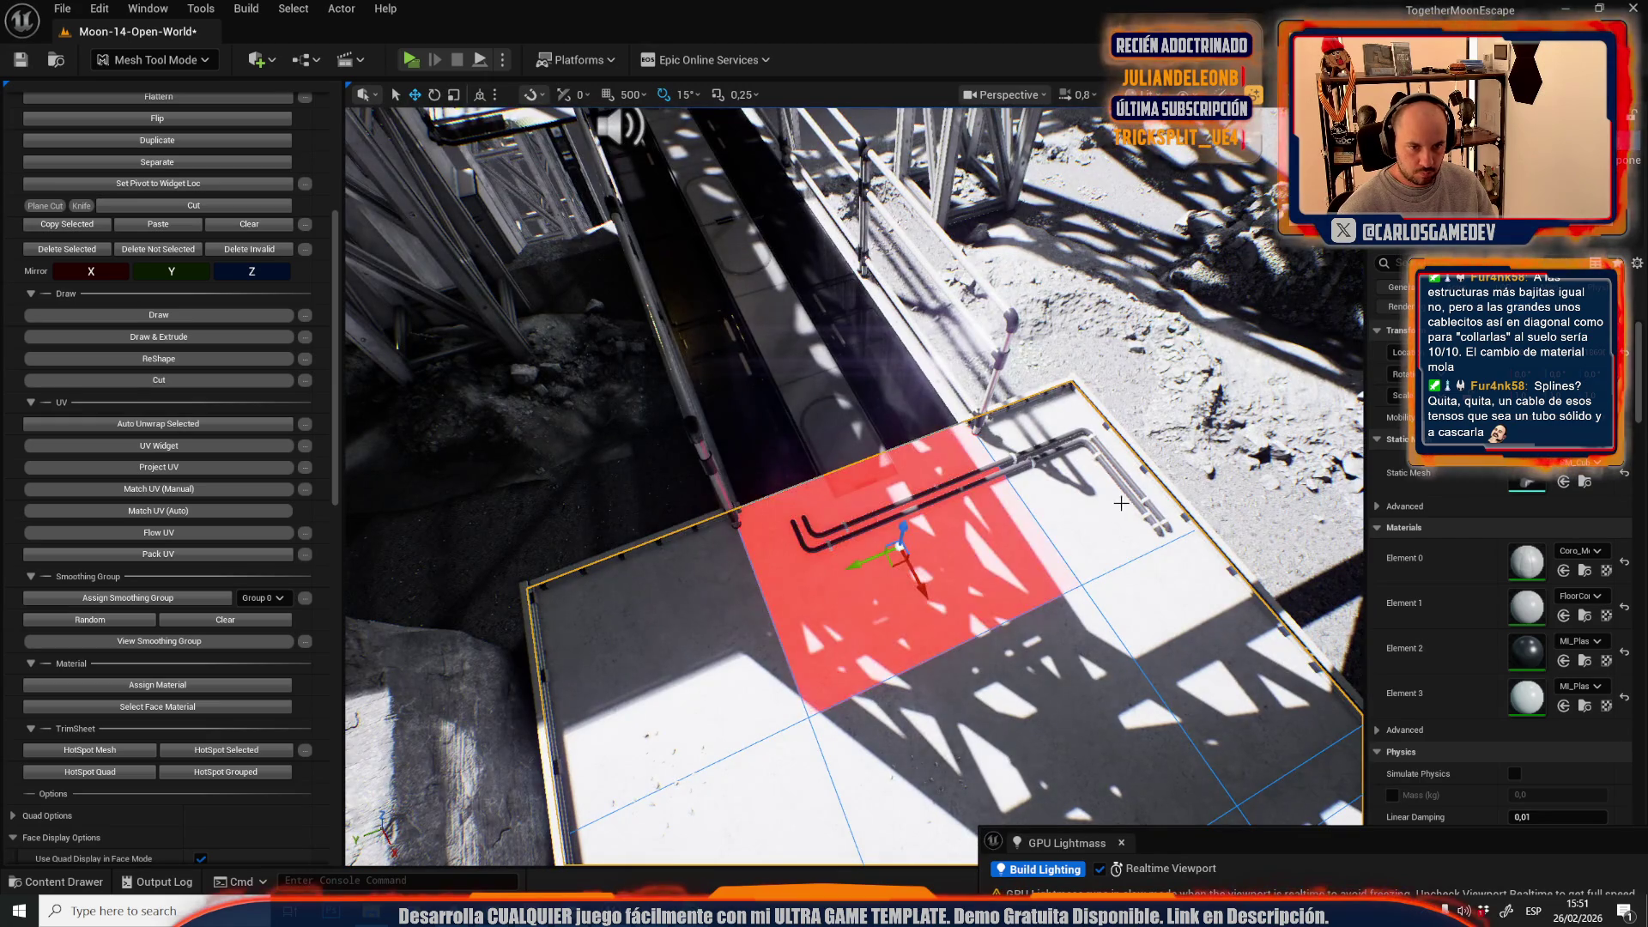
{"action": "left_click", "coordinate": [987, 481], "text": "shift"}
{"action": "left_click", "coordinate": [656, 650], "text": "shift"}
{"action": "left_click_drag", "start_coordinate": [855, 584], "coordinate": [792, 444]}
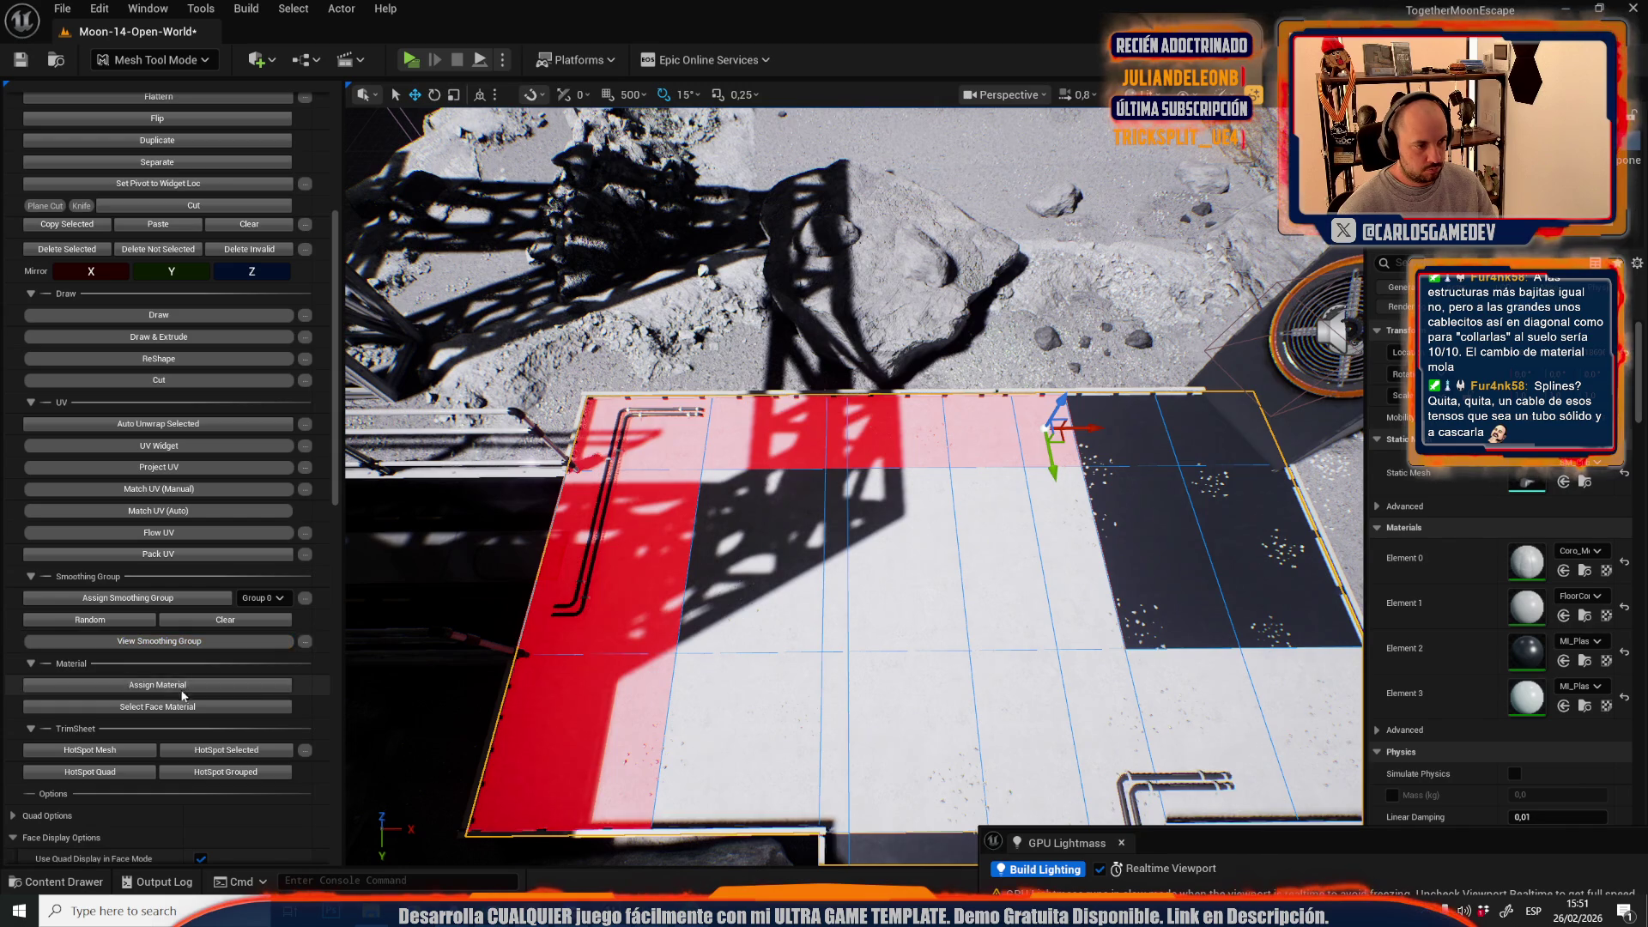
{"action": "mouse_move", "coordinate": [392, 608]}
{"action": "left_mouse_down"}
{"action": "mouse_move", "coordinate": [410, 429]}
{"action": "mouse_move", "coordinate": [352, 419]}
{"action": "mouse_move", "coordinate": [356, 446]}
{"action": "left_mouse_up"}
{"action": "left_click", "coordinate": [726, 581], "text": "shift"}
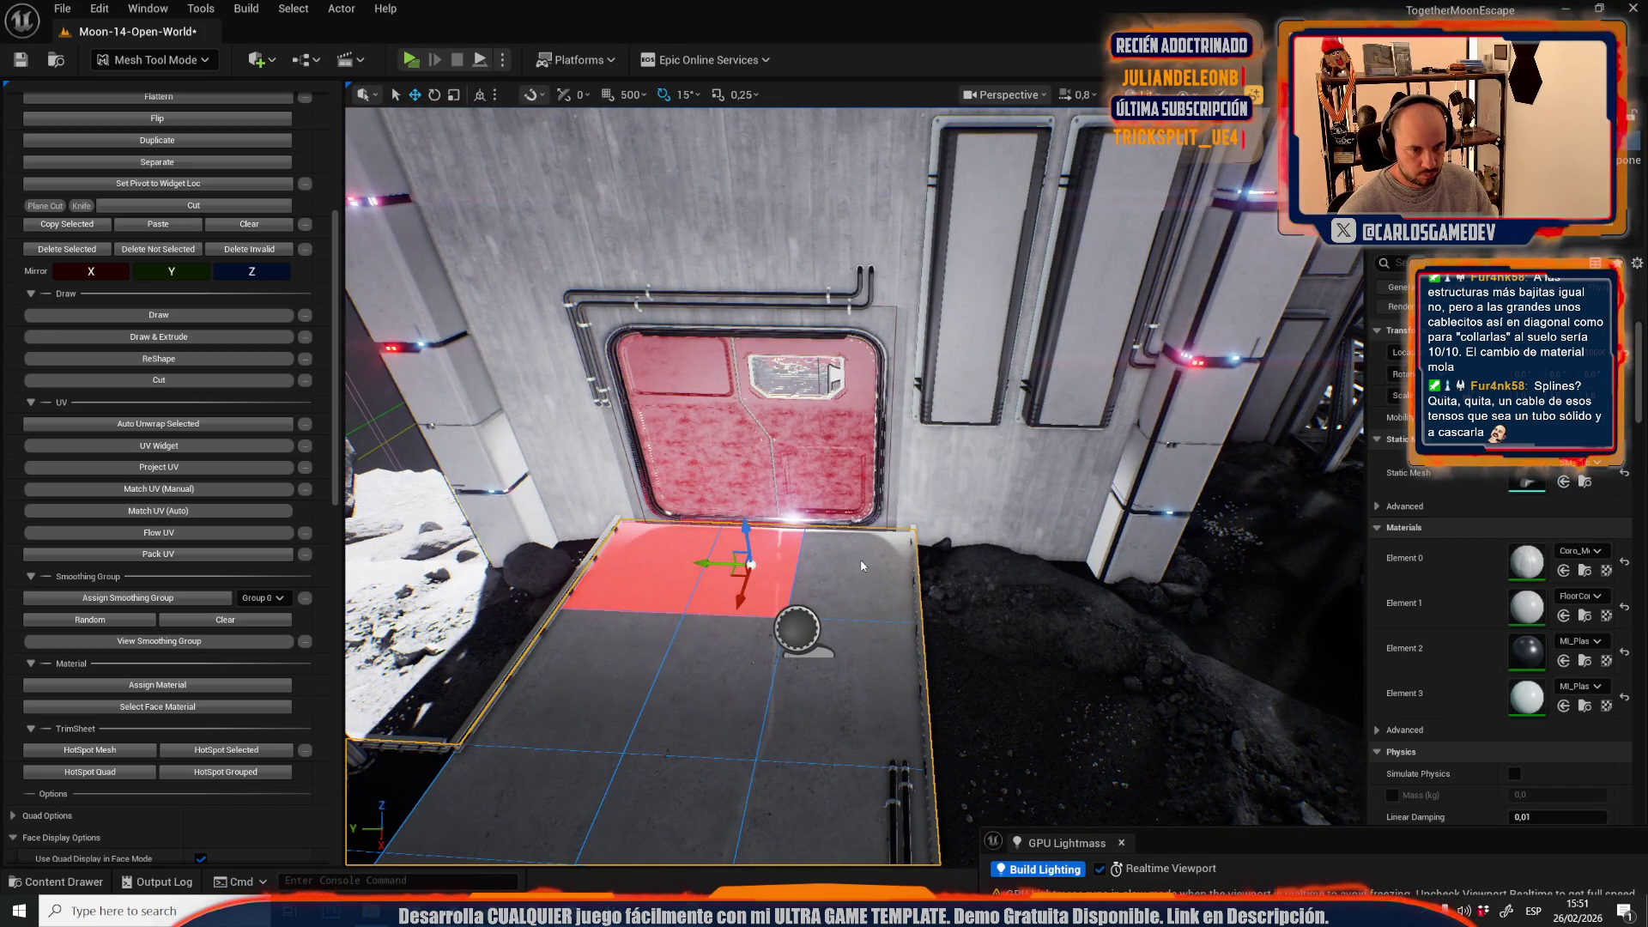
{"action": "left_click", "coordinate": [857, 568], "text": "shift"}
{"action": "left_click", "coordinate": [146, 684]}
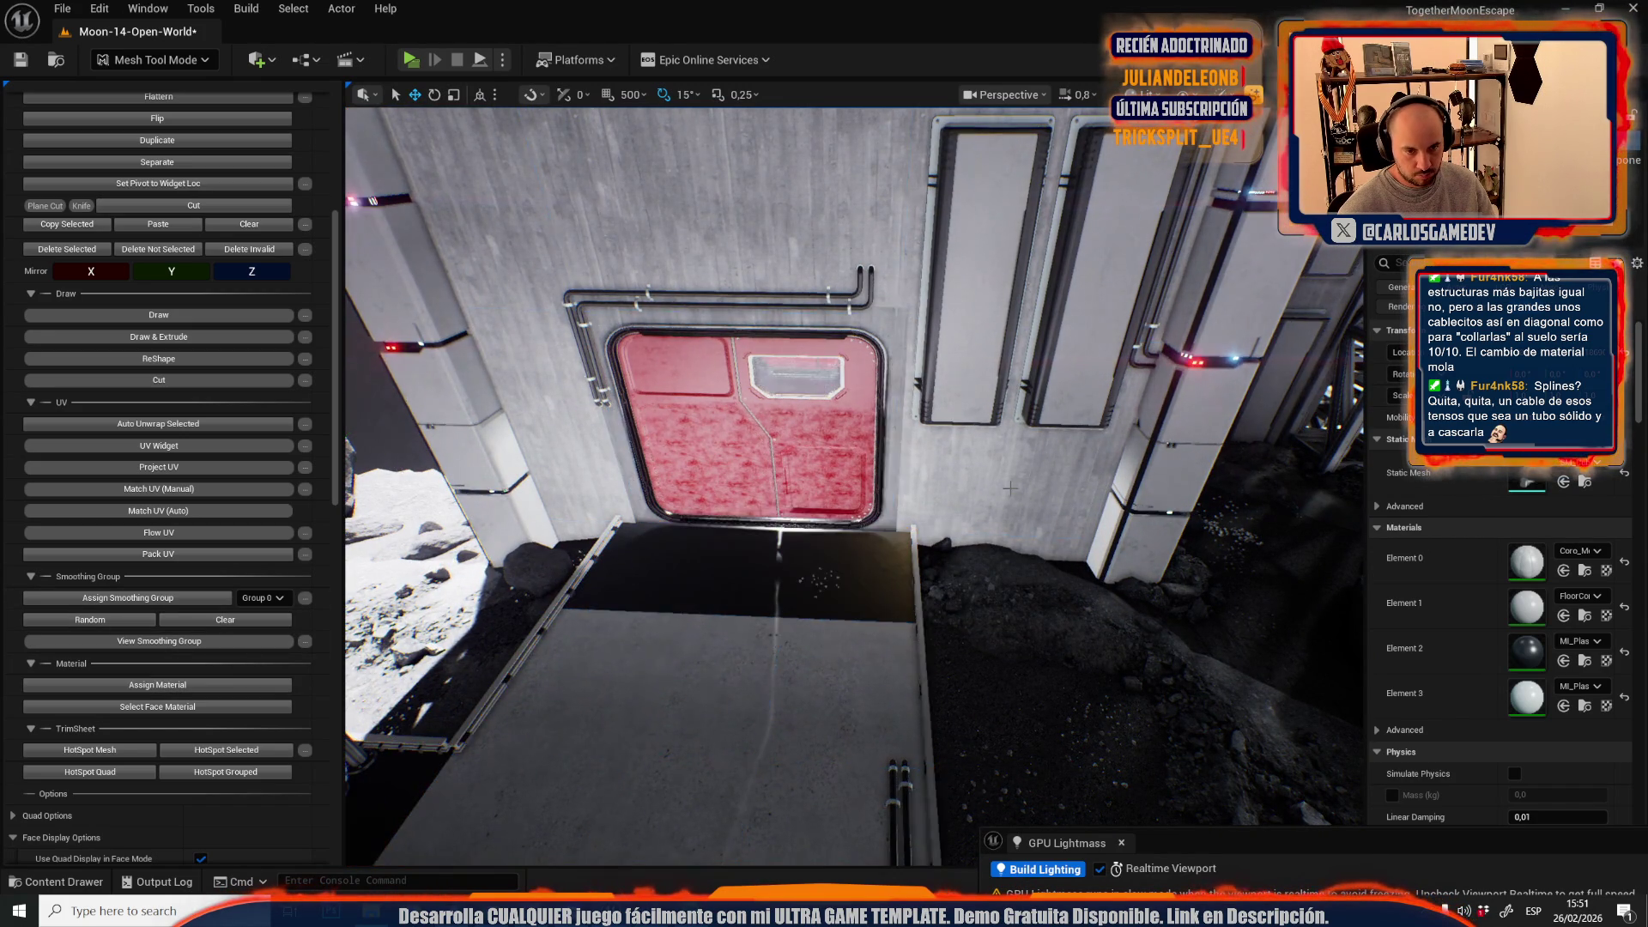
- Select the wall faces sharing the central face's material and frame them around the screen
{"action": "left_click", "coordinate": [985, 533]}
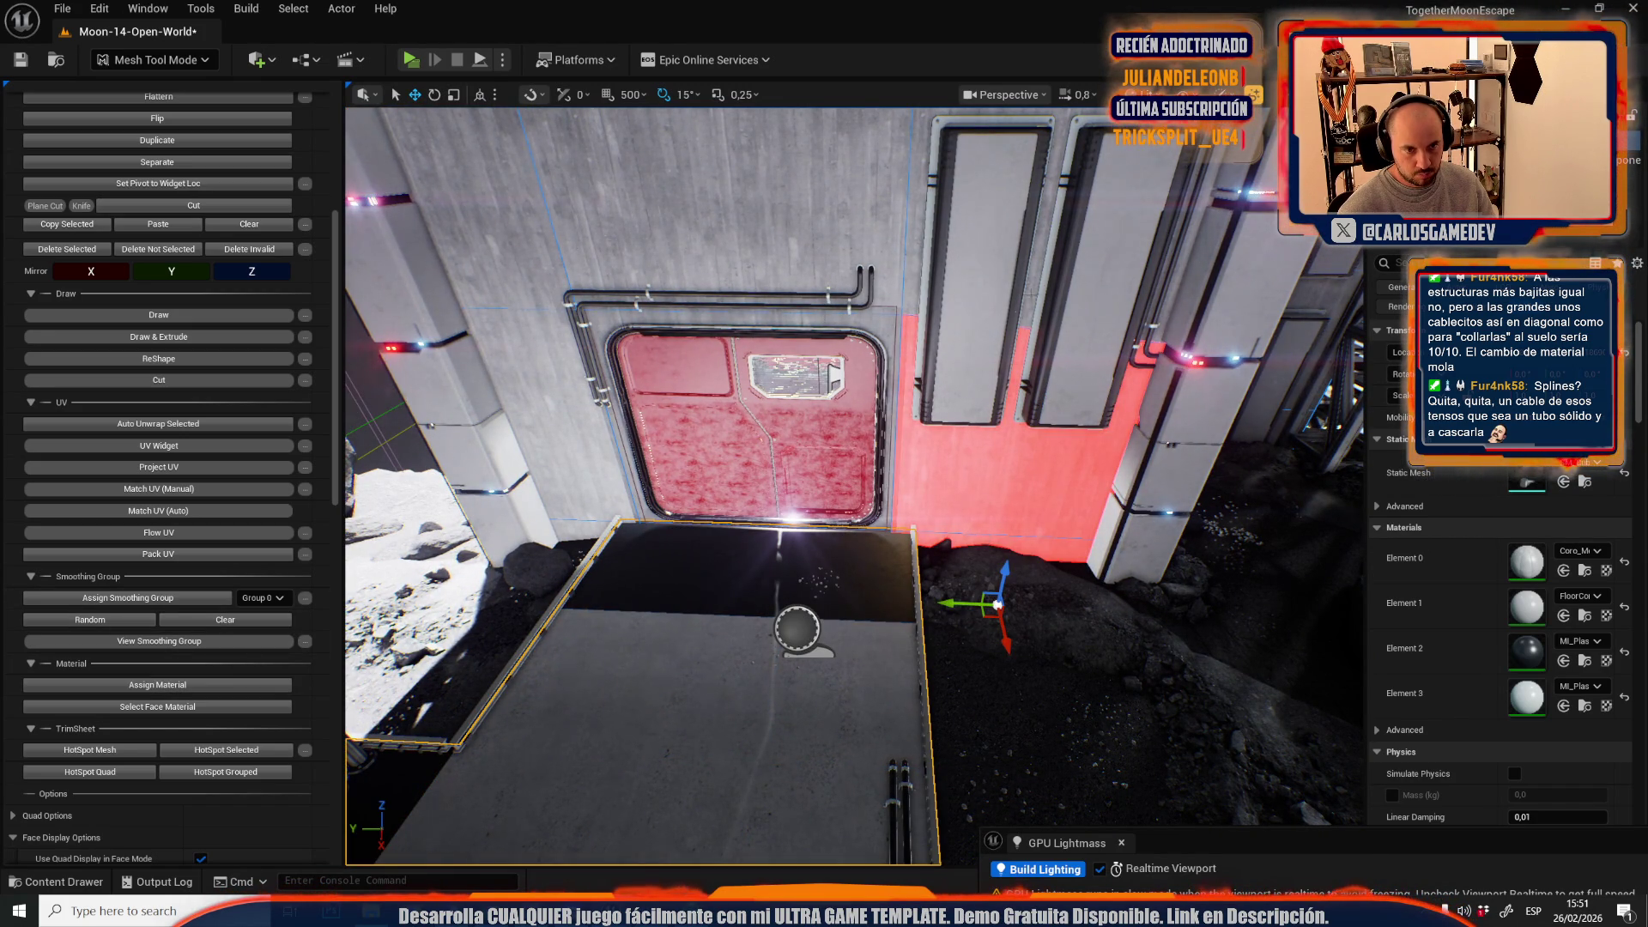
{"action": "left_click", "coordinate": [1045, 275], "text": "shift"}
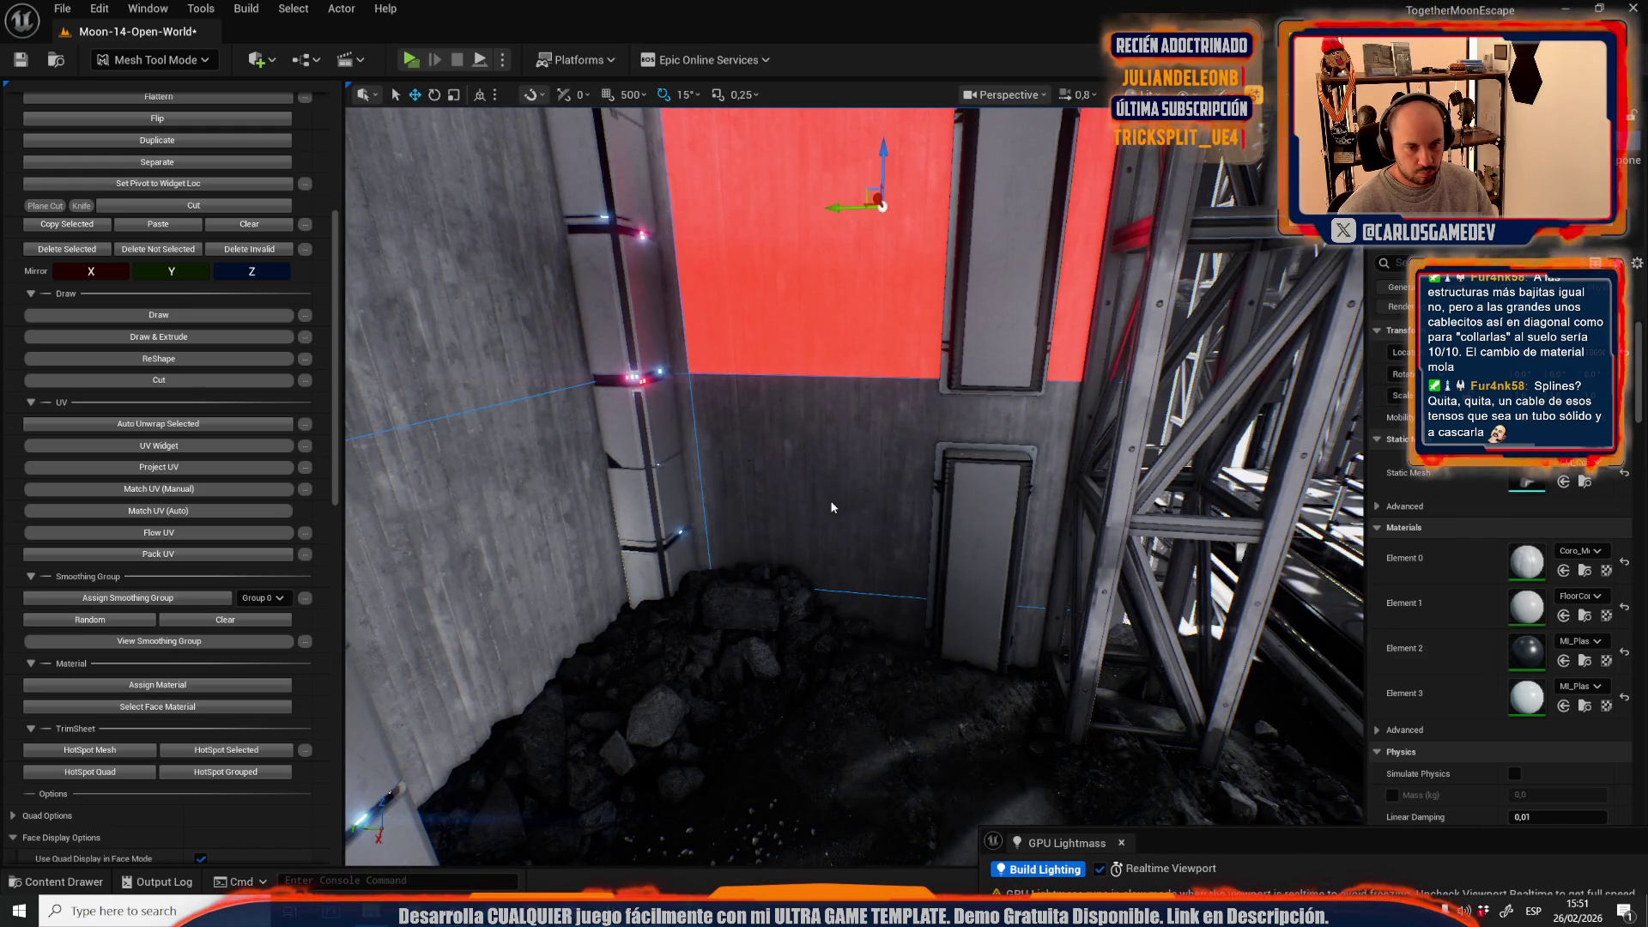
{"action": "left_click", "coordinate": [831, 507], "text": "shift"}
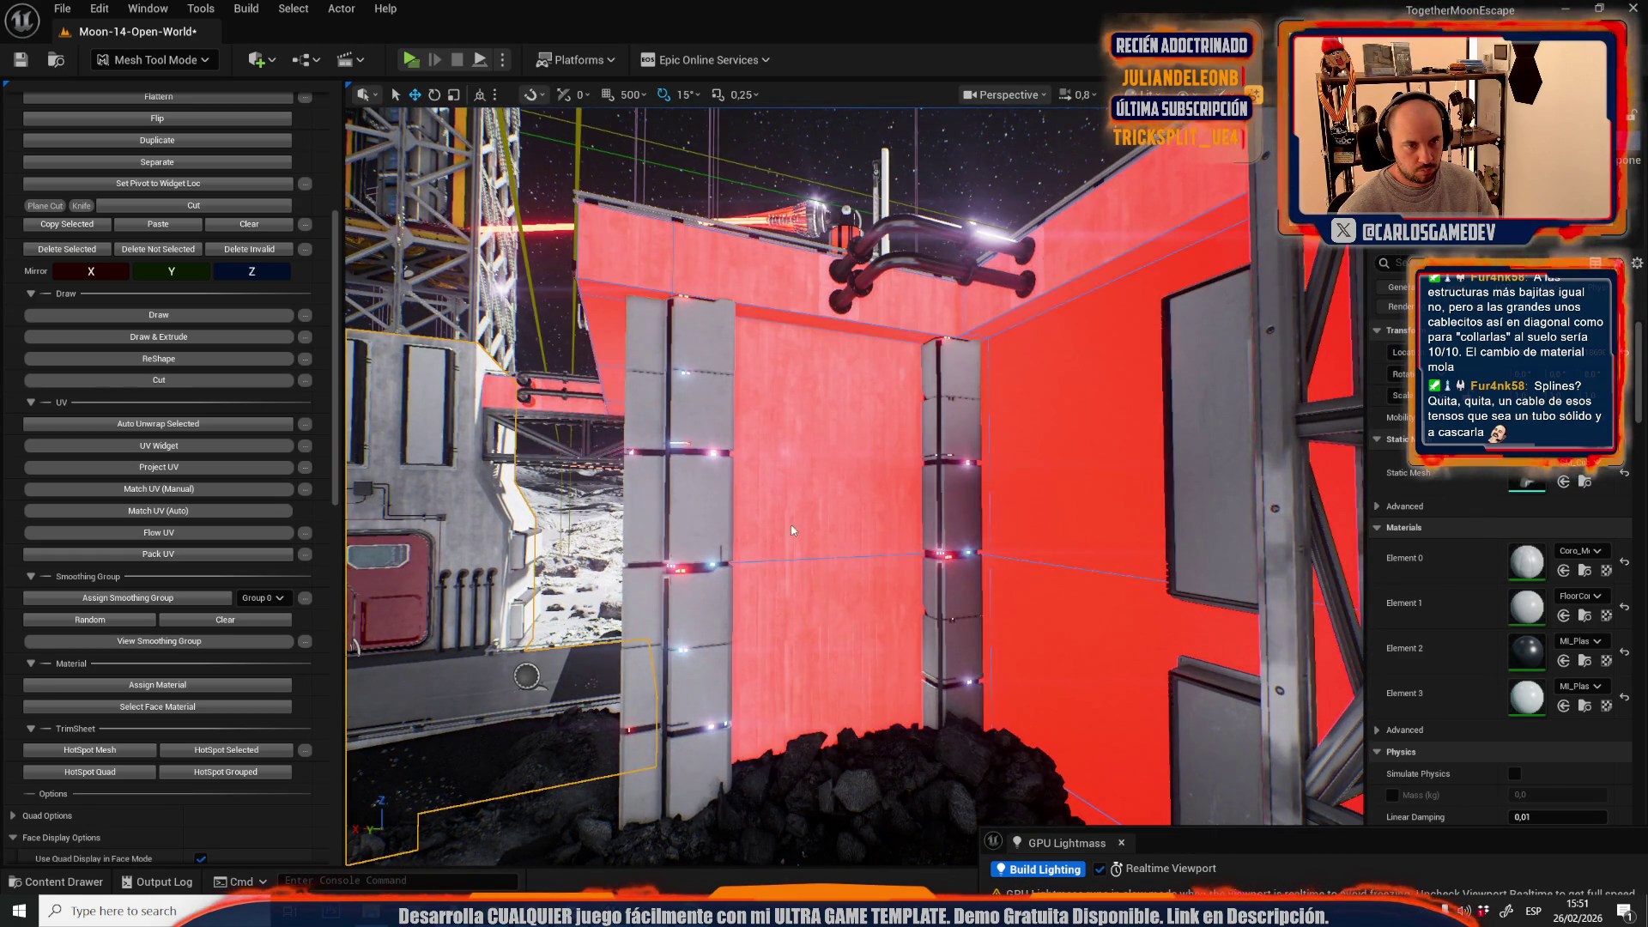
{"action": "left_click", "coordinate": [800, 522]}
{"action": "left_click", "coordinate": [142, 706]}
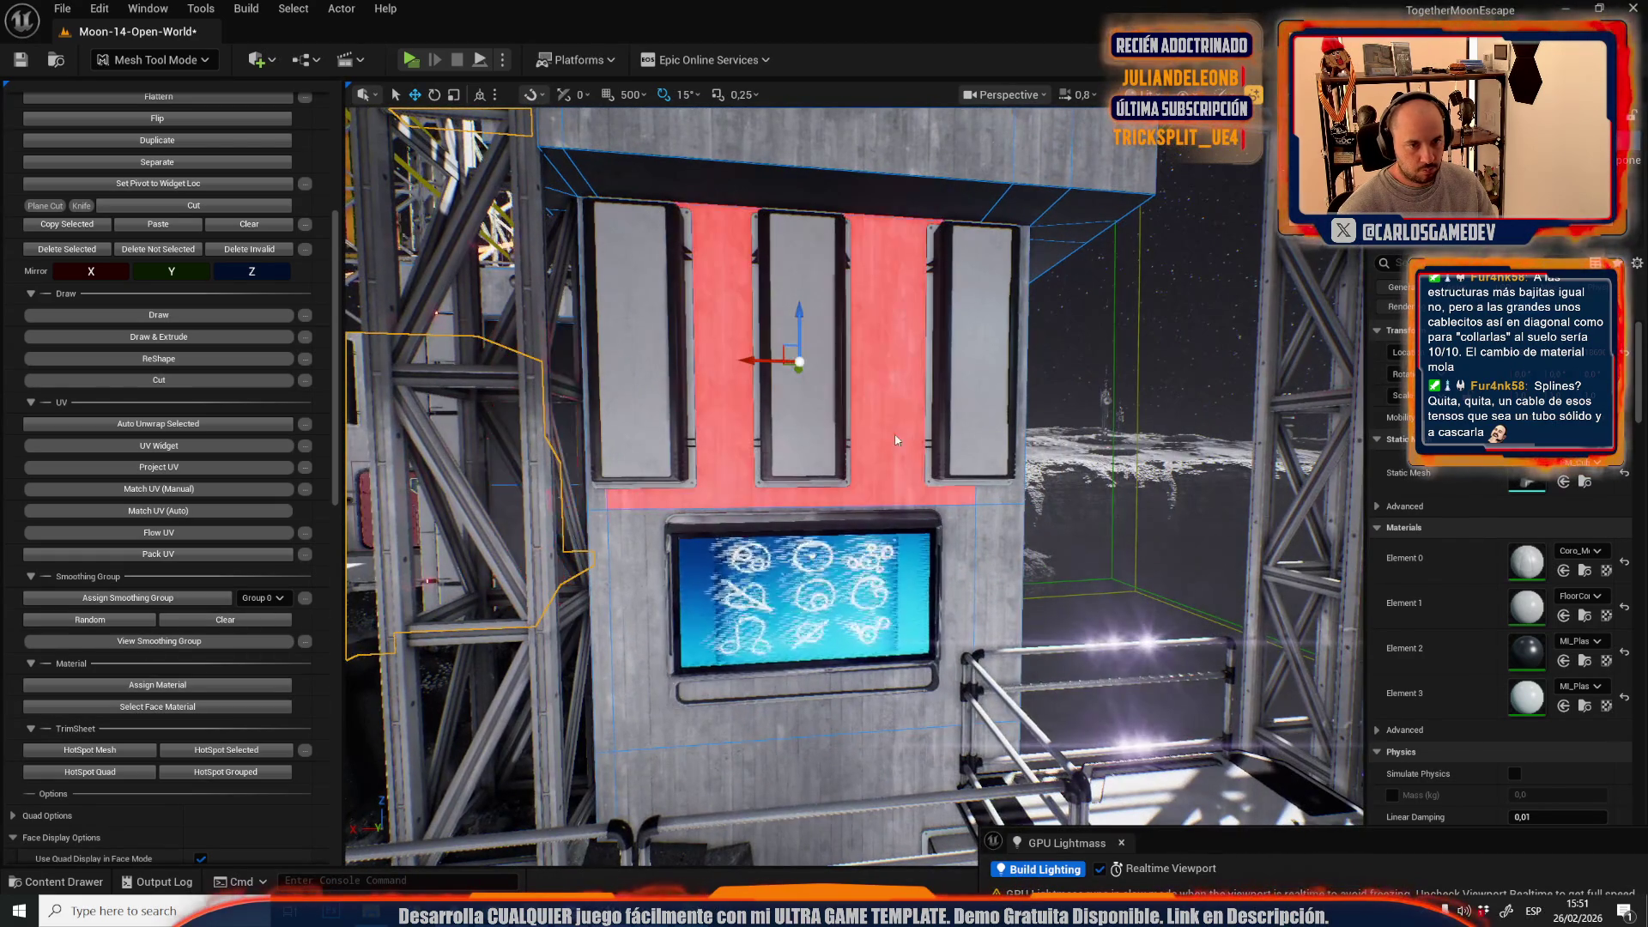
{"action": "key", "text": "f"}
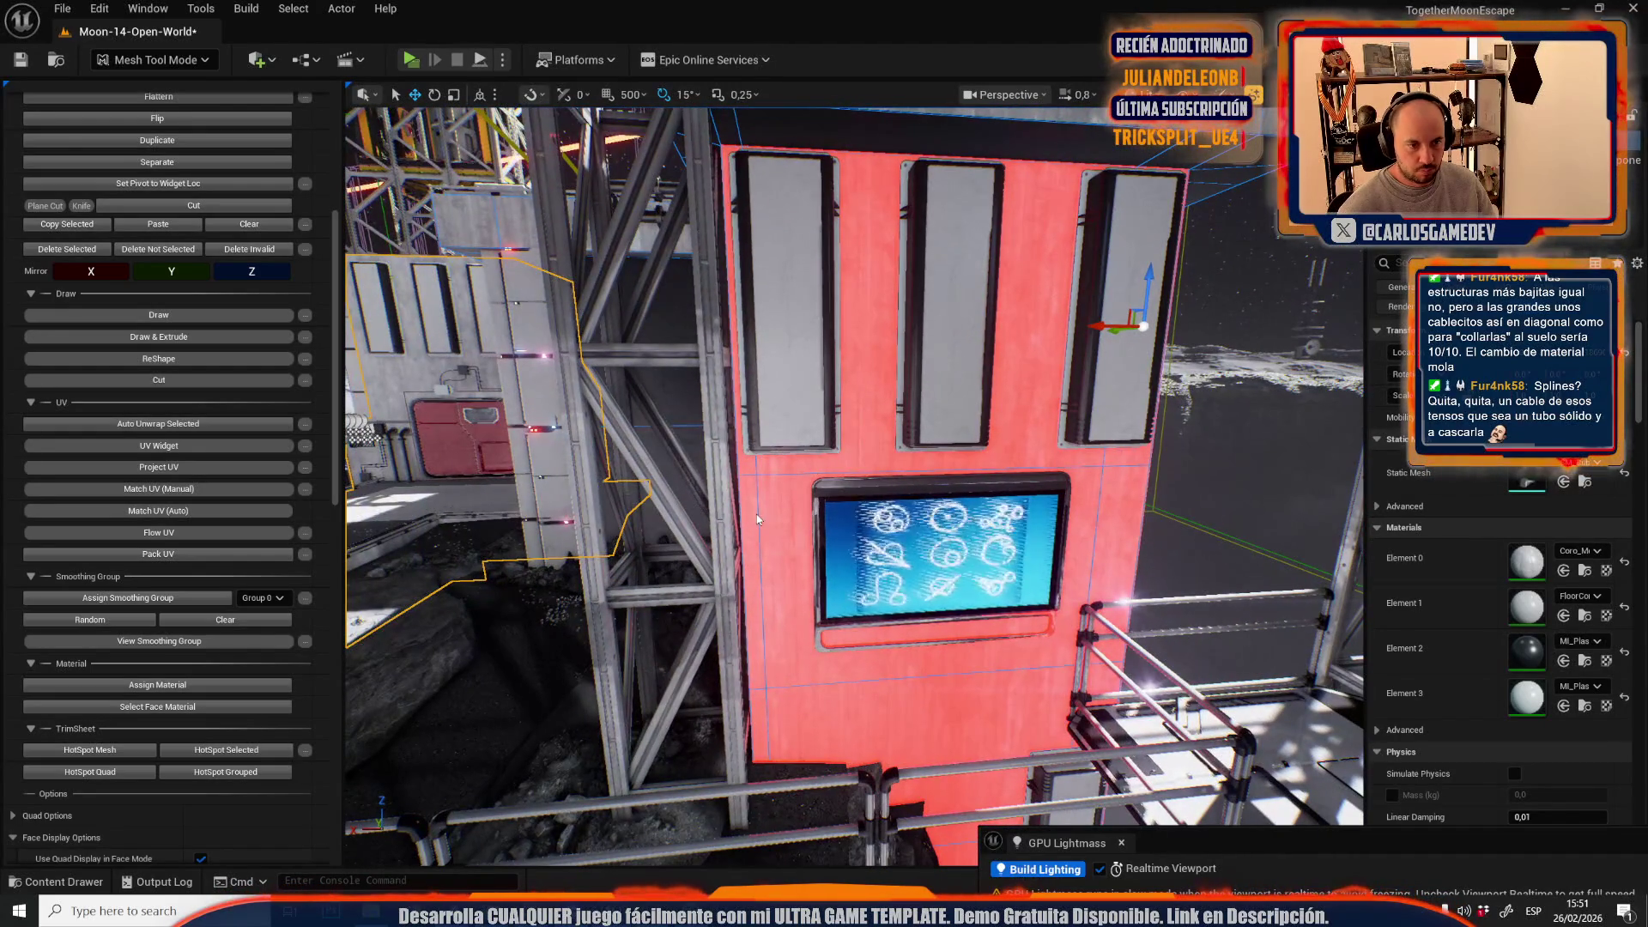
{"action": "left_click", "coordinate": [780, 547], "text": "ctrl"}
{"action": "left_click", "coordinate": [799, 631], "text": "shift"}
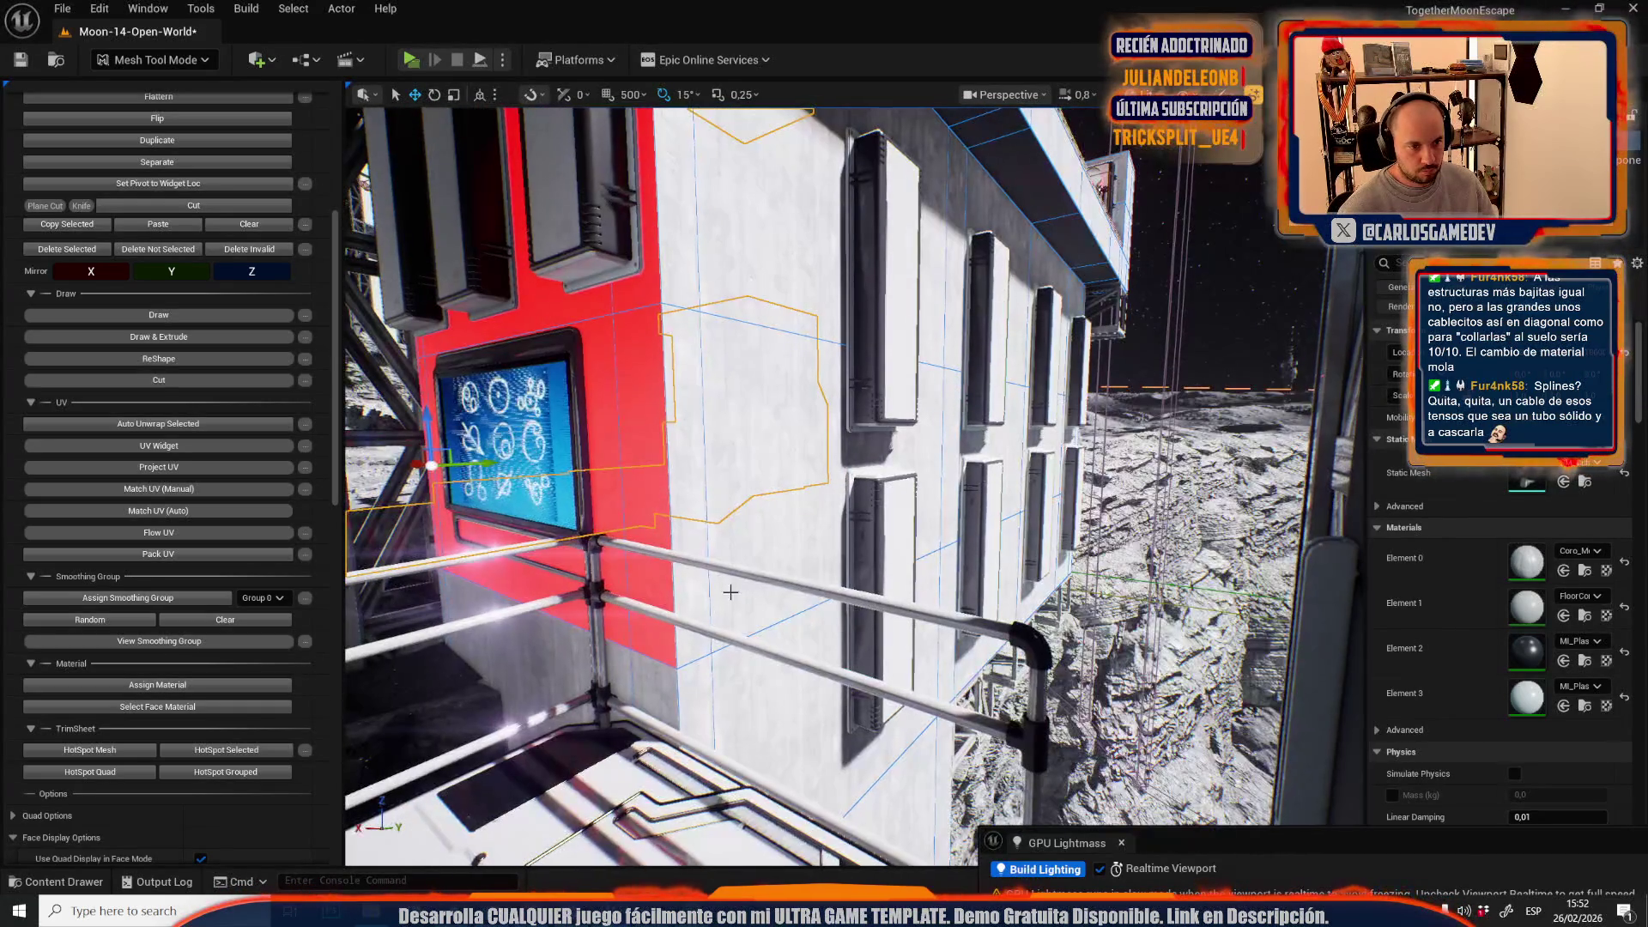
- Select and frame the white wall face to the right, viewing it side-on
{"action": "left_click", "coordinate": [924, 476]}
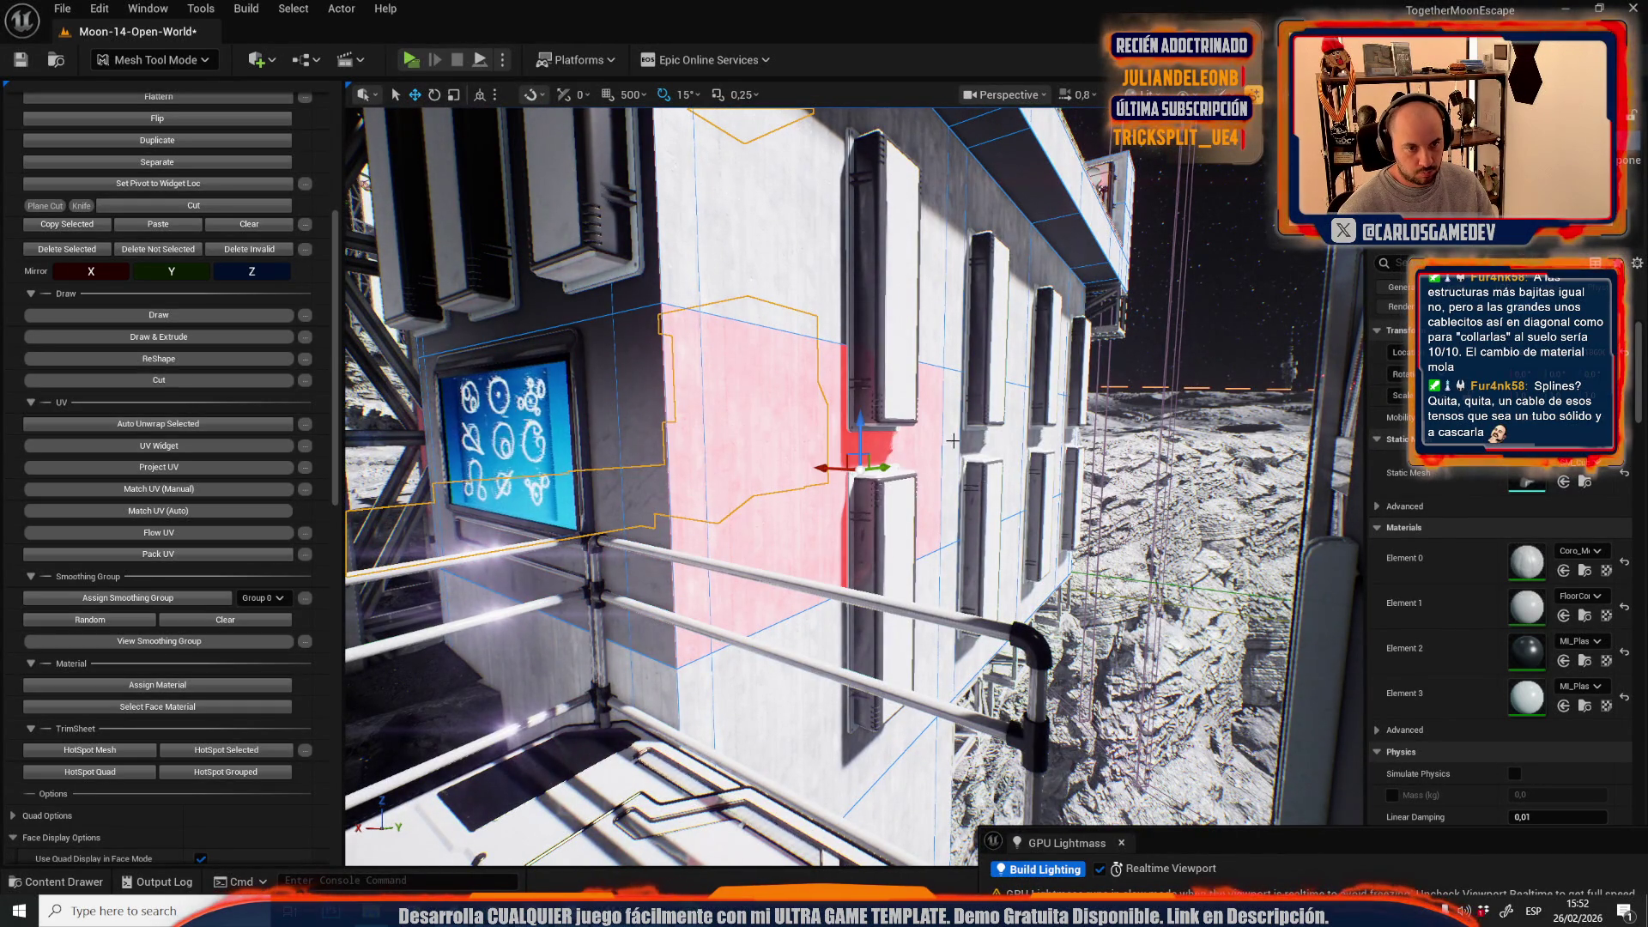
{"action": "key", "text": "f"}
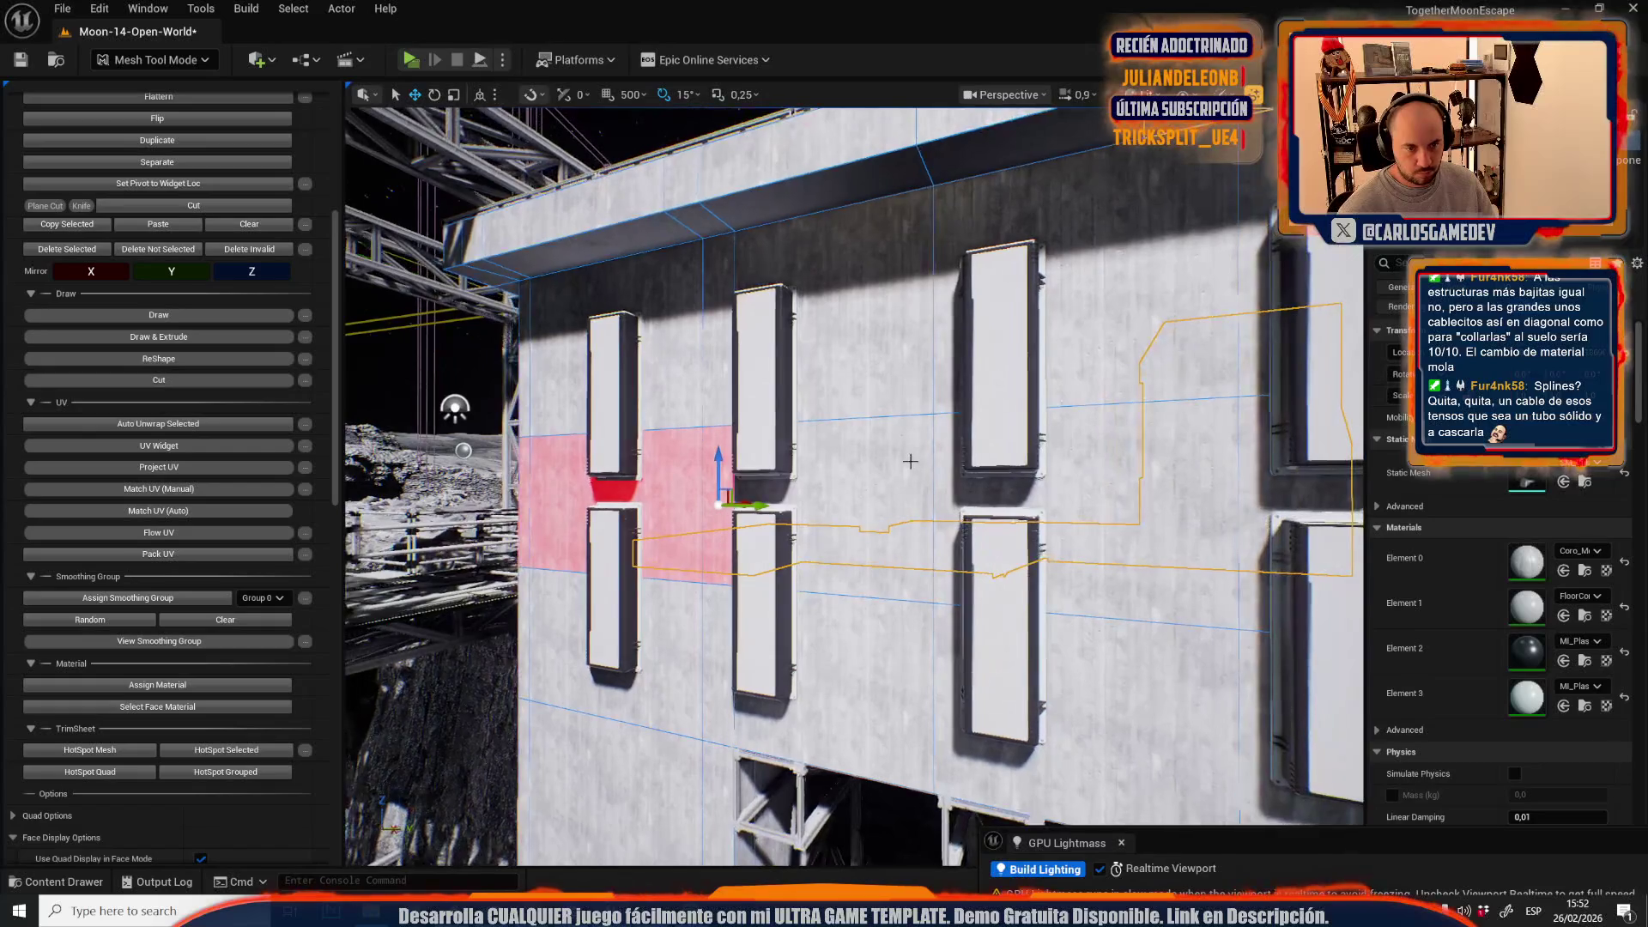
{"action": "scroll", "coordinate": [1042, 477], "scroll_direction": "down", "scroll_amount": 5}
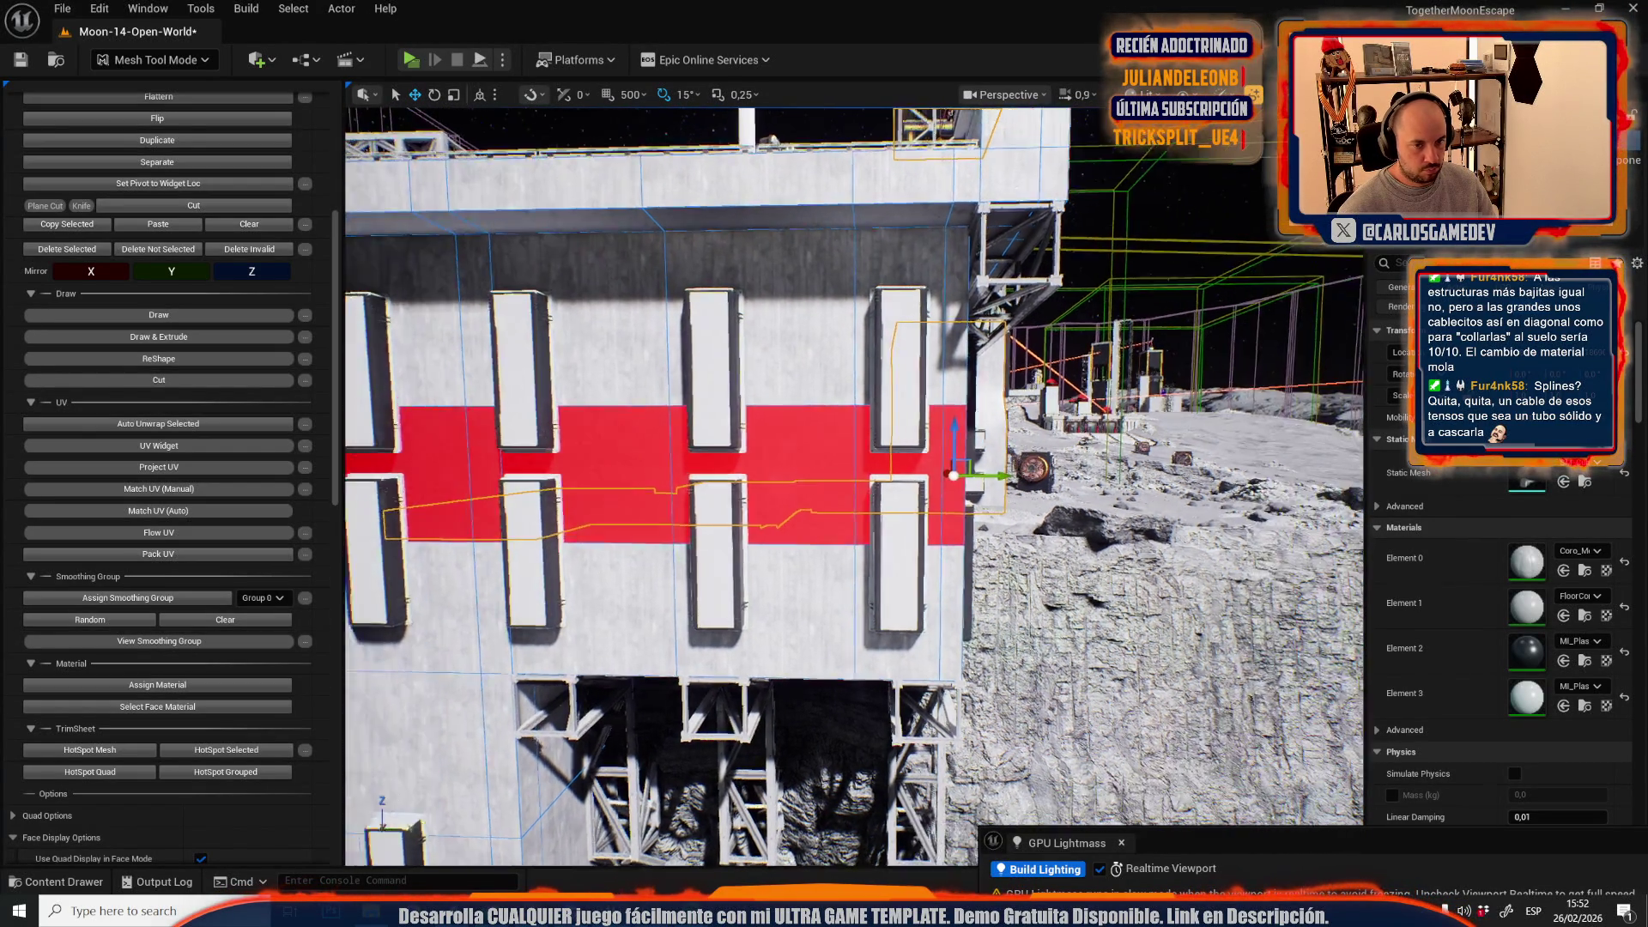
{"action": "left_click_drag", "start_coordinate": [784, 527], "coordinate": [910, 525]}
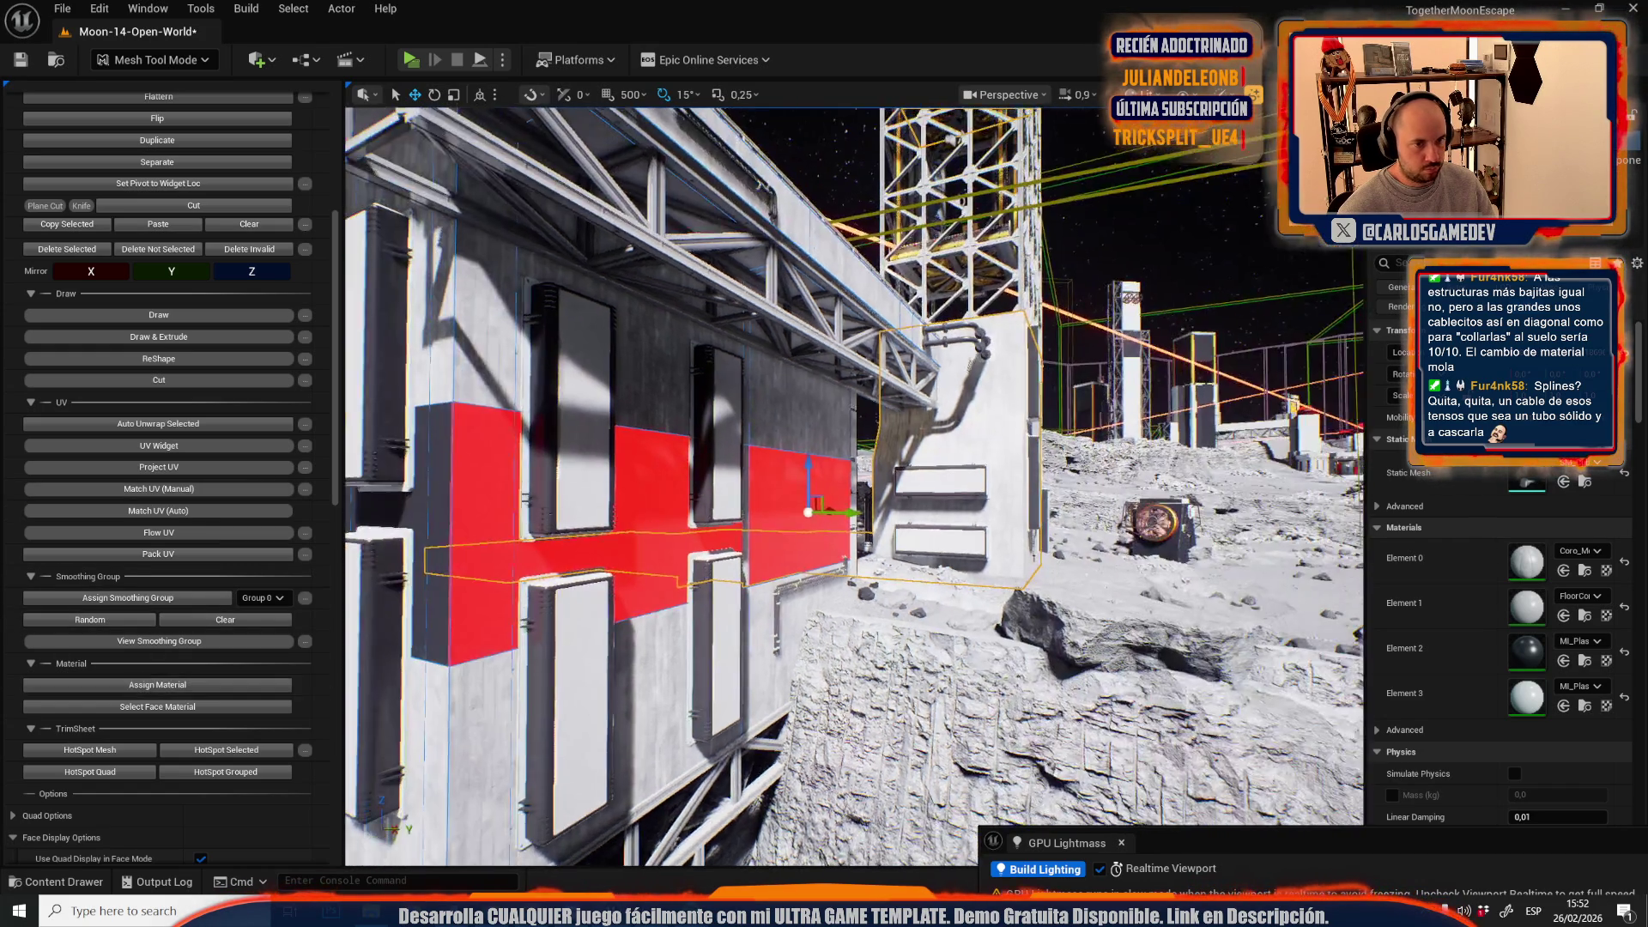
{"action": "mouse_move", "coordinate": [773, 515]}
{"action": "left_mouse_down"}
{"action": "mouse_move", "coordinate": [902, 447]}
{"action": "mouse_move", "coordinate": [854, 480]}
{"action": "left_mouse_up"}
{"action": "key", "text": "f"}
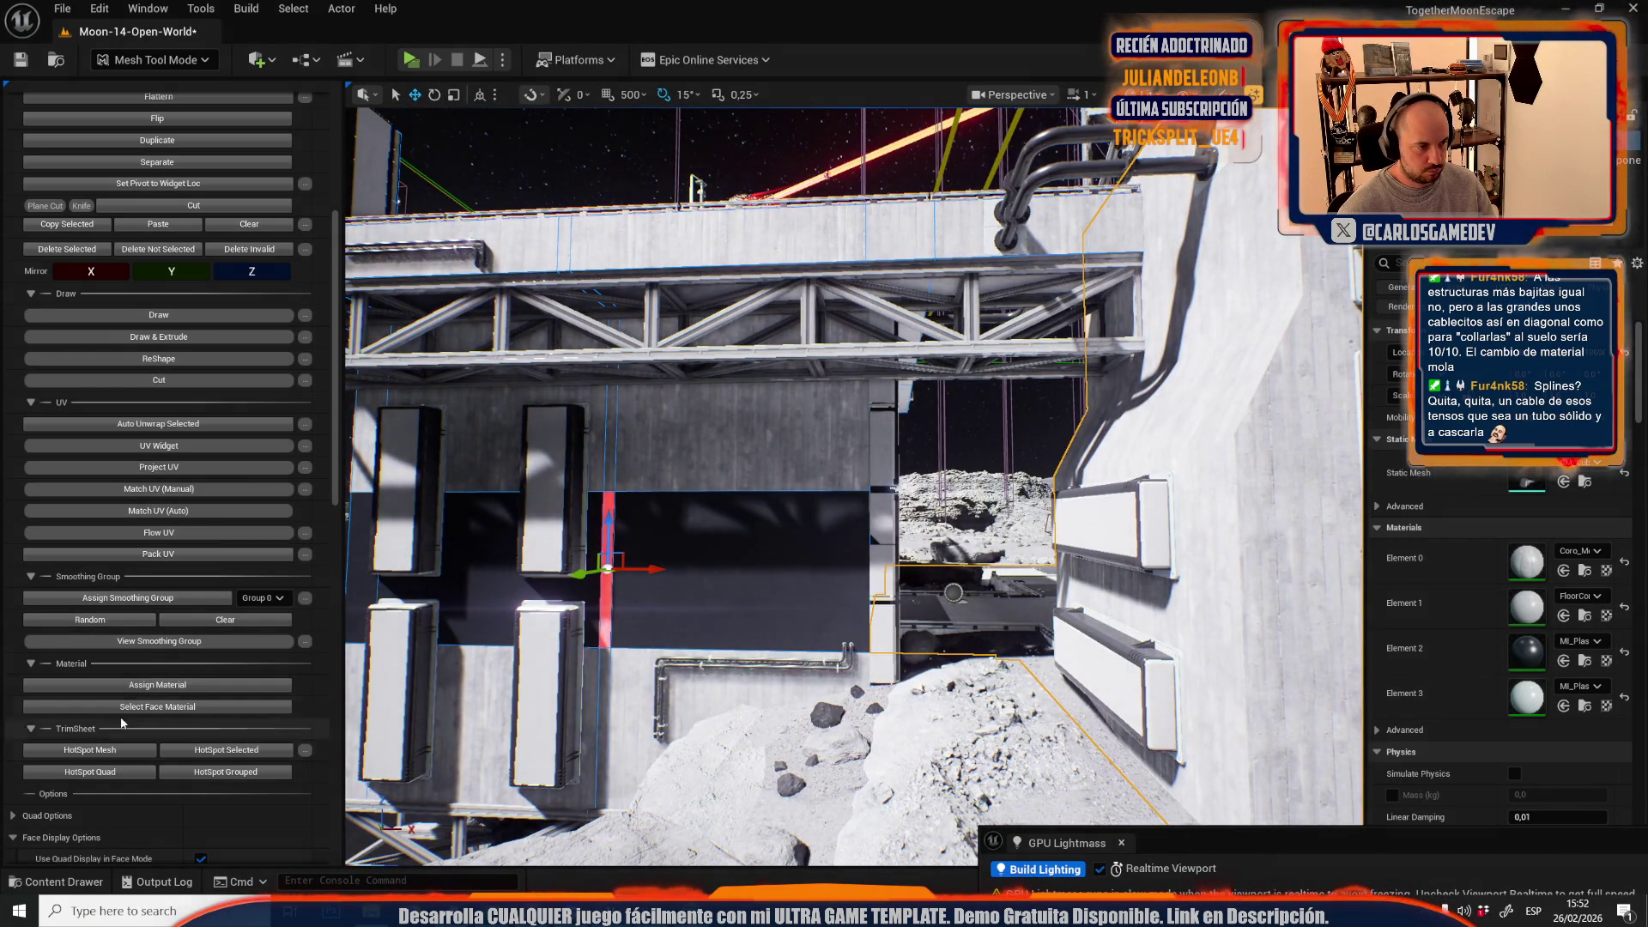
{"action": "left_click_drag", "start_coordinate": [912, 490], "coordinate": [912, 491]}
- Give the concrete block's large front wall face the dark grey material
{"action": "left_click", "coordinate": [961, 472]}
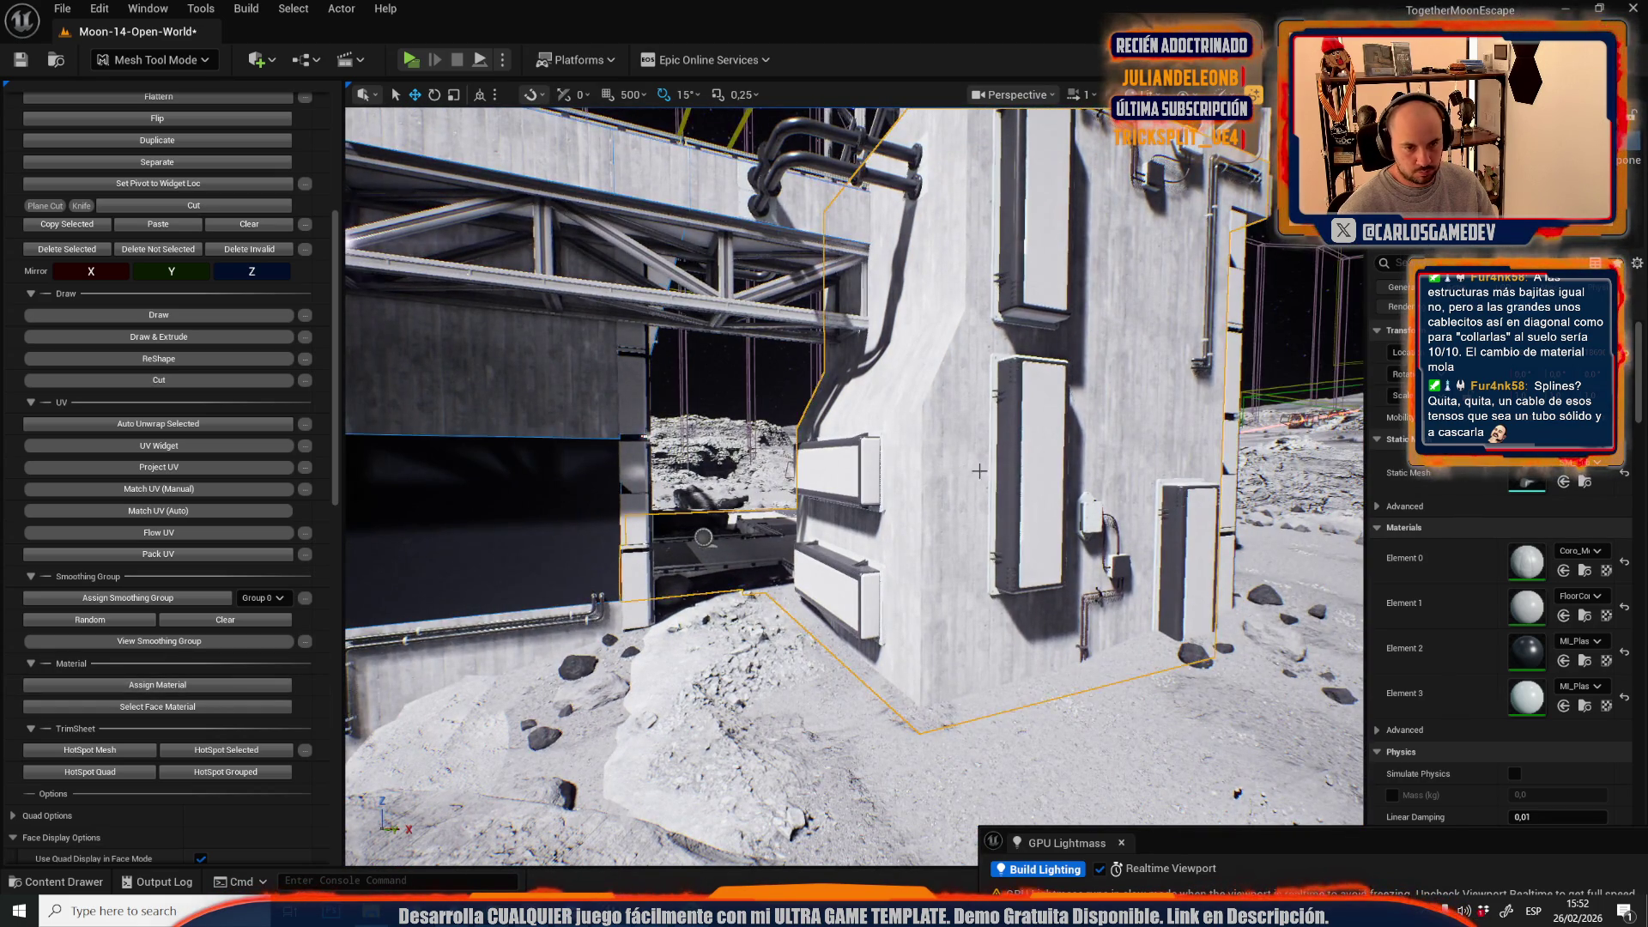
{"action": "key", "text": "Escape"}
{"action": "left_click", "coordinate": [962, 482]}
{"action": "left_click_drag", "start_coordinate": [962, 481], "coordinate": [962, 482]}
{"action": "left_click", "coordinate": [860, 489]}
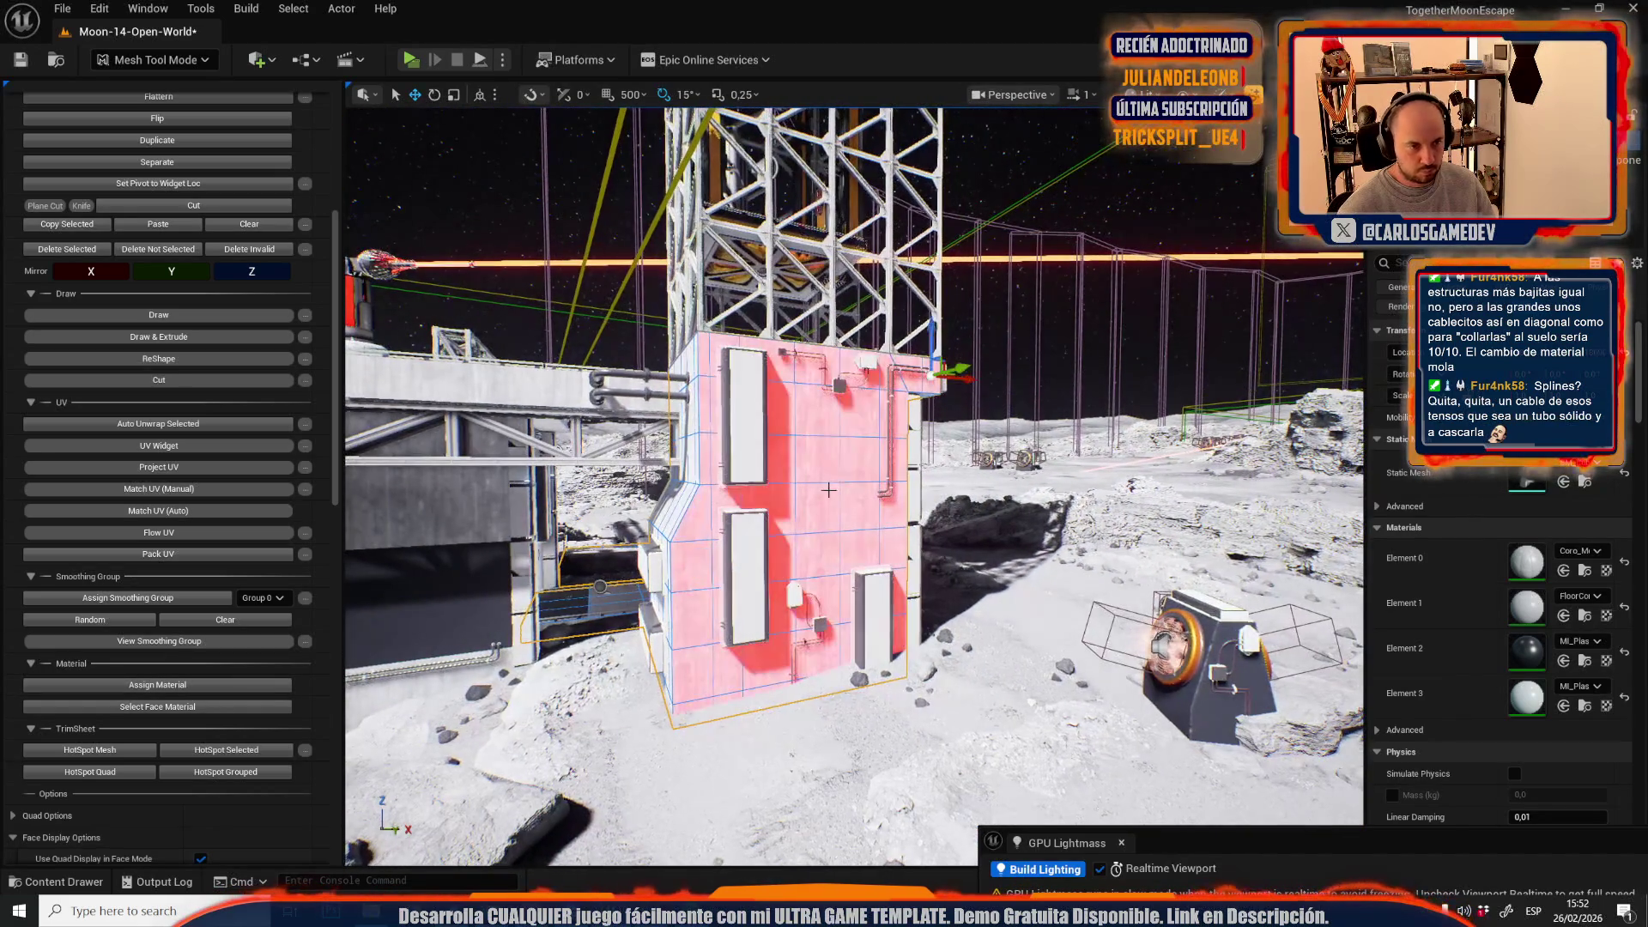
{"action": "left_click", "coordinate": [266, 686]}
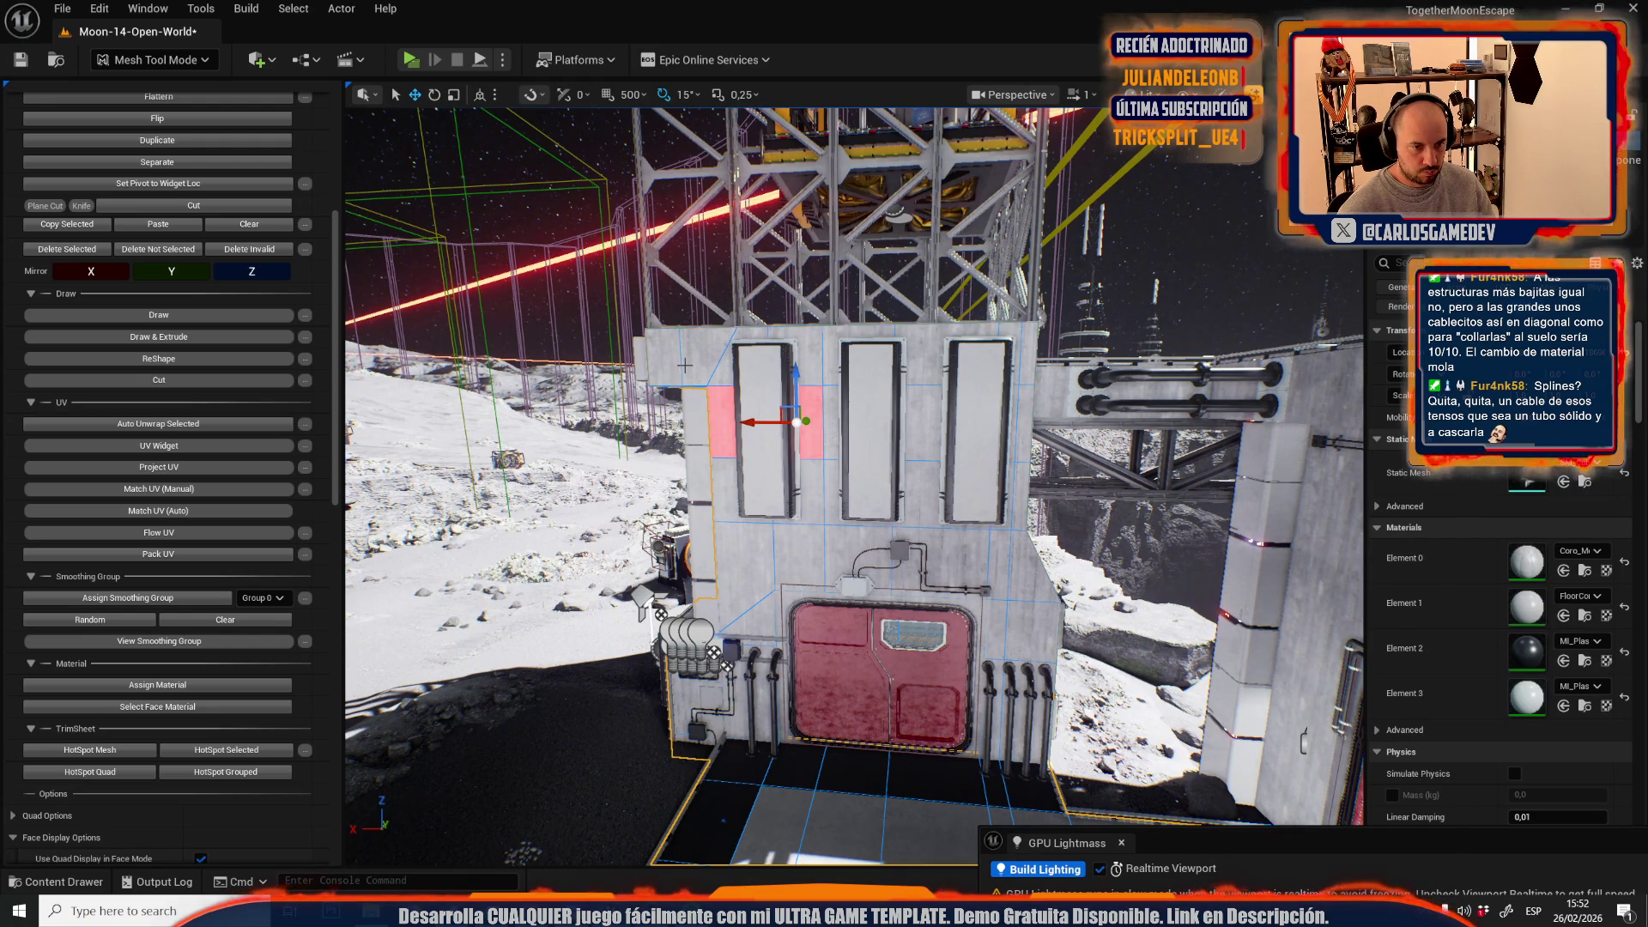
- Undo the dark grey material on the wall faces and turn off View Smoothing Group
{"action": "left_click", "coordinate": [156, 685]}
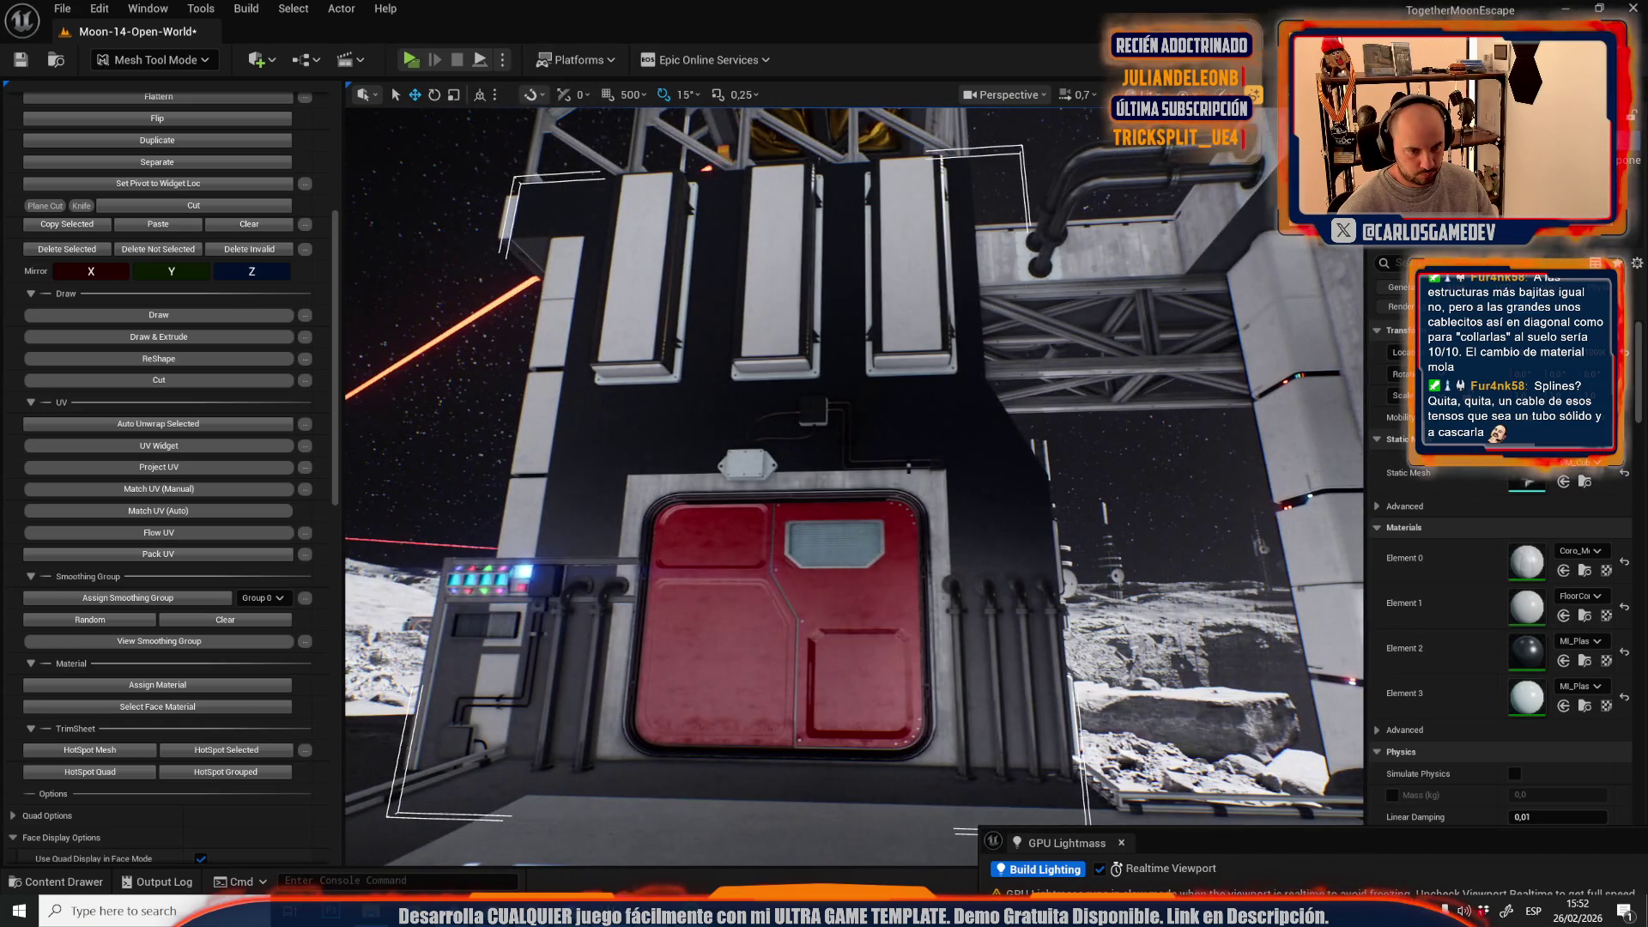
{"action": "key", "text": "ctrl+z"}
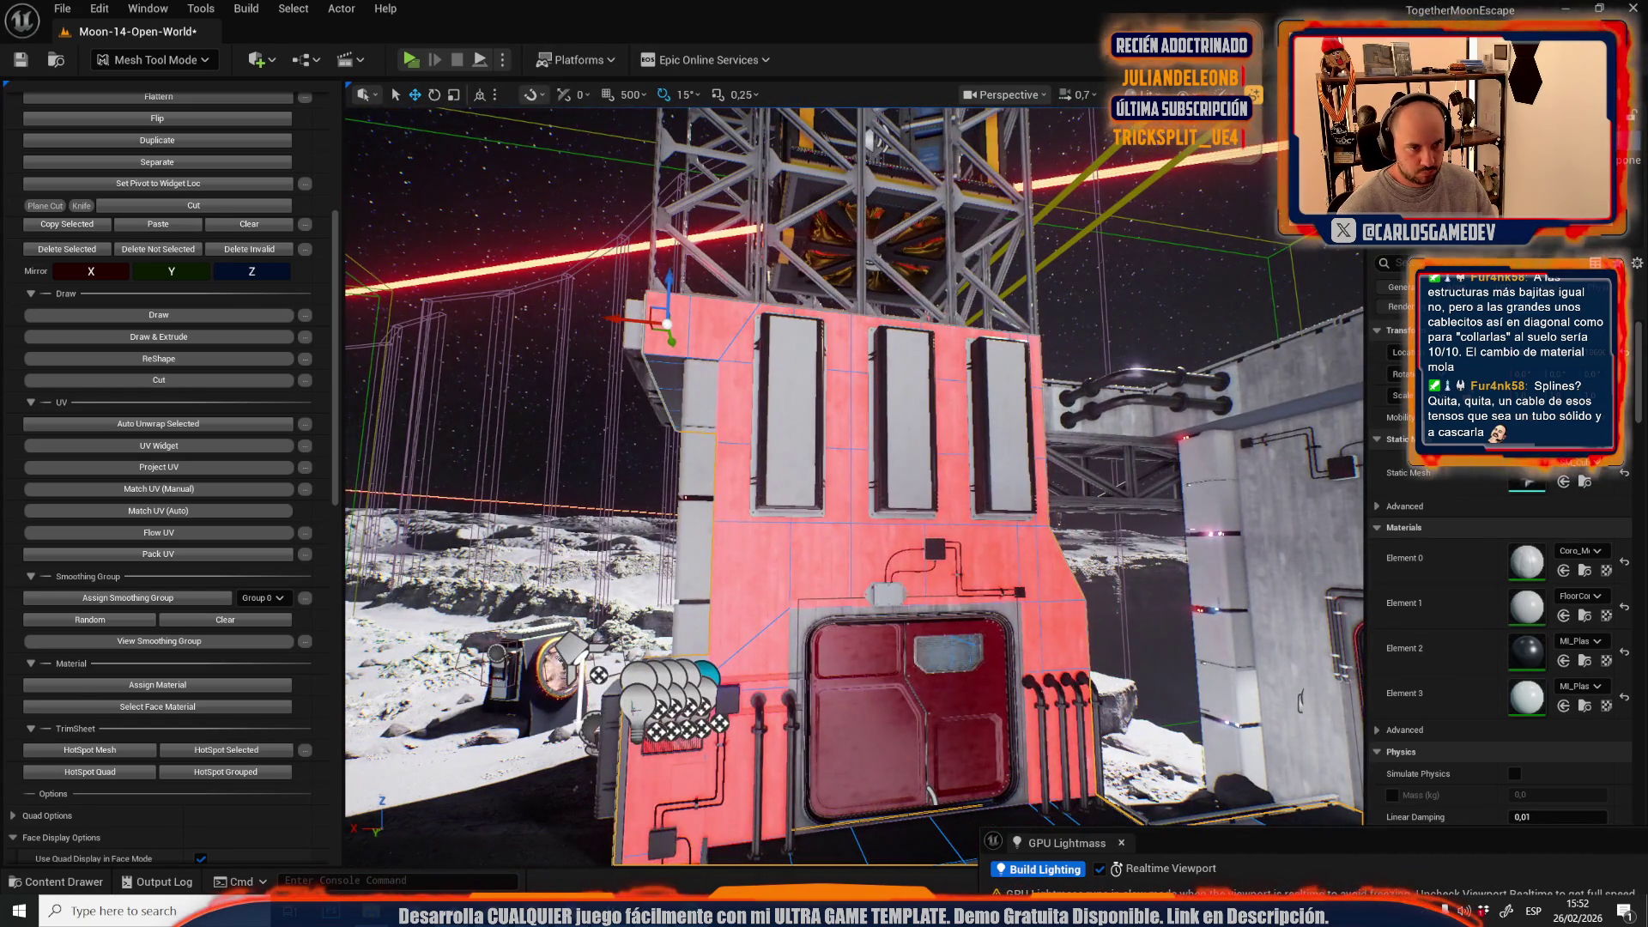
{"action": "left_click", "coordinate": [674, 339]}
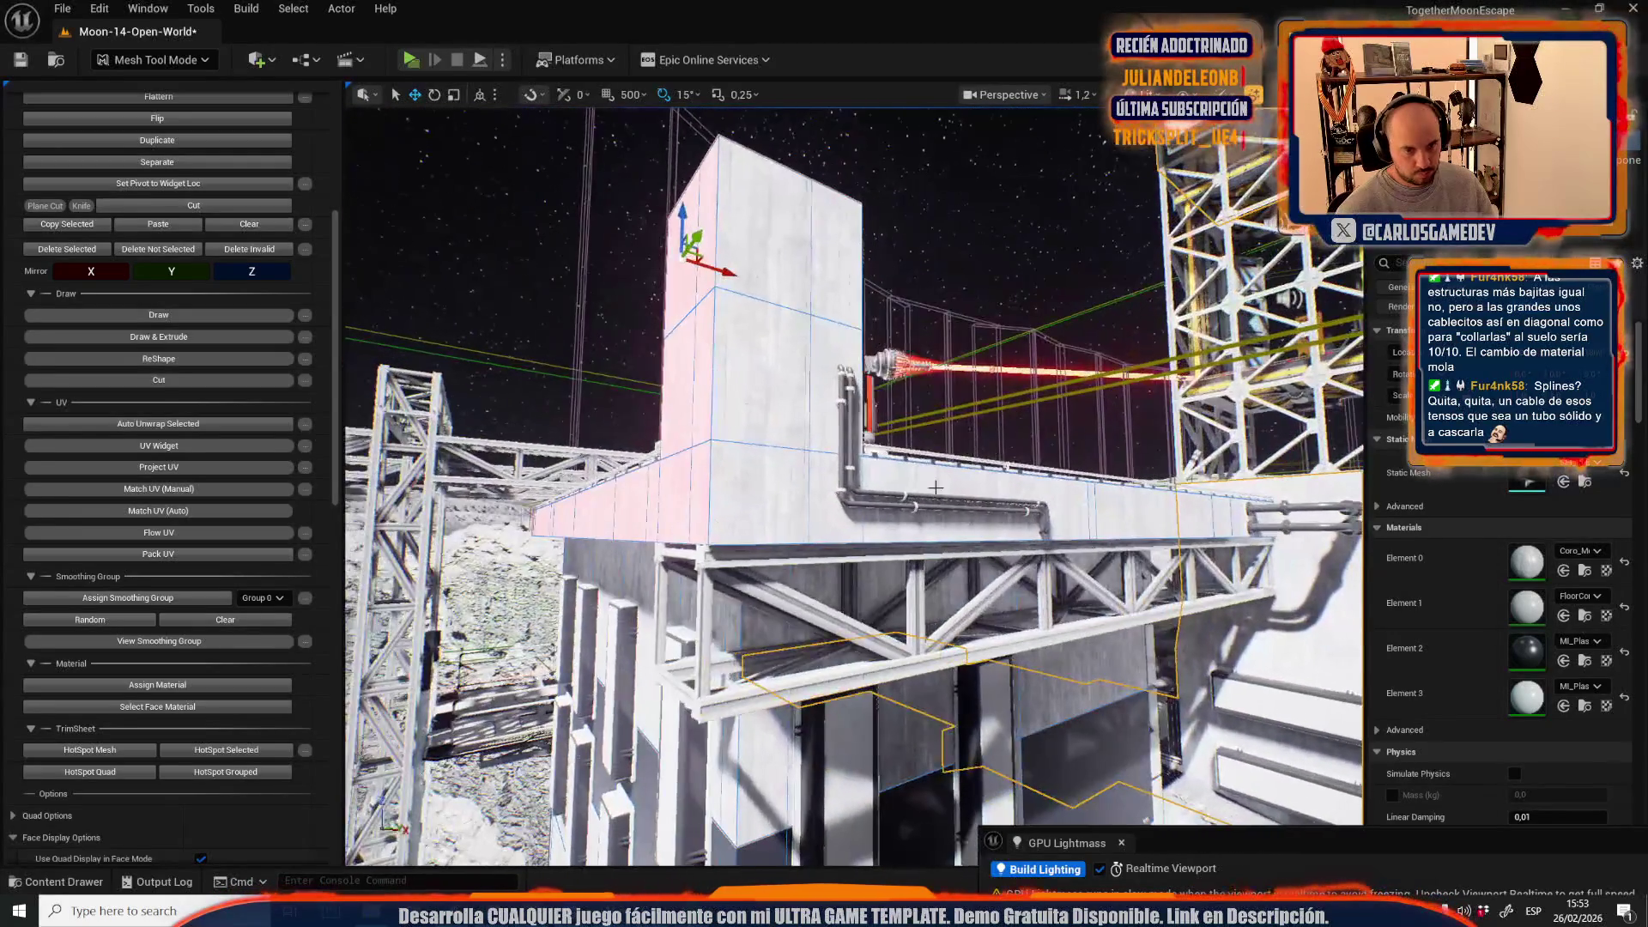
{"action": "left_click", "coordinate": [203, 646]}
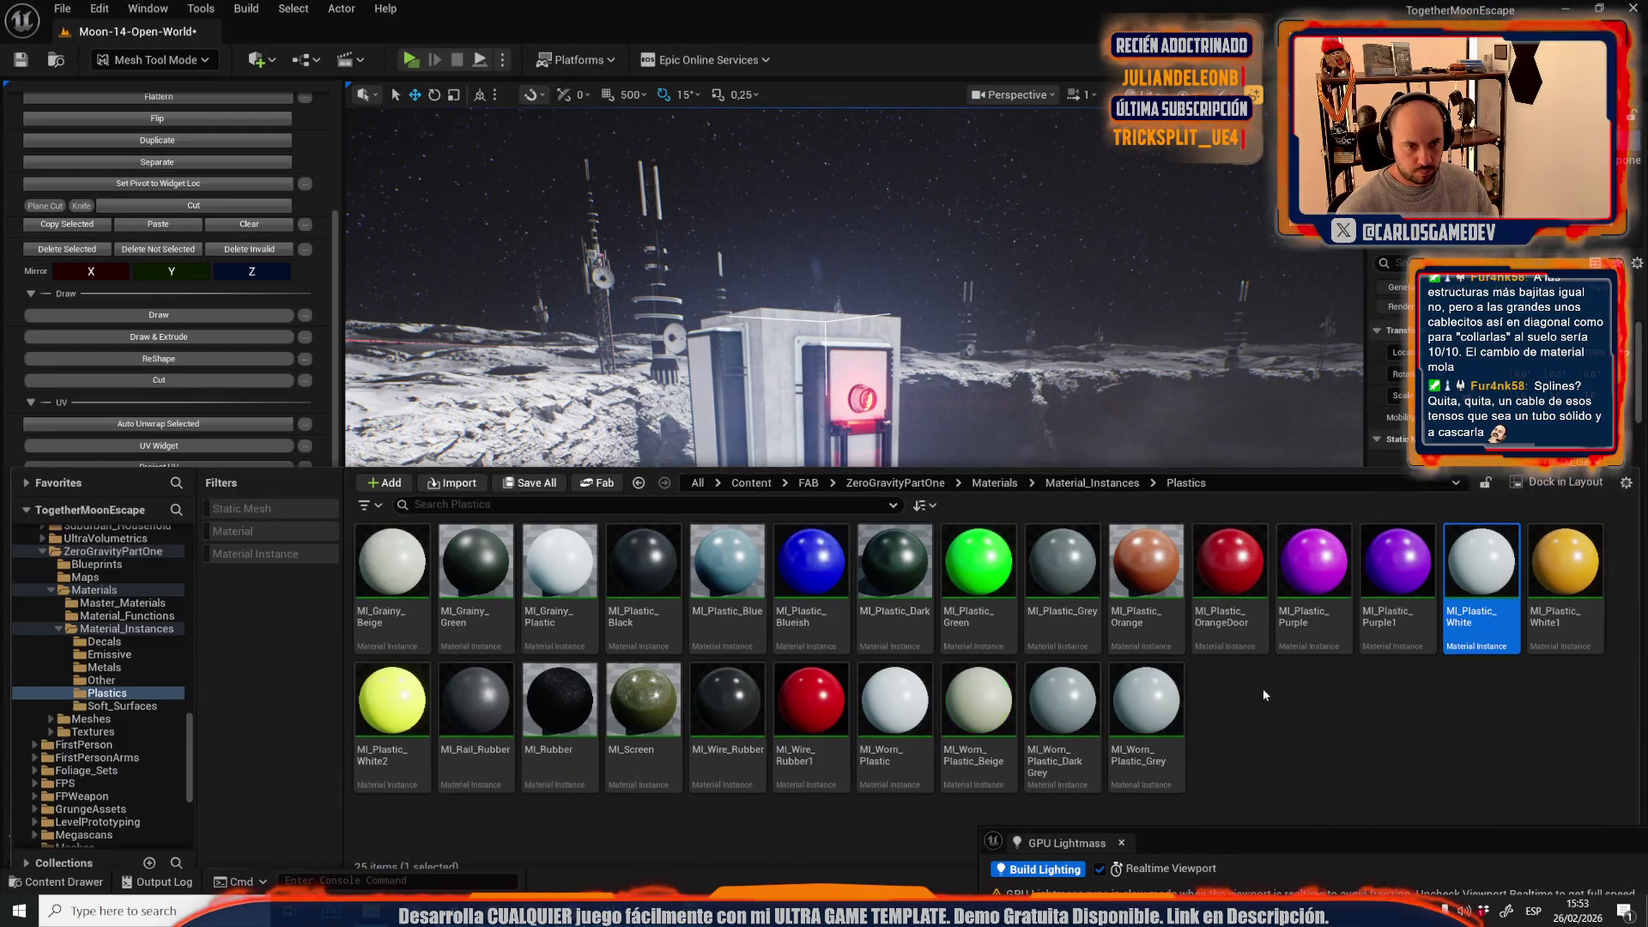
- Pick MI_Plastic_White as Element 3's material and select the box's front face
{"action": "left_click", "coordinate": [1584, 705]}
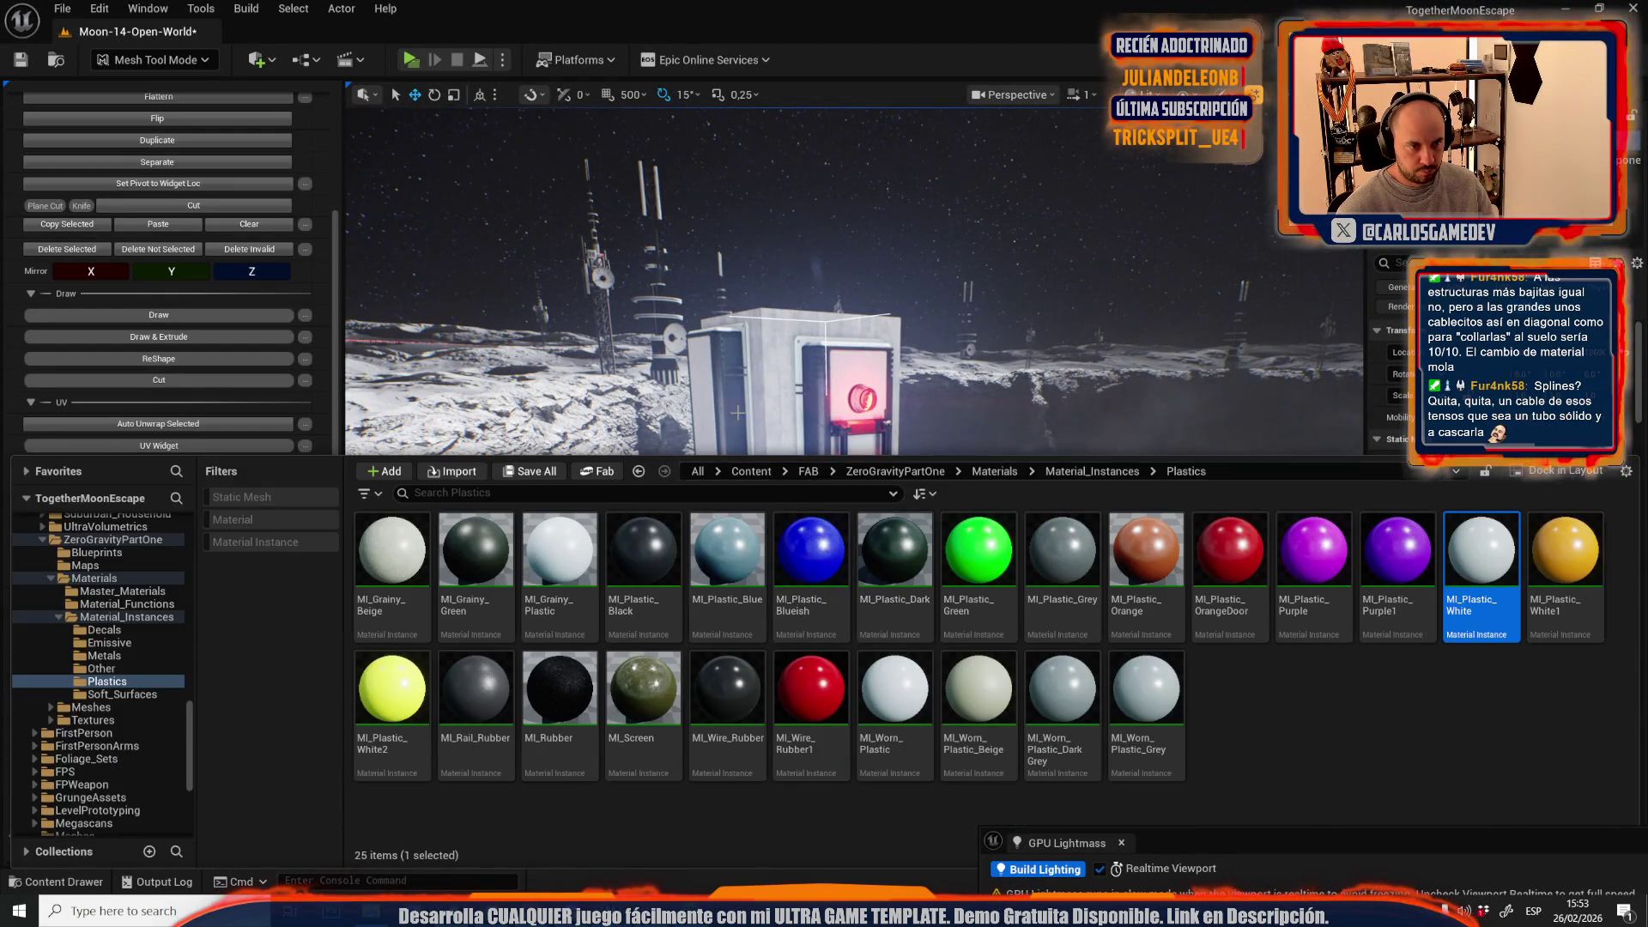
{"action": "left_click", "coordinate": [739, 419]}
{"action": "left_click", "coordinate": [758, 386]}
{"action": "left_click", "coordinate": [782, 429]}
- Apply MI_Plastic_White to seven panel faces on the tower's front, down to the monitor
{"action": "mouse_move", "coordinate": [889, 422]}
{"action": "left_mouse_down"}
{"action": "mouse_move", "coordinate": [781, 541]}
{"action": "mouse_move", "coordinate": [764, 481]}
{"action": "mouse_move", "coordinate": [773, 506]}
{"action": "mouse_move", "coordinate": [764, 481]}
{"action": "mouse_move", "coordinate": [1108, 478]}
{"action": "left_mouse_up"}
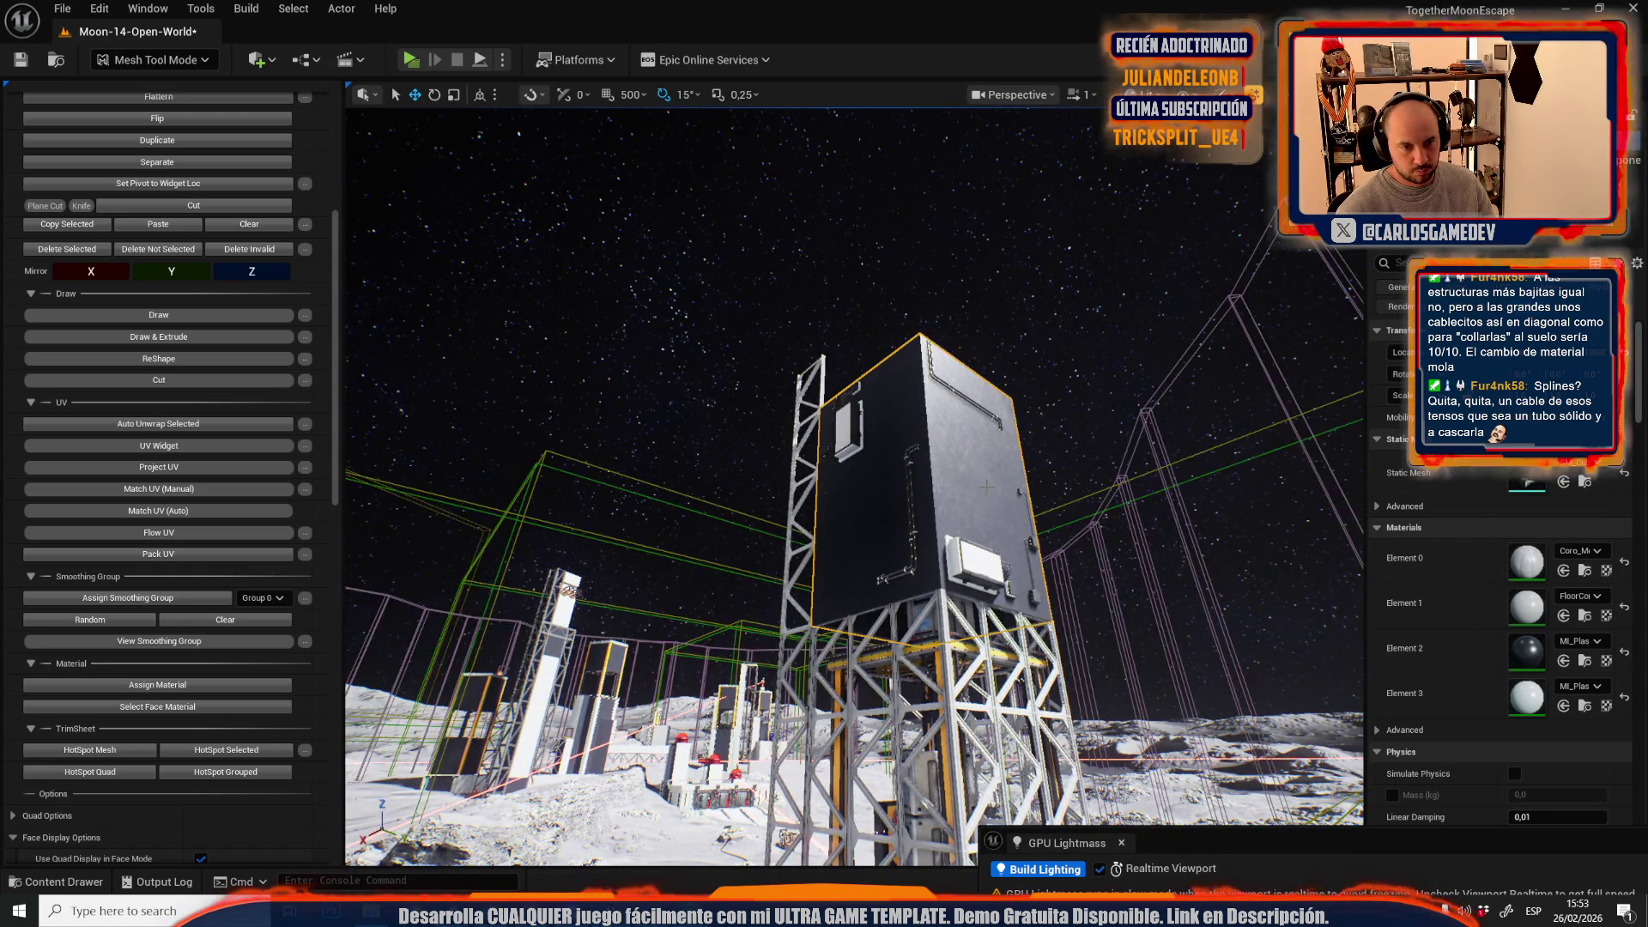
{"action": "mouse_move", "coordinate": [986, 486]}
{"action": "left_mouse_down"}
{"action": "mouse_move", "coordinate": [1062, 492]}
{"action": "mouse_move", "coordinate": [718, 640]}
{"action": "left_mouse_up"}
{"action": "left_click", "coordinate": [687, 652]}
{"action": "left_click", "coordinate": [704, 541], "text": "shift"}
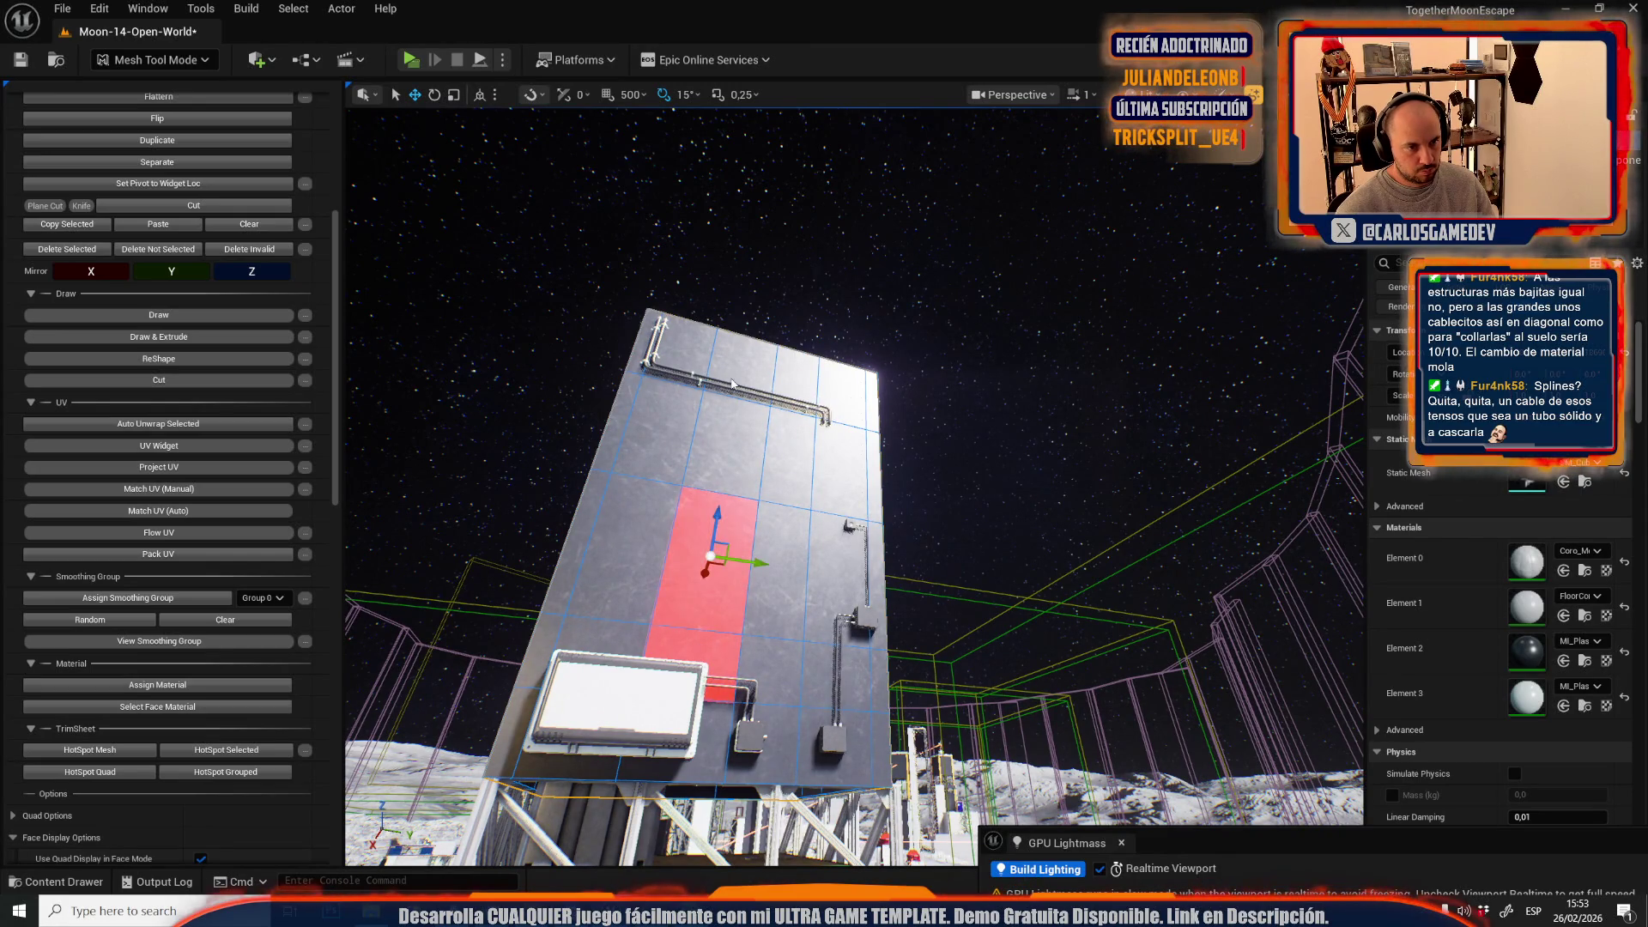
{"action": "left_click", "coordinate": [661, 417], "text": "shift"}
{"action": "left_click", "coordinate": [624, 601], "text": "shift"}
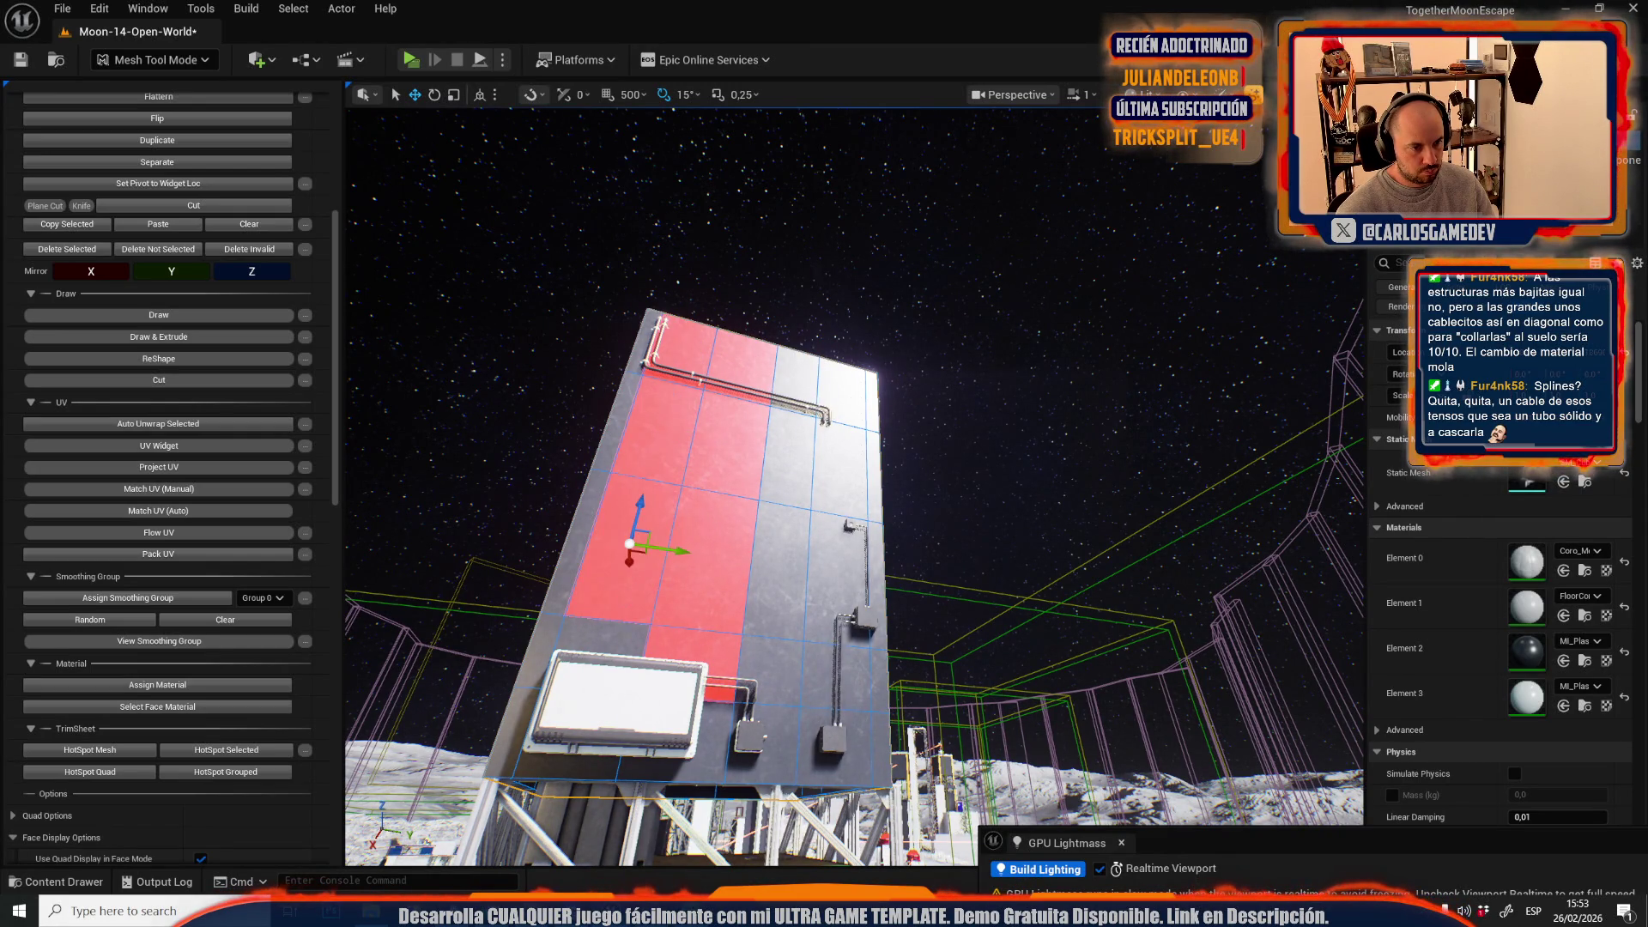
{"action": "left_click", "coordinate": [605, 639], "text": "shift"}
{"action": "left_click", "coordinate": [549, 746], "text": "shift"}
{"action": "left_click", "coordinate": [678, 764], "text": "shift"}
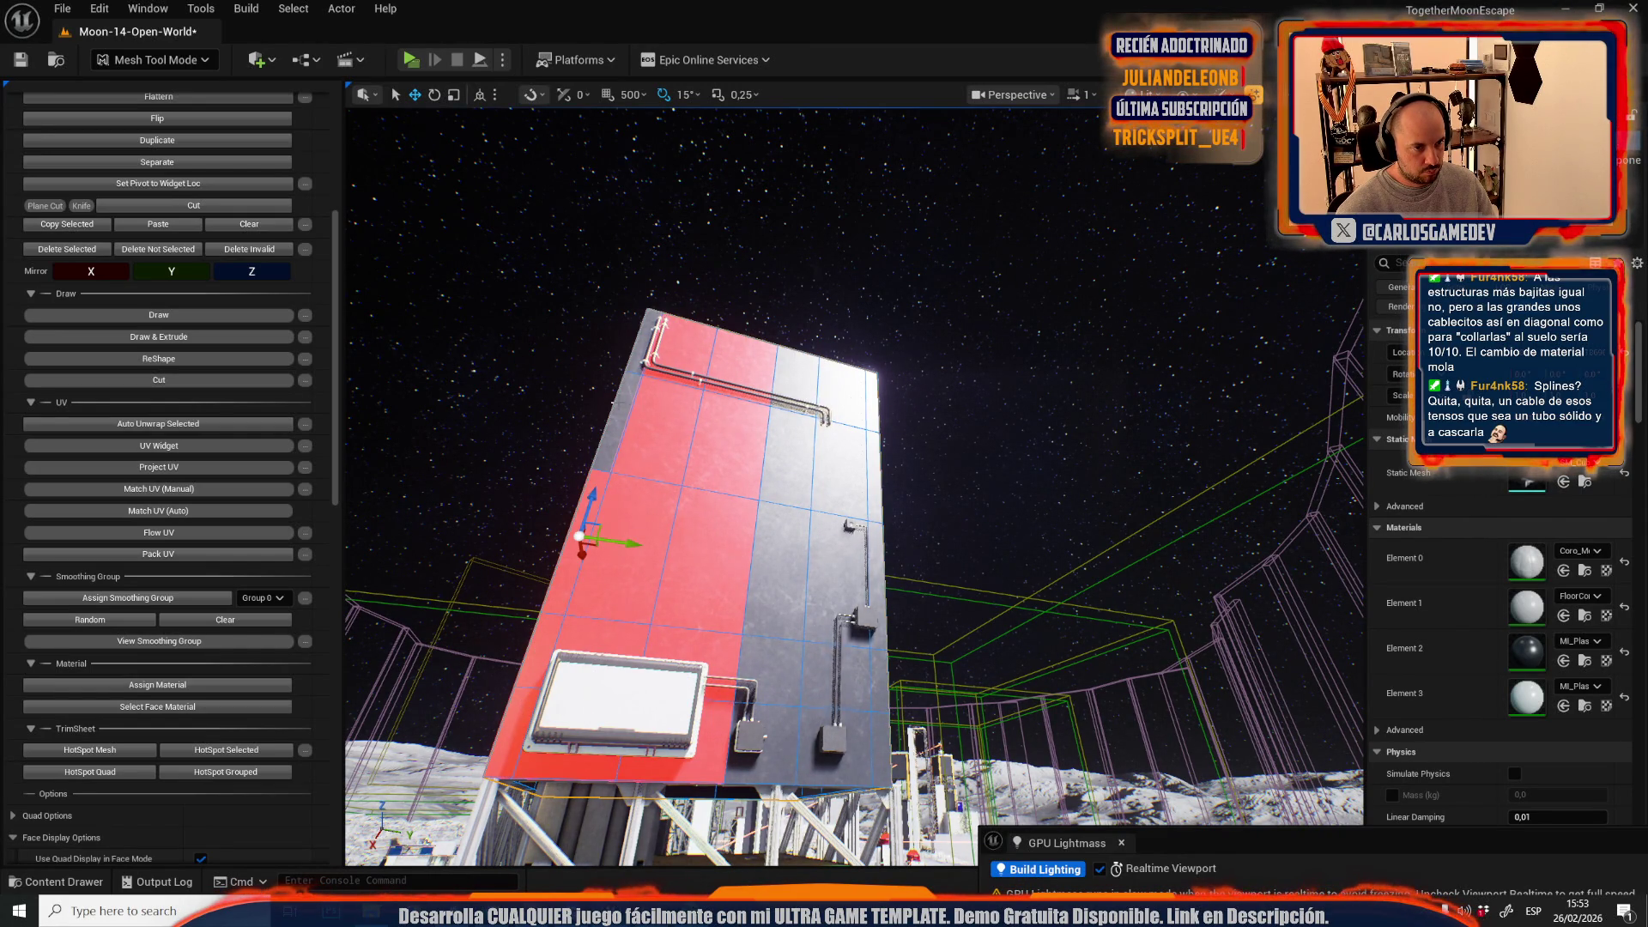
{"action": "left_click", "coordinate": [151, 684]}
- Select the strip along the tower's edge, then fly out to a wide moon-surface view
{"action": "left_click_drag", "start_coordinate": [920, 444], "coordinate": [920, 444]}
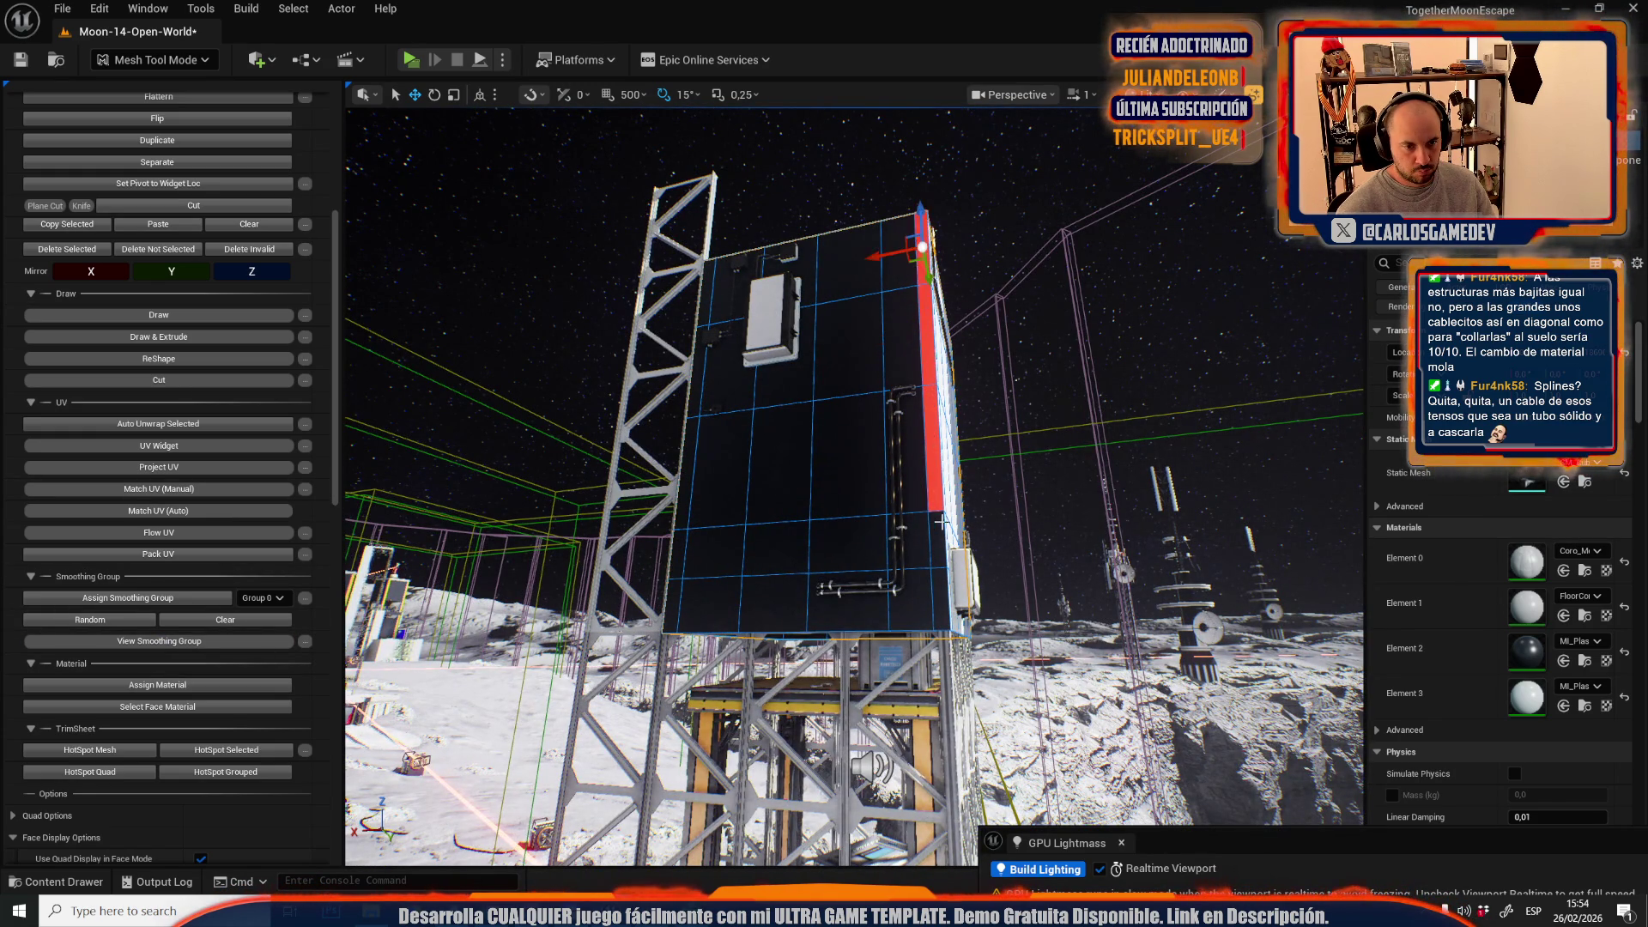
{"action": "left_click", "coordinate": [944, 604]}
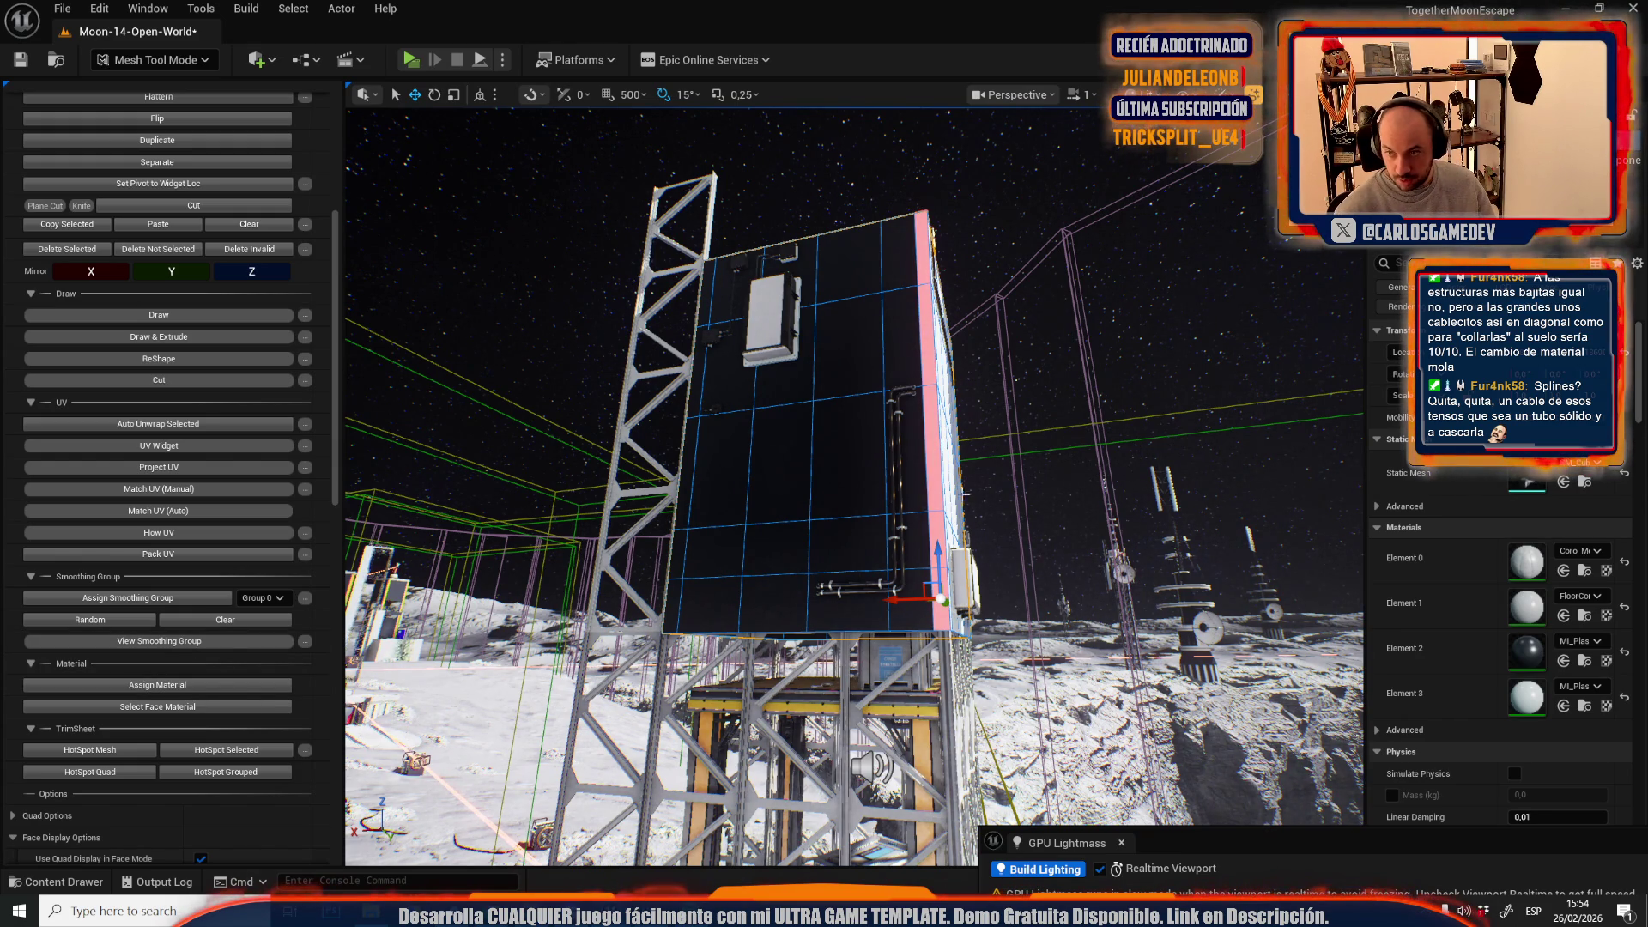
{"action": "mouse_move", "coordinate": [898, 521]}
{"action": "left_mouse_down"}
{"action": "mouse_move", "coordinate": [841, 515]}
{"action": "mouse_move", "coordinate": [918, 521]}
{"action": "left_mouse_up"}
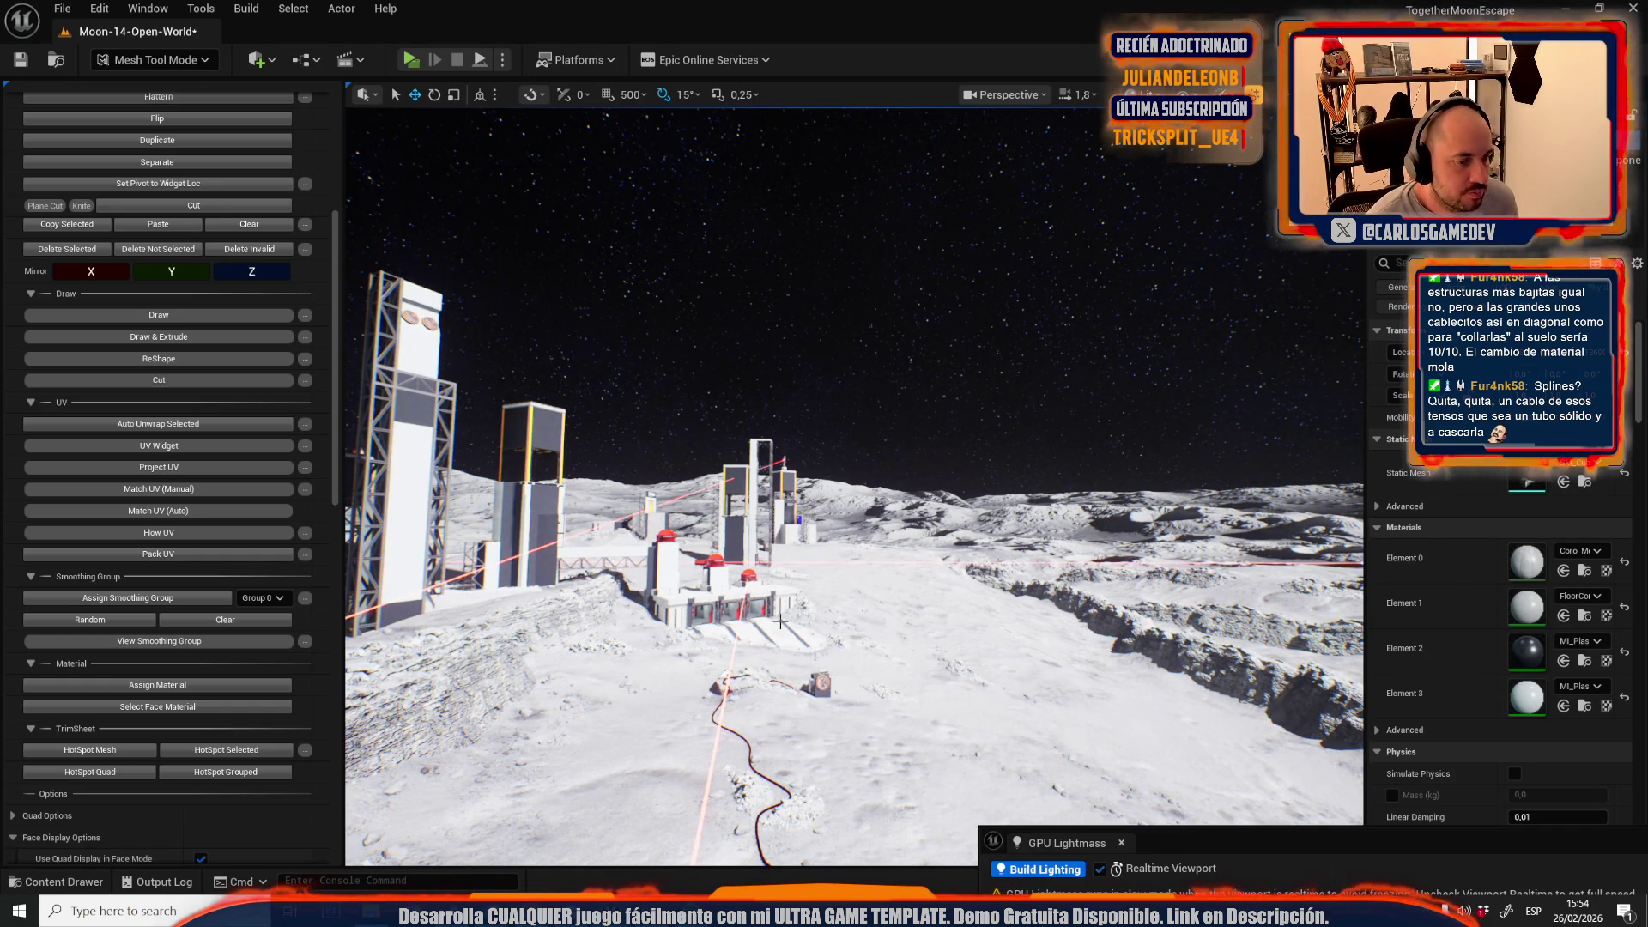
- Pick MI_Plastic_White and apply it to the selected wall face of the base module
{"action": "mouse_move", "coordinate": [919, 522]}
{"action": "left_mouse_down"}
{"action": "mouse_move", "coordinate": [712, 515]}
{"action": "mouse_move", "coordinate": [949, 524]}
{"action": "mouse_move", "coordinate": [863, 521]}
{"action": "left_mouse_up"}
{"action": "scroll", "coordinate": [790, 515], "scroll_direction": "down", "scroll_amount": 2}
{"action": "scroll", "coordinate": [773, 518], "scroll_direction": "down", "scroll_amount": 1}
{"action": "scroll", "coordinate": [927, 523], "scroll_direction": "down", "scroll_amount": 2}
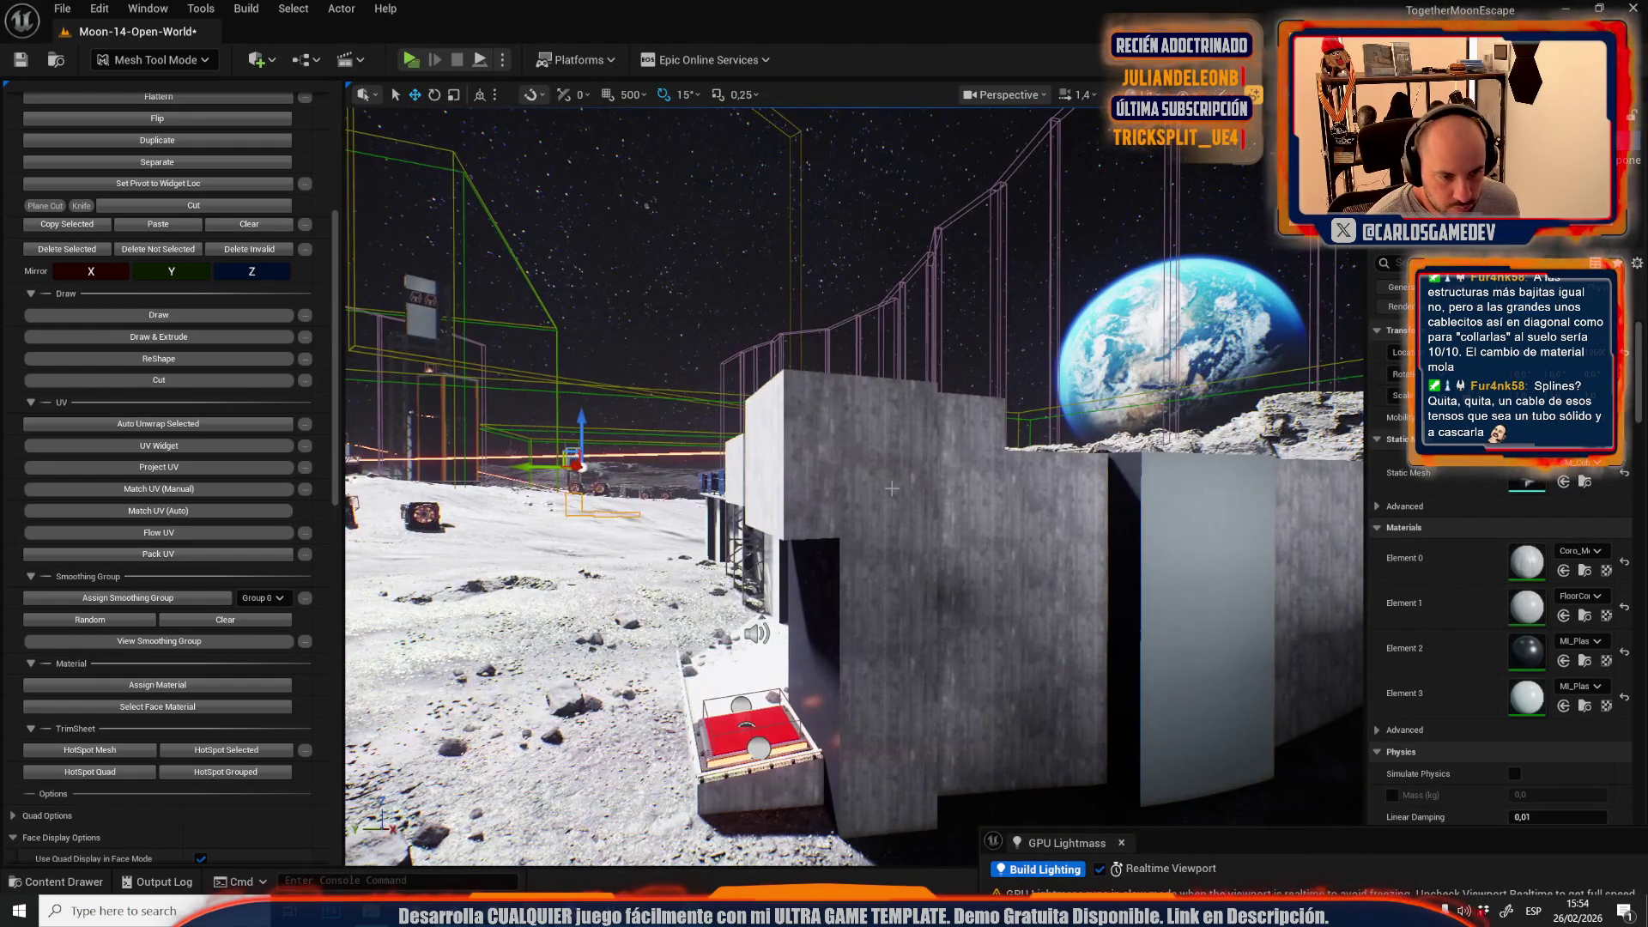
{"action": "left_click", "coordinate": [1580, 707]}
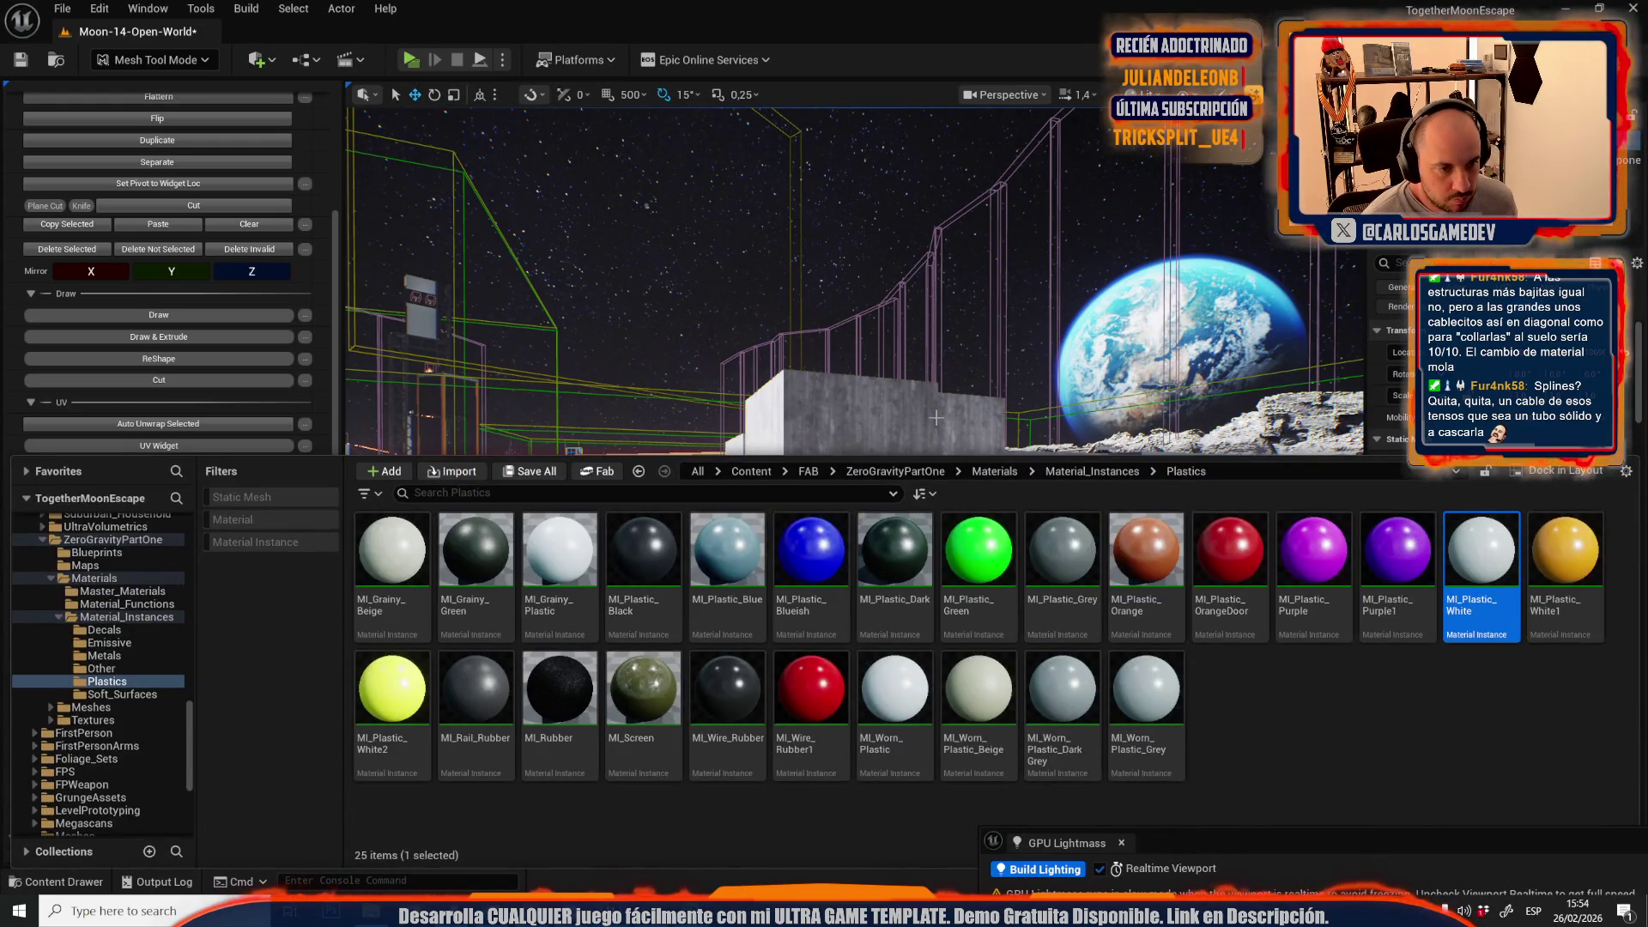
{"action": "left_click", "coordinate": [863, 433]}
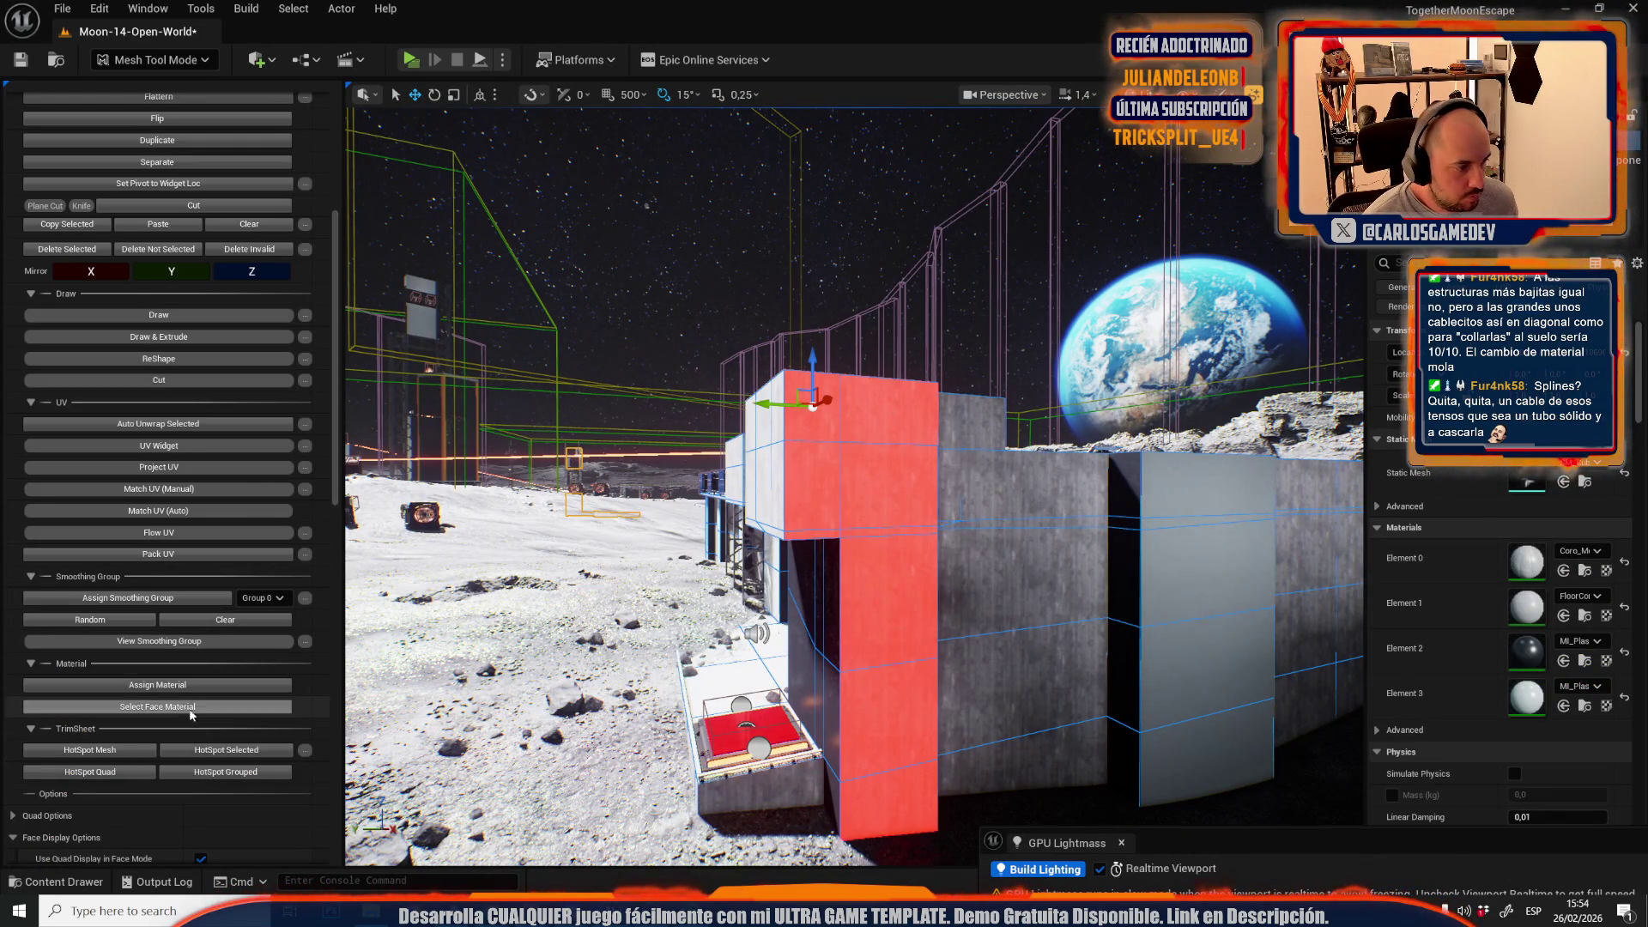
{"action": "left_click", "coordinate": [271, 679]}
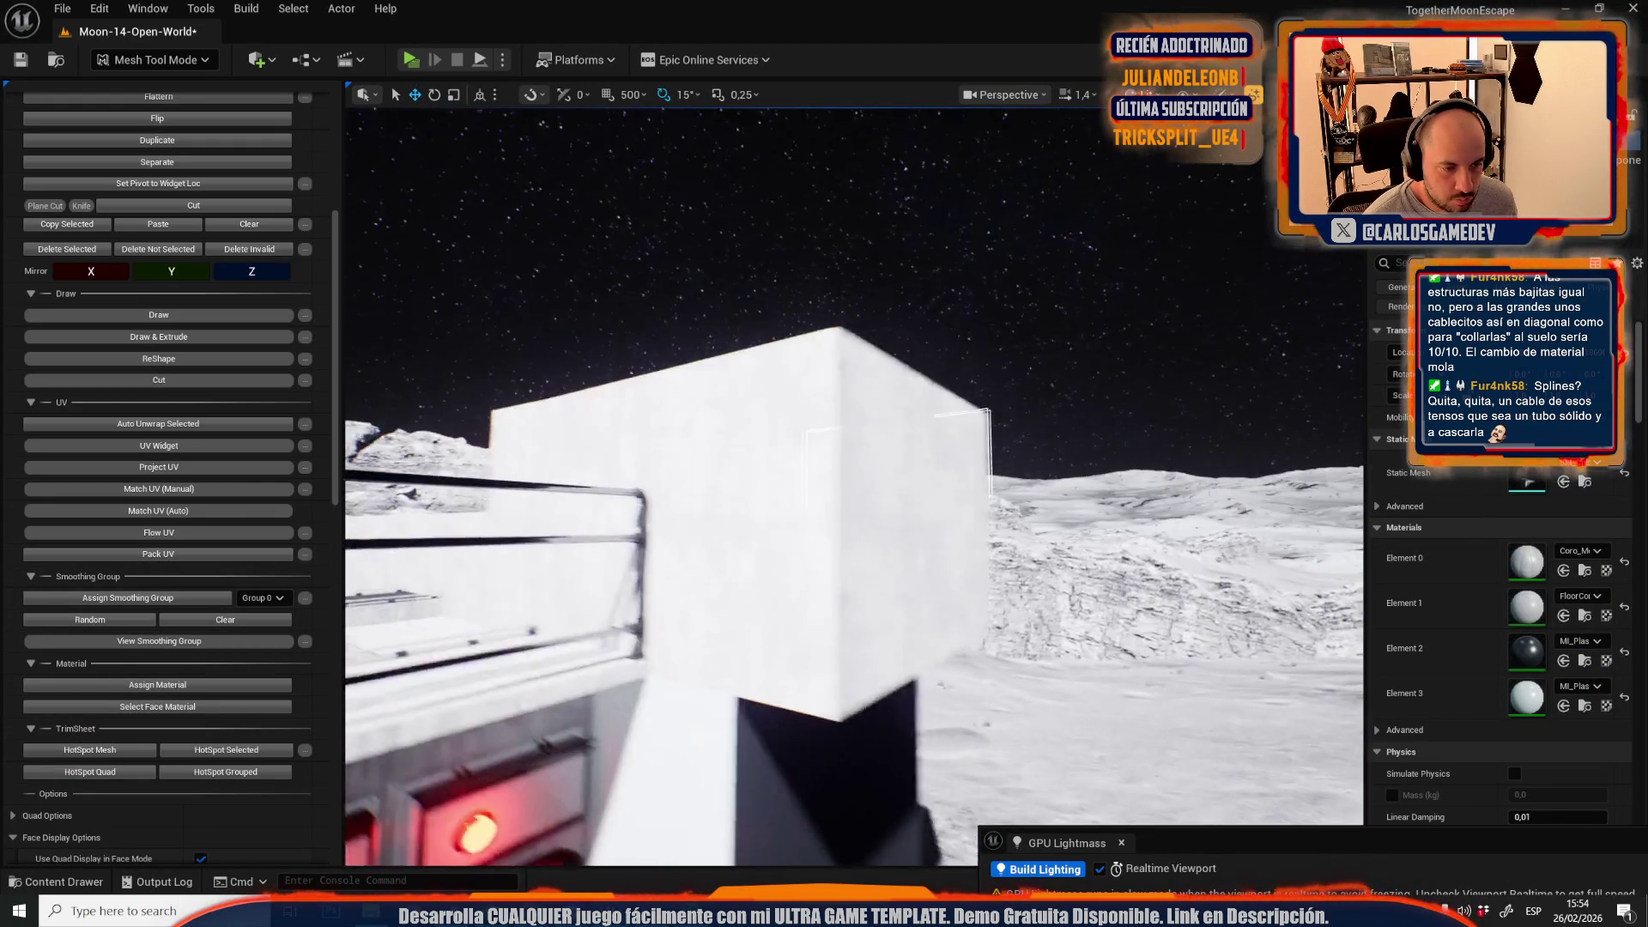
- Apply white plastic to the cube's side face and the upper wall face
{"action": "left_click", "coordinate": [778, 476]}
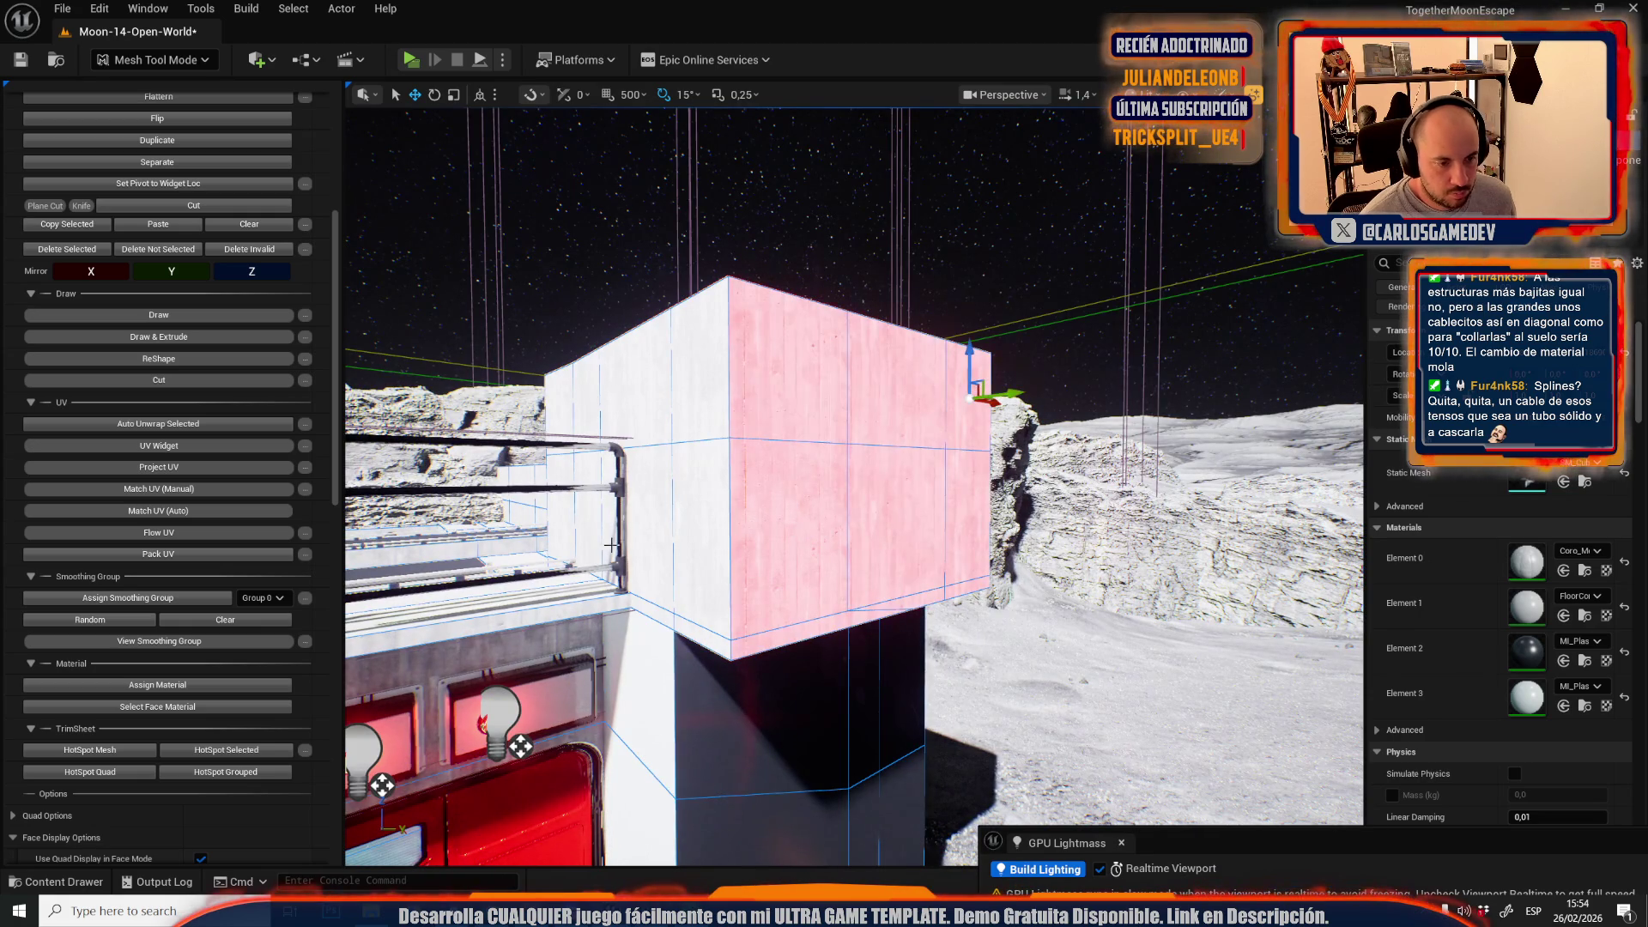
{"action": "left_click", "coordinate": [157, 684]}
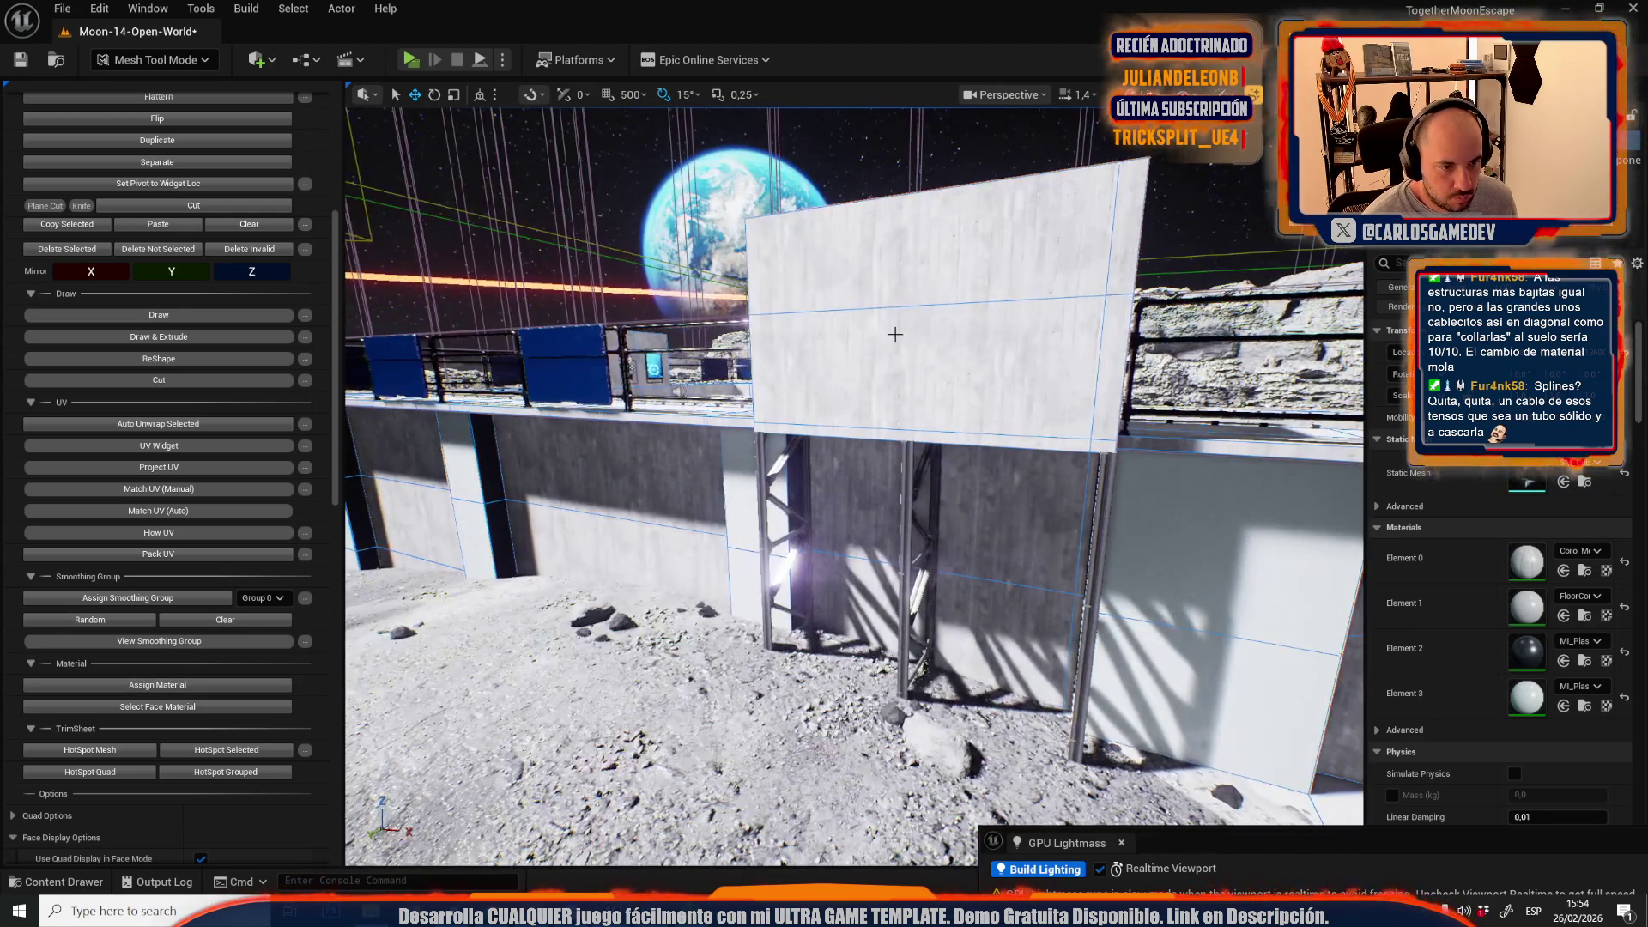
{"action": "left_click", "coordinate": [897, 339]}
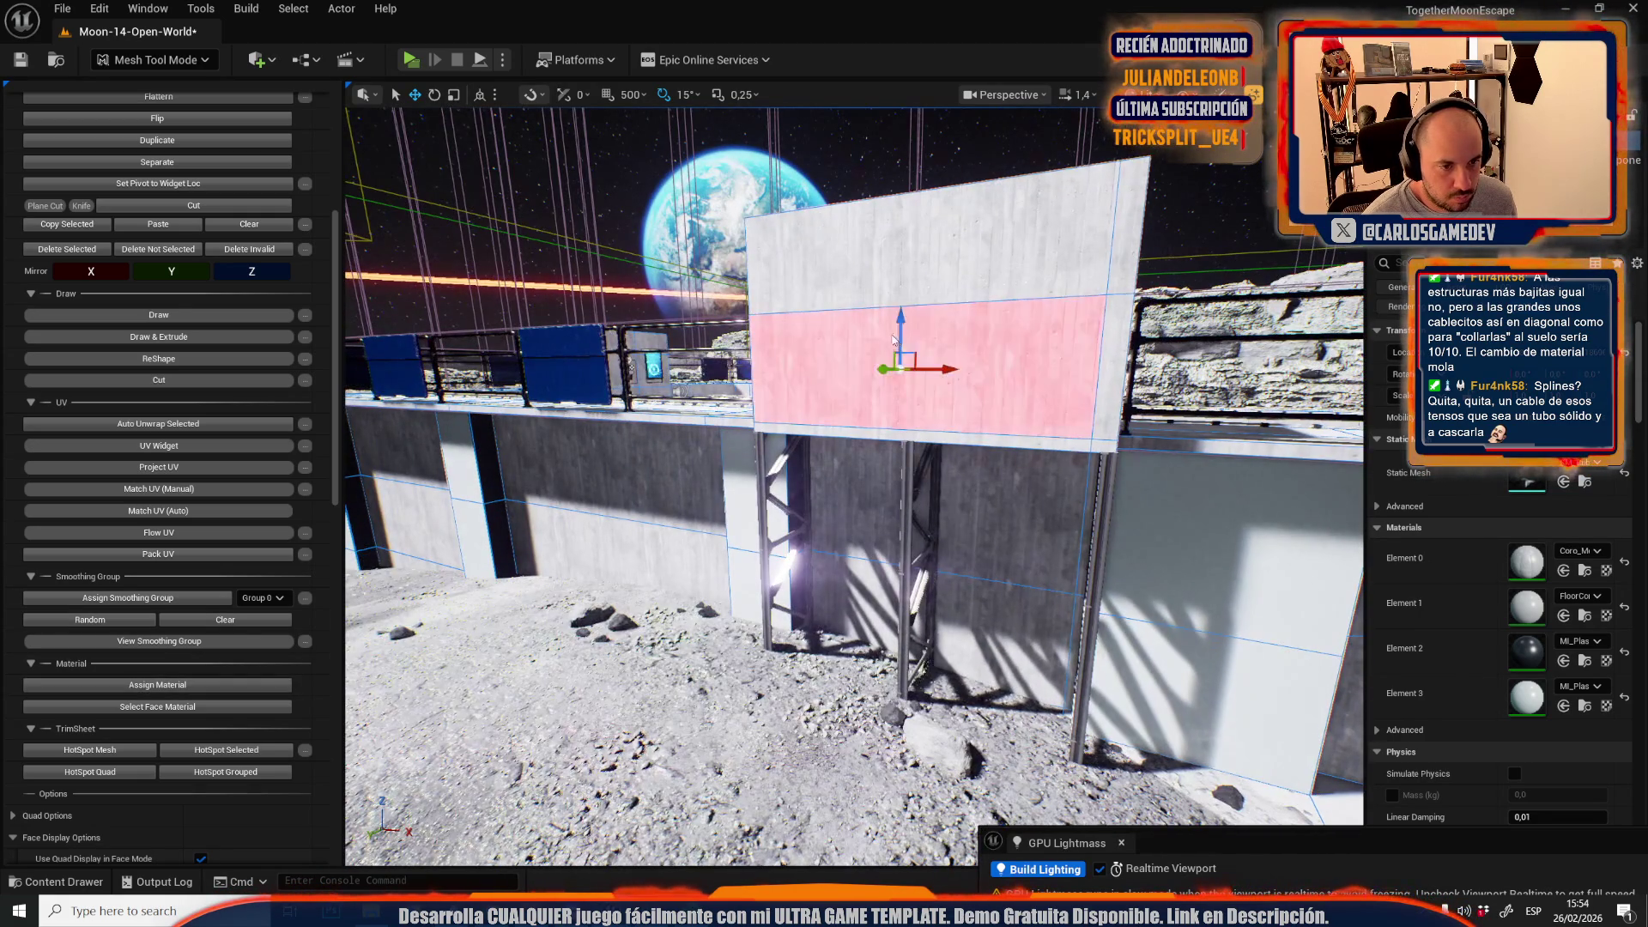
{"action": "left_click", "coordinate": [176, 685]}
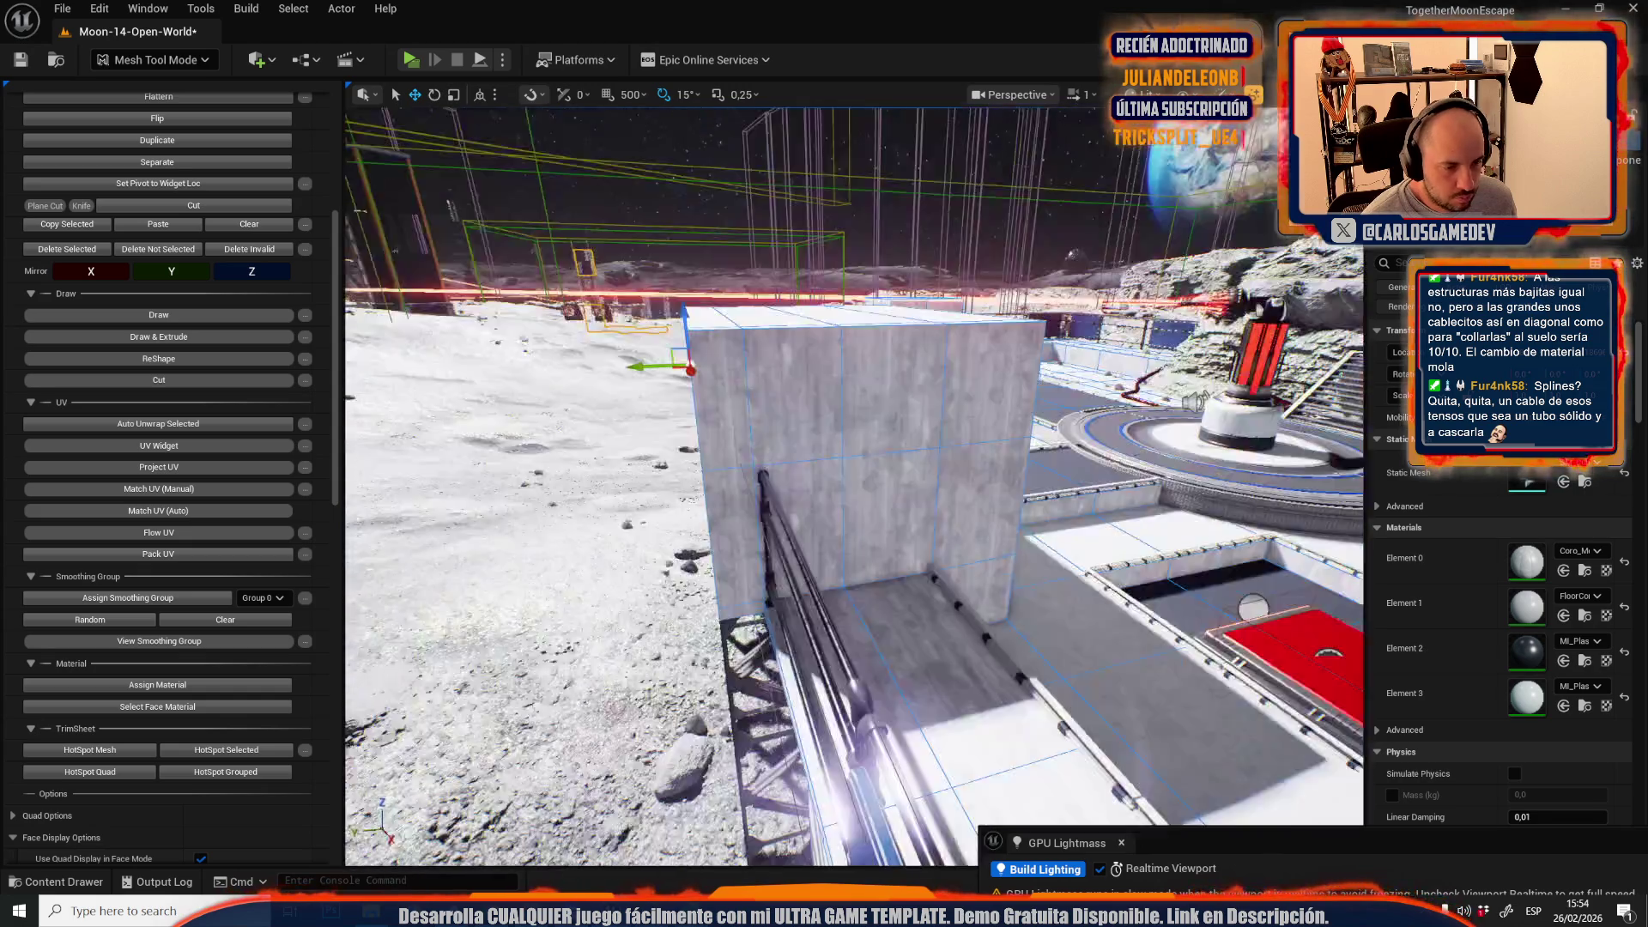
- Assign MI_Plastic_Black to another wall face on the block
{"action": "left_click", "coordinate": [700, 348]}
{"action": "key", "text": "f"}
{"action": "left_click", "coordinate": [1584, 661]}
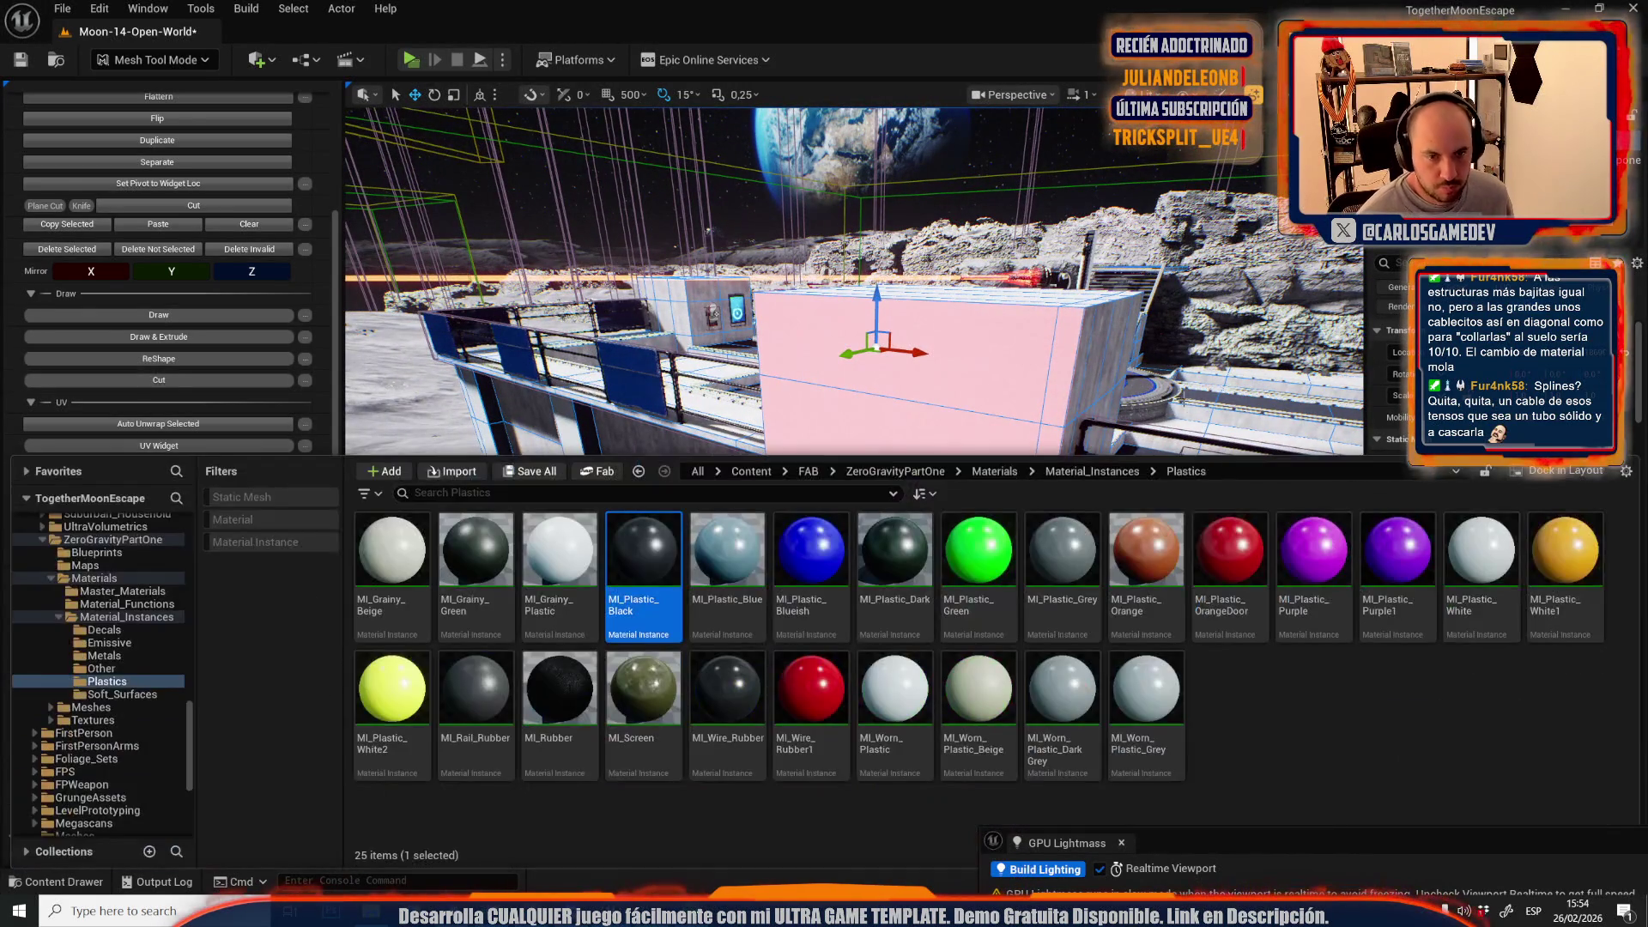
{"action": "left_click", "coordinate": [785, 421]}
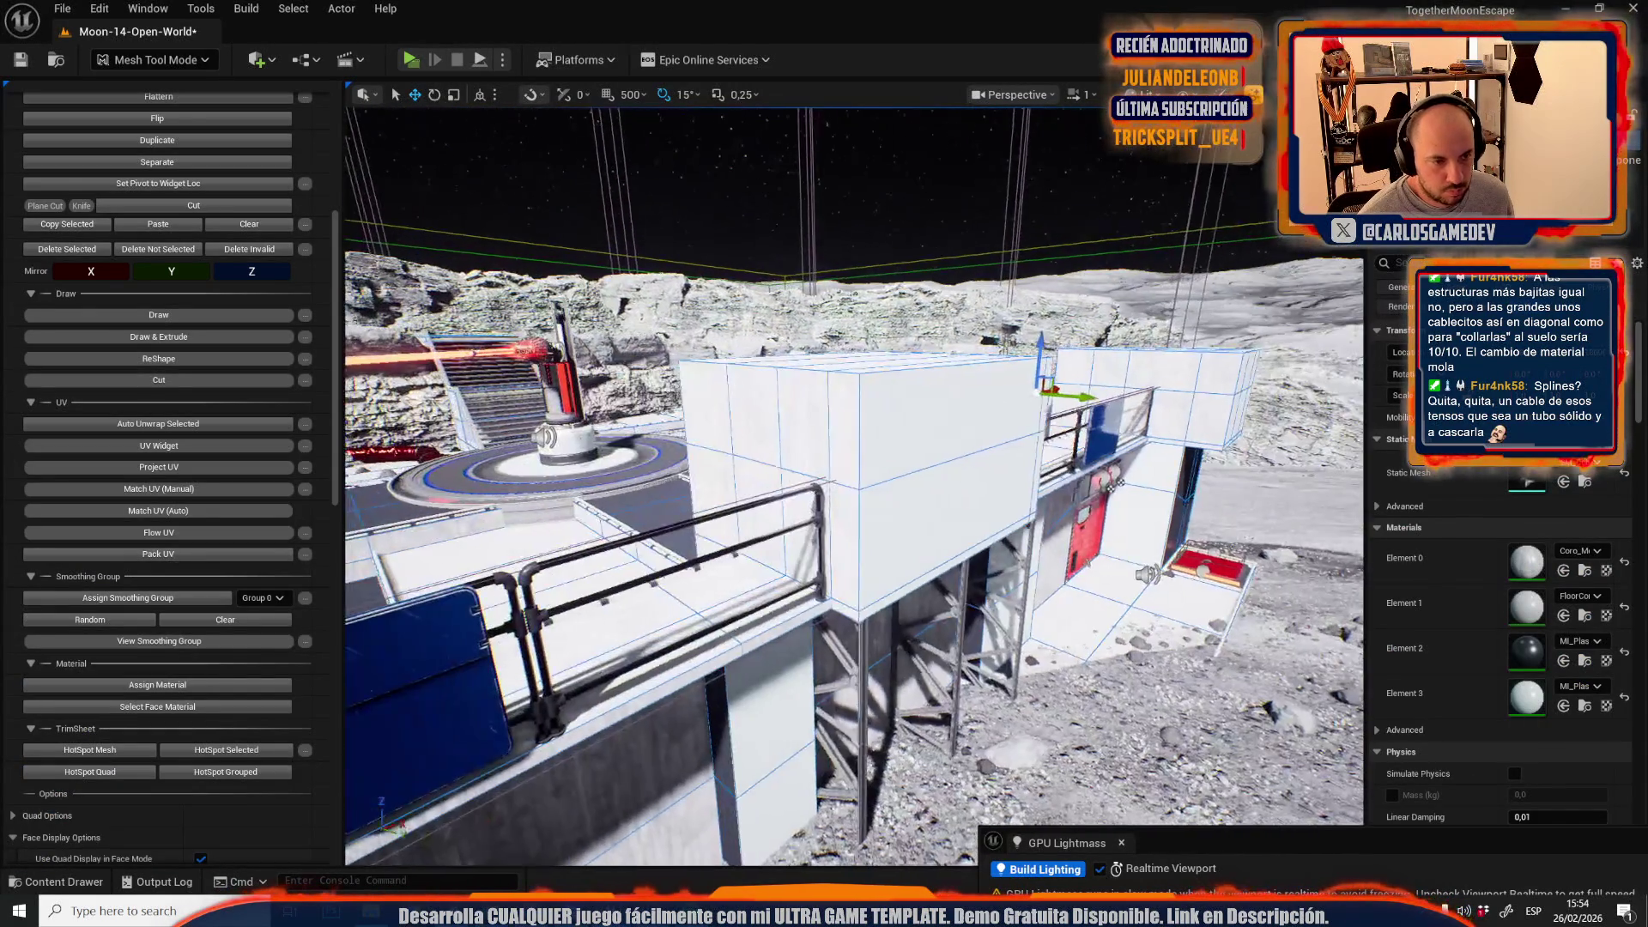
{"action": "left_click", "coordinate": [157, 685]}
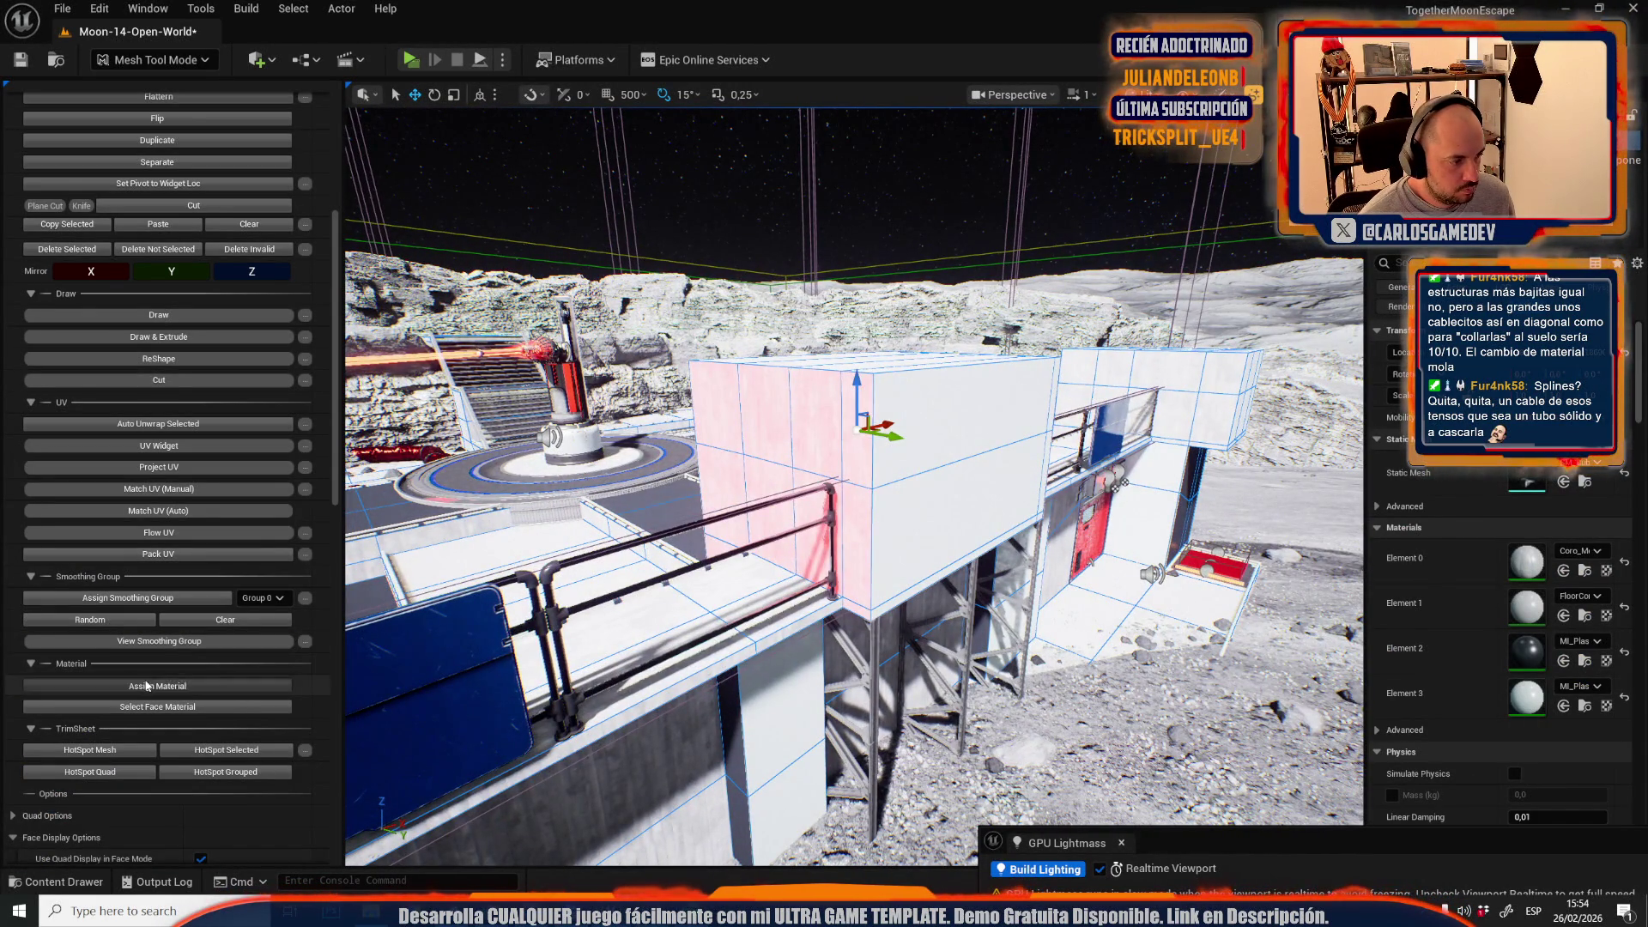
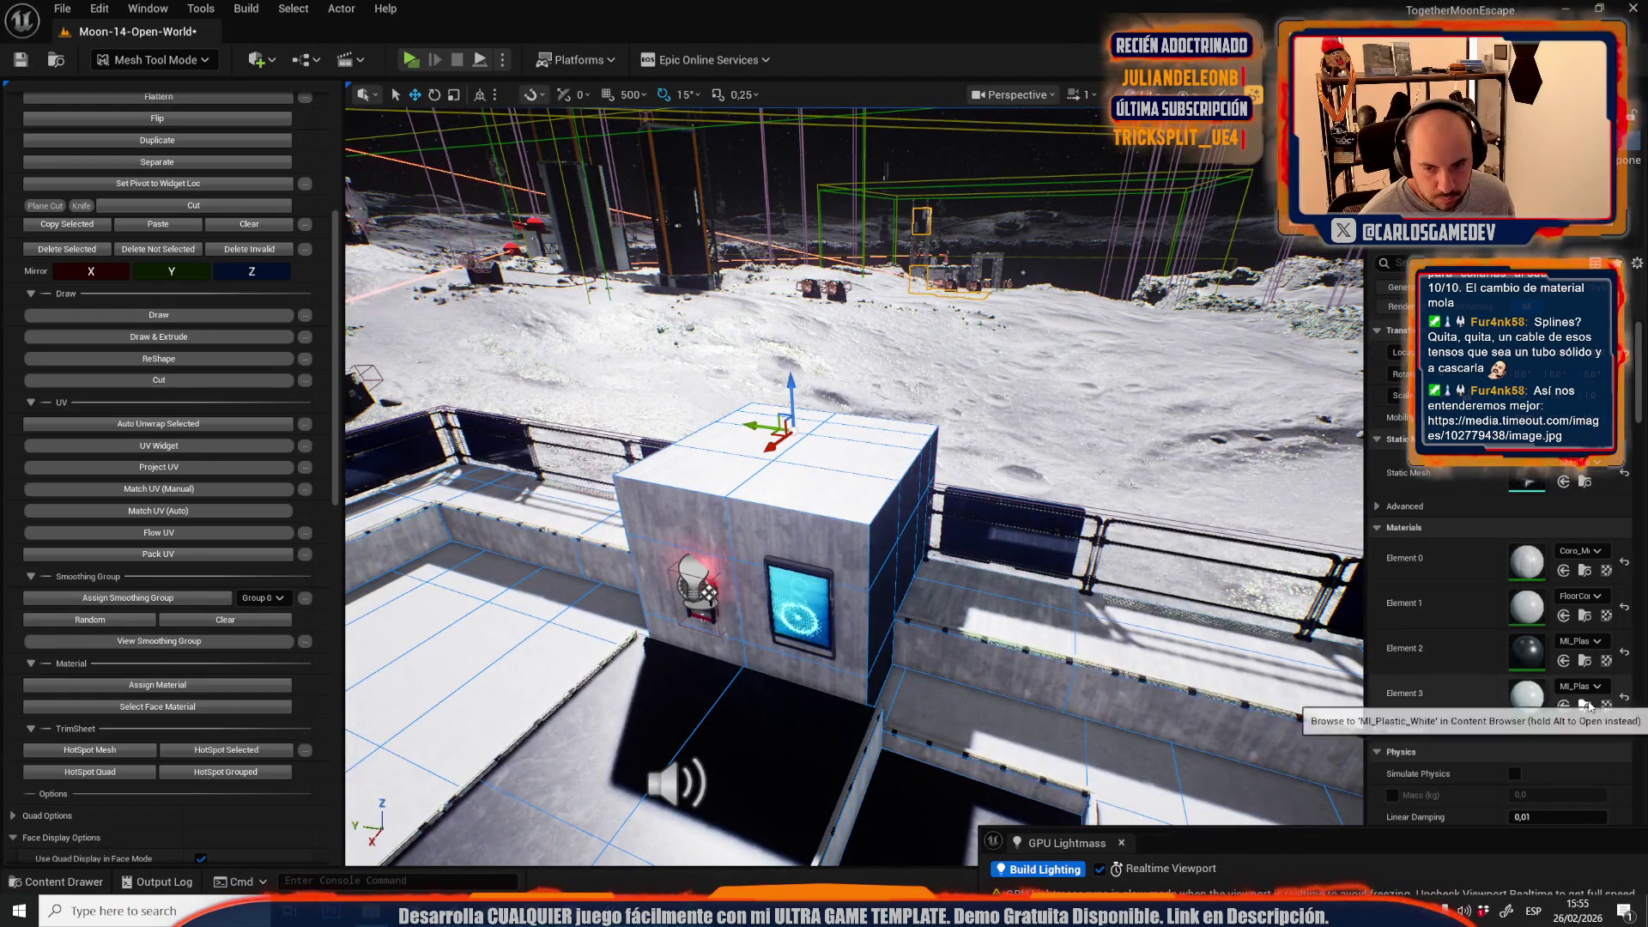
- Locate the MI_Plastic_White material and return the editor to Selection Mode
{"action": "left_click", "coordinate": [1589, 705]}
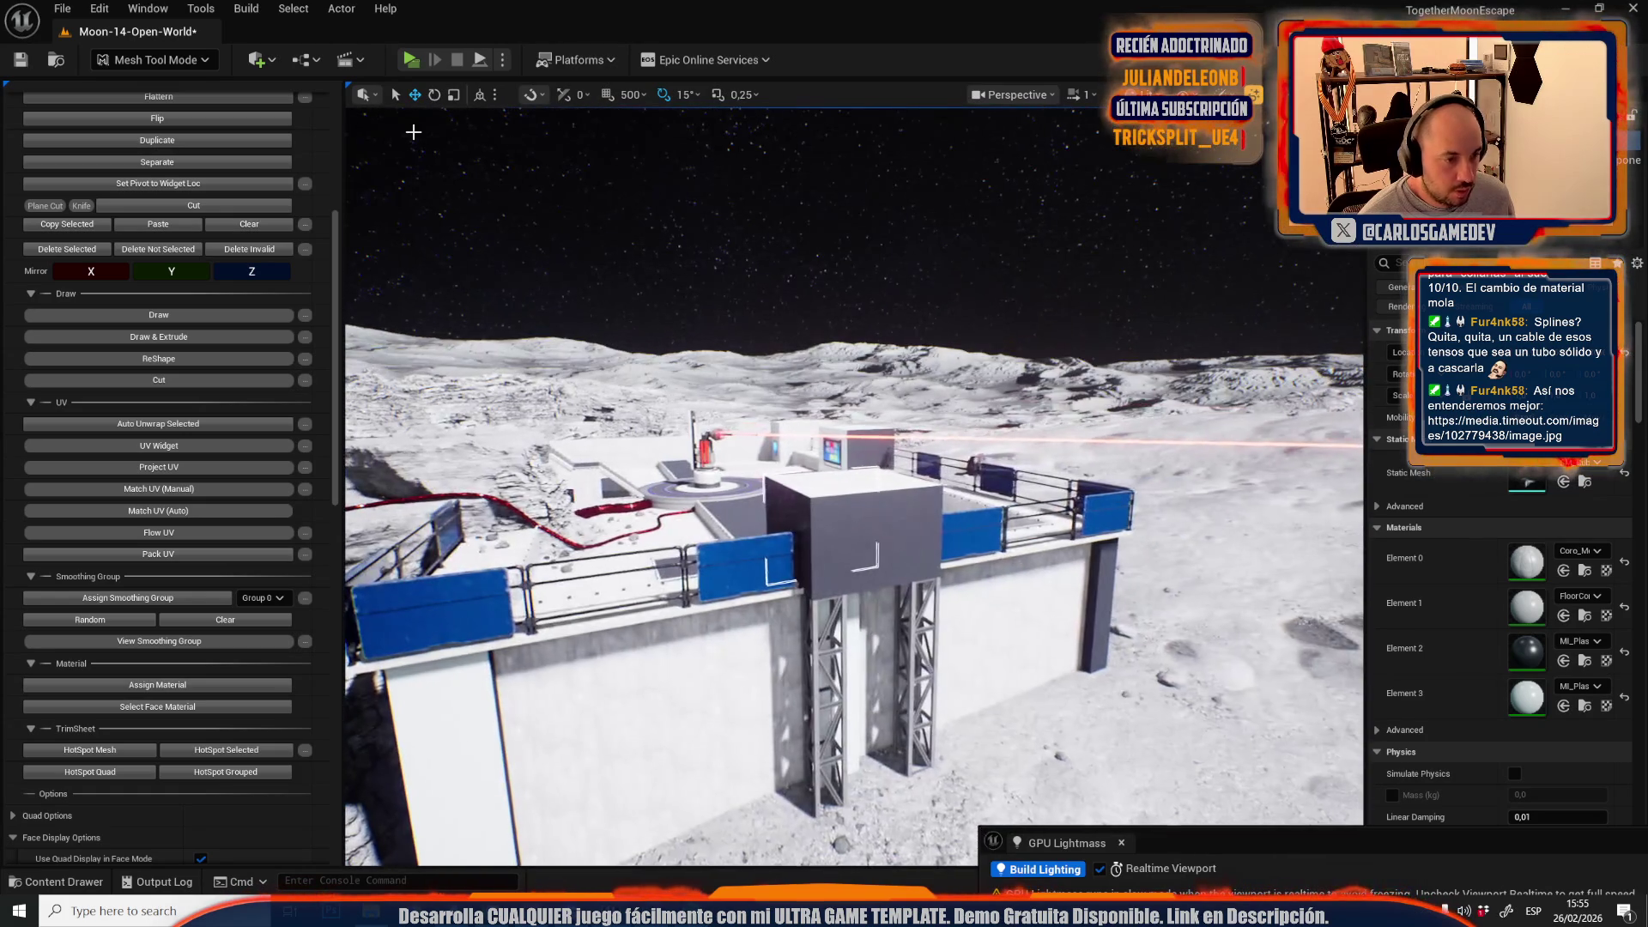
{"action": "left_click", "coordinate": [129, 59]}
{"action": "left_click", "coordinate": [148, 115]}
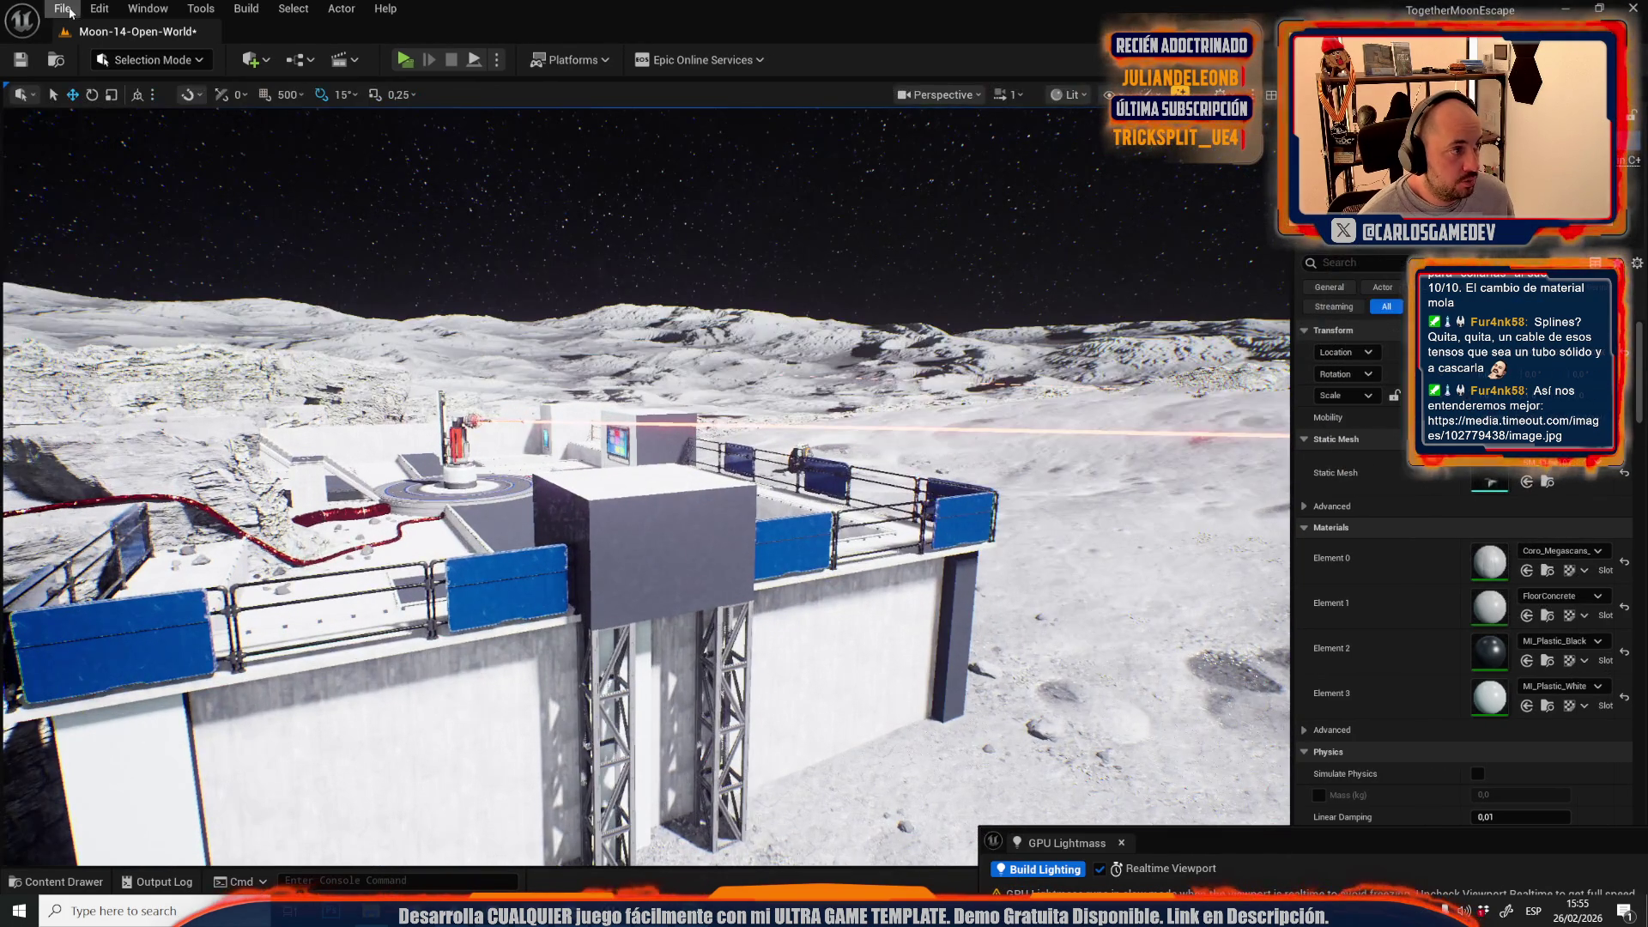
- Save all unsaved changes to the level and mesh from the Content Drawer
{"action": "key", "text": "ctrl+space"}
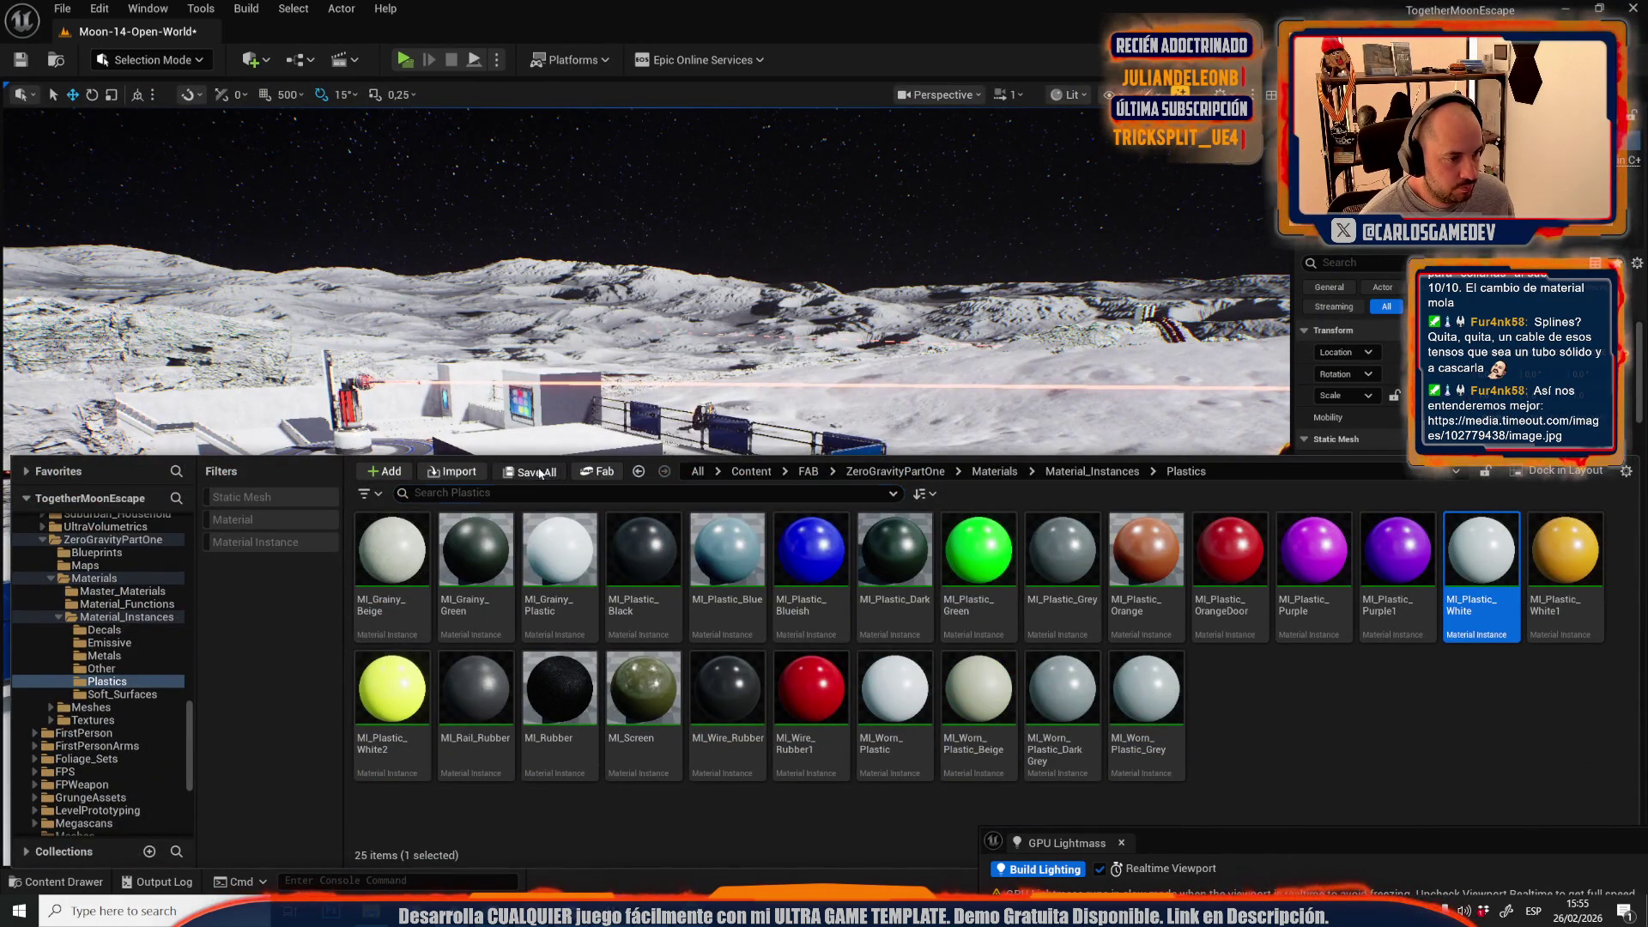
{"action": "left_click", "coordinate": [539, 473]}
{"action": "left_click", "coordinate": [968, 639]}
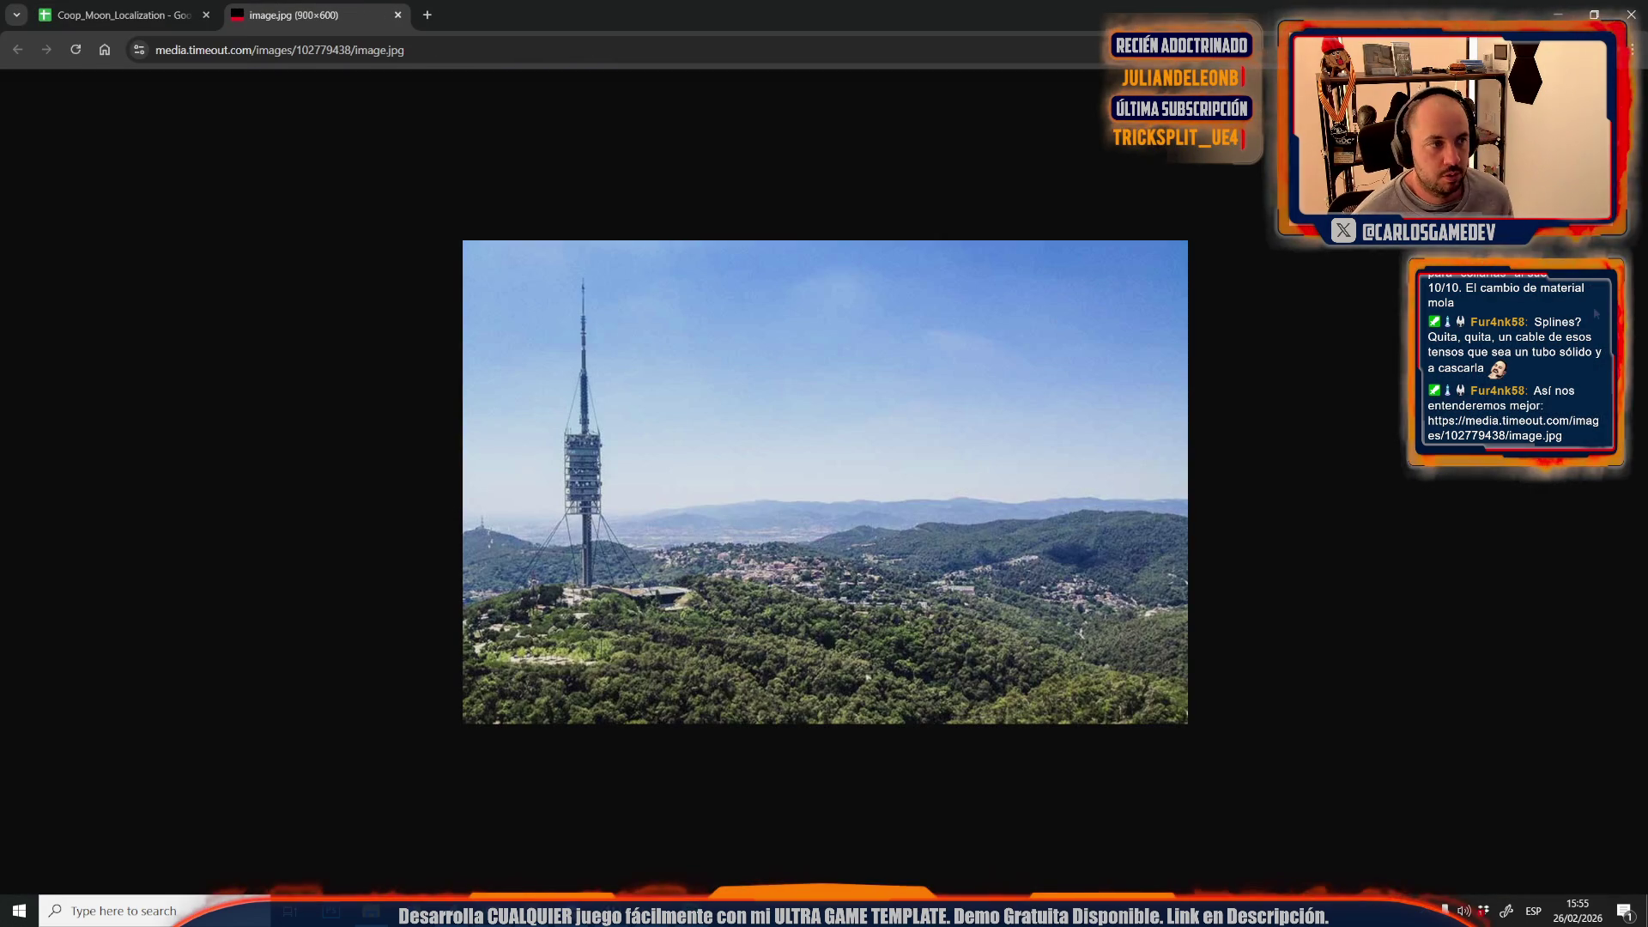
- Switch to the Coop_Moon_Localization sheet tab, then bring the Unreal editor back to front
{"action": "key", "text": "ctrl+shift+Tab"}
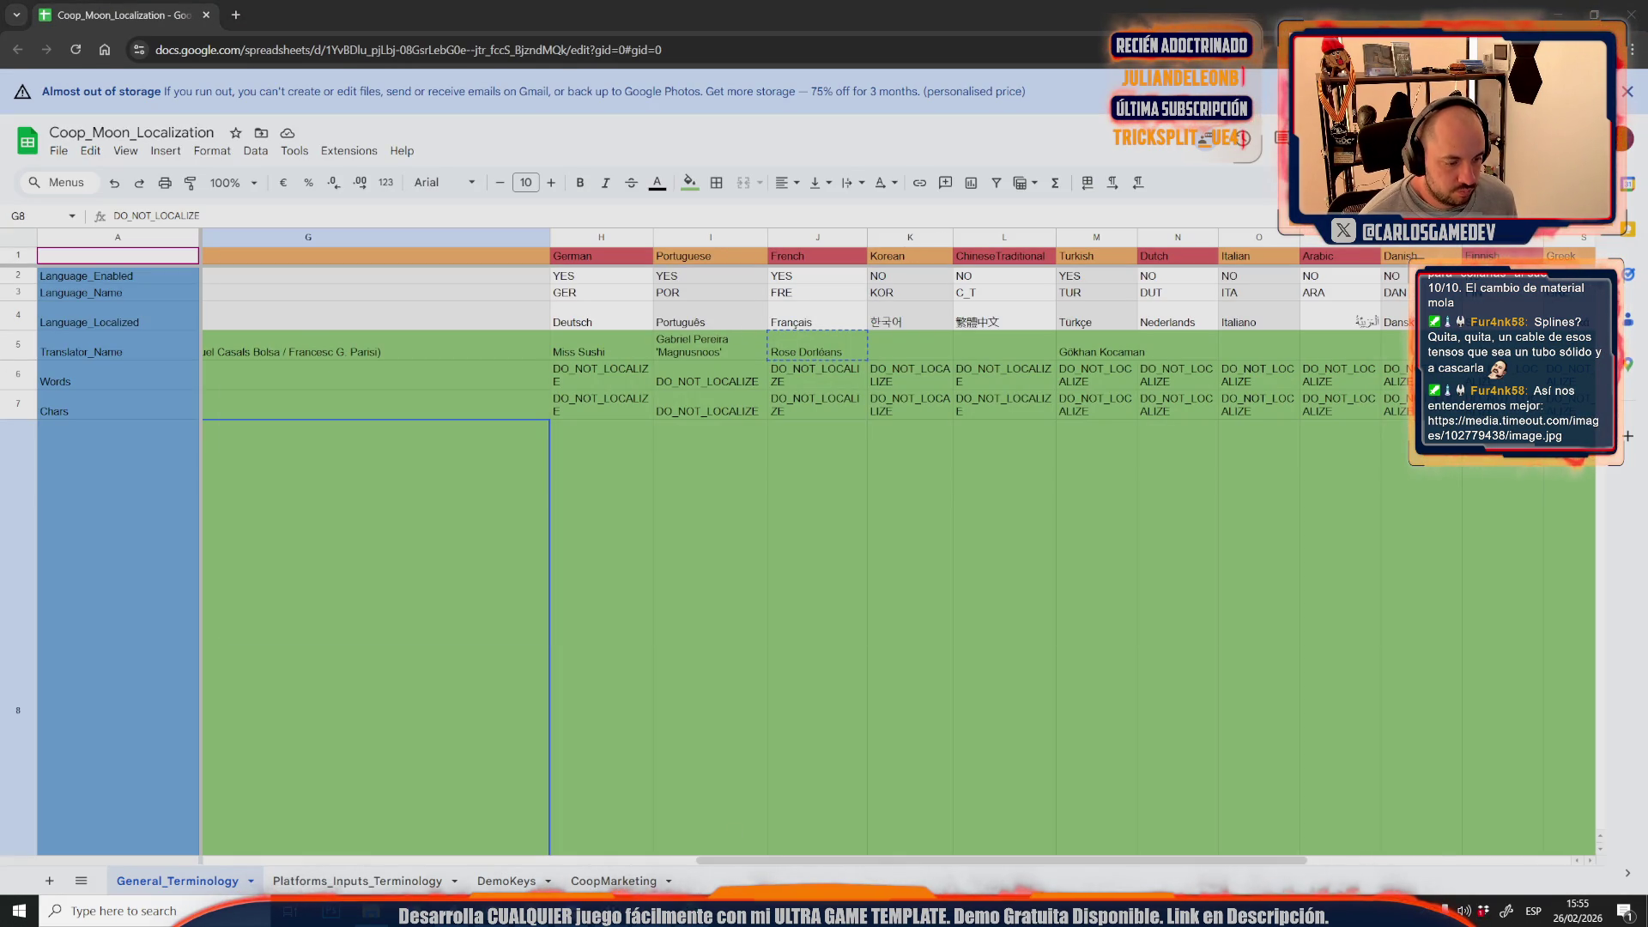
{"action": "mouse_move", "coordinate": [675, 910]}
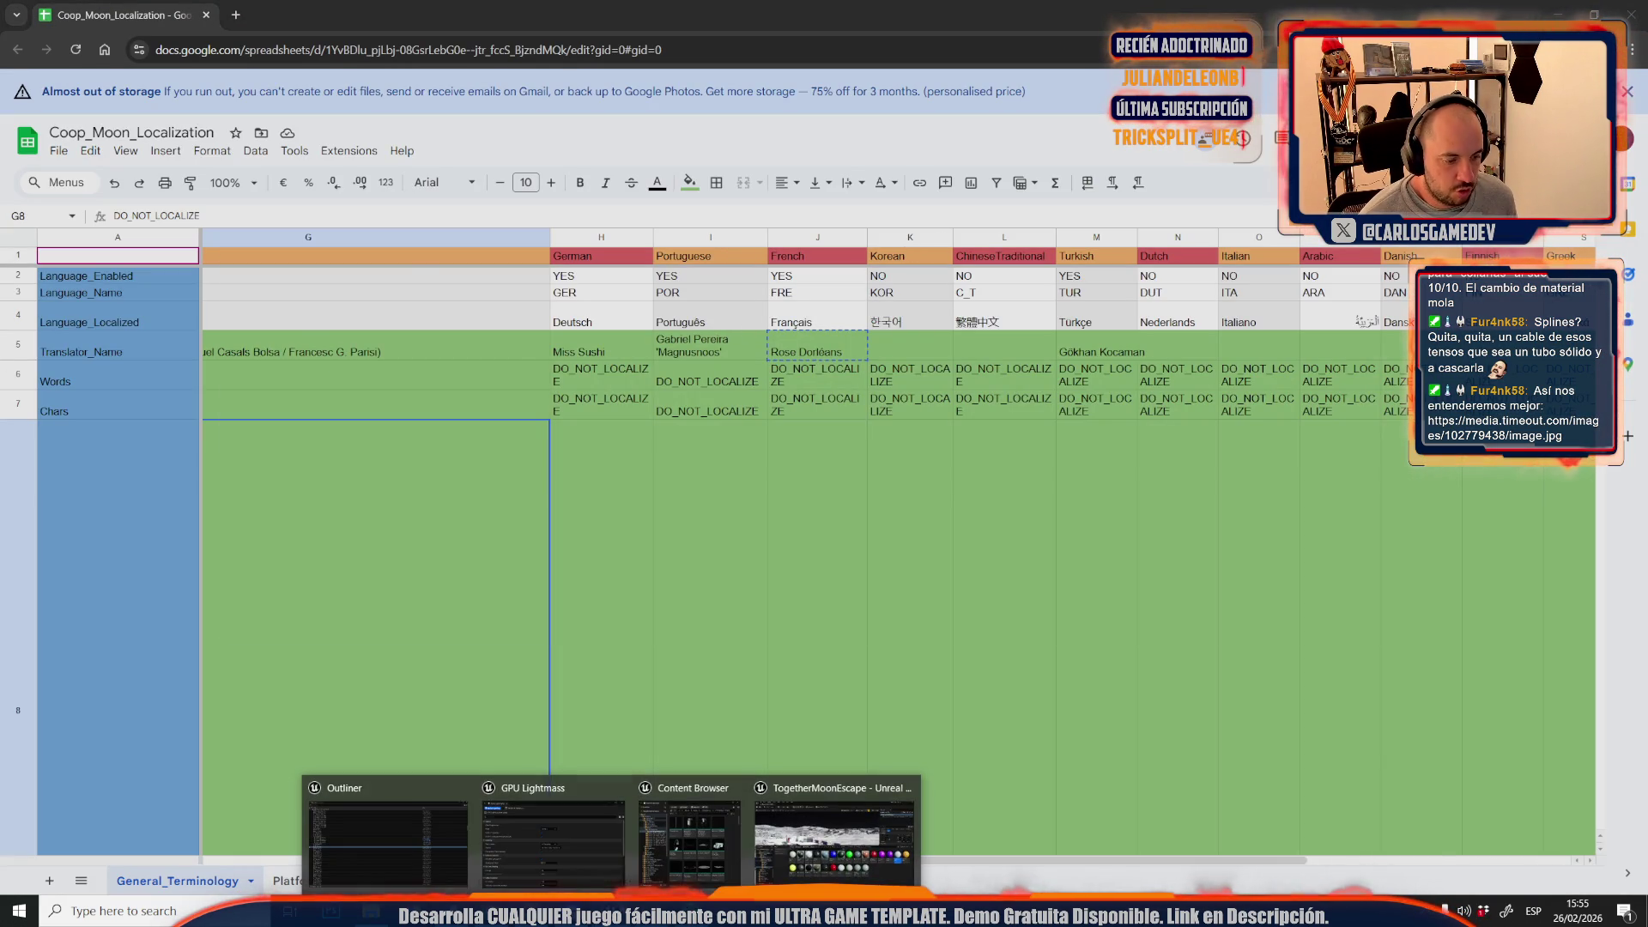
{"action": "left_click", "coordinate": [776, 822]}
- In Mesh Tool mode, assign the ML_Rubber material to the wall face around the screen
{"action": "left_click", "coordinate": [559, 691]}
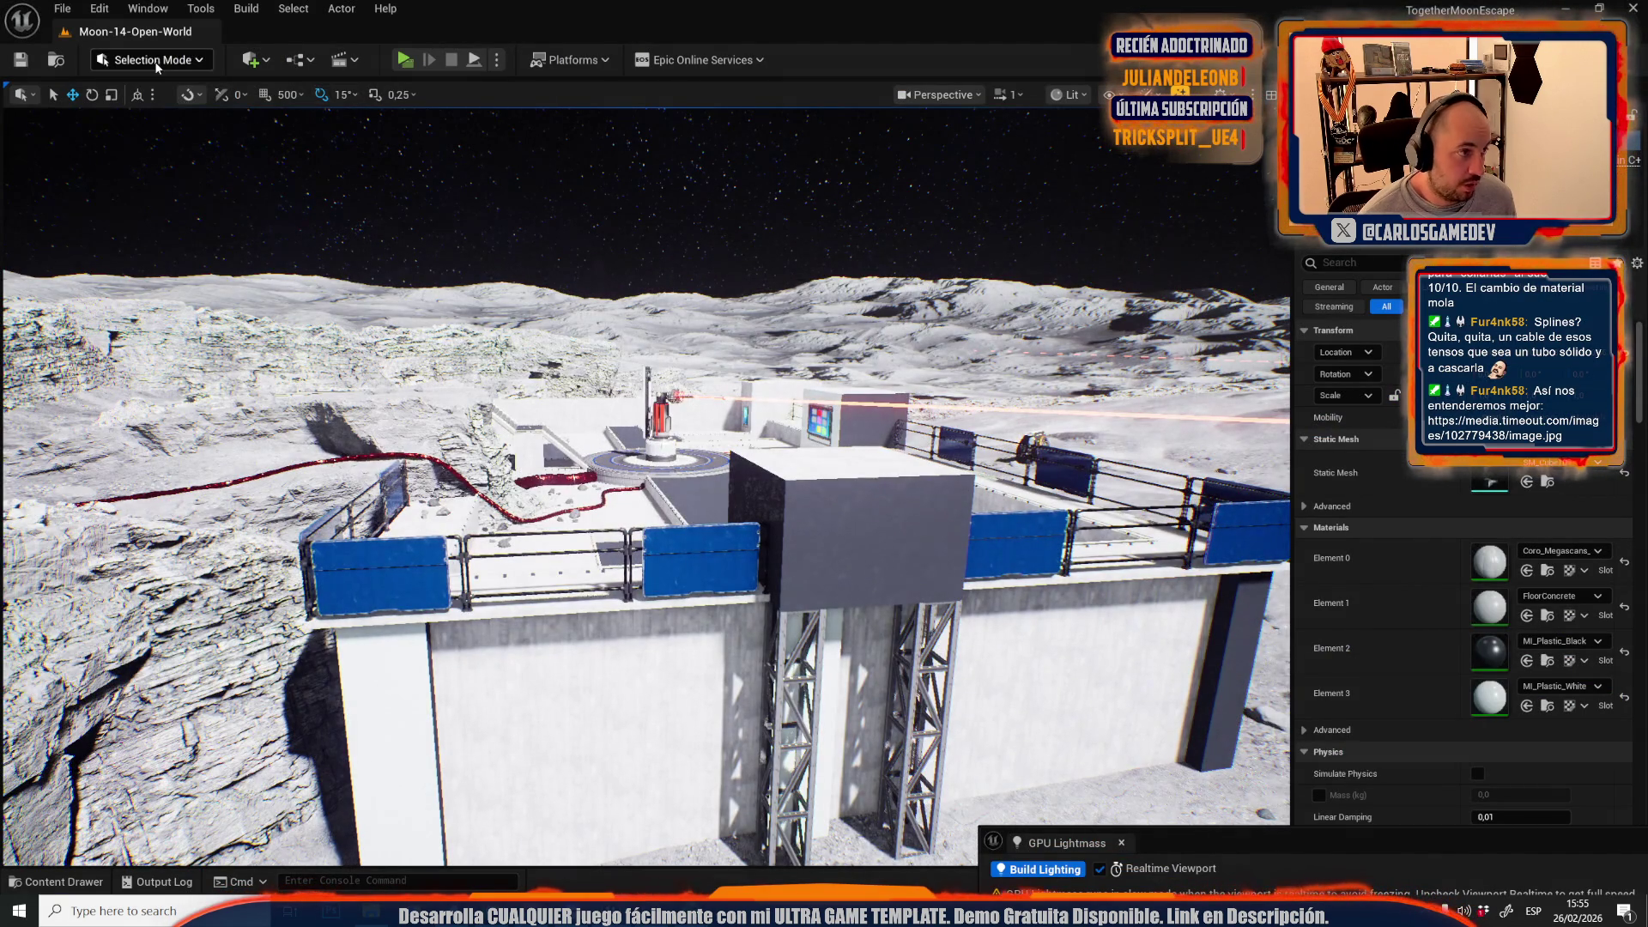
{"action": "left_click", "coordinate": [156, 61]}
{"action": "left_click", "coordinate": [155, 273]}
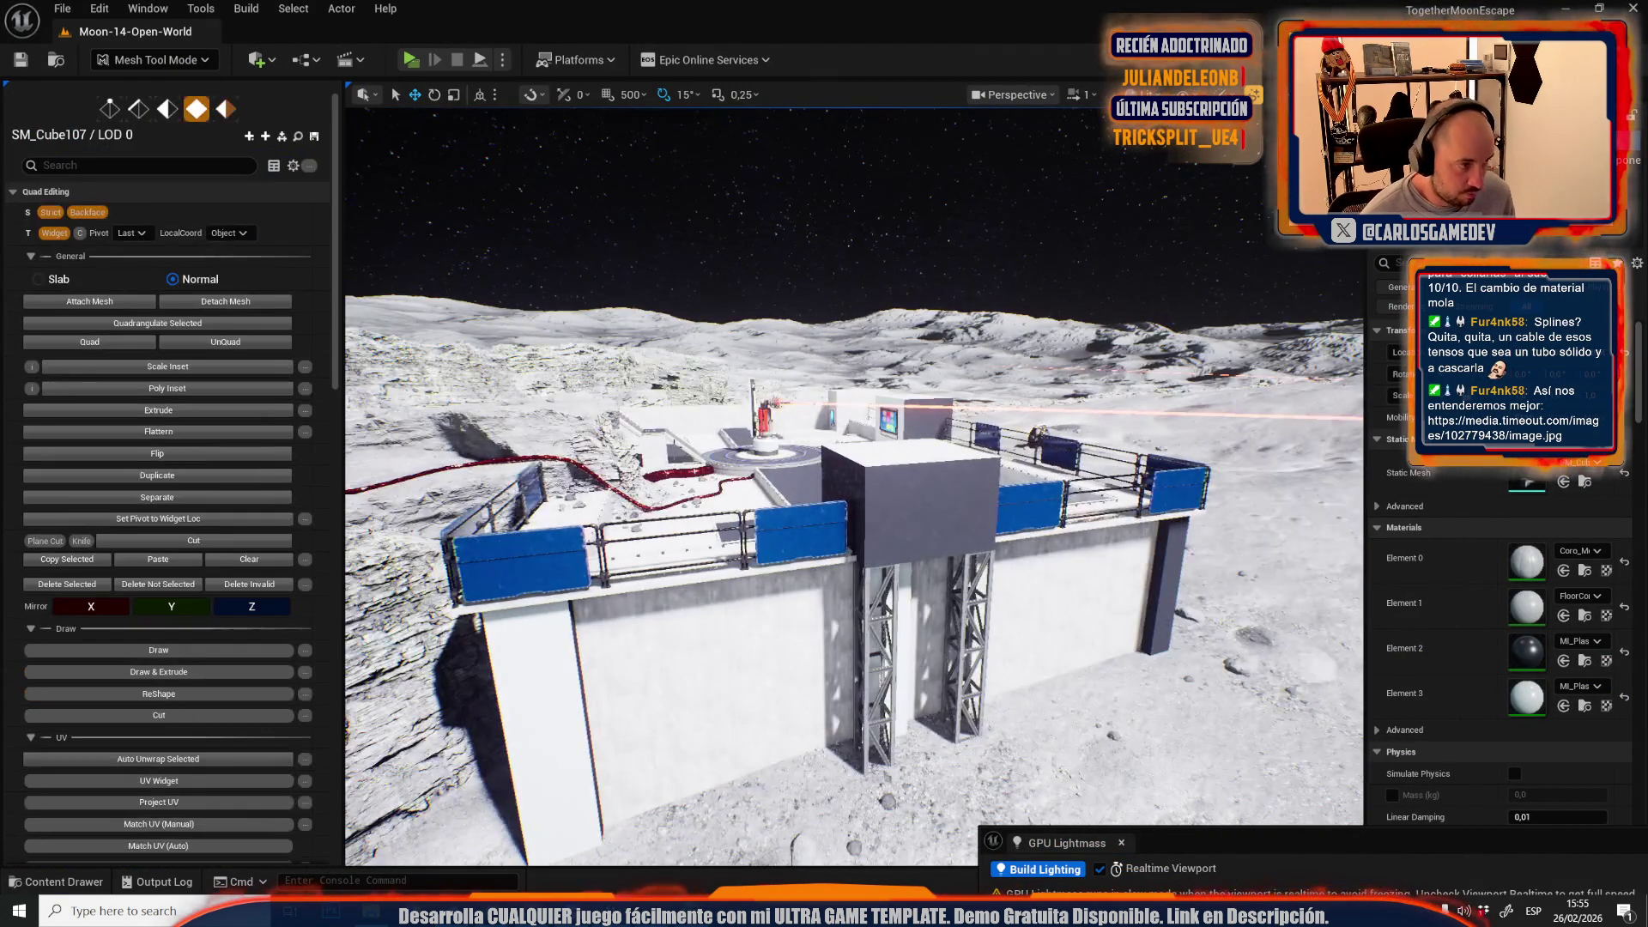
{"action": "left_click_drag", "start_coordinate": [854, 507], "coordinate": [793, 426]}
{"action": "left_click", "coordinate": [799, 384]}
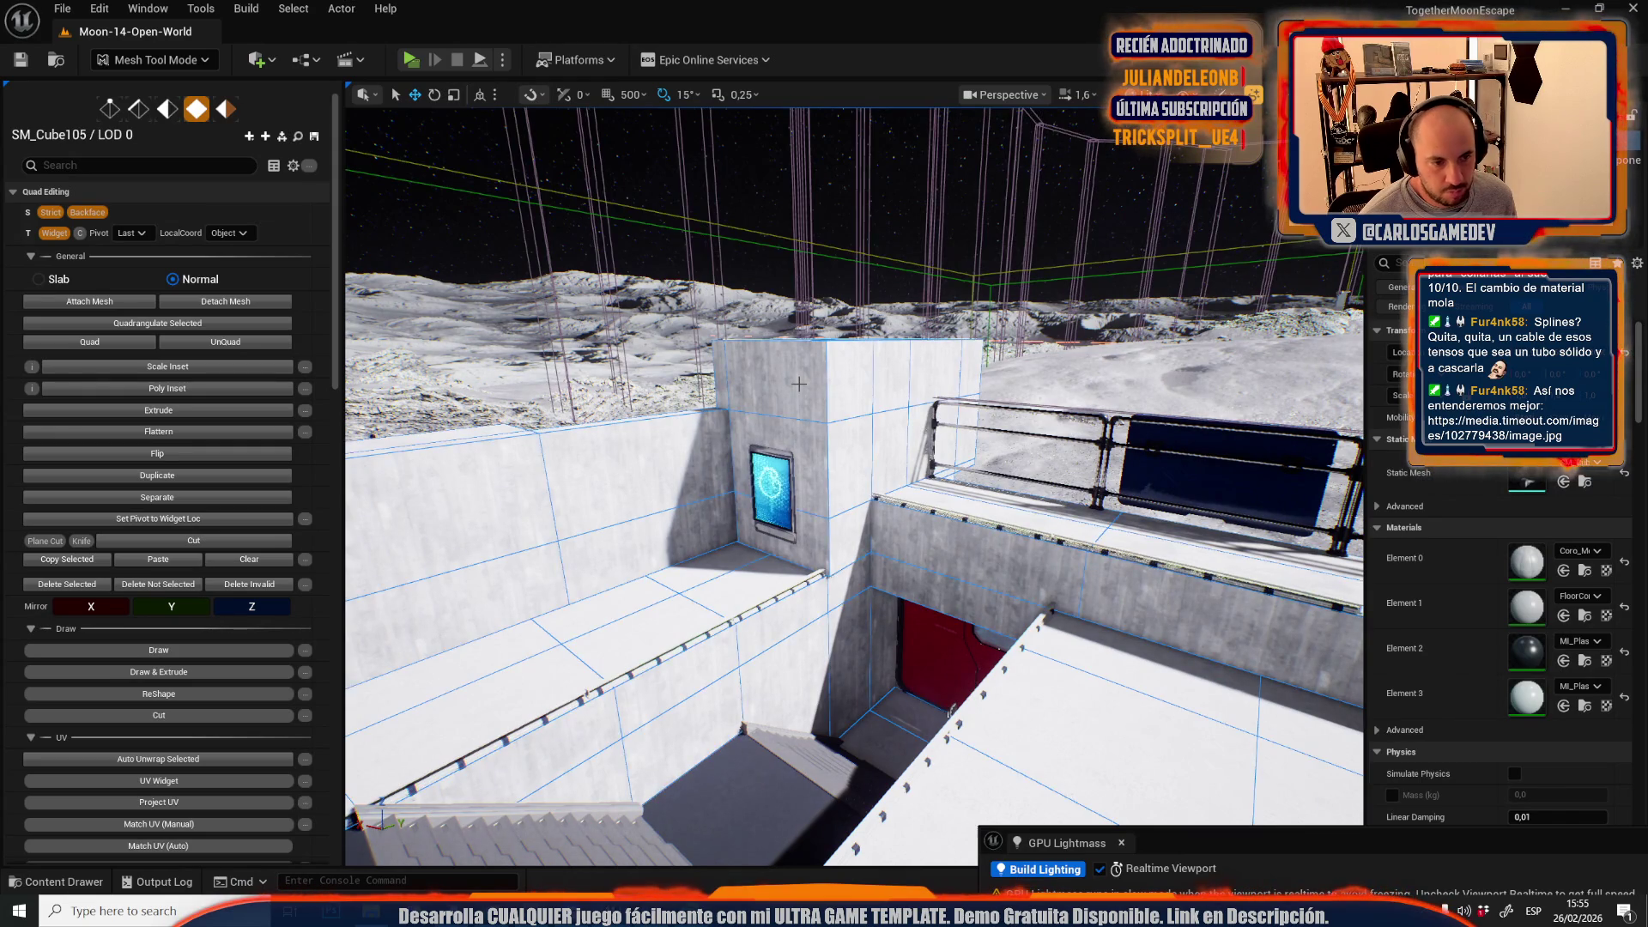
{"action": "left_click", "coordinate": [798, 384]}
{"action": "scroll", "coordinate": [182, 677], "scroll_direction": "down", "scroll_amount": 4}
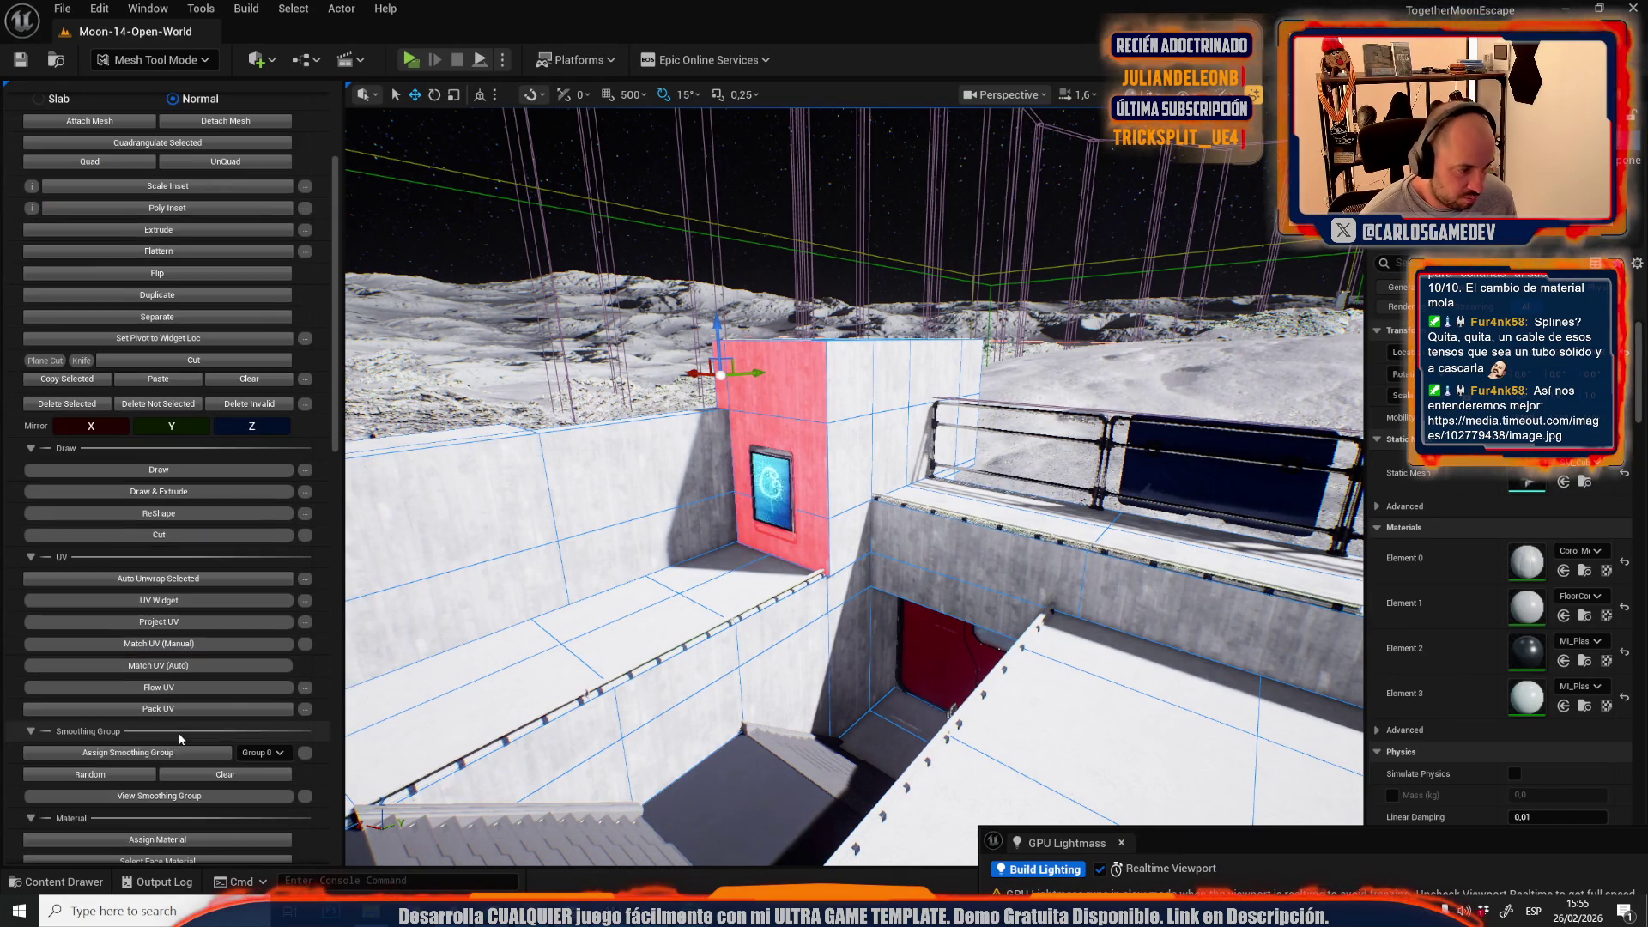
{"action": "left_click", "coordinate": [157, 840]}
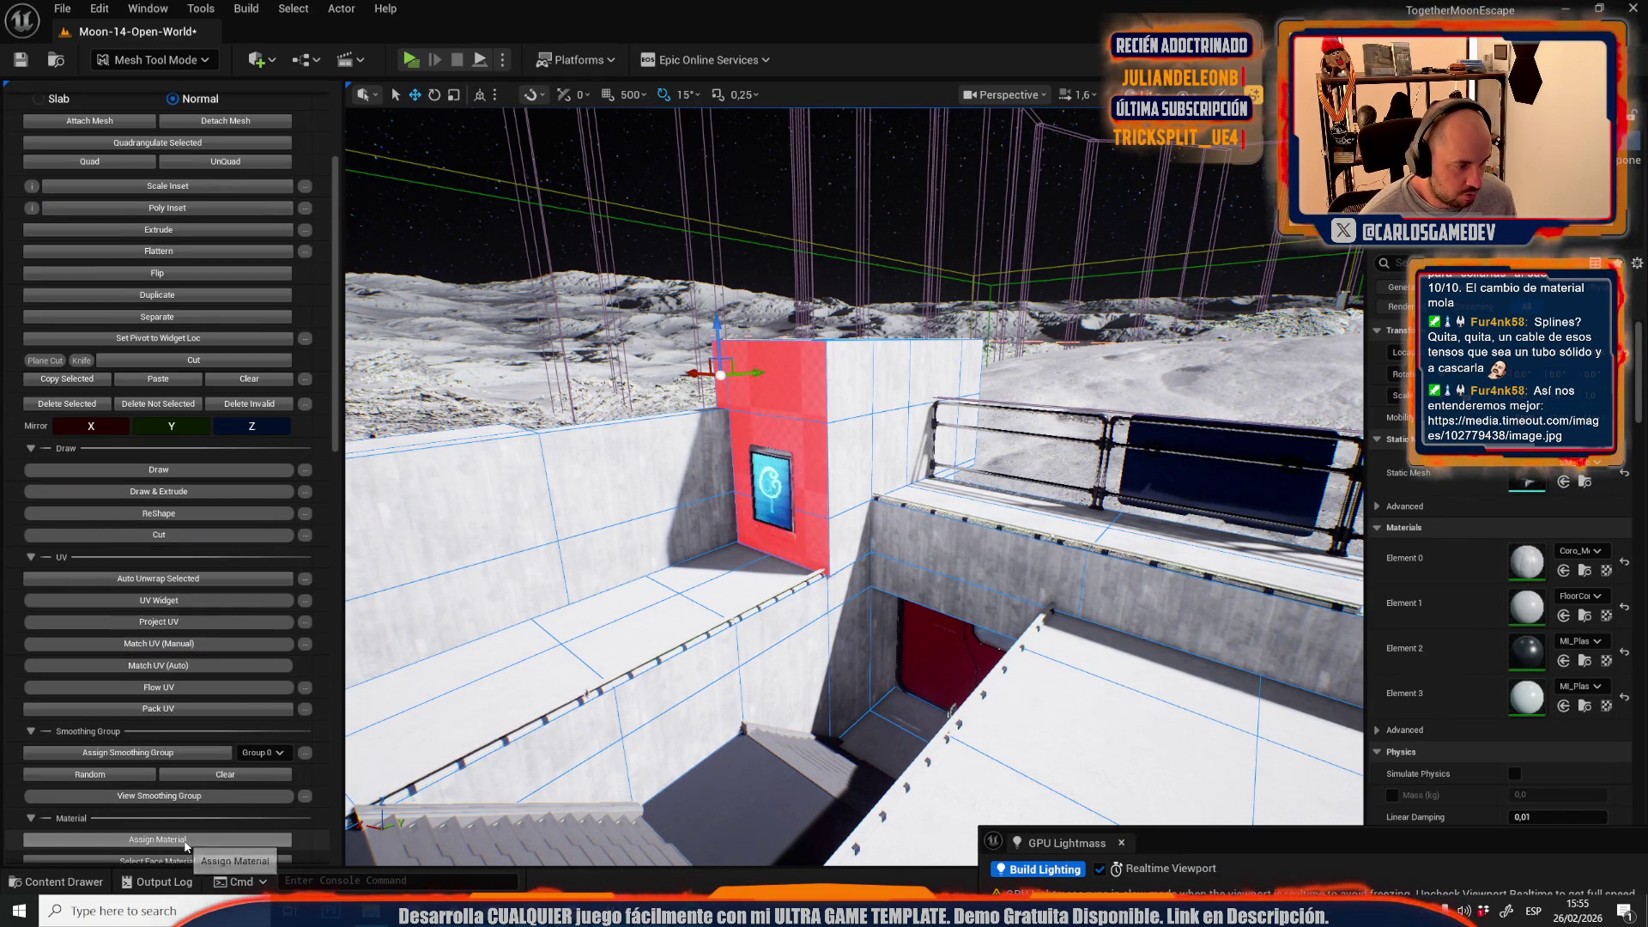
- Reapply the material to the screen's wall face after undoing the assignment once
{"action": "left_click", "coordinate": [659, 501]}
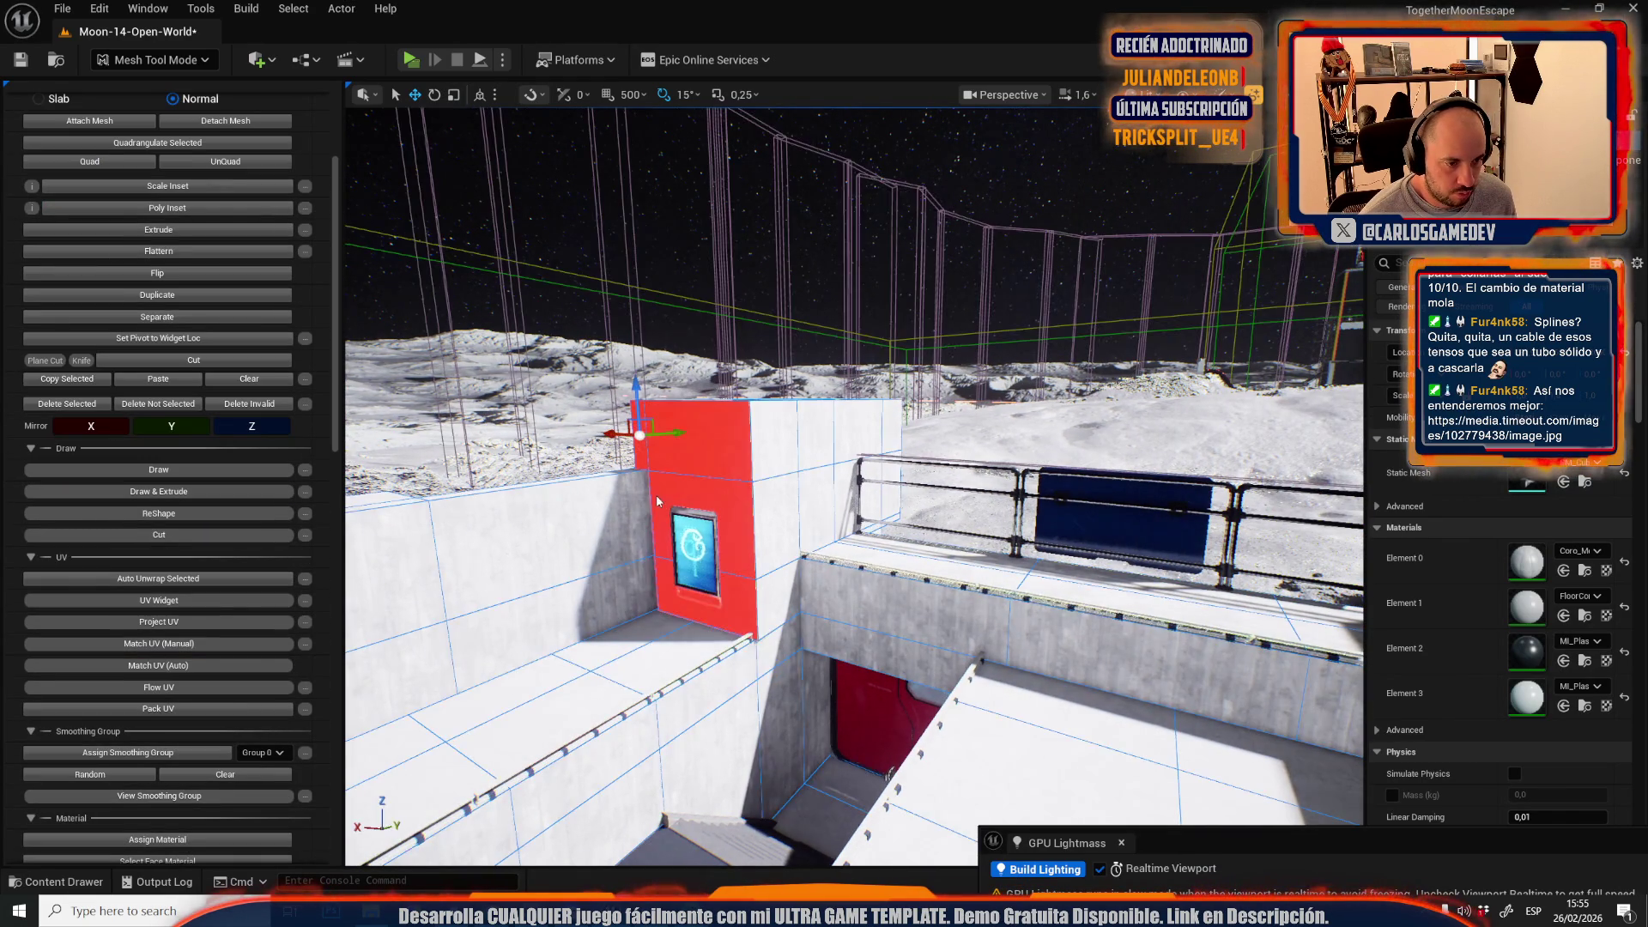
{"action": "key", "text": "ctrl+space"}
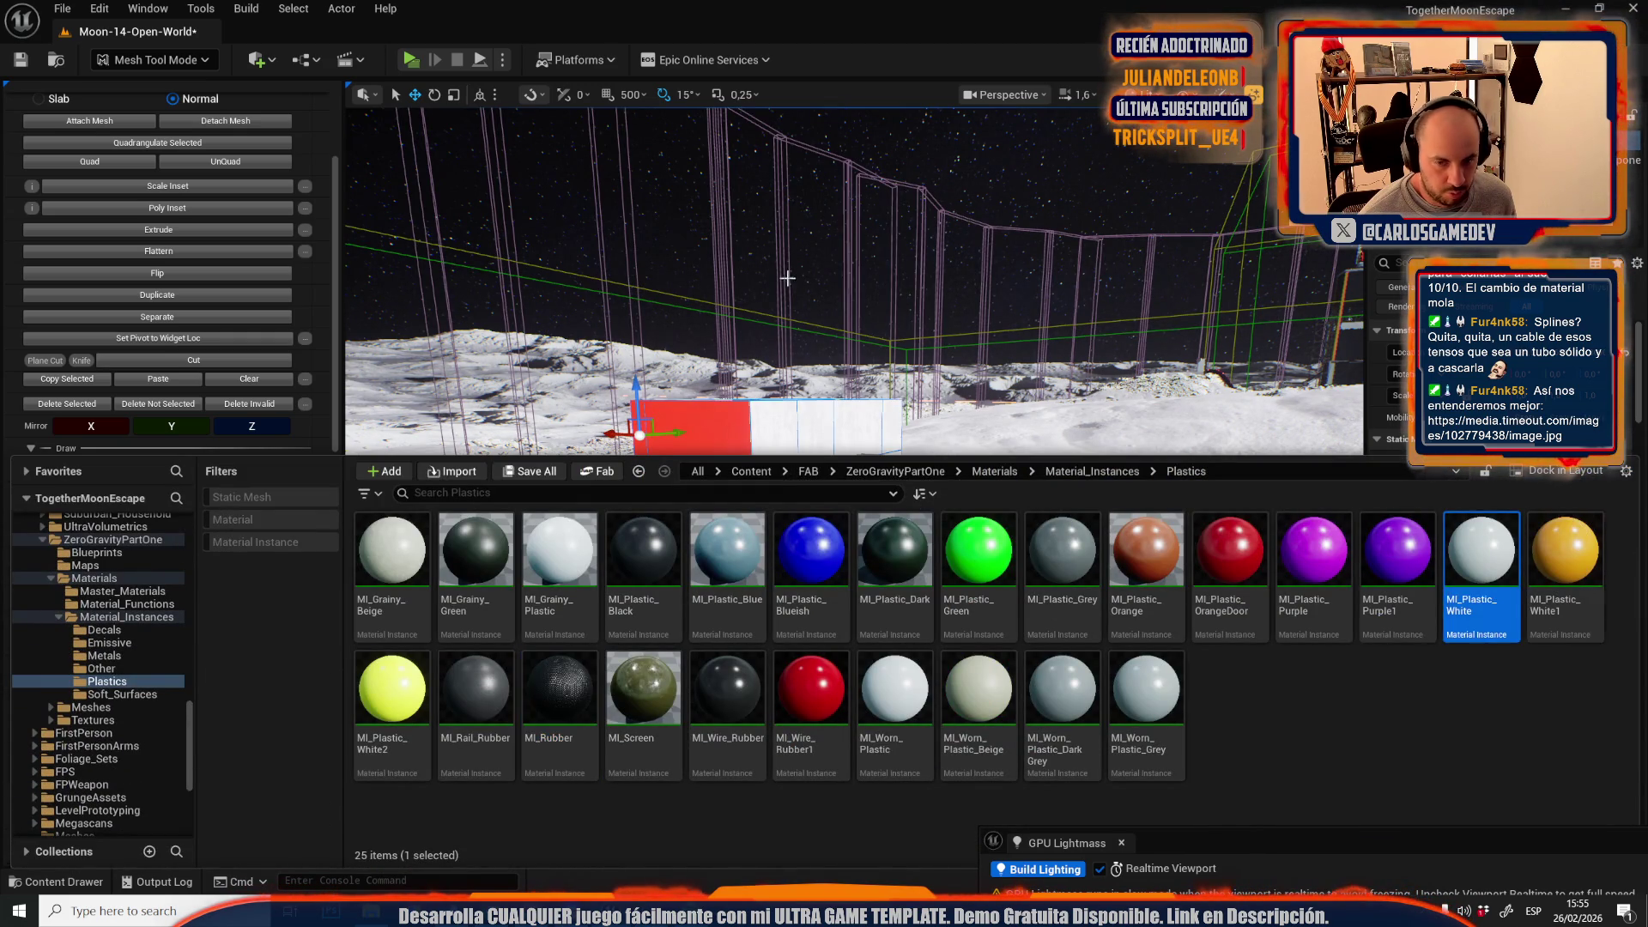
{"action": "key", "text": "ctrl+space"}
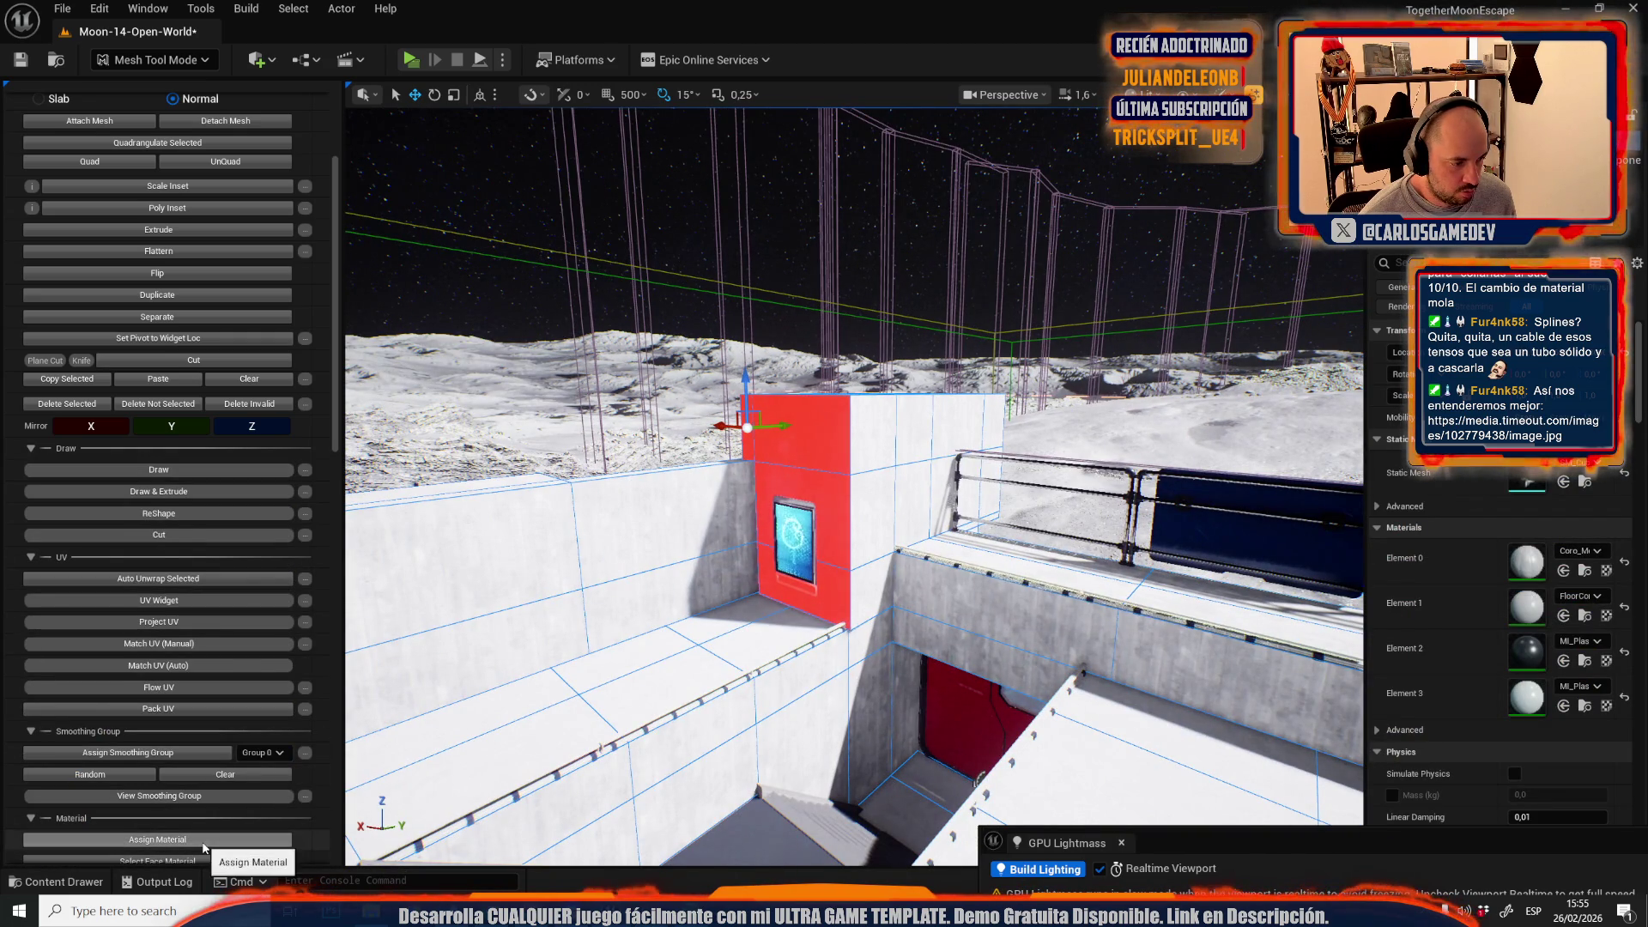
{"action": "key", "text": "ctrl+z"}
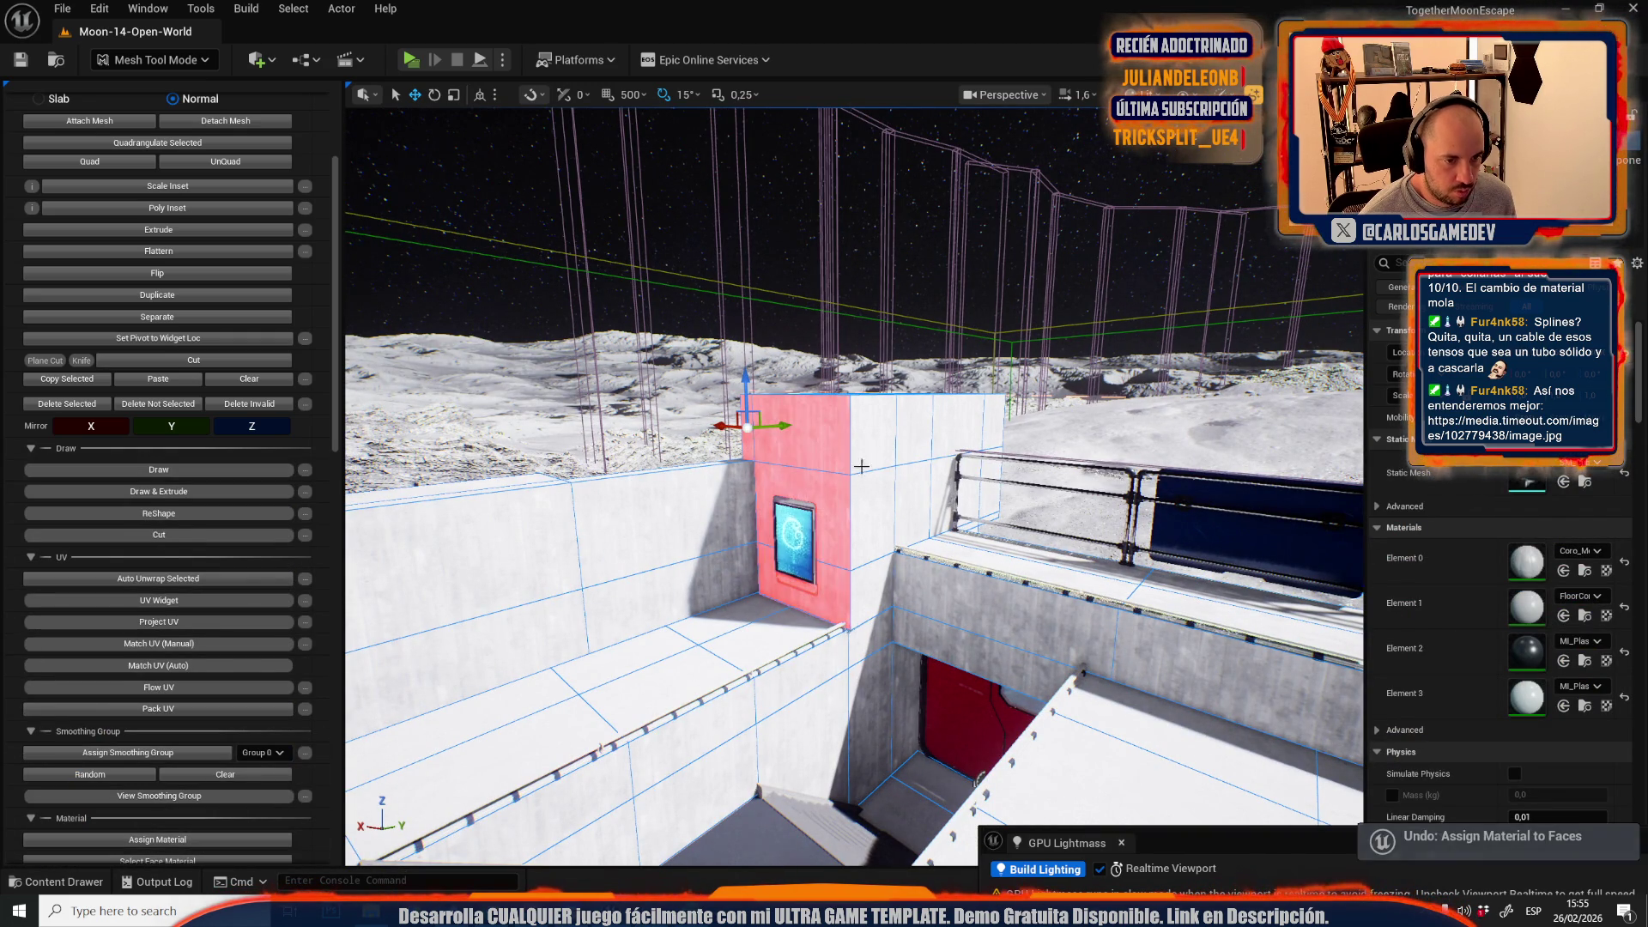
{"action": "left_click", "coordinate": [157, 839]}
- Orbit toward the railing and red door and pick the black plastic material
{"action": "scroll", "coordinate": [917, 486], "scroll_direction": "up", "scroll_amount": 3}
{"action": "left_click", "coordinate": [957, 506]}
{"action": "mouse_move", "coordinate": [957, 506]}
{"action": "left_mouse_down"}
{"action": "mouse_move", "coordinate": [772, 506]}
{"action": "mouse_move", "coordinate": [908, 636]}
{"action": "left_mouse_up"}
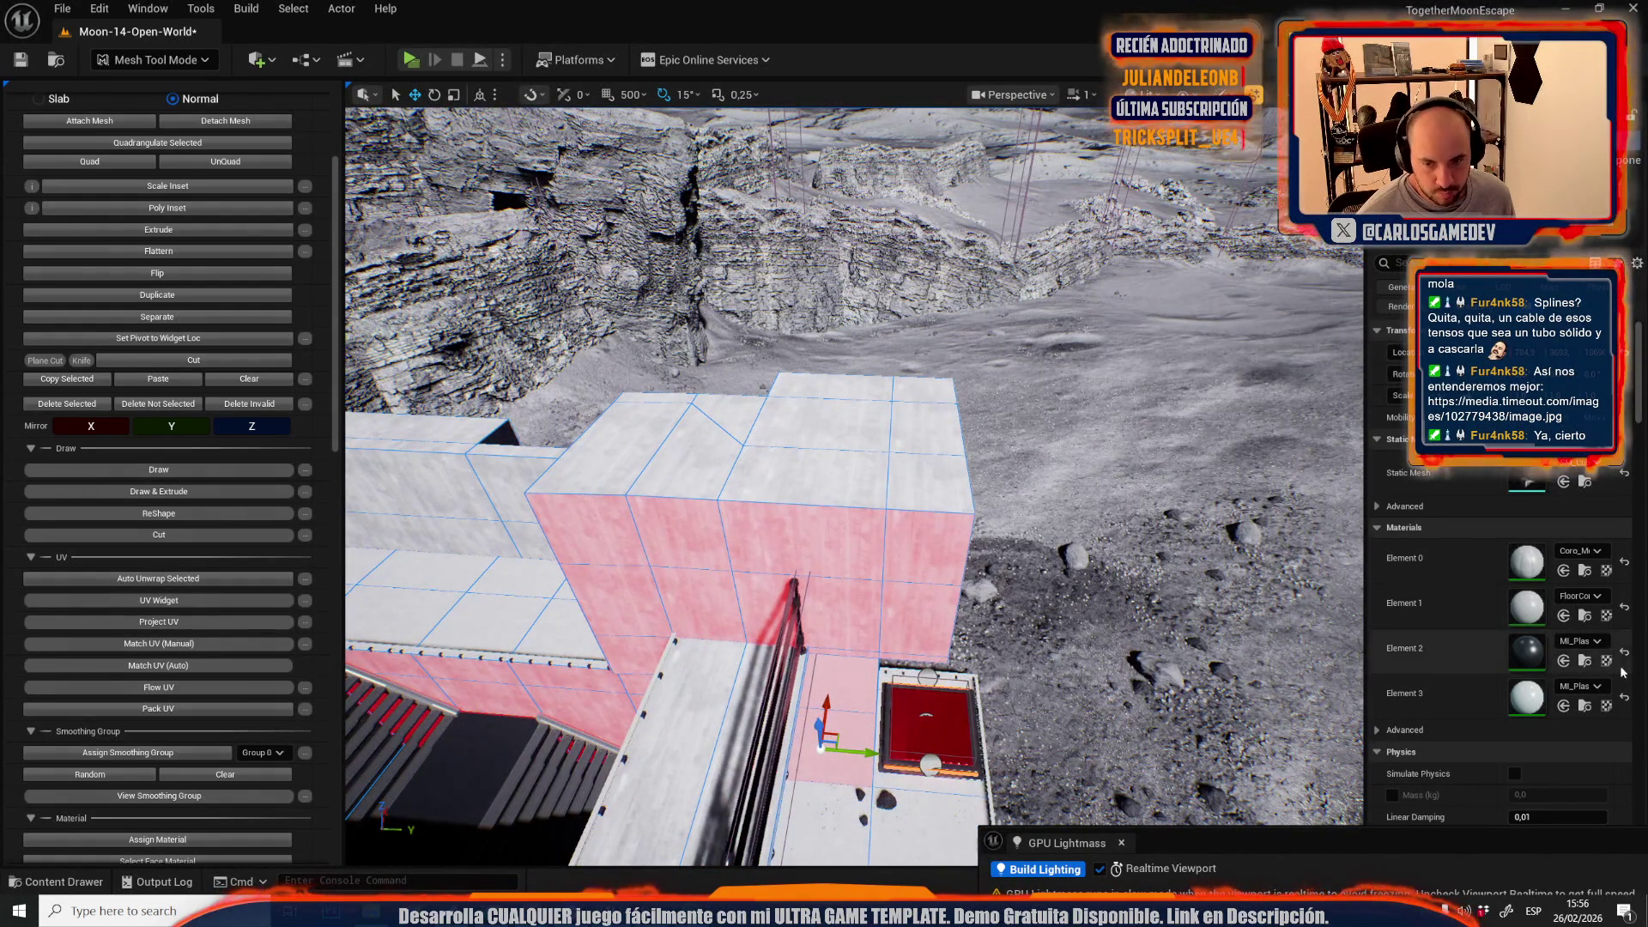
{"action": "left_click", "coordinate": [1584, 663]}
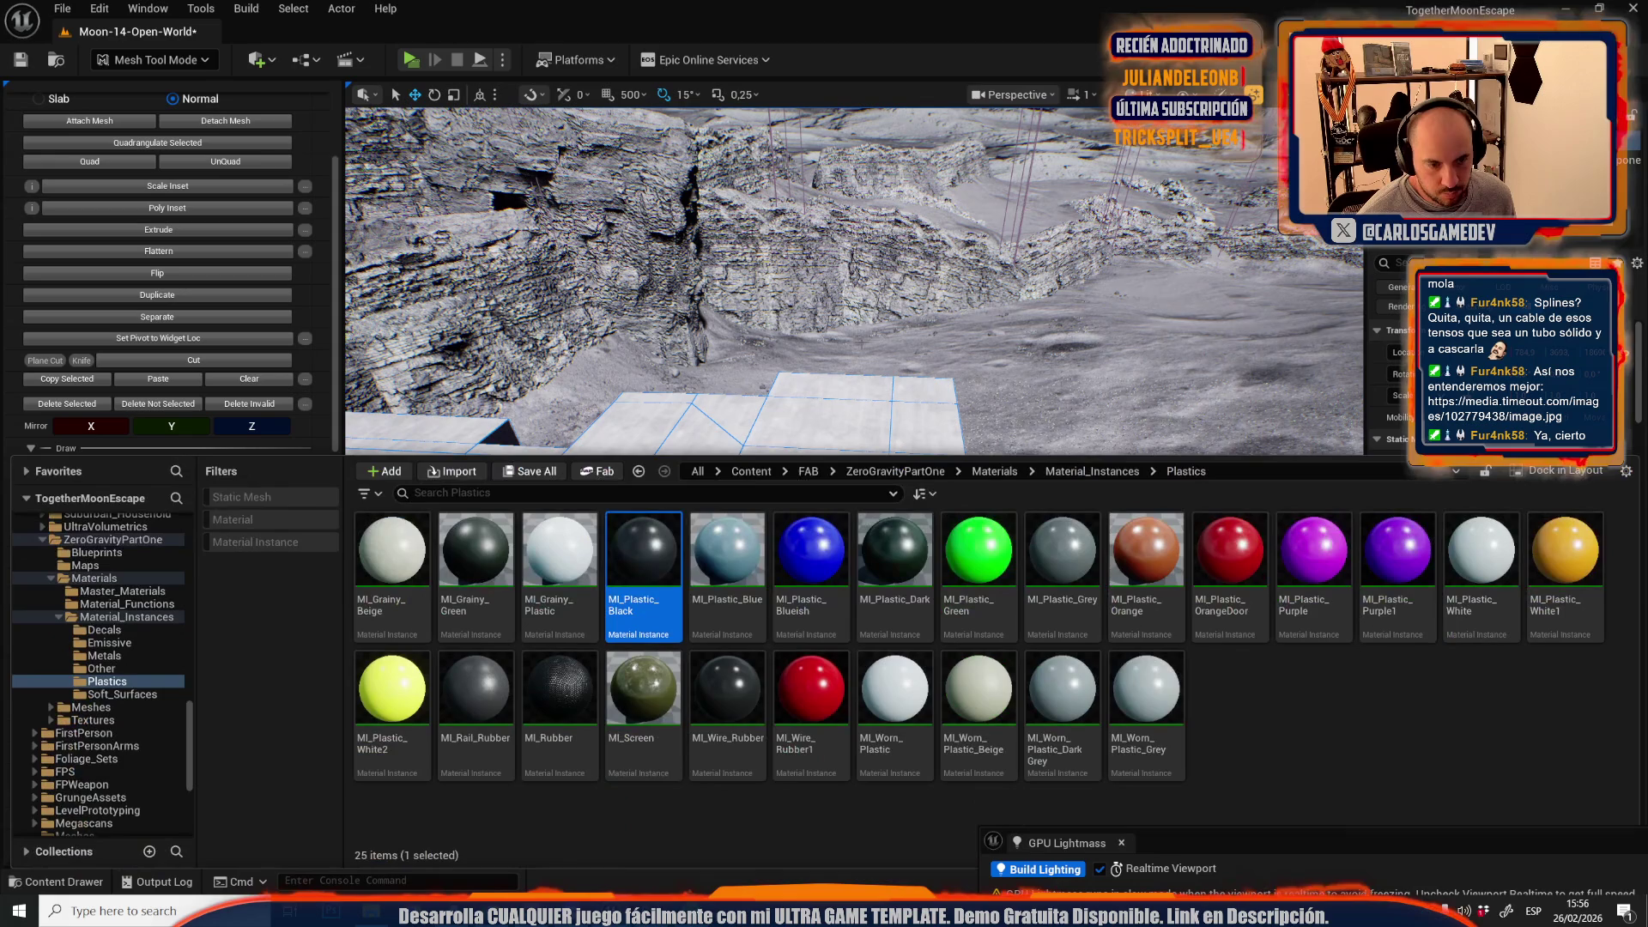
{"action": "left_click", "coordinate": [834, 365]}
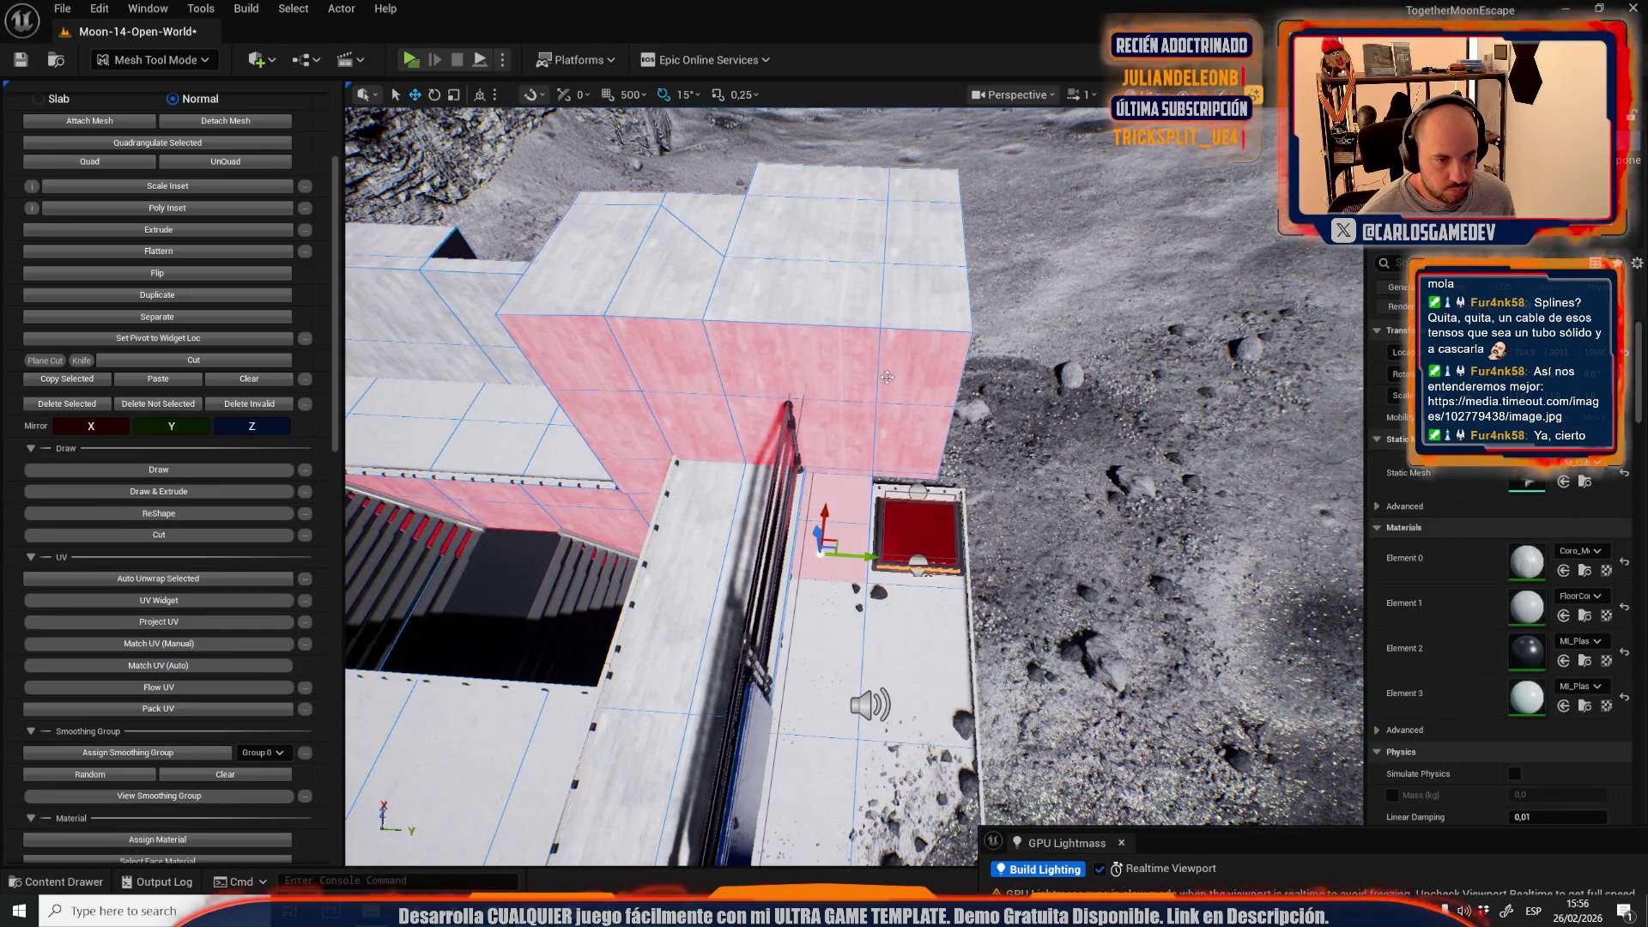
- Assign the black plastic material to nine wall block faces, then return to Selection Mode
{"action": "left_click", "coordinate": [798, 357]}
{"action": "left_click", "coordinate": [927, 360], "text": "shift"}
{"action": "left_click", "coordinate": [798, 430], "text": "shift"}
{"action": "left_click", "coordinate": [923, 433], "text": "shift"}
{"action": "left_click", "coordinate": [678, 412], "text": "shift"}
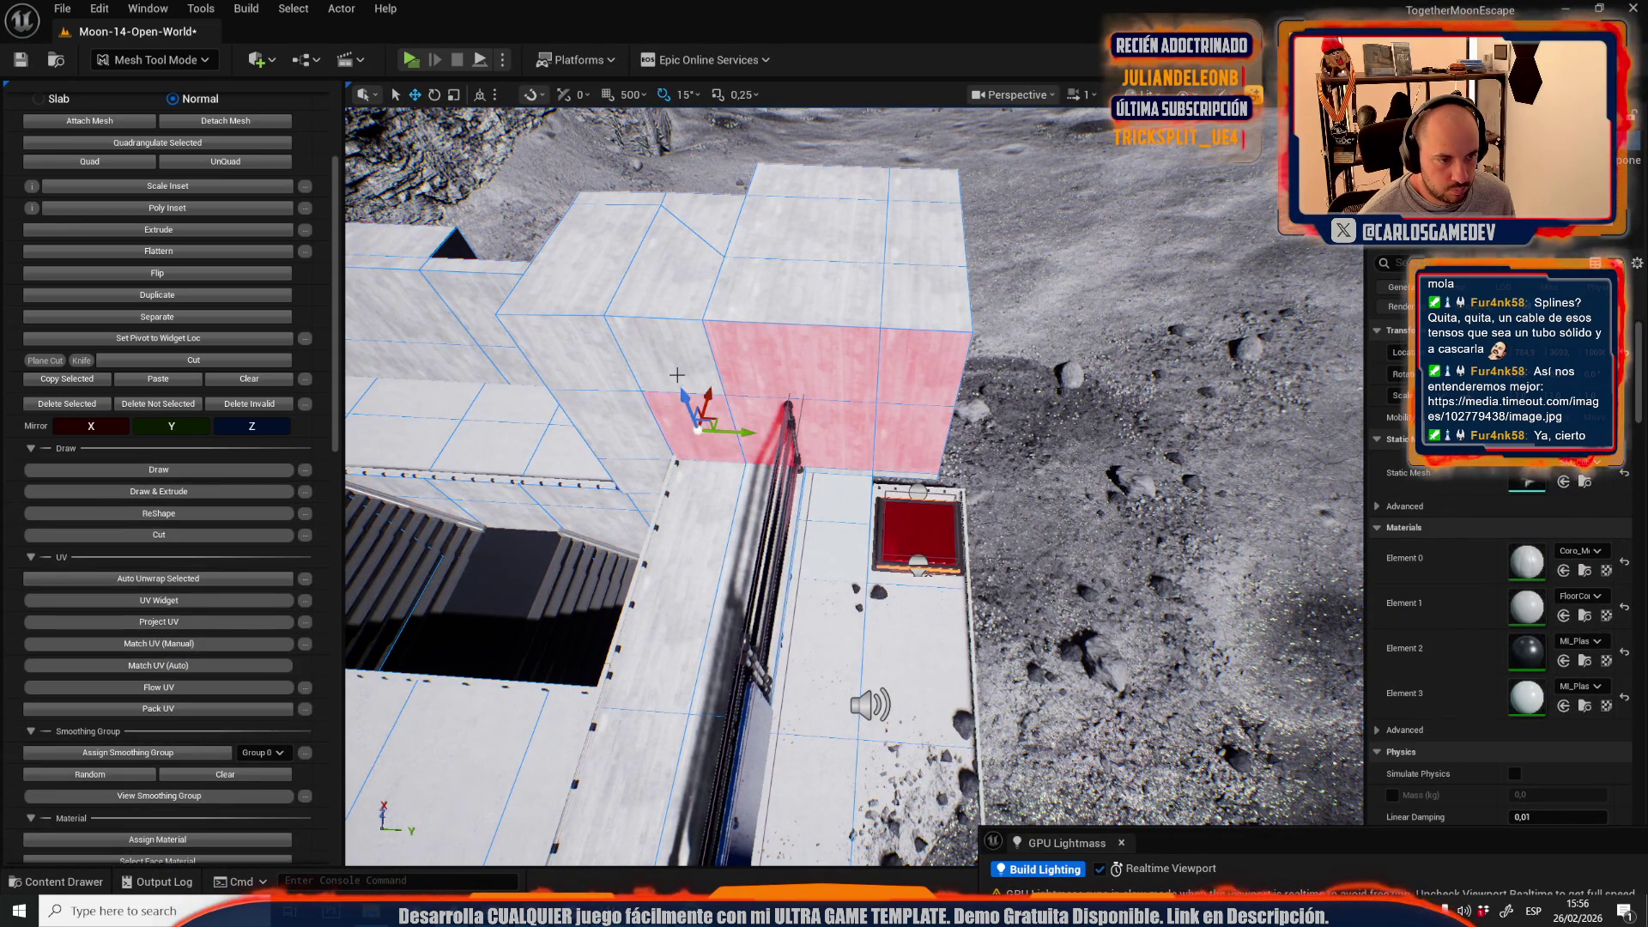
{"action": "left_click", "coordinate": [669, 348], "text": "shift"}
{"action": "left_click", "coordinate": [583, 339], "text": "shift"}
{"action": "left_click", "coordinate": [610, 420], "text": "shift"}
{"action": "scroll", "coordinate": [854, 485], "scroll_direction": "up", "scroll_amount": 1}
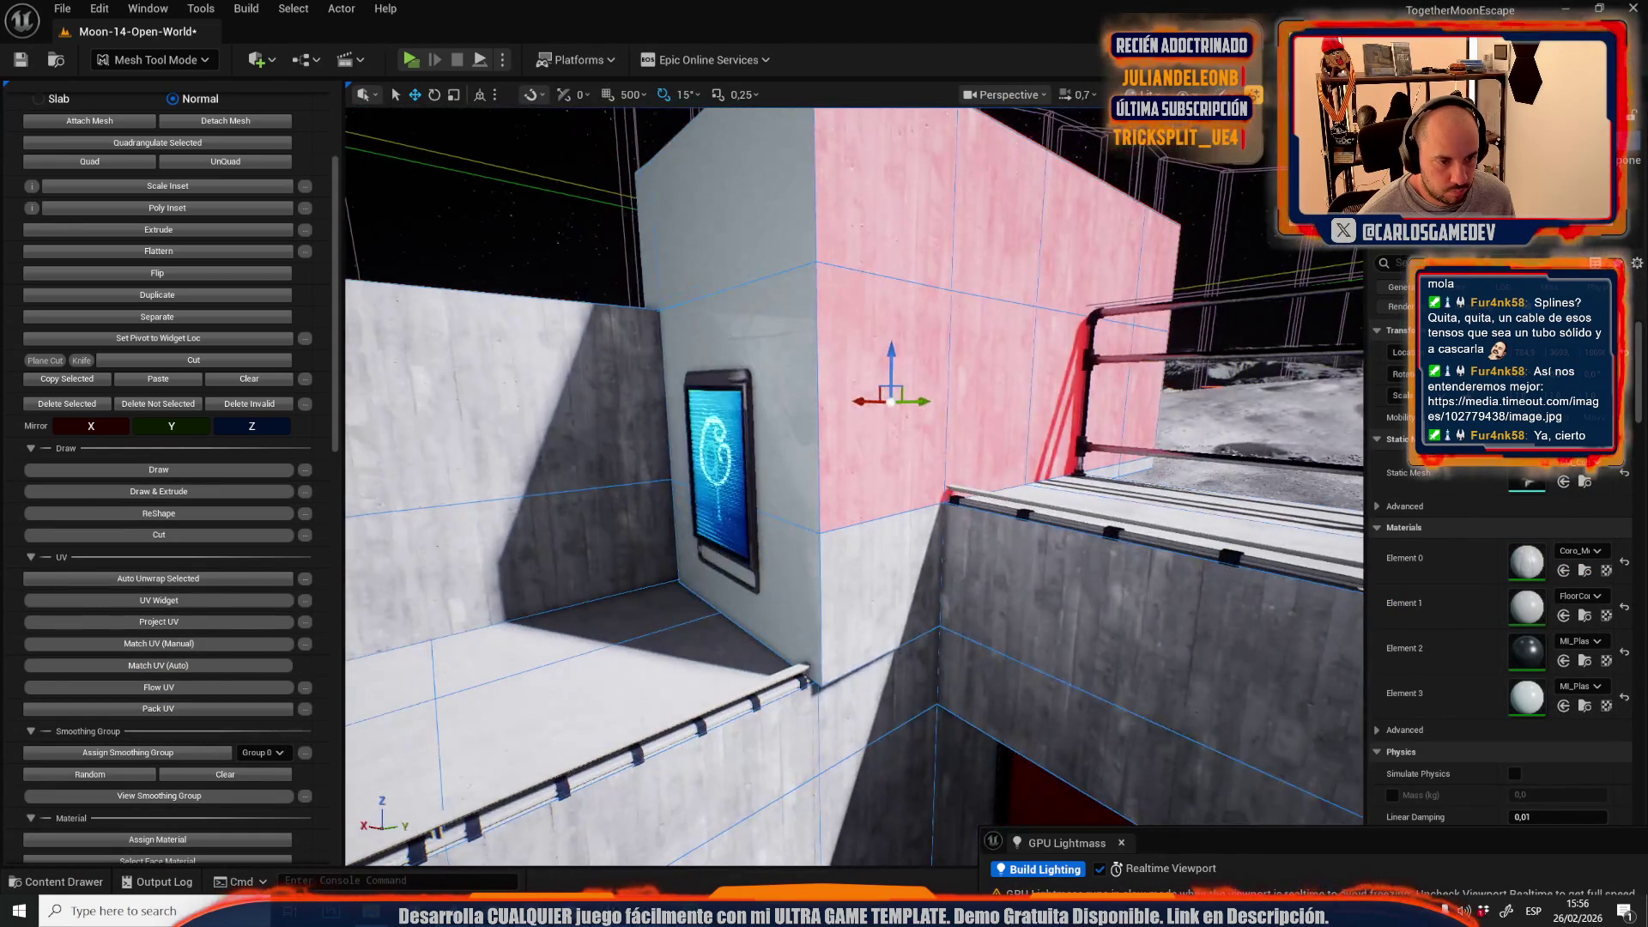
{"action": "left_click", "coordinate": [854, 611], "text": "shift"}
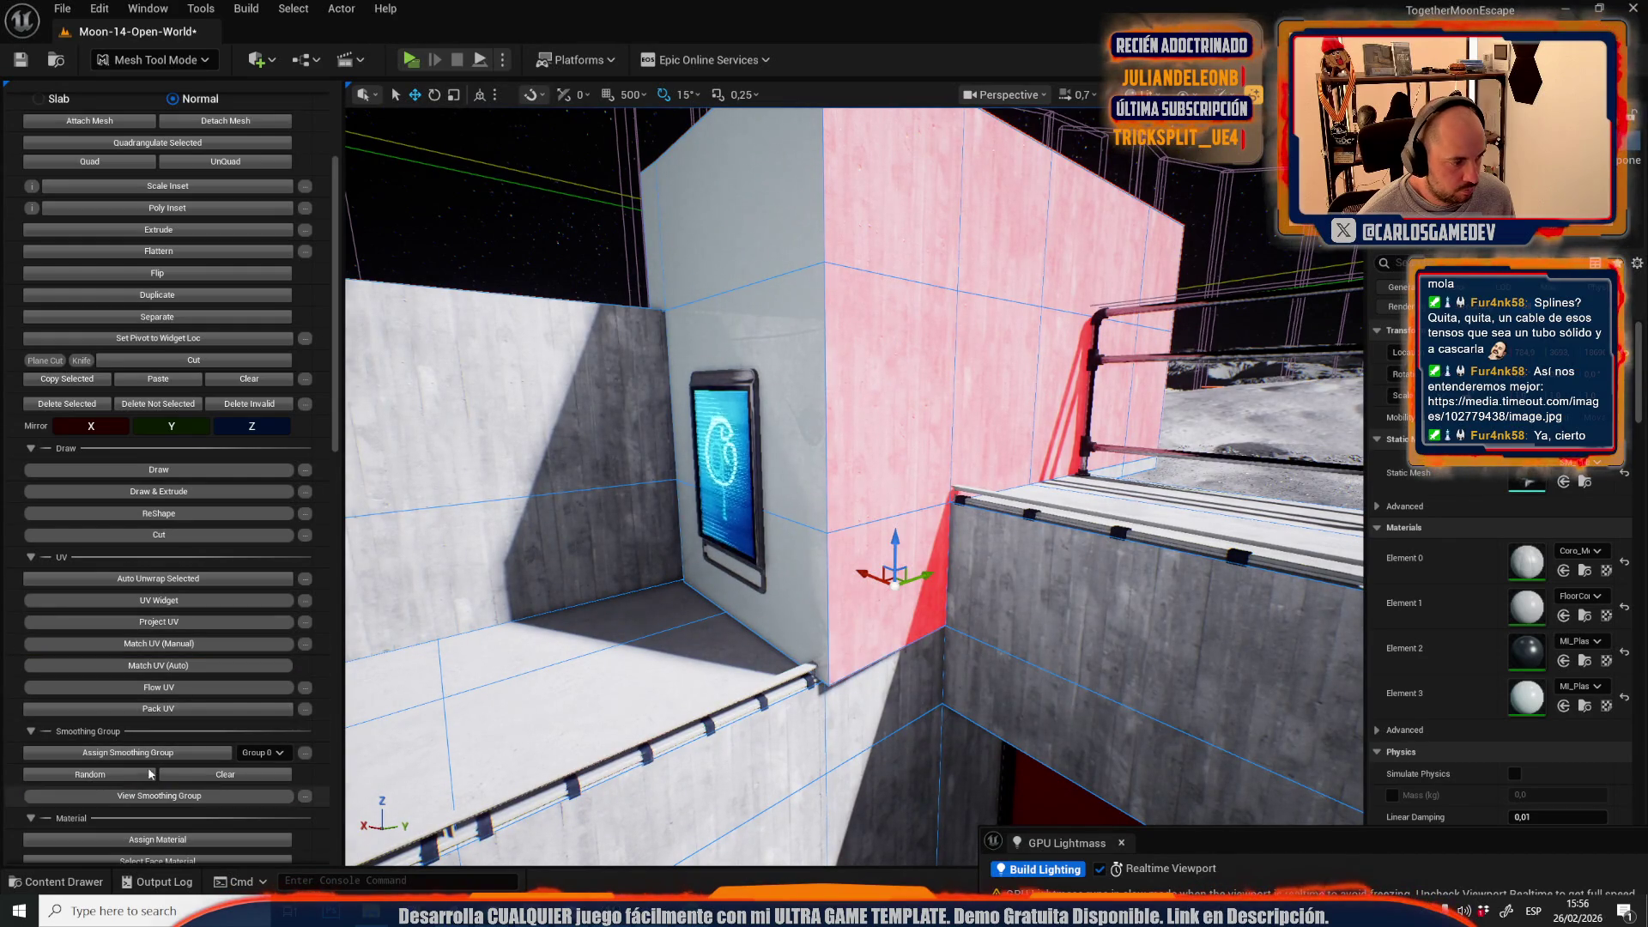
{"action": "left_click", "coordinate": [158, 840]}
{"action": "left_click", "coordinate": [172, 60]}
{"action": "left_click", "coordinate": [159, 110]}
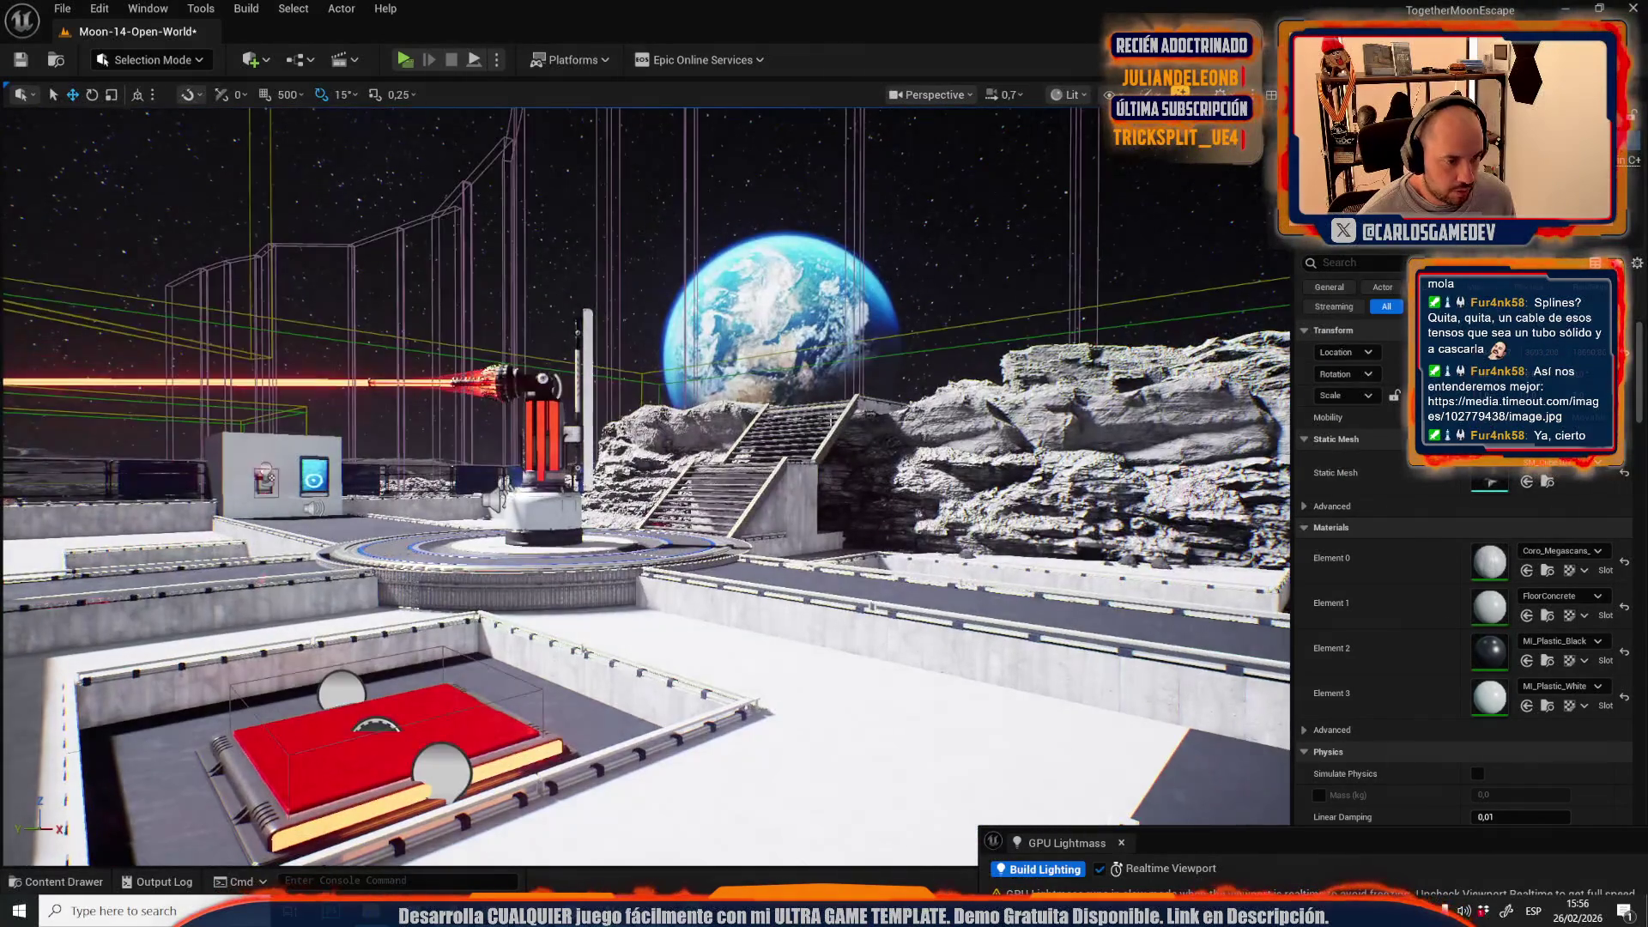
- Open the Moon-13-Broken-Elevator level, saving current changes first
{"action": "left_click", "coordinate": [63, 9]}
{"action": "left_click", "coordinate": [63, 9]}
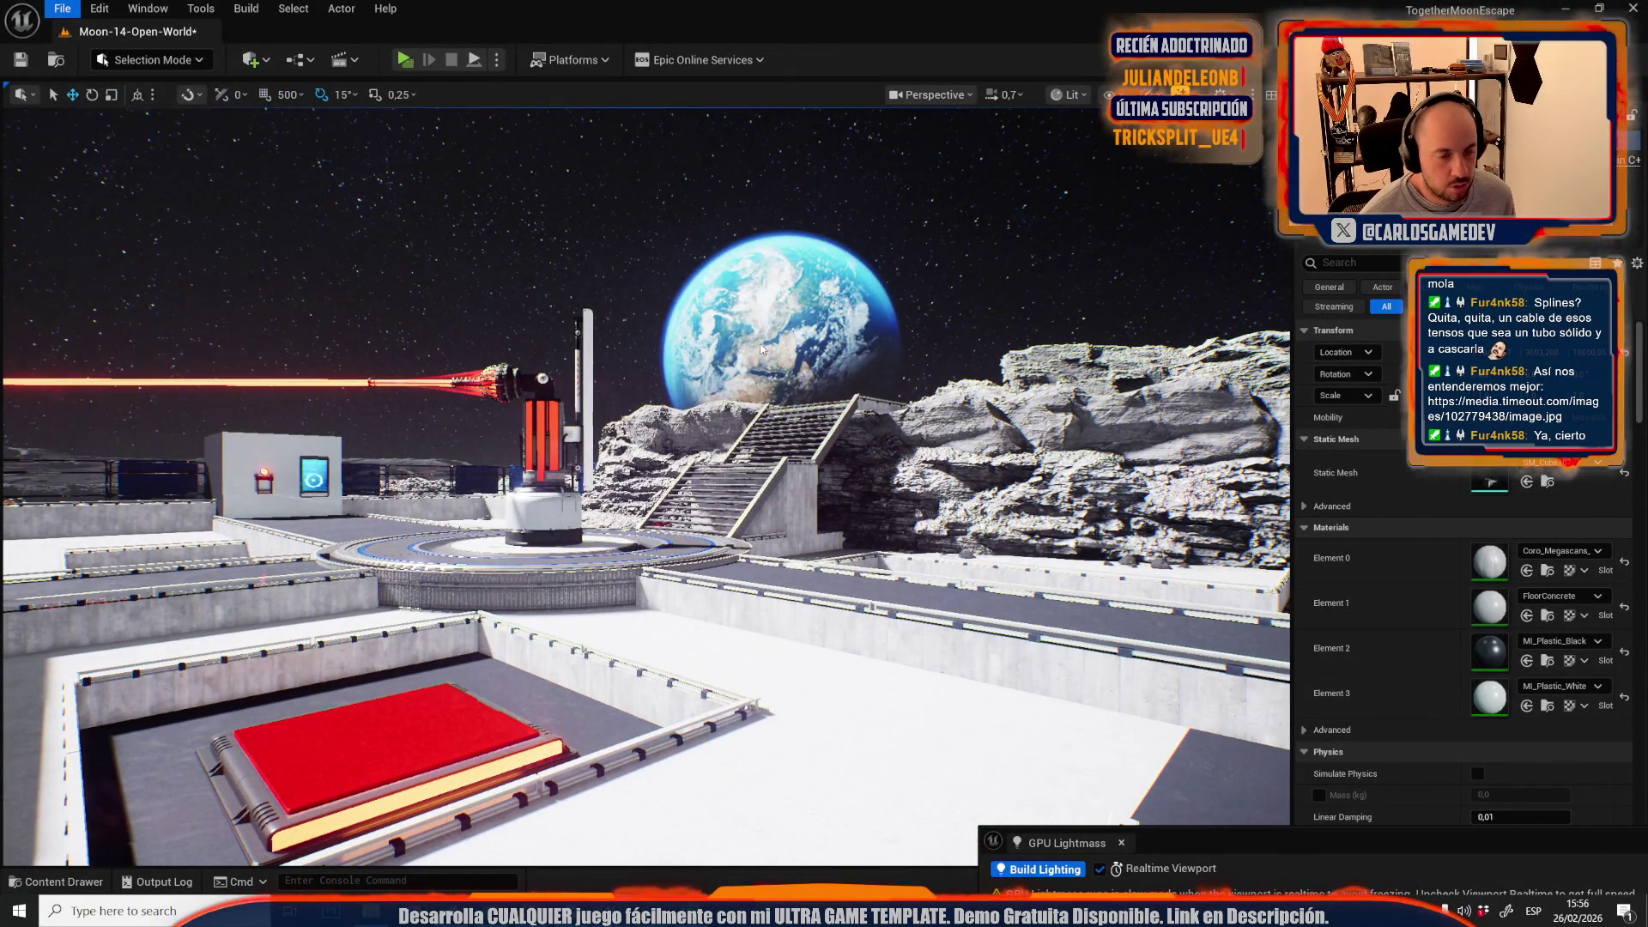
{"action": "key", "text": "ctrl+o"}
{"action": "scroll", "coordinate": [945, 429], "scroll_direction": "down", "scroll_amount": 5}
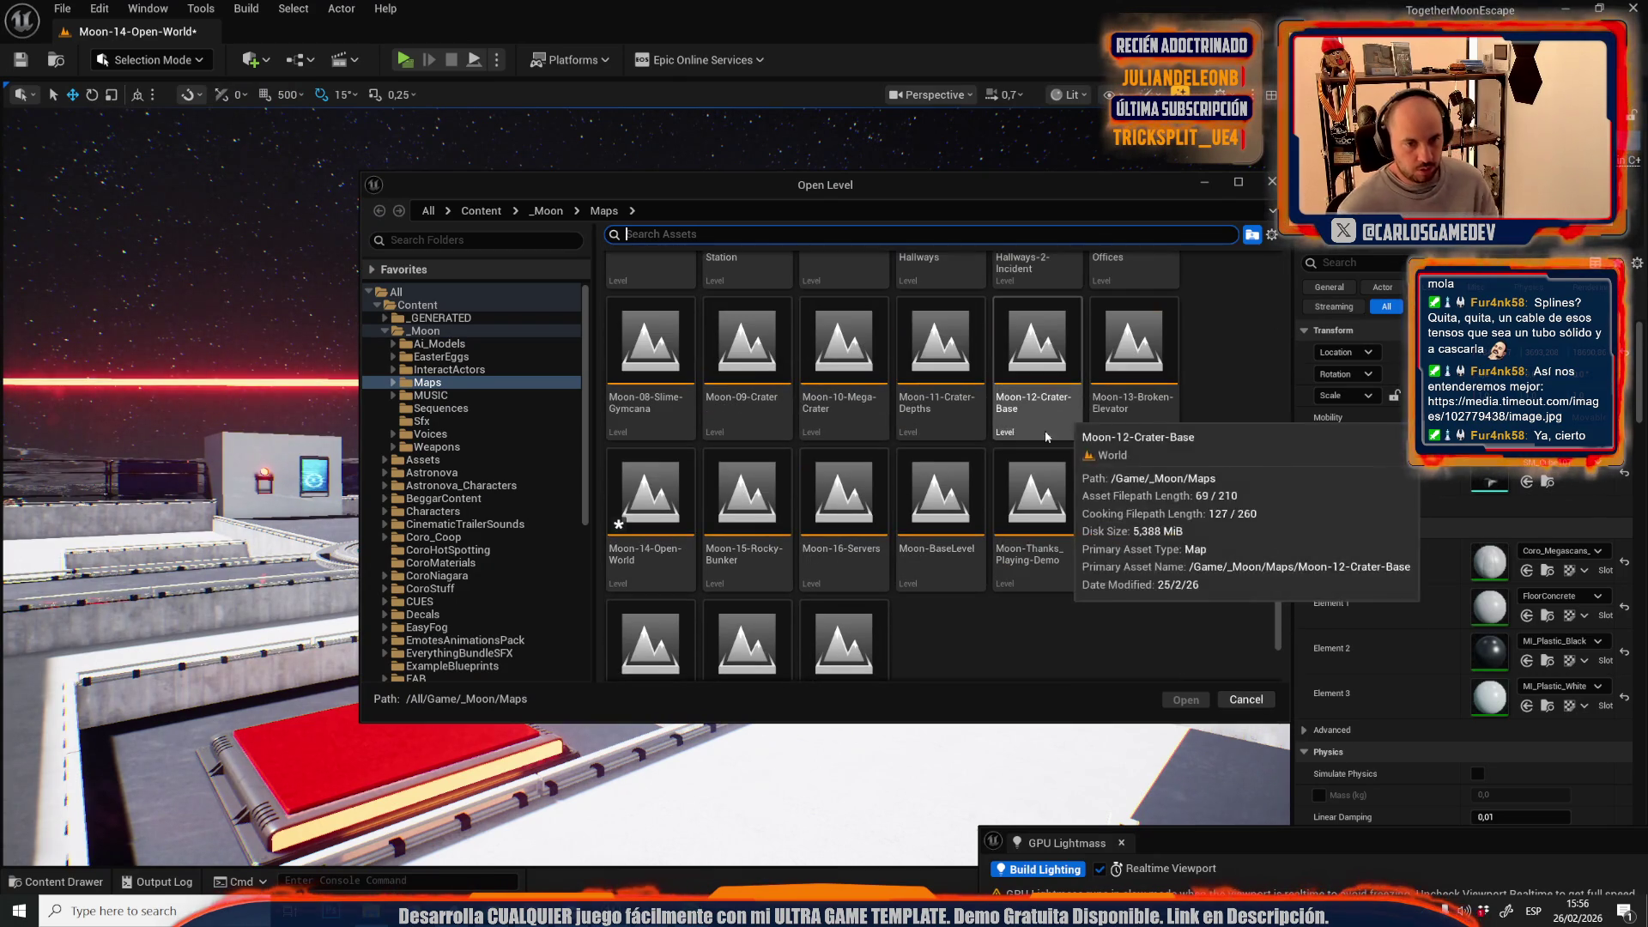
{"action": "double_click", "coordinate": [1133, 360]}
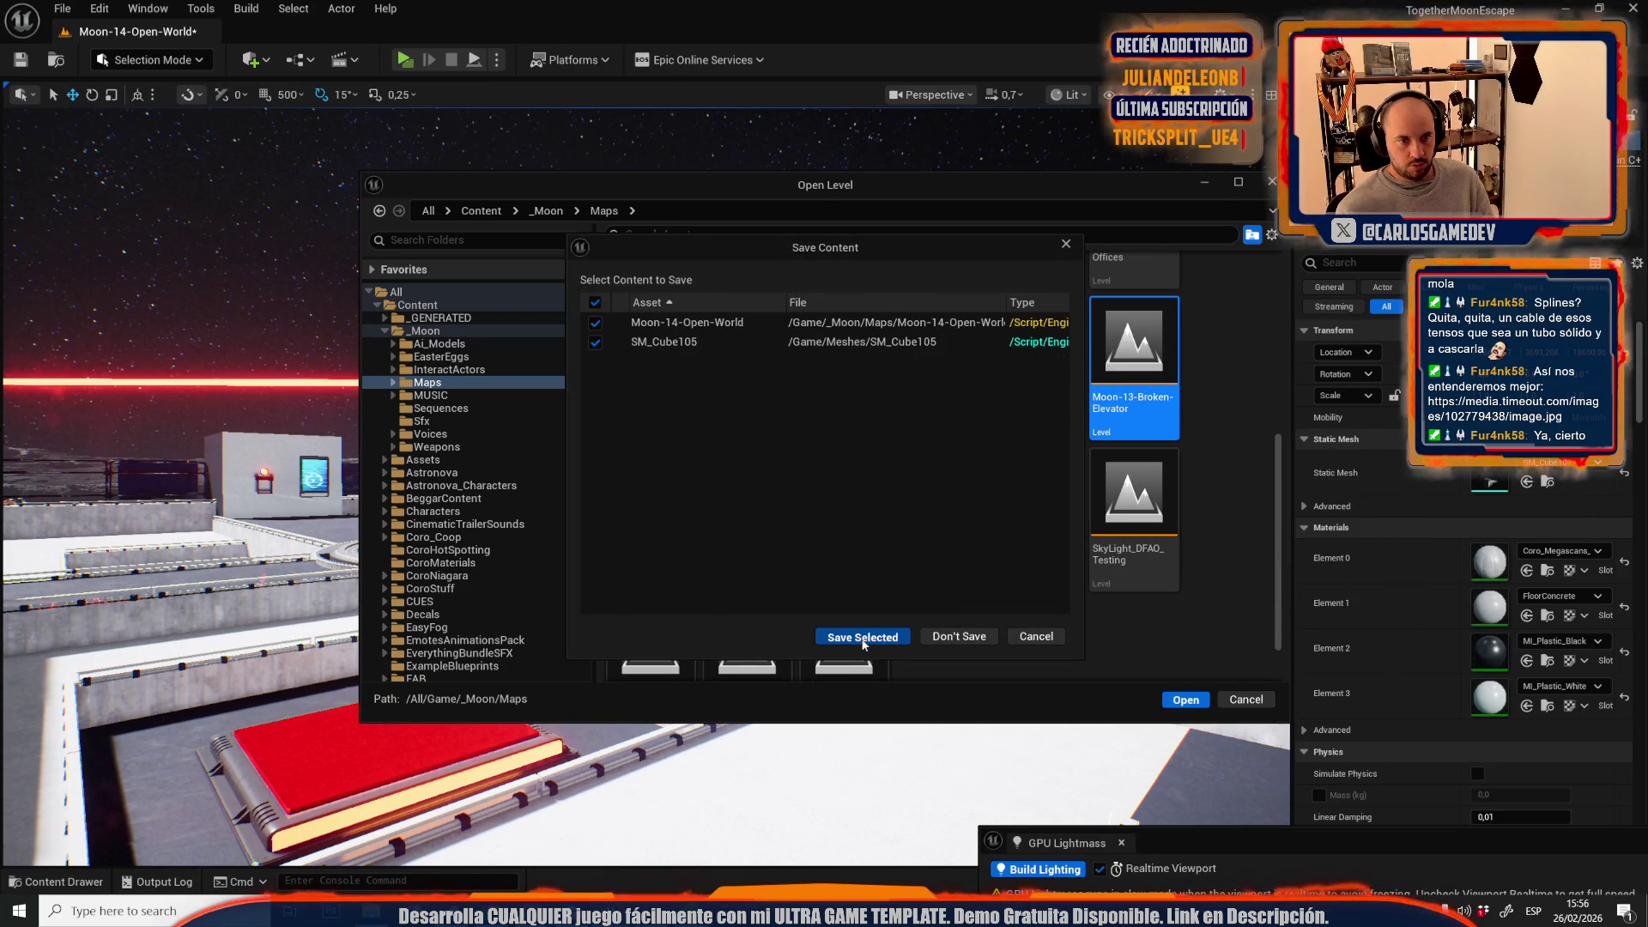
{"action": "left_click", "coordinate": [862, 637]}
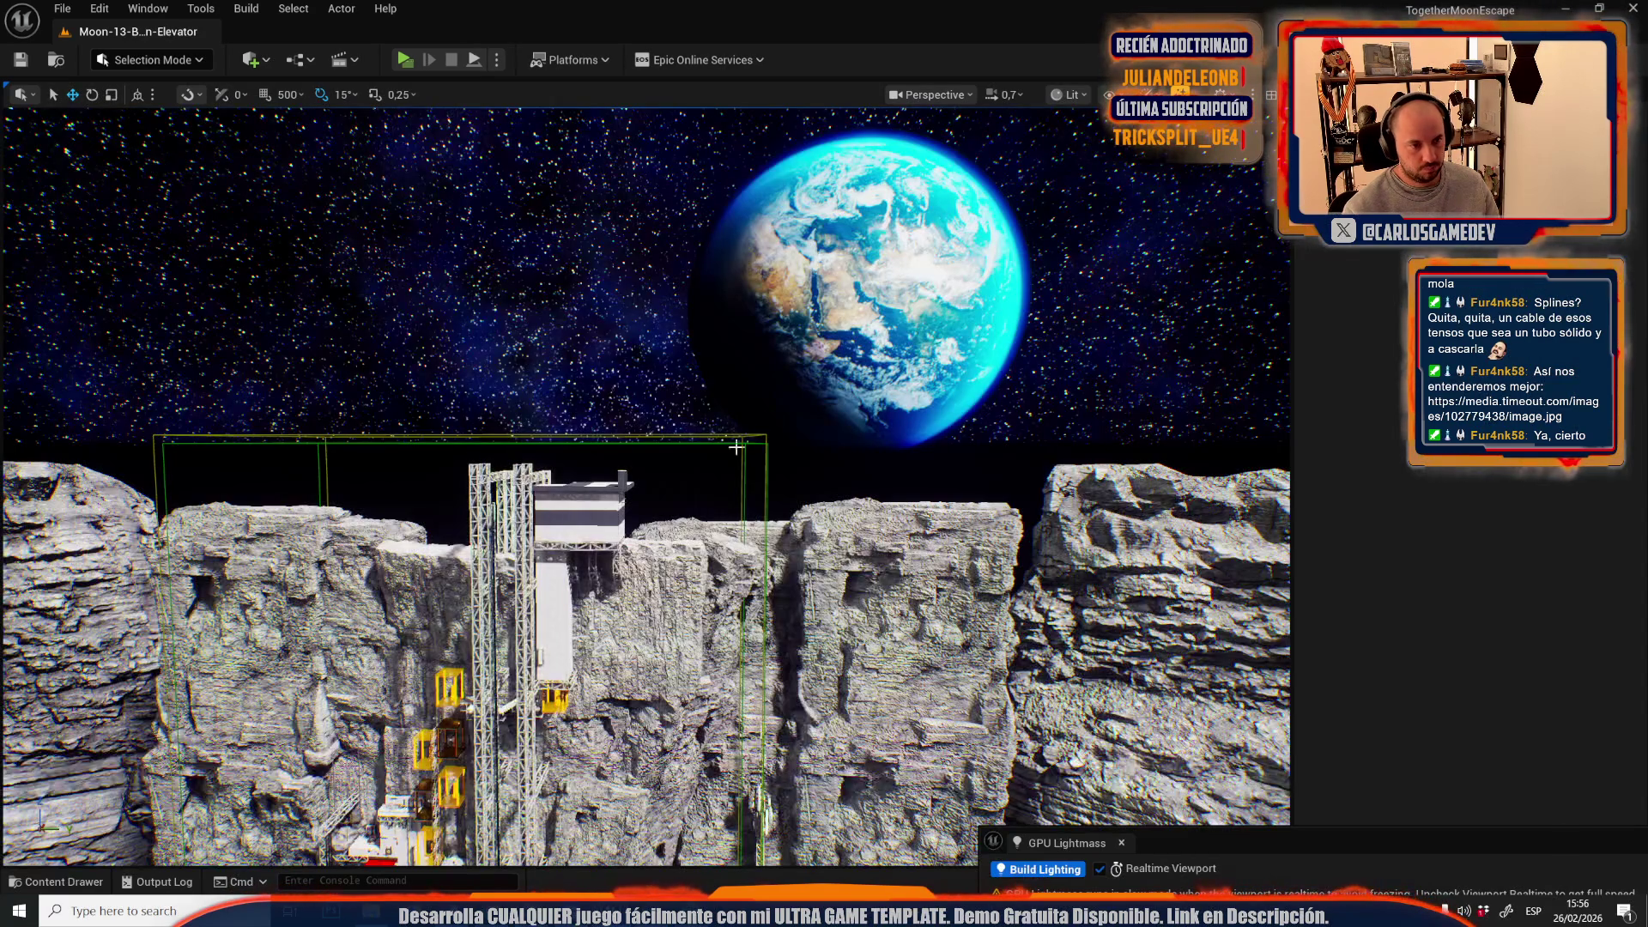
- Fly to the elevator tower, select the white tower mesh and locate its material
{"action": "scroll", "coordinate": [644, 480], "scroll_direction": "up", "scroll_amount": 3}
{"action": "key", "text": "w"}
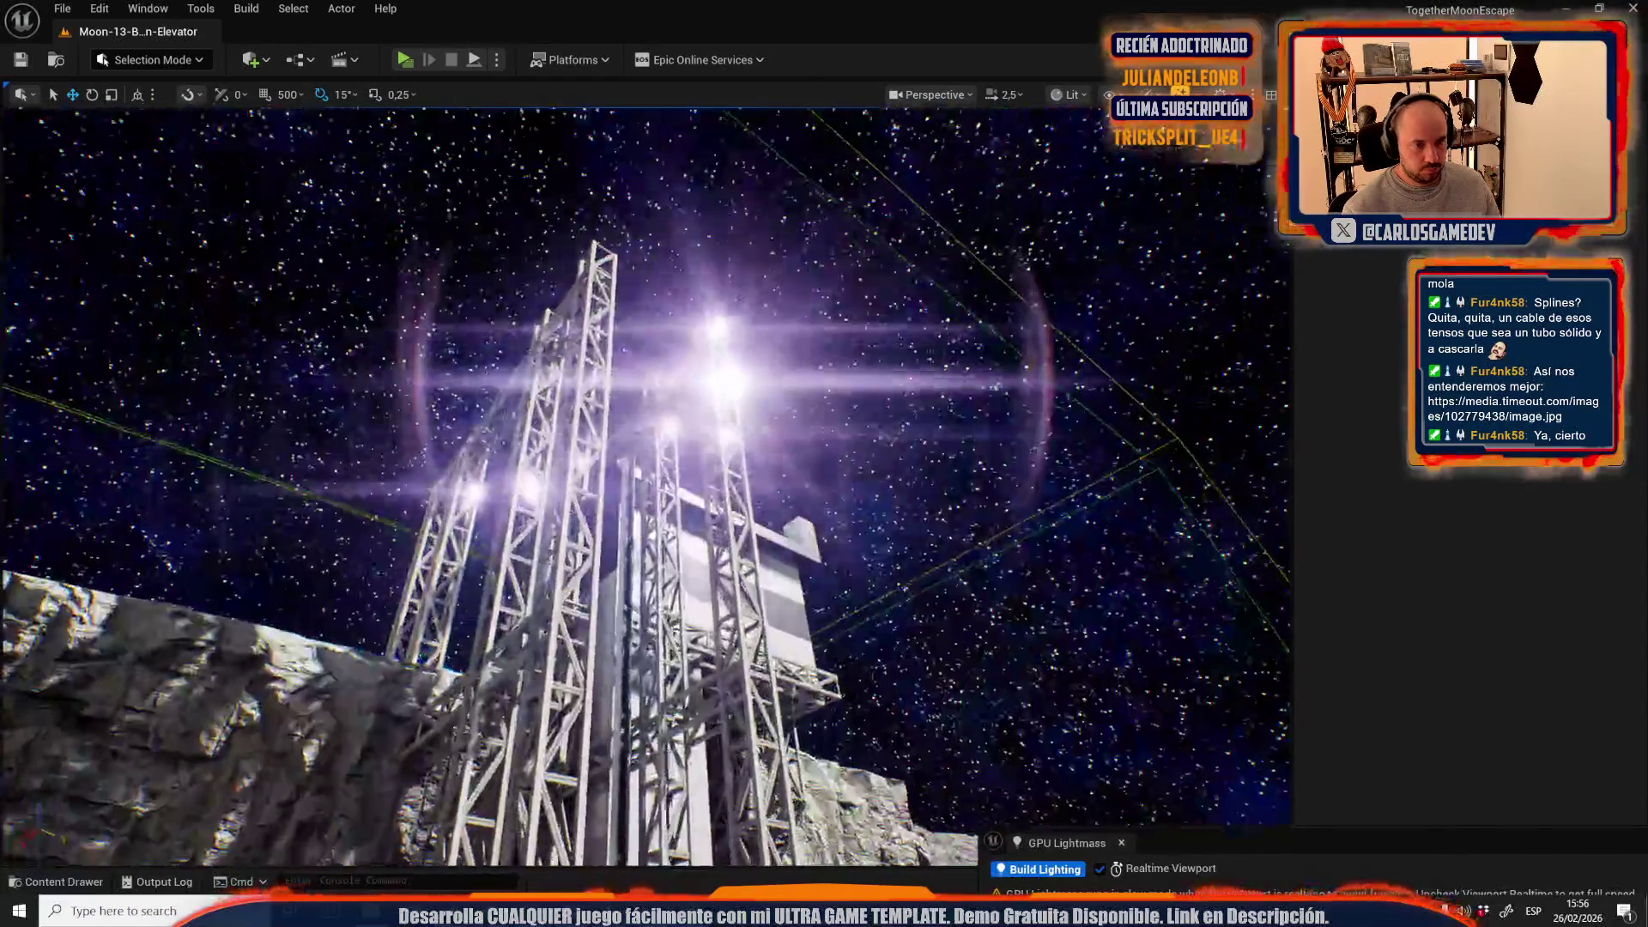
{"action": "mouse_move", "coordinate": [643, 480]}
{"action": "left_mouse_down"}
{"action": "mouse_move", "coordinate": [640, 618]}
{"action": "mouse_move", "coordinate": [678, 635]}
{"action": "left_mouse_up"}
{"action": "left_click_drag", "start_coordinate": [710, 413], "coordinate": [710, 413]}
{"action": "left_click", "coordinate": [705, 404]}
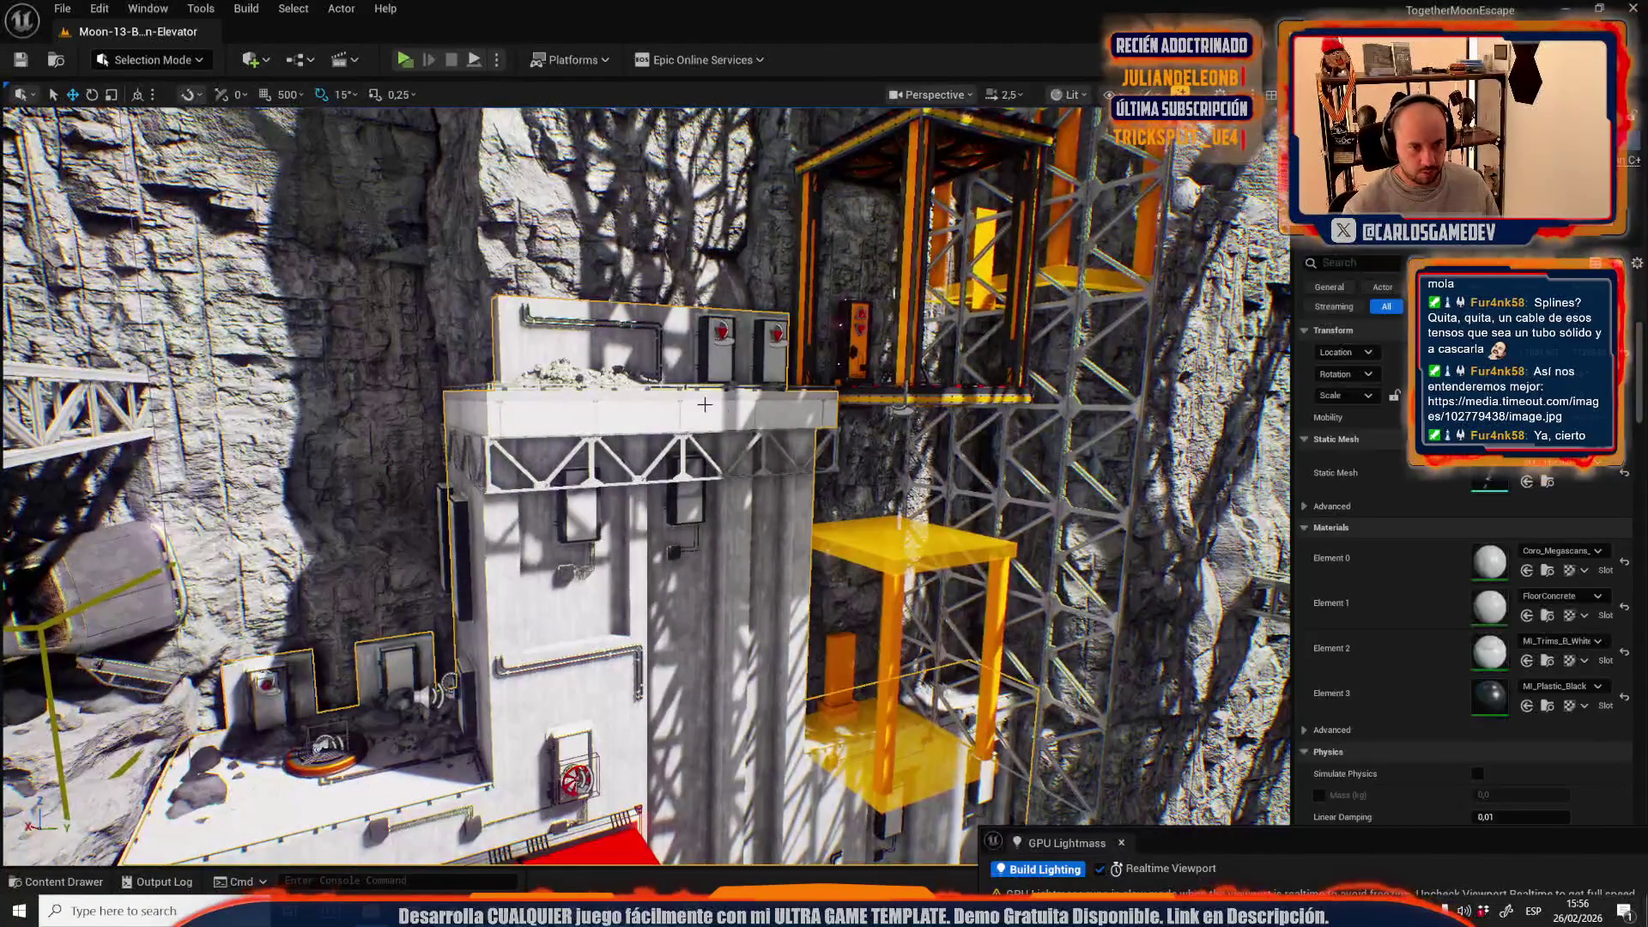
{"action": "left_click", "coordinate": [1549, 660]}
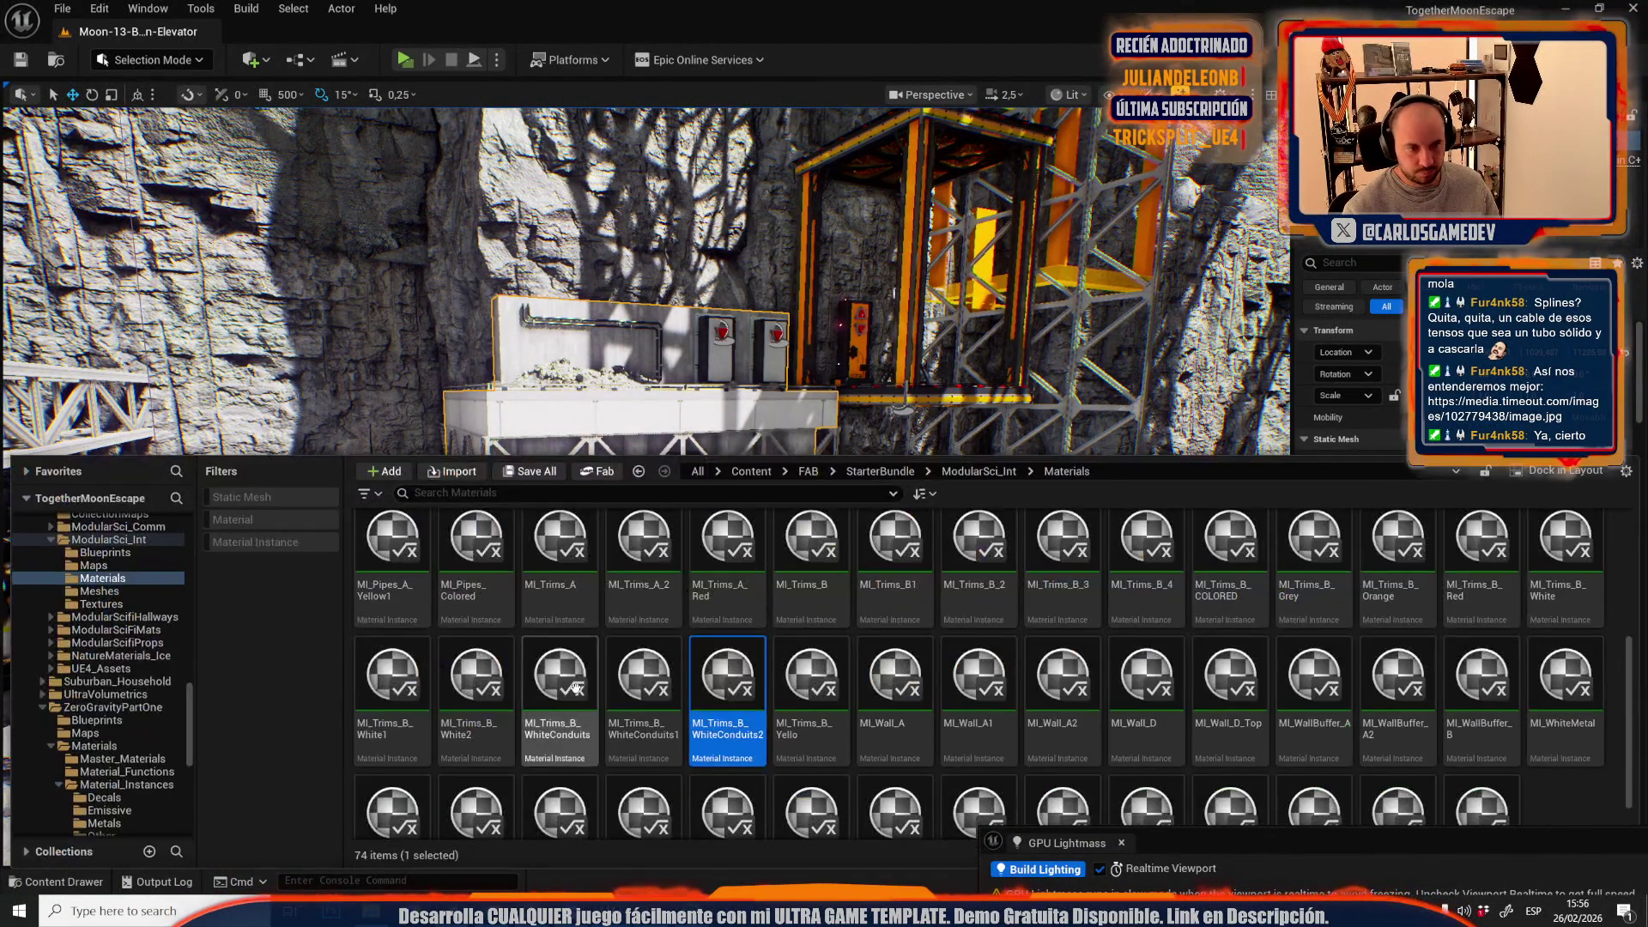
- Load the Moon-14-Open-World level from File > Recent Levels
{"action": "left_click", "coordinate": [62, 9]}
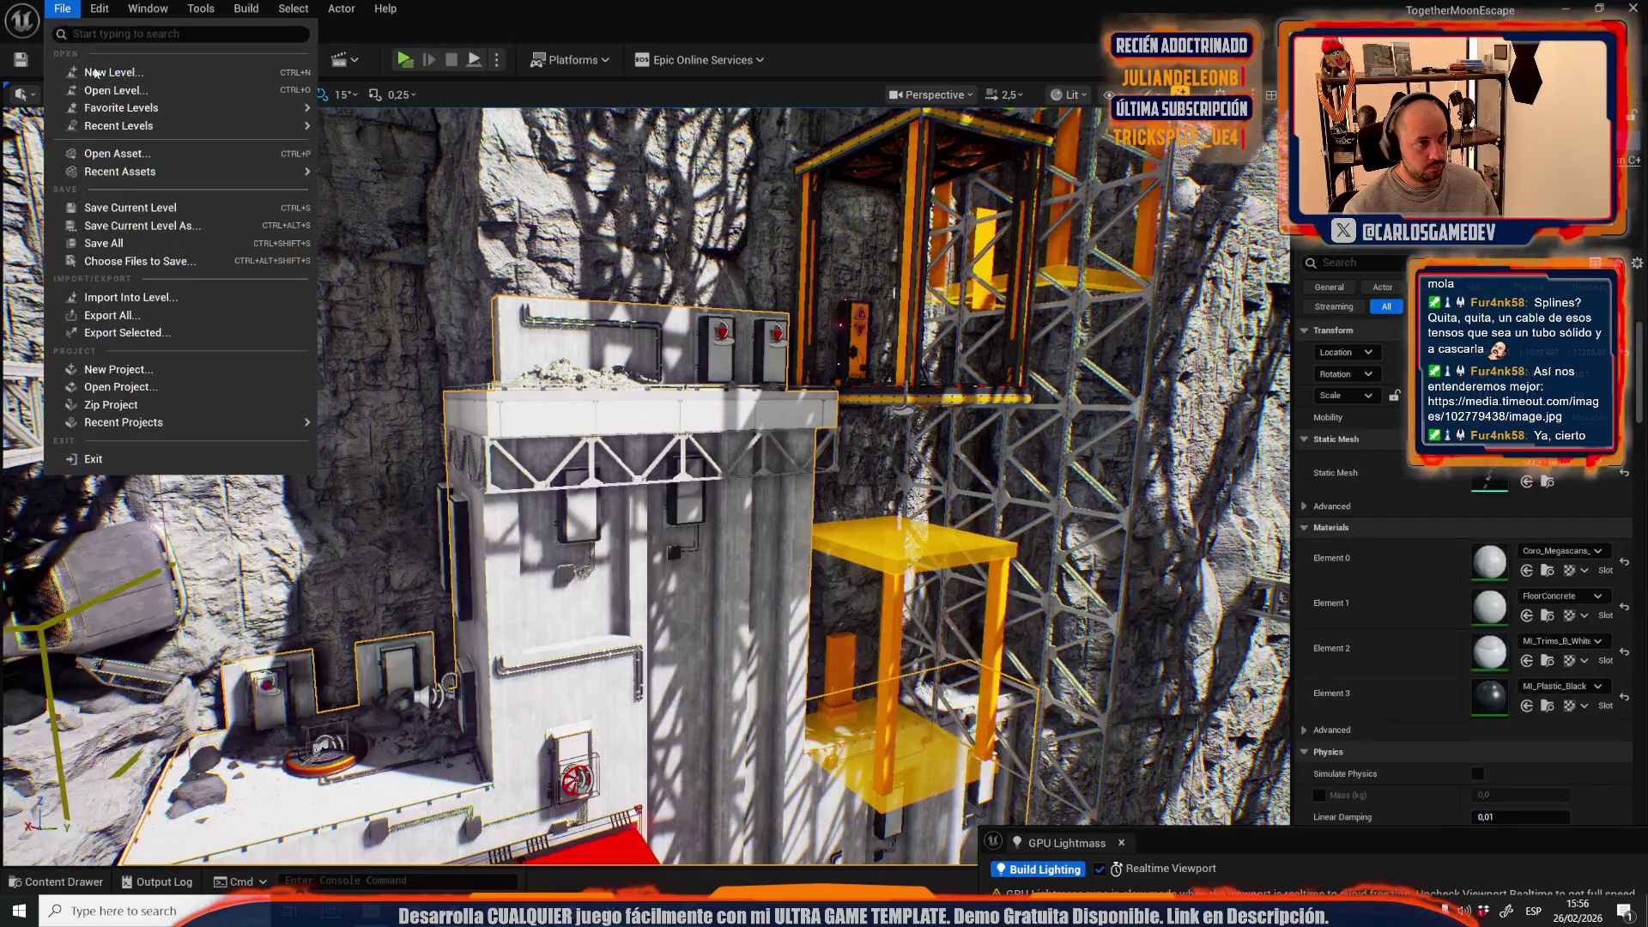
{"action": "mouse_move", "coordinate": [295, 129]}
{"action": "left_click", "coordinate": [438, 175]}
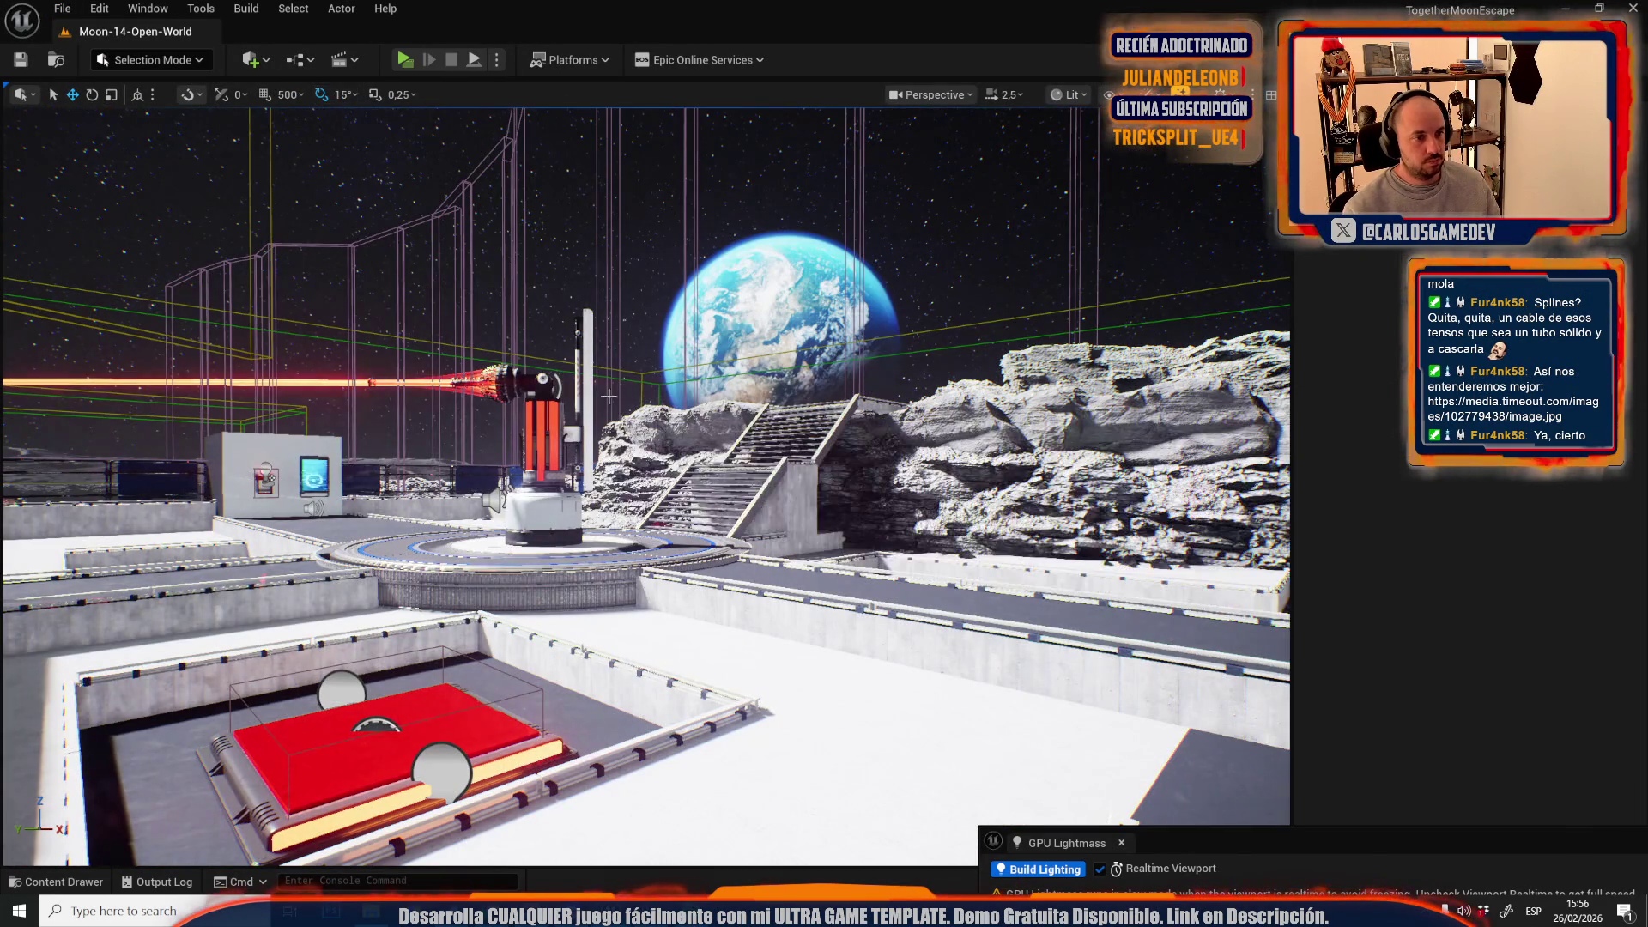
- Apply the trim material to the floor and stairs mesh's wall faces in Mesh Tool mode
{"action": "left_click", "coordinate": [825, 639]}
{"action": "left_click", "coordinate": [146, 60]}
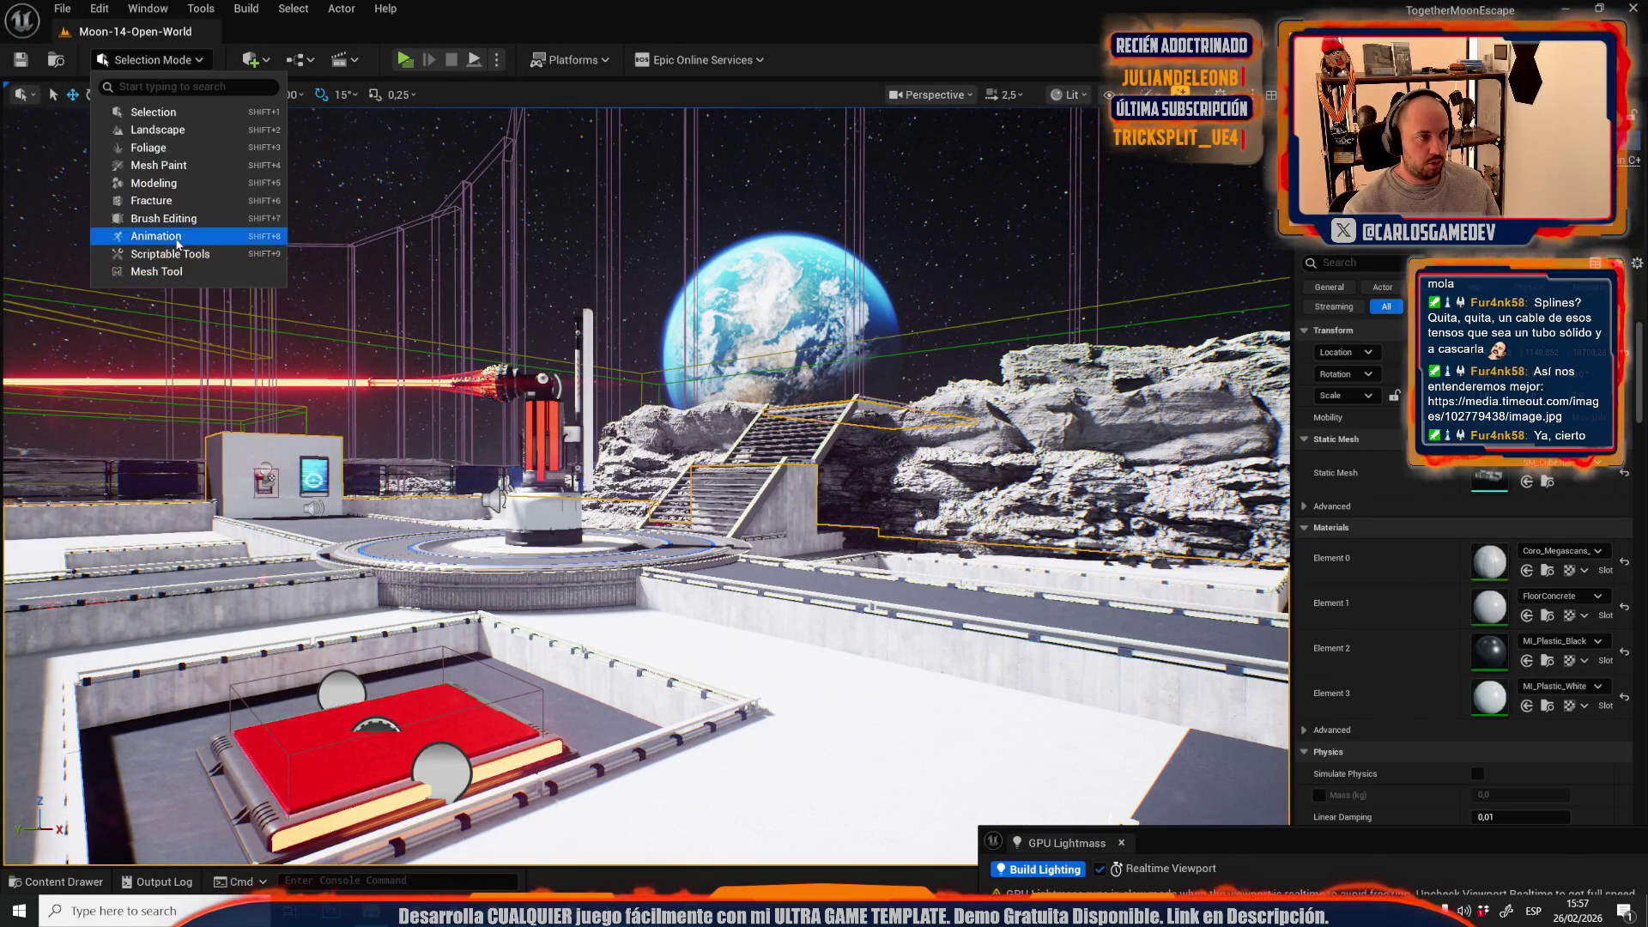
{"action": "left_click", "coordinate": [170, 273]}
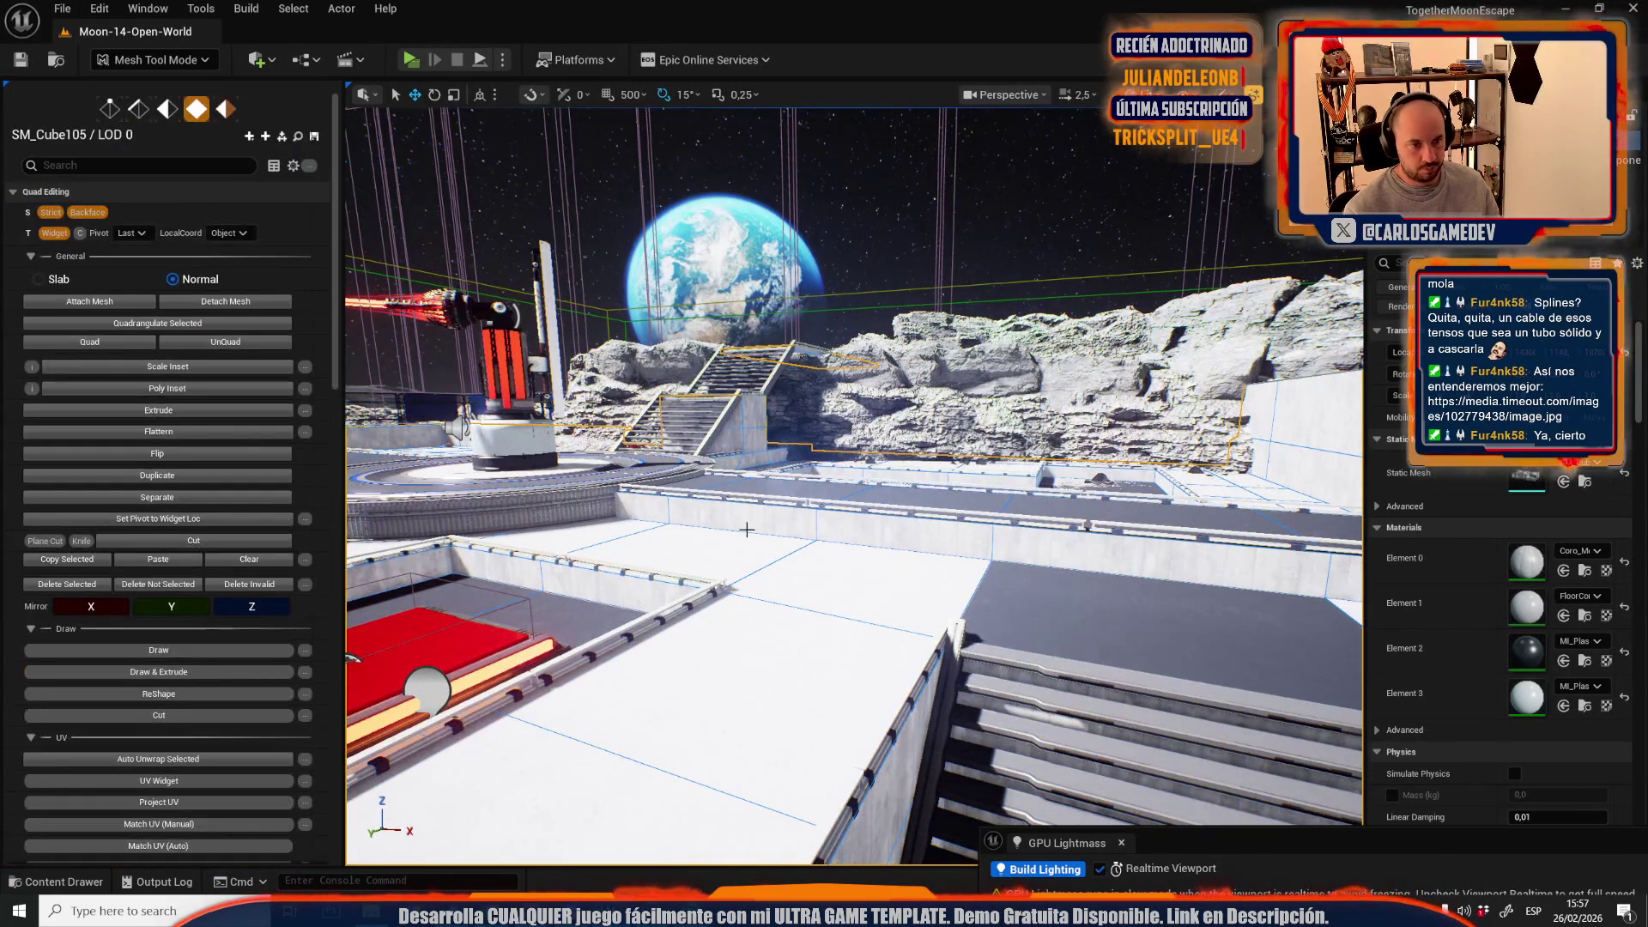
{"action": "scroll", "coordinate": [281, 681], "scroll_direction": "down", "scroll_amount": 5}
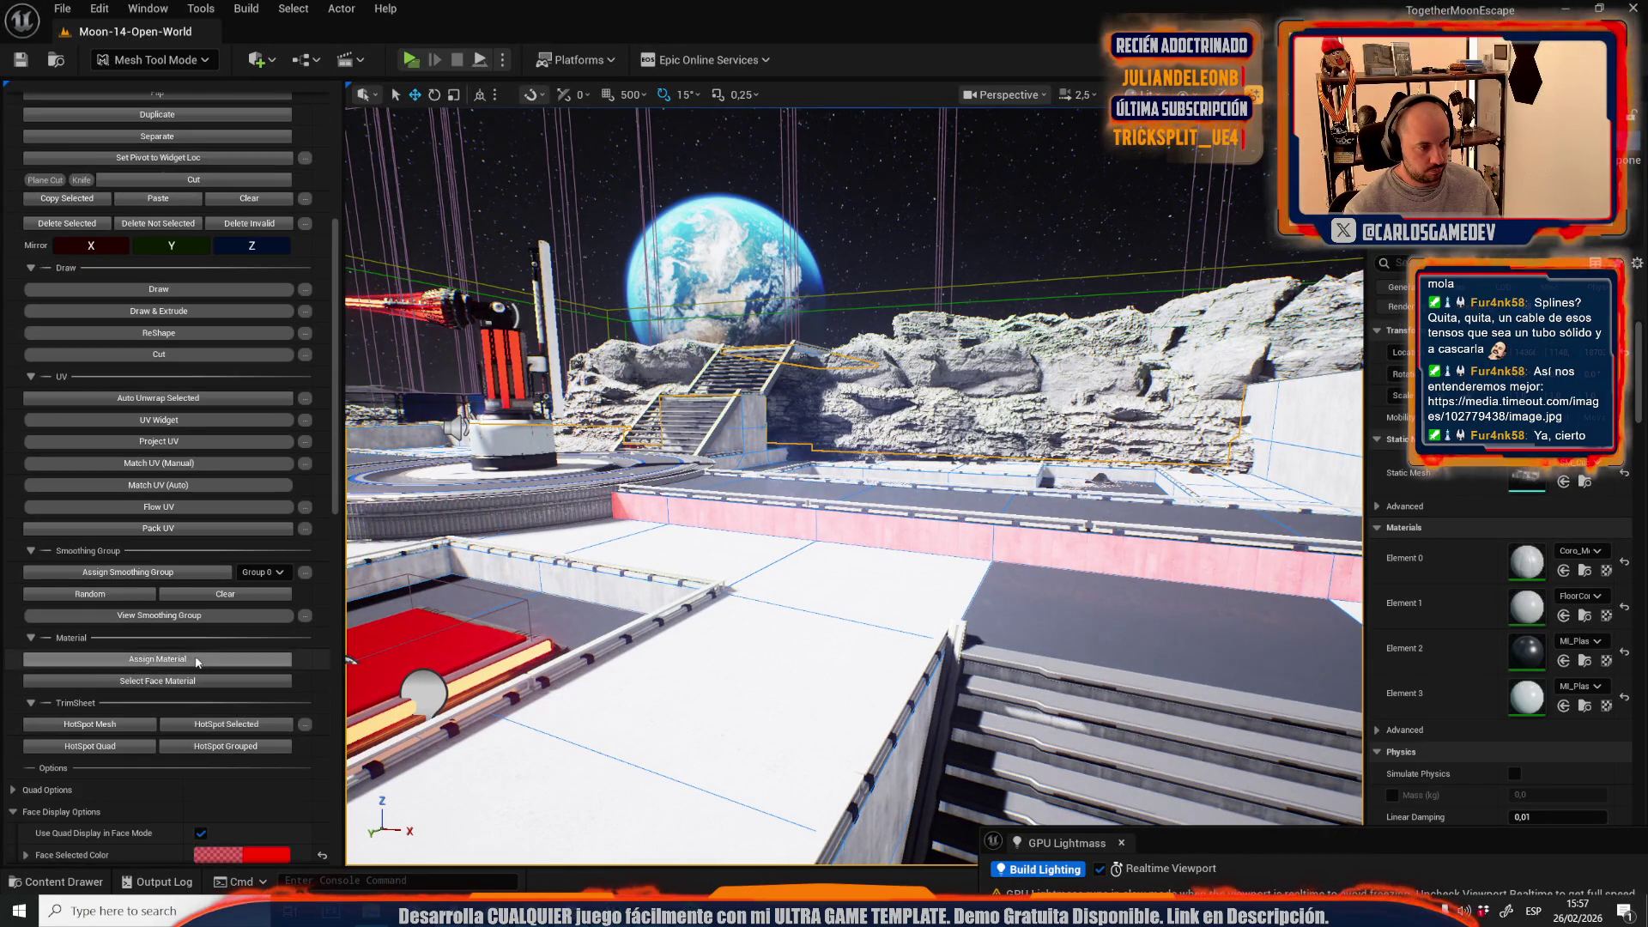
{"action": "left_click", "coordinate": [194, 658]}
- Survey the base from the stairs pit to the wall screen, previewing it in game view
{"action": "mouse_move", "coordinate": [1013, 498]}
{"action": "left_mouse_down"}
{"action": "mouse_move", "coordinate": [1043, 441]}
{"action": "mouse_move", "coordinate": [961, 455]}
{"action": "mouse_move", "coordinate": [996, 468]}
{"action": "mouse_move", "coordinate": [1030, 450]}
{"action": "mouse_move", "coordinate": [704, 653]}
{"action": "left_mouse_up"}
{"action": "scroll", "coordinate": [1021, 446], "scroll_direction": "down", "scroll_amount": 2}
{"action": "left_click_drag", "start_coordinate": [743, 544], "coordinate": [843, 570]}
{"action": "scroll", "coordinate": [810, 561], "scroll_direction": "down", "scroll_amount": 2}
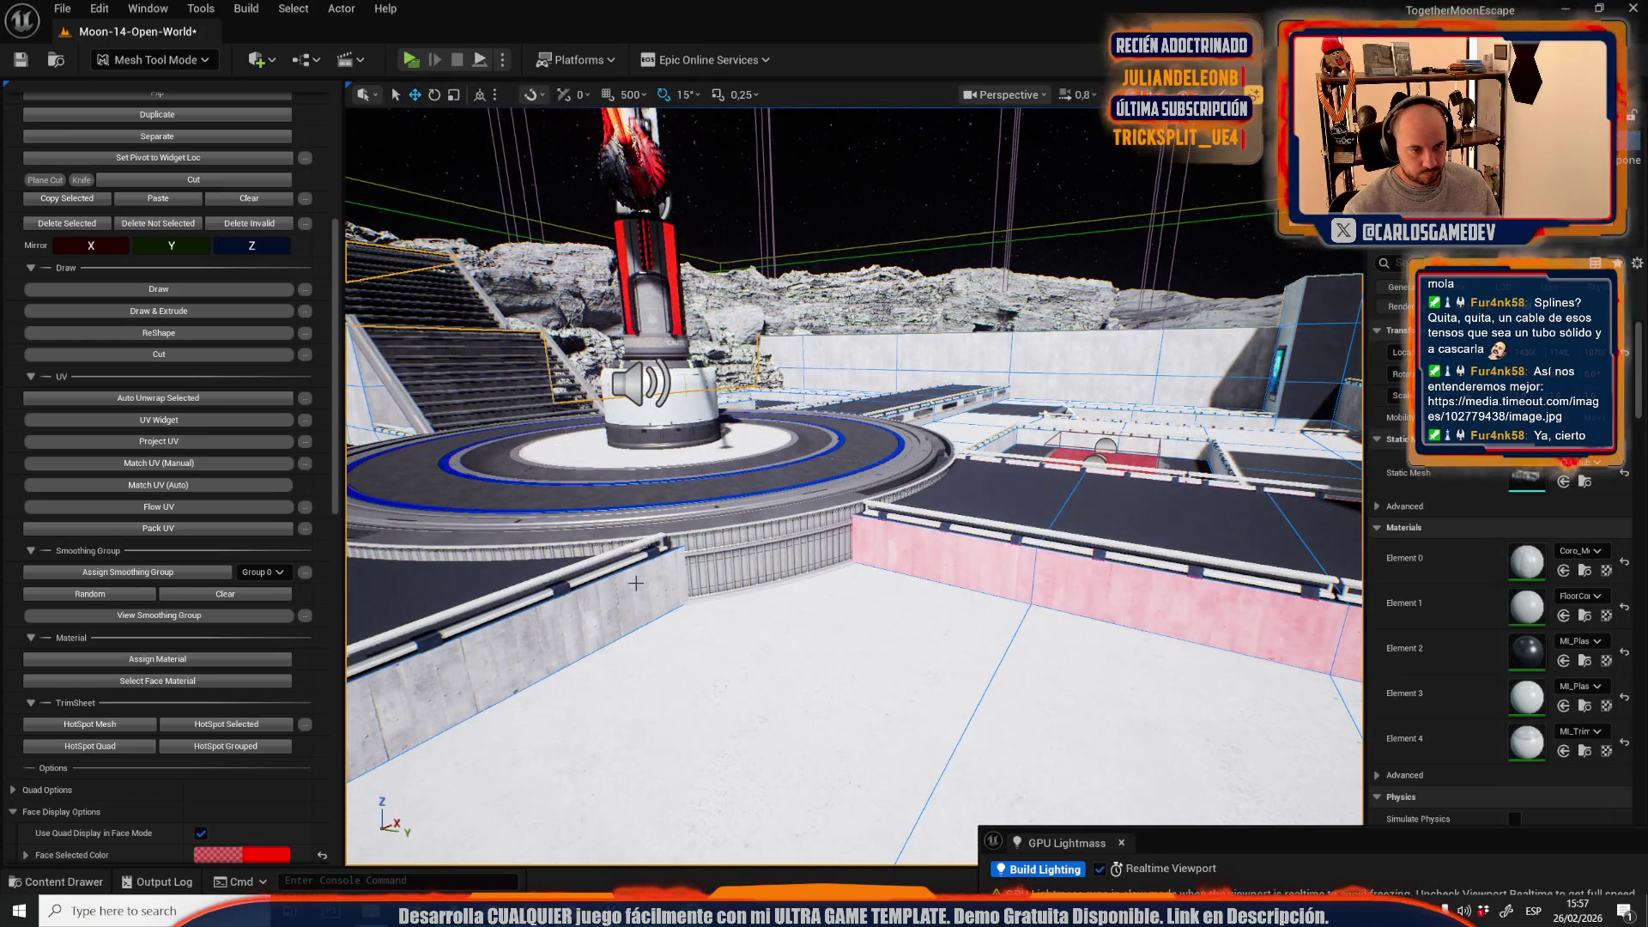
{"action": "left_click_drag", "start_coordinate": [915, 503], "coordinate": [858, 515]}
{"action": "scroll", "coordinate": [915, 503], "scroll_direction": "up", "scroll_amount": 1}
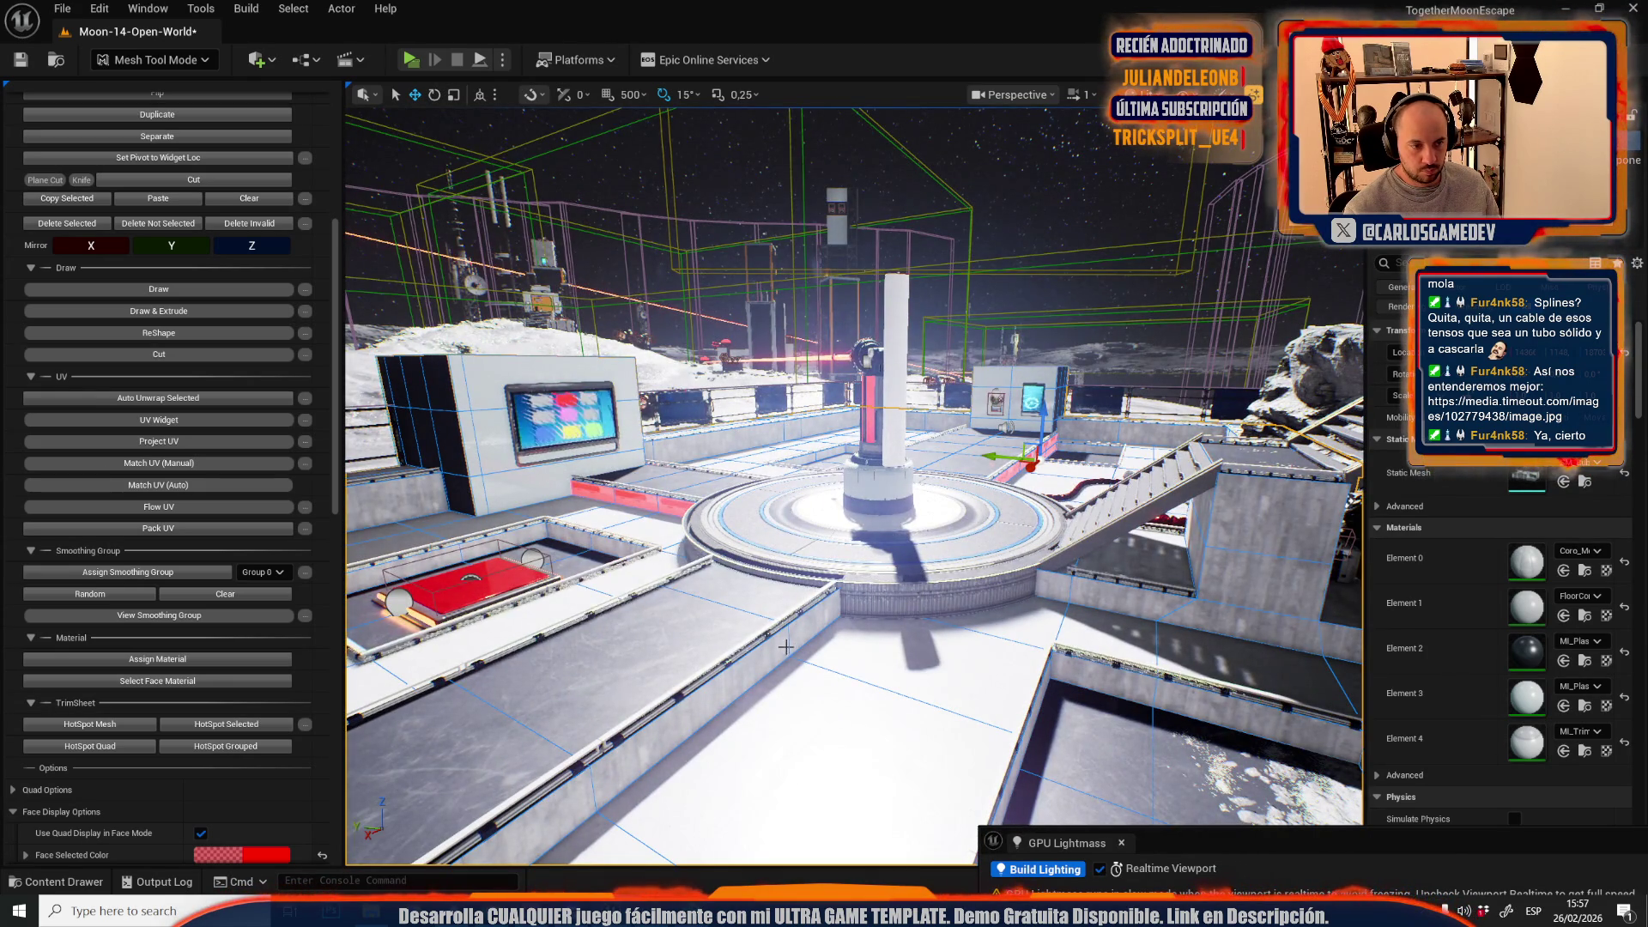
{"action": "left_click_drag", "start_coordinate": [831, 601], "coordinate": [831, 600]}
{"action": "left_click_drag", "start_coordinate": [781, 520], "coordinate": [781, 521]}
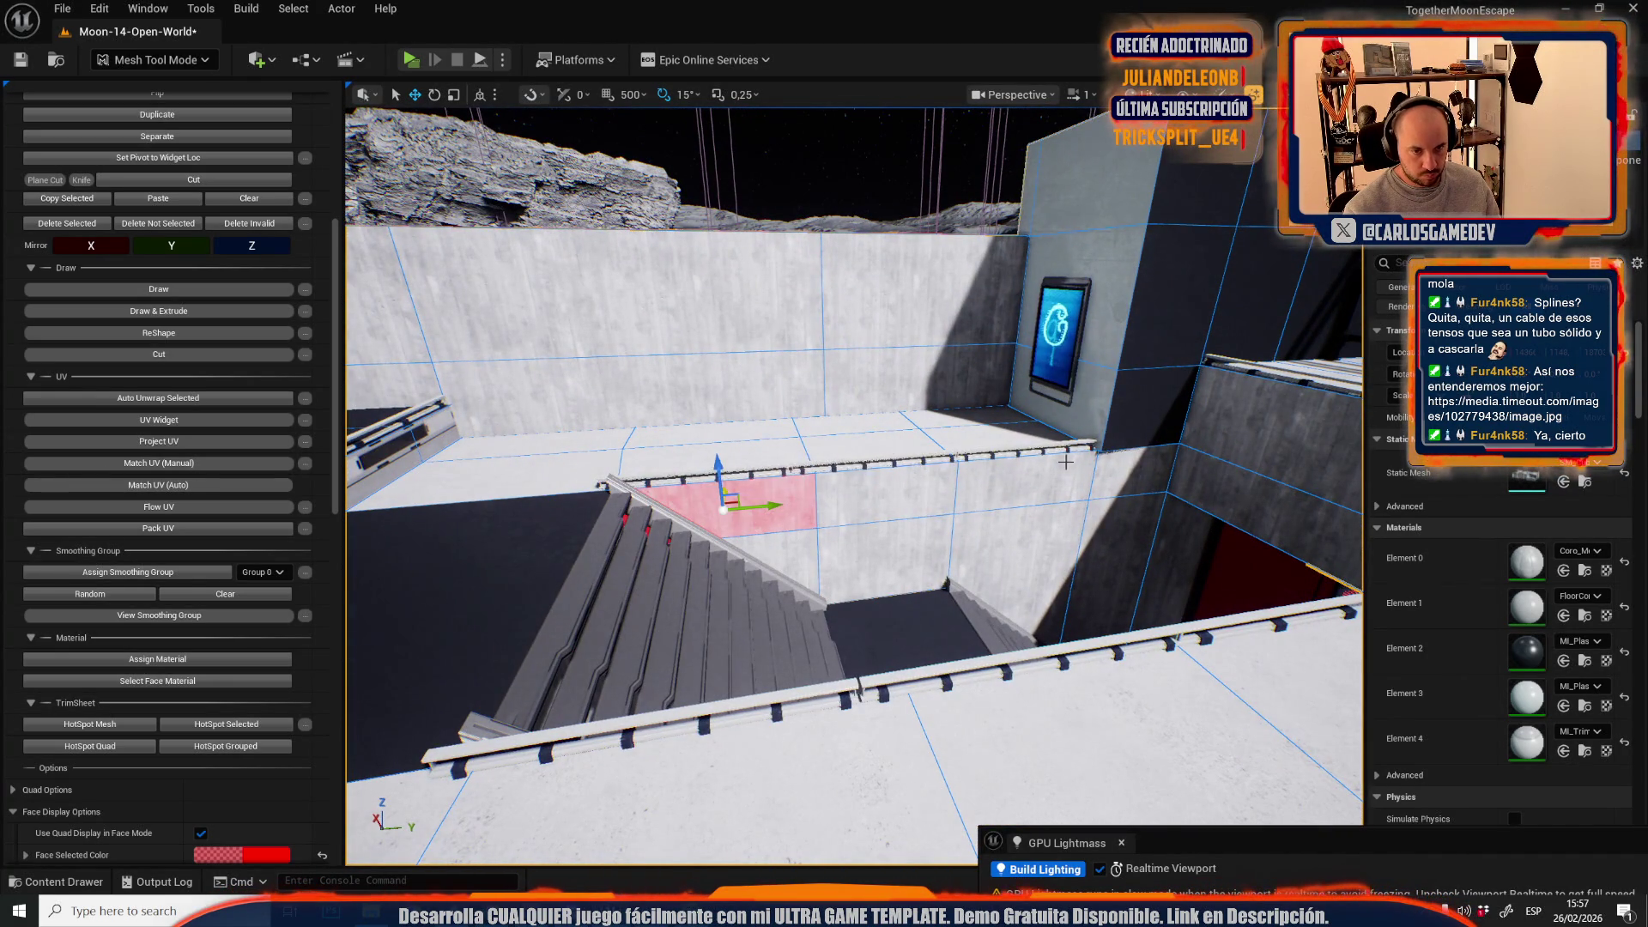
{"action": "left_click_drag", "start_coordinate": [762, 415], "coordinate": [762, 415]}
{"action": "mouse_move", "coordinate": [887, 424]}
{"action": "left_mouse_down"}
{"action": "mouse_move", "coordinate": [935, 569]}
{"action": "mouse_move", "coordinate": [845, 642]}
{"action": "left_mouse_up"}
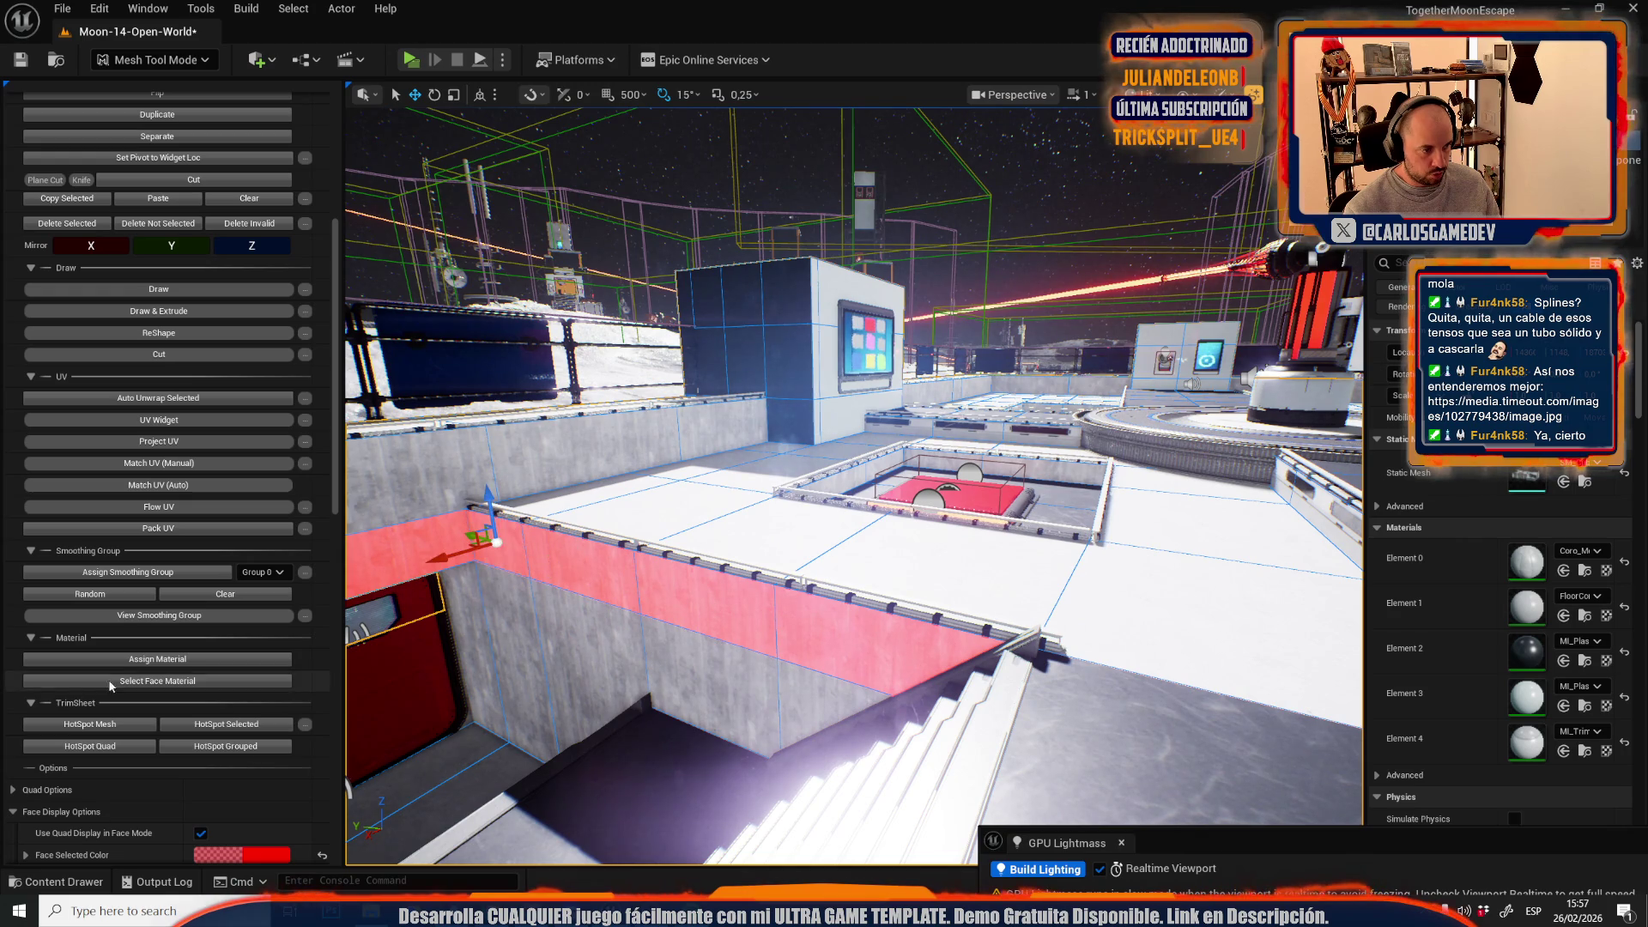
{"action": "left_click_drag", "start_coordinate": [600, 566], "coordinate": [600, 566]}
{"action": "left_click_drag", "start_coordinate": [719, 498], "coordinate": [719, 499]}
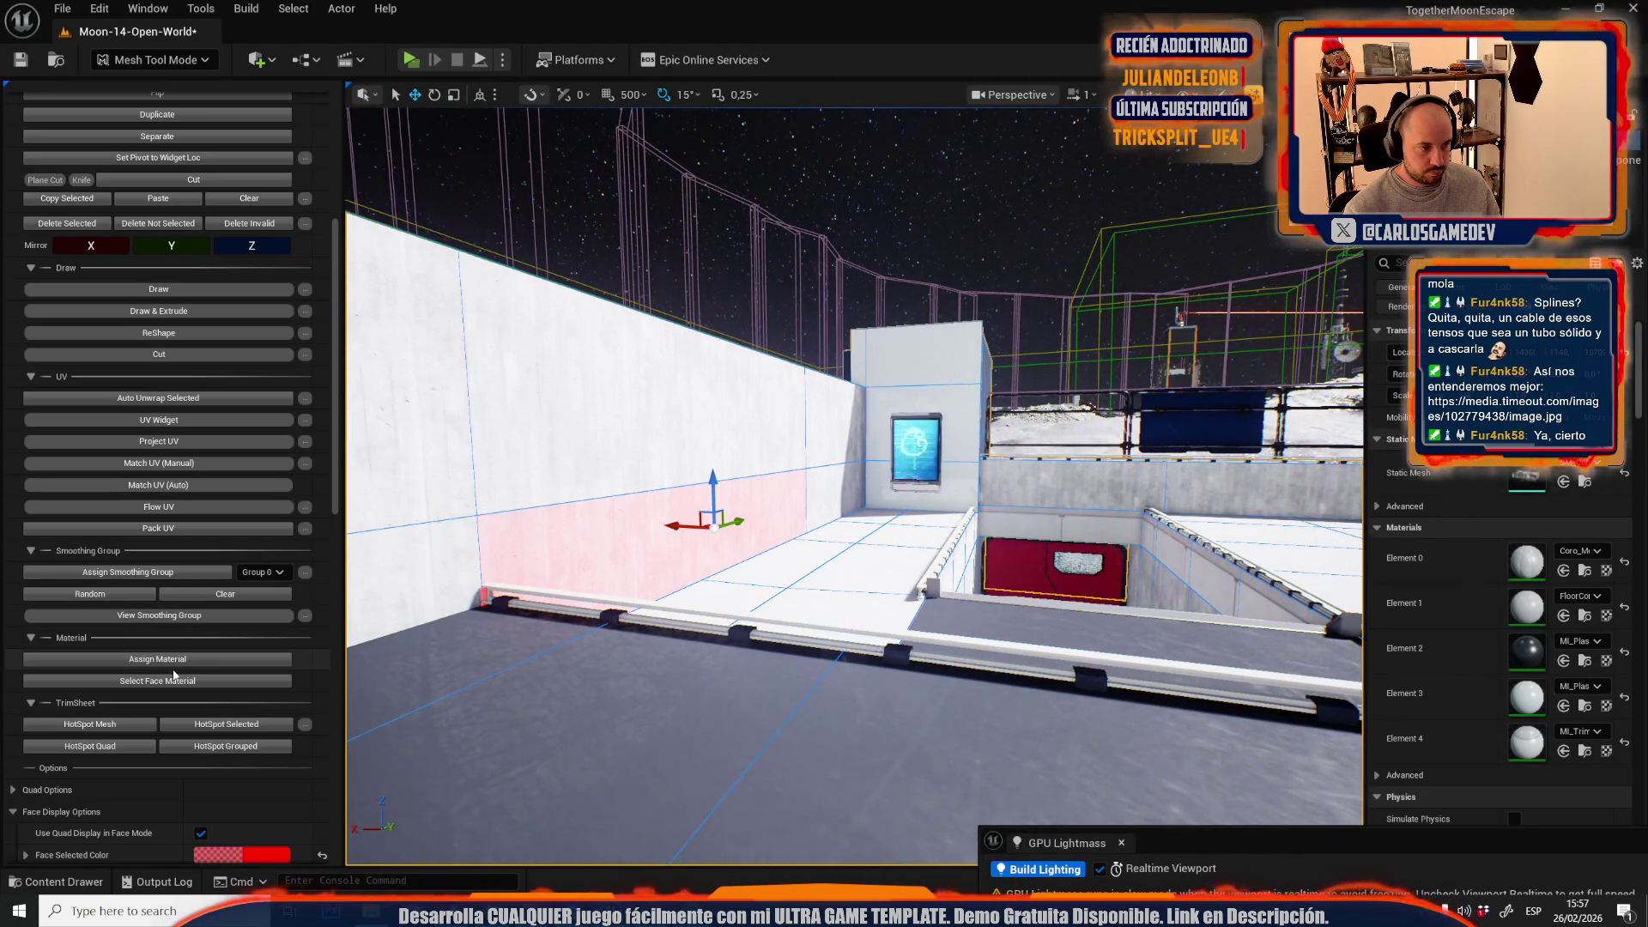
{"action": "left_click_drag", "start_coordinate": [934, 478], "coordinate": [1024, 472]}
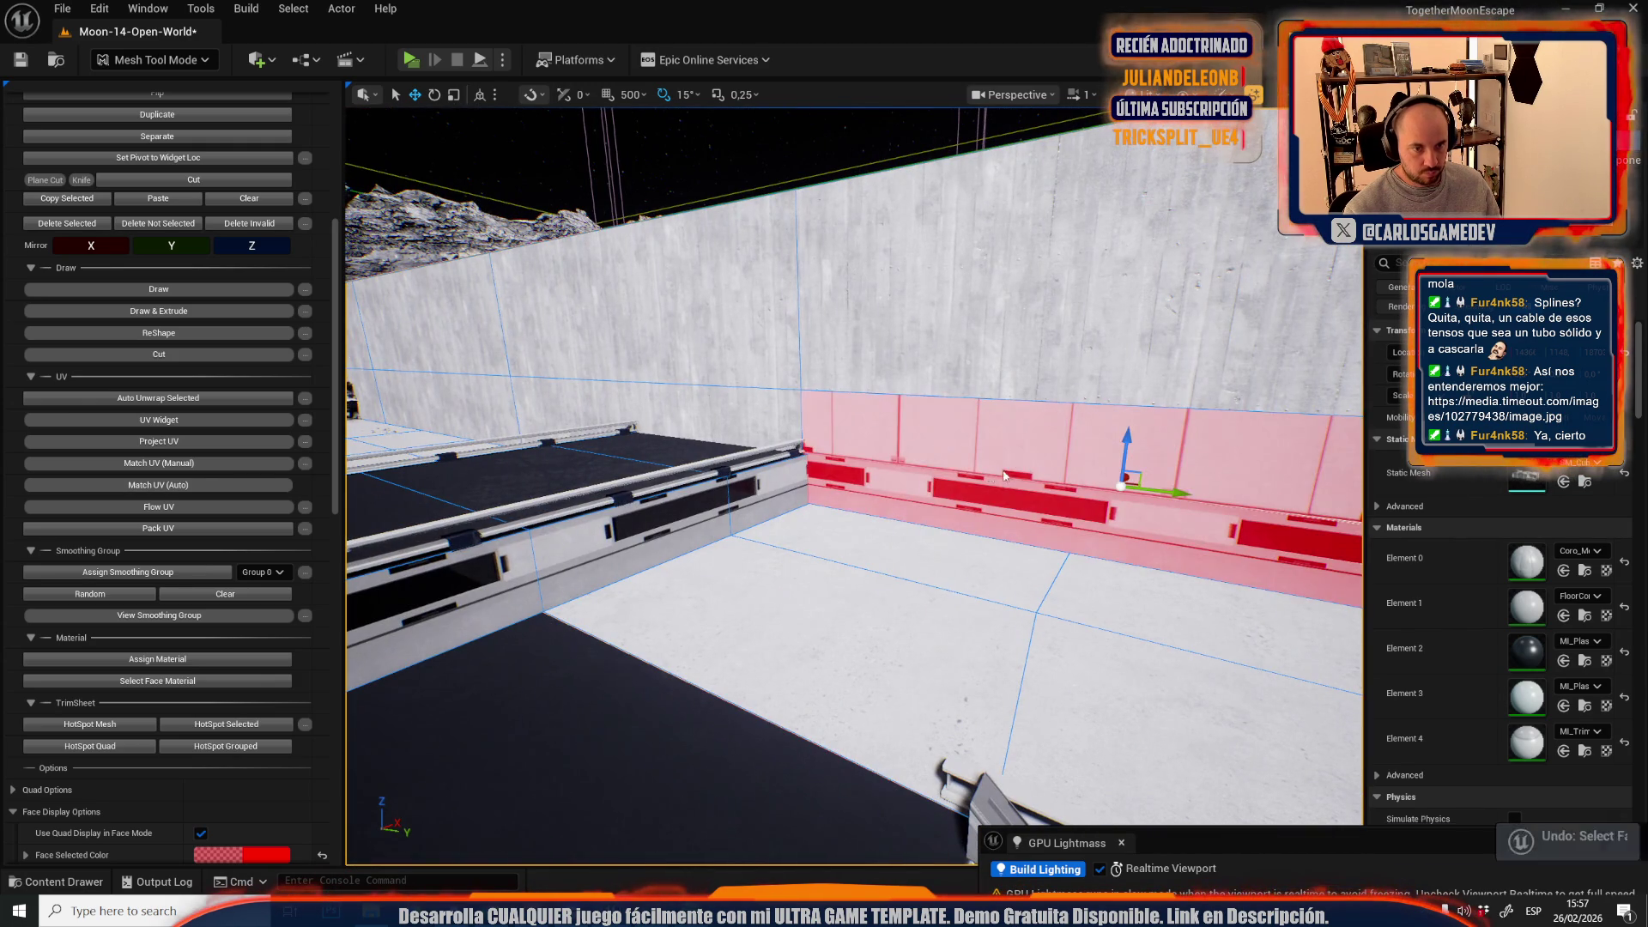
{"action": "left_click_drag", "start_coordinate": [873, 416], "coordinate": [874, 416]}
{"action": "scroll", "coordinate": [874, 416], "scroll_direction": "up", "scroll_amount": 1}
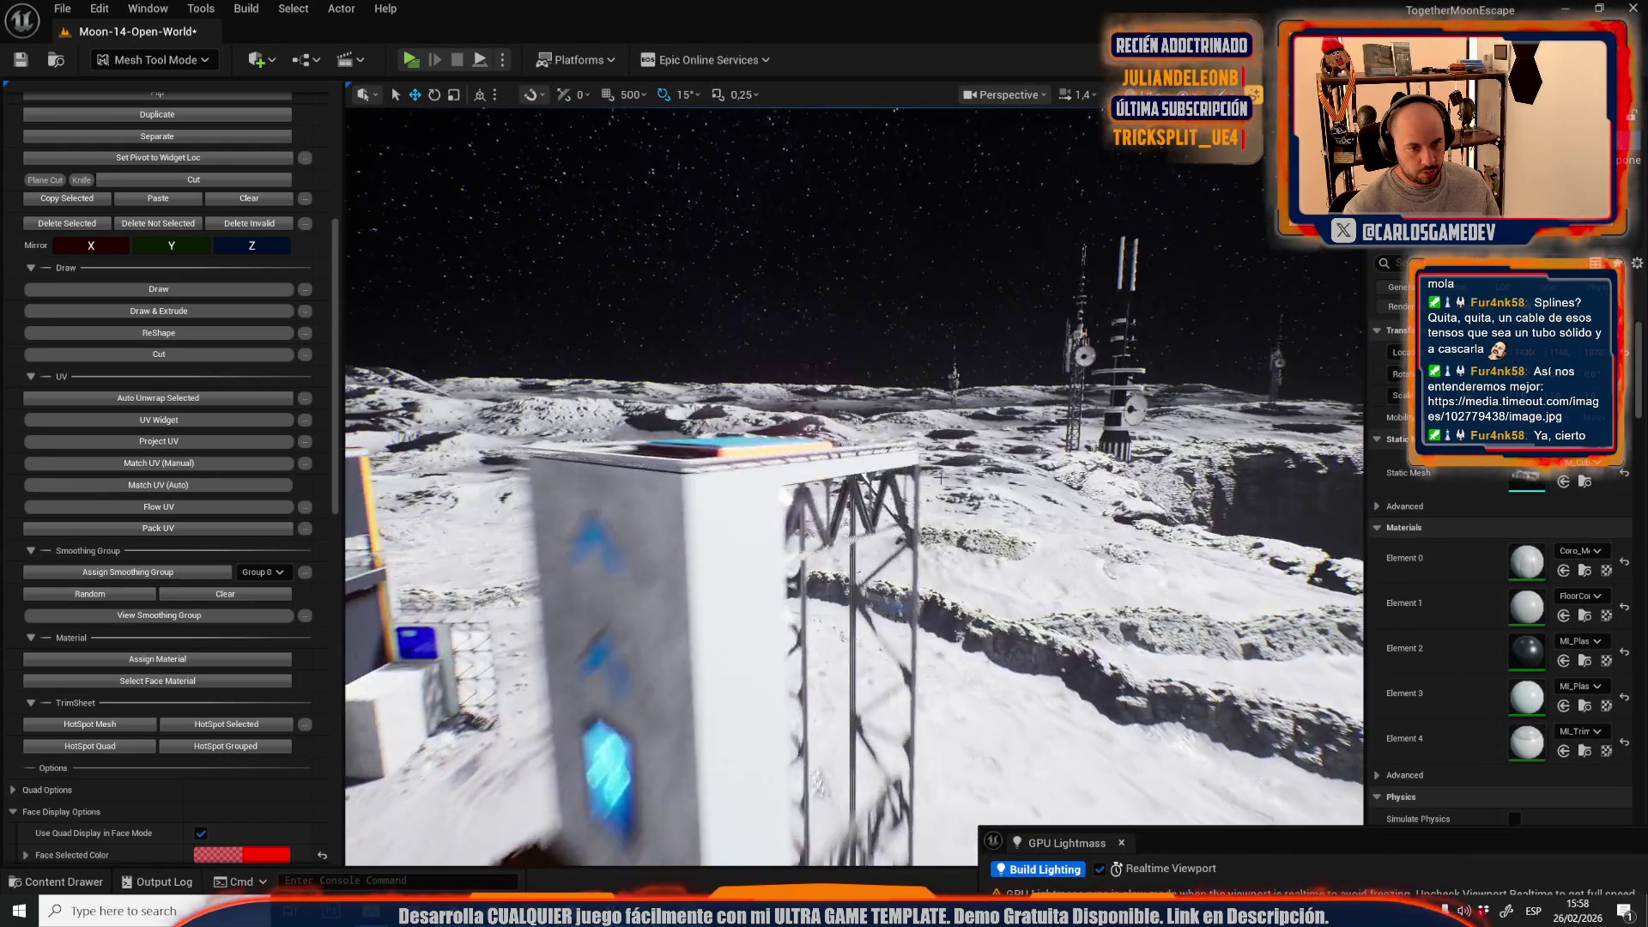
{"action": "key", "text": "g"}
{"action": "key", "text": "g"}
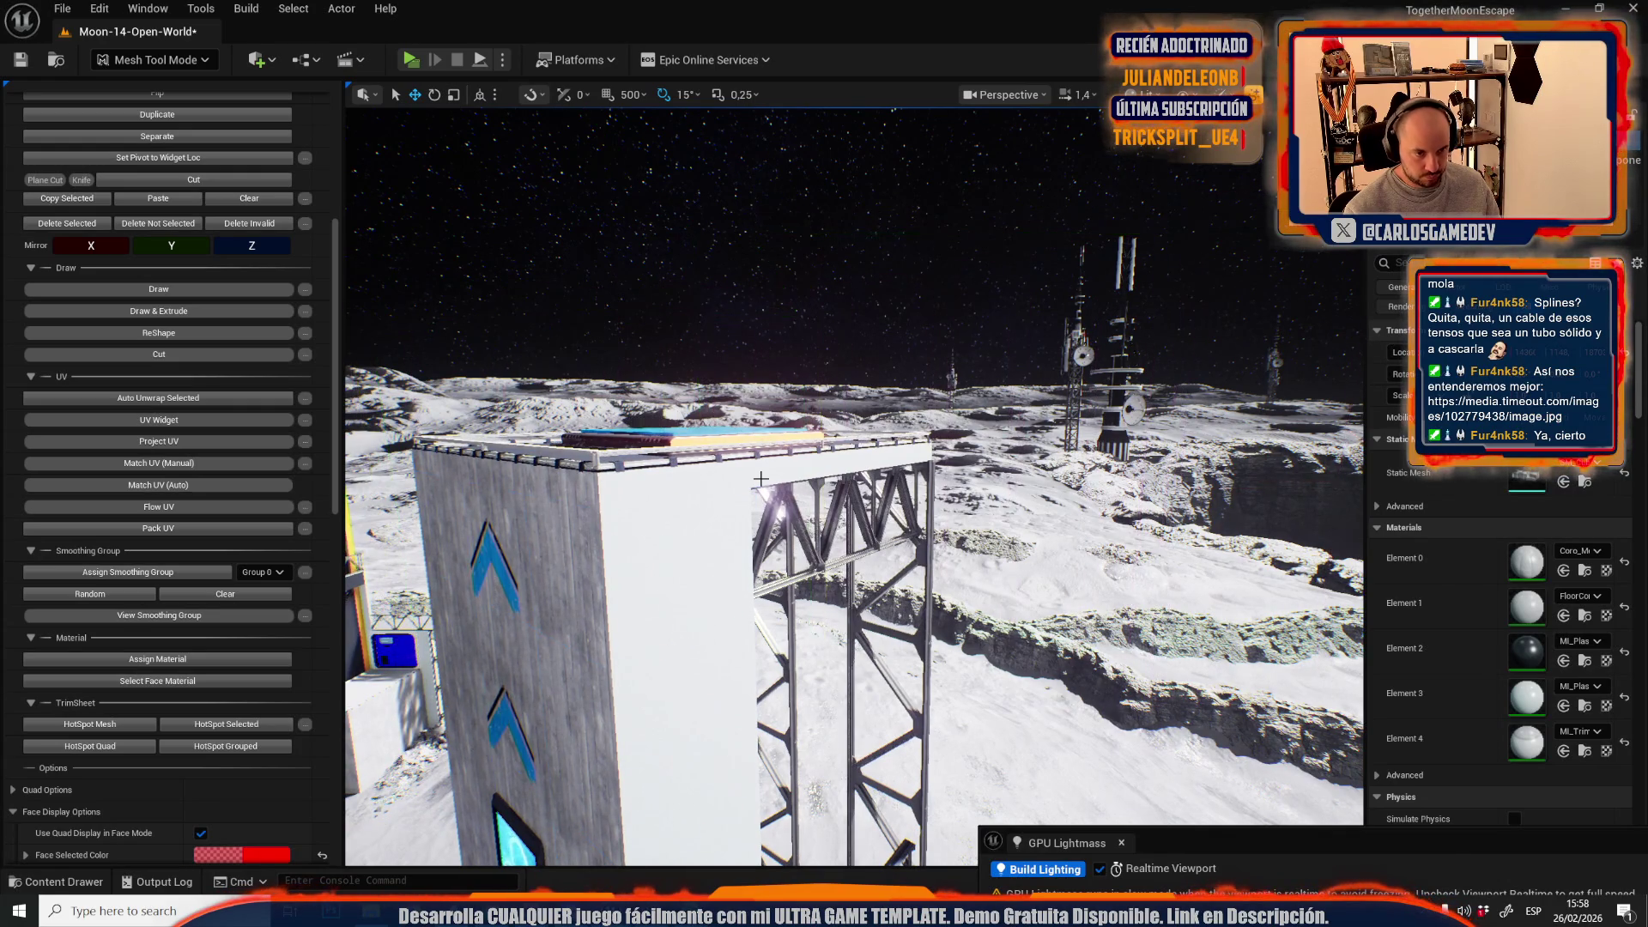
{"action": "key", "text": "g"}
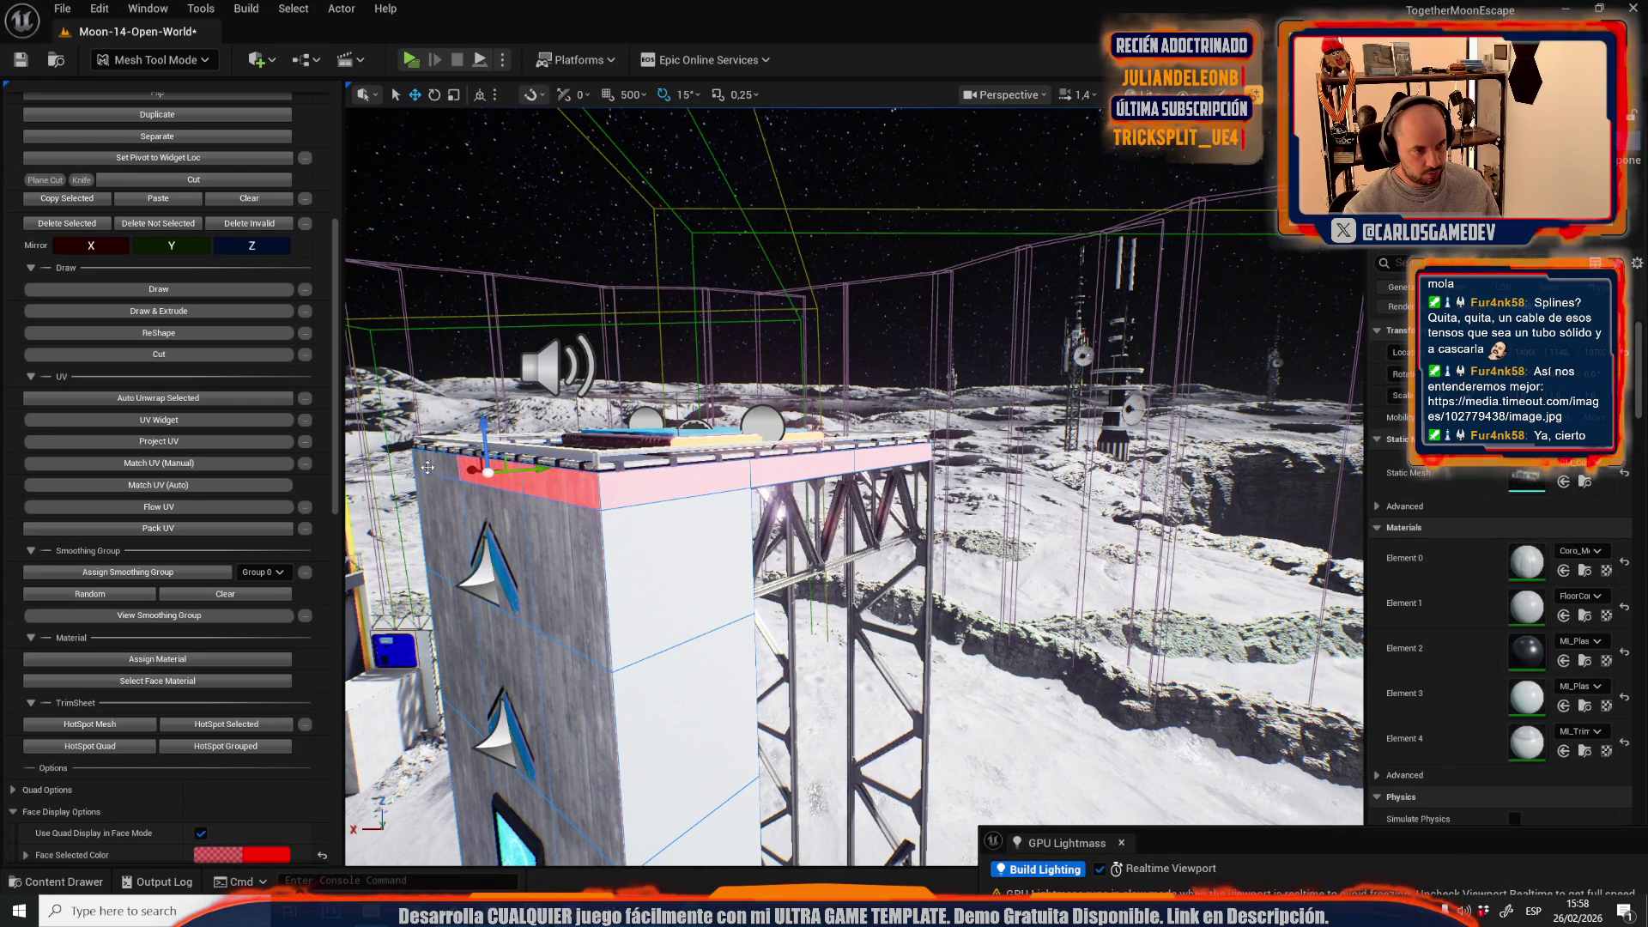
- Circle the red-topped platform and close in on its beam
{"action": "scroll", "coordinate": [428, 467], "scroll_direction": "down", "scroll_amount": 3}
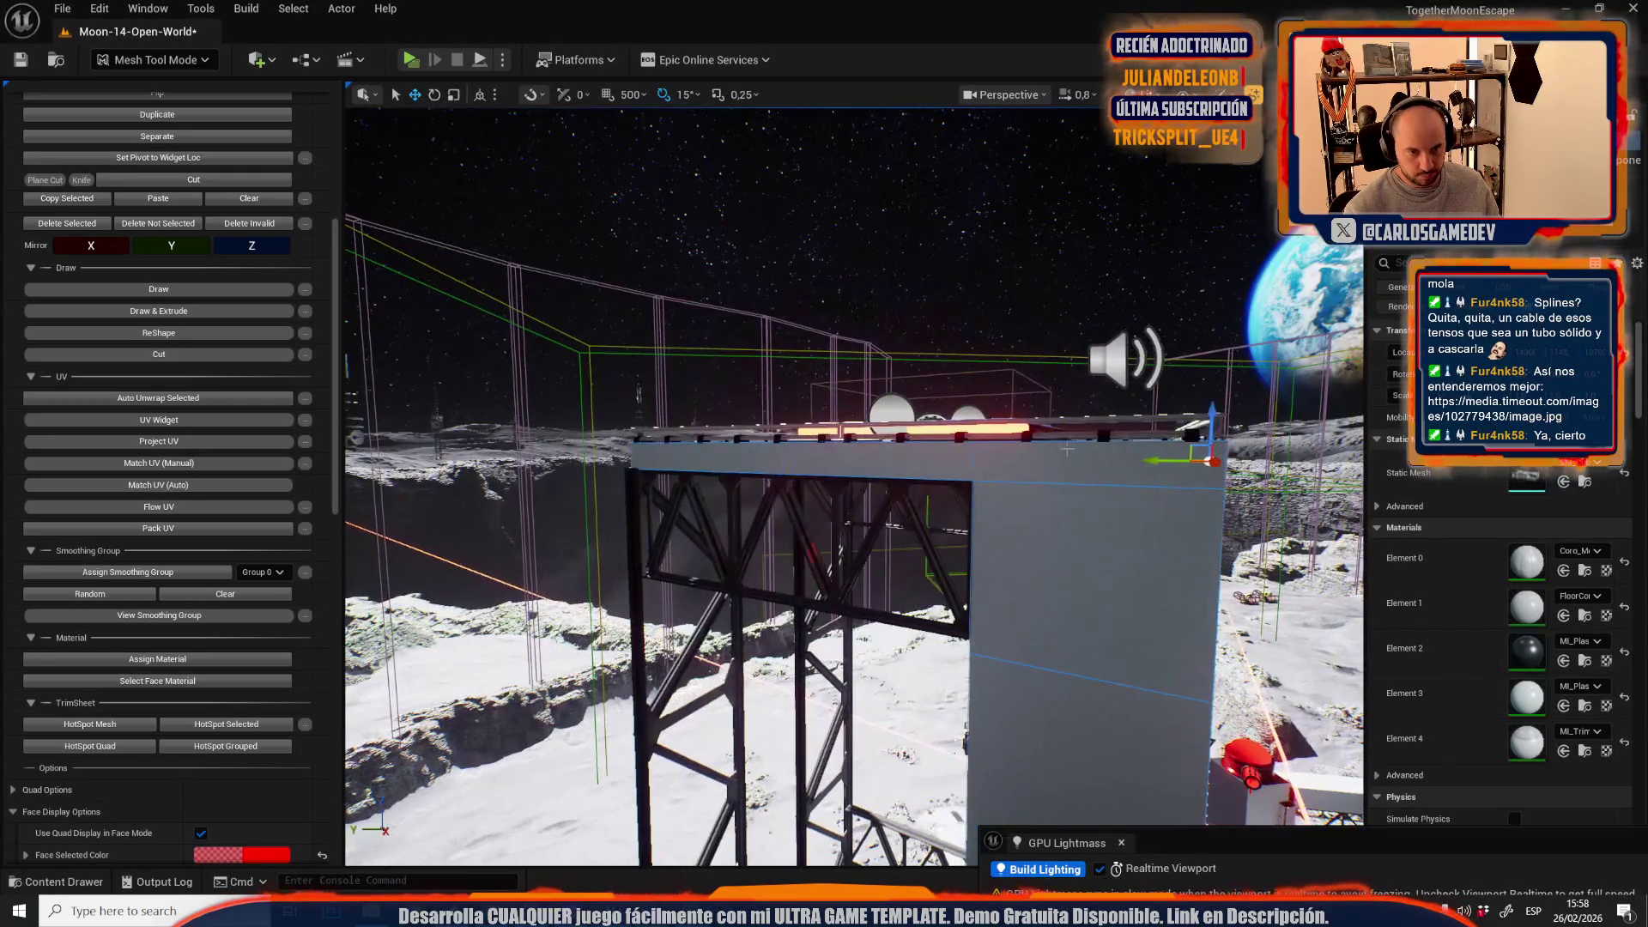
{"action": "left_click_drag", "start_coordinate": [709, 463], "coordinate": [771, 462]}
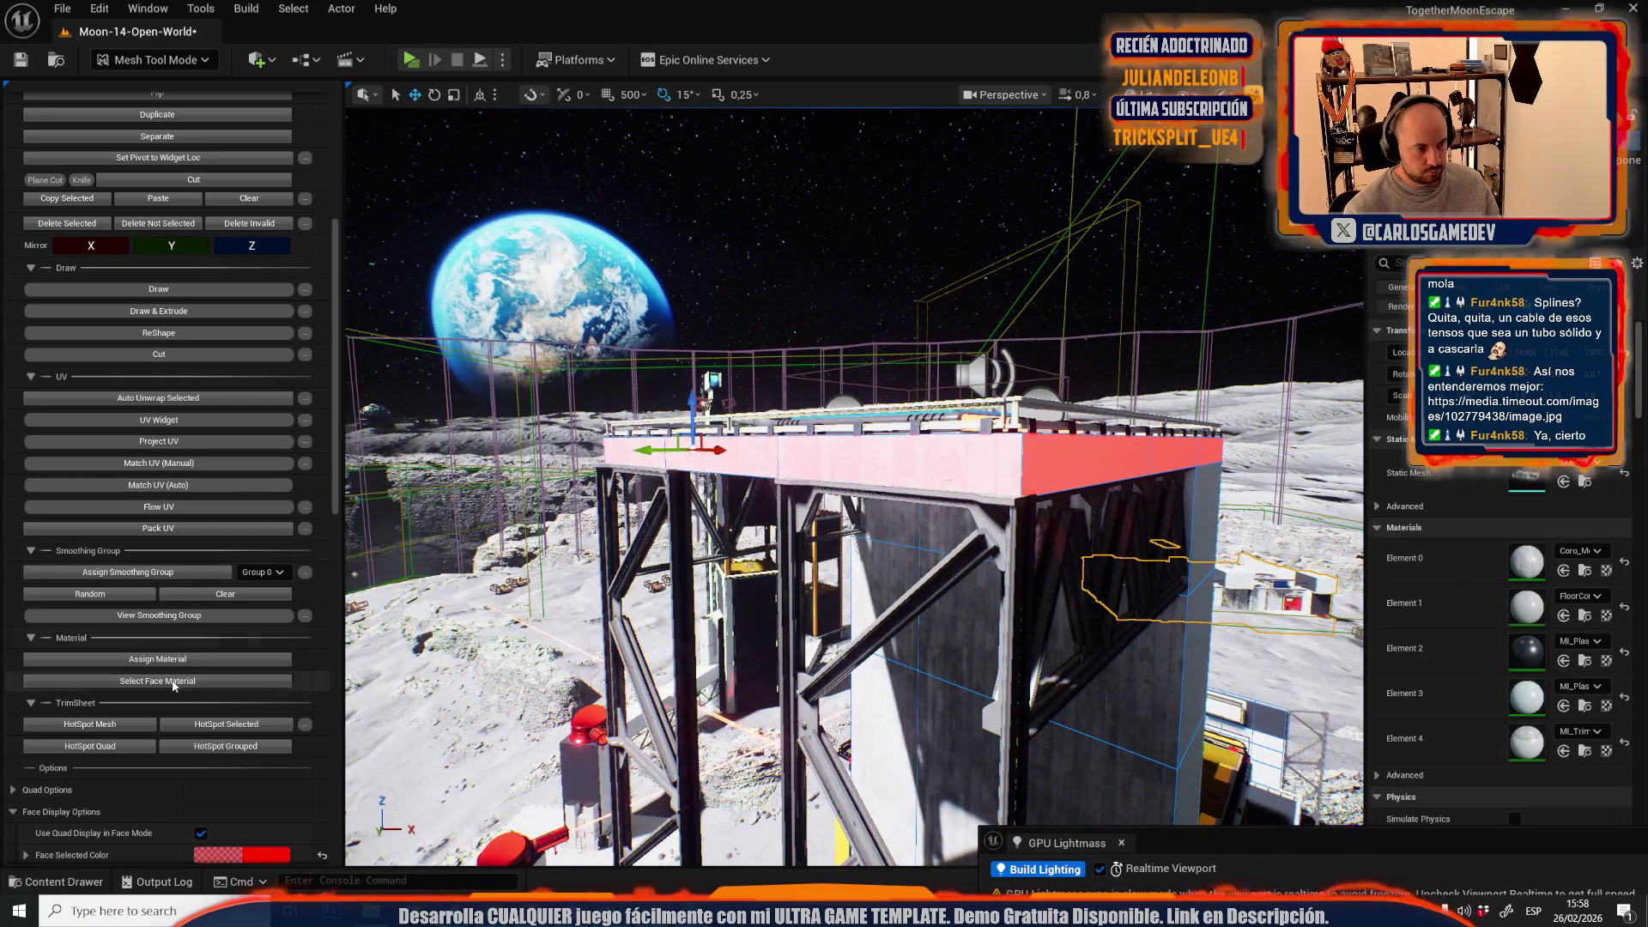
{"action": "mouse_move", "coordinate": [904, 476]}
{"action": "left_mouse_down"}
{"action": "mouse_move", "coordinate": [769, 395]}
{"action": "mouse_move", "coordinate": [858, 393]}
{"action": "left_mouse_up"}
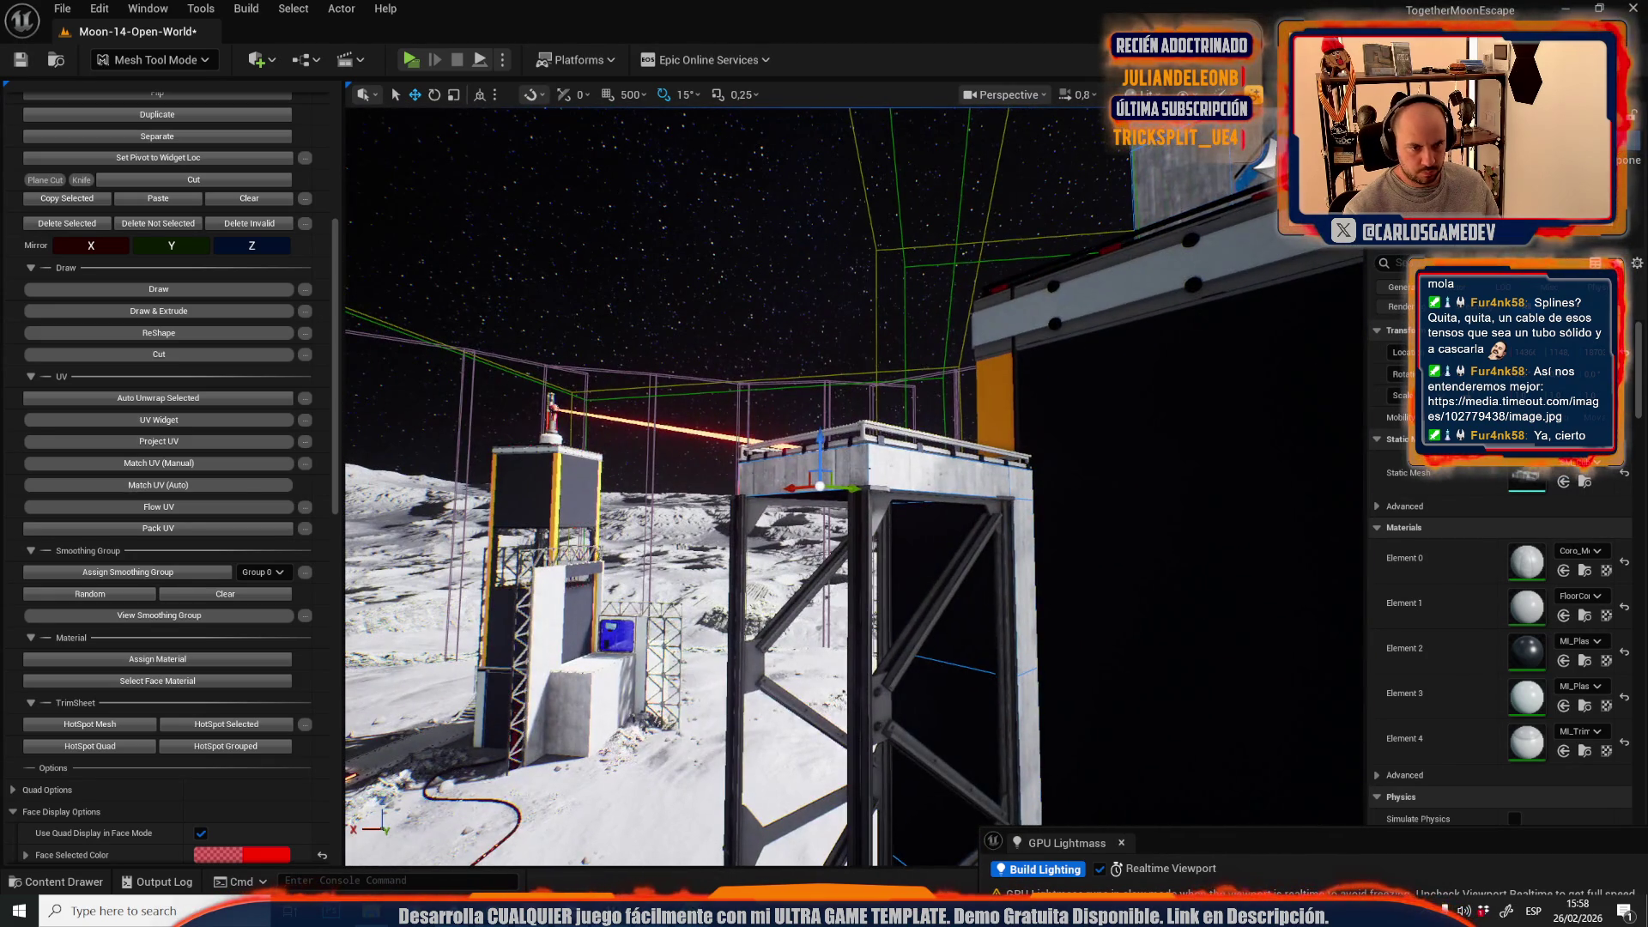
{"action": "left_click_drag", "start_coordinate": [1031, 535], "coordinate": [895, 538]}
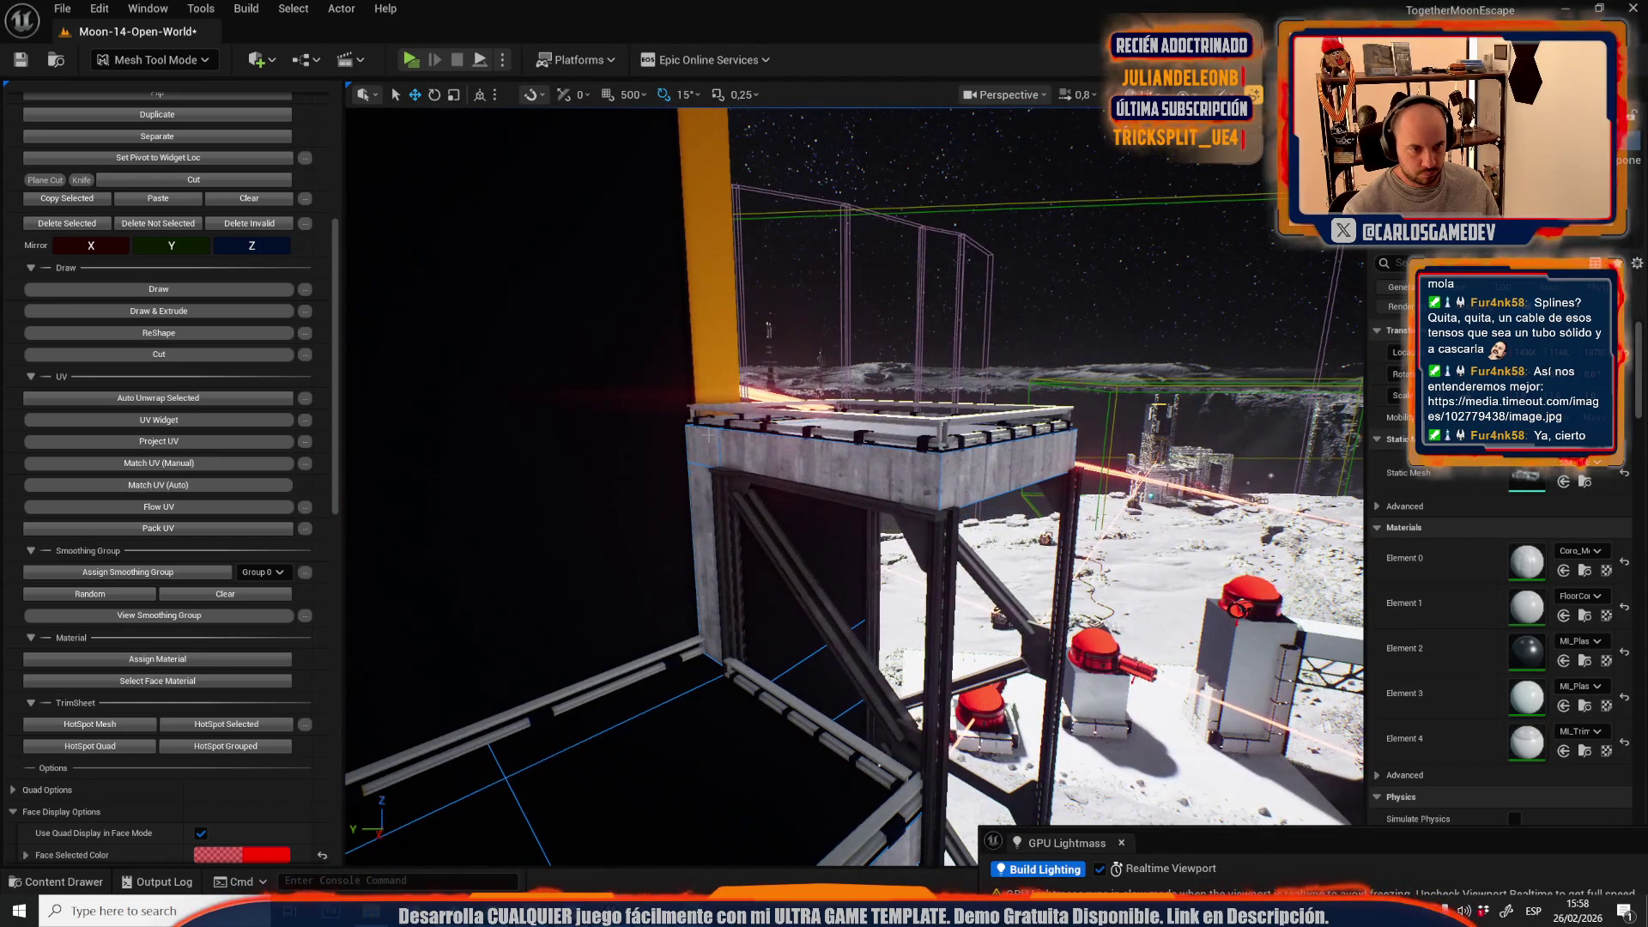
{"action": "left_click_drag", "start_coordinate": [985, 469], "coordinate": [950, 544]}
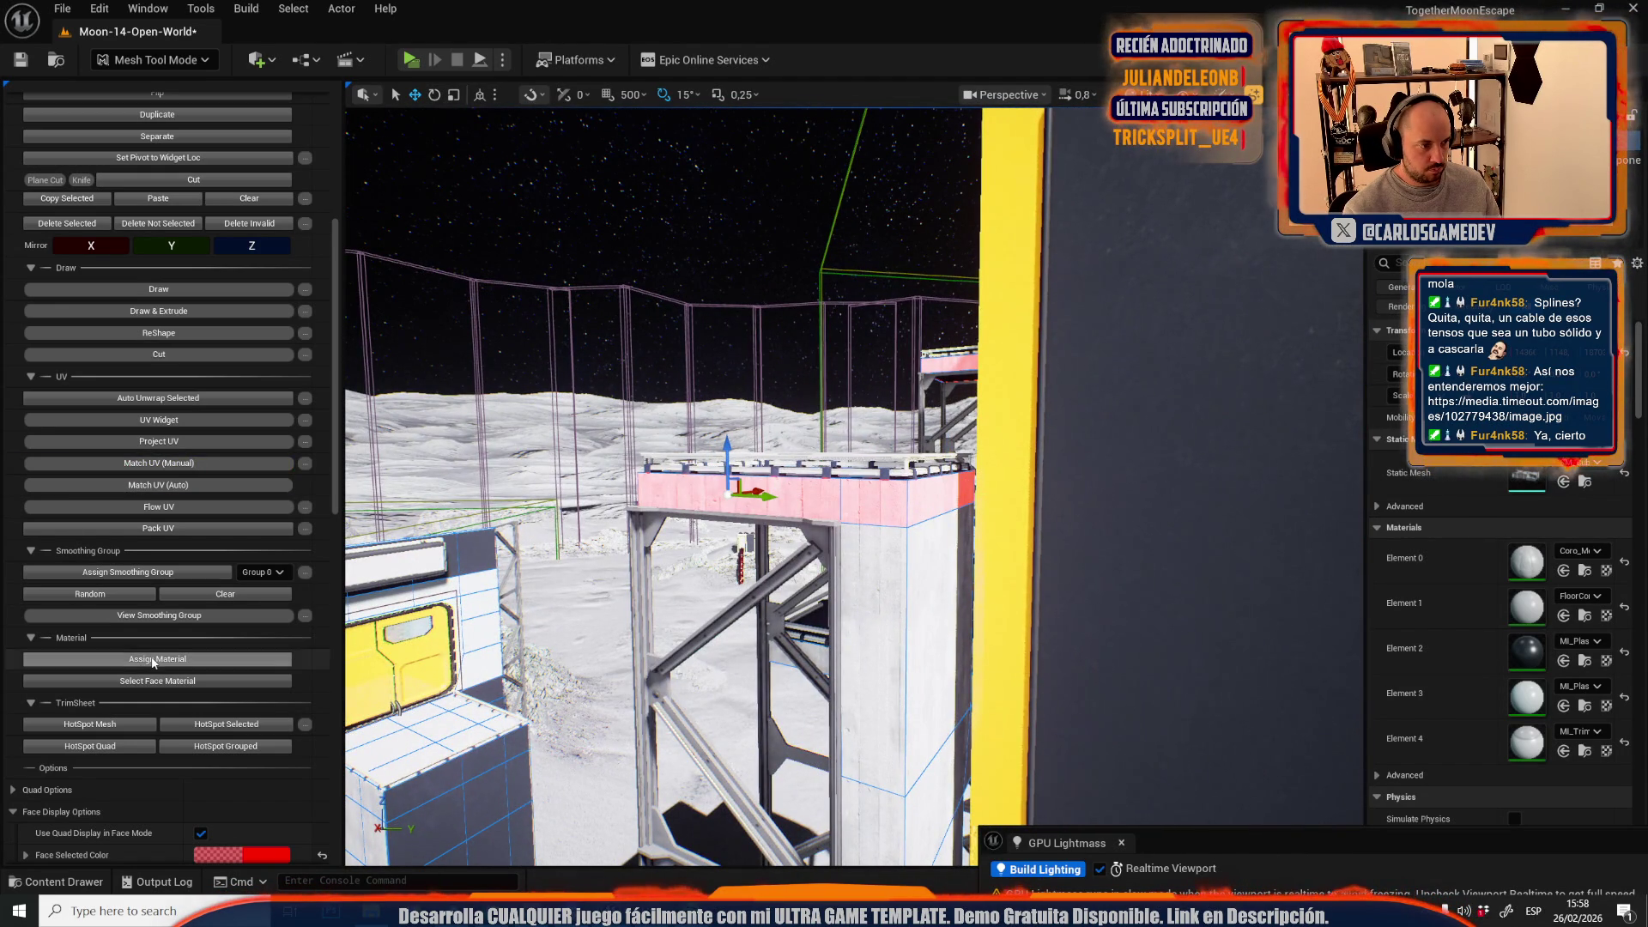
{"action": "left_click_drag", "start_coordinate": [717, 562], "coordinate": [716, 562]}
{"action": "left_click_drag", "start_coordinate": [815, 579], "coordinate": [815, 580]}
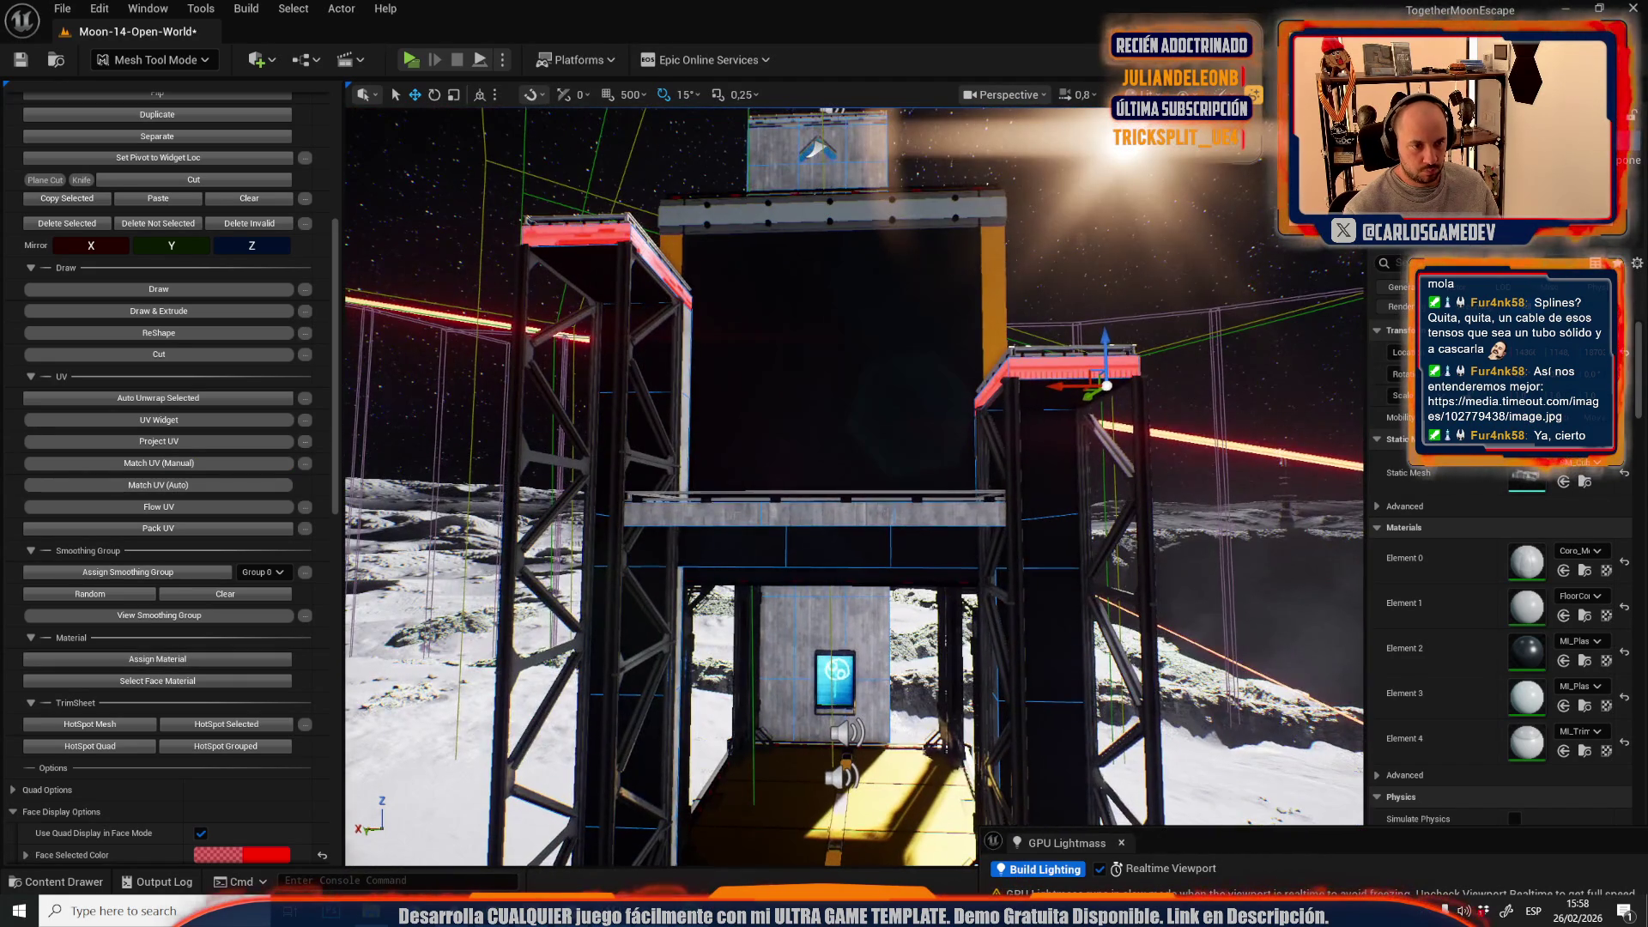
{"action": "mouse_move", "coordinate": [735, 516]}
{"action": "left_mouse_down"}
{"action": "mouse_move", "coordinate": [835, 516]}
{"action": "mouse_move", "coordinate": [811, 556]}
{"action": "mouse_move", "coordinate": [796, 537]}
{"action": "left_mouse_up"}
{"action": "scroll", "coordinate": [734, 516], "scroll_direction": "down", "scroll_amount": 3}
{"action": "scroll", "coordinate": [820, 523], "scroll_direction": "up", "scroll_amount": 1}
- Extend the face selection along the beam and apply the trim material to it
{"action": "left_click", "coordinate": [880, 490], "text": "shift"}
{"action": "left_click_drag", "start_coordinate": [880, 490], "coordinate": [827, 473]}
{"action": "left_click", "coordinate": [194, 657]}
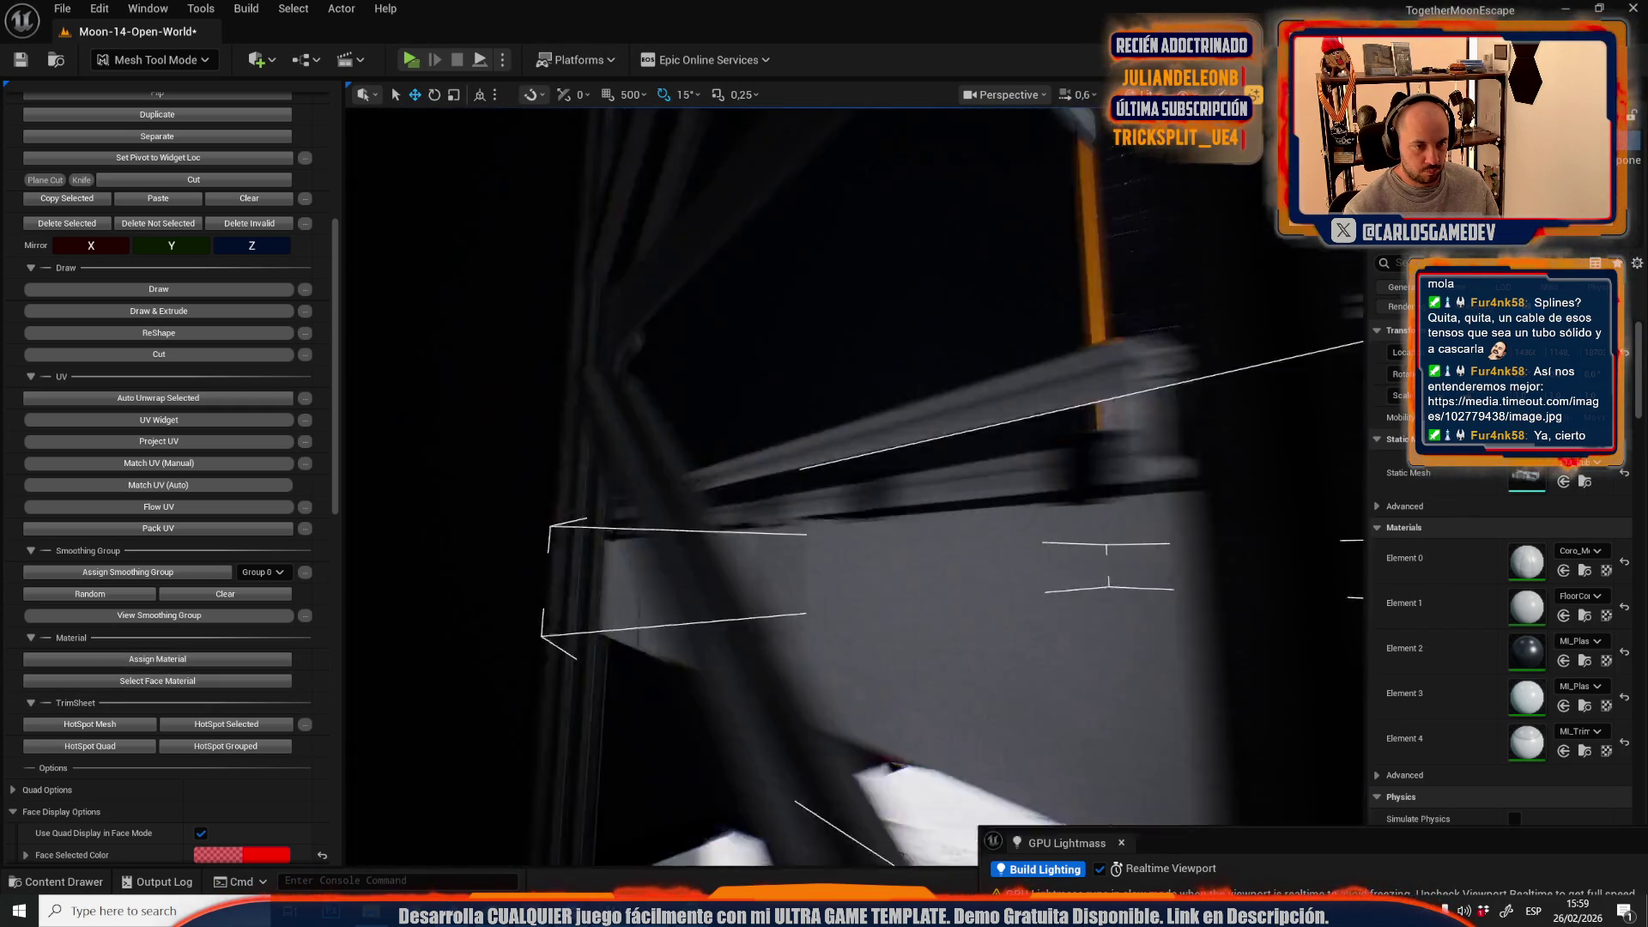
{"action": "scroll", "coordinate": [854, 486], "scroll_direction": "up", "scroll_amount": 1}
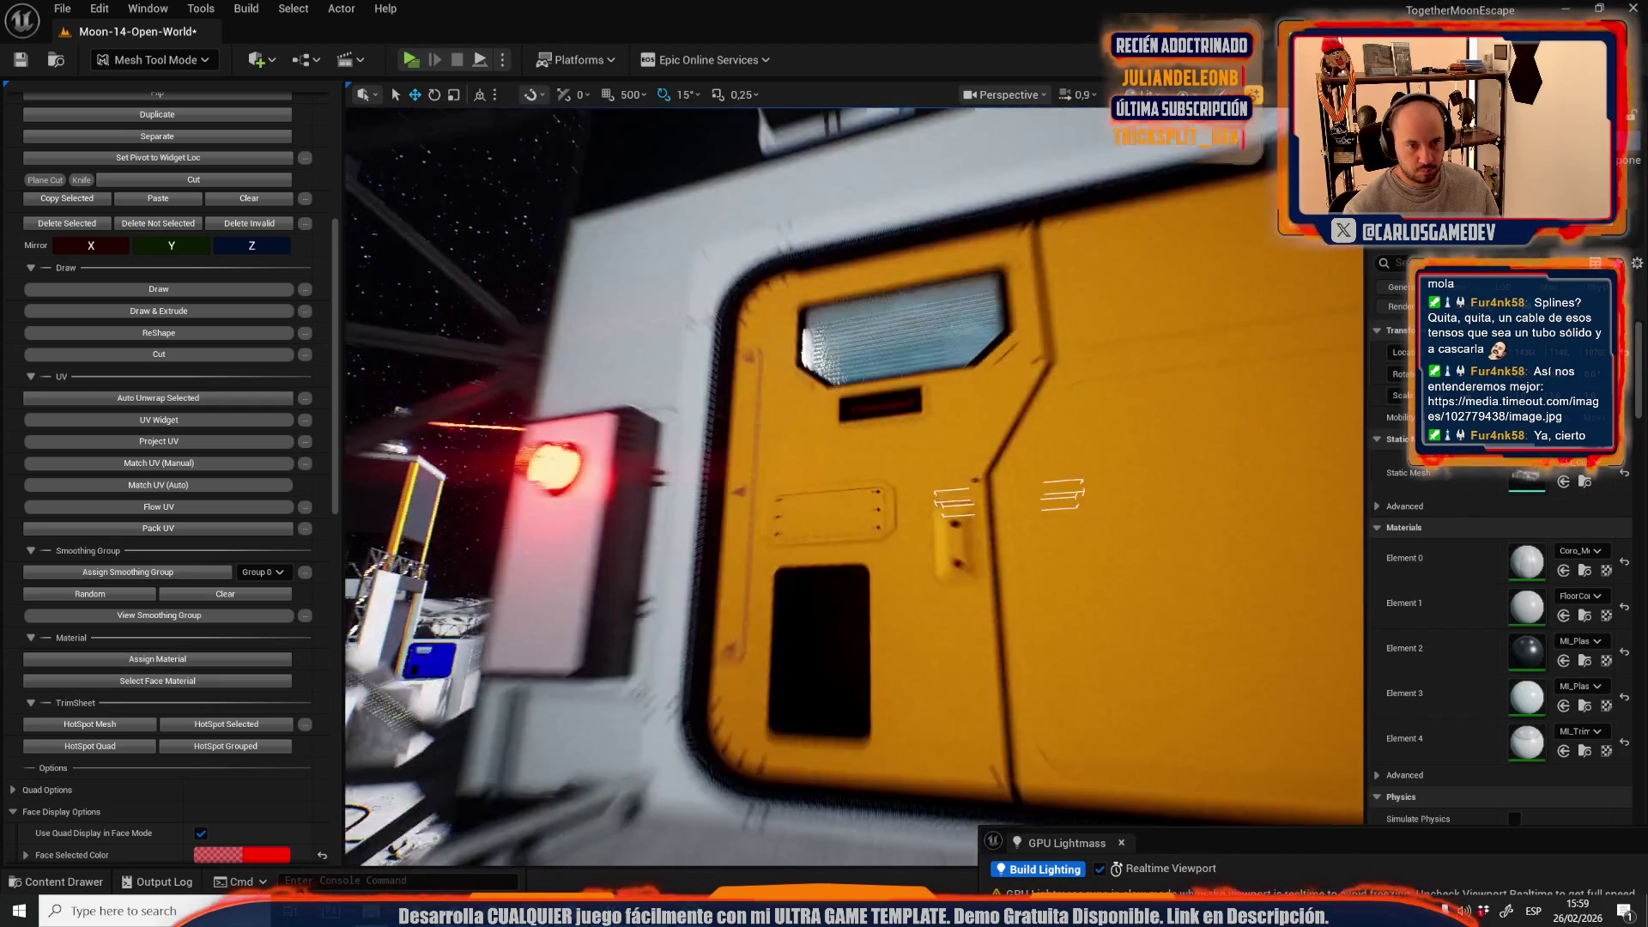
{"action": "key", "text": "f"}
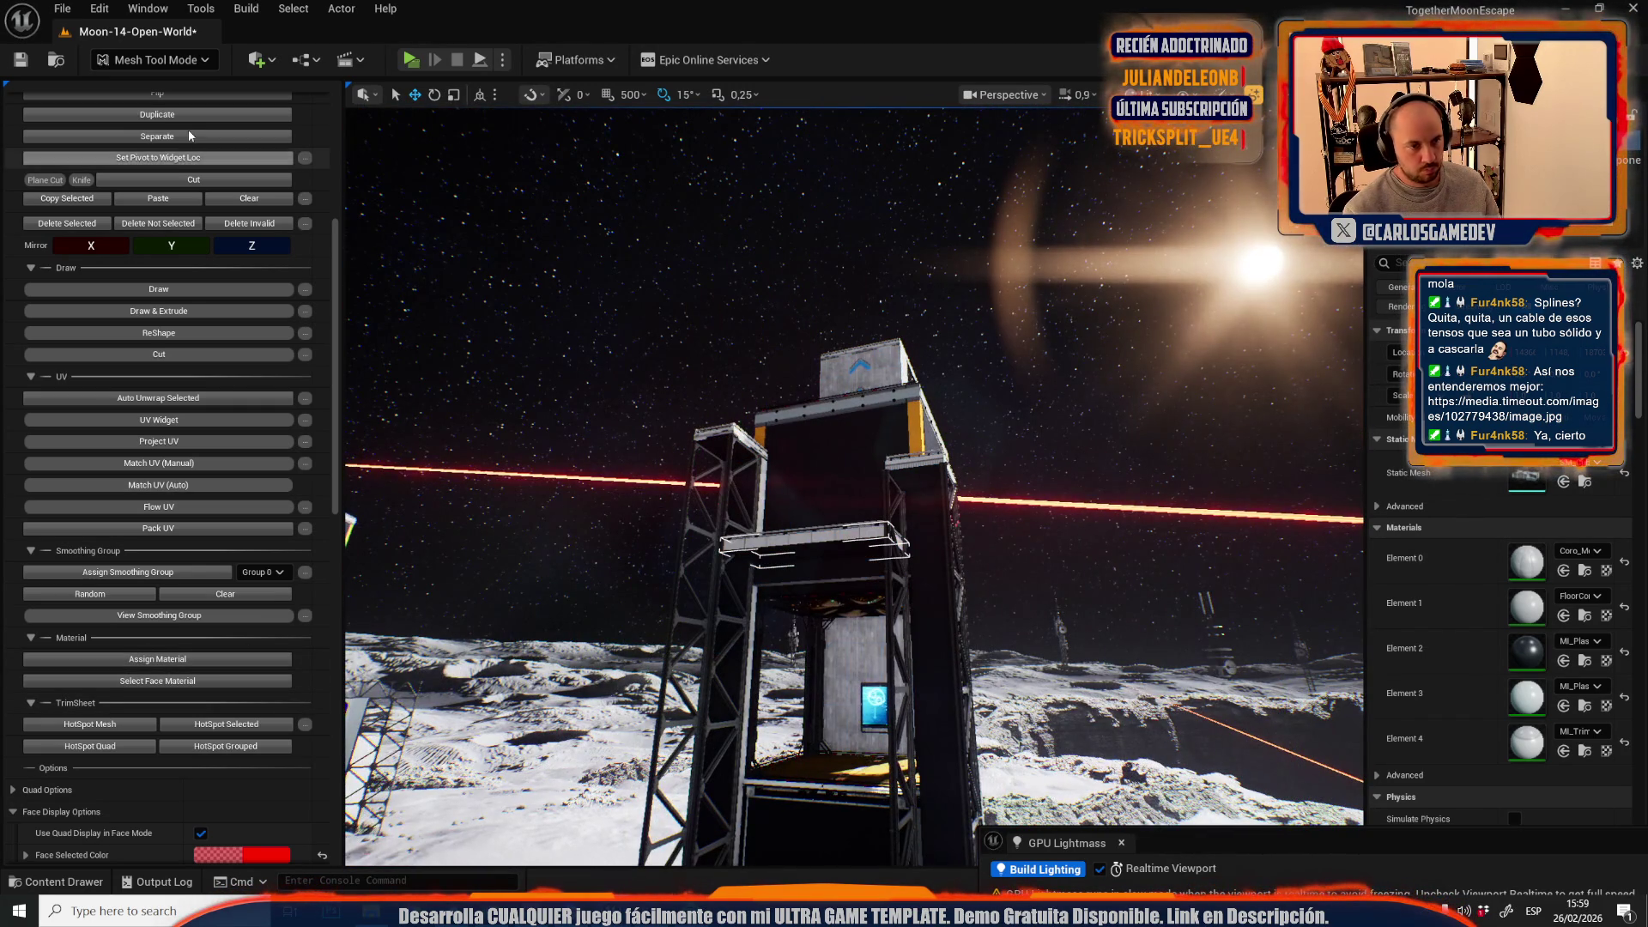
{"action": "left_click", "coordinate": [162, 60]}
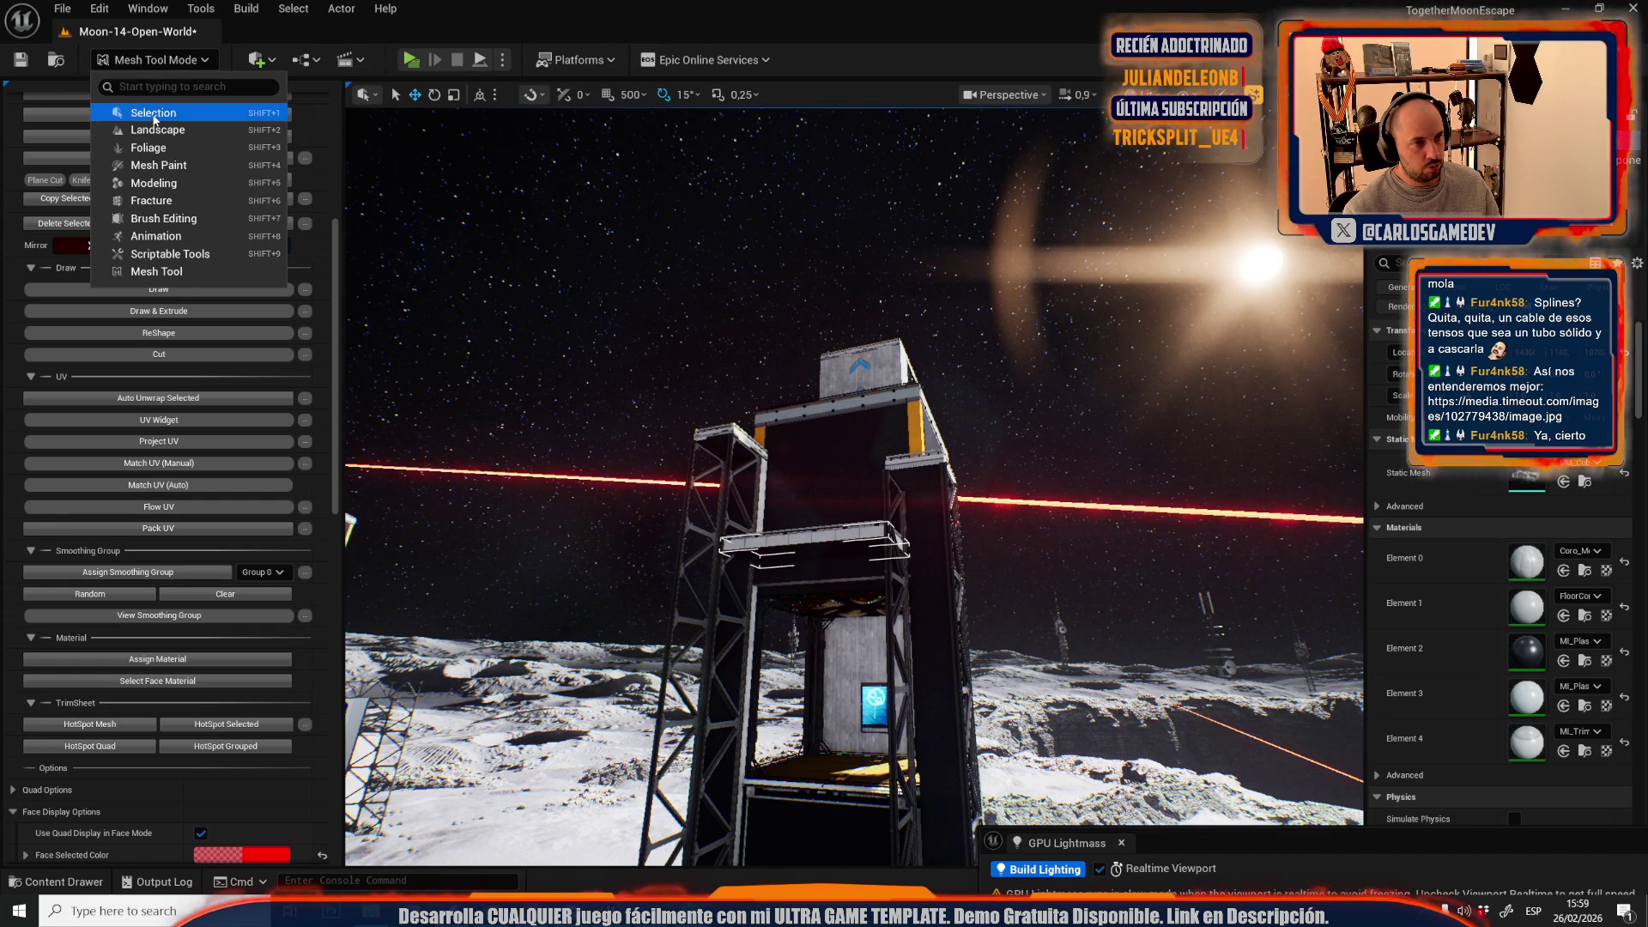
- Return to Selection Mode and fly back toward the base tower
{"action": "left_click", "coordinate": [153, 114]}
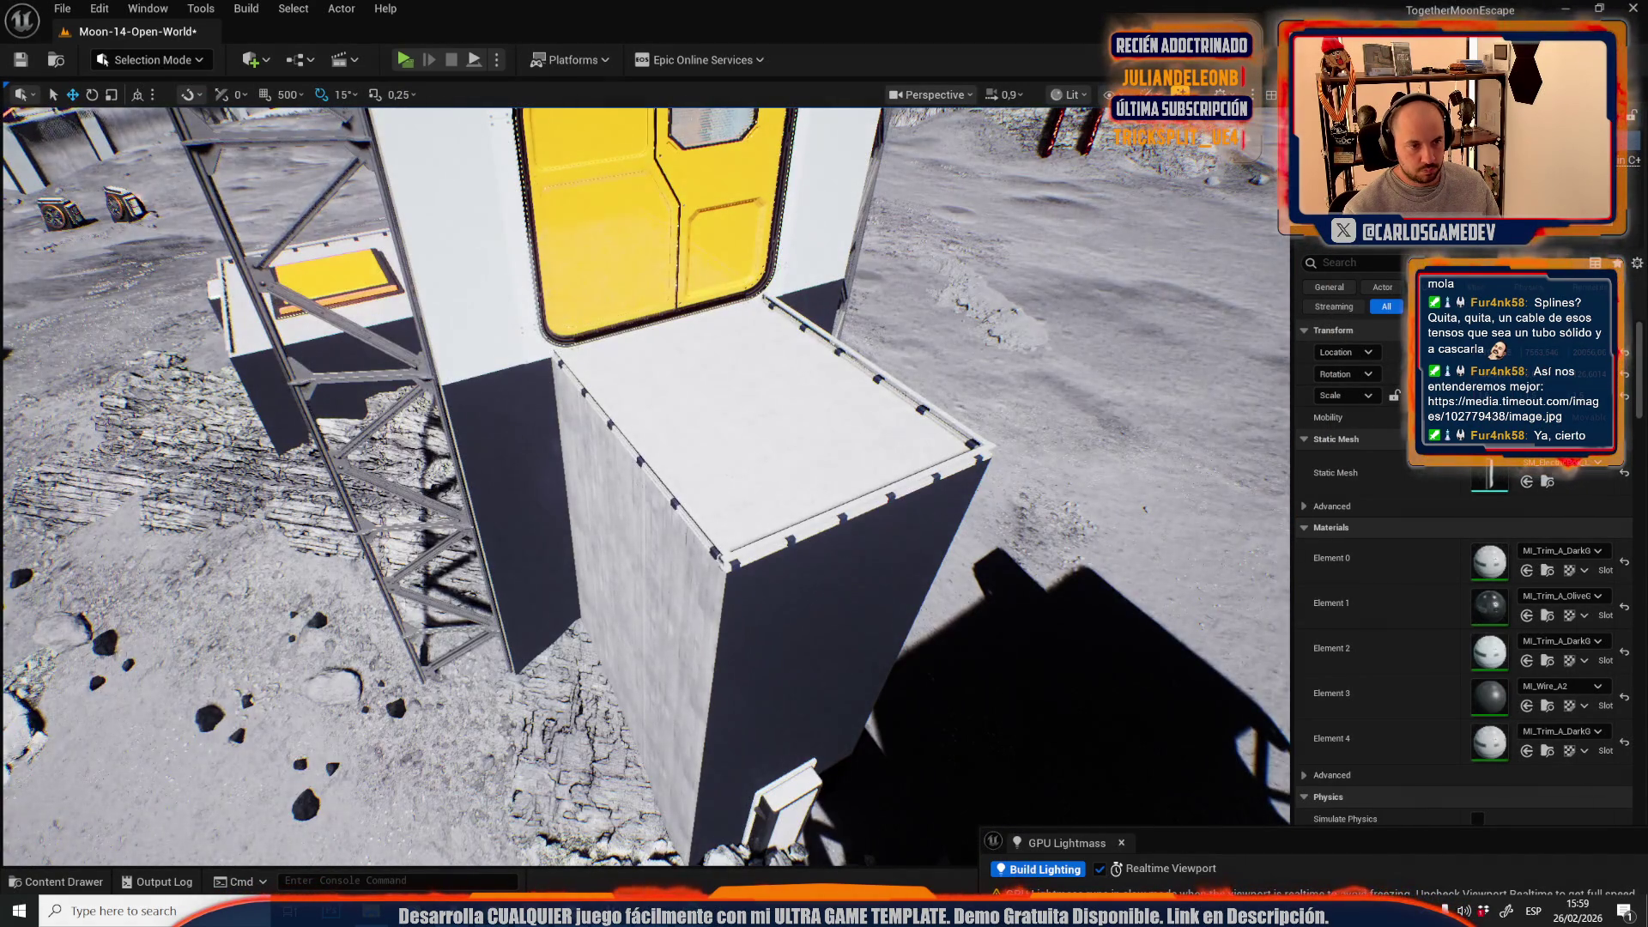
{"action": "left_click", "coordinate": [600, 414]}
{"action": "scroll", "coordinate": [699, 496], "scroll_direction": "up", "scroll_amount": 3}
{"action": "key", "text": "s"}
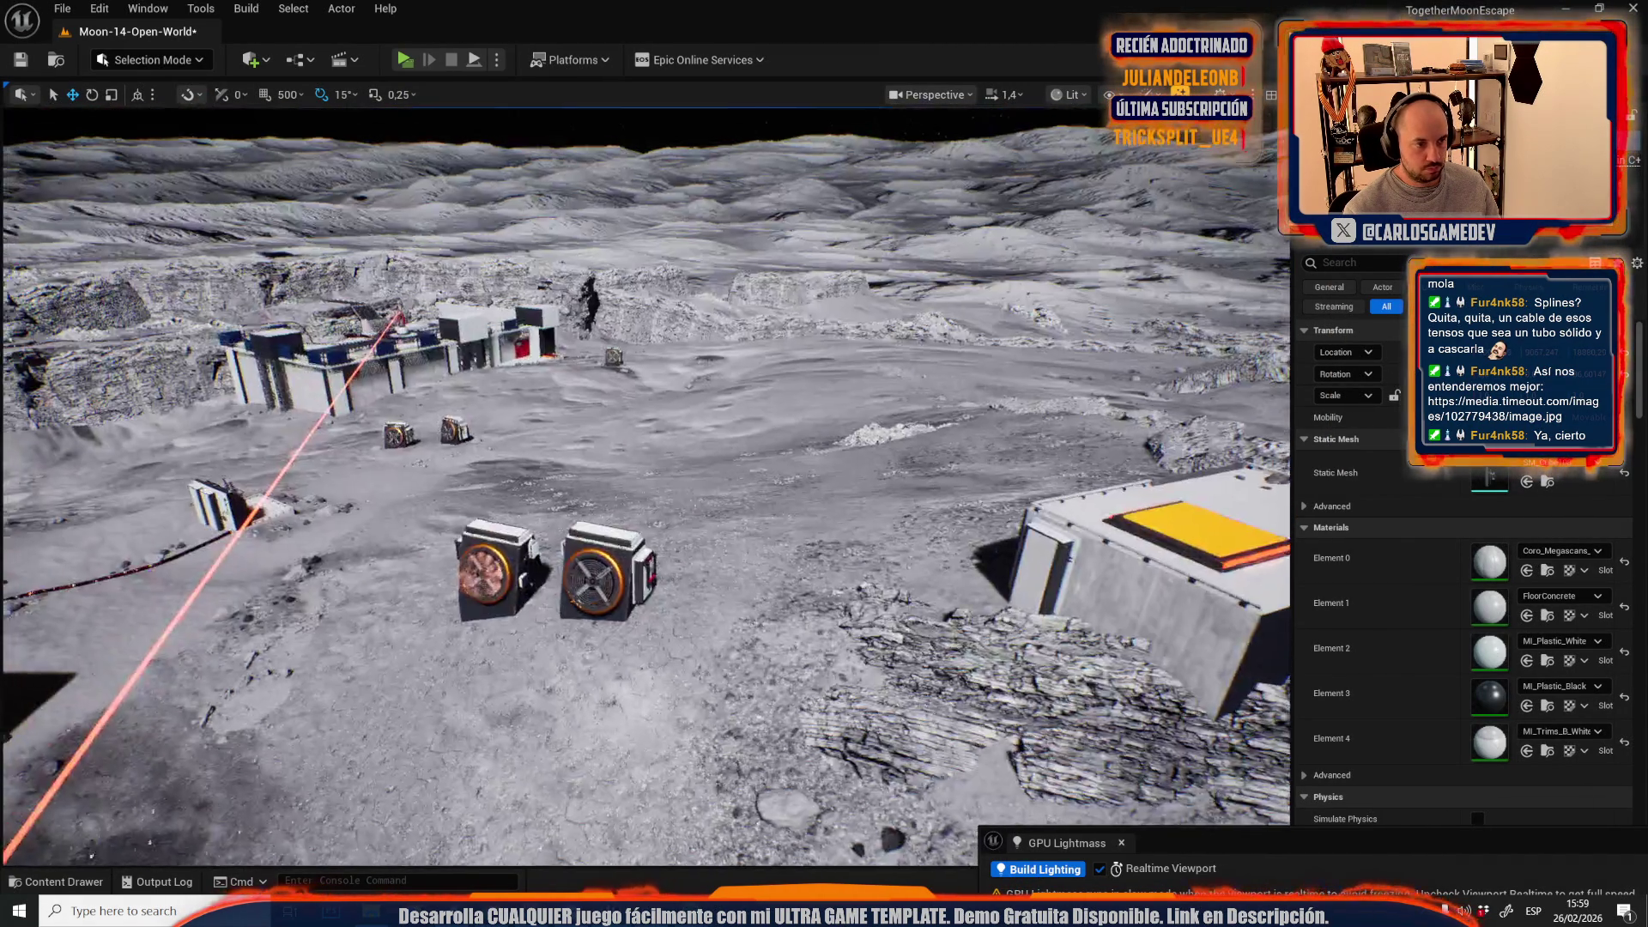
{"action": "scroll", "coordinate": [643, 481], "scroll_direction": "up", "scroll_amount": 1}
{"action": "key", "text": "w"}
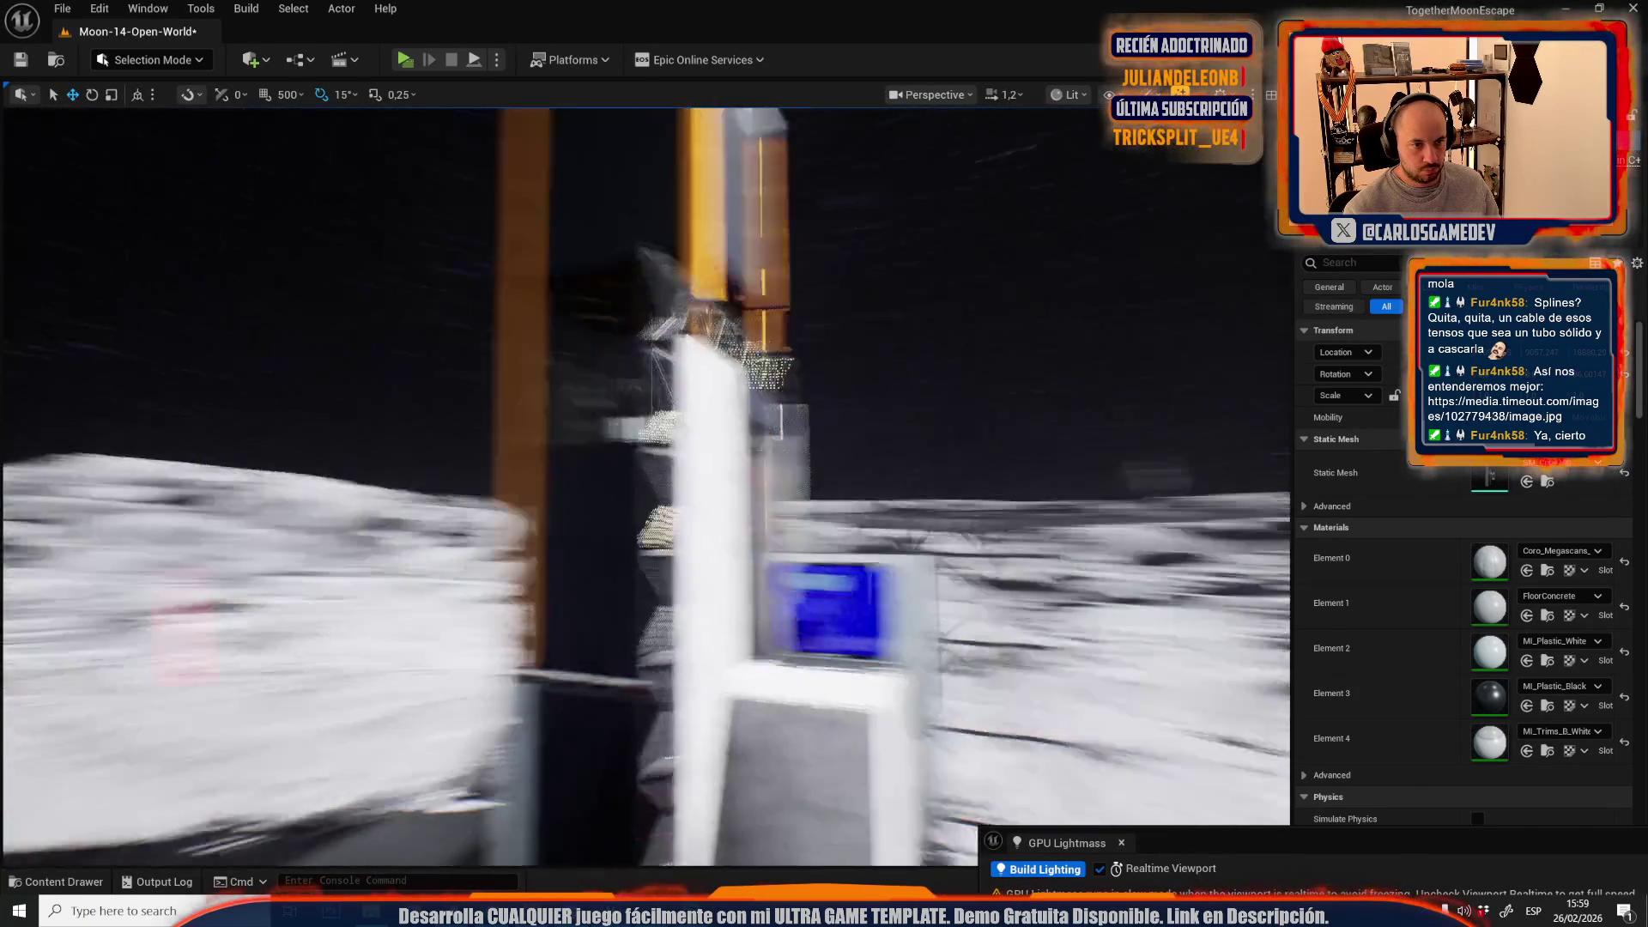
{"action": "scroll", "coordinate": [643, 480], "scroll_direction": "down", "scroll_amount": 2}
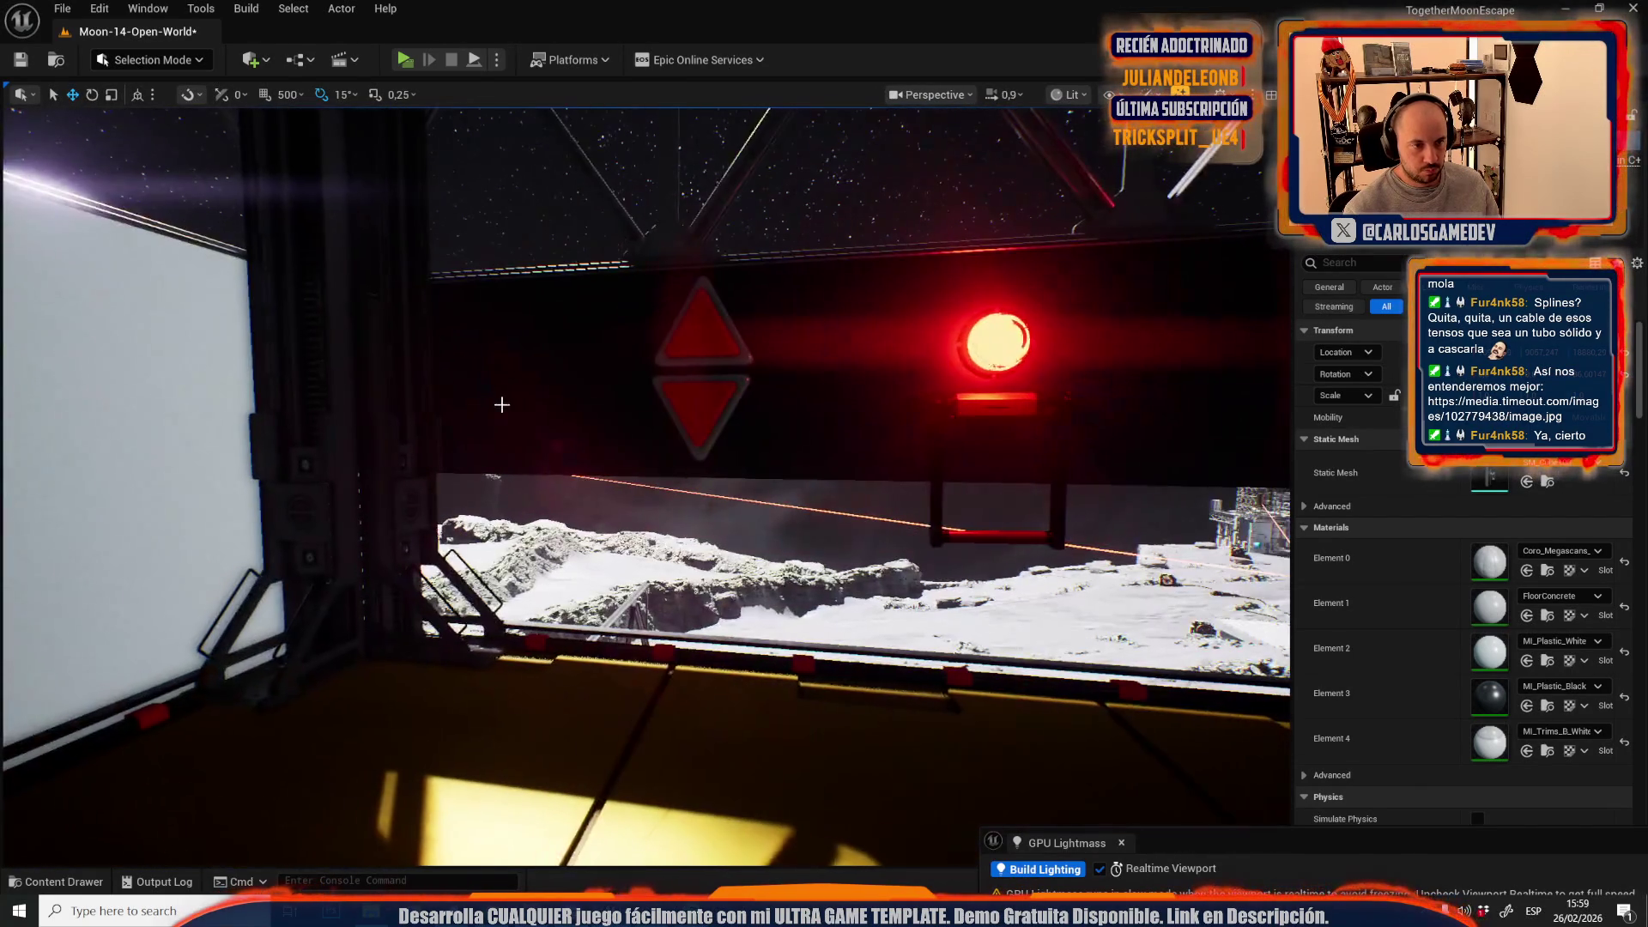
- Open frame mesh SM_Cube109 in Mesh Tool mode and pick its red panel face
{"action": "left_click", "coordinate": [180, 146]}
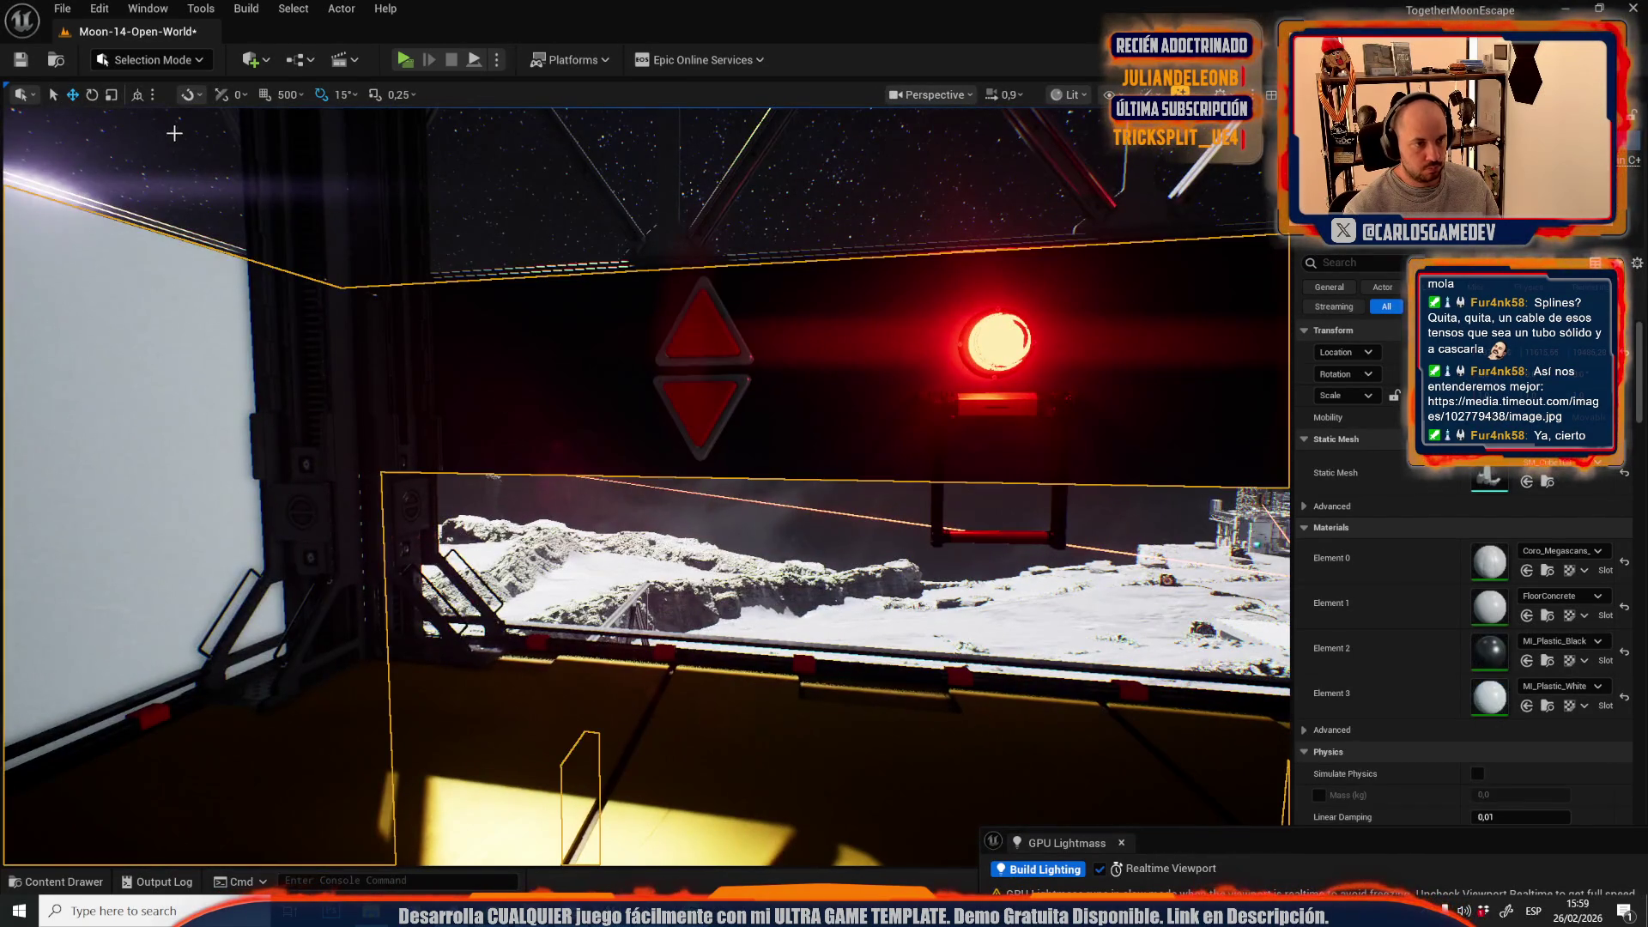
{"action": "left_click", "coordinate": [178, 62]}
{"action": "left_click", "coordinate": [164, 273]}
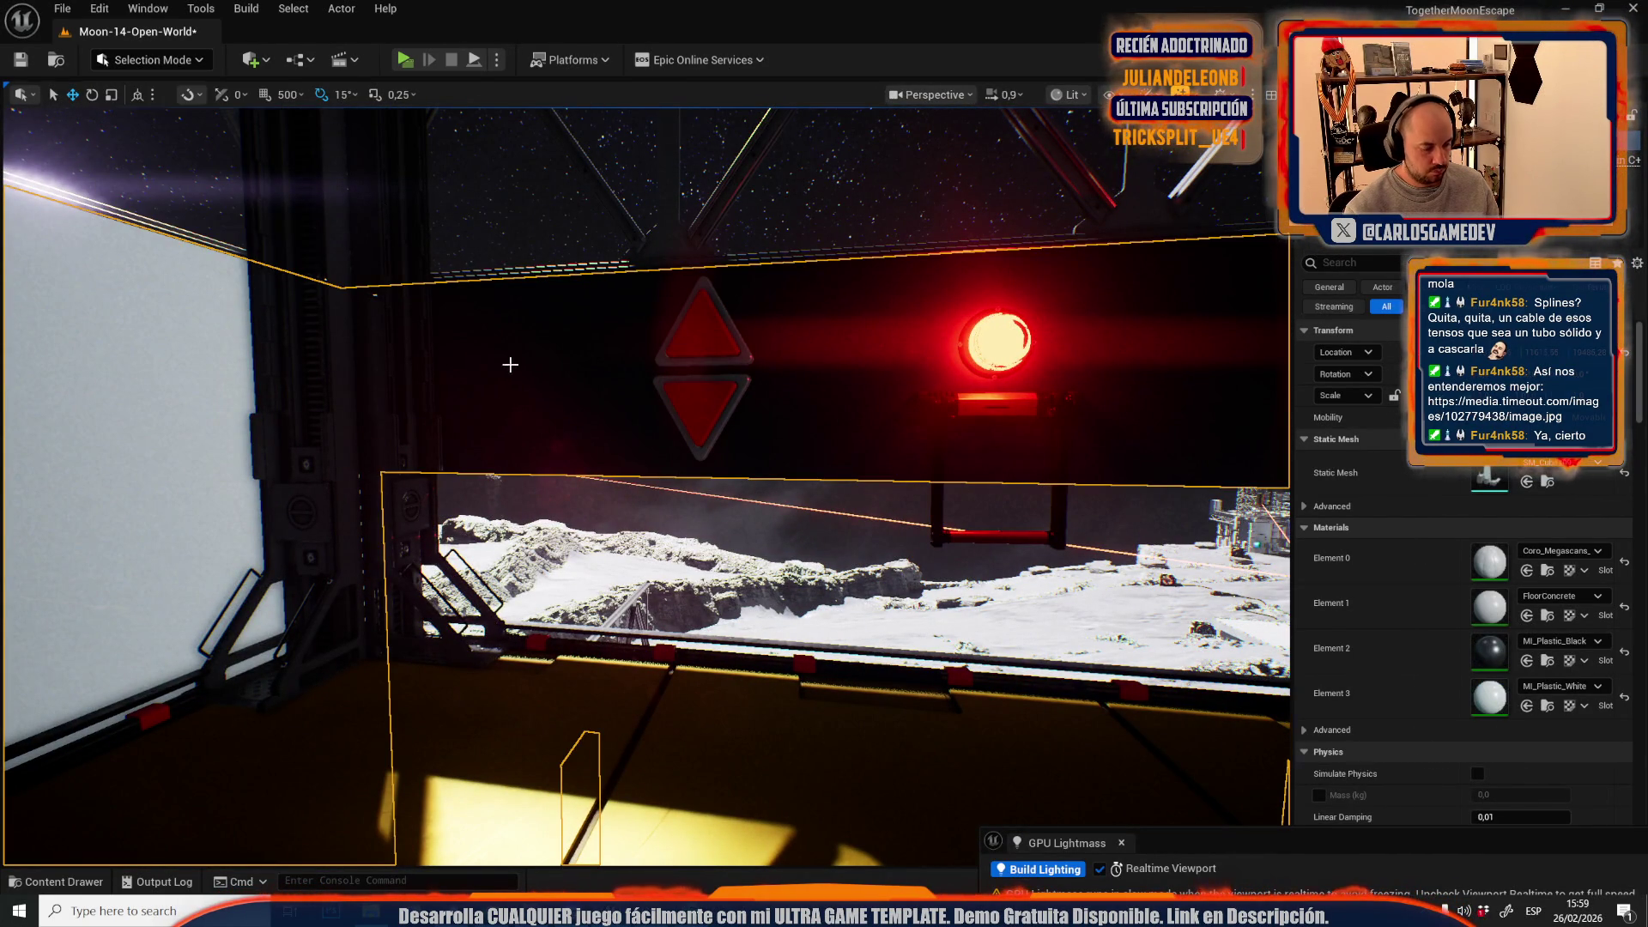
{"action": "left_click", "coordinate": [721, 352]}
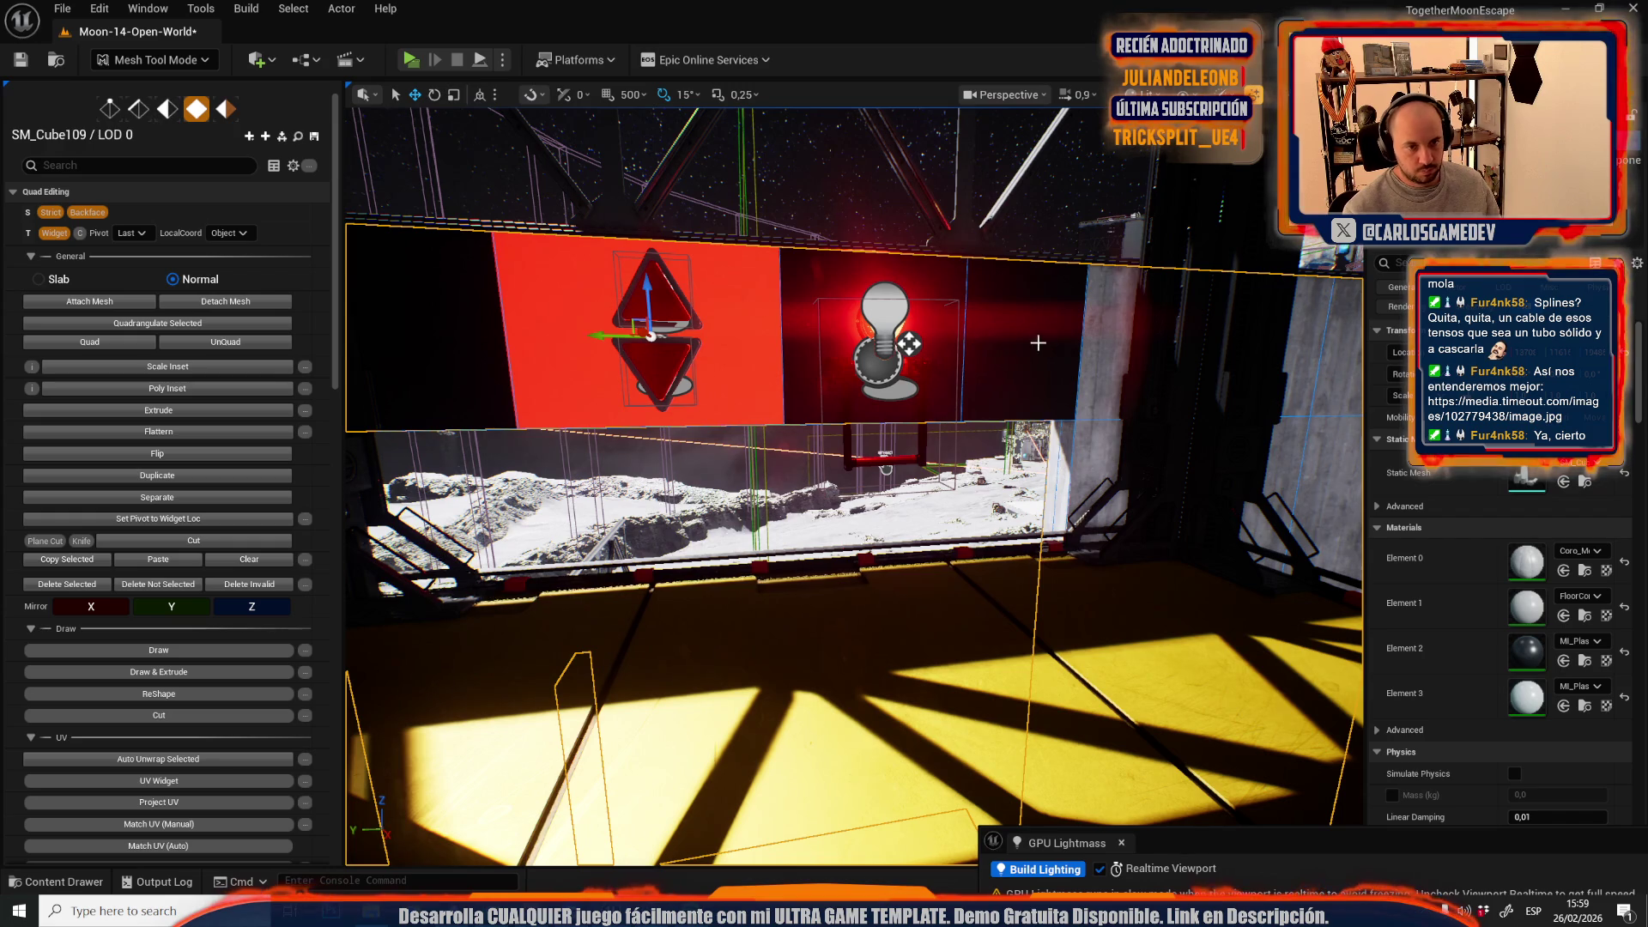
- Add the left wall face to the selection, then undo the material assignment on the faces
{"action": "left_click", "coordinate": [505, 365], "text": "shift"}
{"action": "scroll", "coordinate": [175, 729], "scroll_direction": "down", "scroll_amount": 5}
{"action": "left_click", "coordinate": [157, 658]}
{"action": "key", "text": "f"}
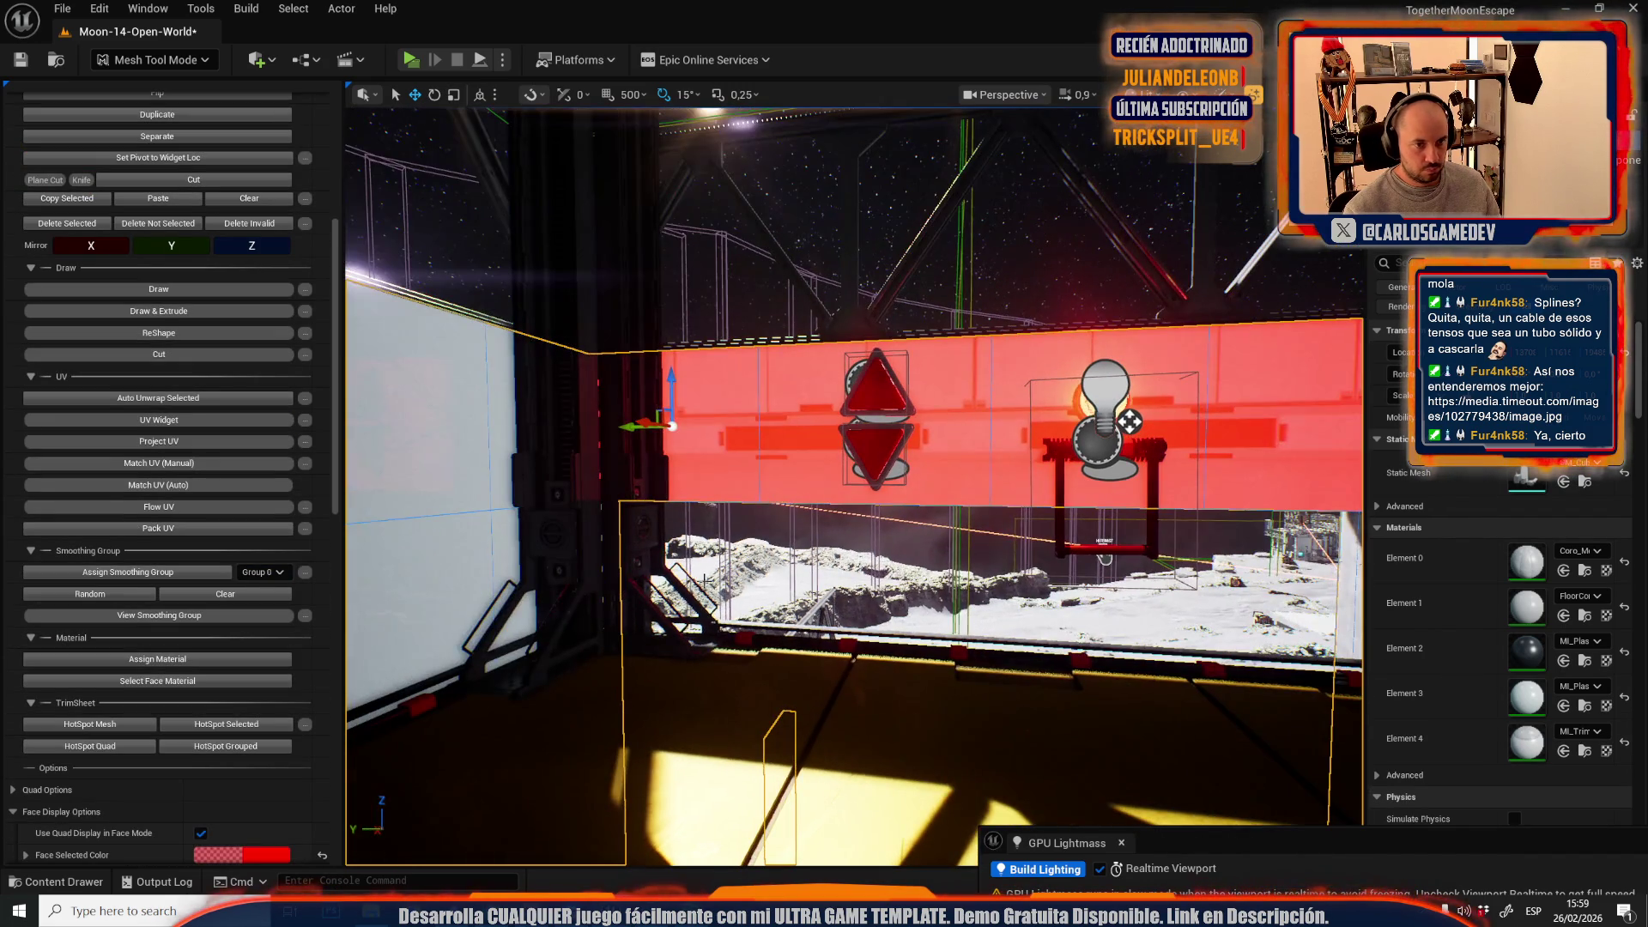
{"action": "key", "text": "ctrl+z"}
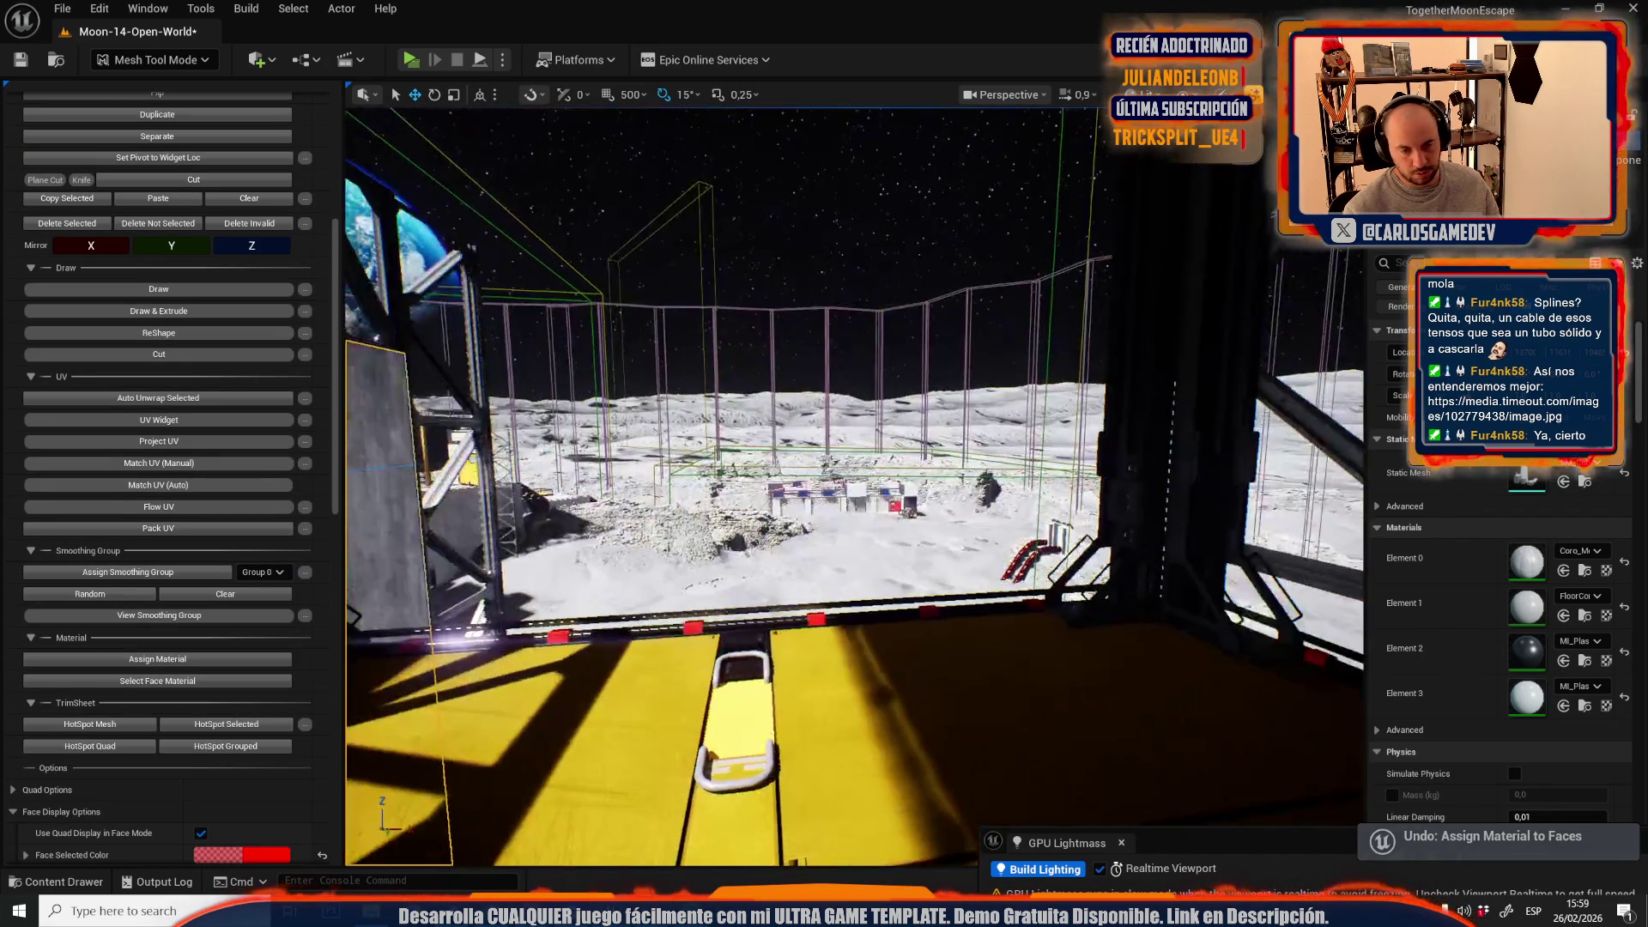
- Select the concrete structure for face editing and orbit to the yellow-door structure
{"action": "key", "text": "f"}
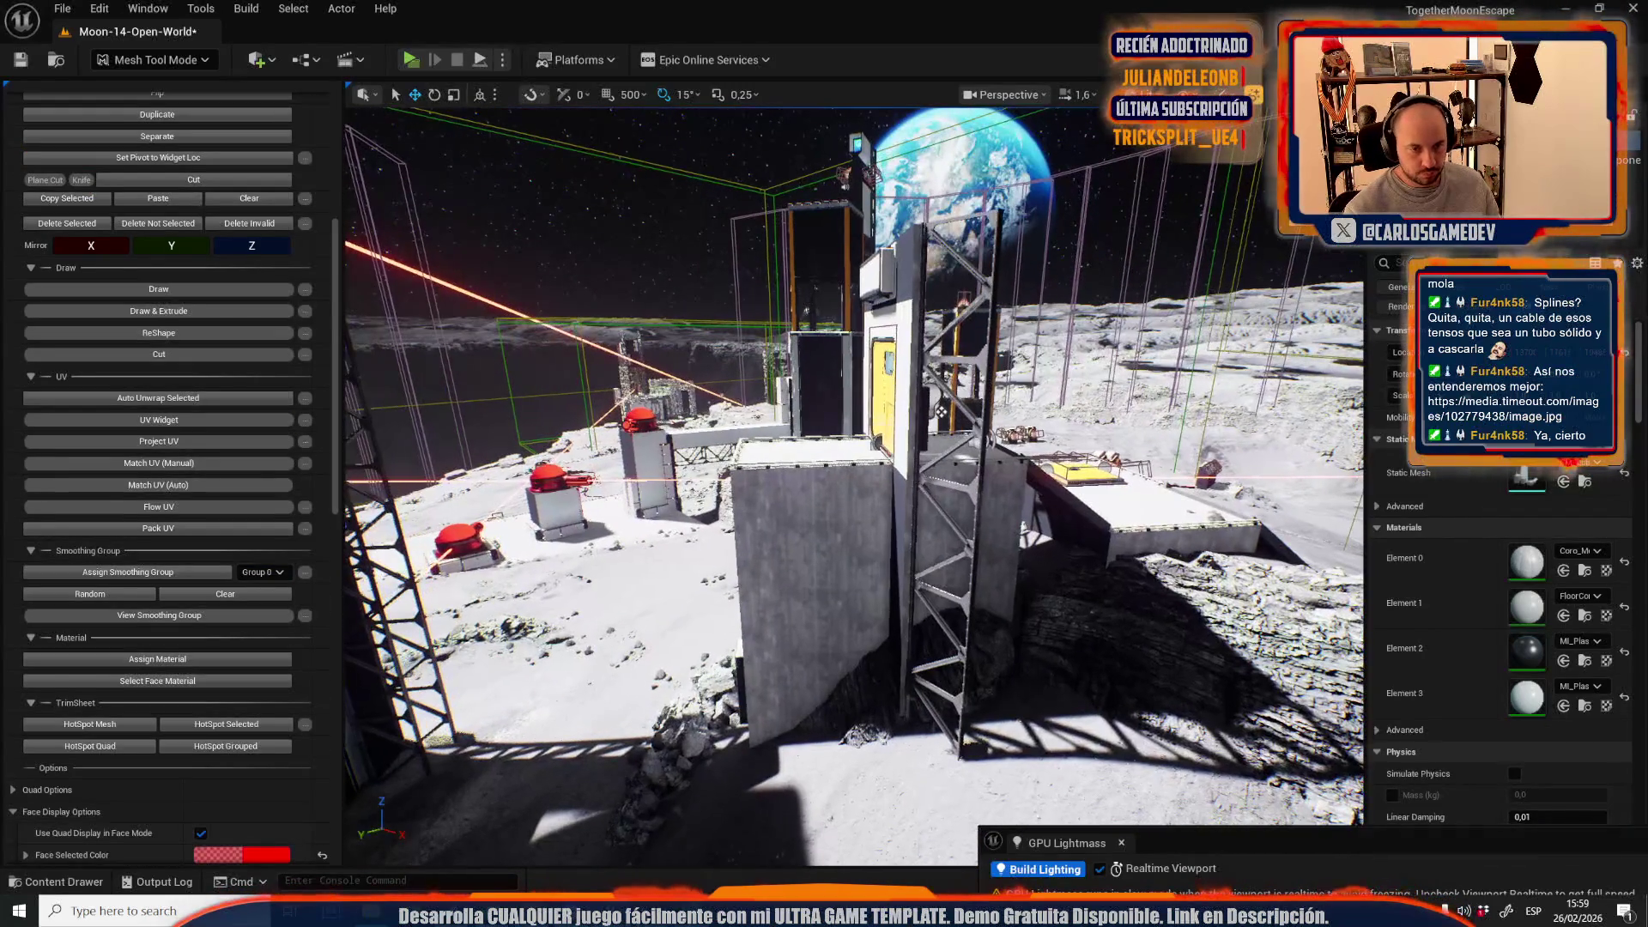
{"action": "left_click", "coordinate": [942, 412]}
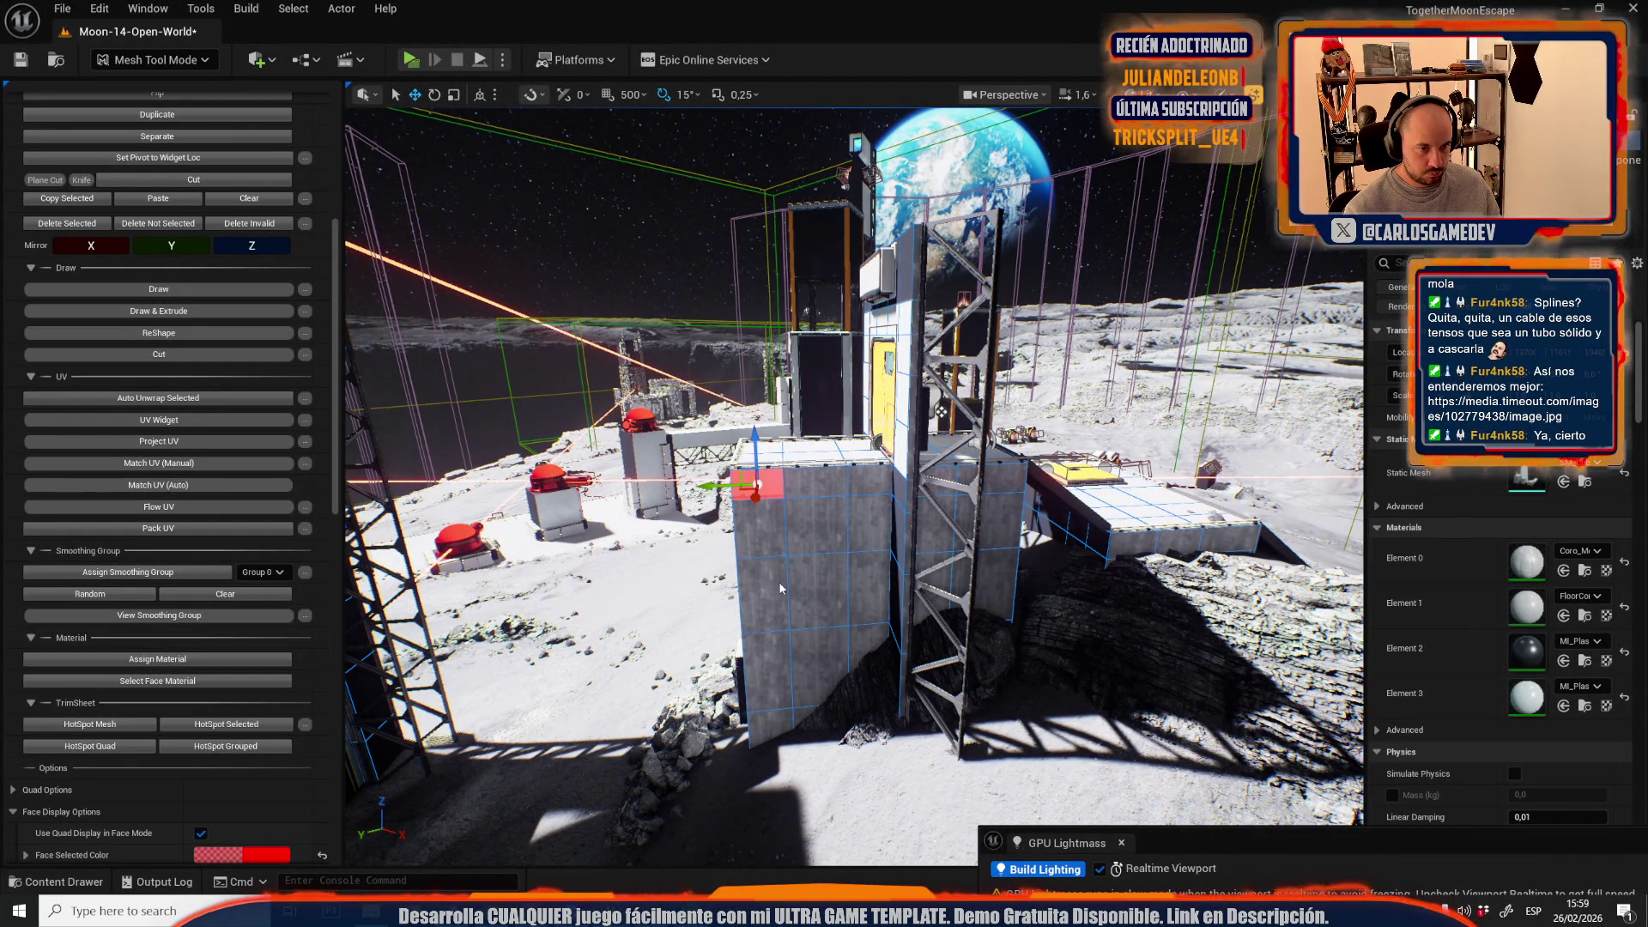
{"action": "key", "text": "f"}
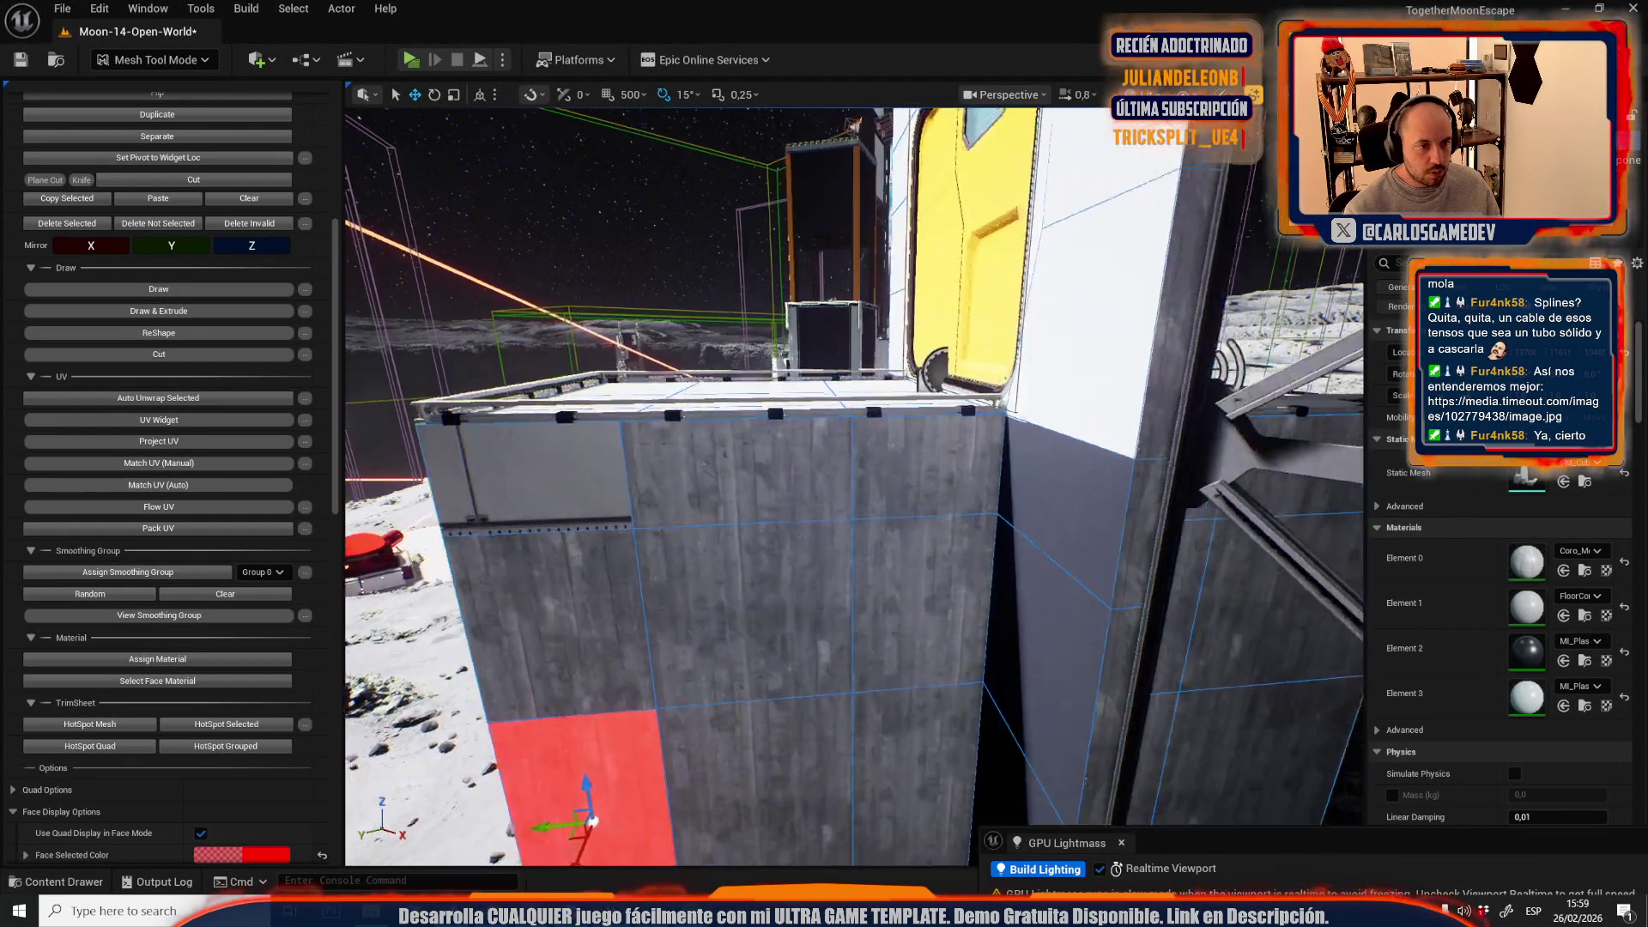
{"action": "left_click_drag", "start_coordinate": [925, 473], "coordinate": [790, 483]}
{"action": "mouse_move", "coordinate": [917, 488]}
{"action": "left_mouse_down"}
{"action": "mouse_move", "coordinate": [815, 493]}
{"action": "mouse_move", "coordinate": [768, 520]}
{"action": "left_mouse_up"}
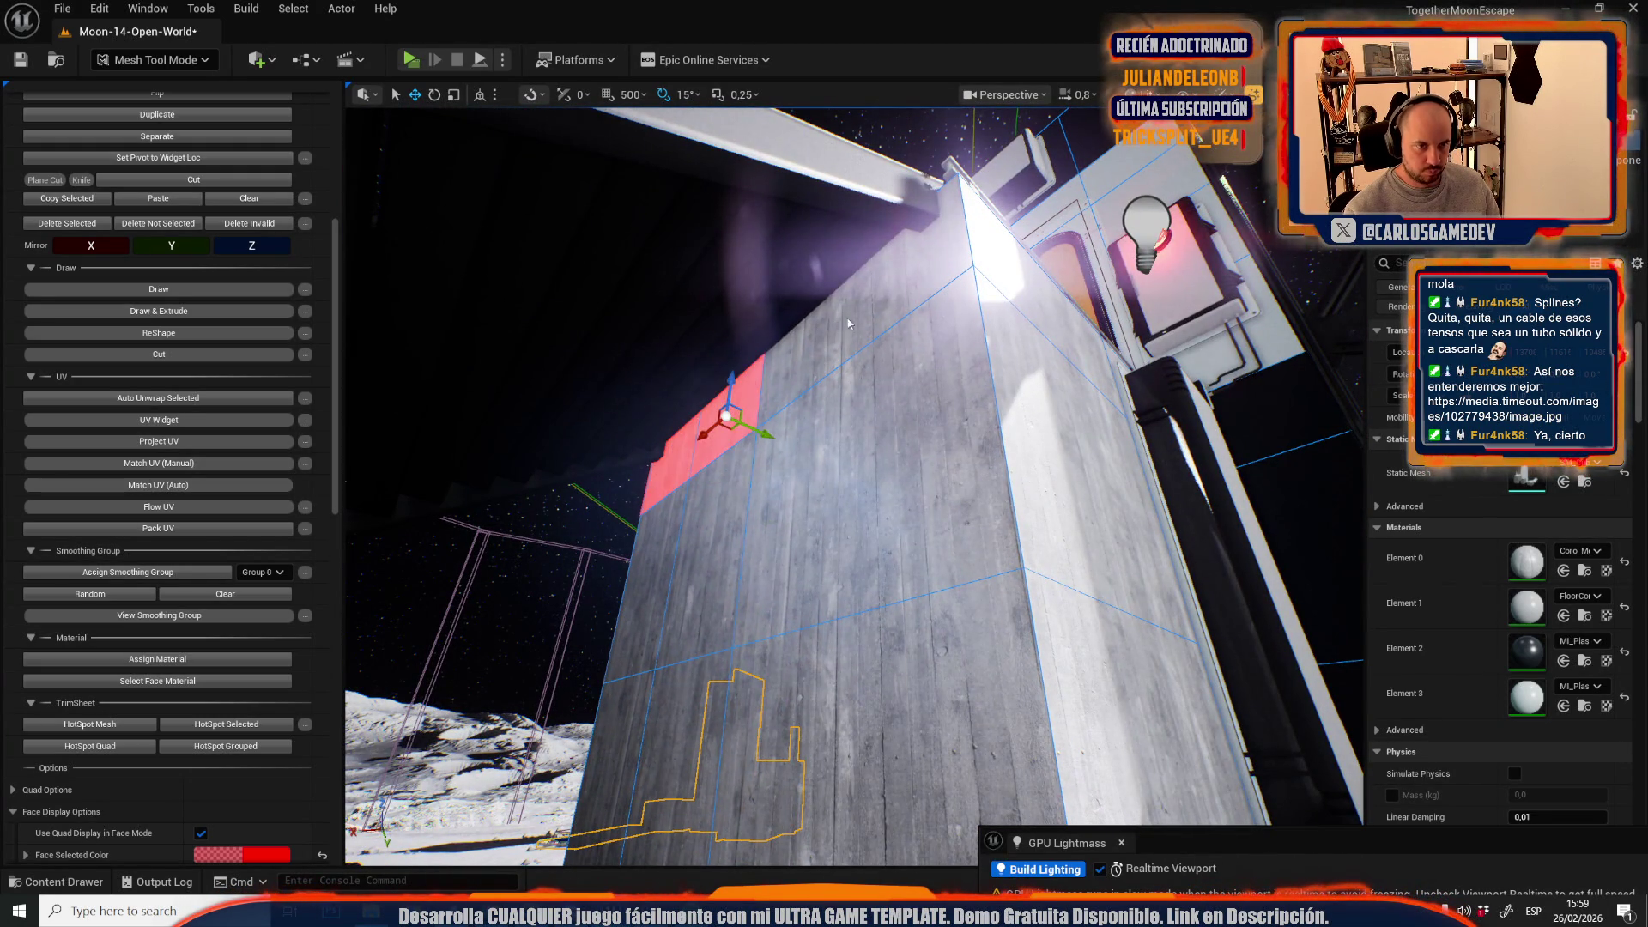
{"action": "left_click_drag", "start_coordinate": [1028, 296], "coordinate": [850, 367]}
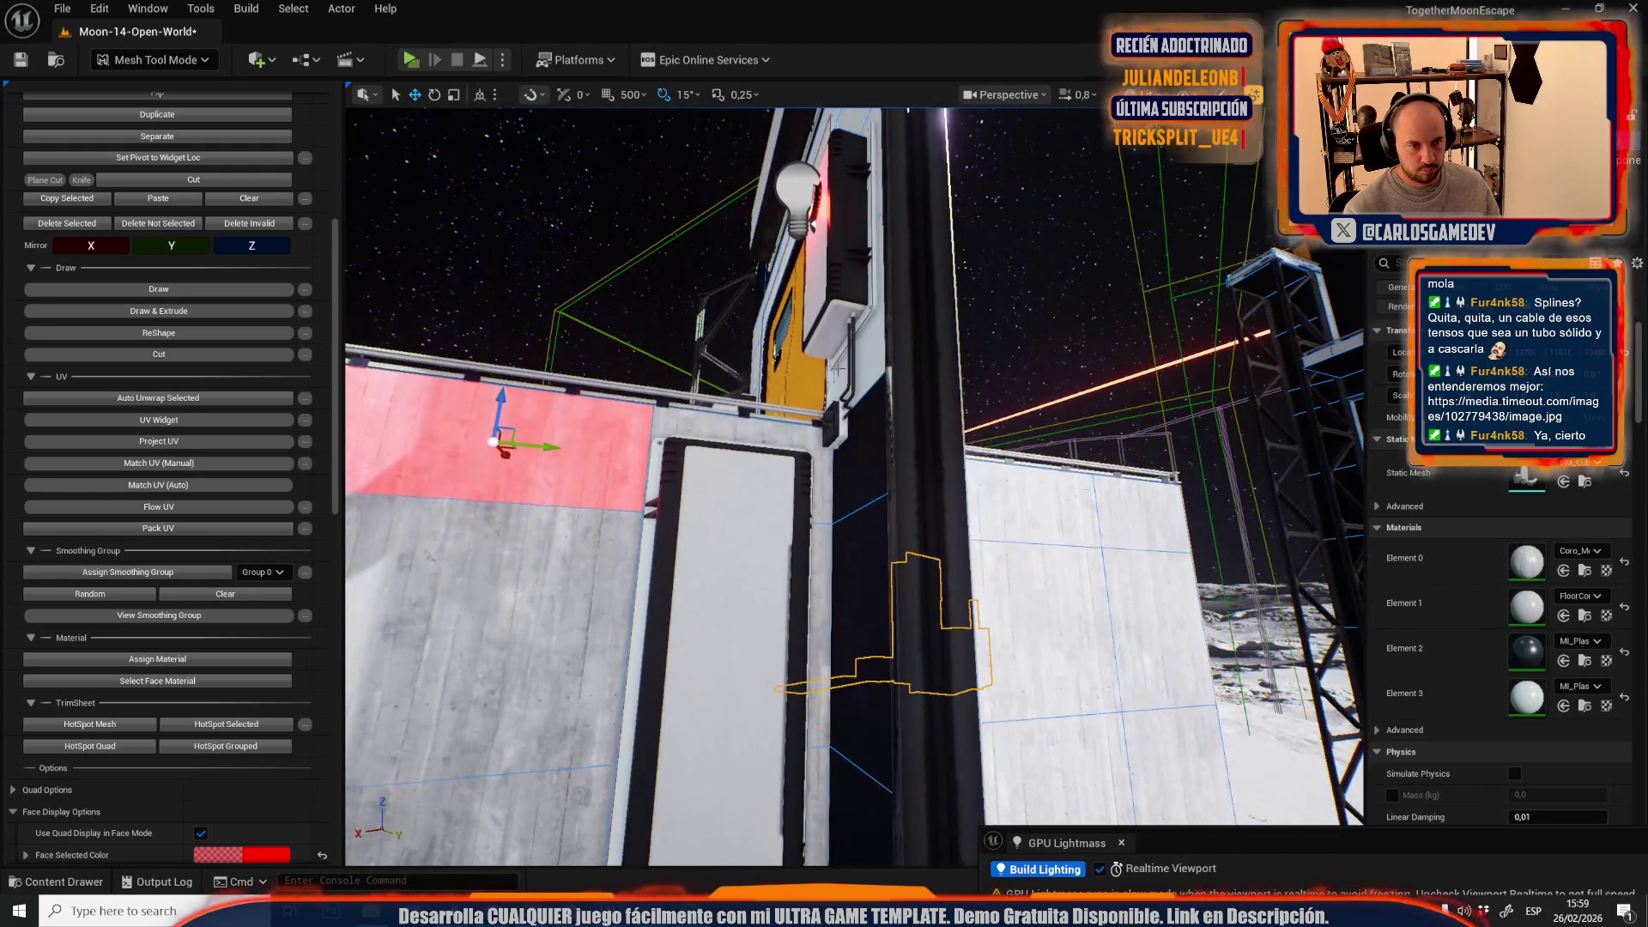
{"action": "mouse_move", "coordinate": [1144, 518]}
{"action": "left_mouse_down"}
{"action": "mouse_move", "coordinate": [817, 541]}
{"action": "mouse_move", "coordinate": [832, 618]}
{"action": "left_mouse_up"}
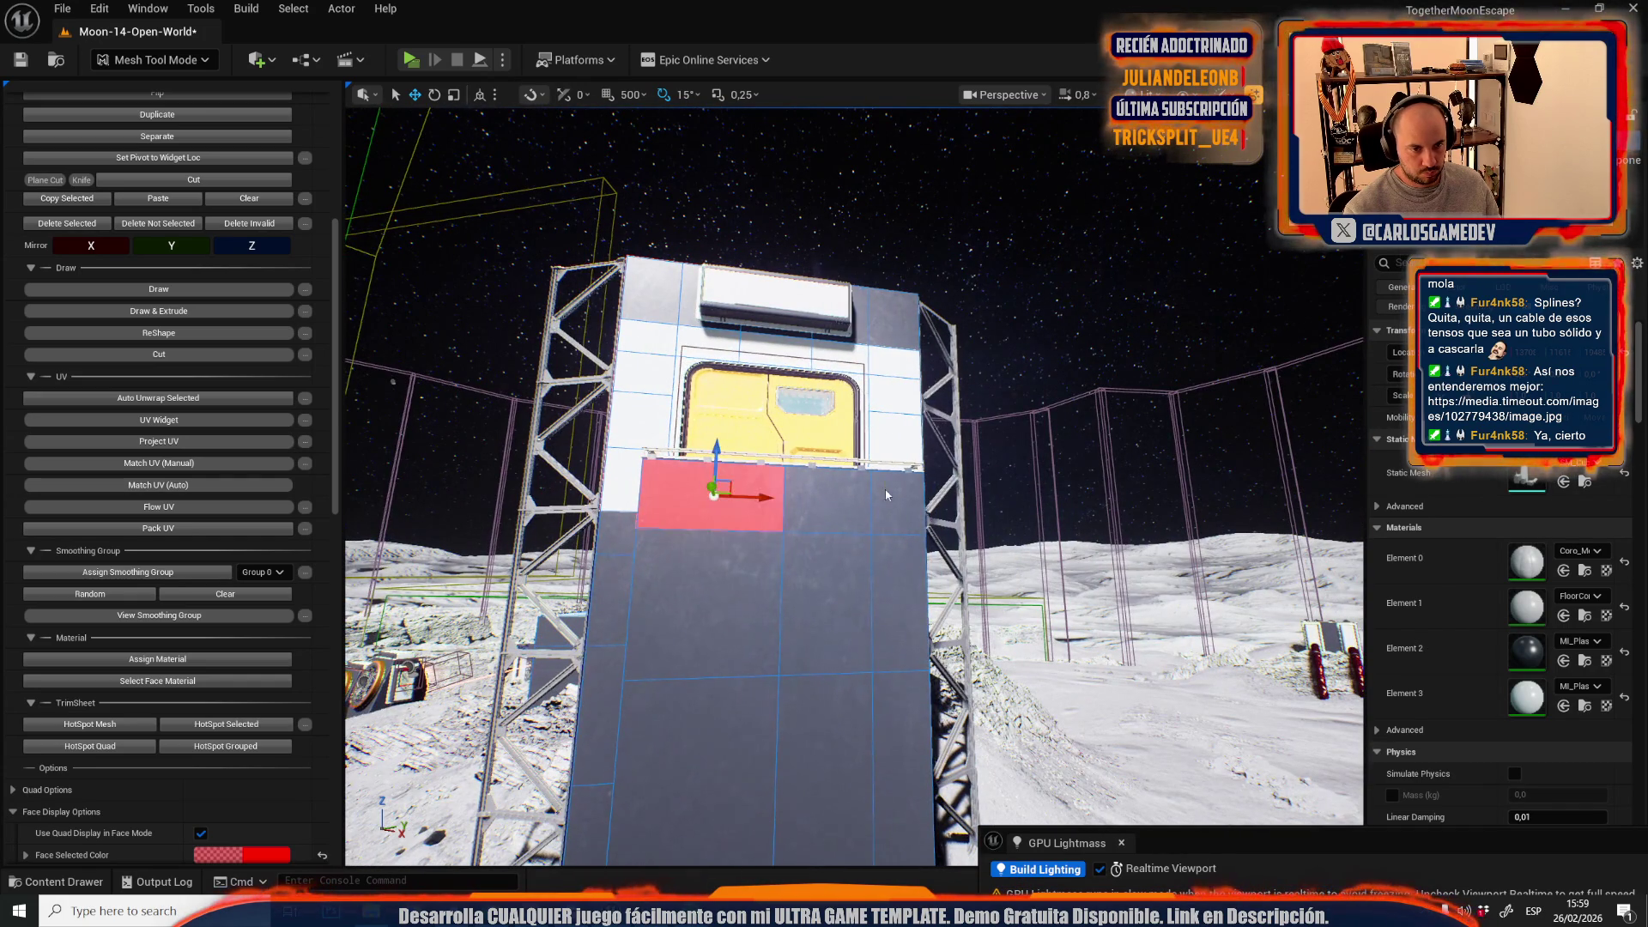
- Pick the tower's middle top face and fly back toward the yellow-door building
{"action": "left_click", "coordinate": [831, 495]}
{"action": "left_click_drag", "start_coordinate": [831, 495], "coordinate": [915, 533]}
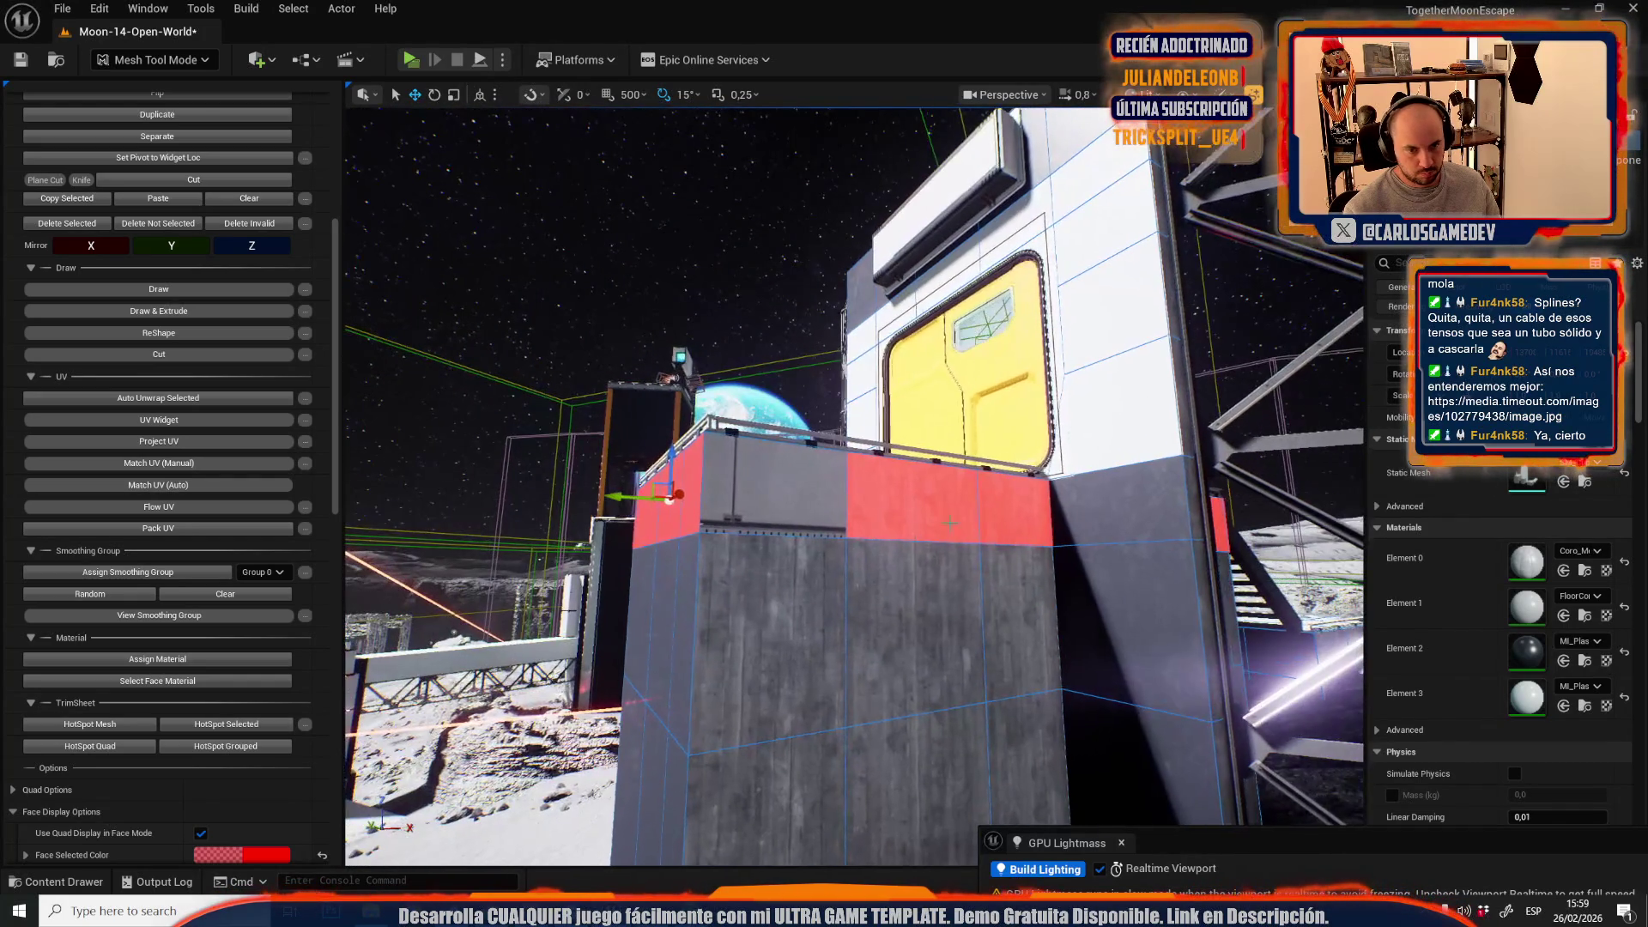
{"action": "left_click_drag", "start_coordinate": [849, 481], "coordinate": [936, 498]}
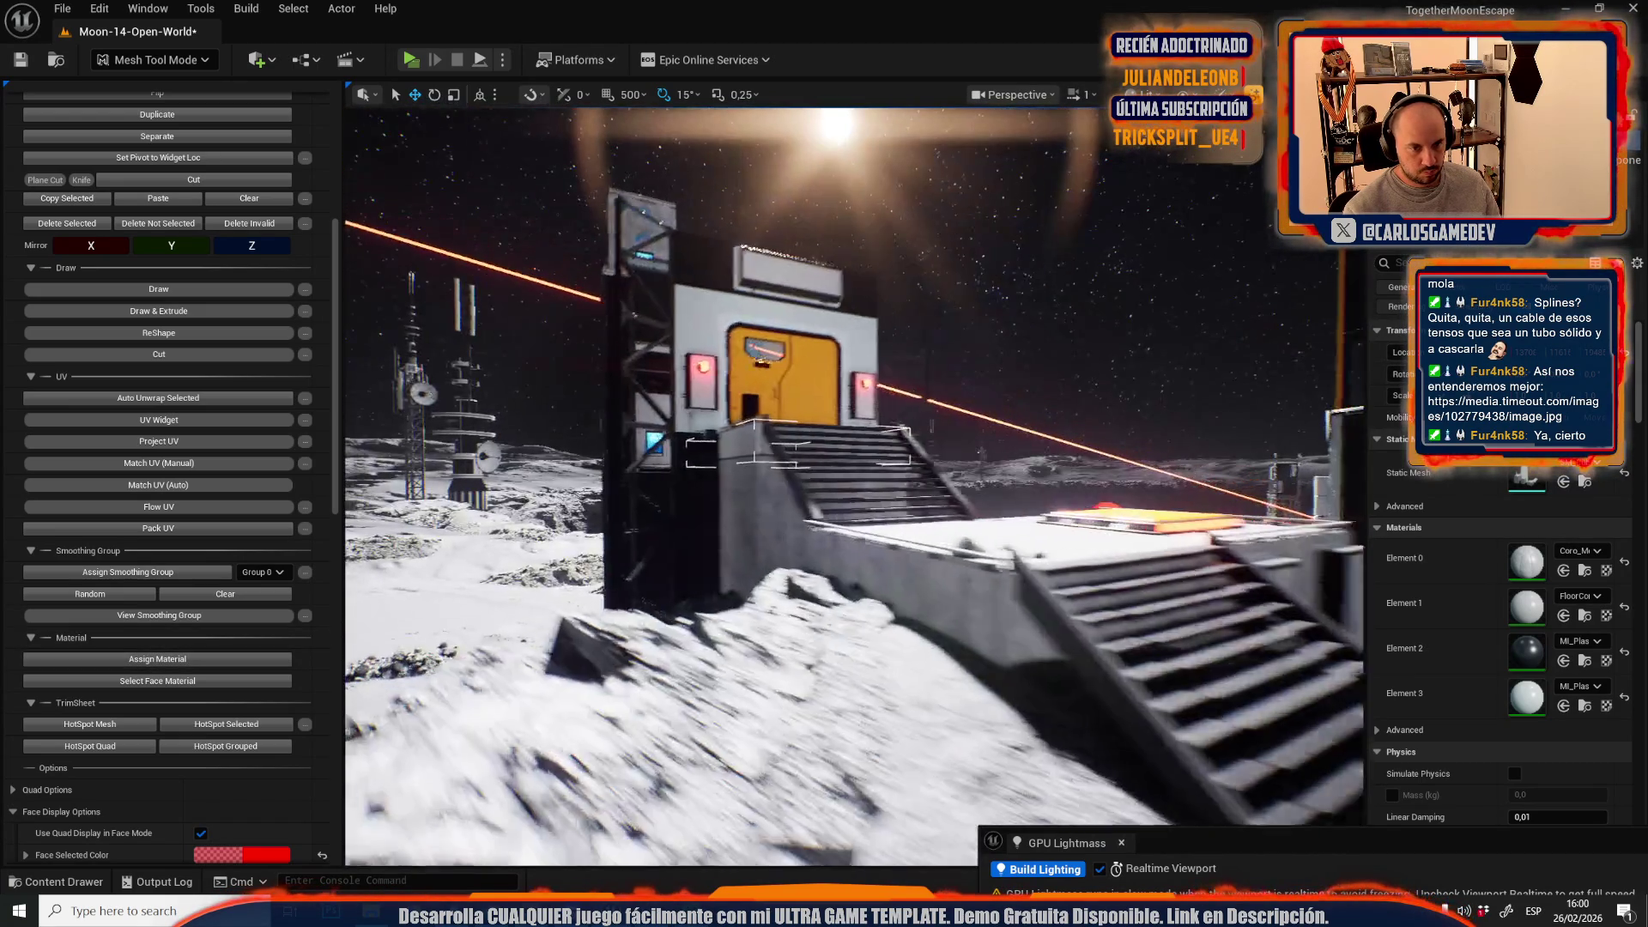
{"action": "left_click_drag", "start_coordinate": [969, 439], "coordinate": [953, 421]}
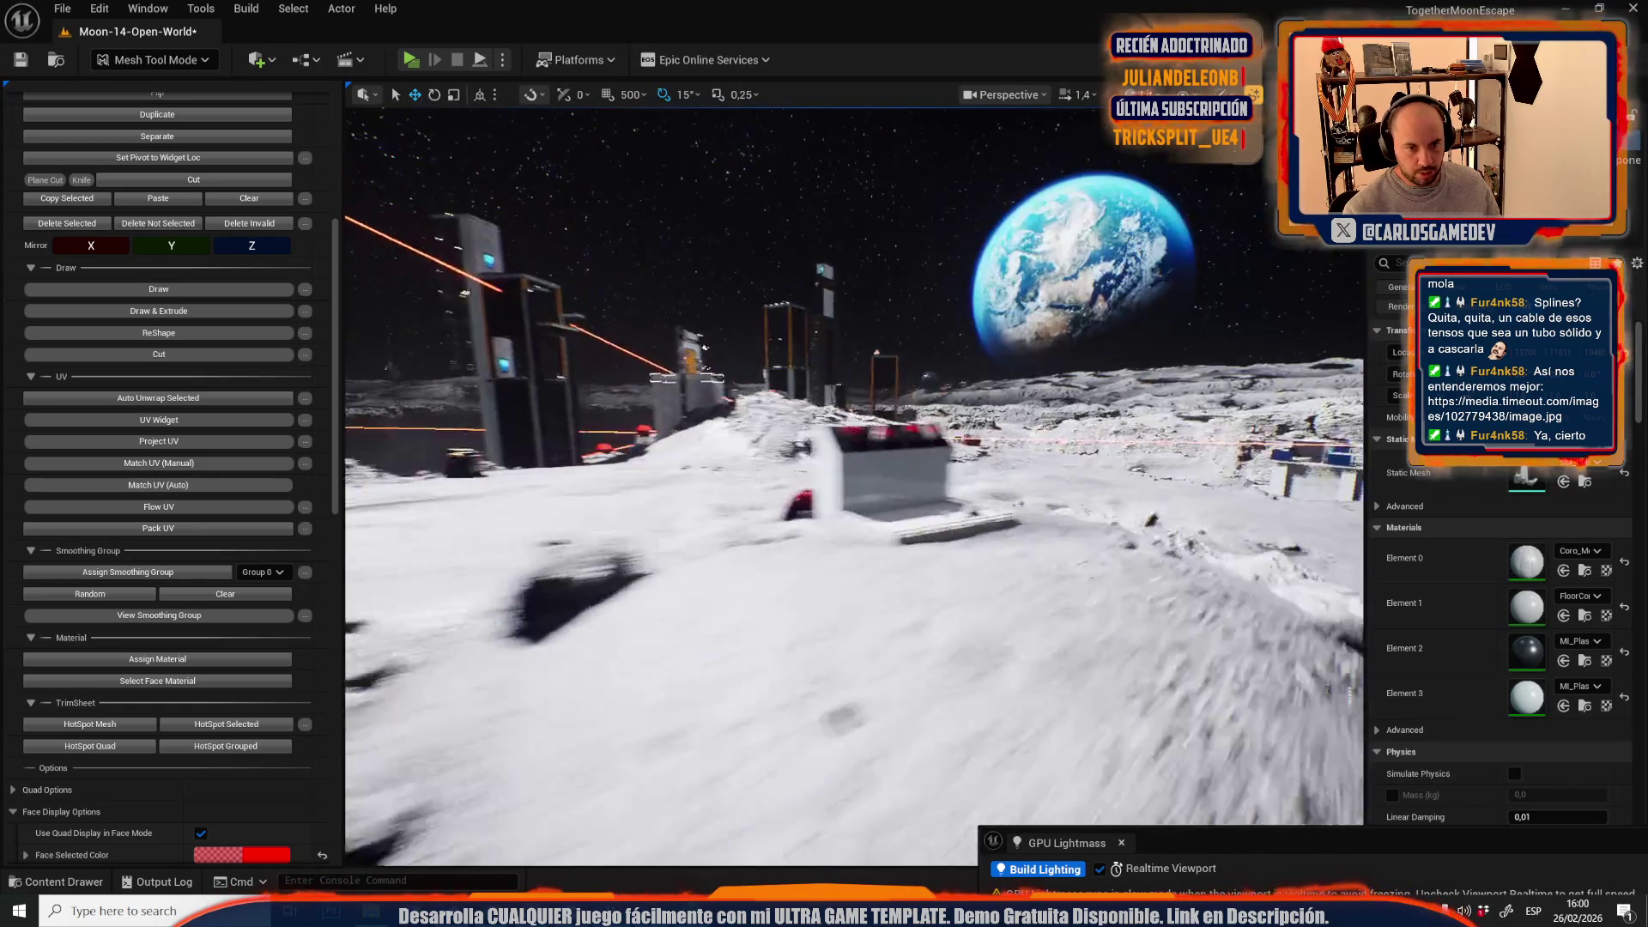
- Bring the tower's fans into view and give its dark top face the panel material
{"action": "key", "text": "w"}
{"action": "key", "text": "s"}
{"action": "key", "text": "w"}
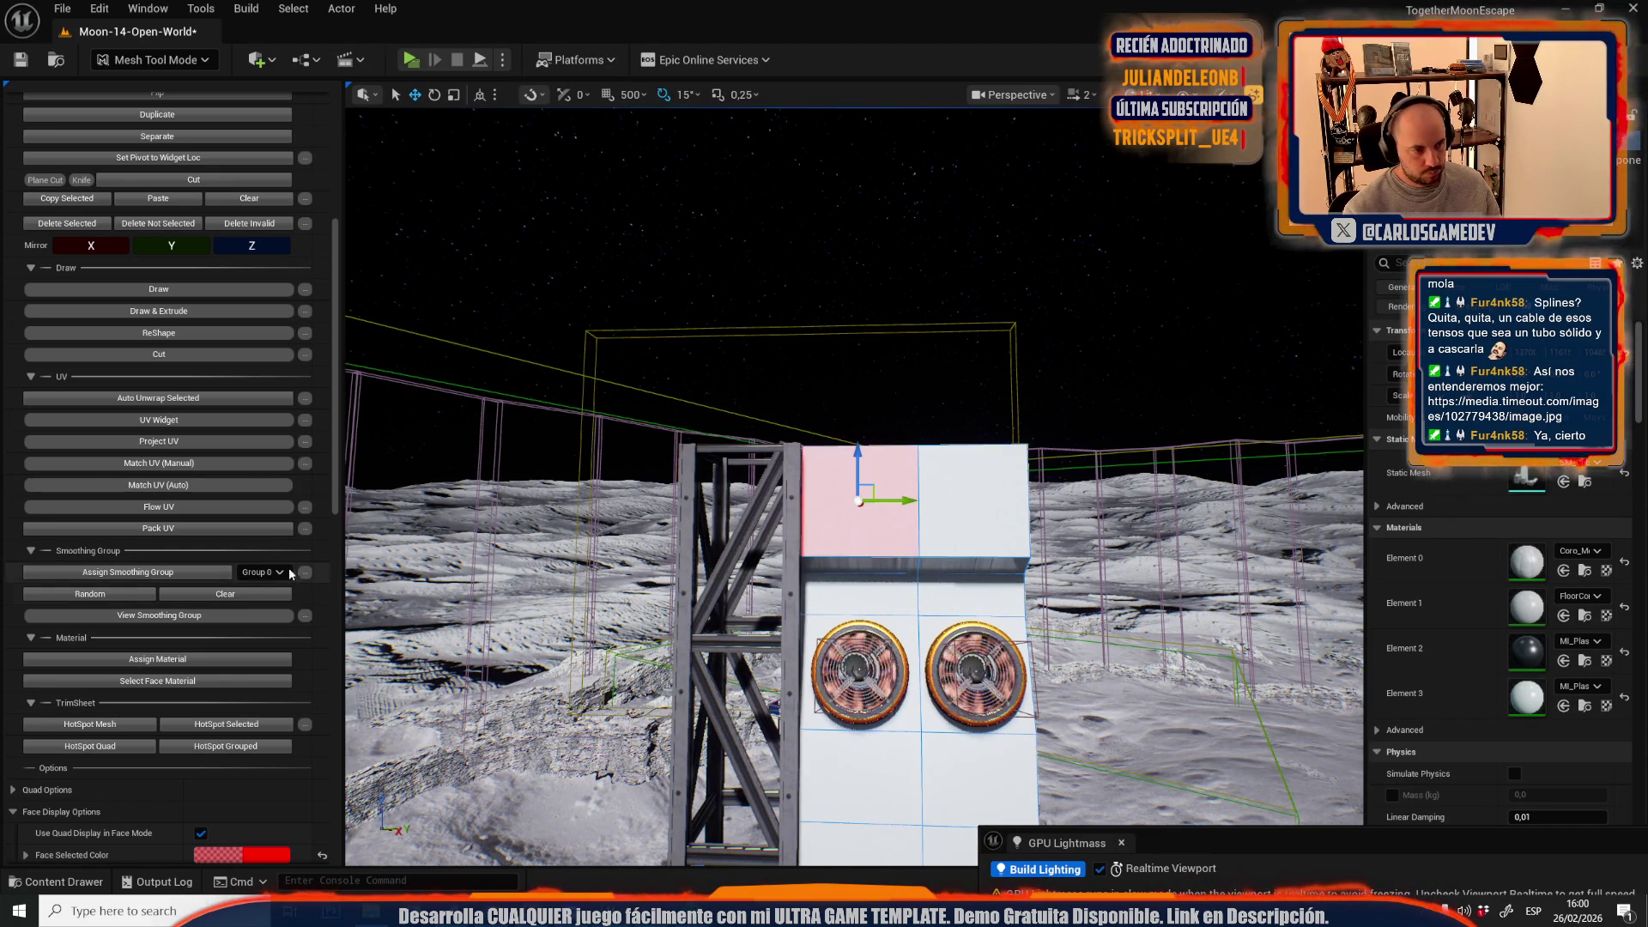
{"action": "key", "text": "g"}
{"action": "key", "text": "d"}
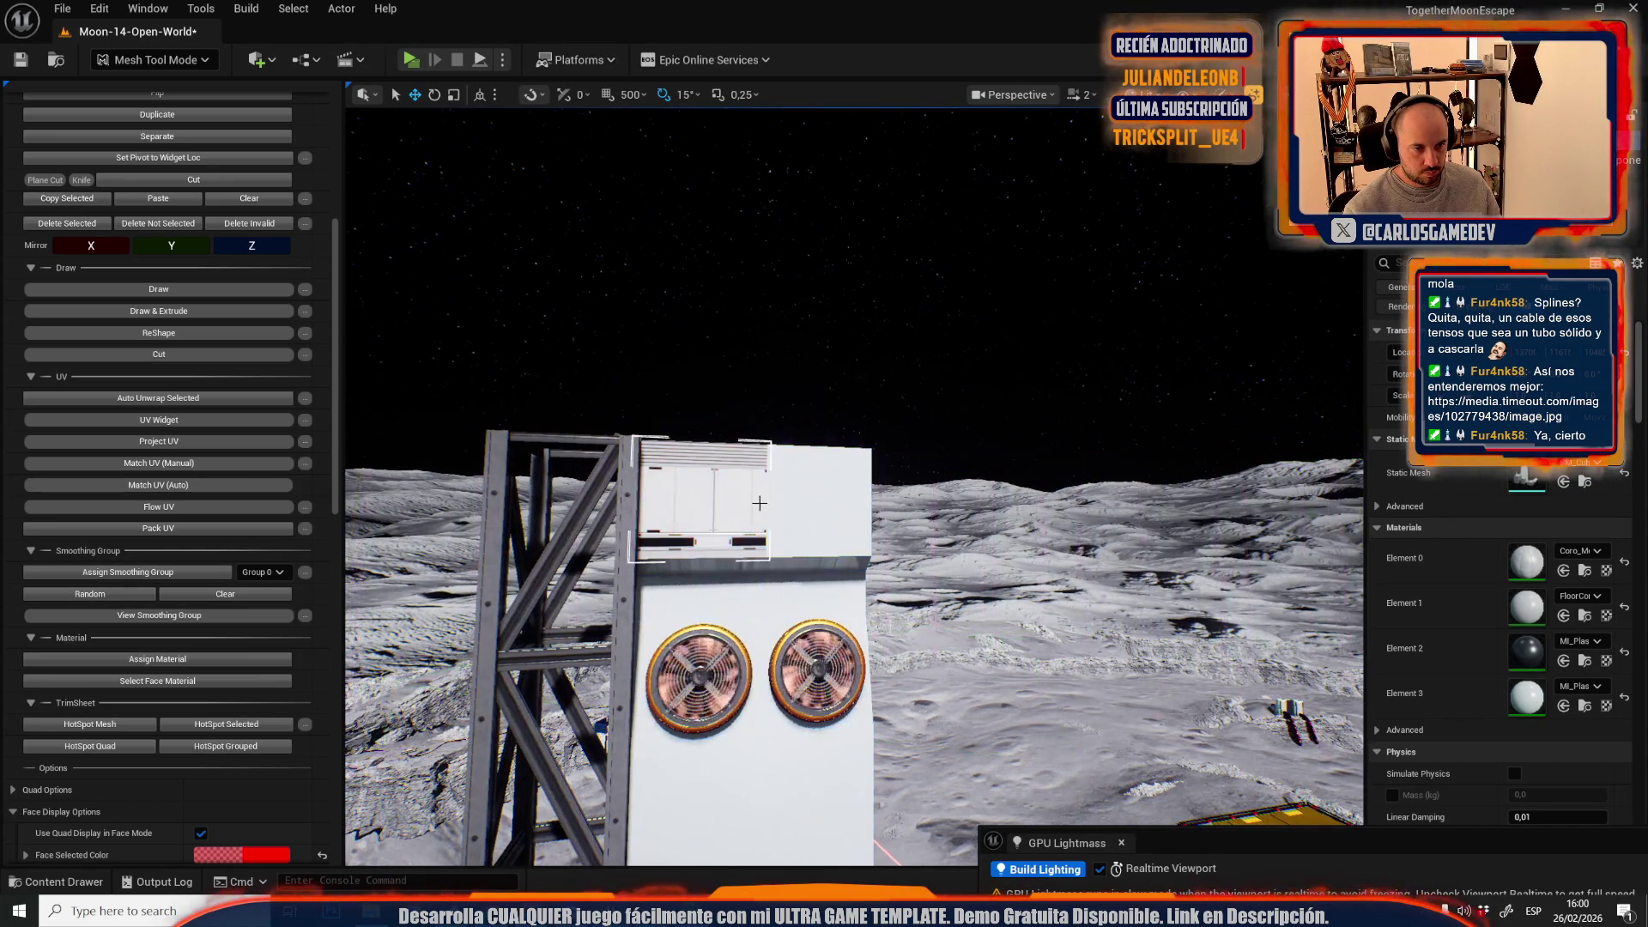
{"action": "key", "text": "w"}
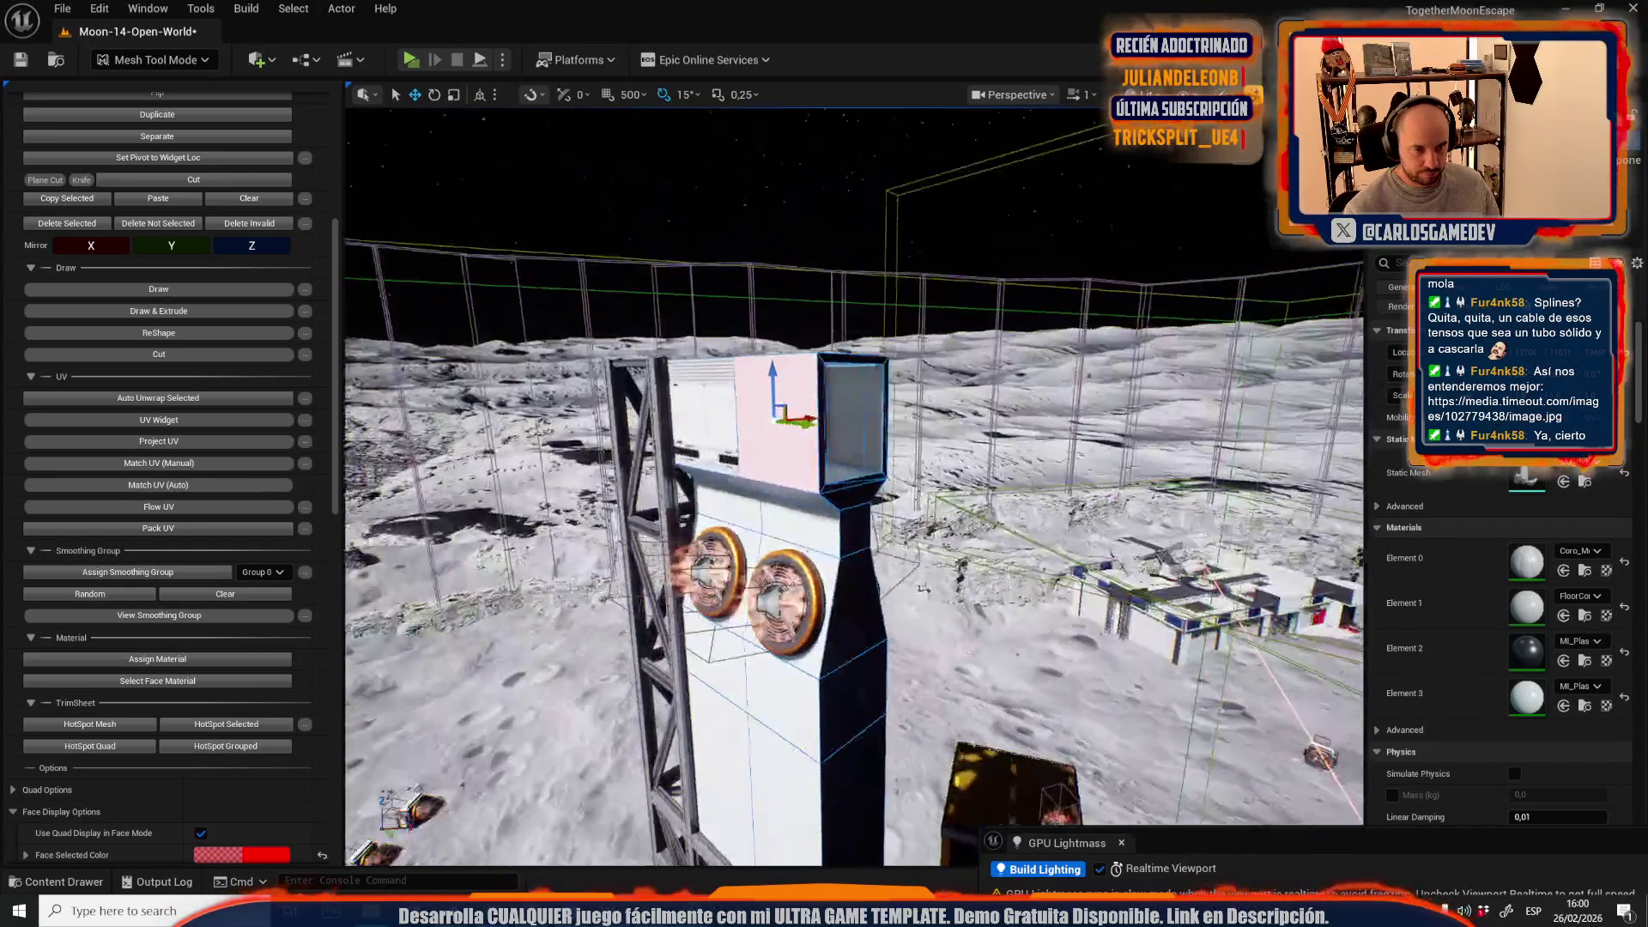
{"action": "scroll", "coordinate": [865, 545], "scroll_direction": "down", "scroll_amount": 3}
{"action": "scroll", "coordinate": [687, 512], "scroll_direction": "up", "scroll_amount": 1}
{"action": "left_click", "coordinate": [826, 464]}
{"action": "left_click", "coordinate": [163, 658]}
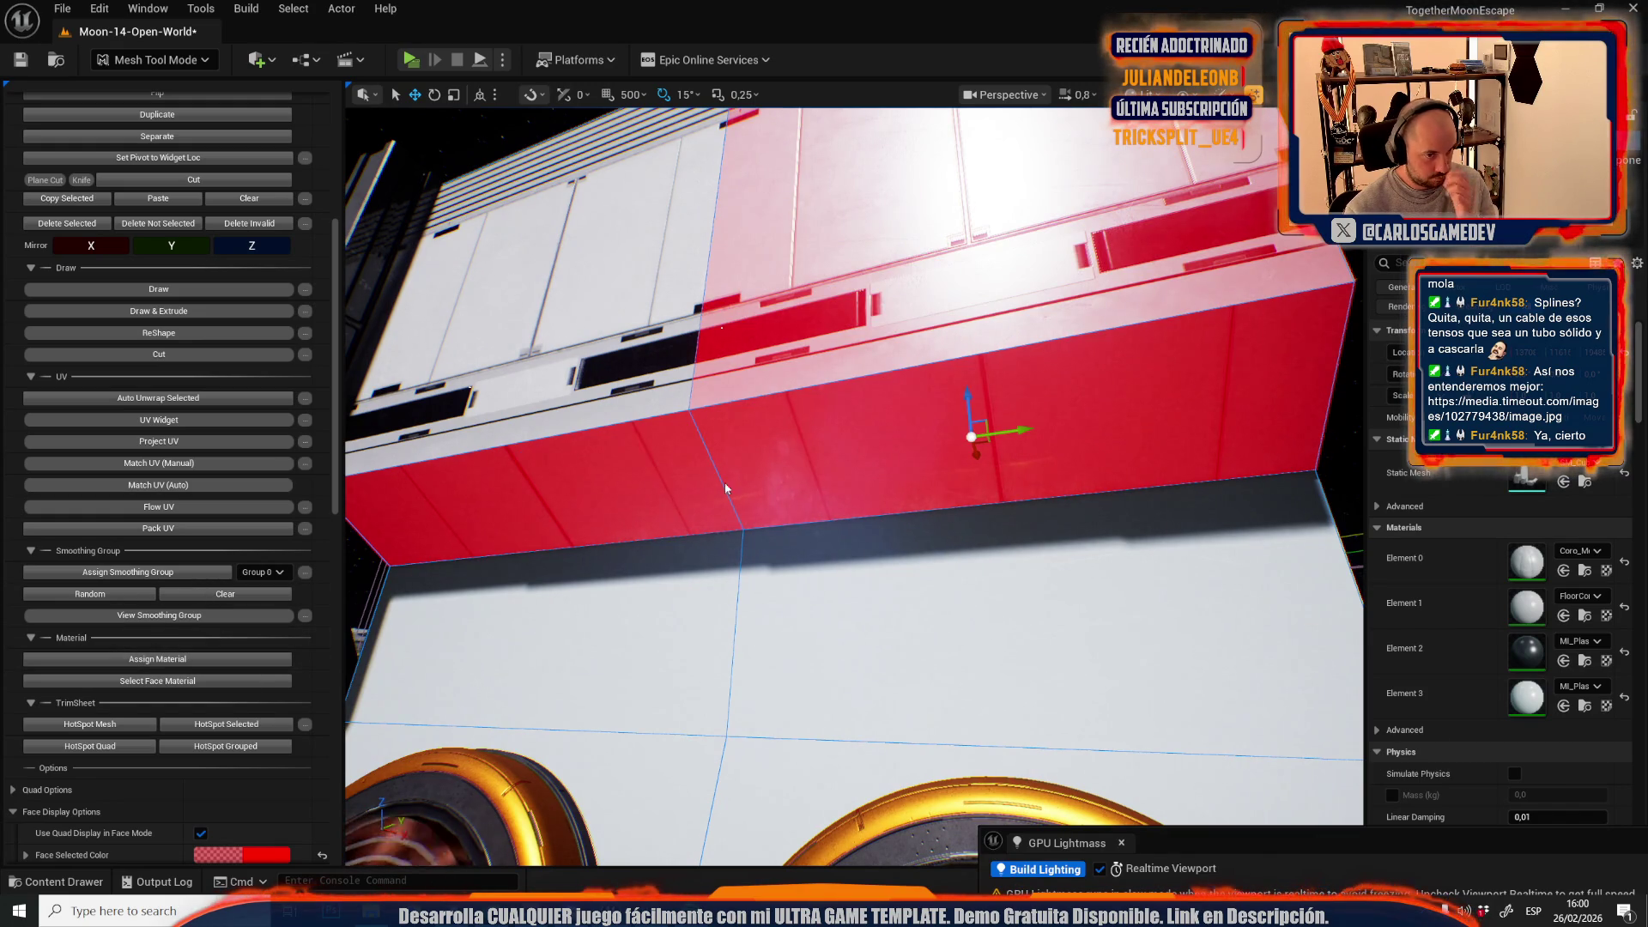
- Assign the panel material to the tower's large upper face, then clear the face selection
{"action": "scroll", "coordinate": [855, 487], "scroll_direction": "down", "scroll_amount": 10}
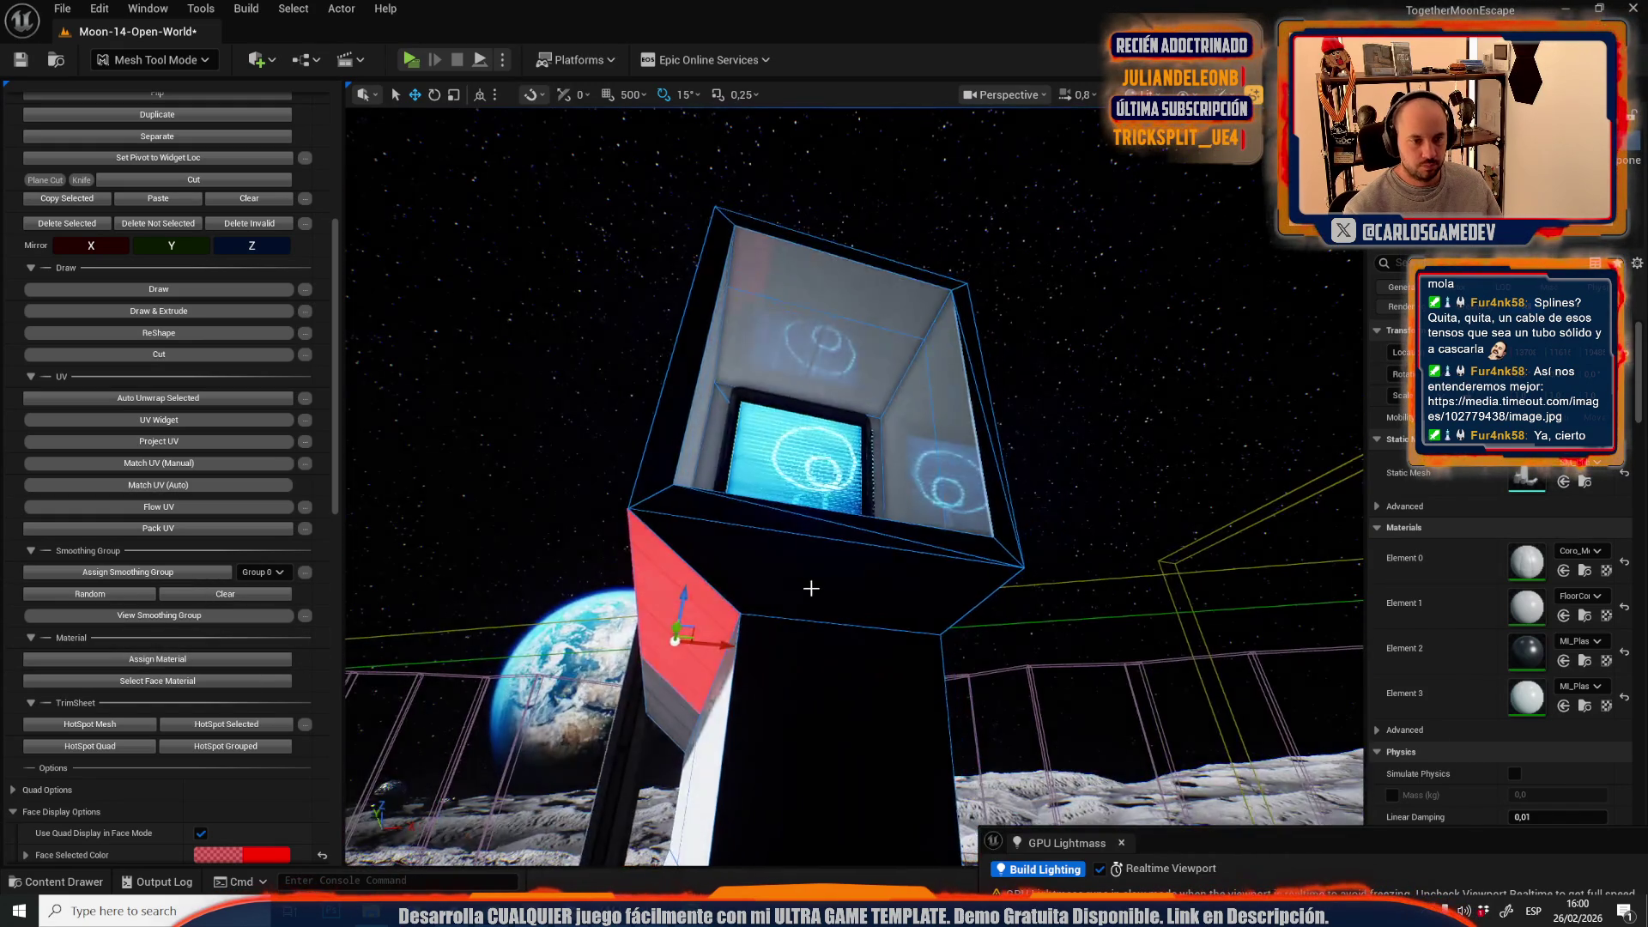
{"action": "left_click", "coordinate": [655, 399]}
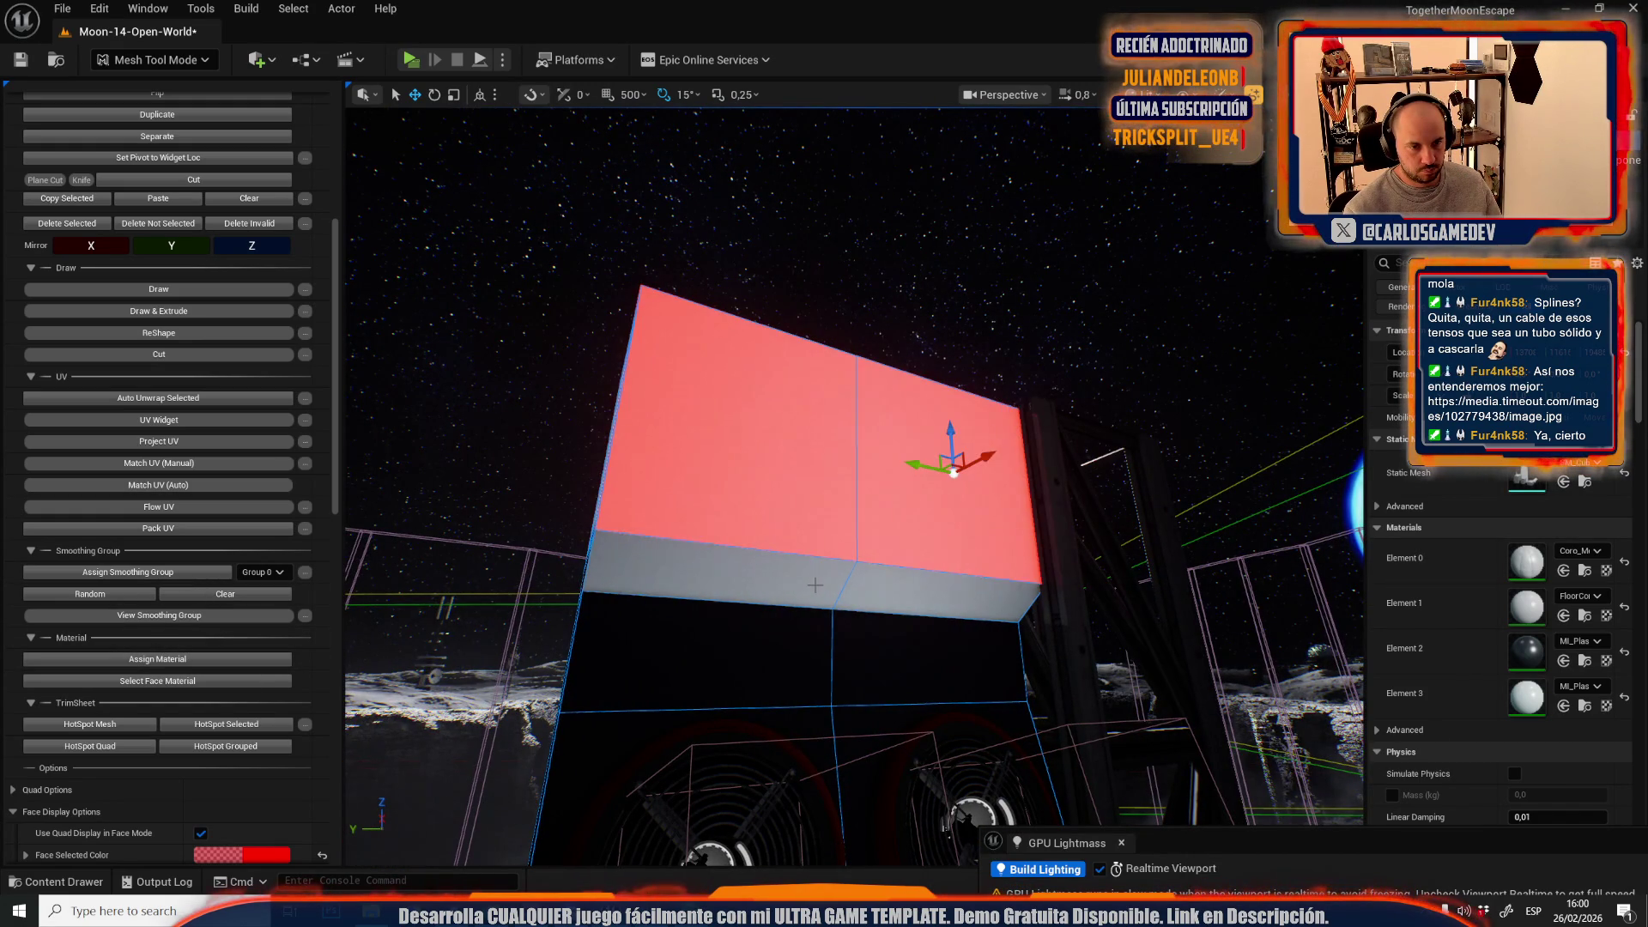
{"action": "left_click", "coordinate": [205, 659]}
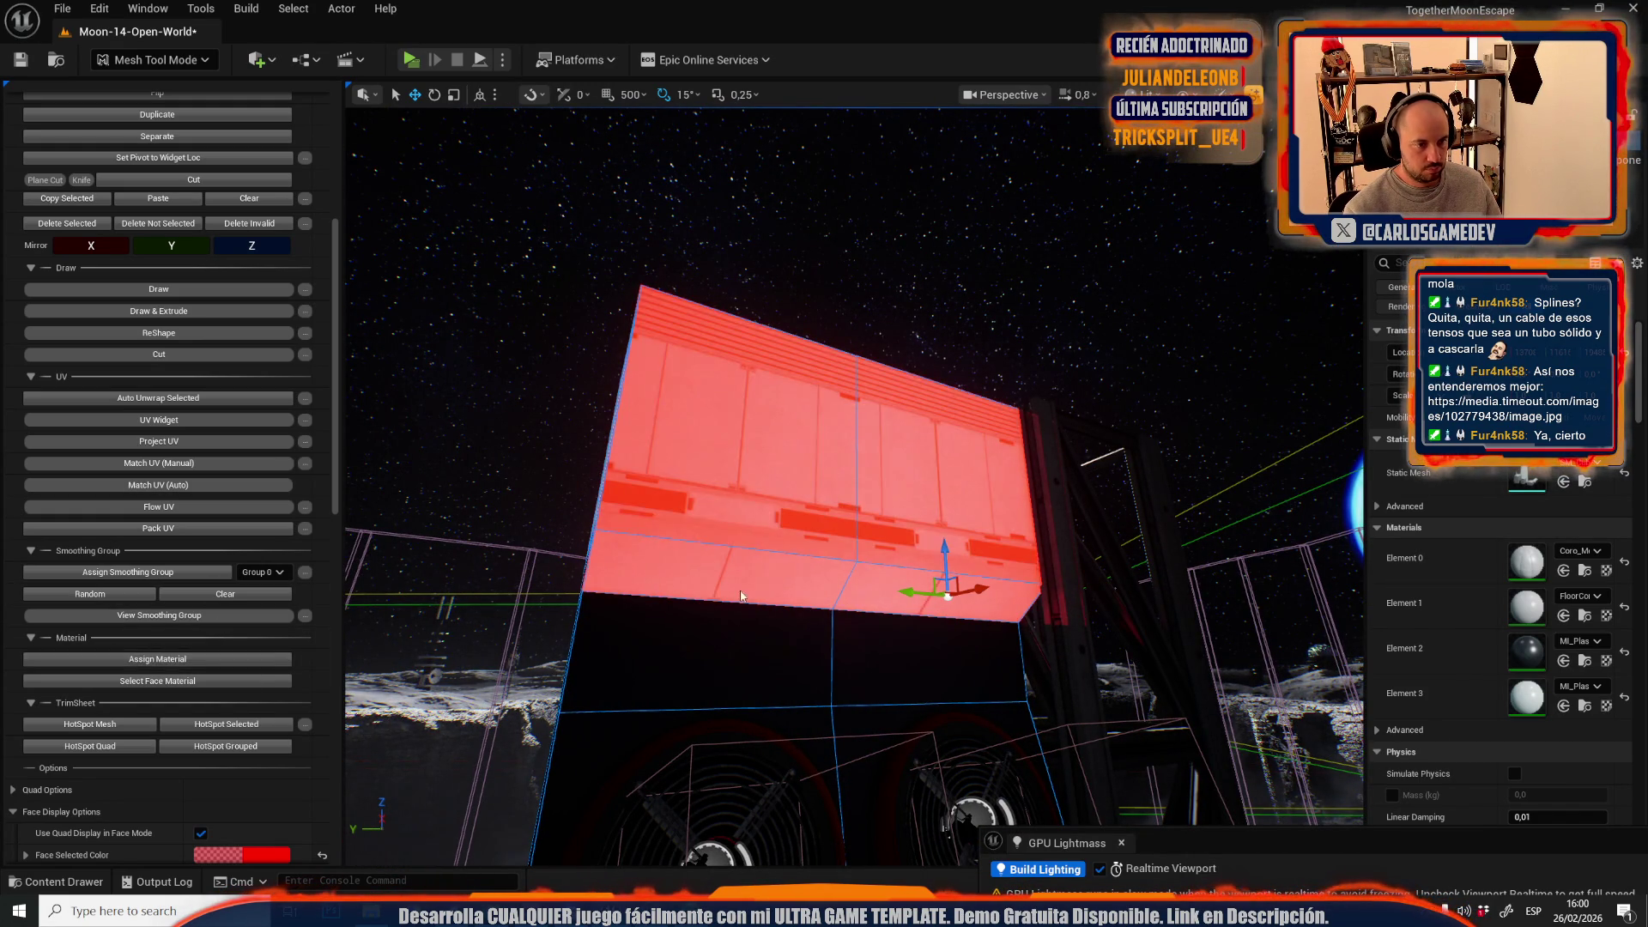
{"action": "scroll", "coordinate": [855, 488], "scroll_direction": "down", "scroll_amount": 5}
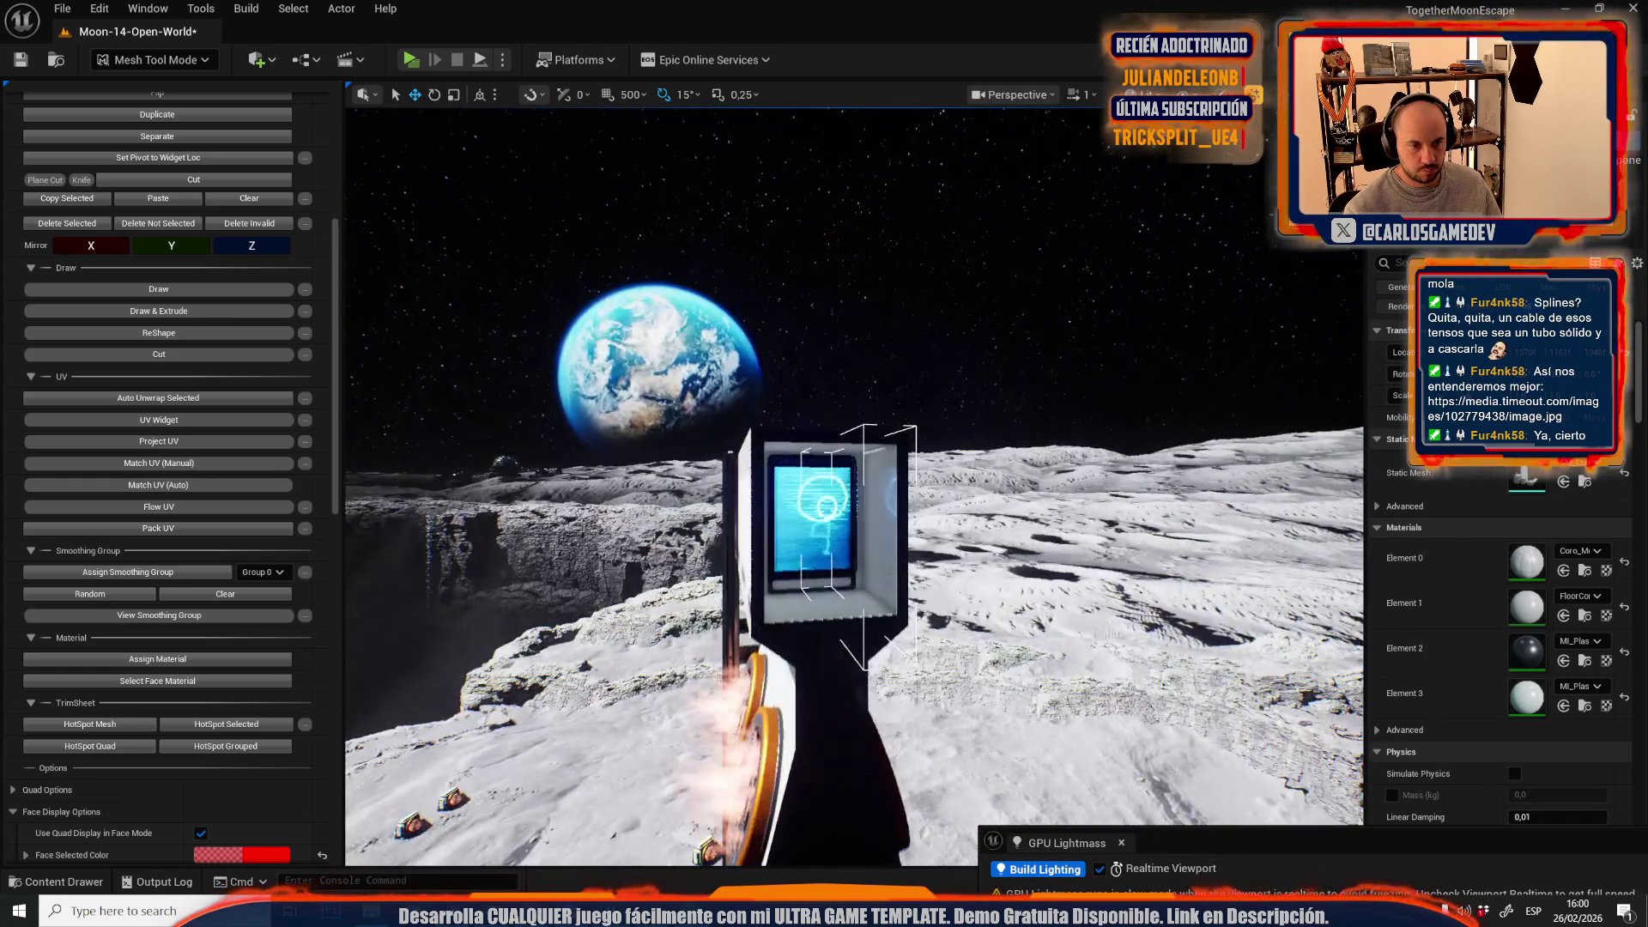
{"action": "scroll", "coordinate": [879, 668], "scroll_direction": "down", "scroll_amount": 1}
{"action": "scroll", "coordinate": [839, 665], "scroll_direction": "down", "scroll_amount": 1}
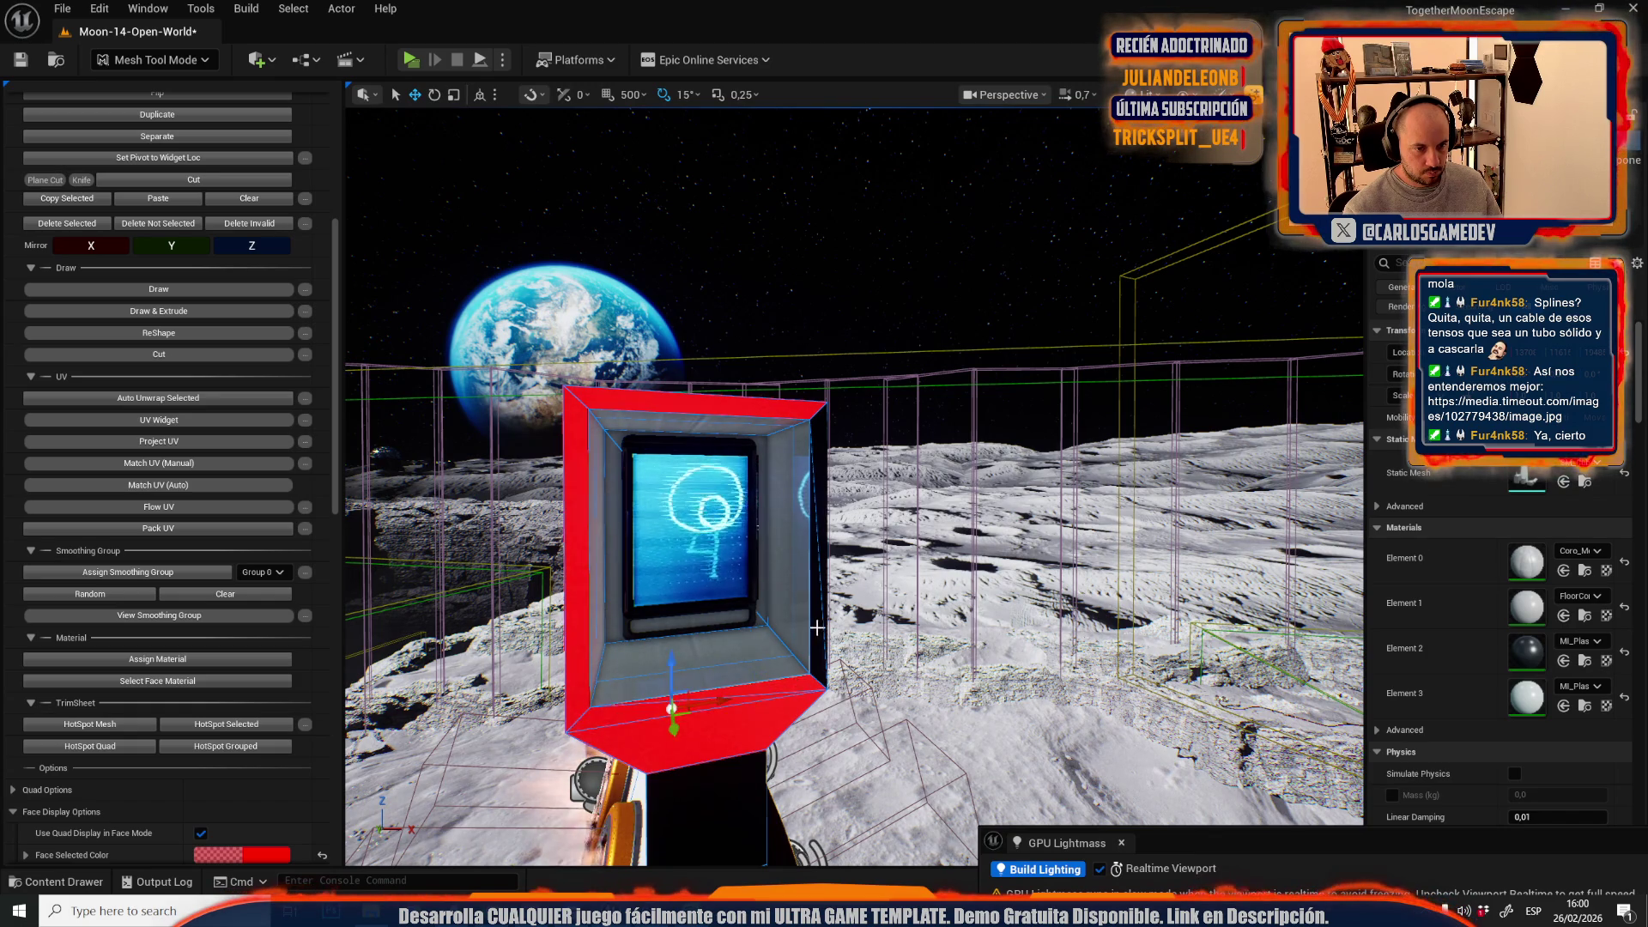
{"action": "left_click", "coordinate": [183, 662]}
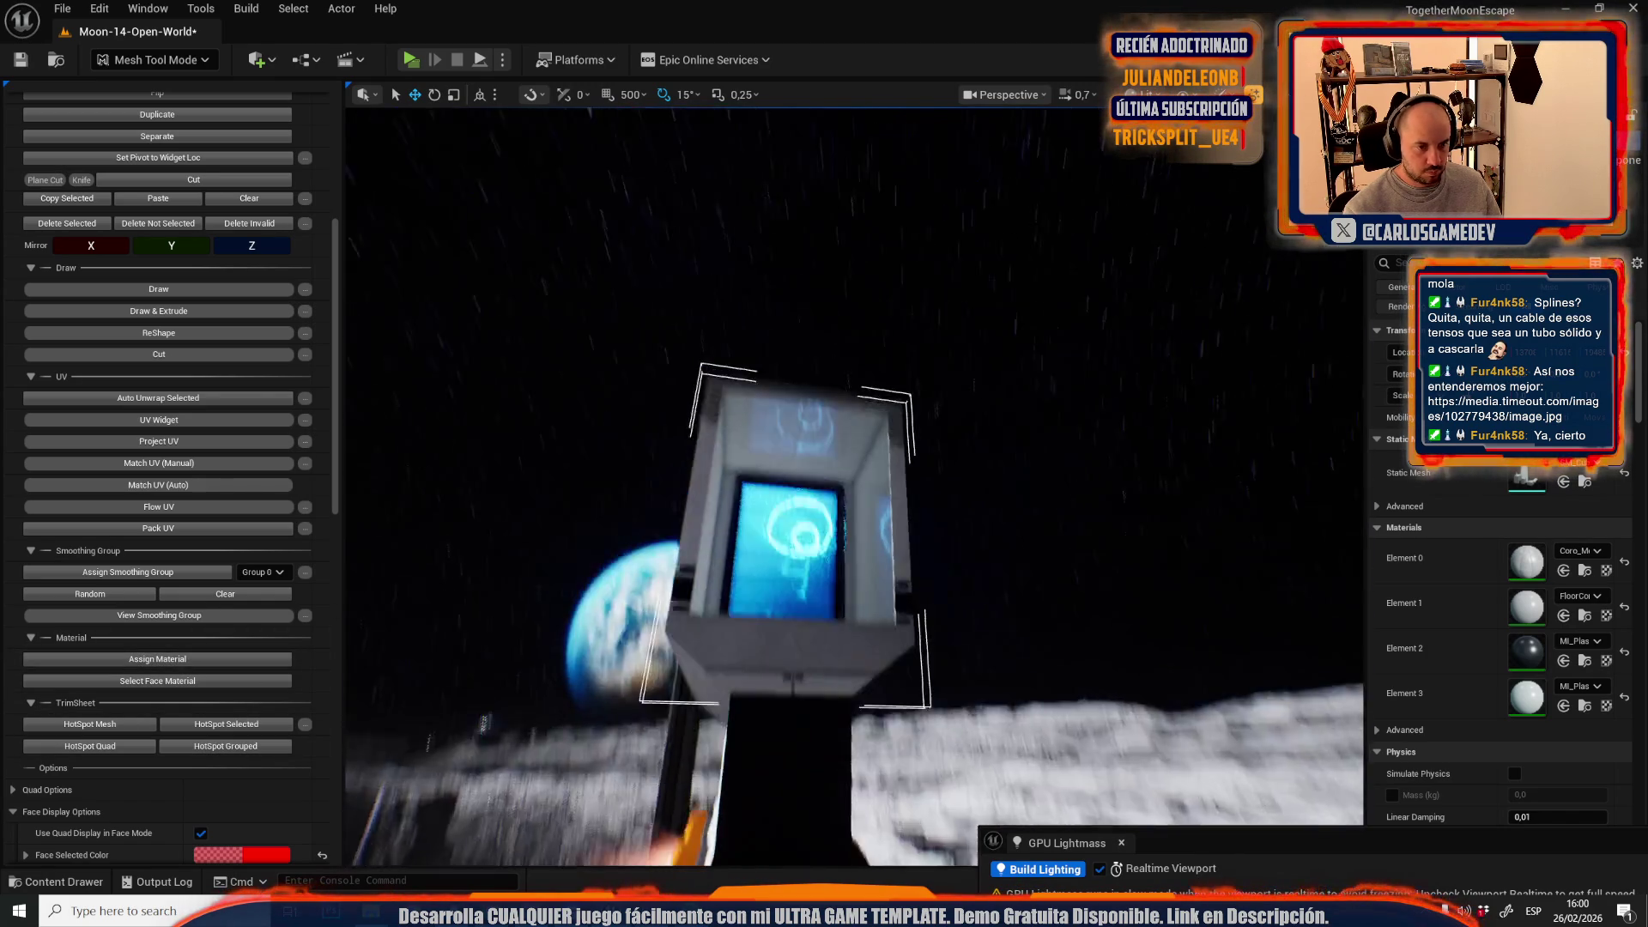
- Give the tower's side faces, including the one behind the lattice, the panel material
{"action": "scroll", "coordinate": [854, 485], "scroll_direction": "up", "scroll_amount": 1}
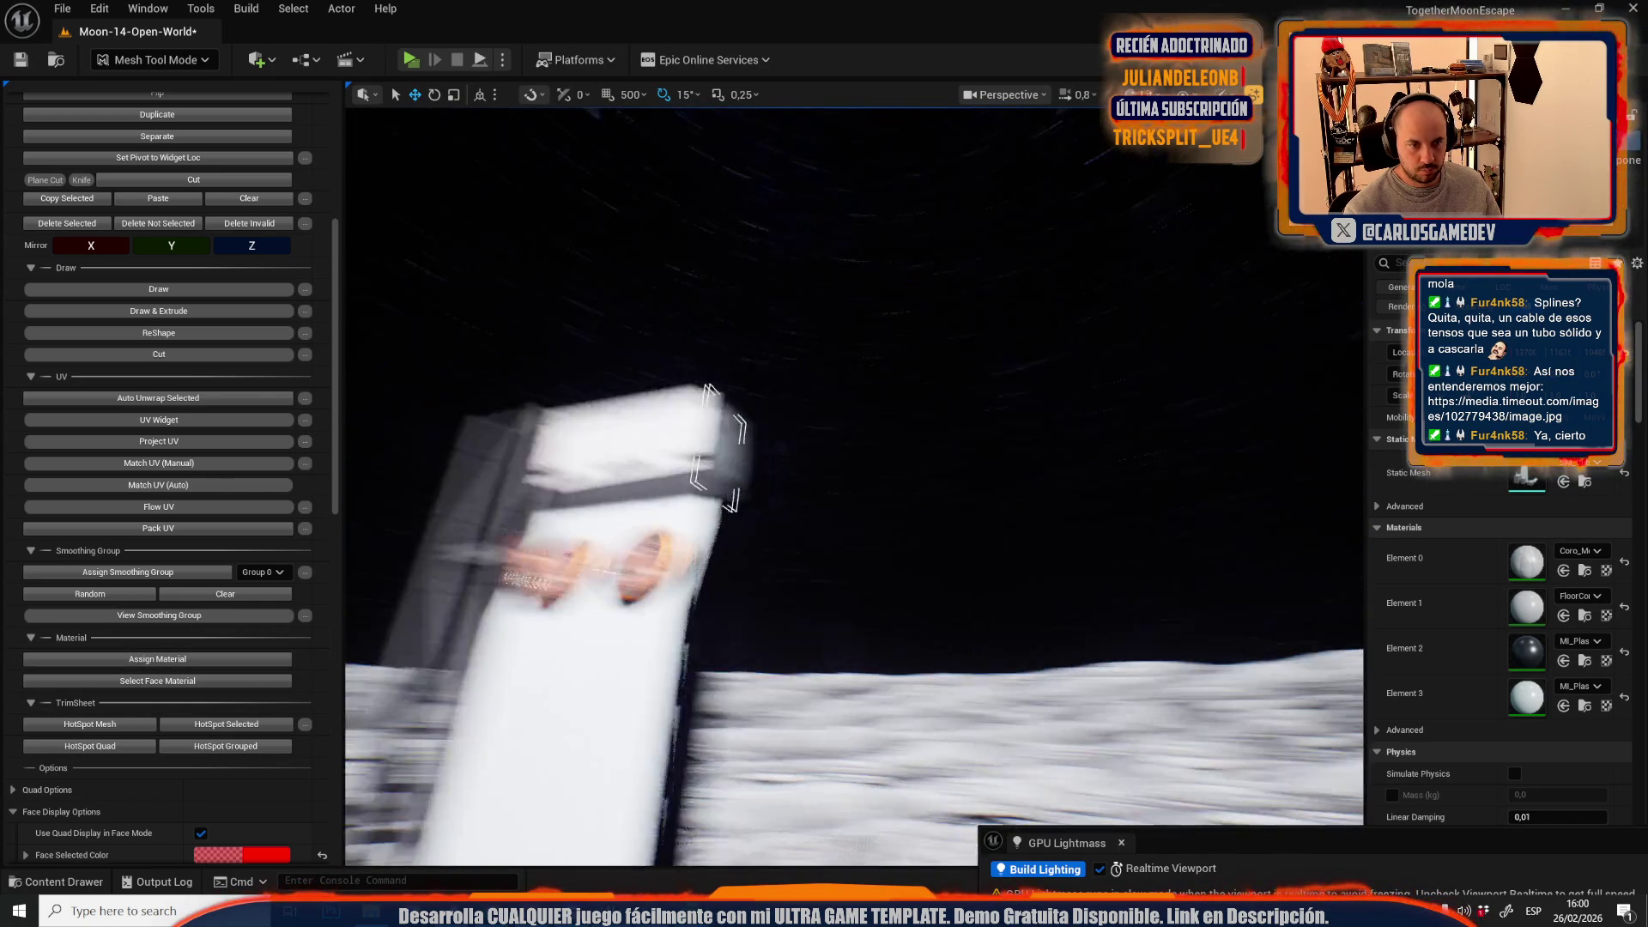
{"action": "key", "text": "g"}
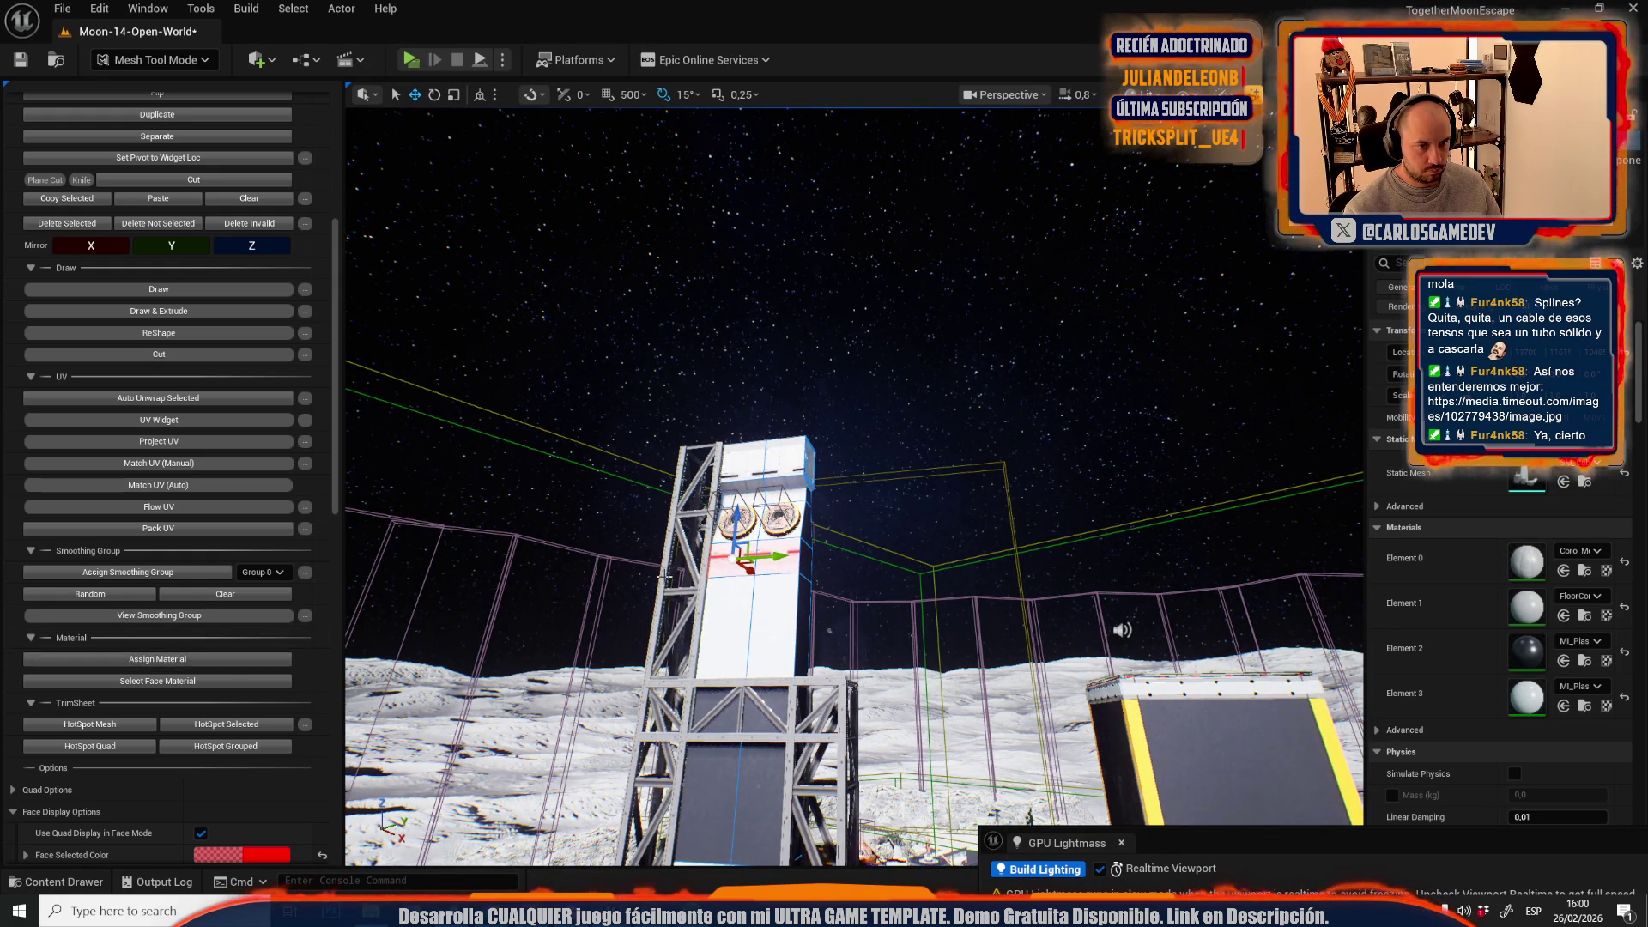
{"action": "left_click_drag", "start_coordinate": [783, 553], "coordinate": [816, 552]}
{"action": "scroll", "coordinate": [854, 485], "scroll_direction": "up", "scroll_amount": 1}
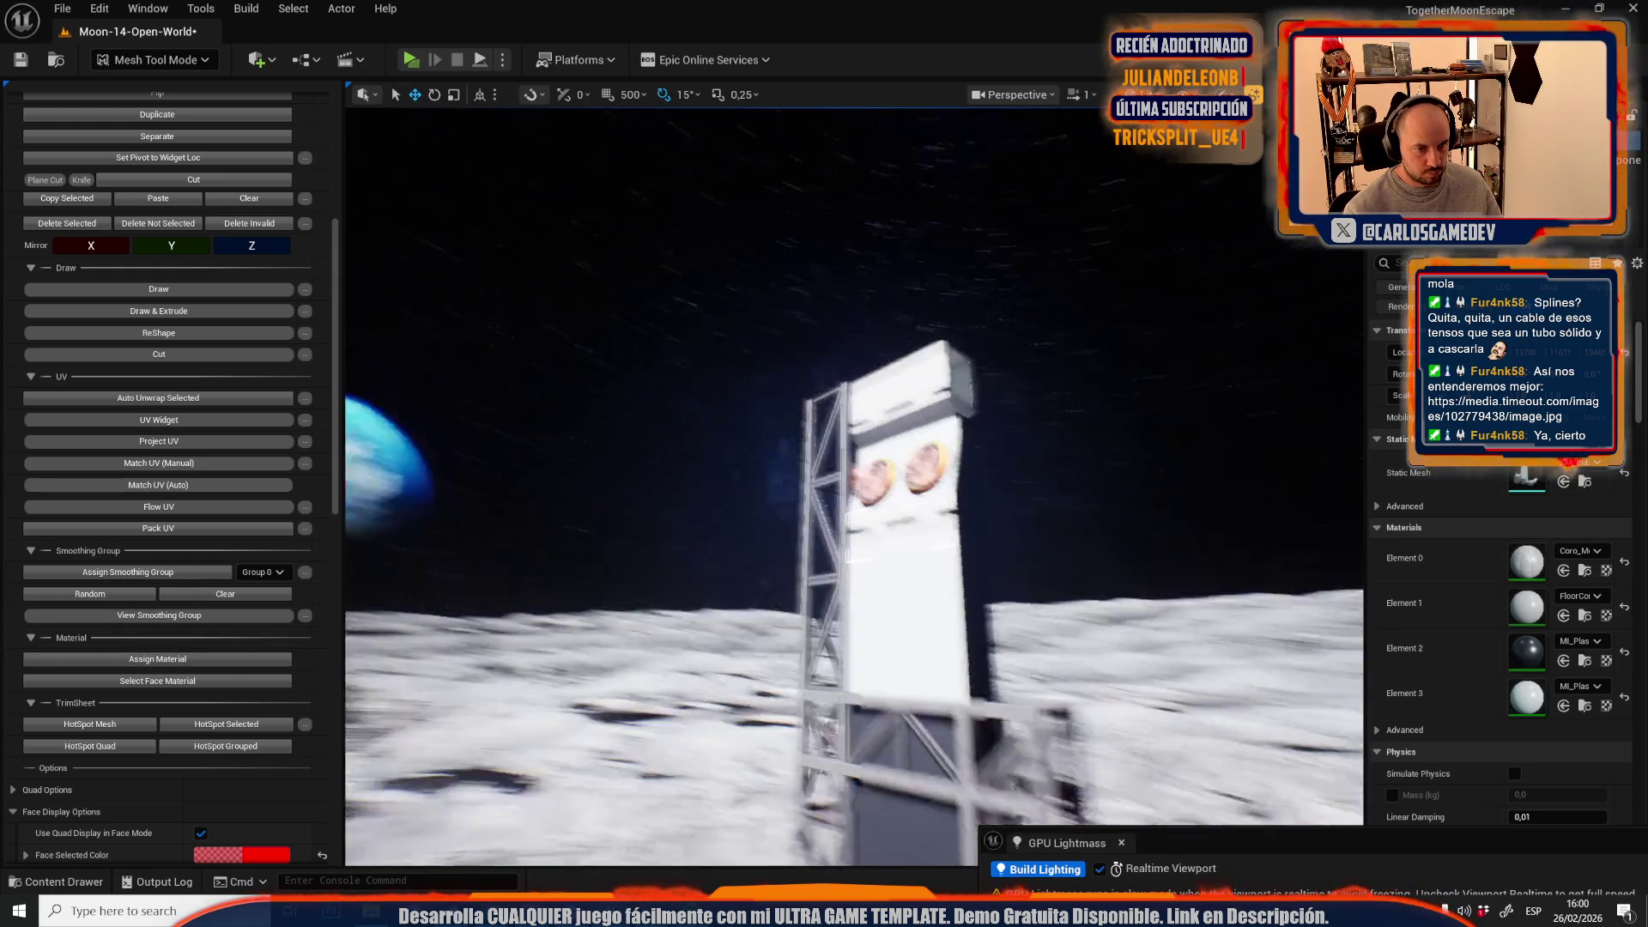
{"action": "key", "text": "g"}
{"action": "mouse_move", "coordinate": [854, 485]}
{"action": "left_mouse_down"}
{"action": "mouse_move", "coordinate": [772, 484]}
{"action": "mouse_move", "coordinate": [845, 516]}
{"action": "mouse_move", "coordinate": [729, 481]}
{"action": "mouse_move", "coordinate": [730, 515]}
{"action": "mouse_move", "coordinate": [729, 463]}
{"action": "mouse_move", "coordinate": [773, 503]}
{"action": "mouse_move", "coordinate": [796, 439]}
{"action": "left_mouse_up"}
{"action": "left_click", "coordinate": [742, 521], "text": "shift"}
{"action": "left_click", "coordinate": [159, 659]}
- Apply the panel material to the base's beam faces and pick the wall and ledge faces
{"action": "scroll", "coordinate": [759, 506], "scroll_direction": "up", "scroll_amount": 2}
{"action": "scroll", "coordinate": [789, 454], "scroll_direction": "down", "scroll_amount": 2}
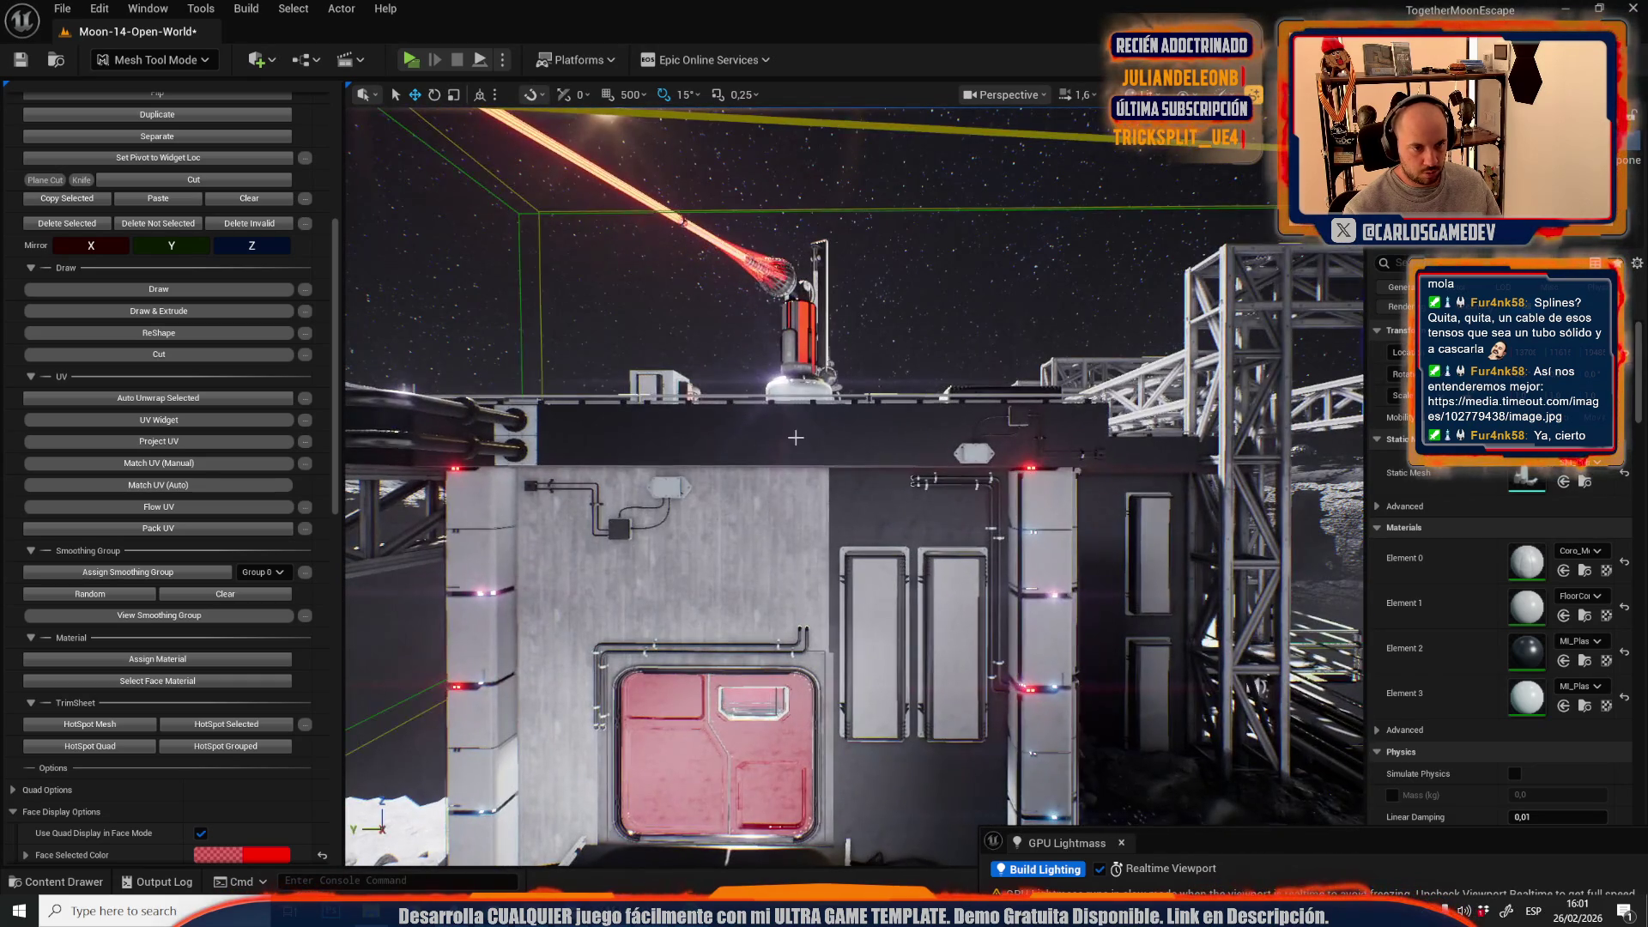
{"action": "left_click", "coordinate": [779, 447]}
{"action": "left_click", "coordinate": [169, 665]}
{"action": "left_click_drag", "start_coordinate": [817, 551], "coordinate": [817, 551]}
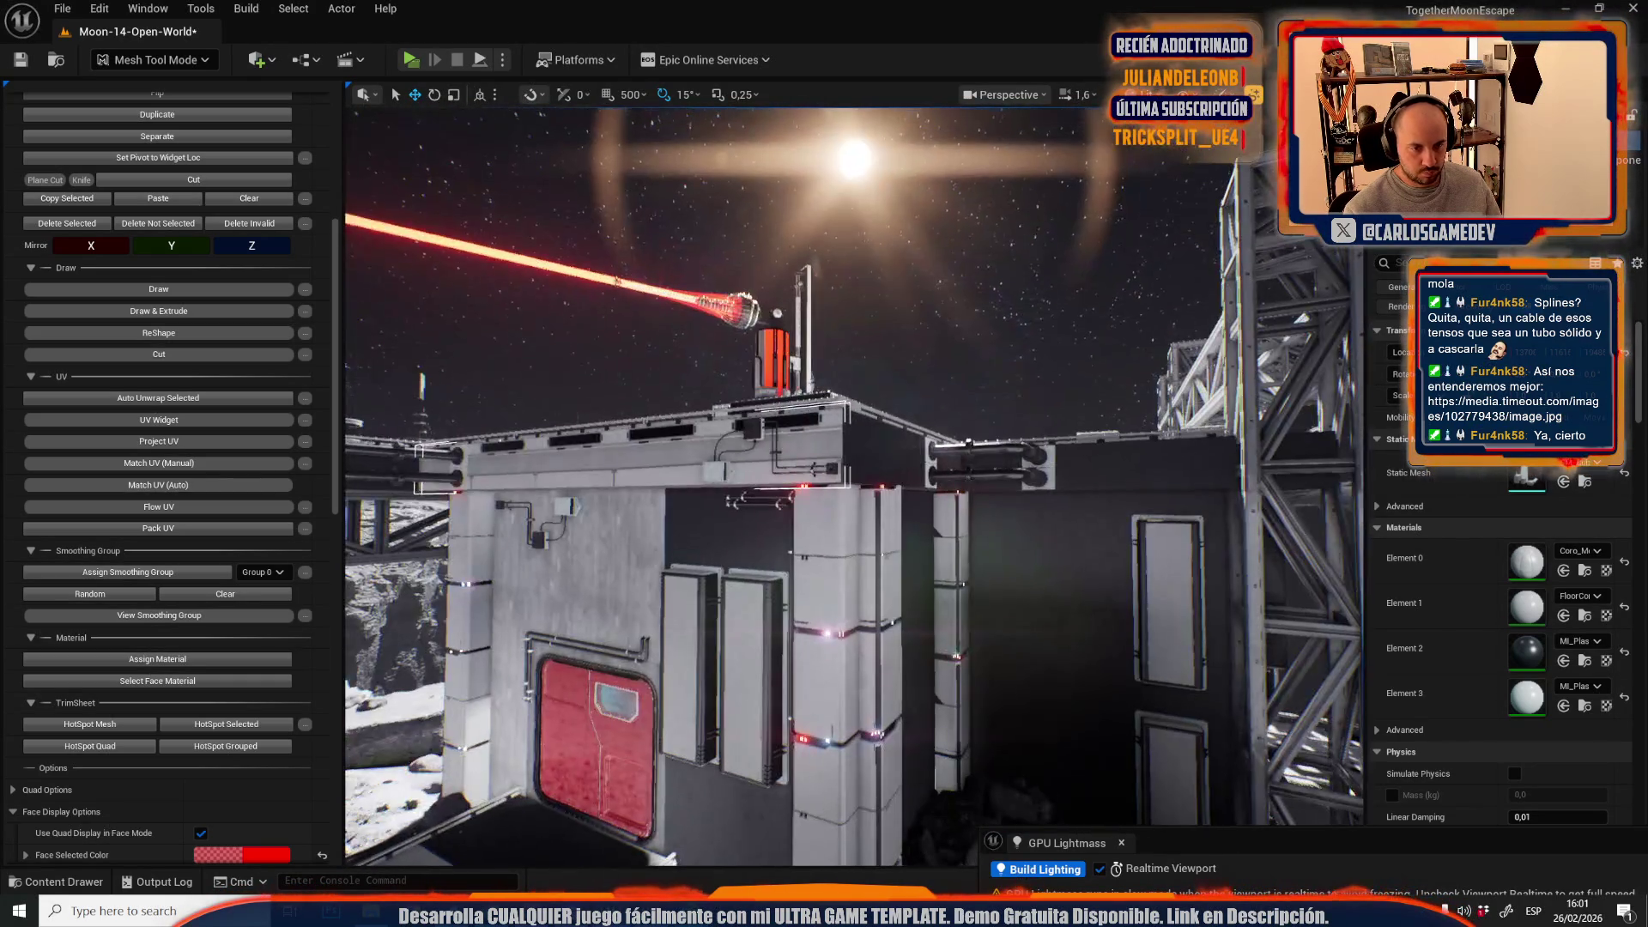
{"action": "left_click", "coordinate": [1288, 451], "text": "shift"}
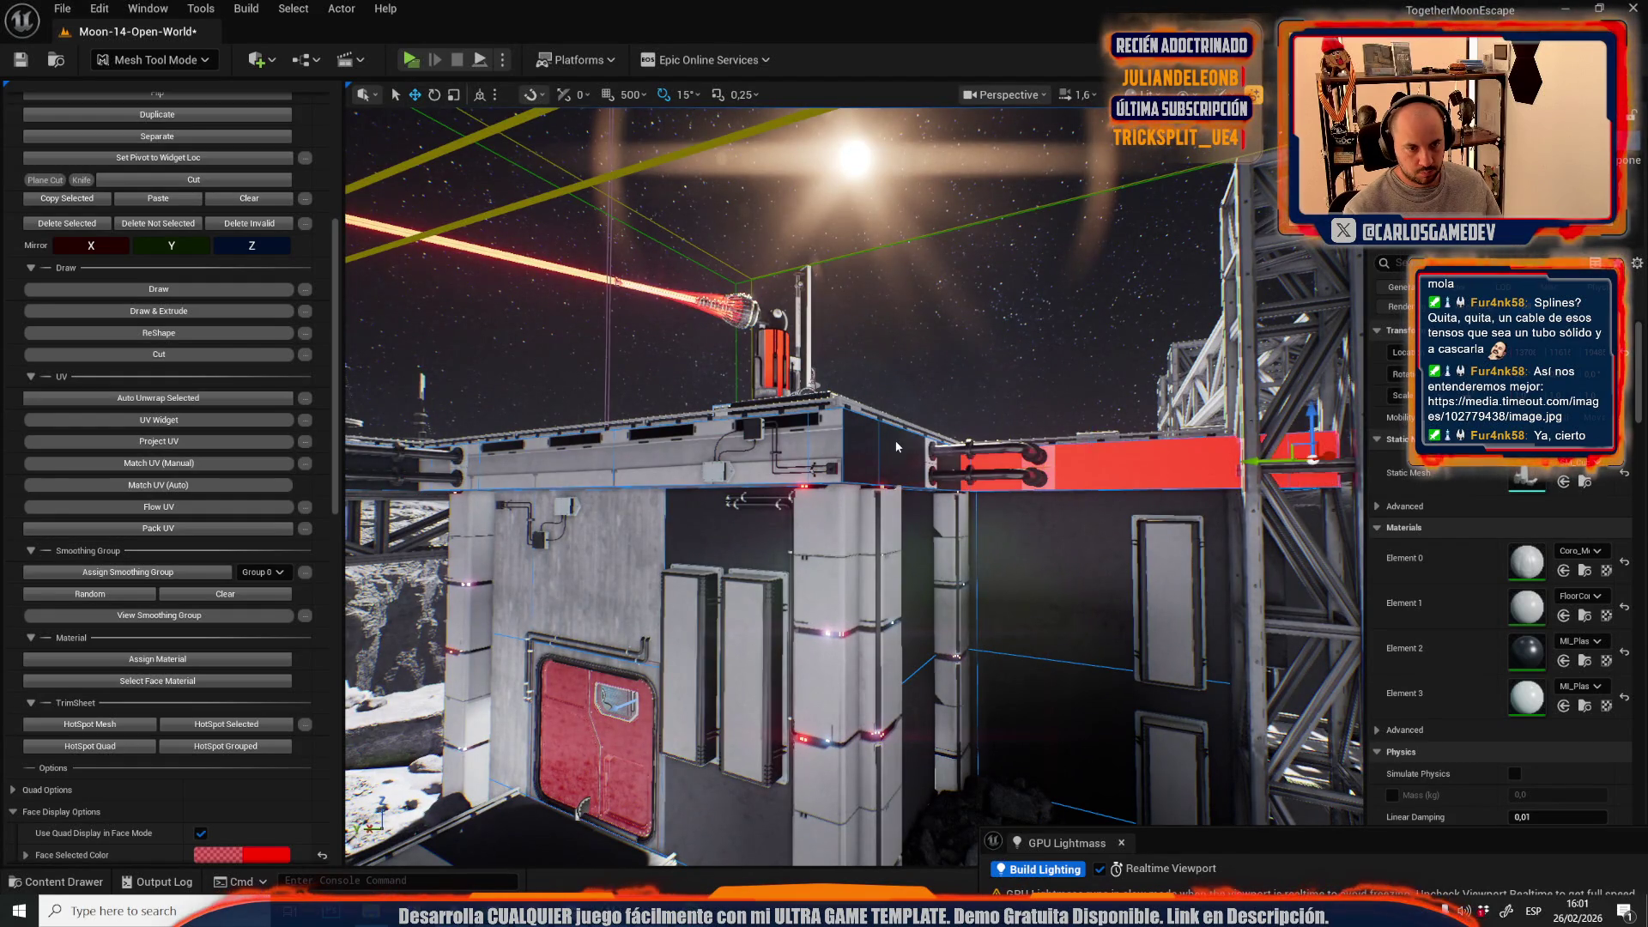
{"action": "mouse_move", "coordinate": [971, 555]}
{"action": "left_mouse_down"}
{"action": "mouse_move", "coordinate": [901, 502]}
{"action": "mouse_move", "coordinate": [941, 537]}
{"action": "mouse_move", "coordinate": [1067, 532]}
{"action": "left_mouse_up"}
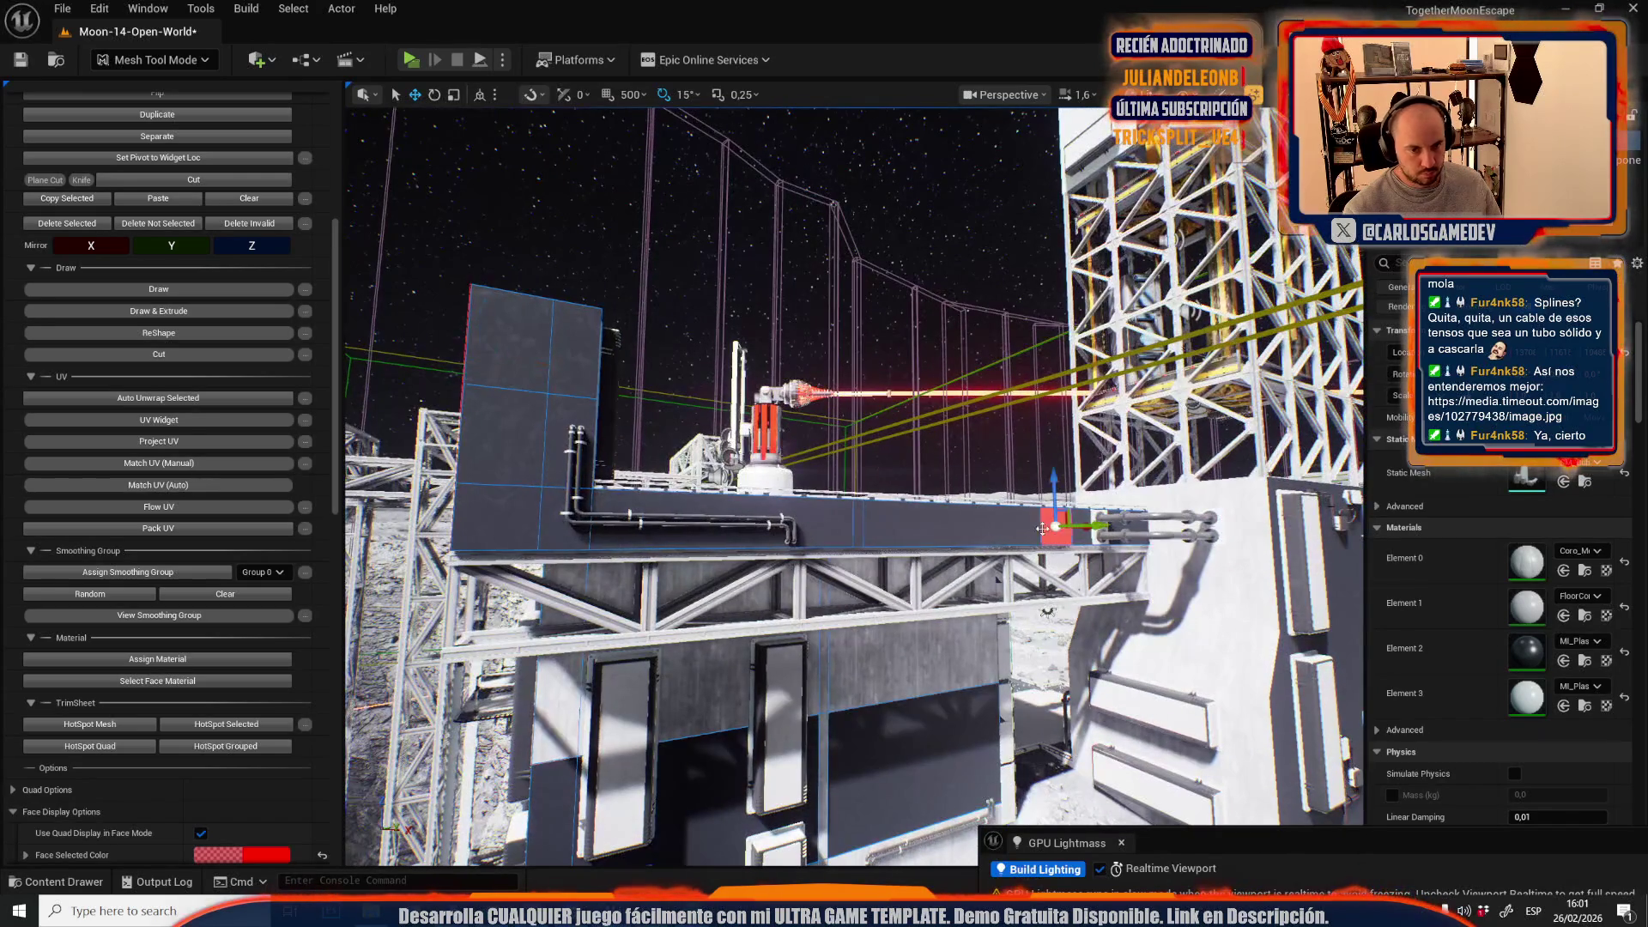
{"action": "left_click", "coordinate": [1052, 525]}
{"action": "left_click", "coordinate": [136, 661]}
{"action": "left_click_drag", "start_coordinate": [858, 515], "coordinate": [858, 515]}
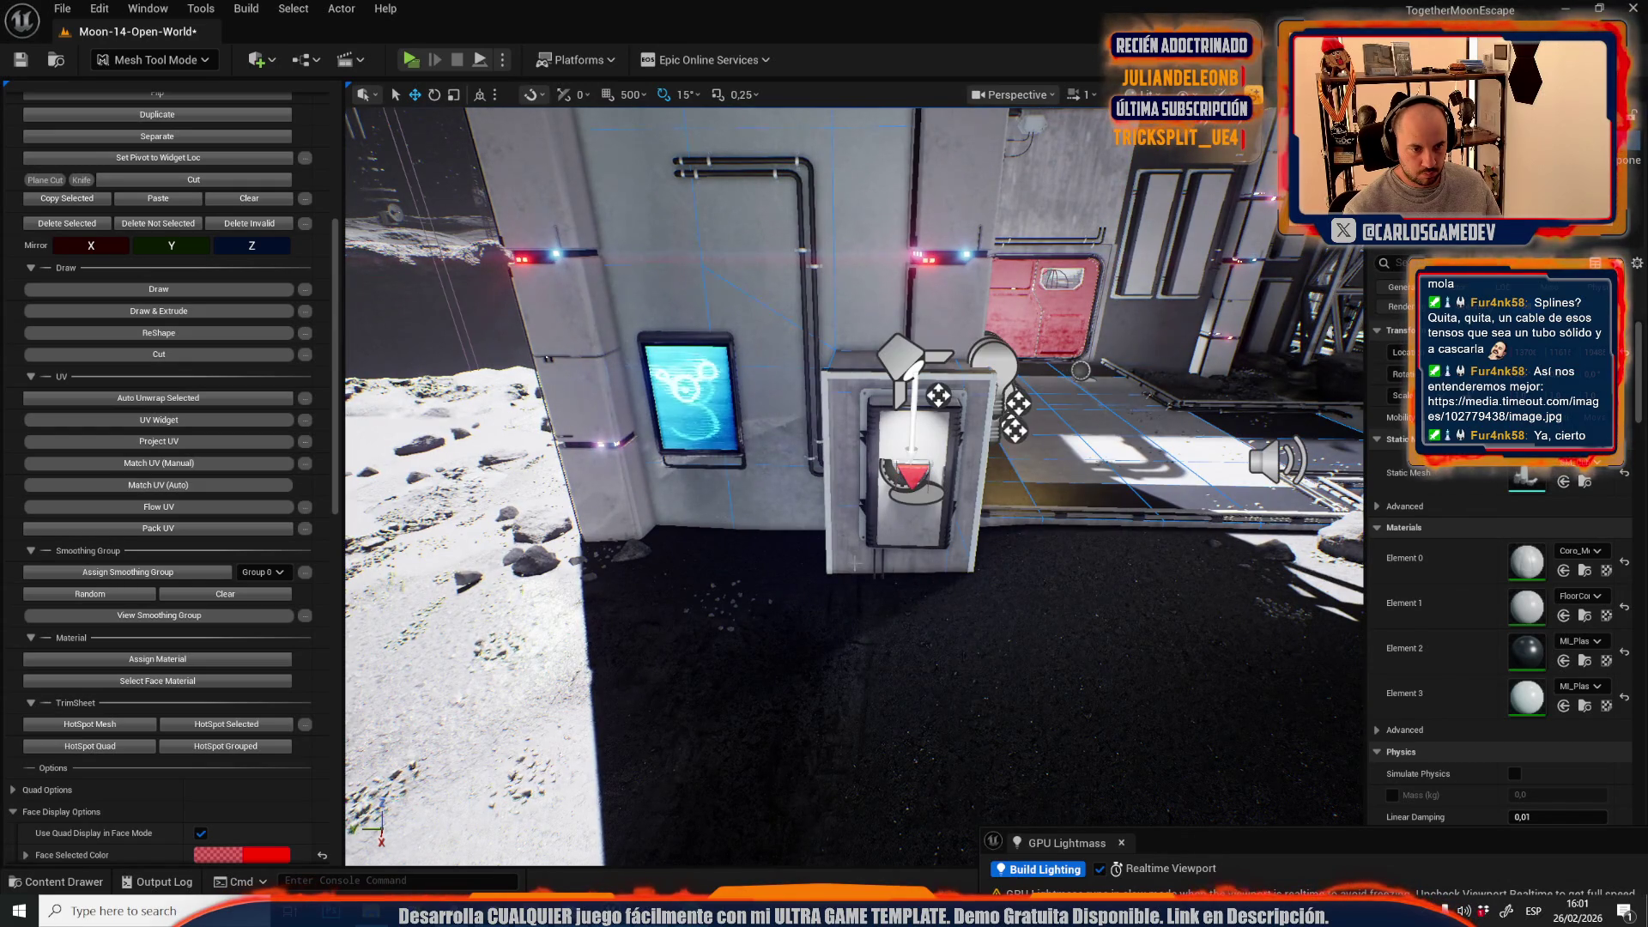
- Apply the panel material to the wall and ledge, then select the wall face beside the door
{"action": "left_click", "coordinate": [209, 664]}
{"action": "left_click_drag", "start_coordinate": [858, 515], "coordinate": [858, 515]}
{"action": "left_click_drag", "start_coordinate": [939, 572], "coordinate": [939, 571]}
{"action": "left_click", "coordinate": [1094, 564]}
{"action": "left_click_drag", "start_coordinate": [1112, 553], "coordinate": [1112, 554]}
{"action": "left_click_drag", "start_coordinate": [801, 594], "coordinate": [801, 594]}
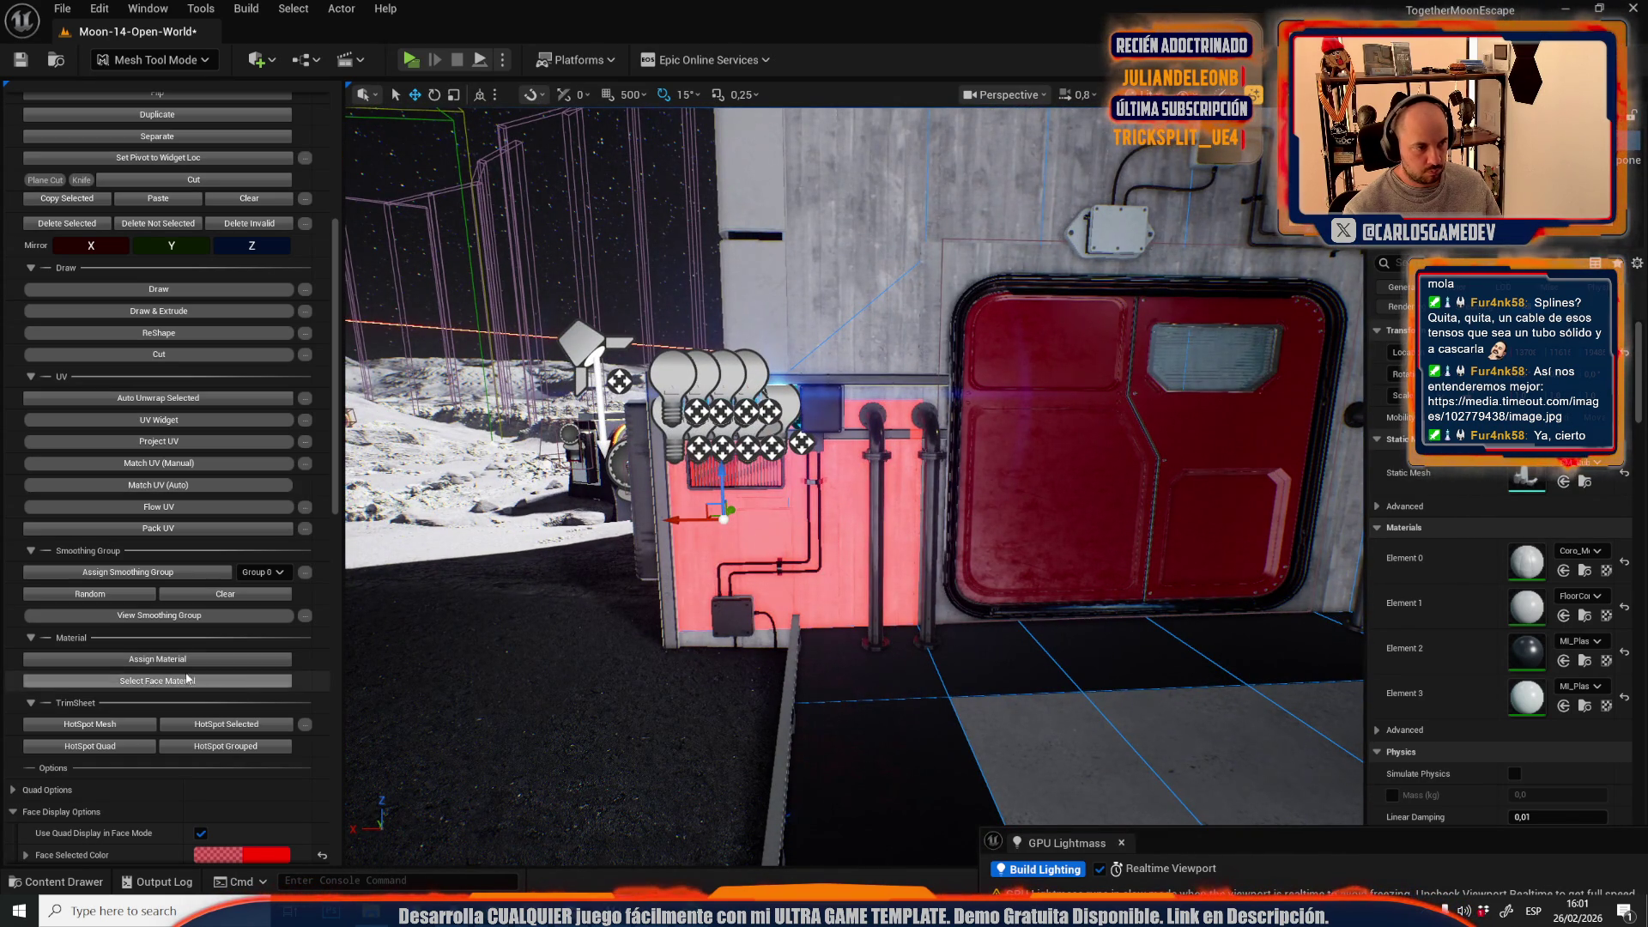
{"action": "left_click_drag", "start_coordinate": [802, 593], "coordinate": [870, 569]}
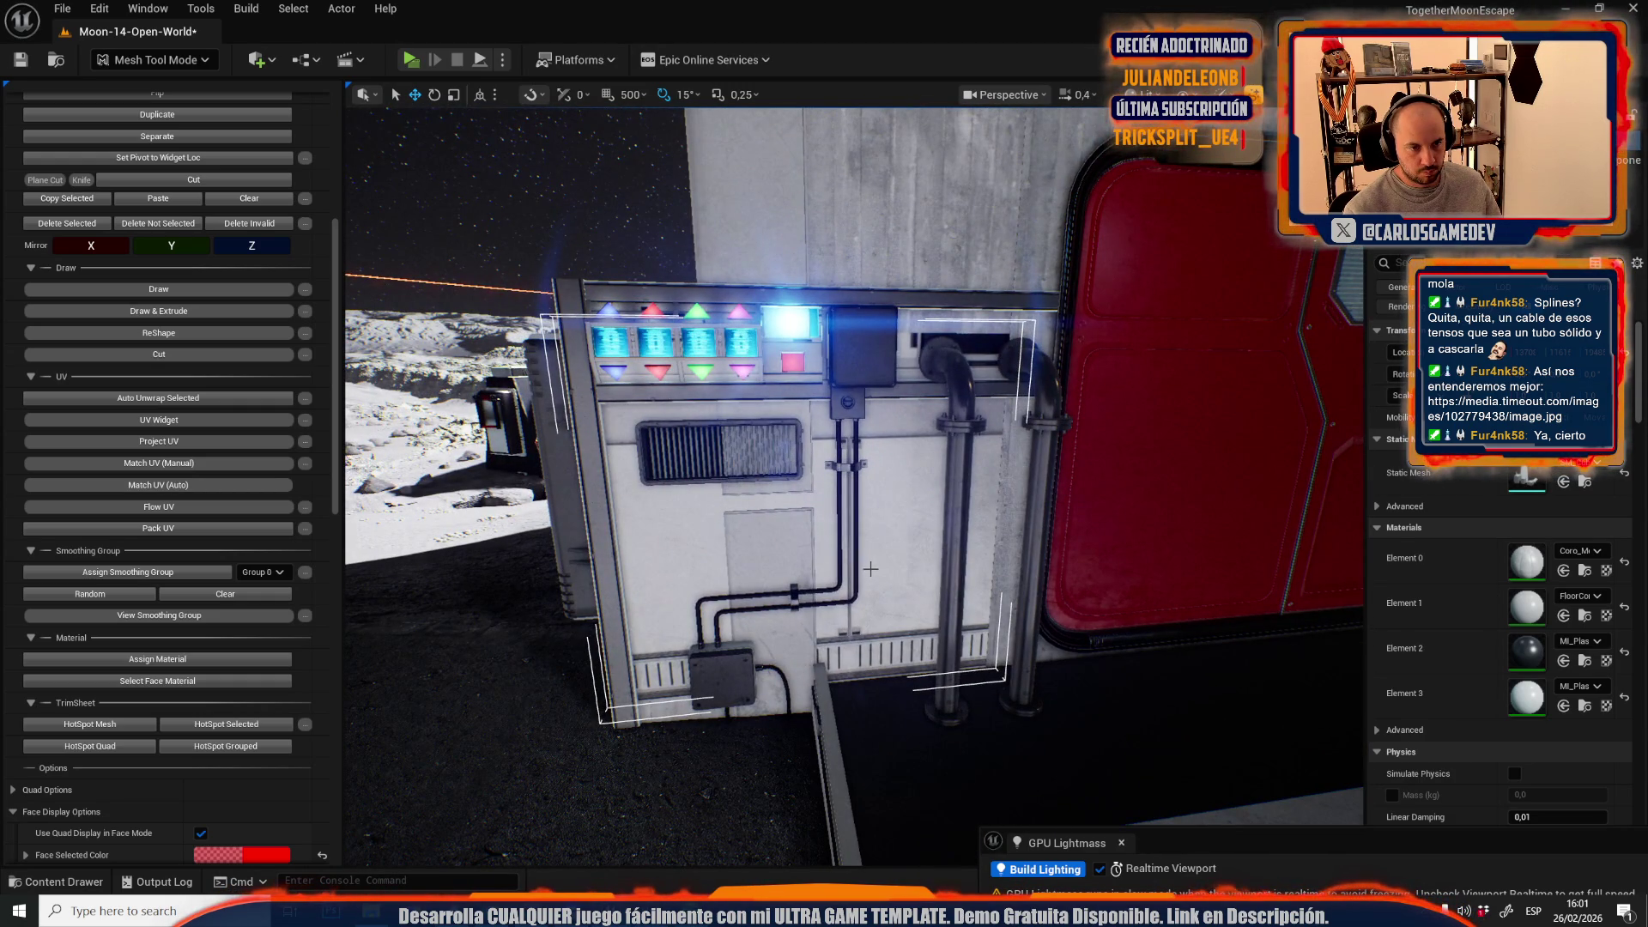
- Undo the last face assignment, reapply the white material, and return to Selection Mode
{"action": "key", "text": "ctrl+z"}
{"action": "left_click", "coordinate": [167, 63]}
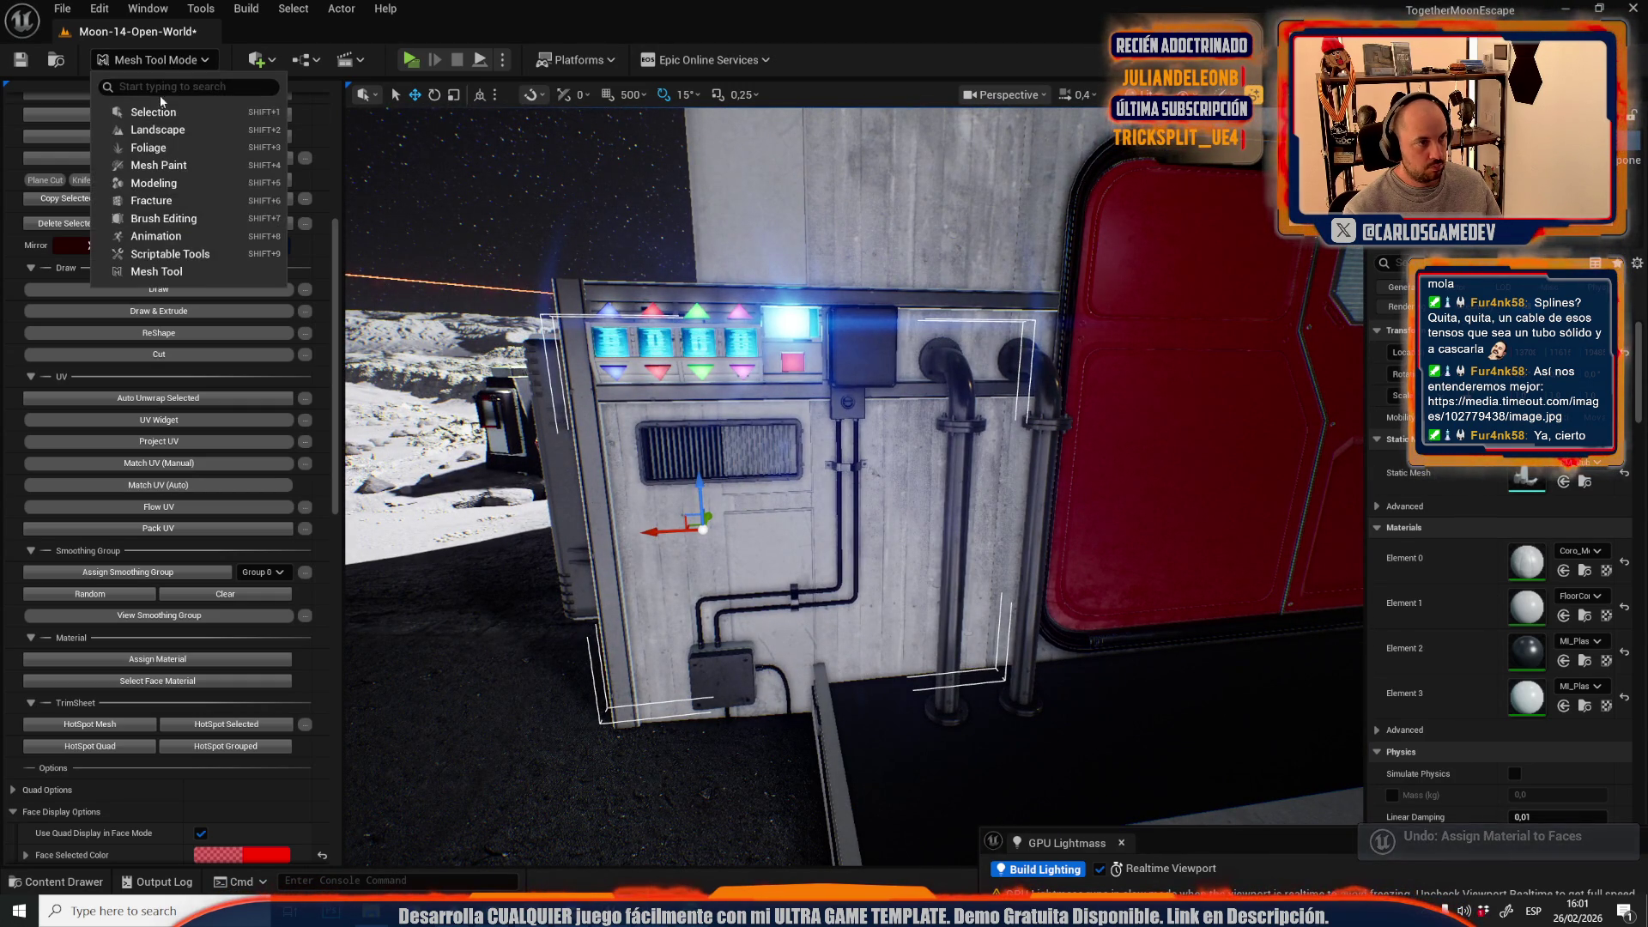
{"action": "left_click", "coordinate": [169, 666]}
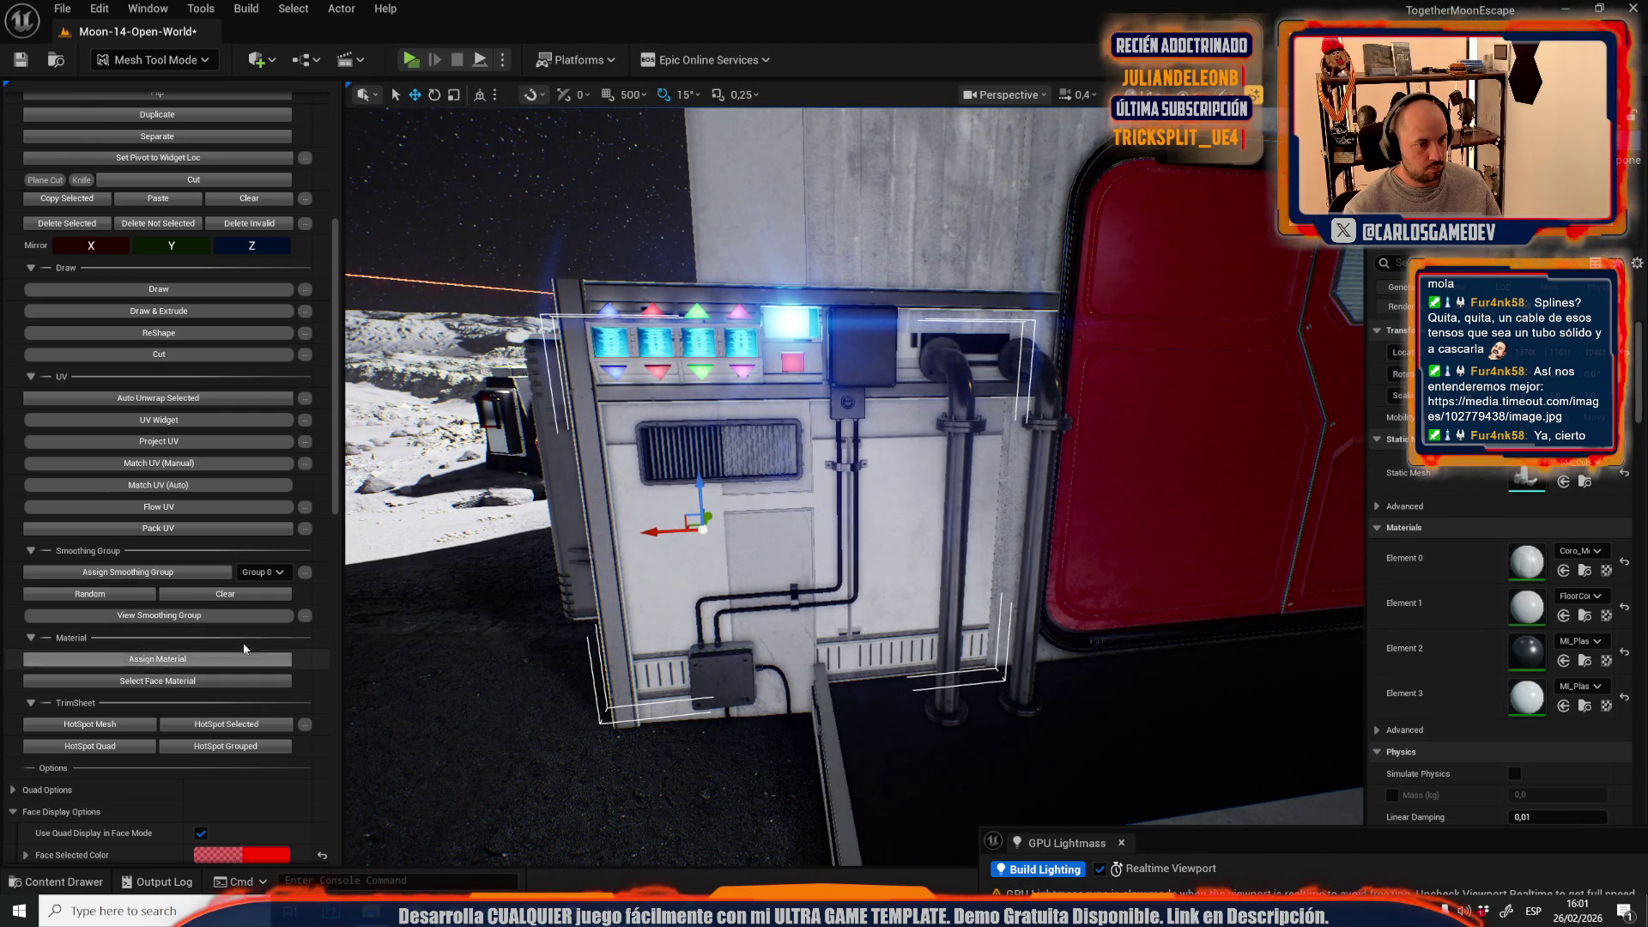
{"action": "left_click", "coordinate": [152, 62]}
{"action": "left_click", "coordinate": [152, 112]}
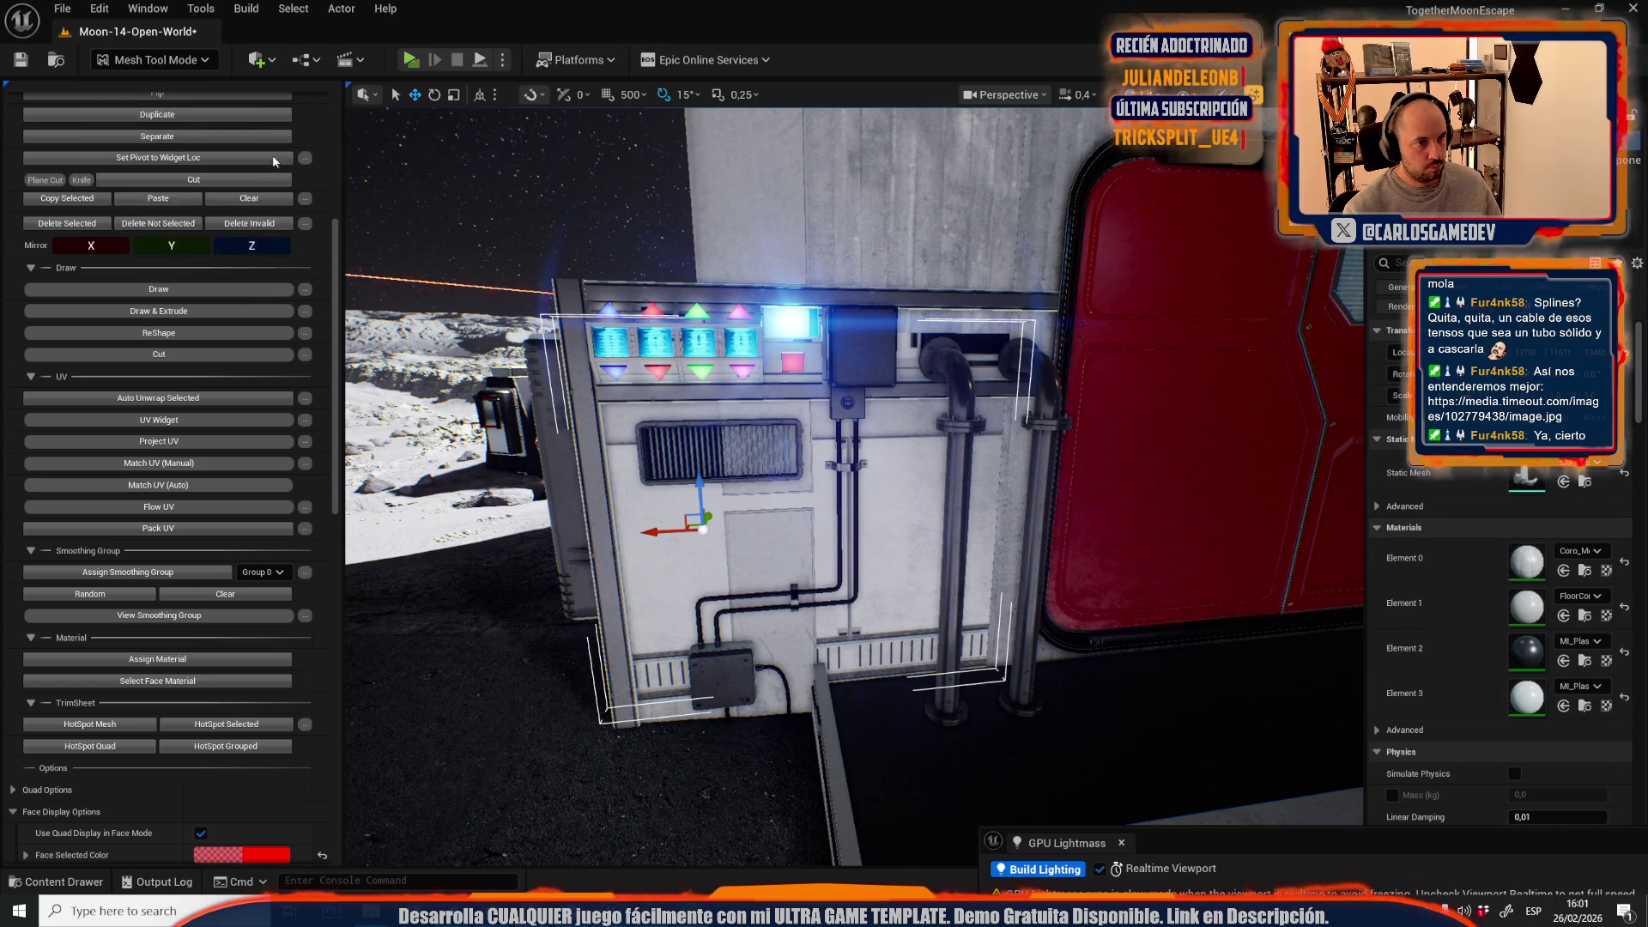
{"action": "left_click_drag", "start_coordinate": [601, 805], "coordinate": [600, 601]}
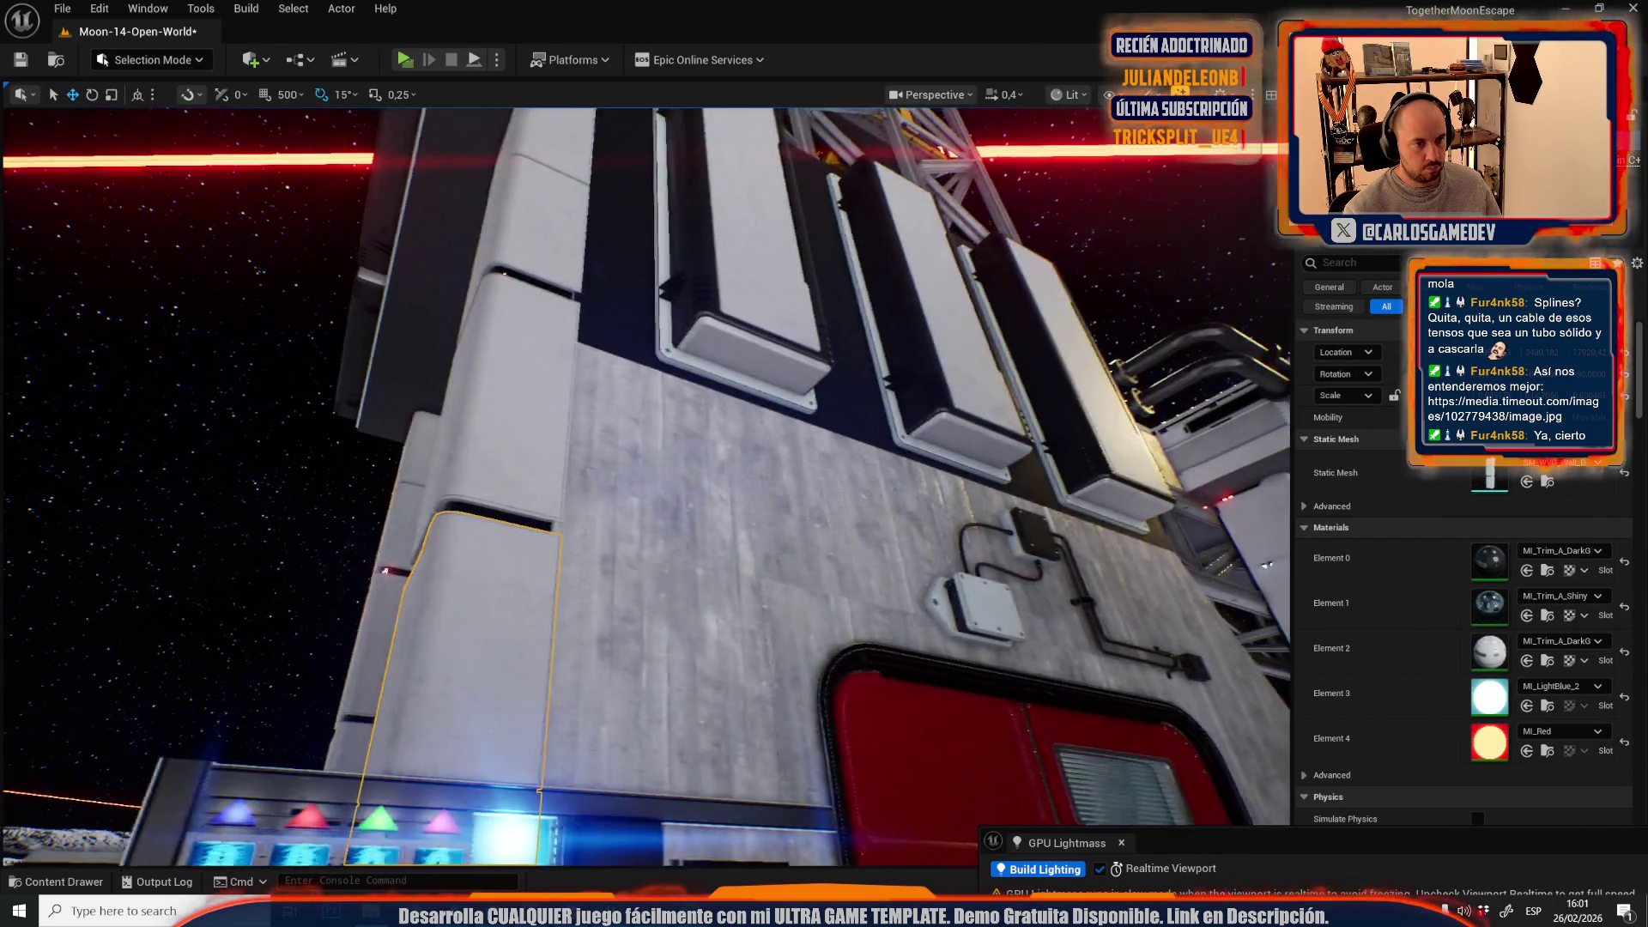
- Select the dark tower wall mesh SM_Cube107 in Mesh Tool mode and assign material to its top strip
{"action": "key", "text": "f"}
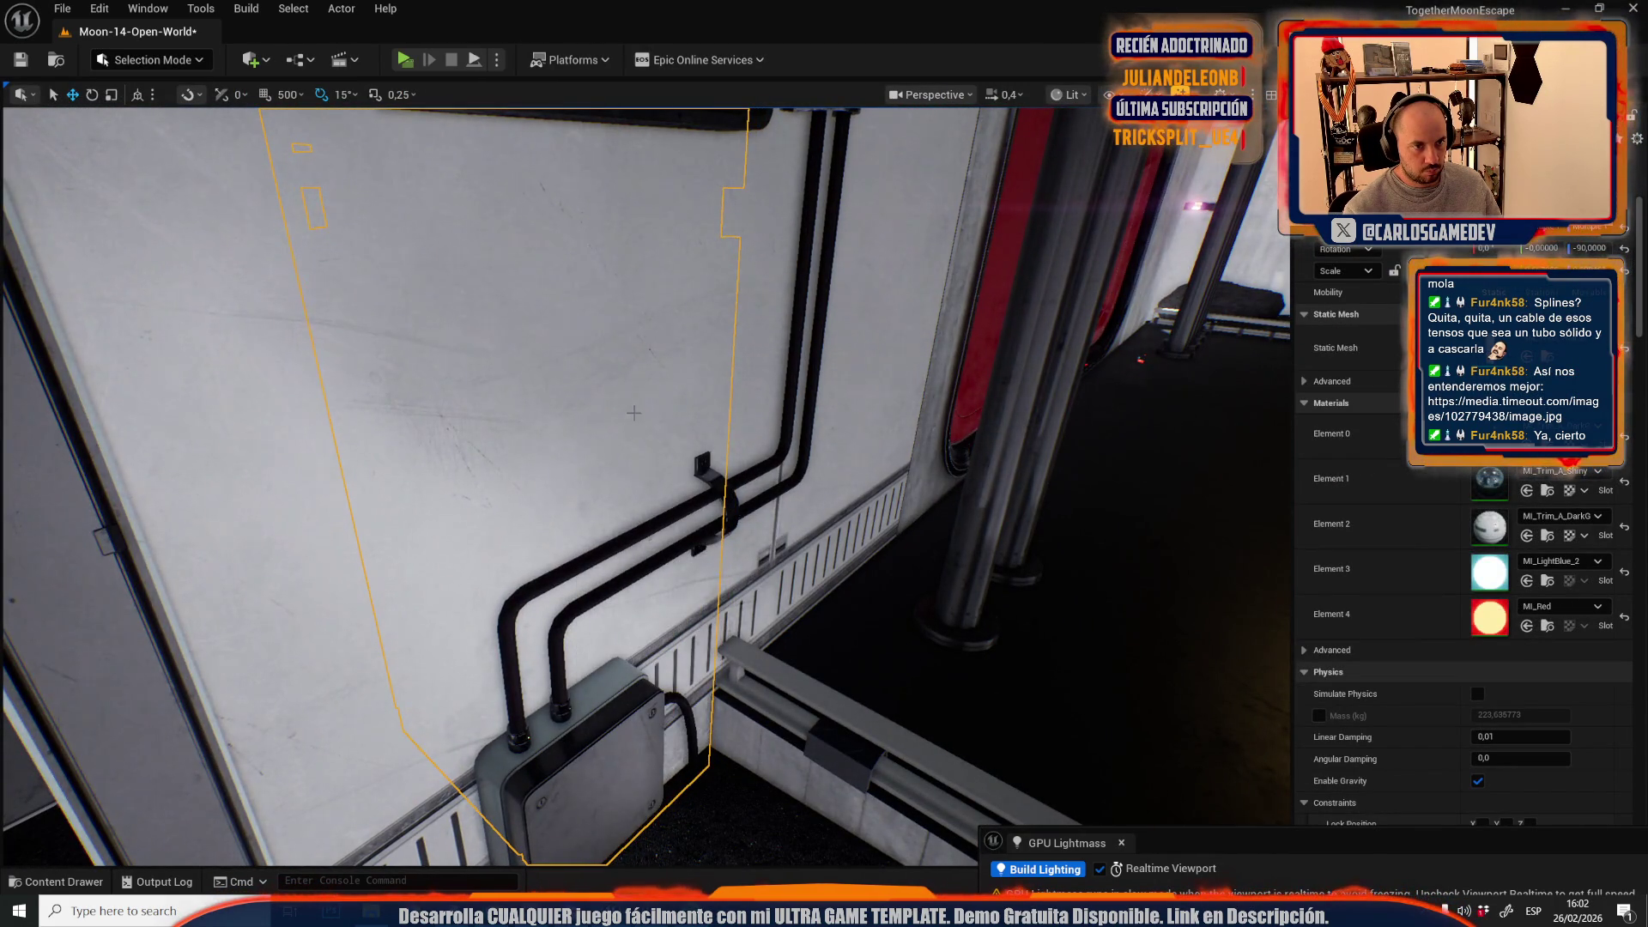
{"action": "left_click_drag", "start_coordinate": [630, 407], "coordinate": [630, 481]}
{"action": "scroll", "coordinate": [635, 416], "scroll_direction": "up", "scroll_amount": 5}
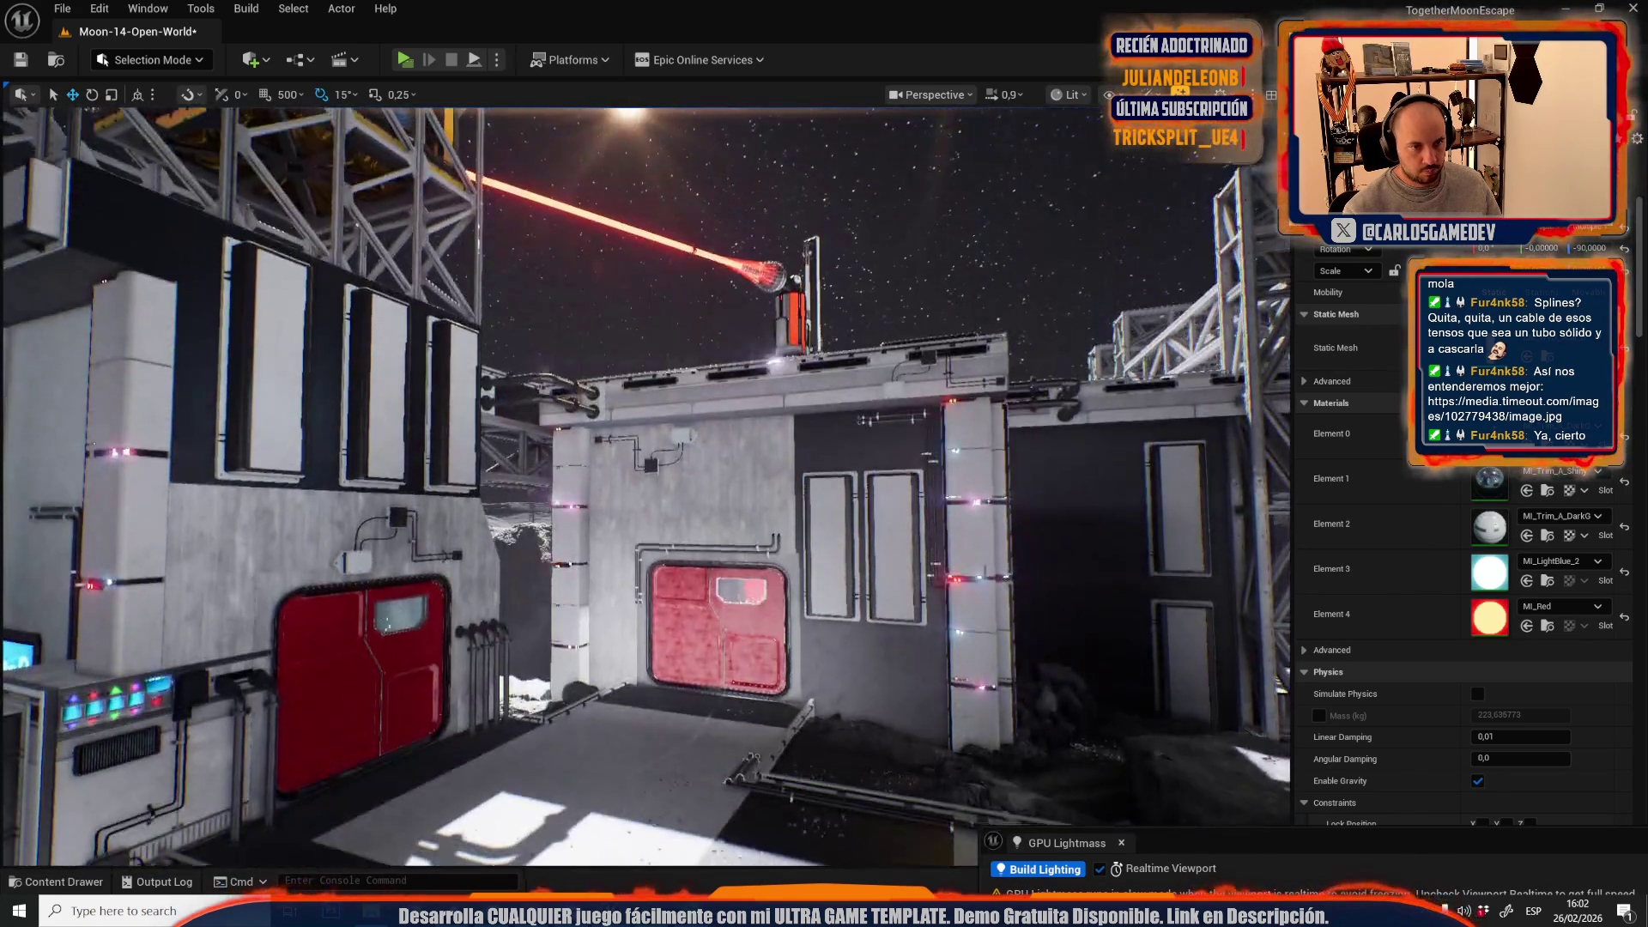
{"action": "mouse_move", "coordinate": [635, 416]}
{"action": "left_mouse_down"}
{"action": "mouse_move", "coordinate": [600, 429]}
{"action": "mouse_move", "coordinate": [687, 420]}
{"action": "mouse_move", "coordinate": [567, 420]}
{"action": "left_mouse_up"}
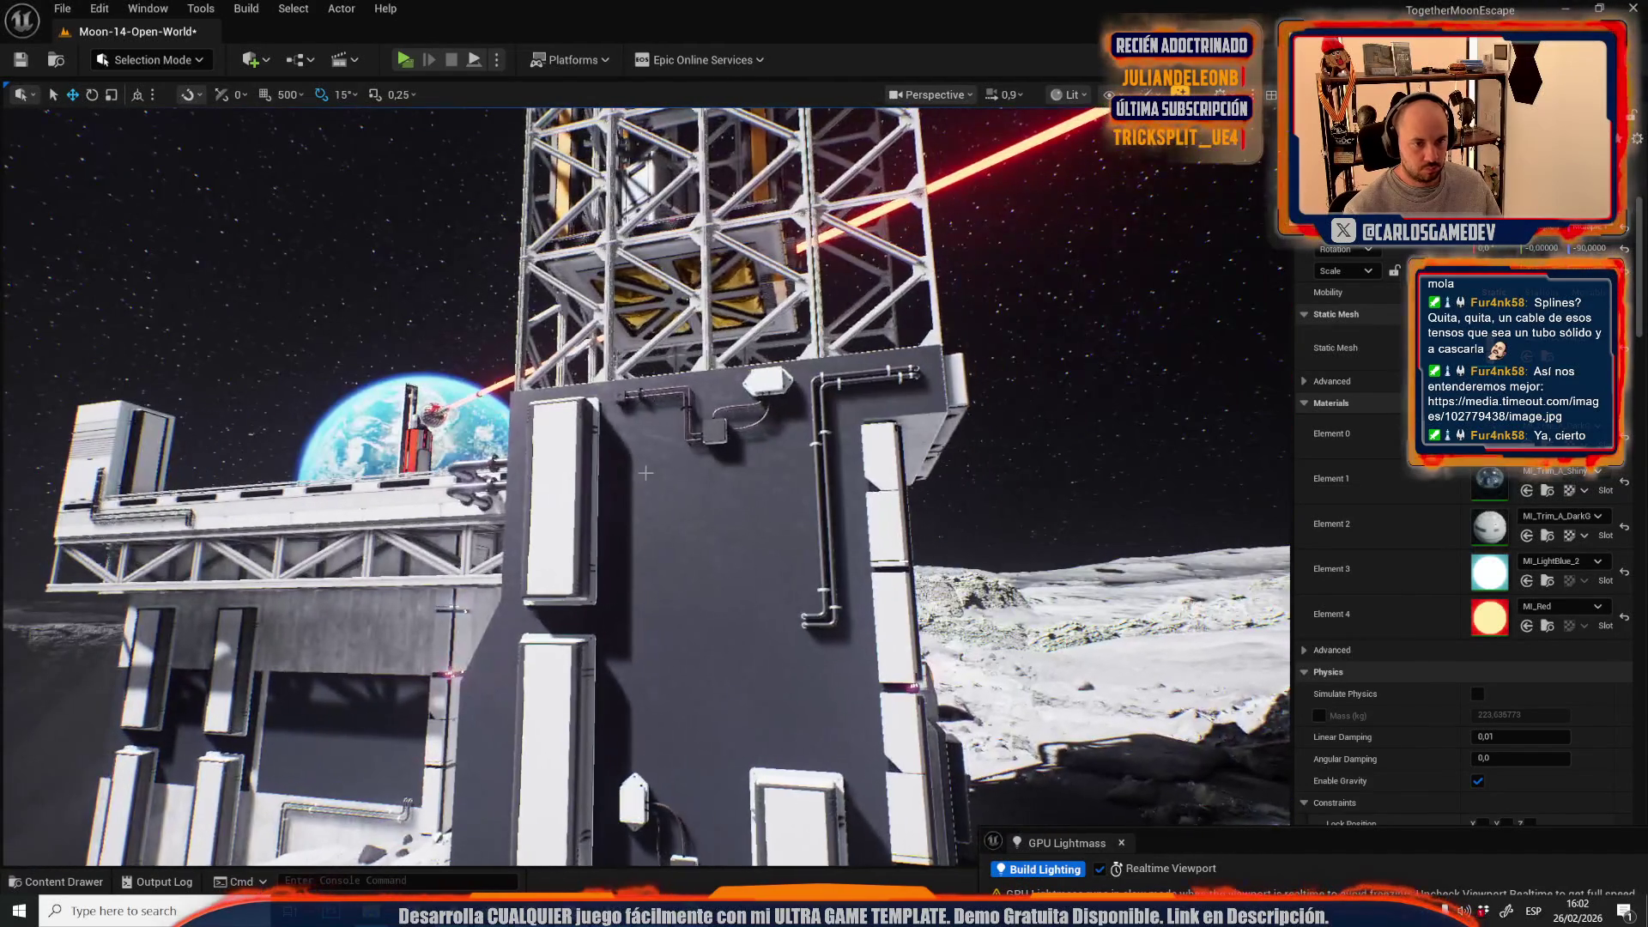
{"action": "left_click", "coordinate": [704, 558]}
{"action": "left_click", "coordinate": [168, 60]}
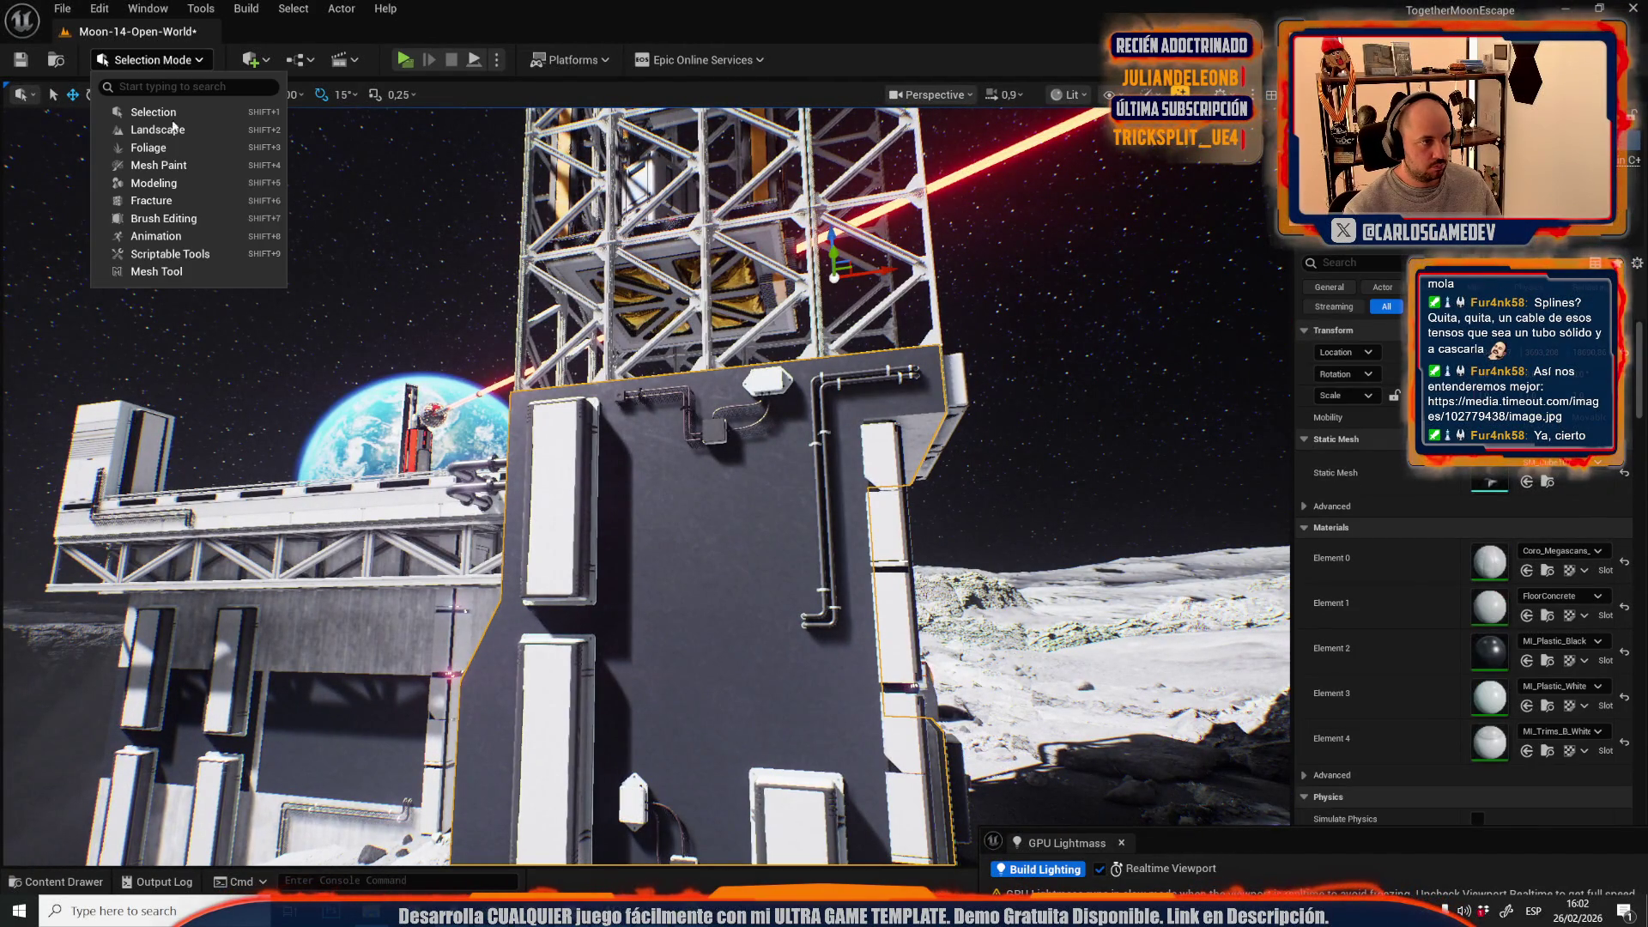
{"action": "left_click", "coordinate": [156, 271]}
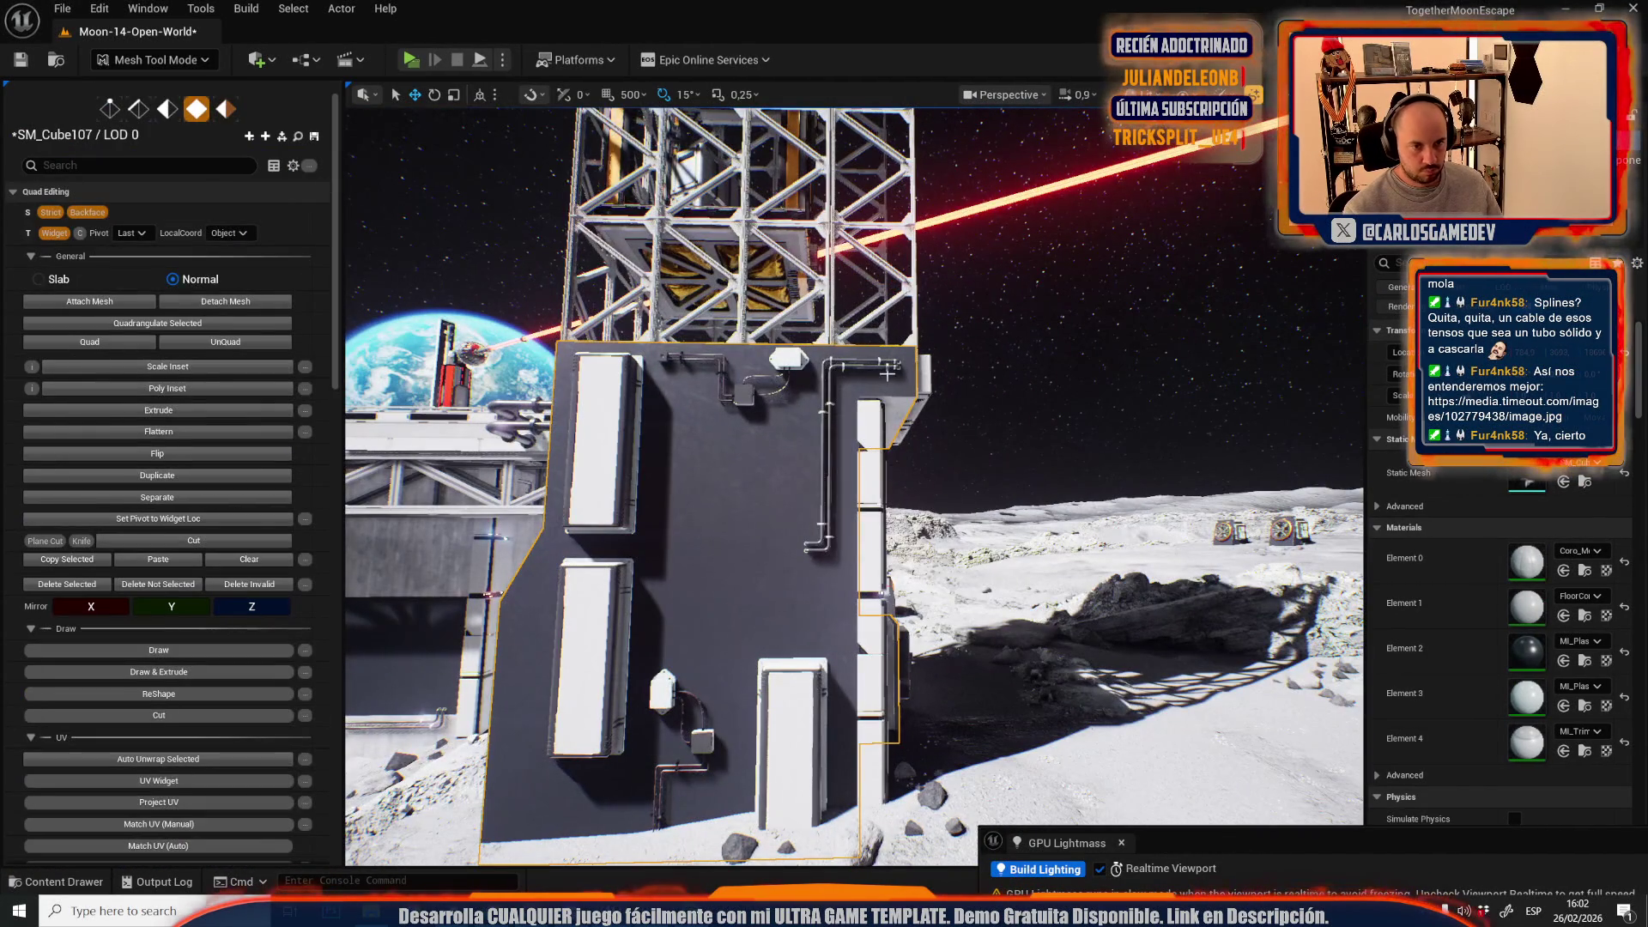
{"action": "left_click", "coordinate": [888, 374]}
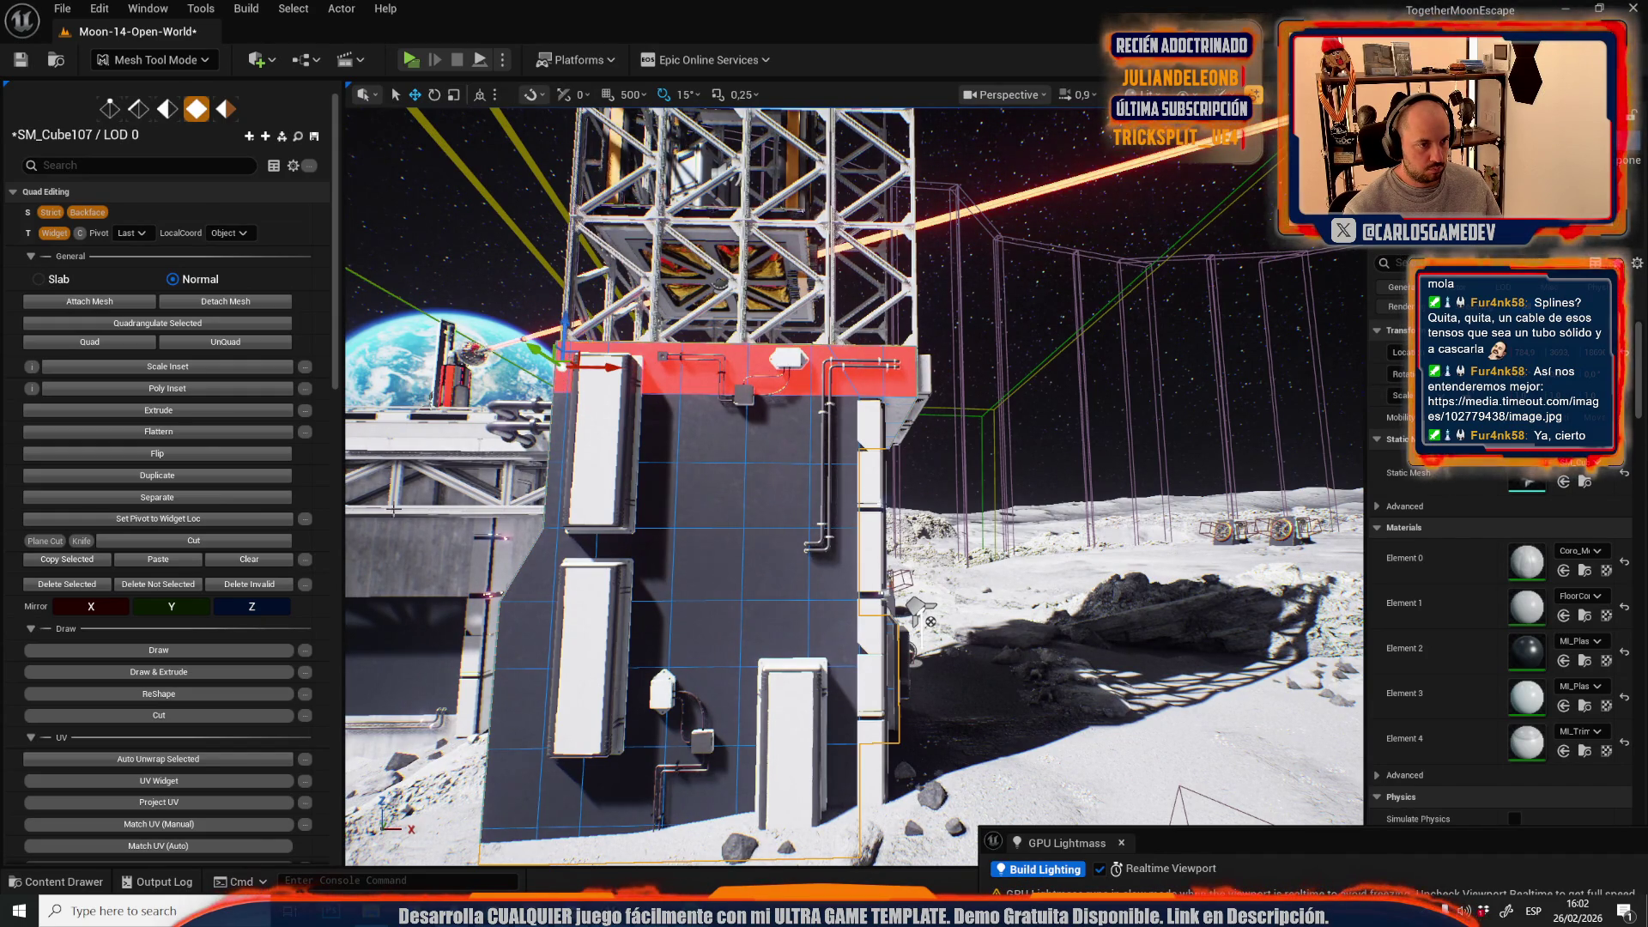
{"action": "scroll", "coordinate": [196, 747], "scroll_direction": "down", "scroll_amount": 6}
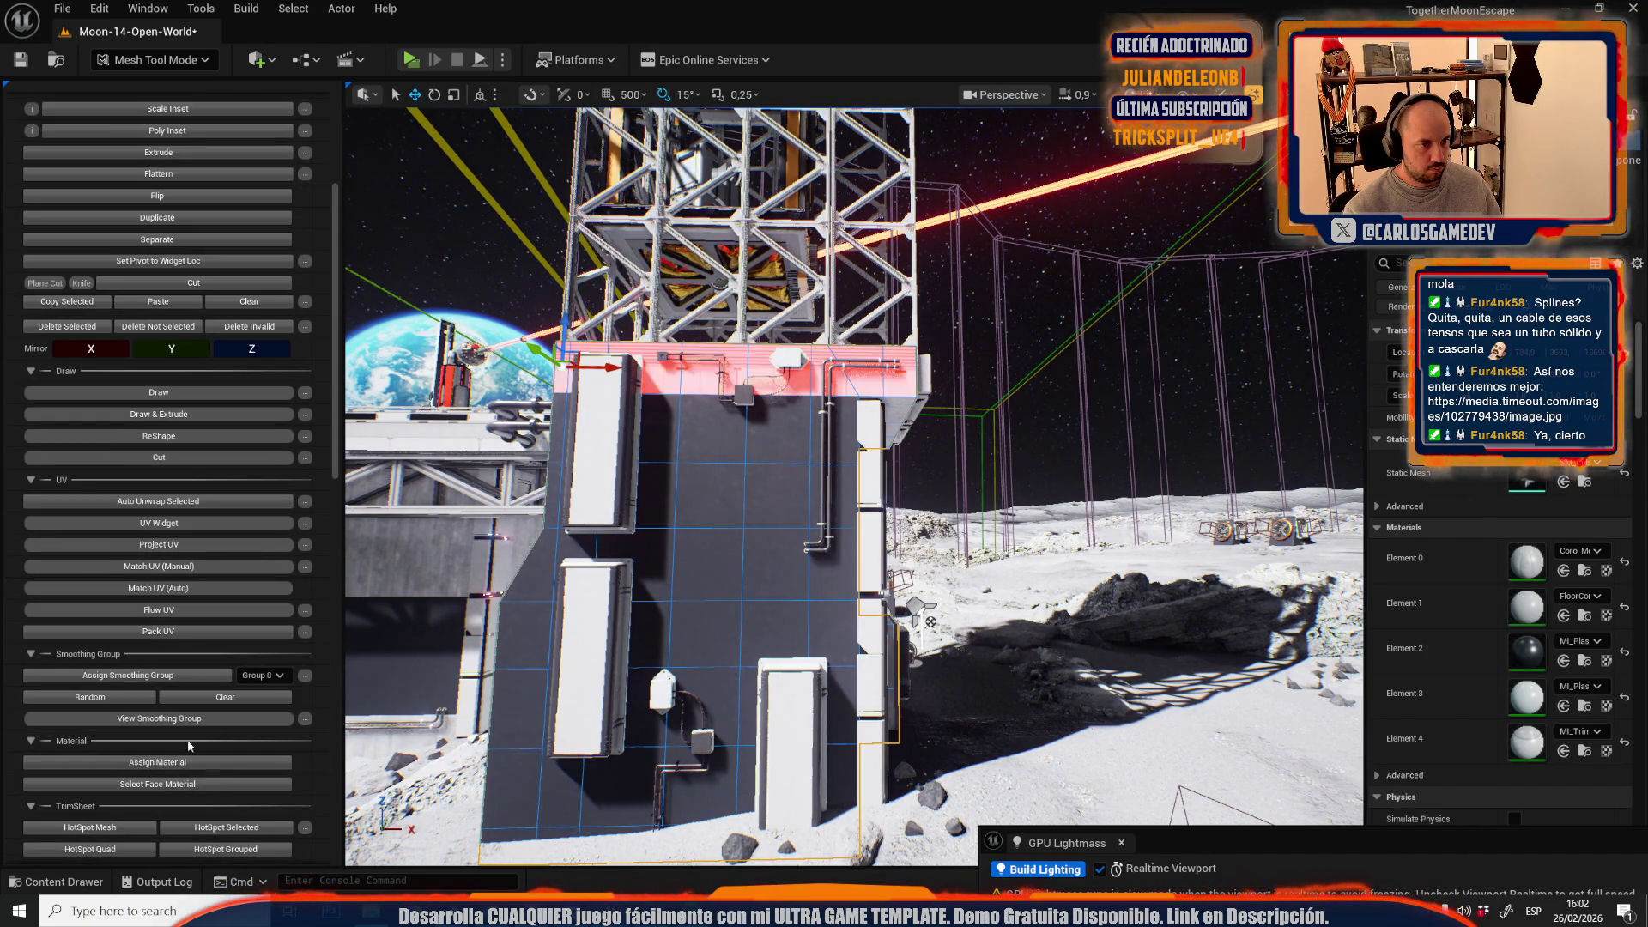
{"action": "left_click", "coordinate": [156, 760]}
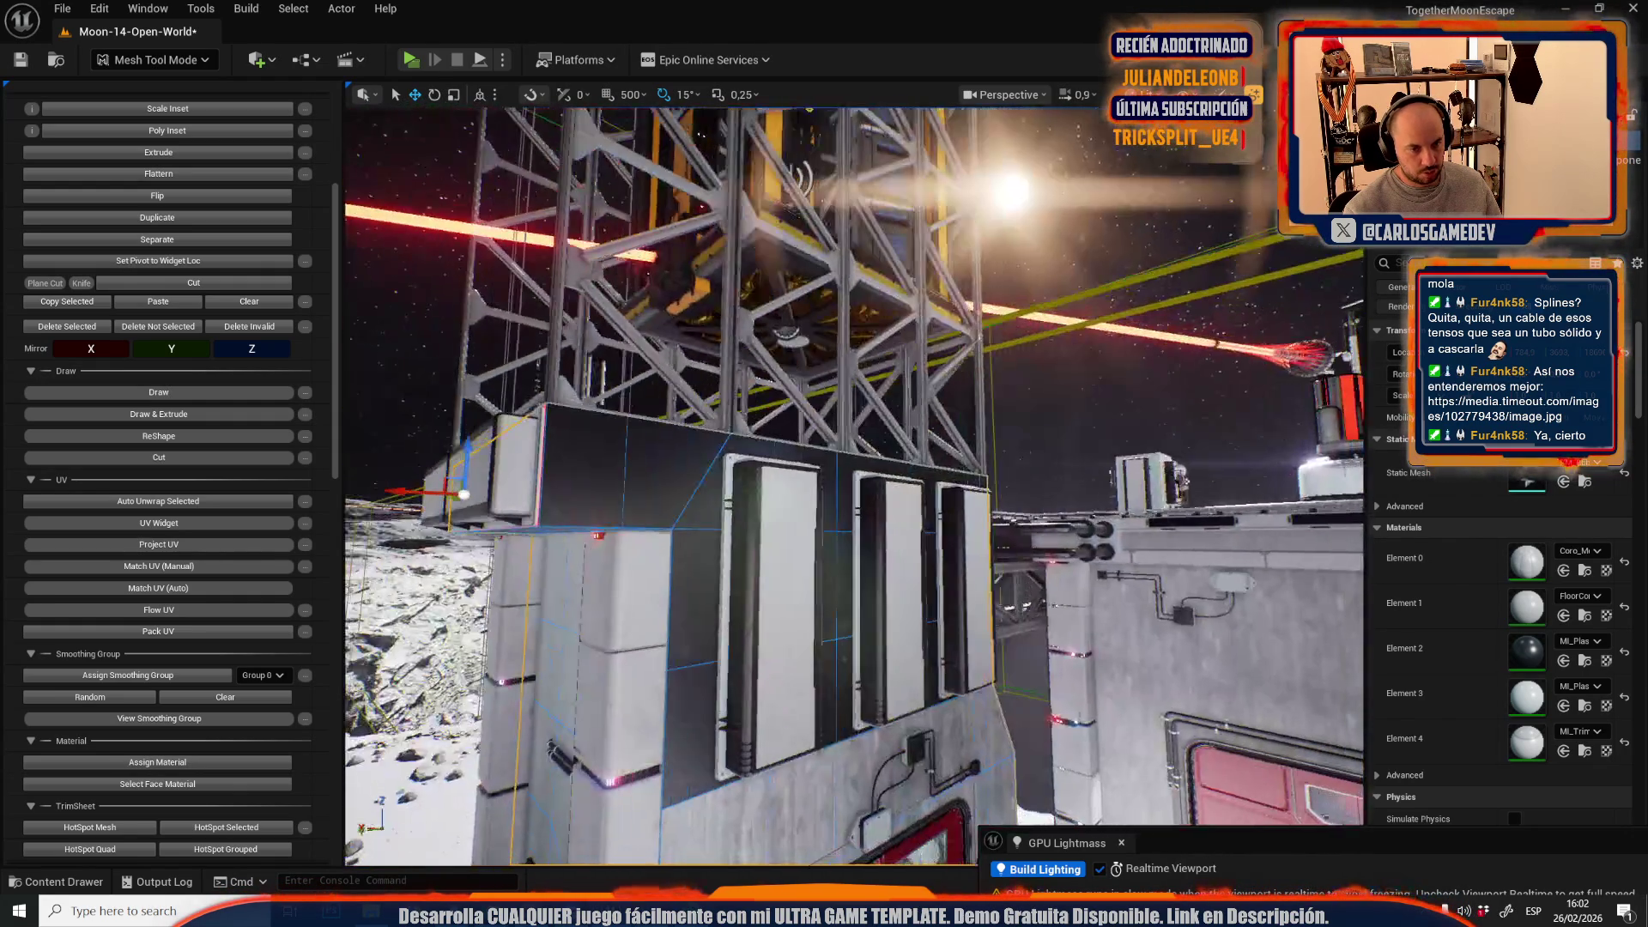
- Pick the upper row of wall faces and the platform's front face for the chosen material
{"action": "left_click_drag", "start_coordinate": [646, 460], "coordinate": [801, 479]}
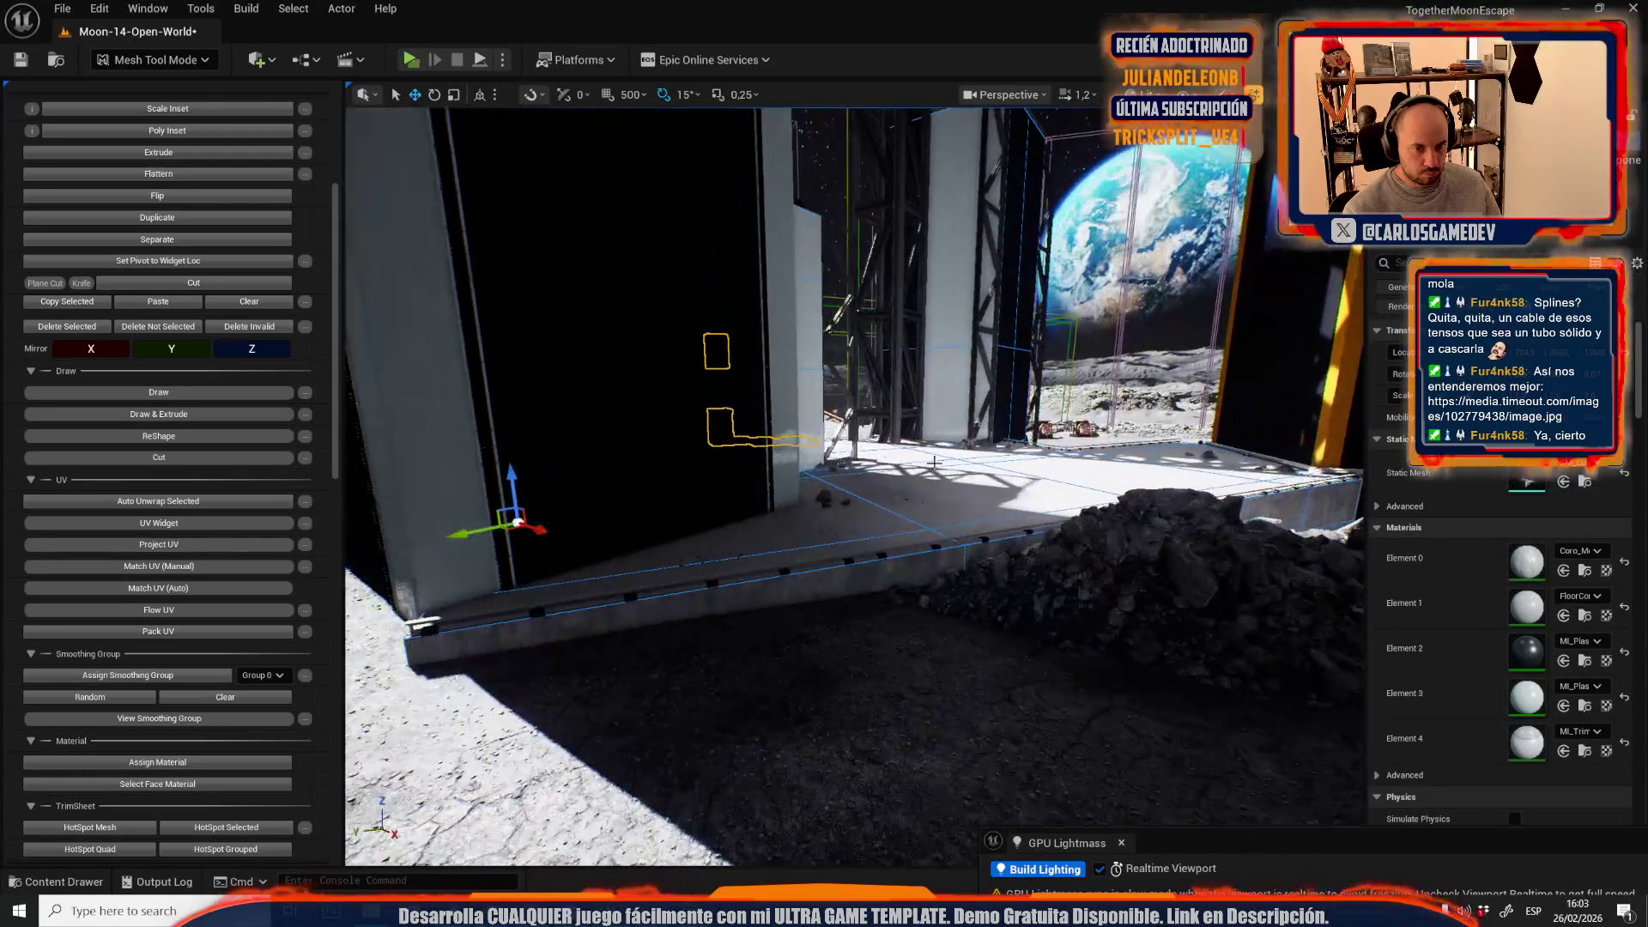
{"action": "left_click", "coordinate": [864, 581]}
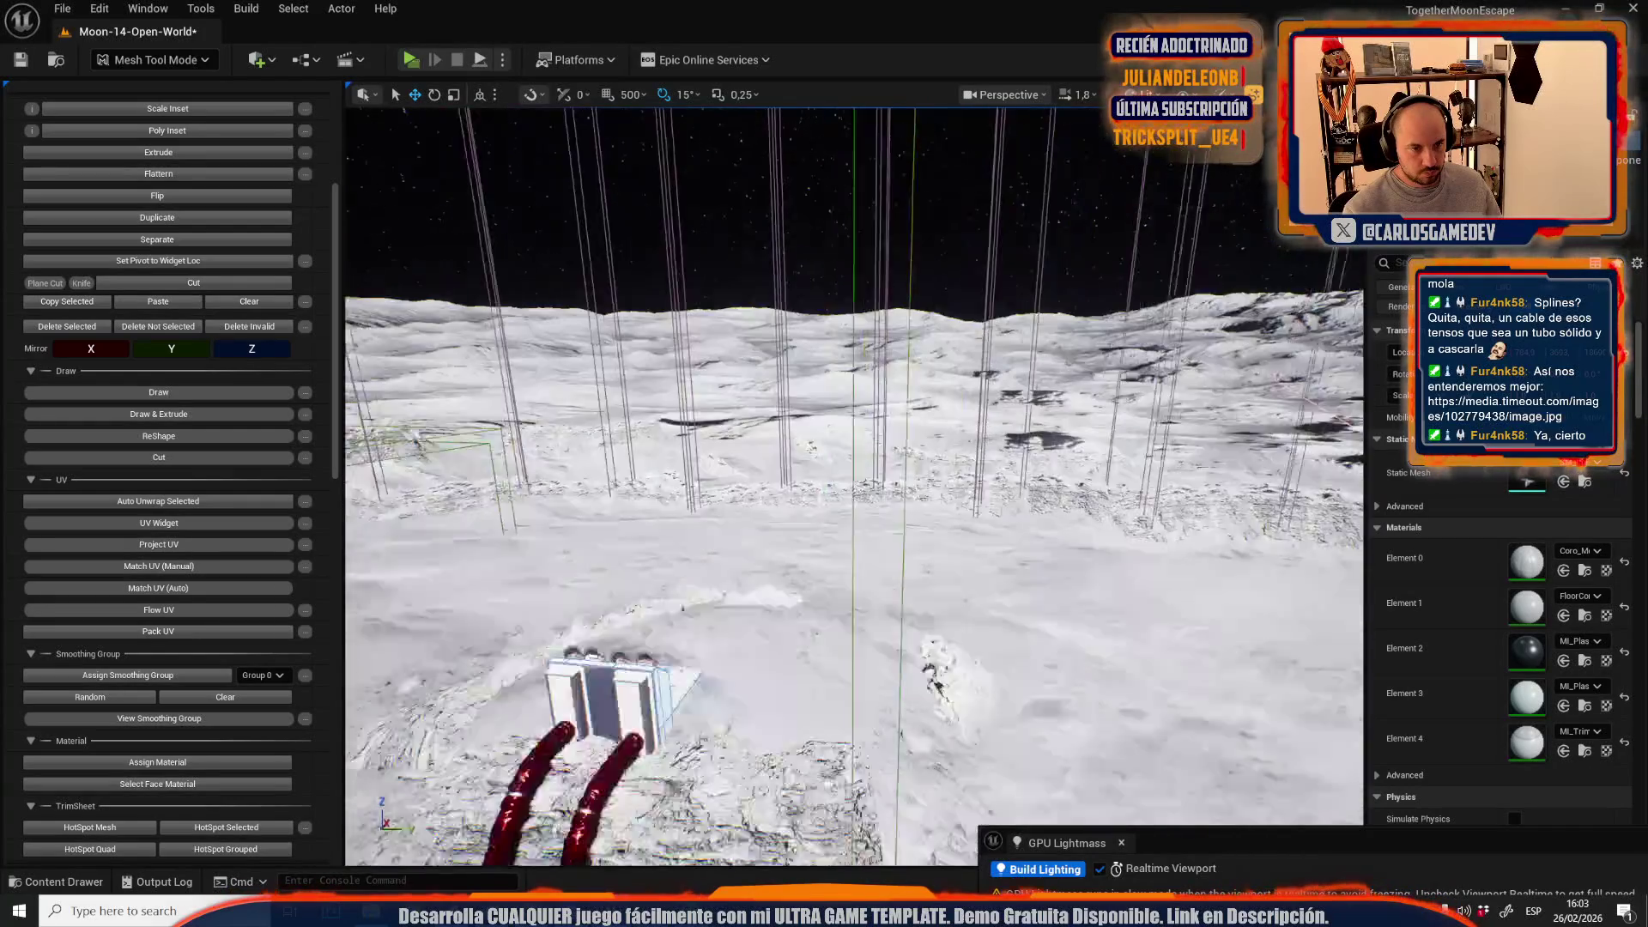
{"action": "left_click_drag", "start_coordinate": [805, 490], "coordinate": [805, 490]}
{"action": "left_click", "coordinate": [182, 69]}
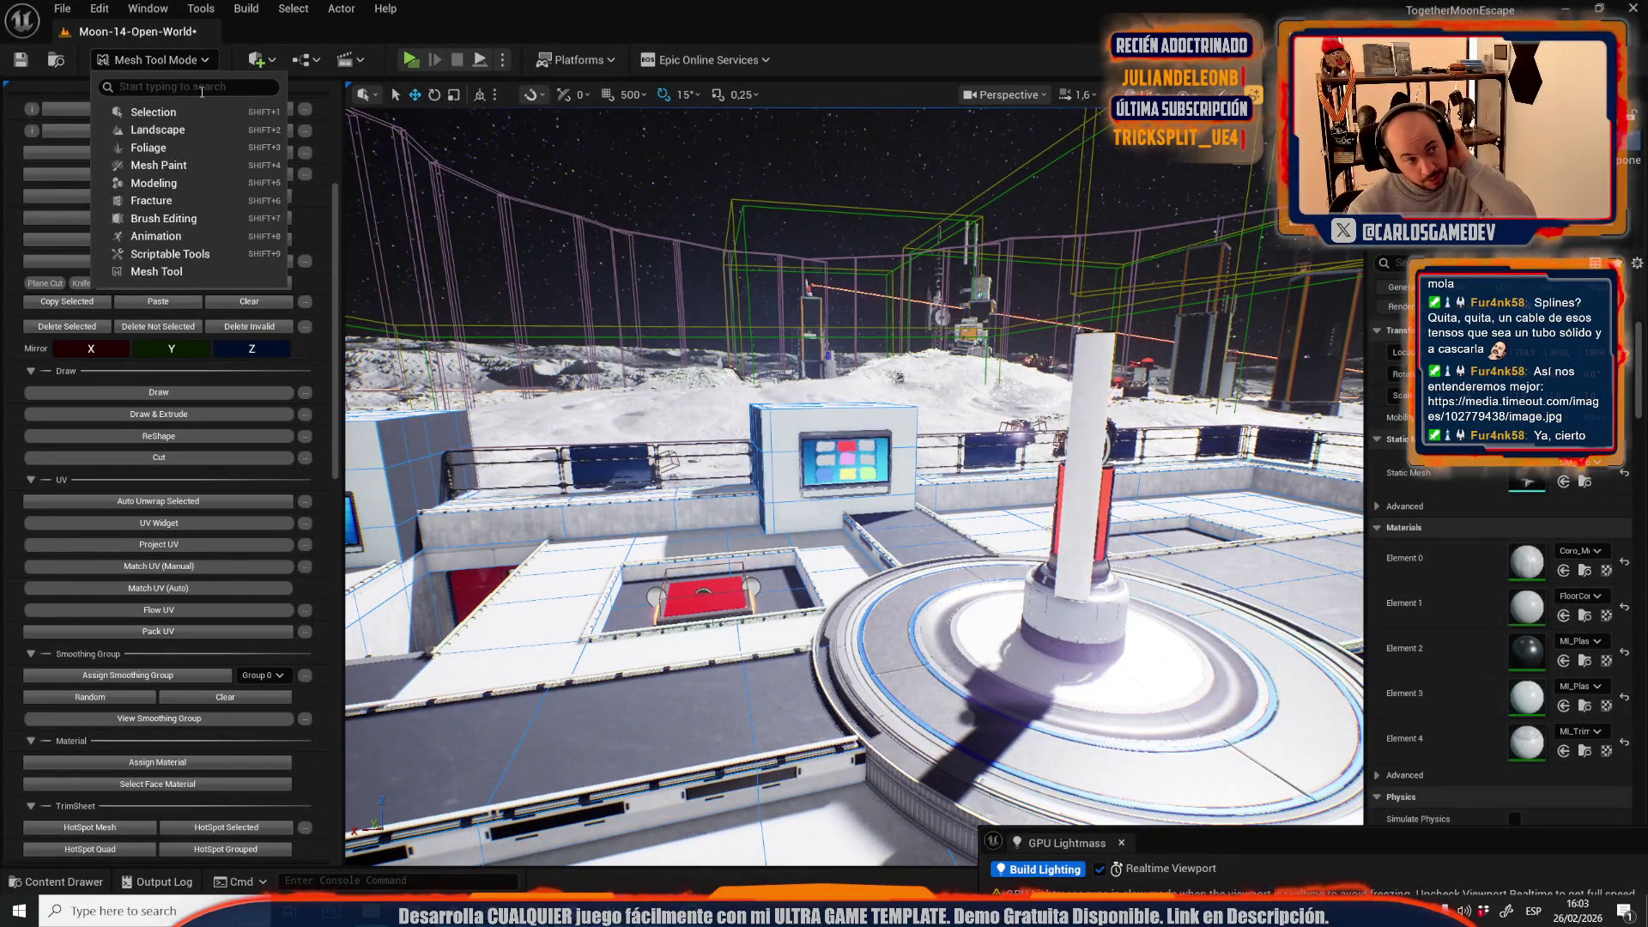
- Return to Selection Mode and show the viewport in Lightmap Density view
{"action": "left_click", "coordinate": [184, 112]}
{"action": "left_click", "coordinate": [1069, 94]}
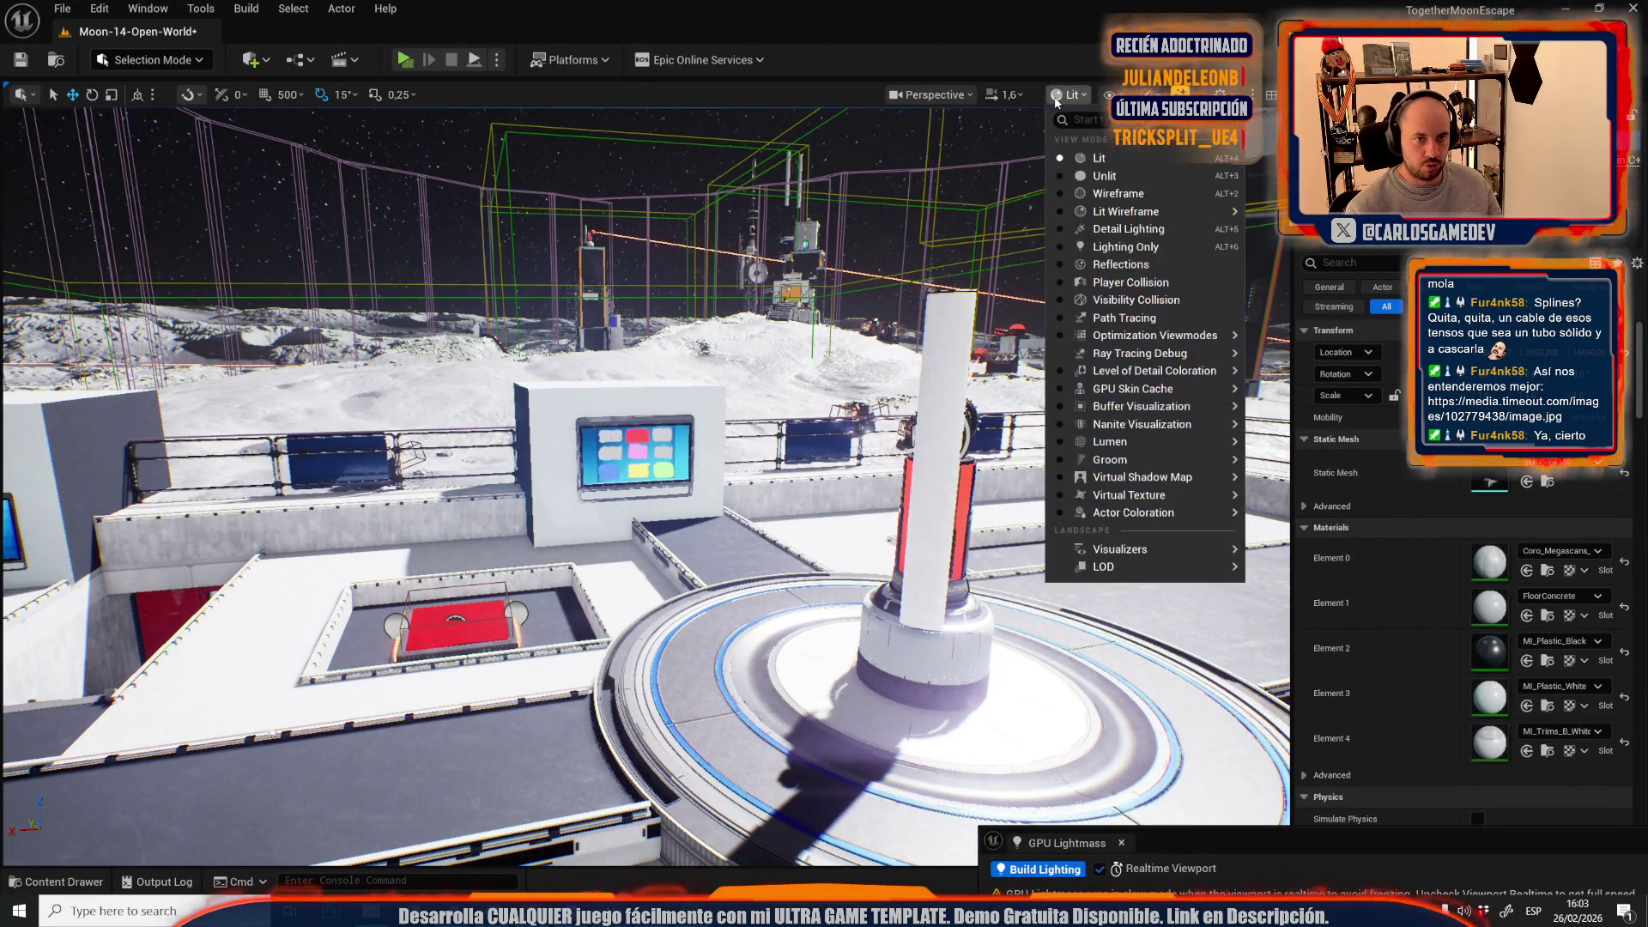
{"action": "mouse_move", "coordinate": [1155, 335]}
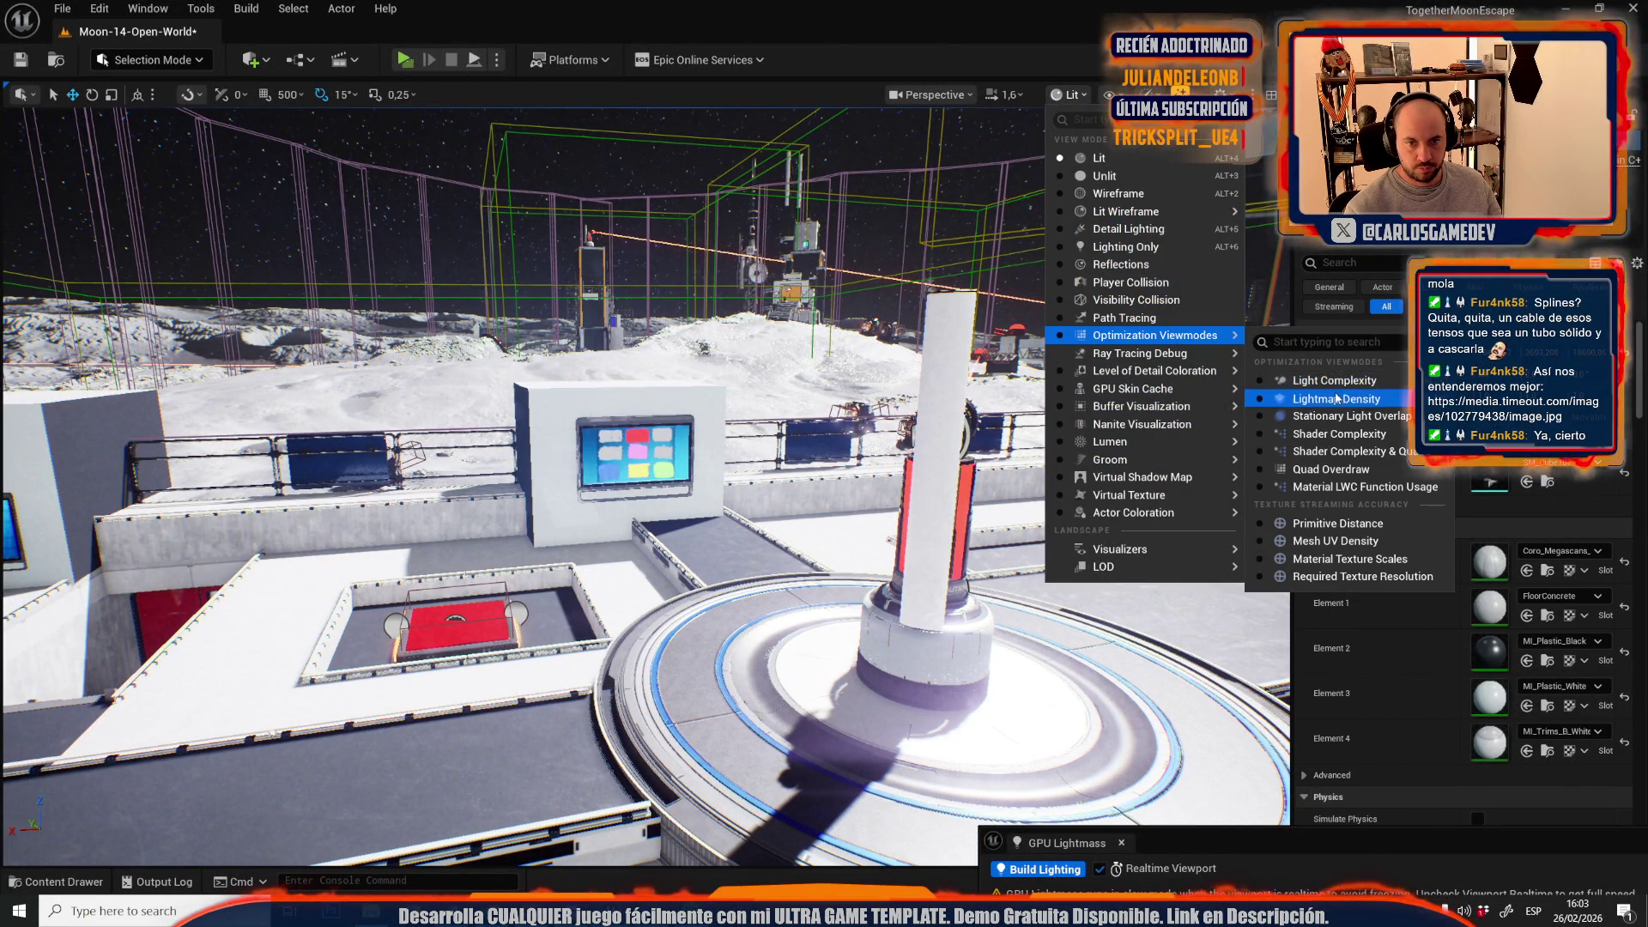
{"action": "left_click", "coordinate": [1339, 398]}
{"action": "scroll", "coordinate": [729, 443], "scroll_direction": "up", "scroll_amount": 1}
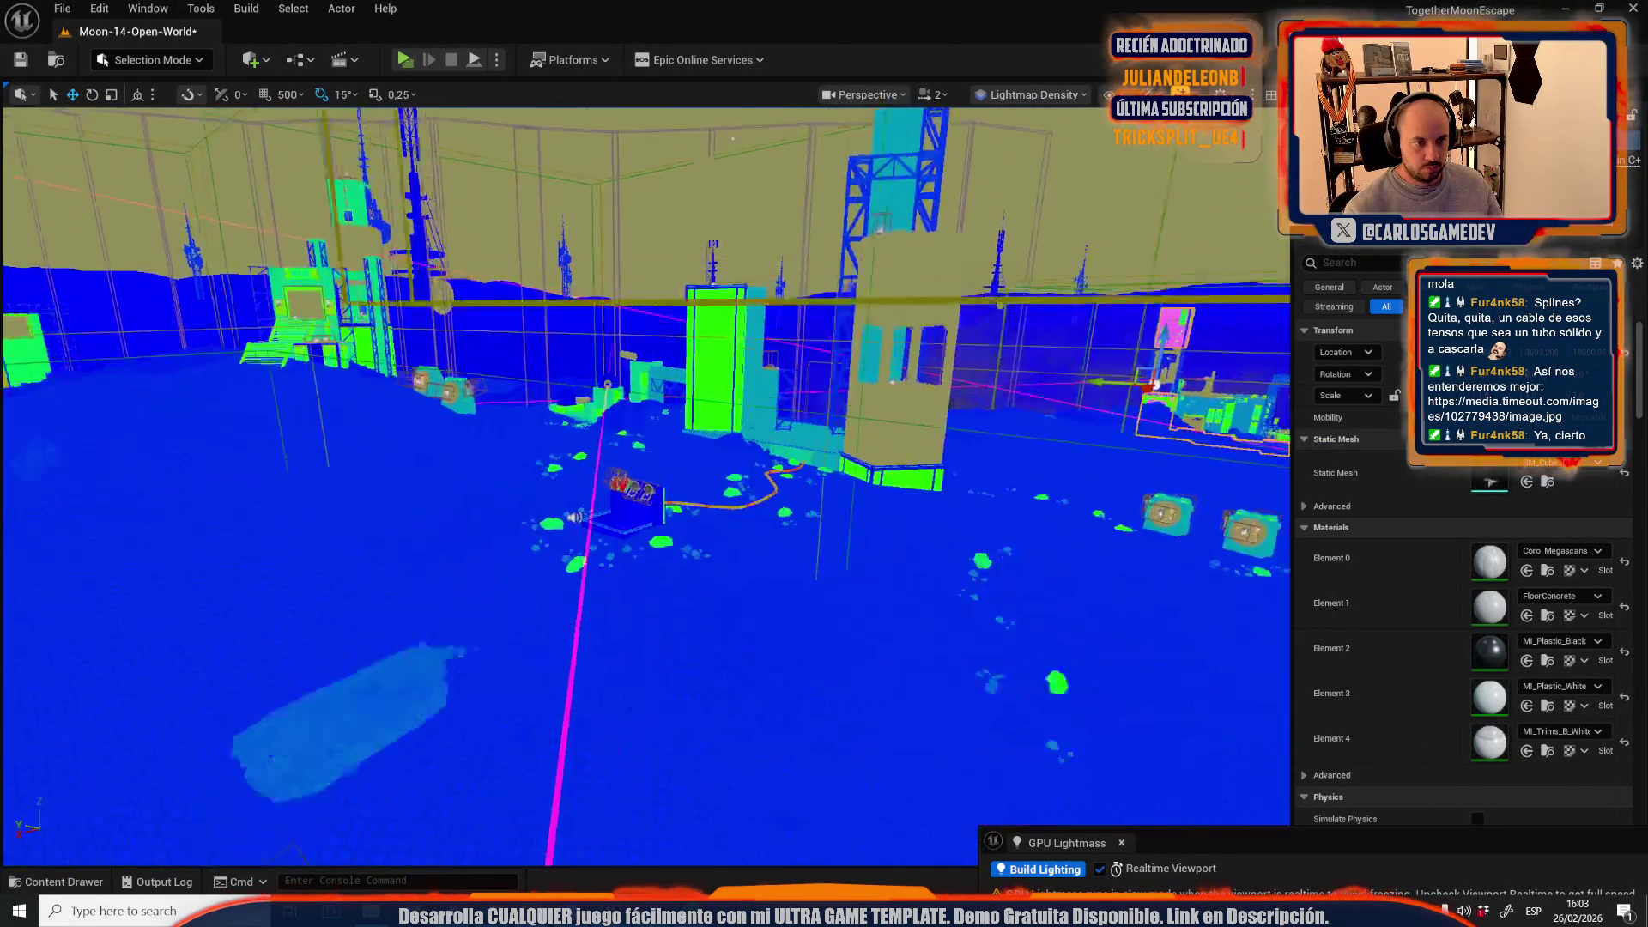
- Save all unsaved assets and the Moon-14-Open-World level from the Content Drawer
{"action": "key", "text": "ctrl+space"}
{"action": "left_click", "coordinate": [530, 475]}
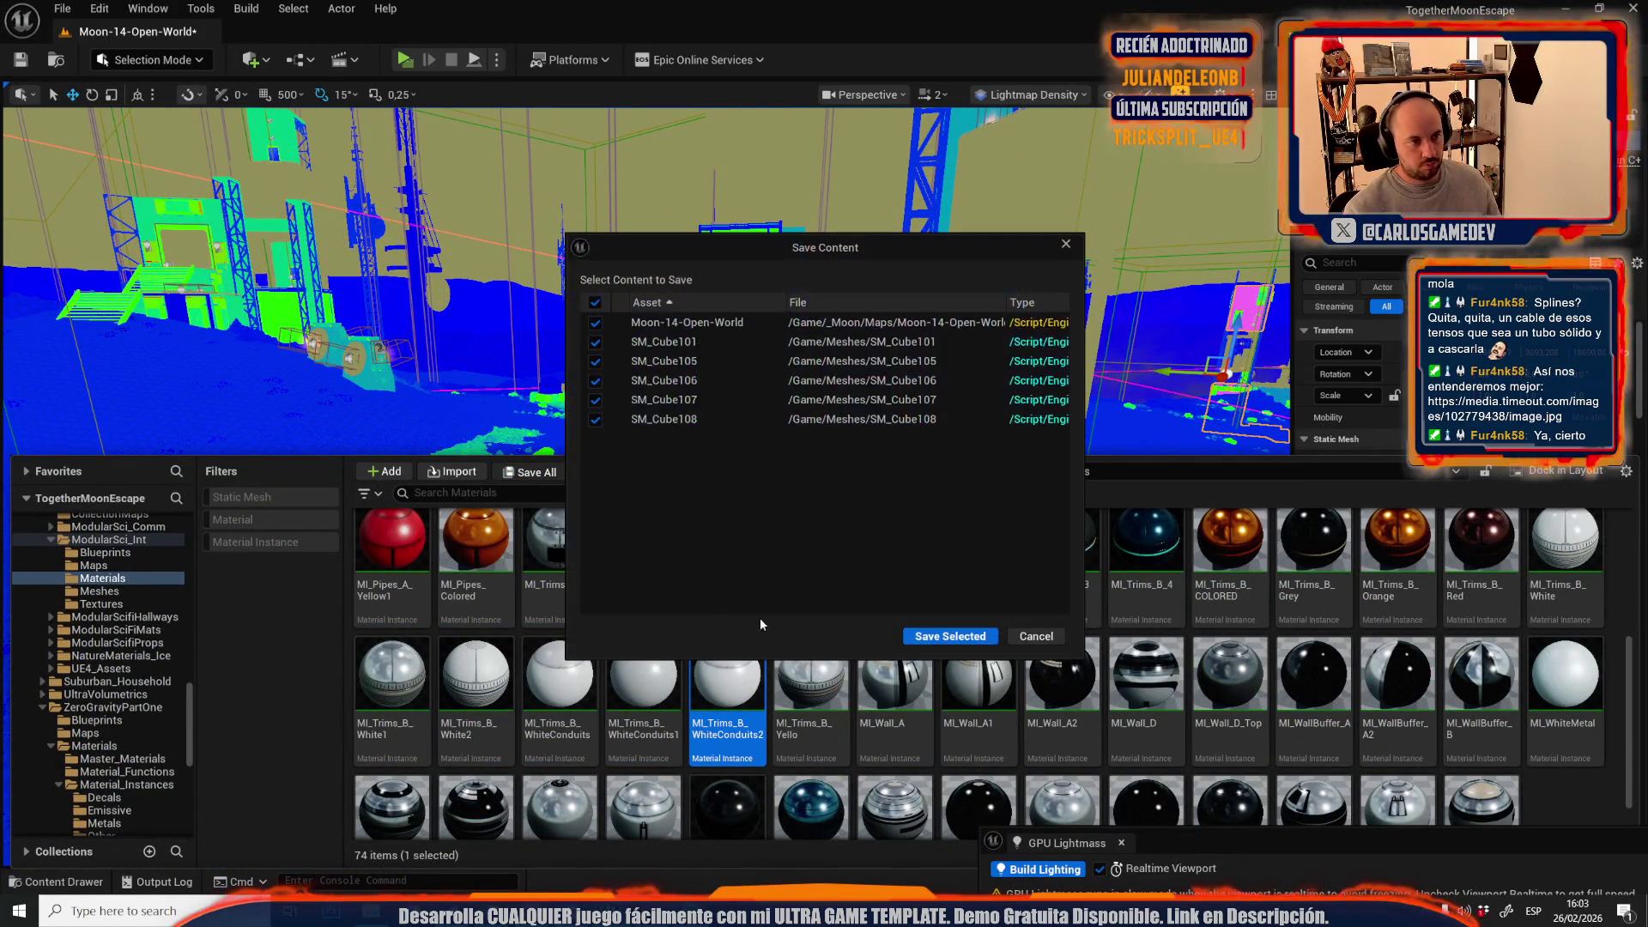
{"action": "left_click", "coordinate": [934, 640]}
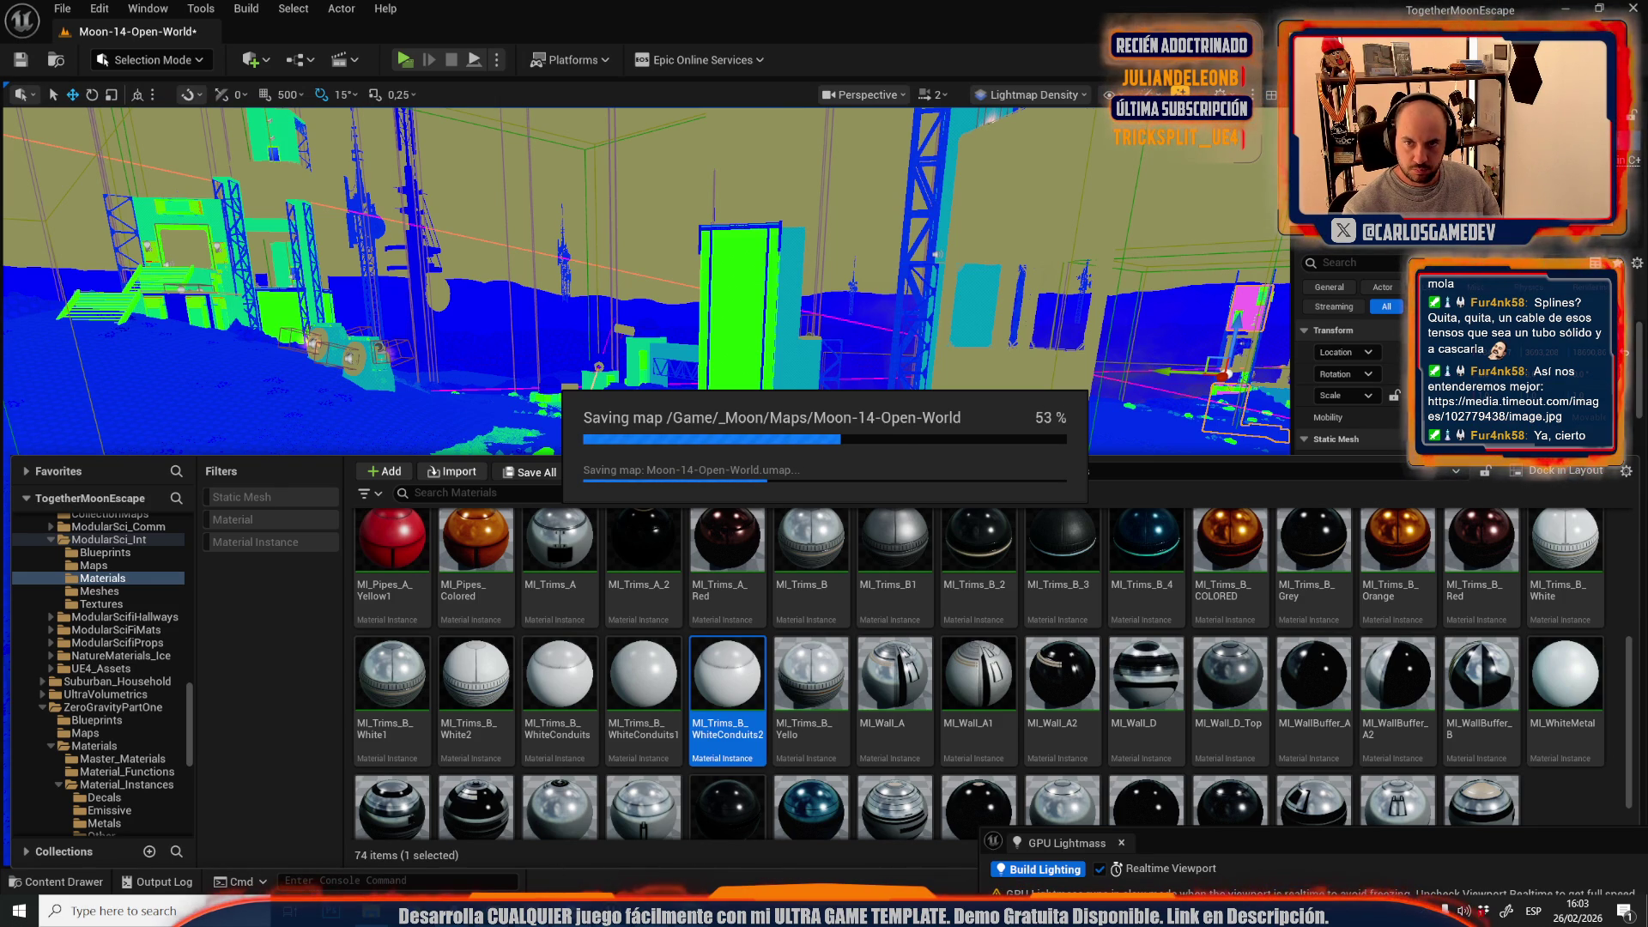
{"action": "left_click_drag", "start_coordinate": [677, 305], "coordinate": [883, 171]}
{"action": "mouse_move", "coordinate": [669, 325]}
{"action": "left_mouse_down"}
{"action": "mouse_move", "coordinate": [706, 534]}
{"action": "mouse_move", "coordinate": [589, 471]}
{"action": "mouse_move", "coordinate": [271, 124]}
{"action": "left_mouse_up"}
{"action": "left_click", "coordinate": [705, 535]}
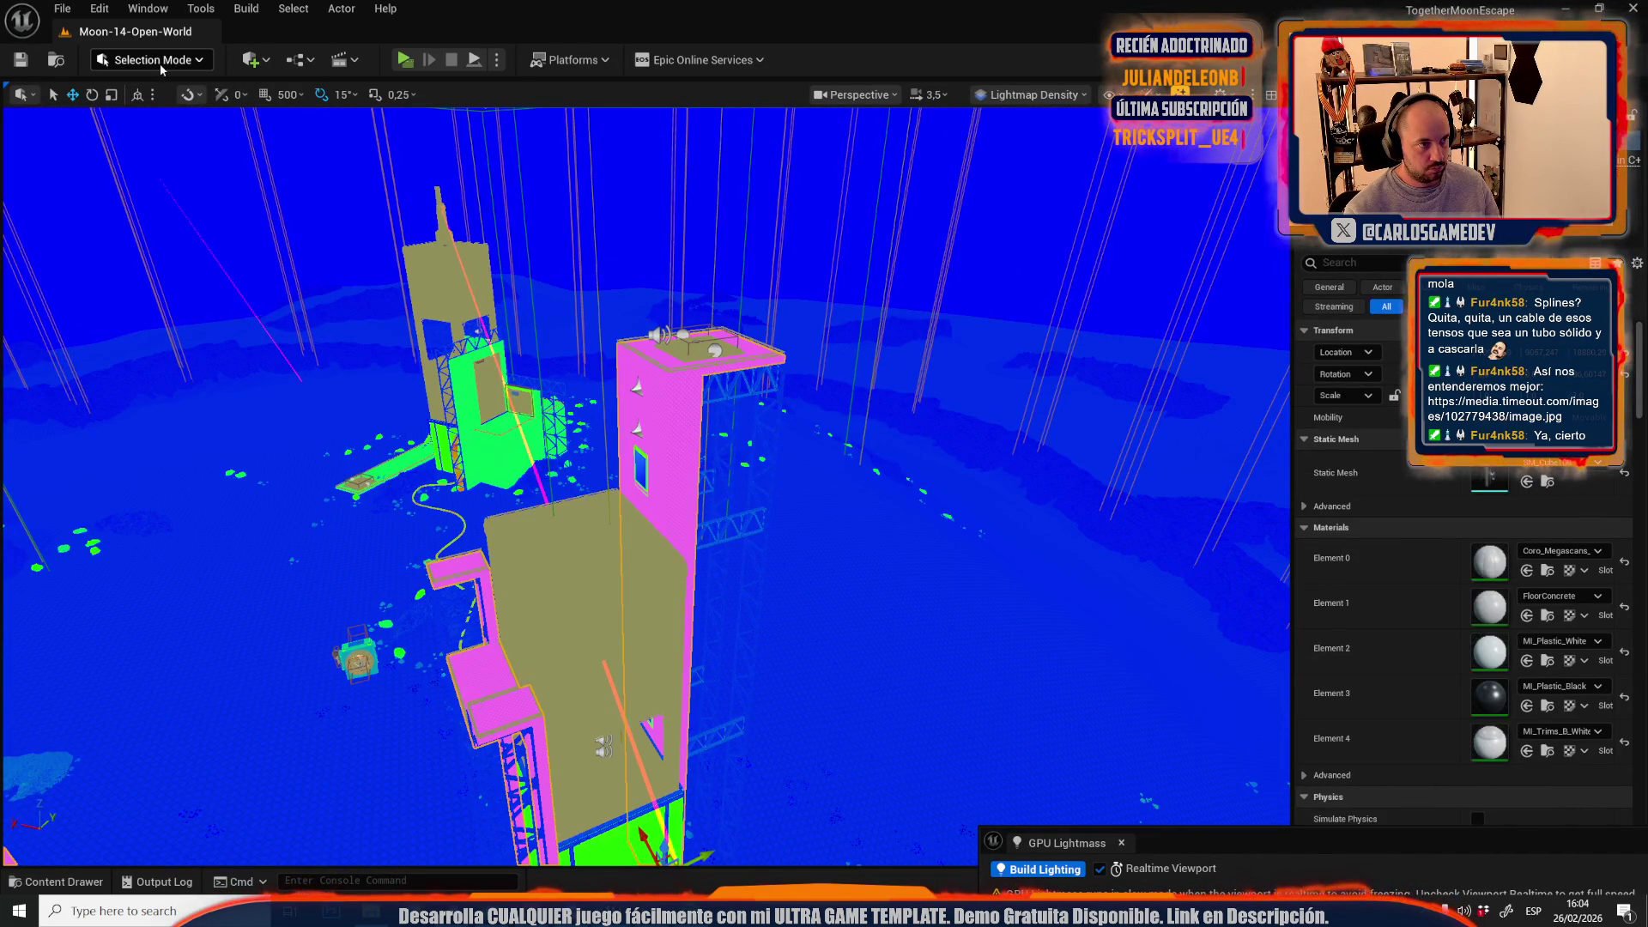
- Enter mesh editing mode and build lightmap UVs for the tower and the smaller structure beside it
{"action": "left_click", "coordinate": [160, 60]}
{"action": "left_click", "coordinate": [171, 310]}
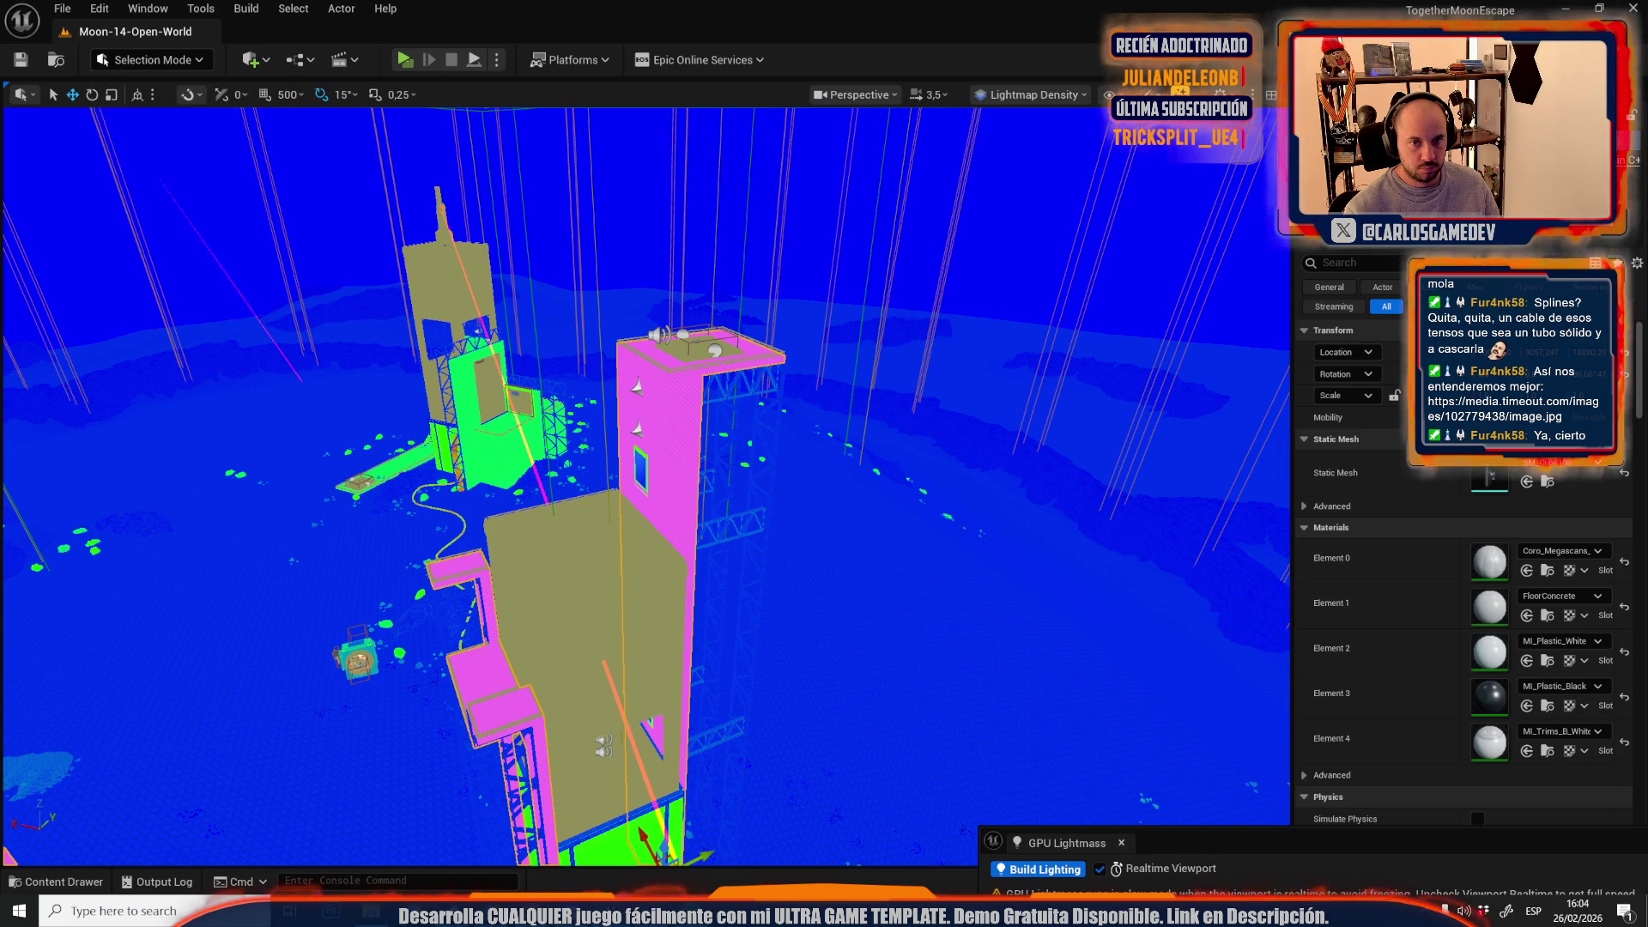
{"action": "type", "text": "rea"}
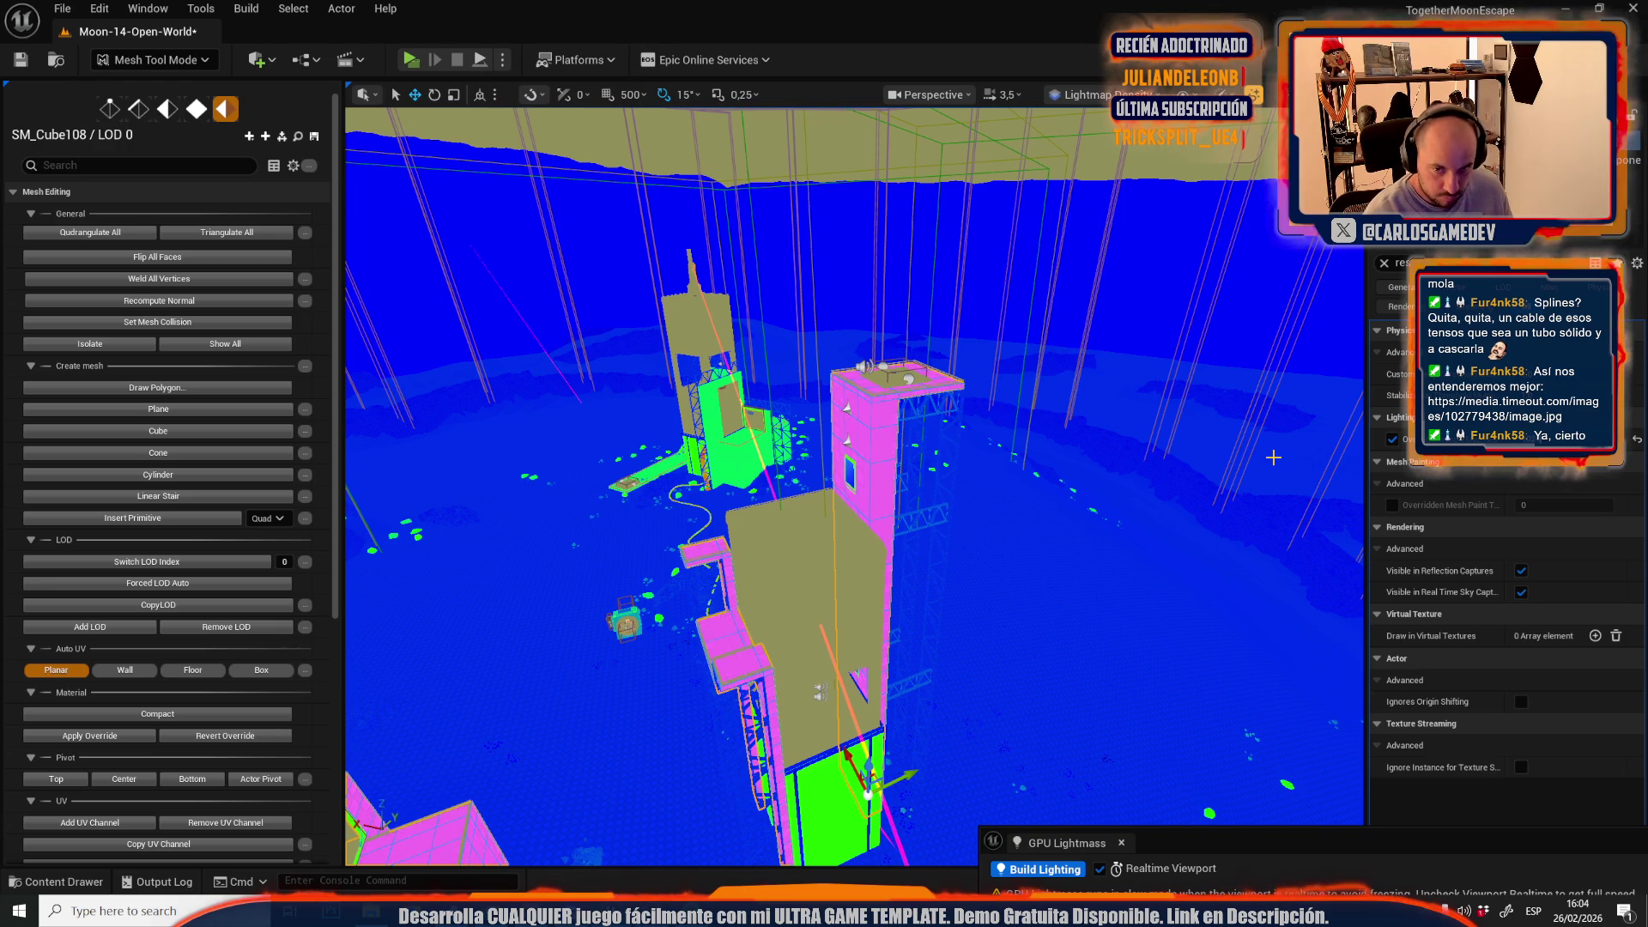
{"action": "scroll", "coordinate": [159, 539], "scroll_direction": "down", "scroll_amount": 5}
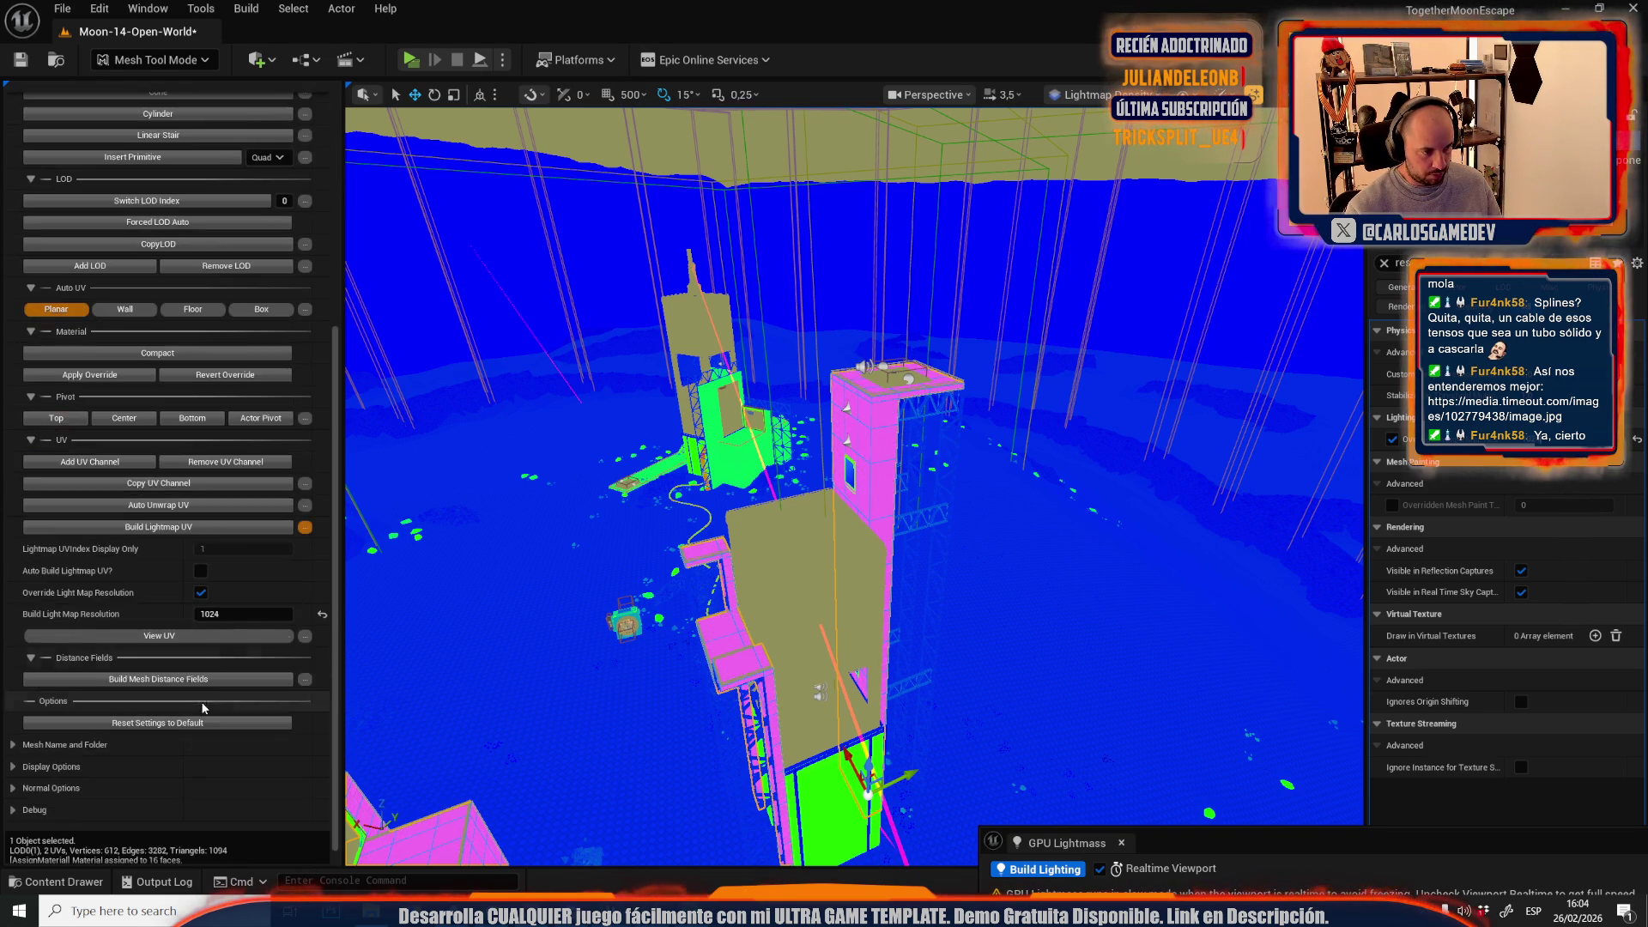
{"action": "left_click", "coordinate": [163, 526]}
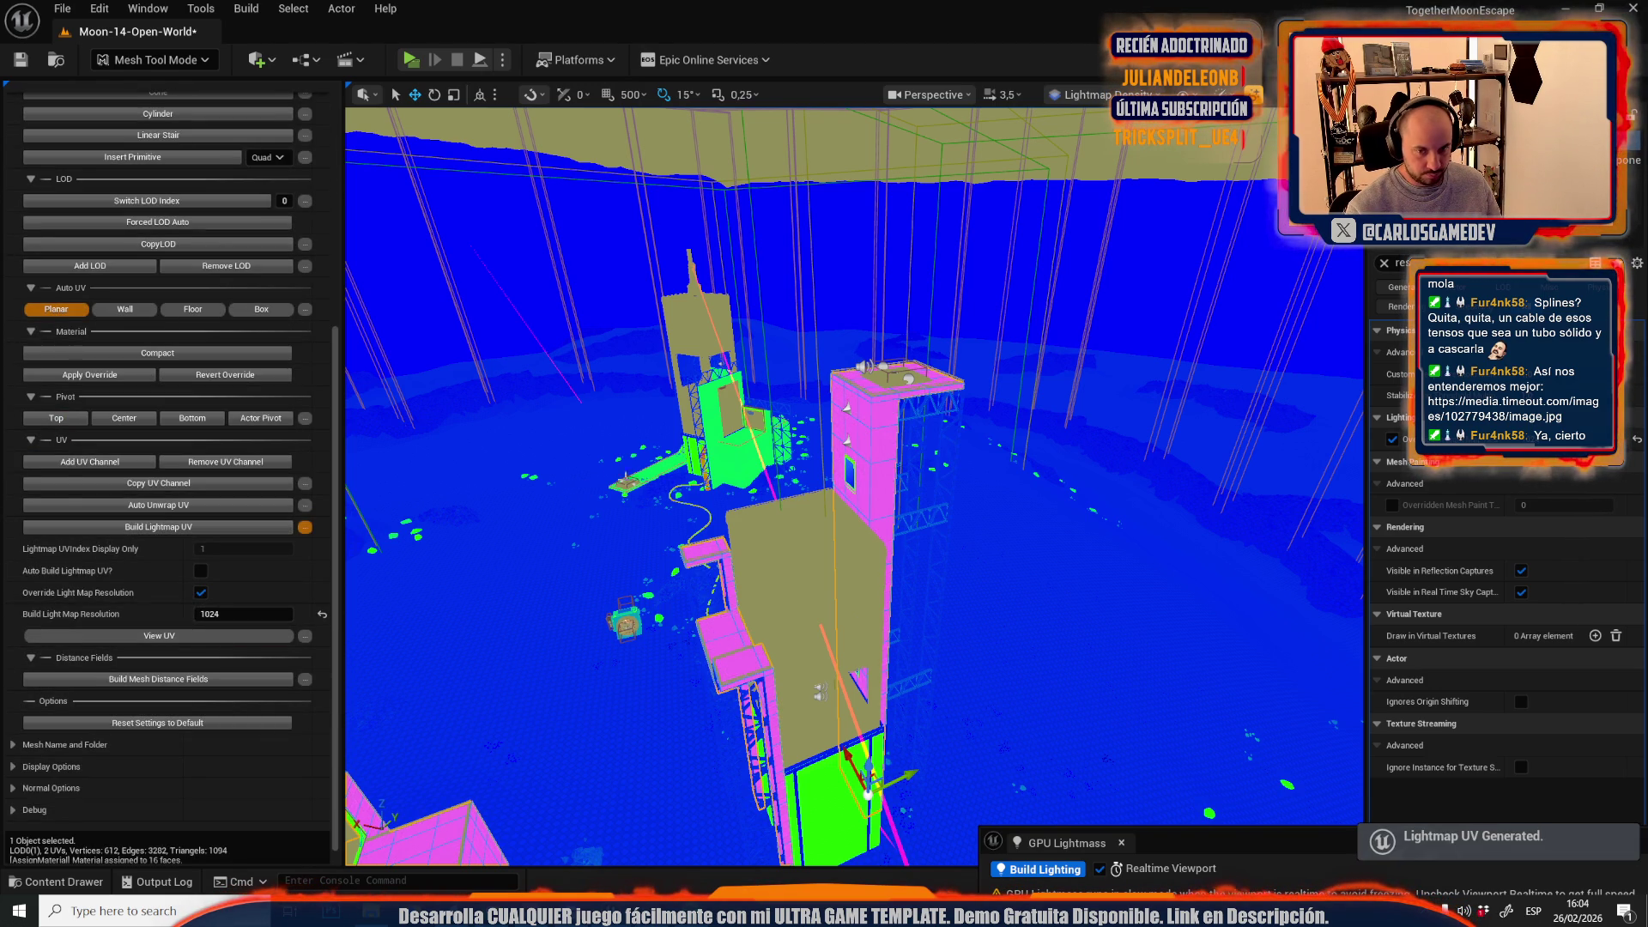
{"action": "left_click", "coordinate": [728, 458]}
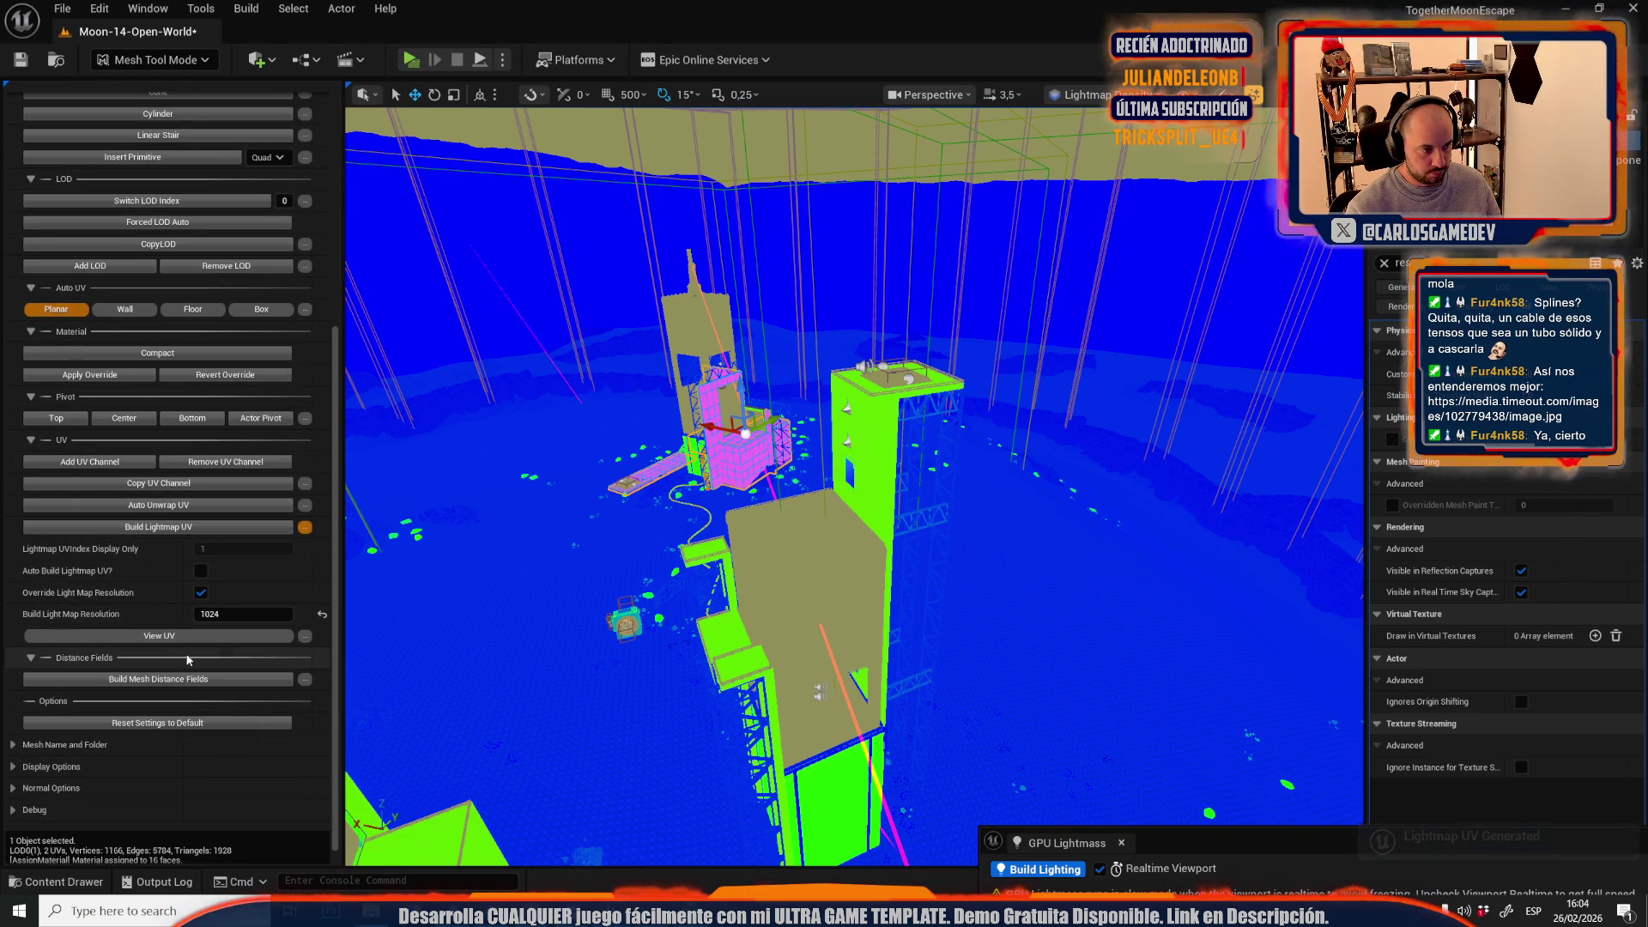
{"action": "left_click", "coordinate": [159, 527]}
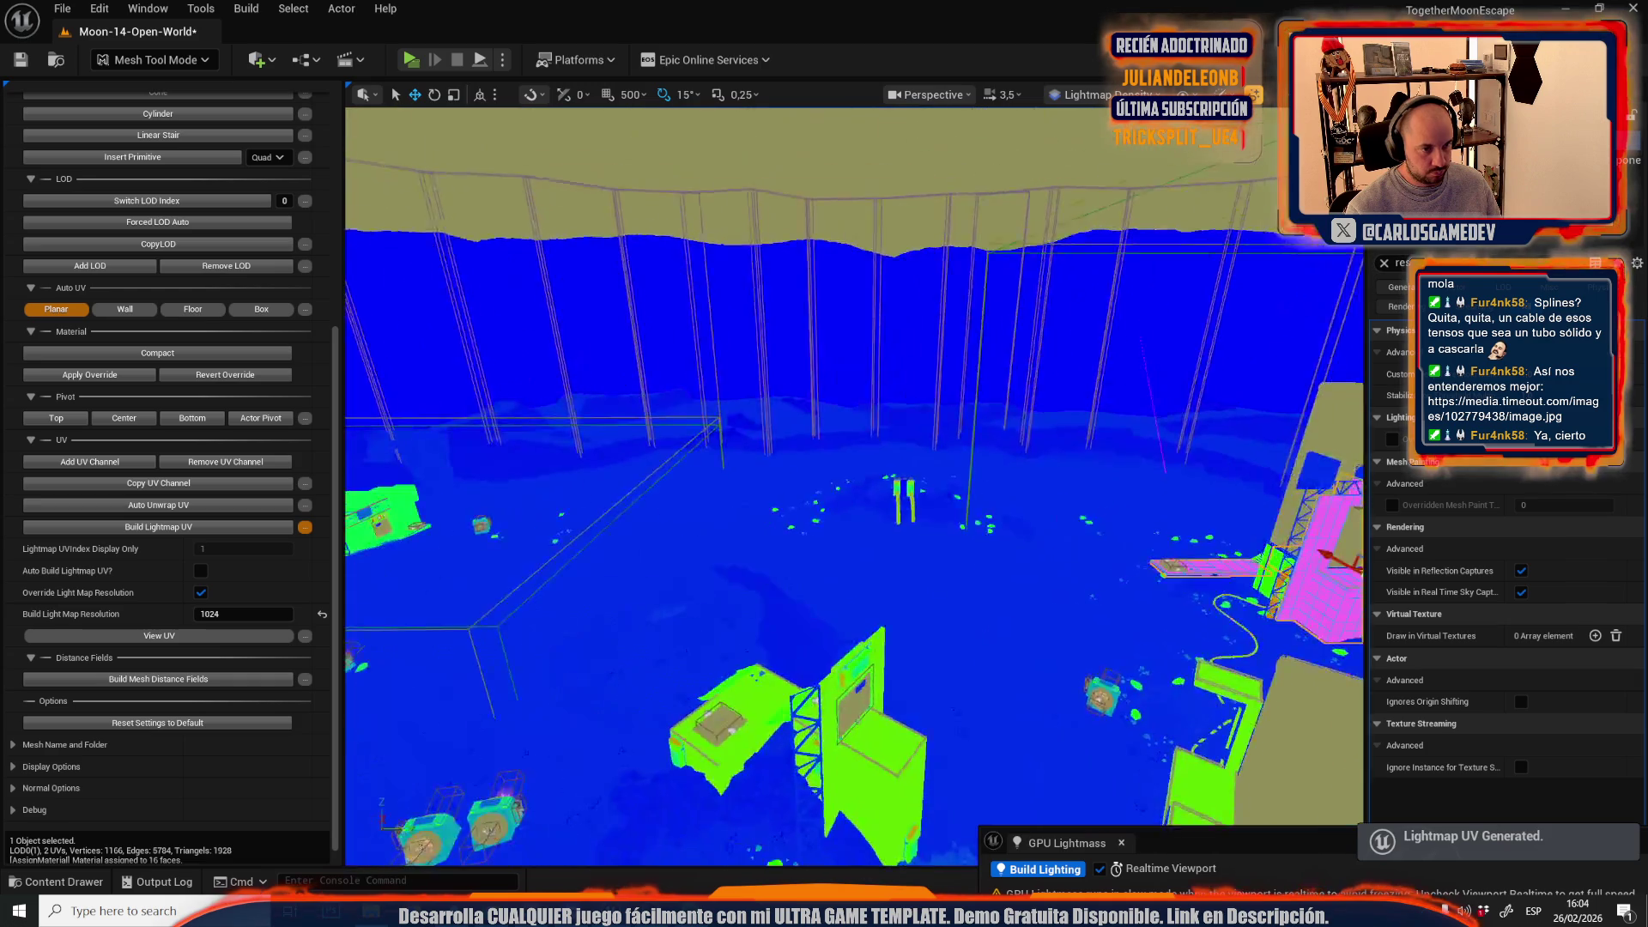
- Build lightmap UVs for the upper tower cage and the platform mesh
{"action": "left_click_drag", "start_coordinate": [830, 642], "coordinate": [830, 642]}
{"action": "left_click", "coordinate": [1071, 485]}
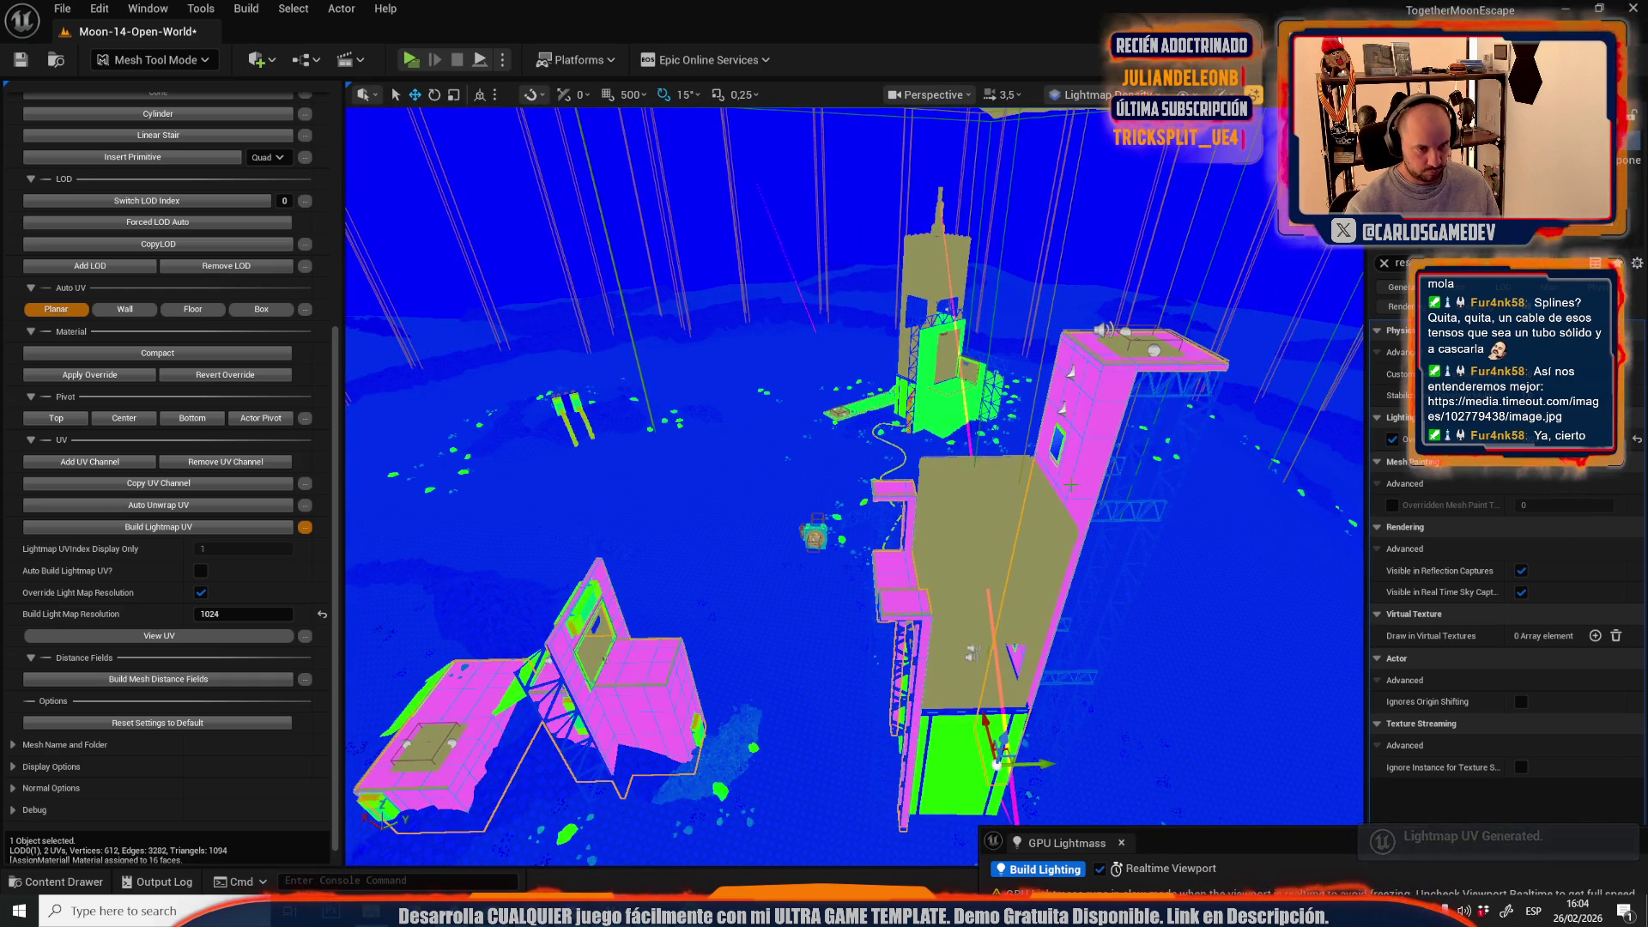
{"action": "left_click", "coordinate": [944, 403]}
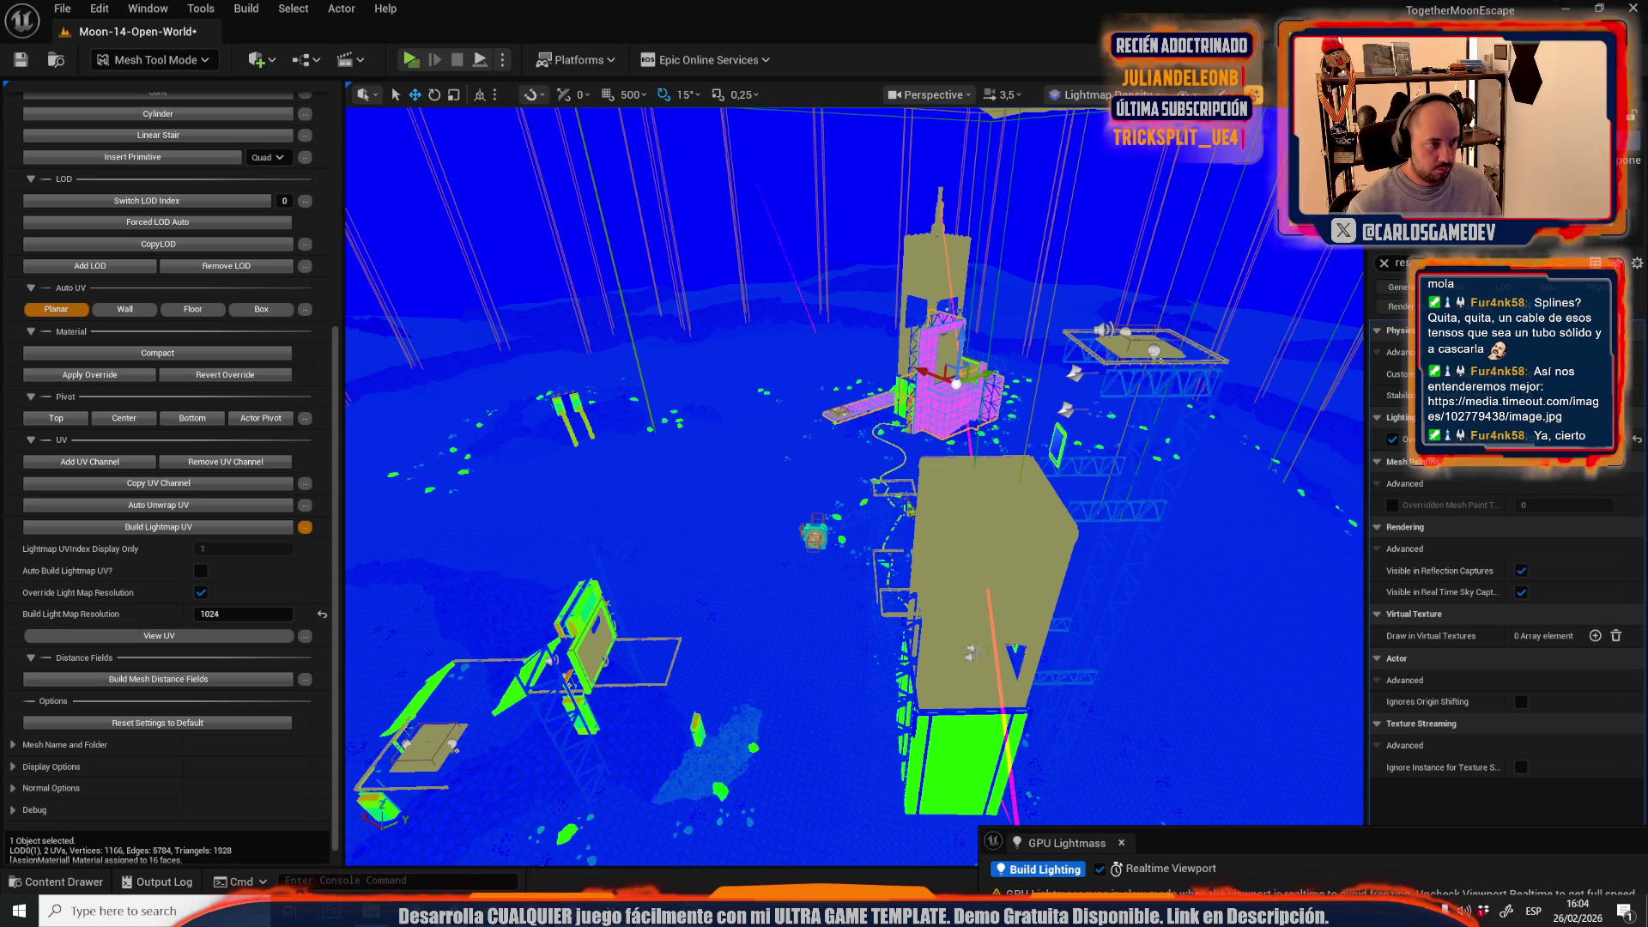
{"action": "left_click", "coordinate": [168, 528]}
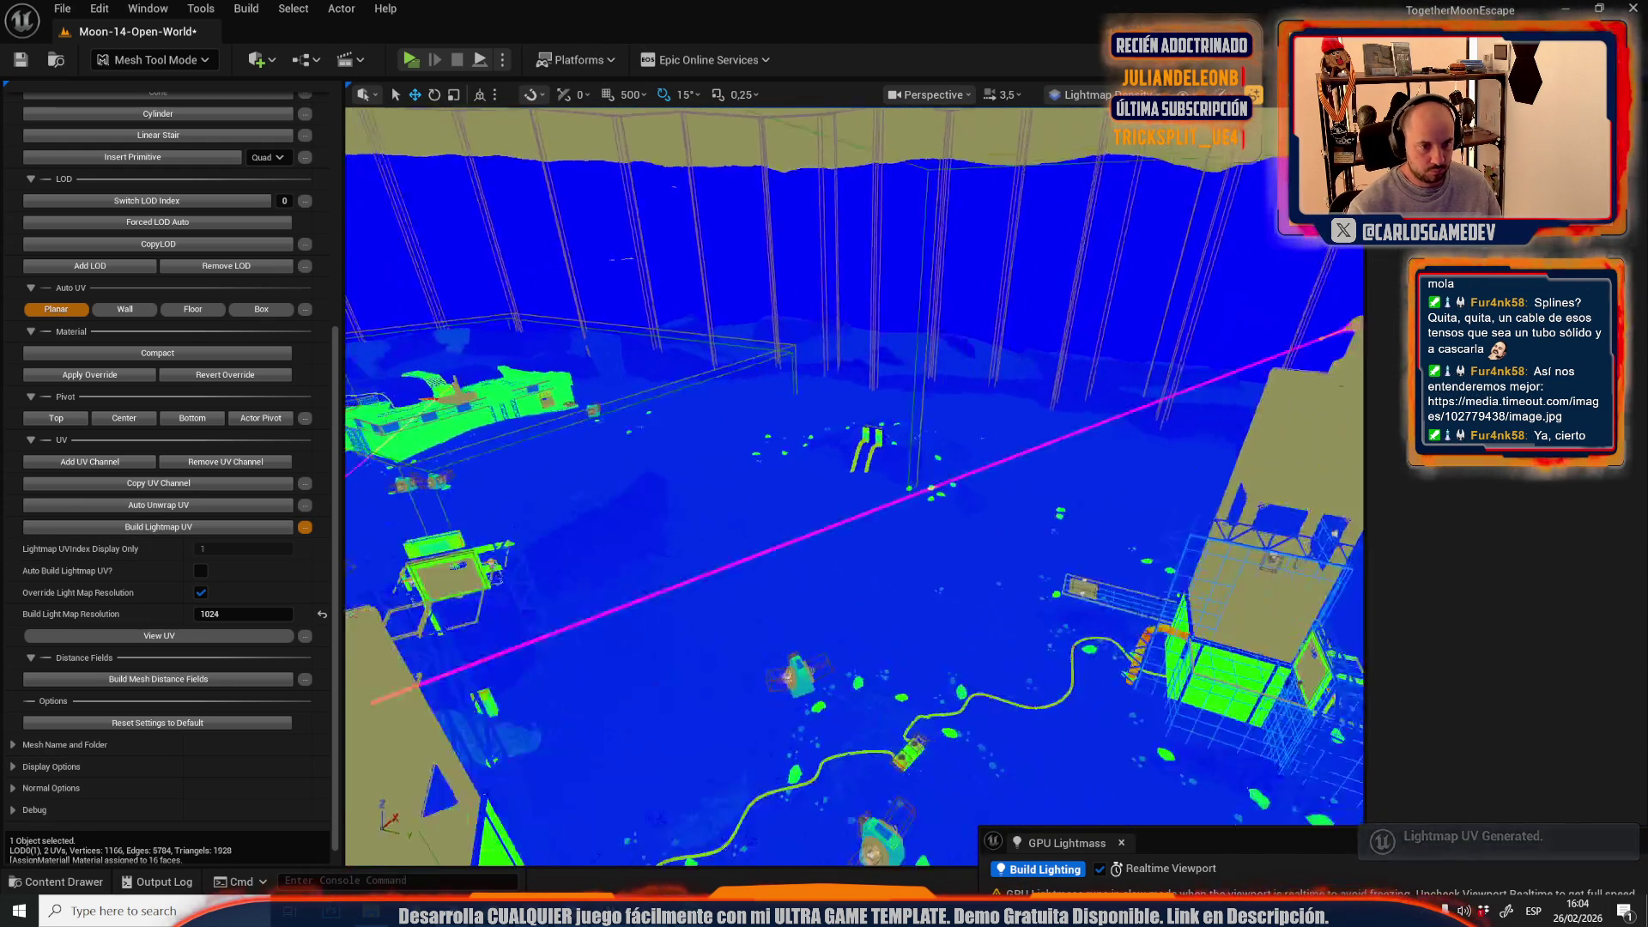
{"action": "scroll", "coordinate": [826, 418], "scroll_direction": "down", "scroll_amount": 2}
{"action": "left_click_drag", "start_coordinate": [826, 418], "coordinate": [909, 554]}
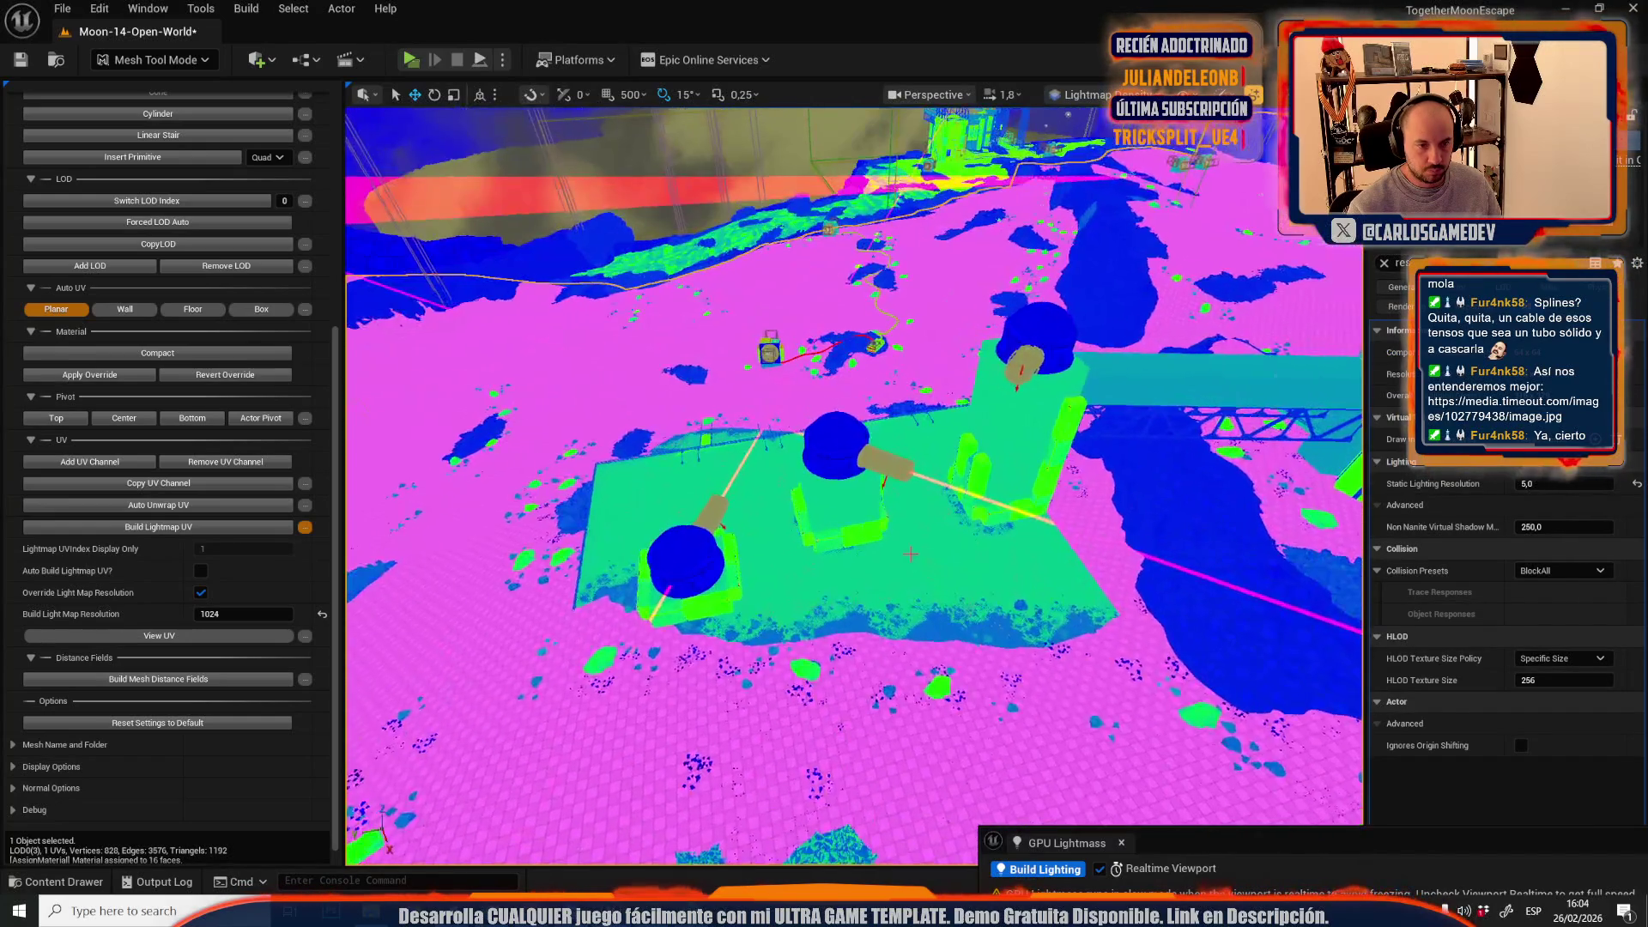
{"action": "left_click", "coordinate": [925, 559]}
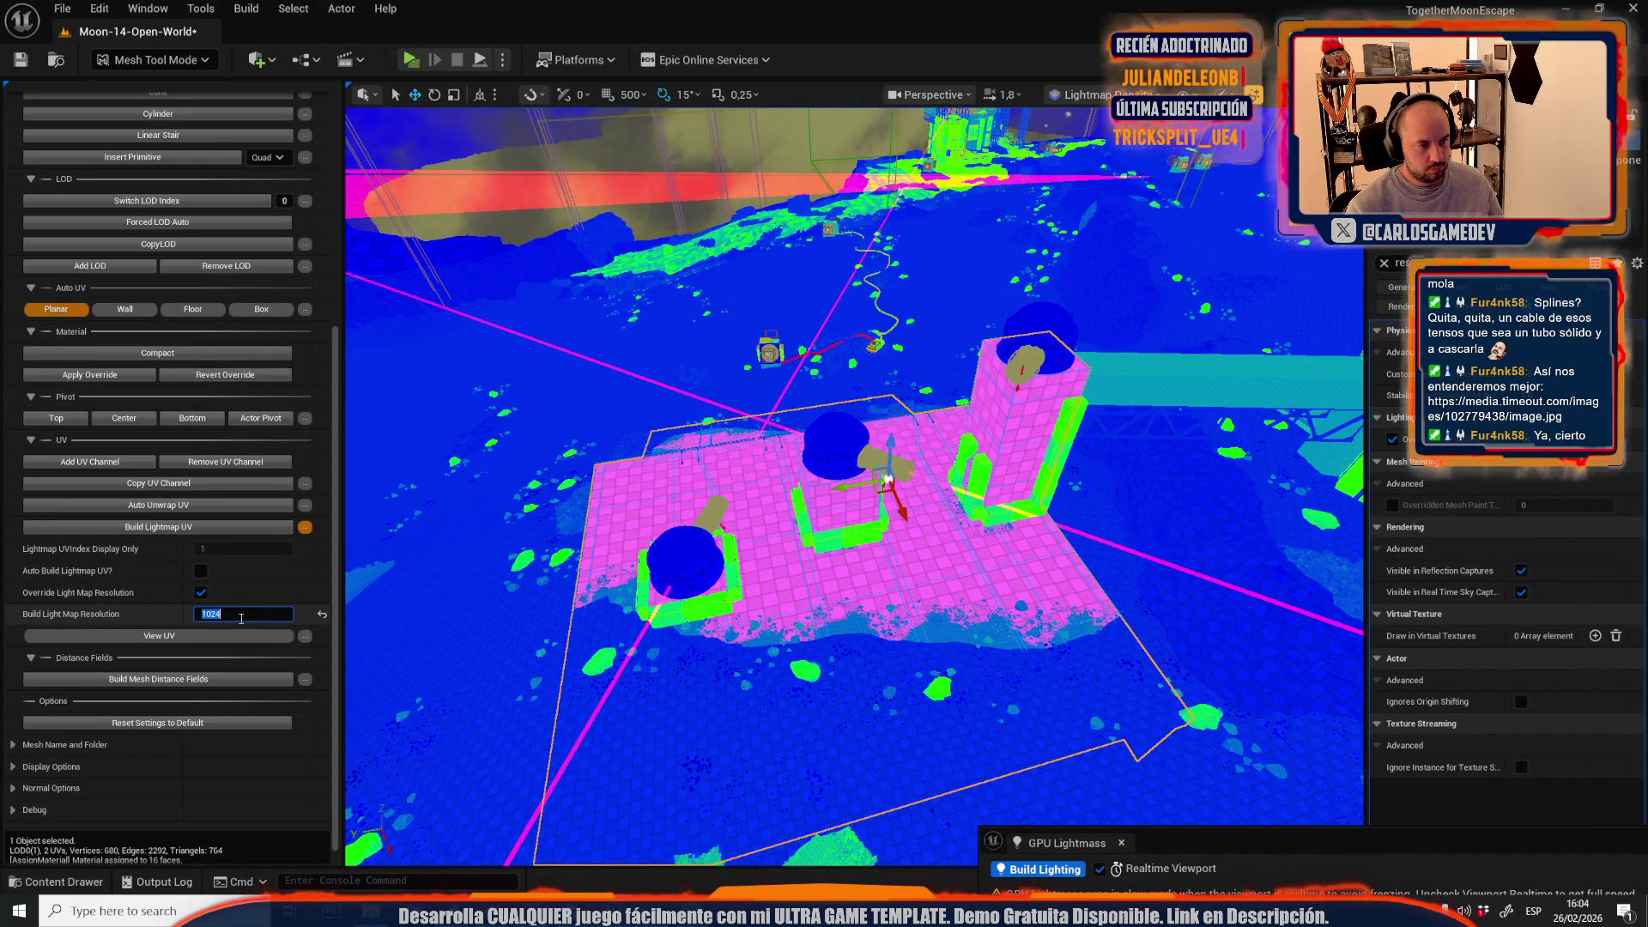
{"action": "key", "text": "Right"}
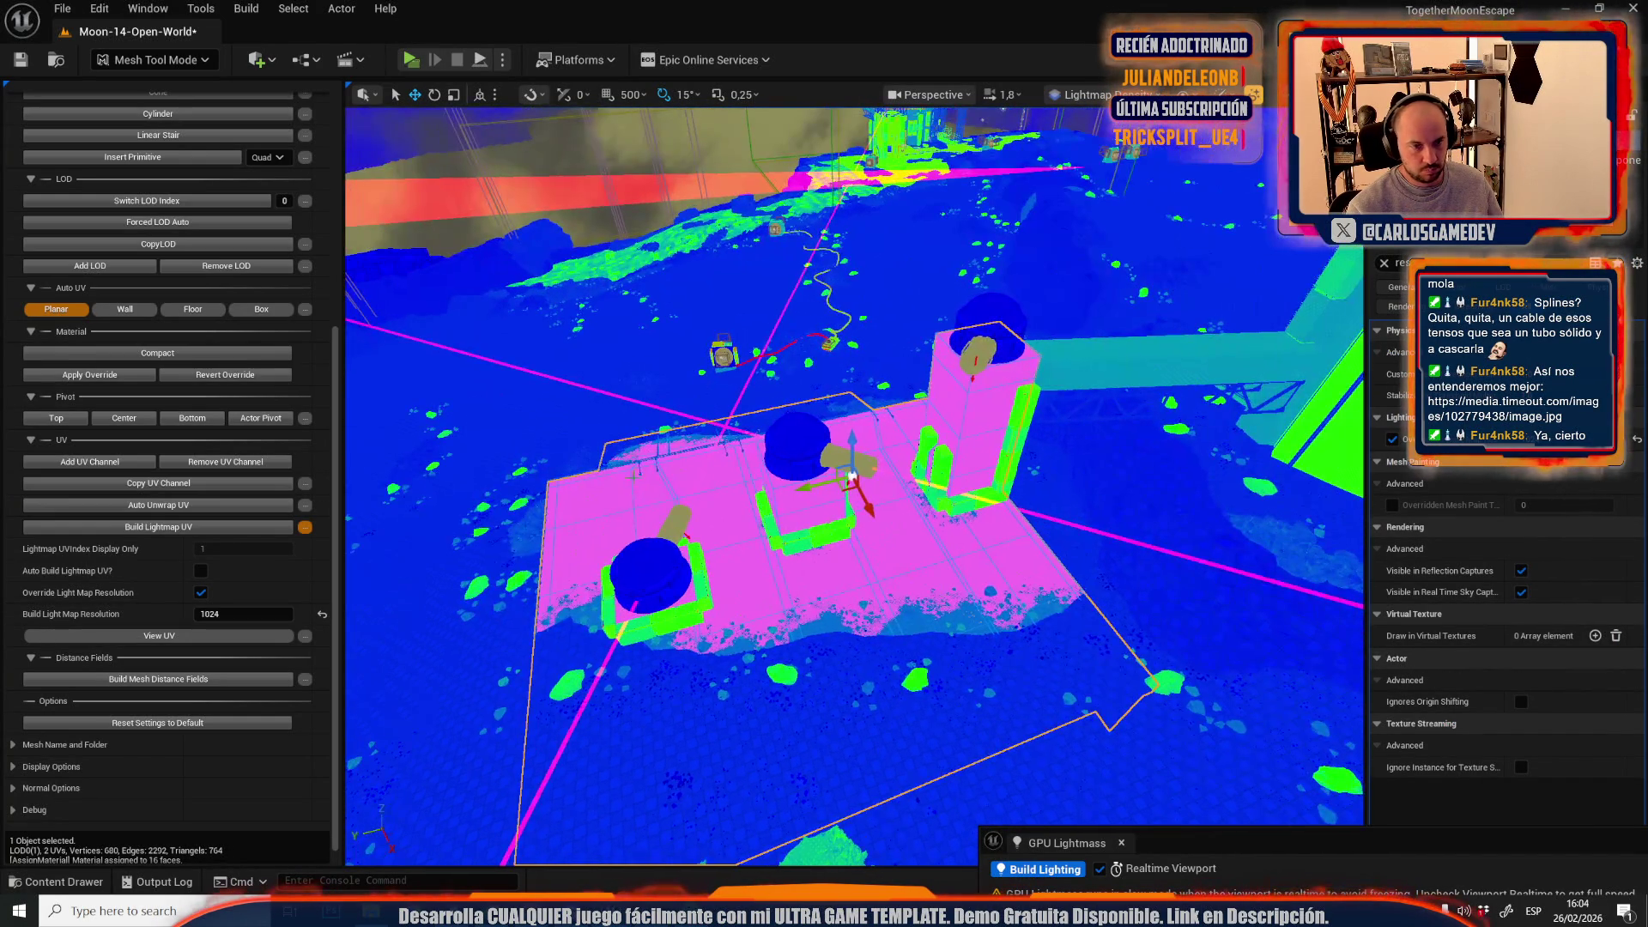
{"action": "left_click", "coordinate": [197, 528]}
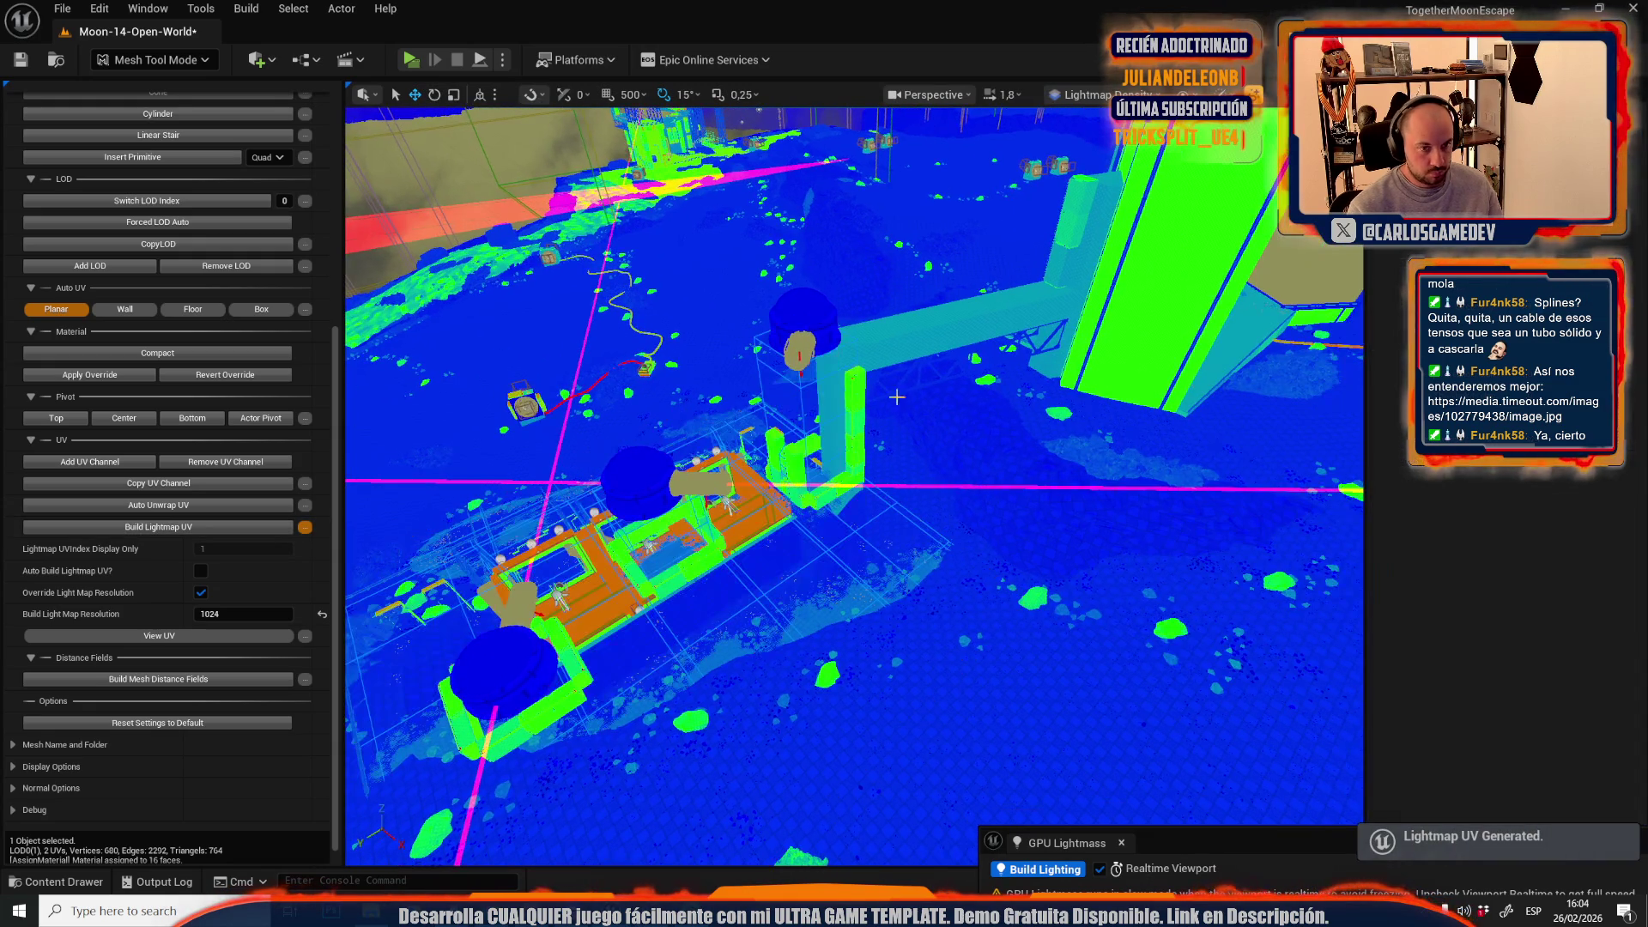
- Override a base mesh's lightmap resolution to 1024 and build its lightmap UVs
{"action": "left_click", "coordinate": [925, 335]}
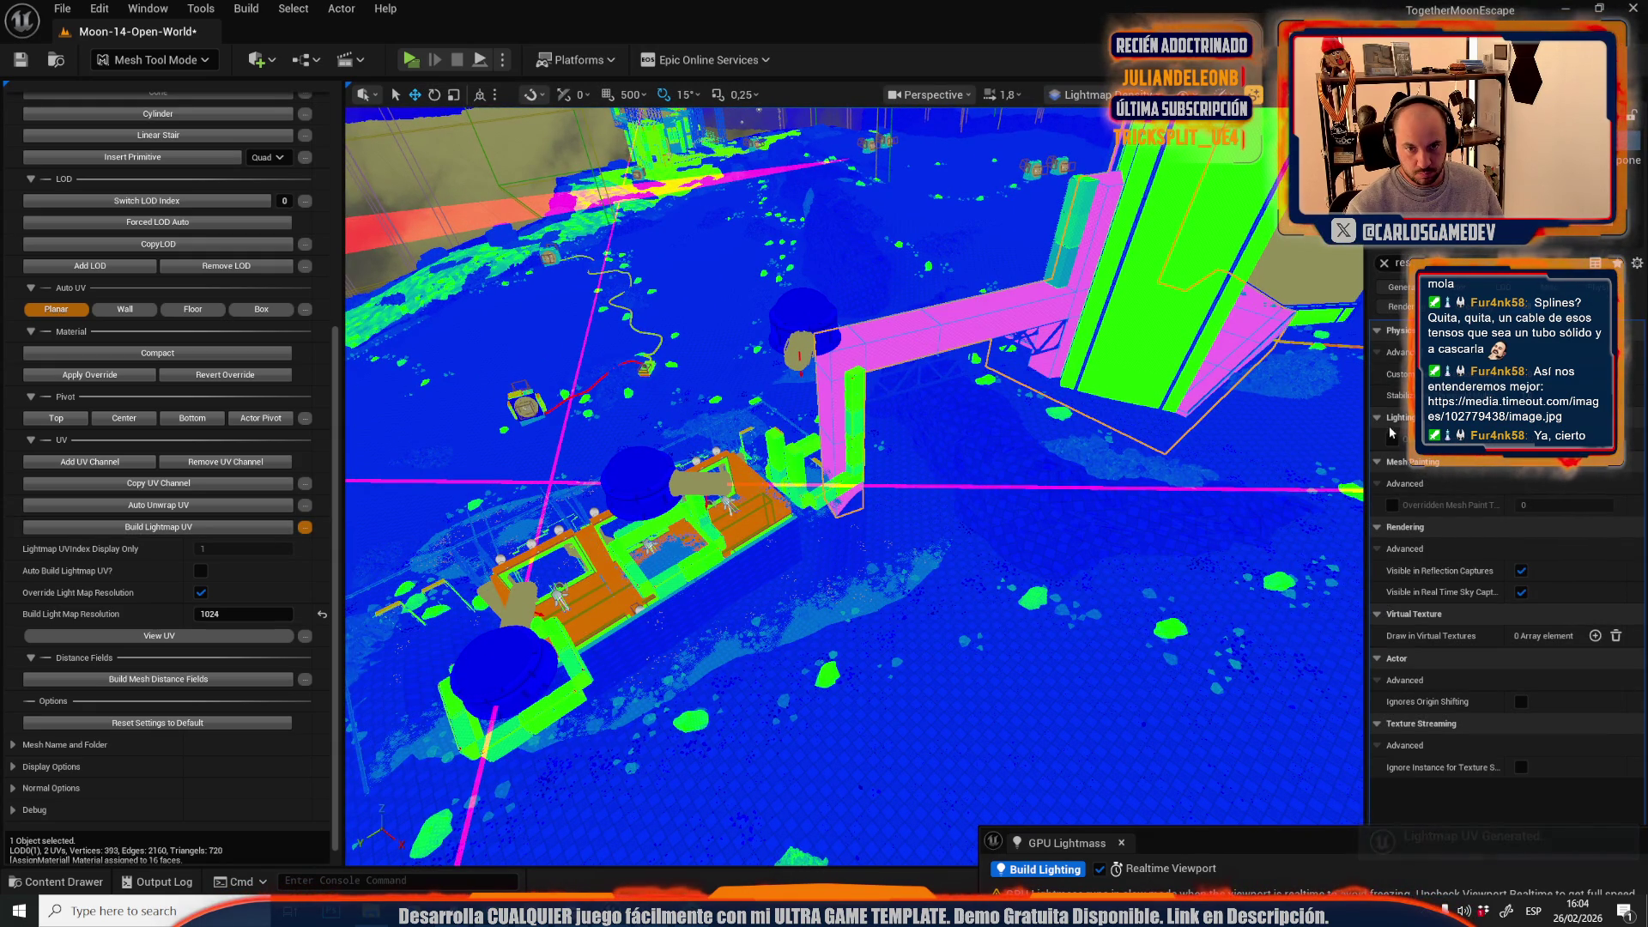
{"action": "key", "text": "f"}
{"action": "mouse_move", "coordinate": [546, 510]}
{"action": "left_mouse_down"}
{"action": "mouse_move", "coordinate": [669, 497]}
{"action": "mouse_move", "coordinate": [689, 479]}
{"action": "left_mouse_up"}
{"action": "left_click", "coordinate": [745, 515]}
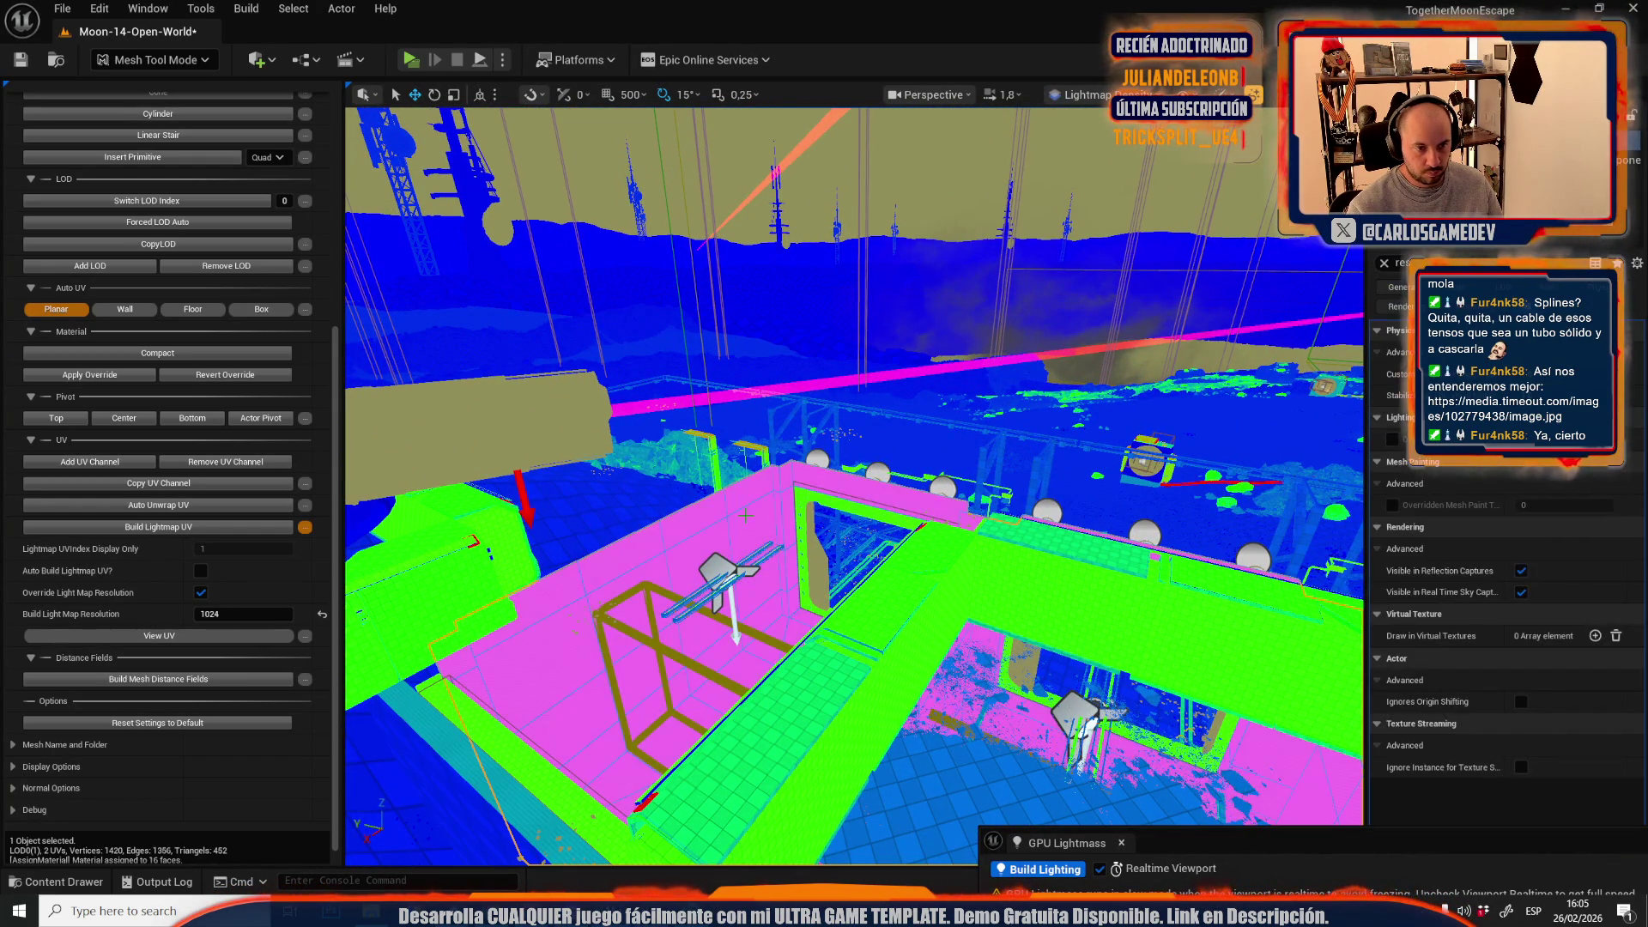
{"action": "left_click", "coordinate": [1391, 441]}
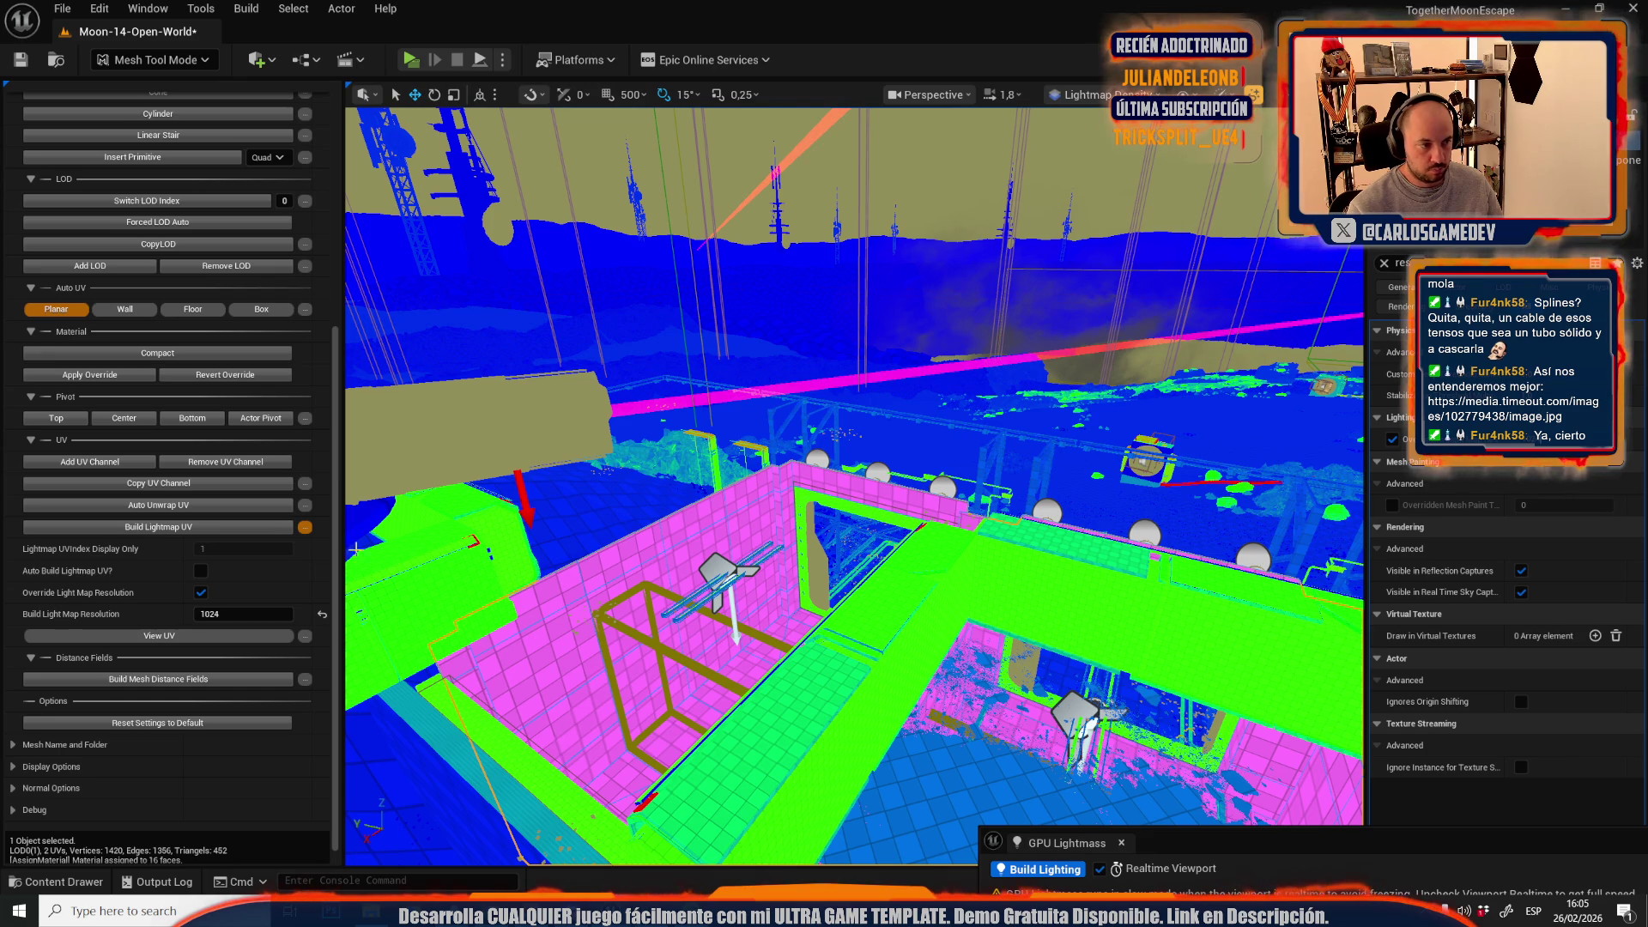
{"action": "left_click", "coordinate": [173, 527]}
- Build and then regenerate lightmap UVs for the tower
{"action": "left_click_drag", "start_coordinate": [426, 484], "coordinate": [429, 481]}
{"action": "key", "text": "s"}
{"action": "key", "text": "w"}
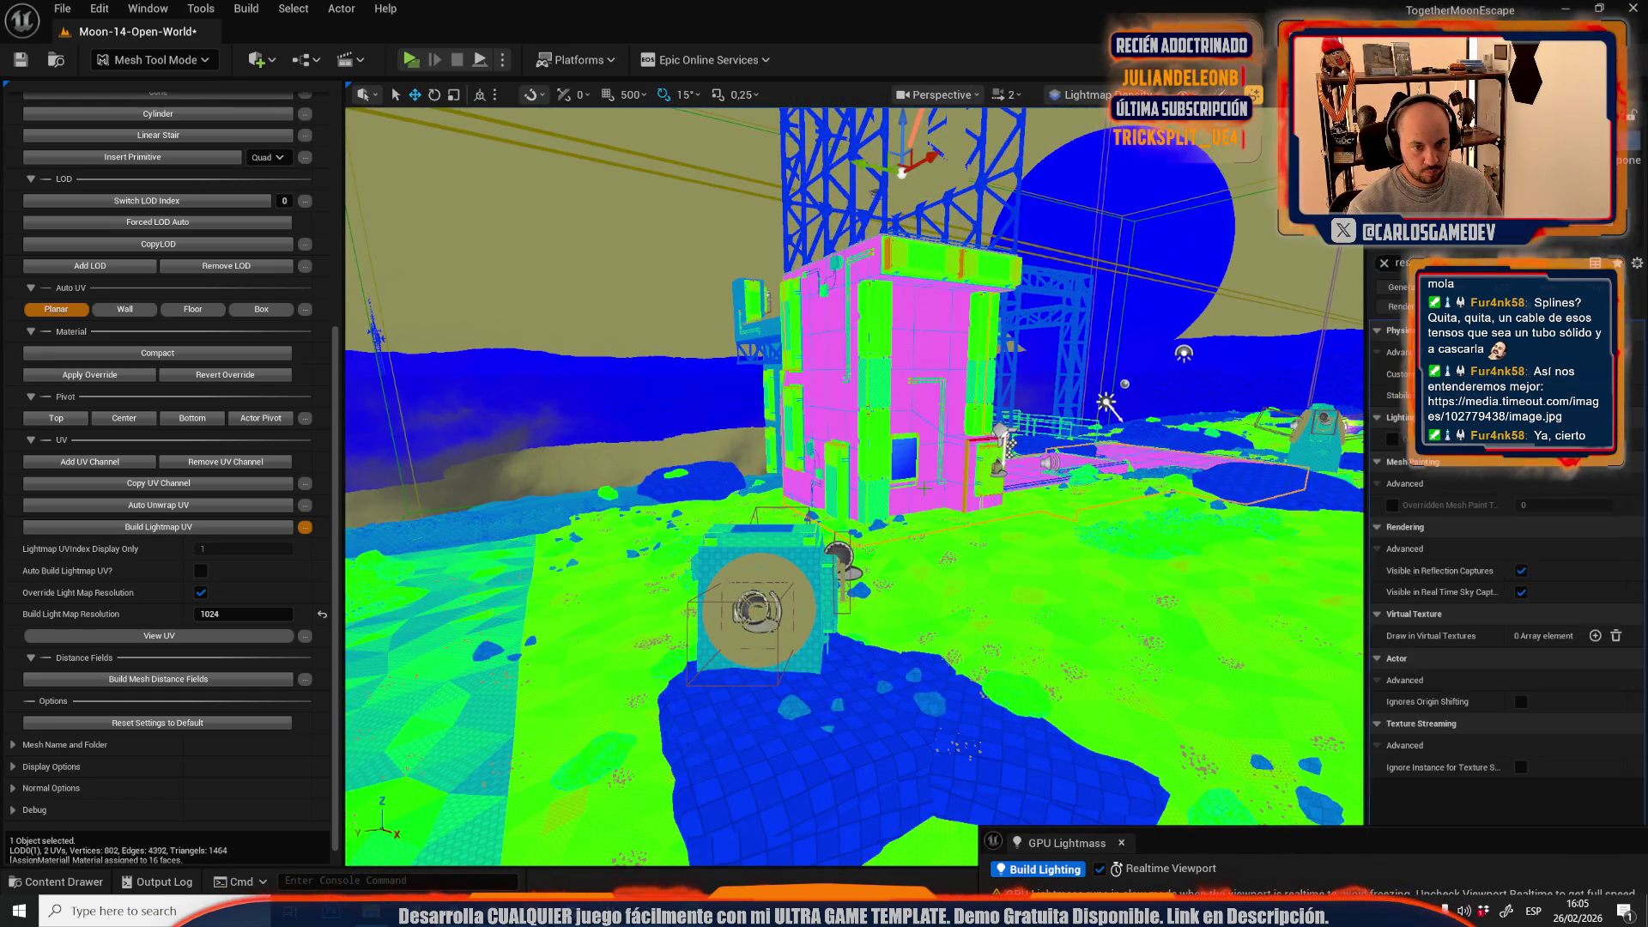
{"action": "left_click", "coordinate": [177, 527]}
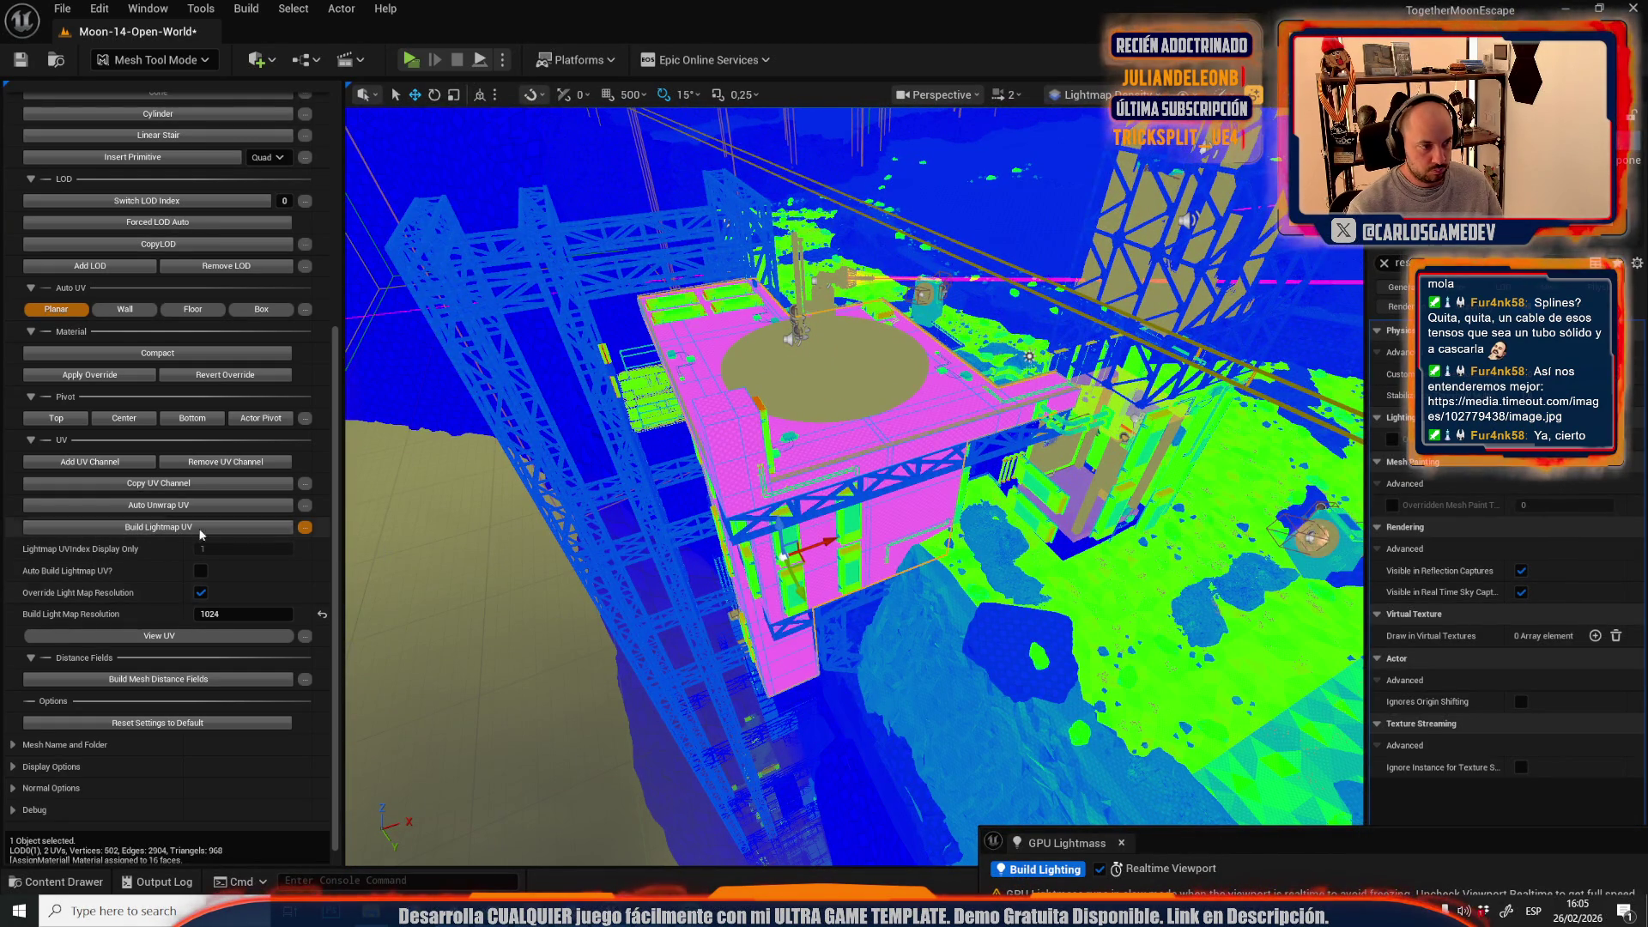
{"action": "left_click", "coordinate": [190, 527]}
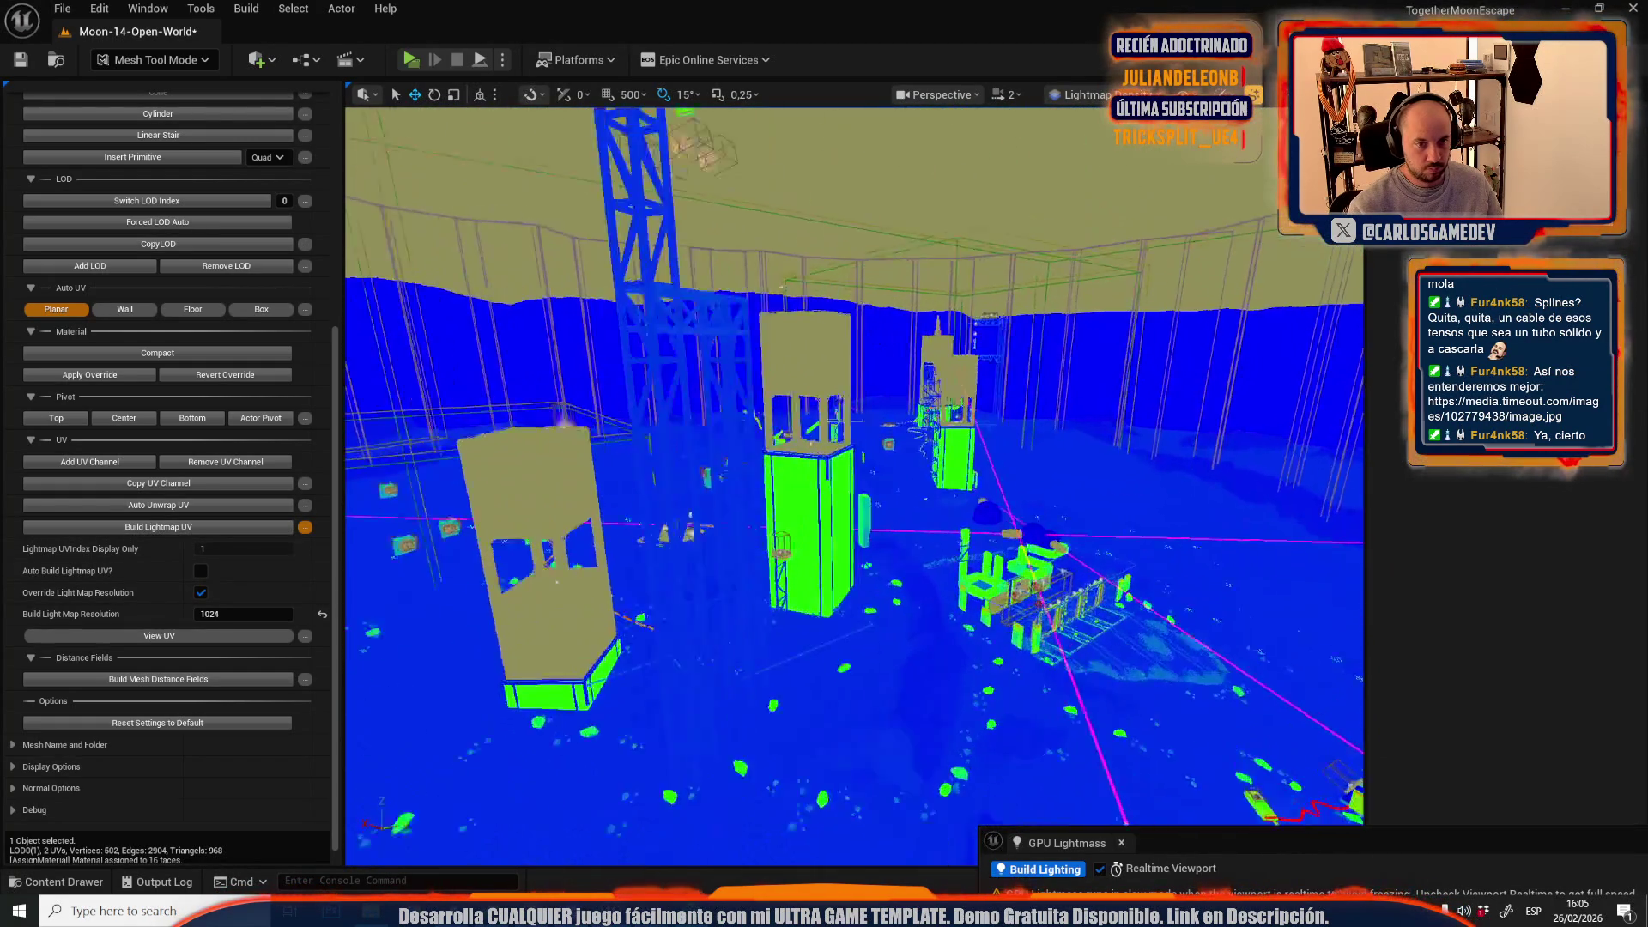
{"action": "scroll", "coordinate": [854, 485], "scroll_direction": "down", "scroll_amount": 2}
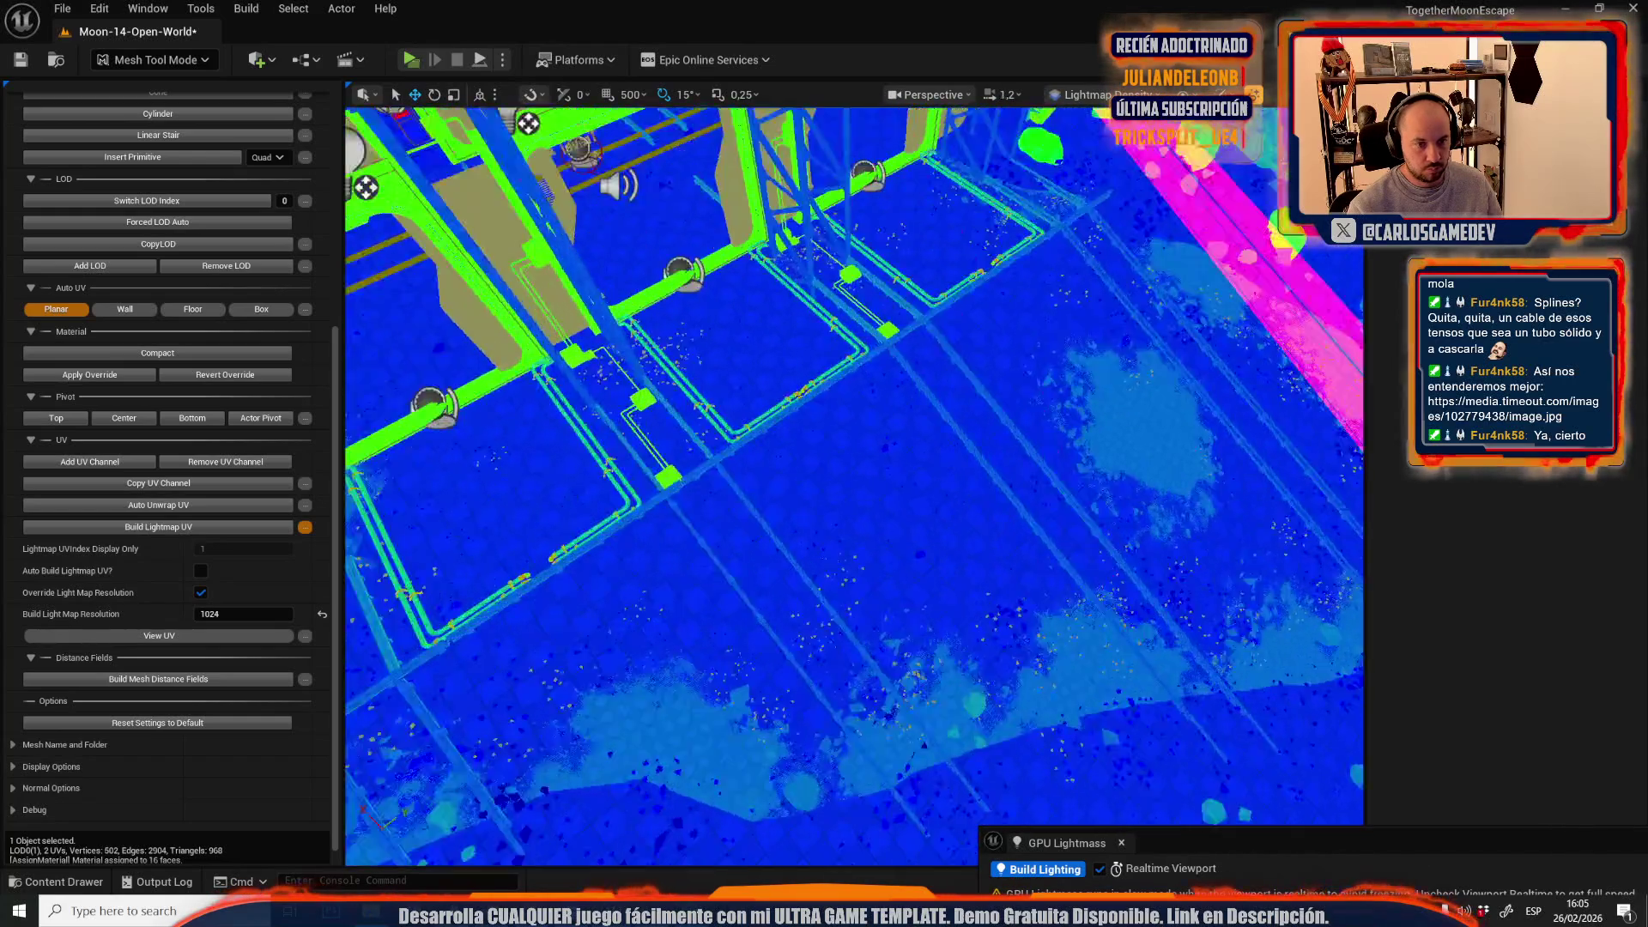
{"action": "scroll", "coordinate": [854, 485], "scroll_direction": "up", "scroll_amount": 2}
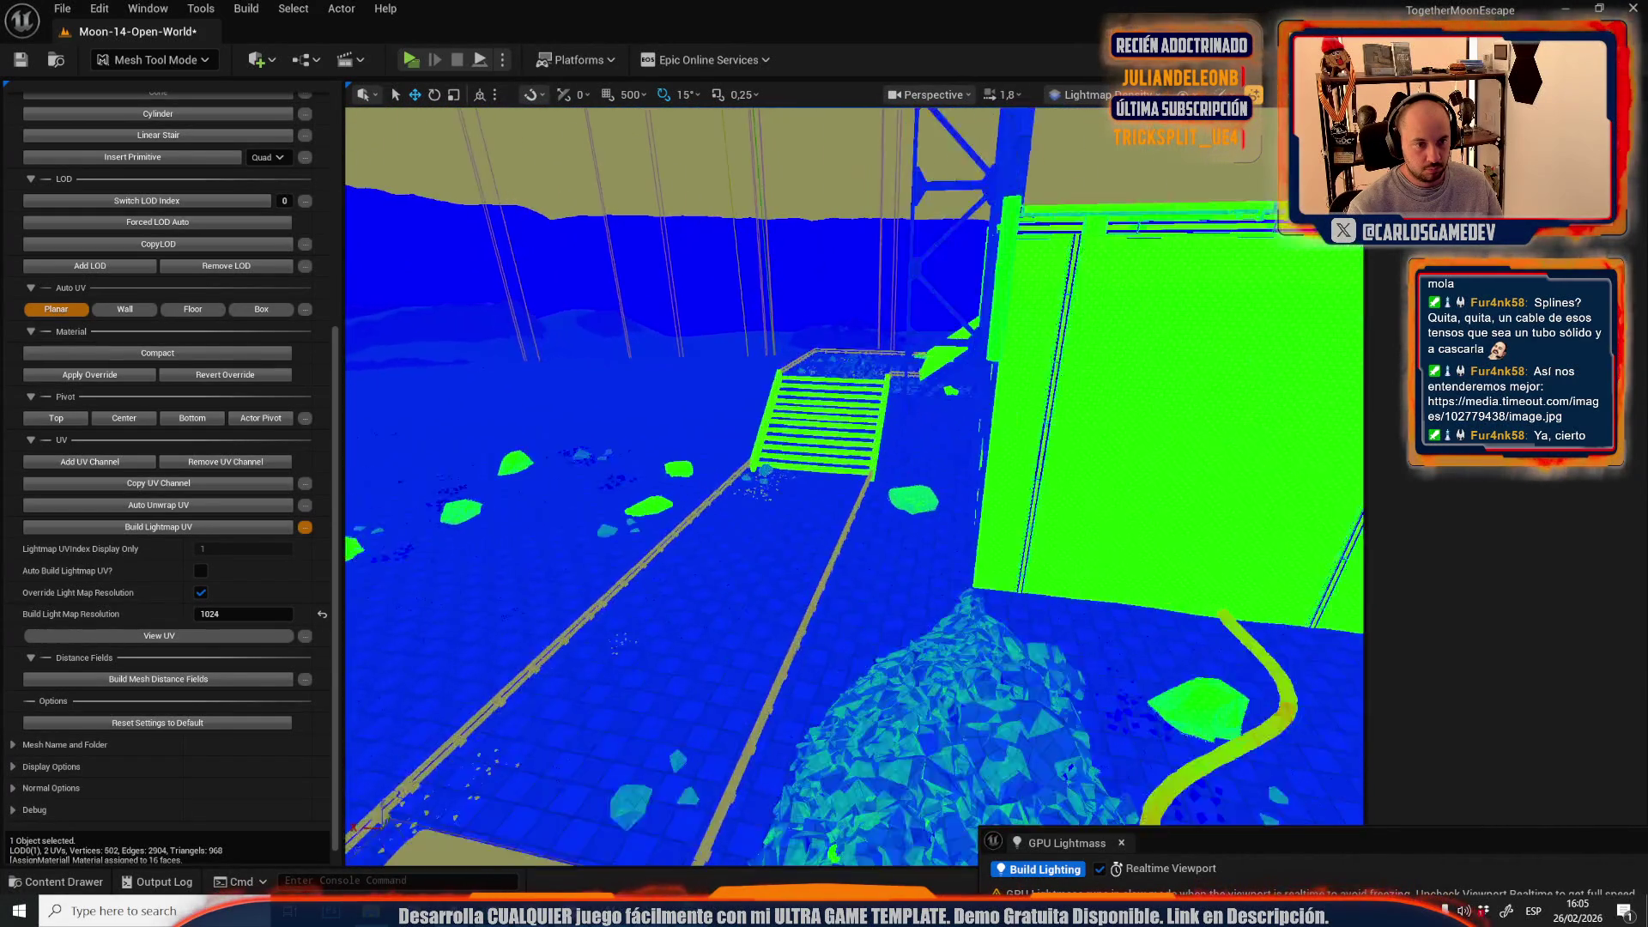
{"action": "scroll", "coordinate": [854, 485], "scroll_direction": "up", "scroll_amount": 1}
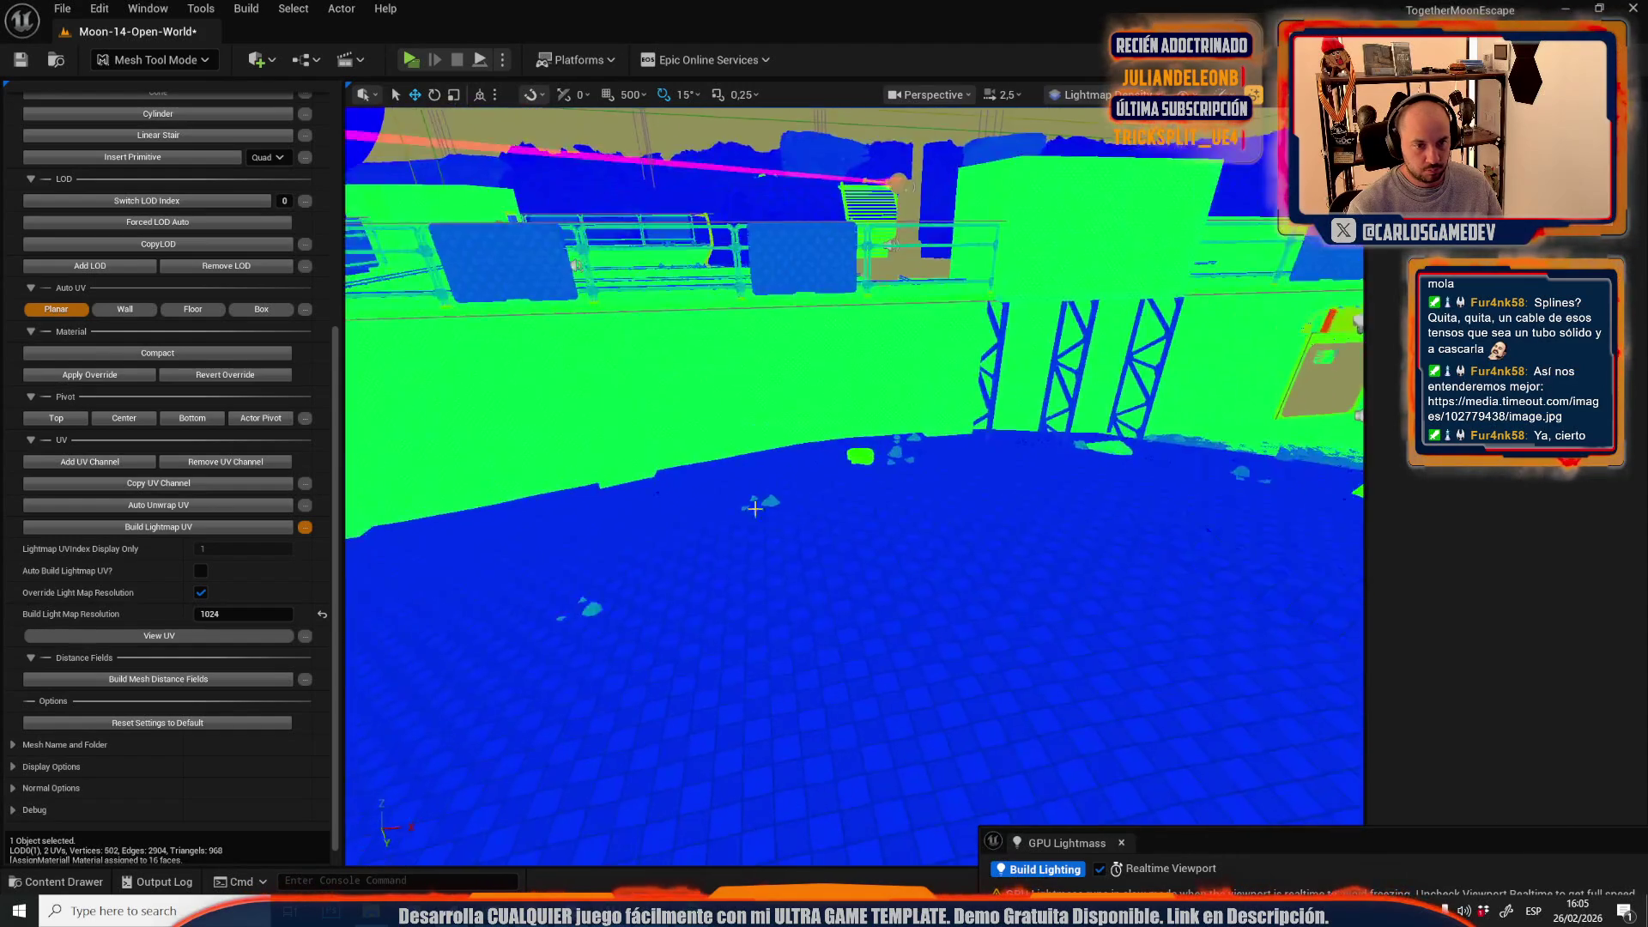
- Build lightmap UVs for the wall and floor mesh, then select the landscape floor
{"action": "left_click", "coordinate": [864, 419]}
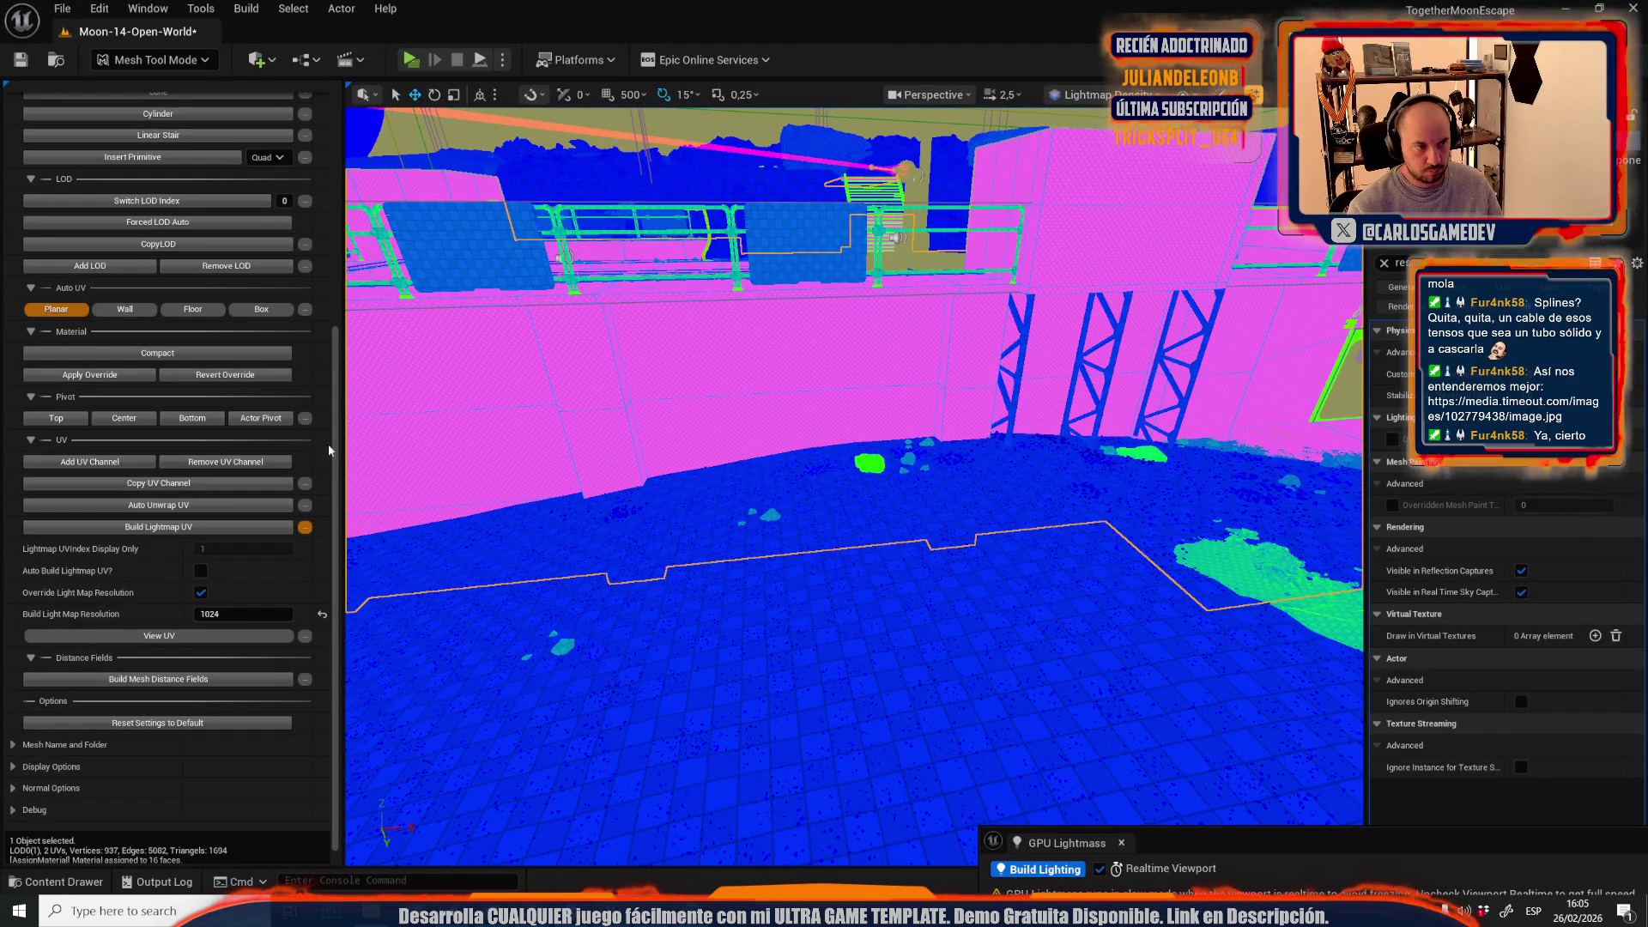
{"action": "left_click", "coordinate": [146, 529]}
{"action": "key", "text": "s"}
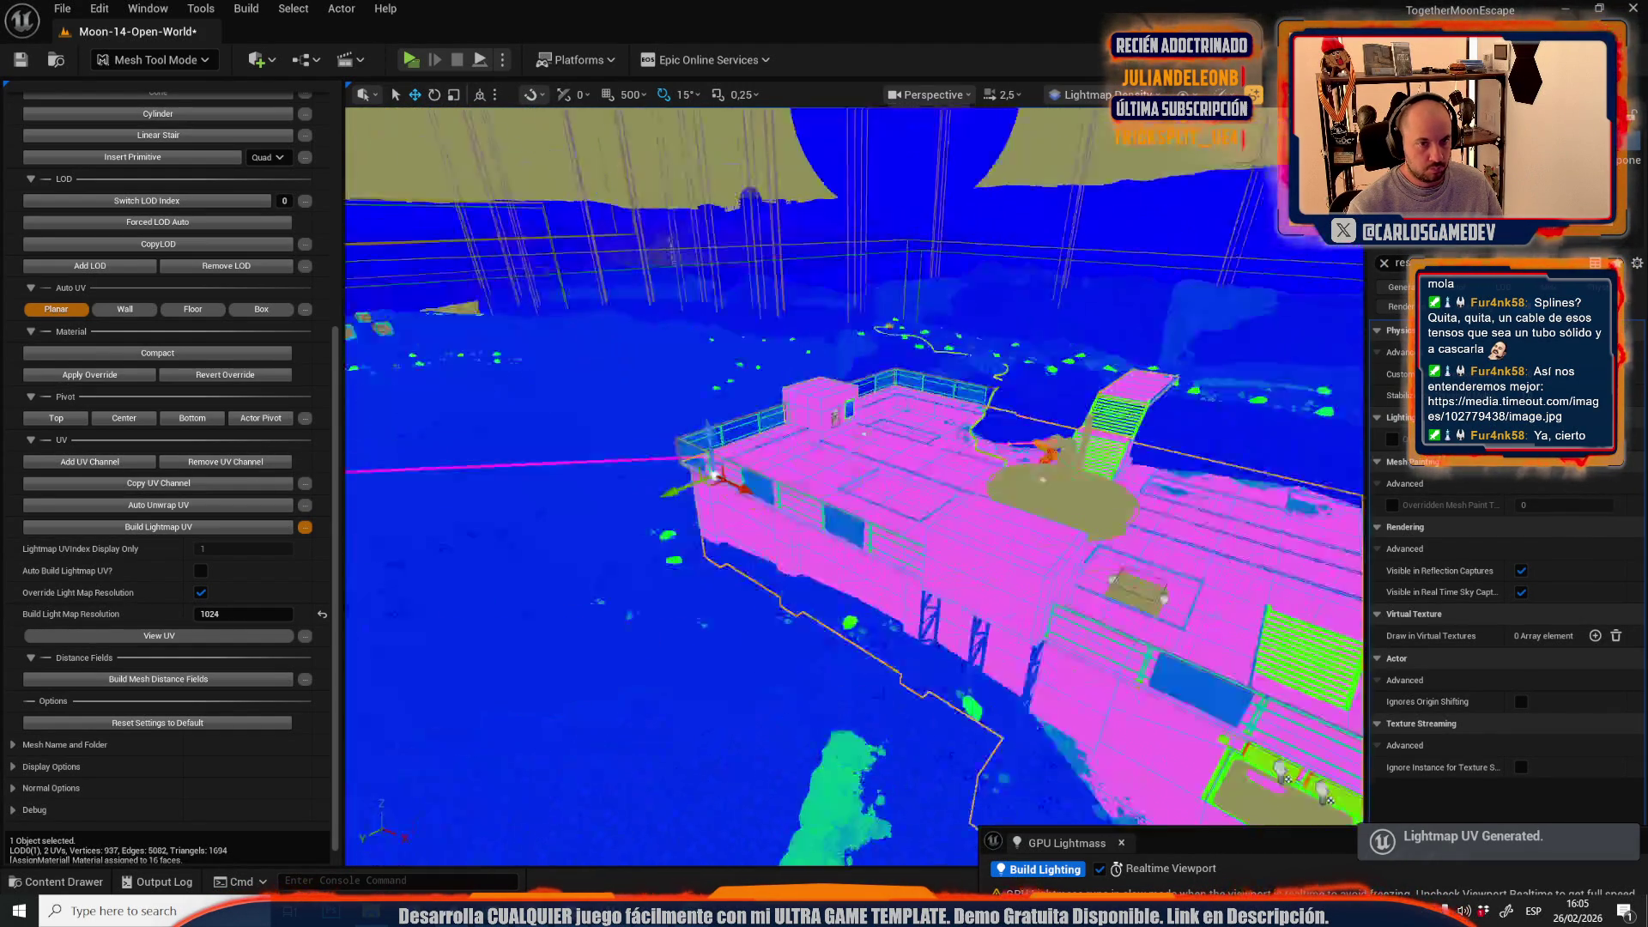
{"action": "key", "text": "w"}
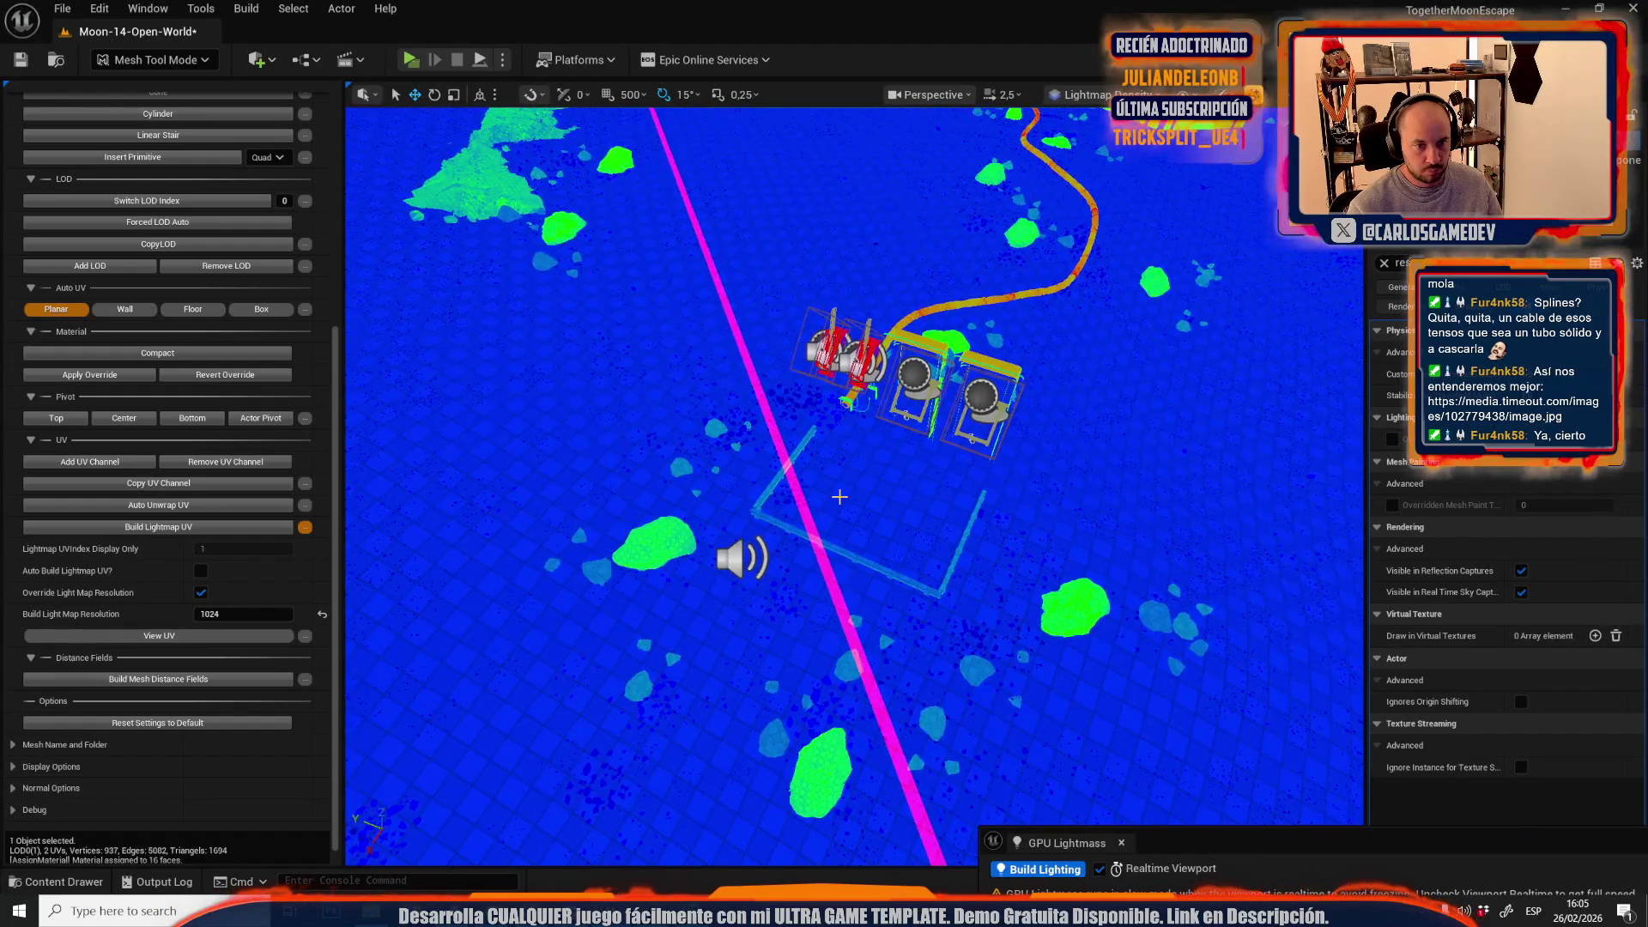
{"action": "left_click", "coordinate": [840, 496]}
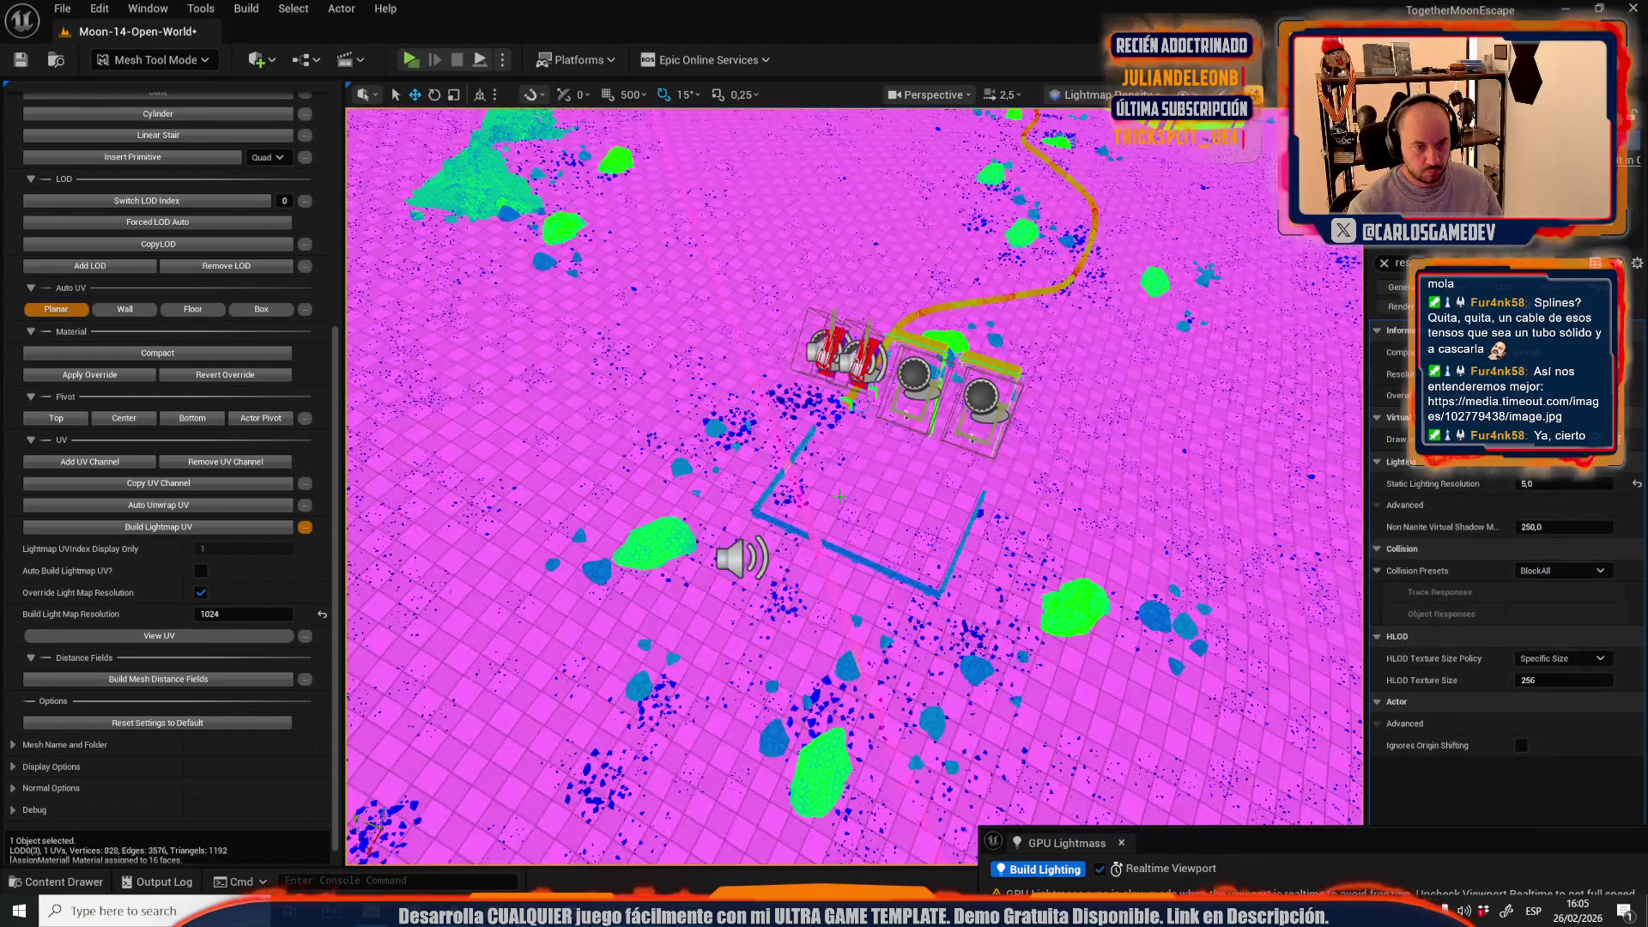
{"action": "key", "text": "w"}
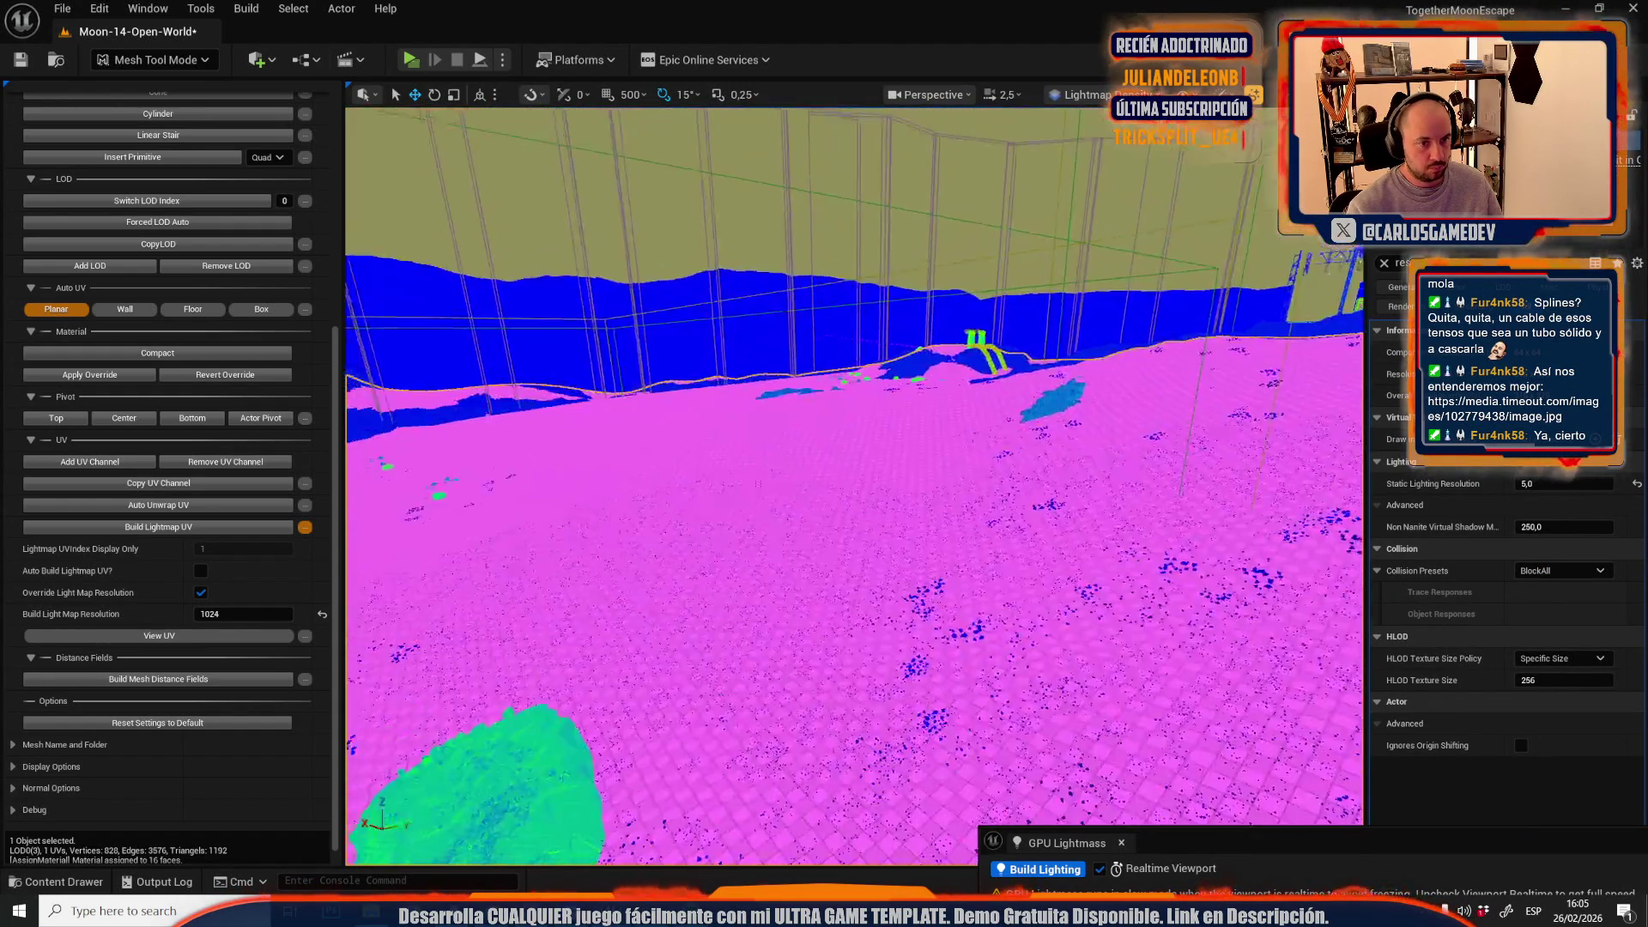
{"action": "key", "text": "s"}
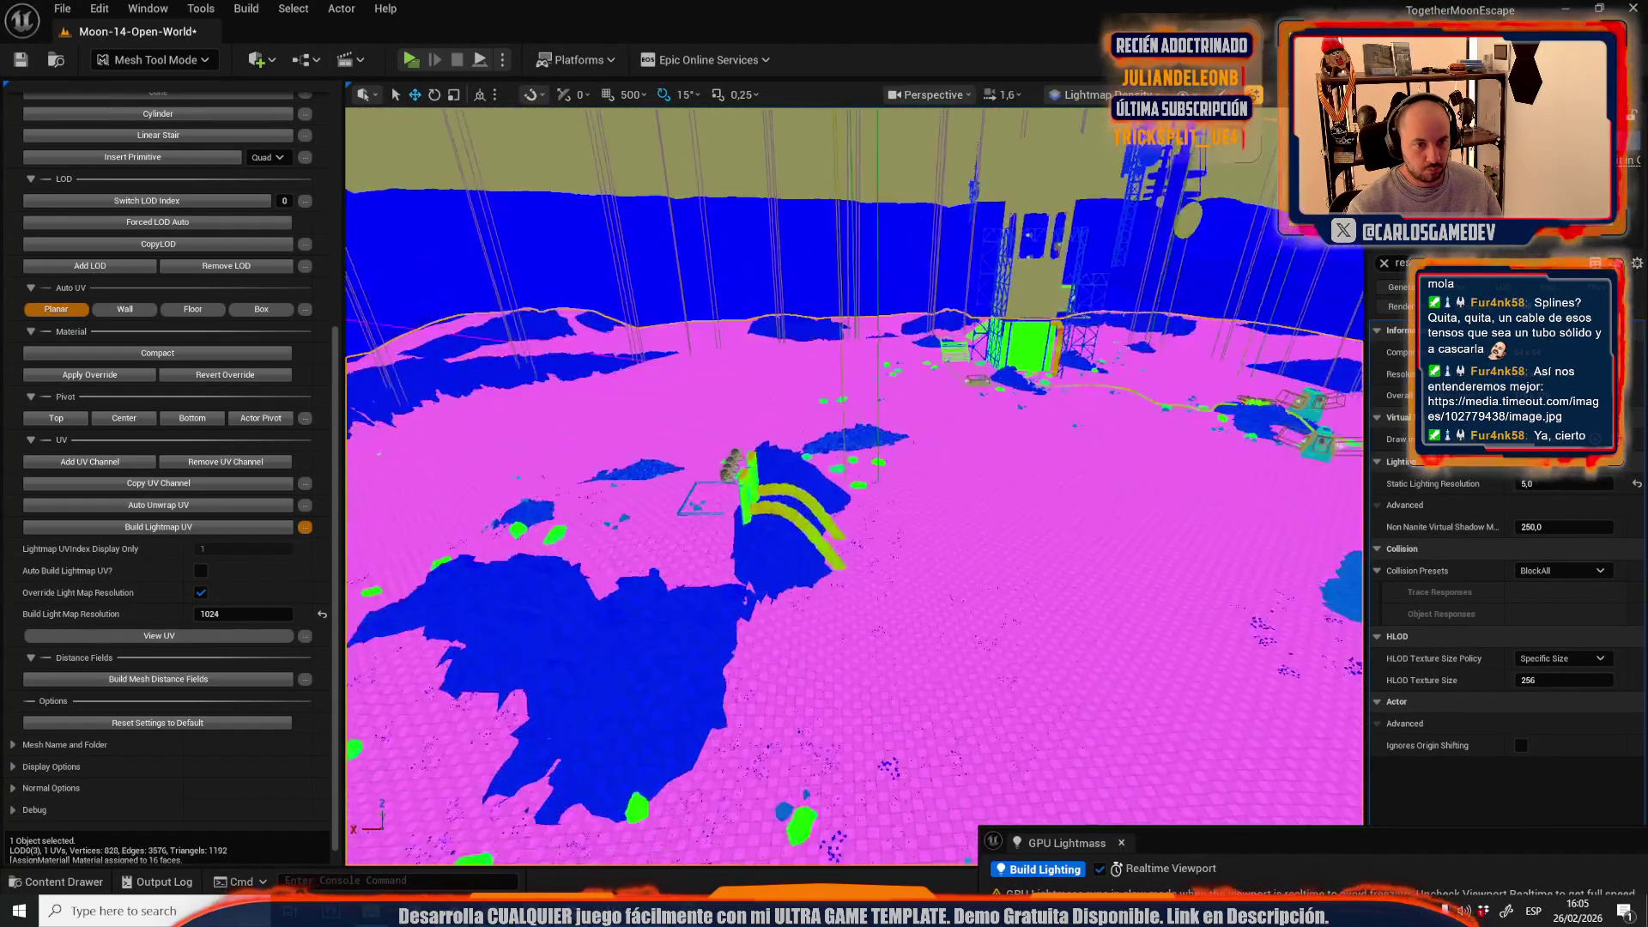
{"action": "left_click", "coordinate": [148, 60]}
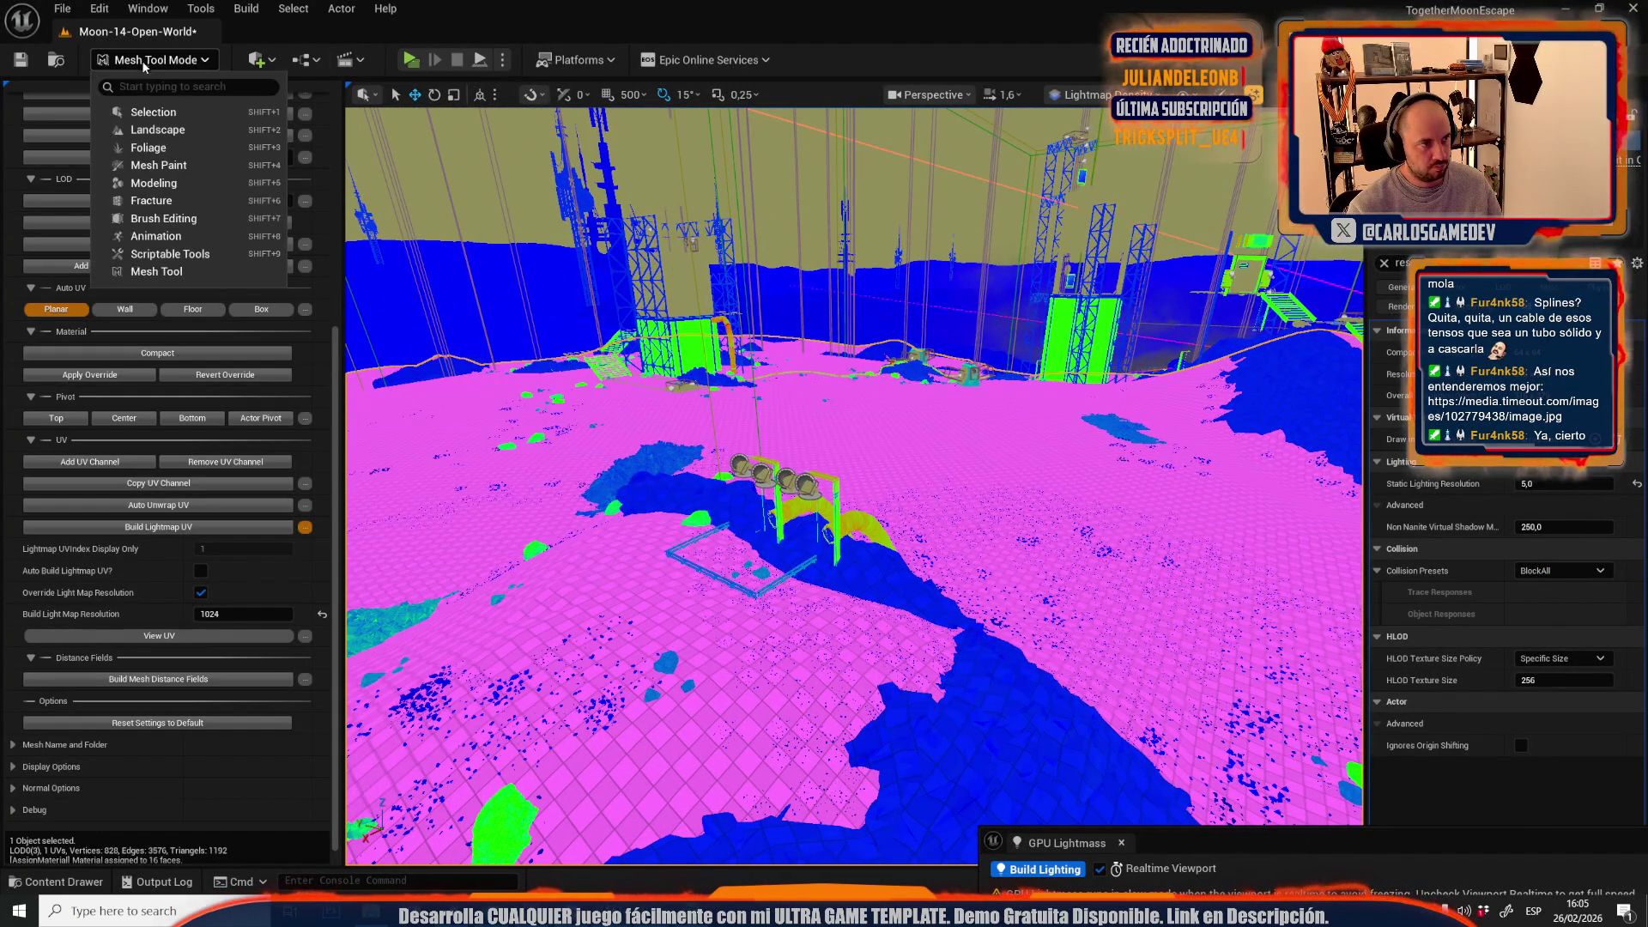
- Return to Selection Mode and switch the viewport back to Lit view
{"action": "left_click", "coordinate": [143, 113]}
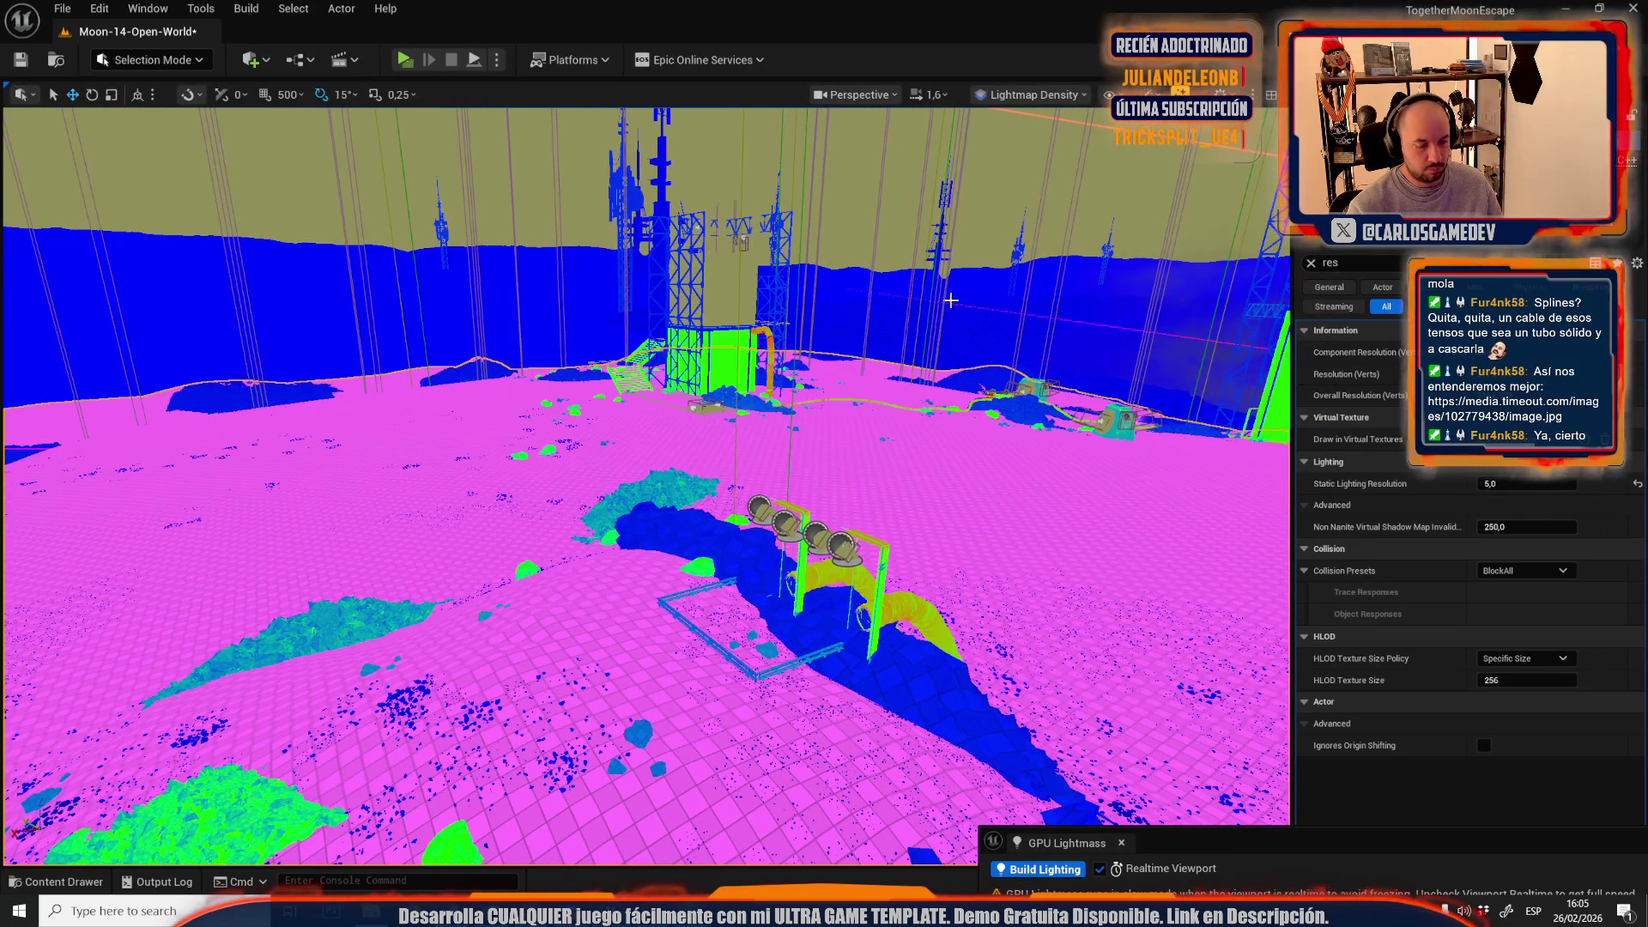
{"action": "left_click", "coordinate": [834, 600]}
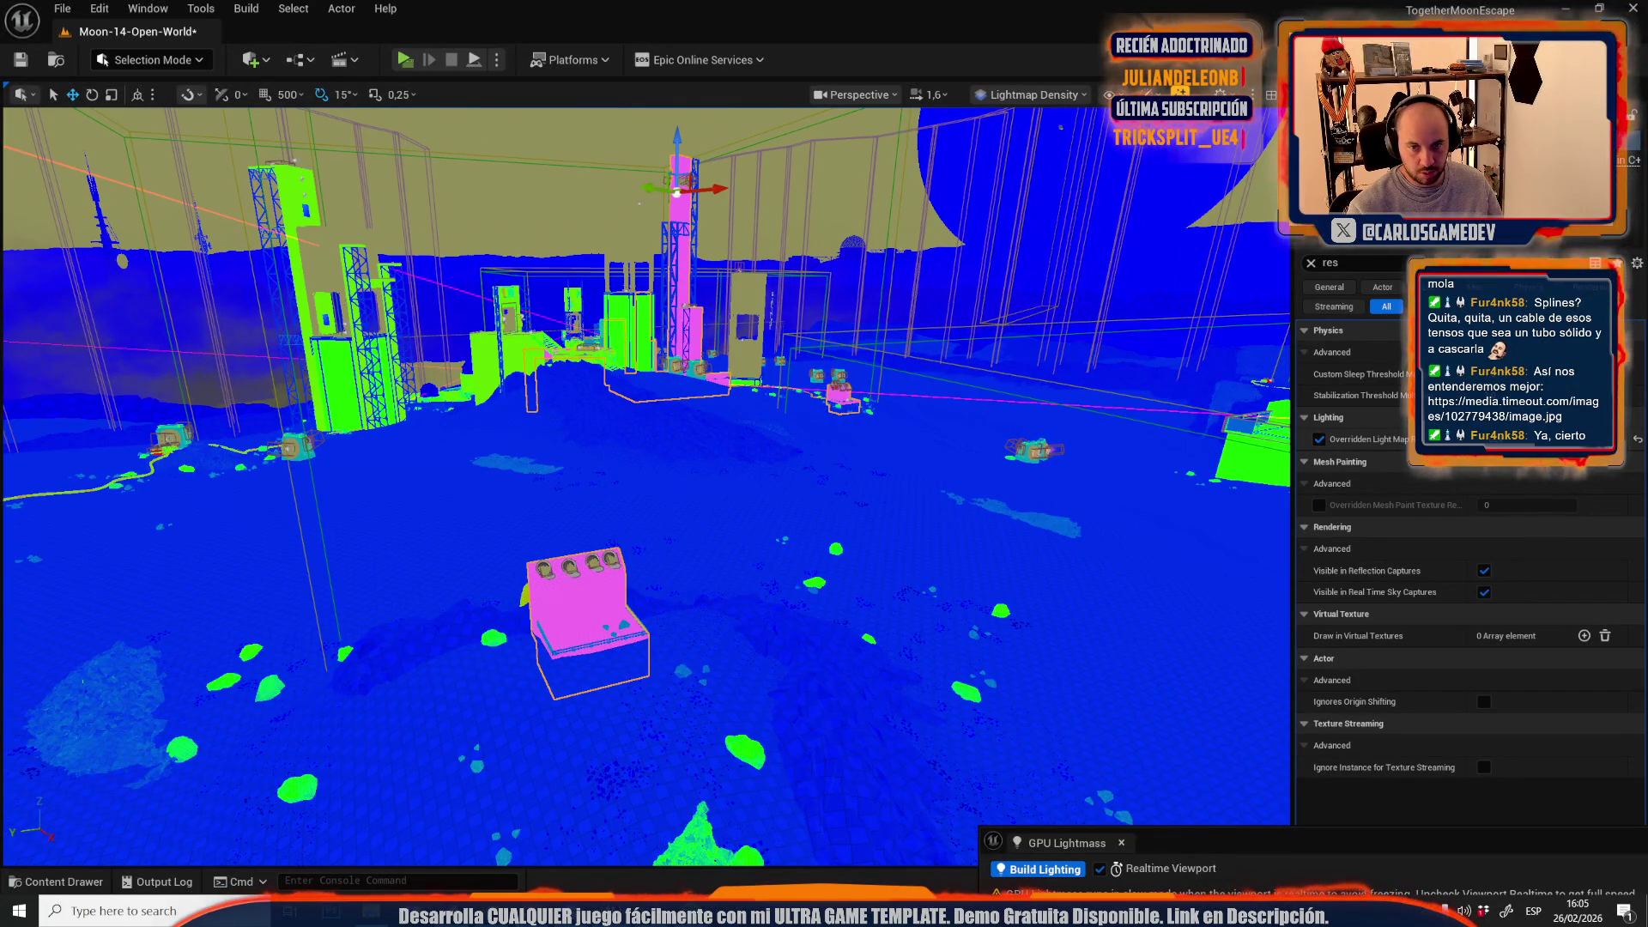
{"action": "left_click", "coordinate": [1027, 94]}
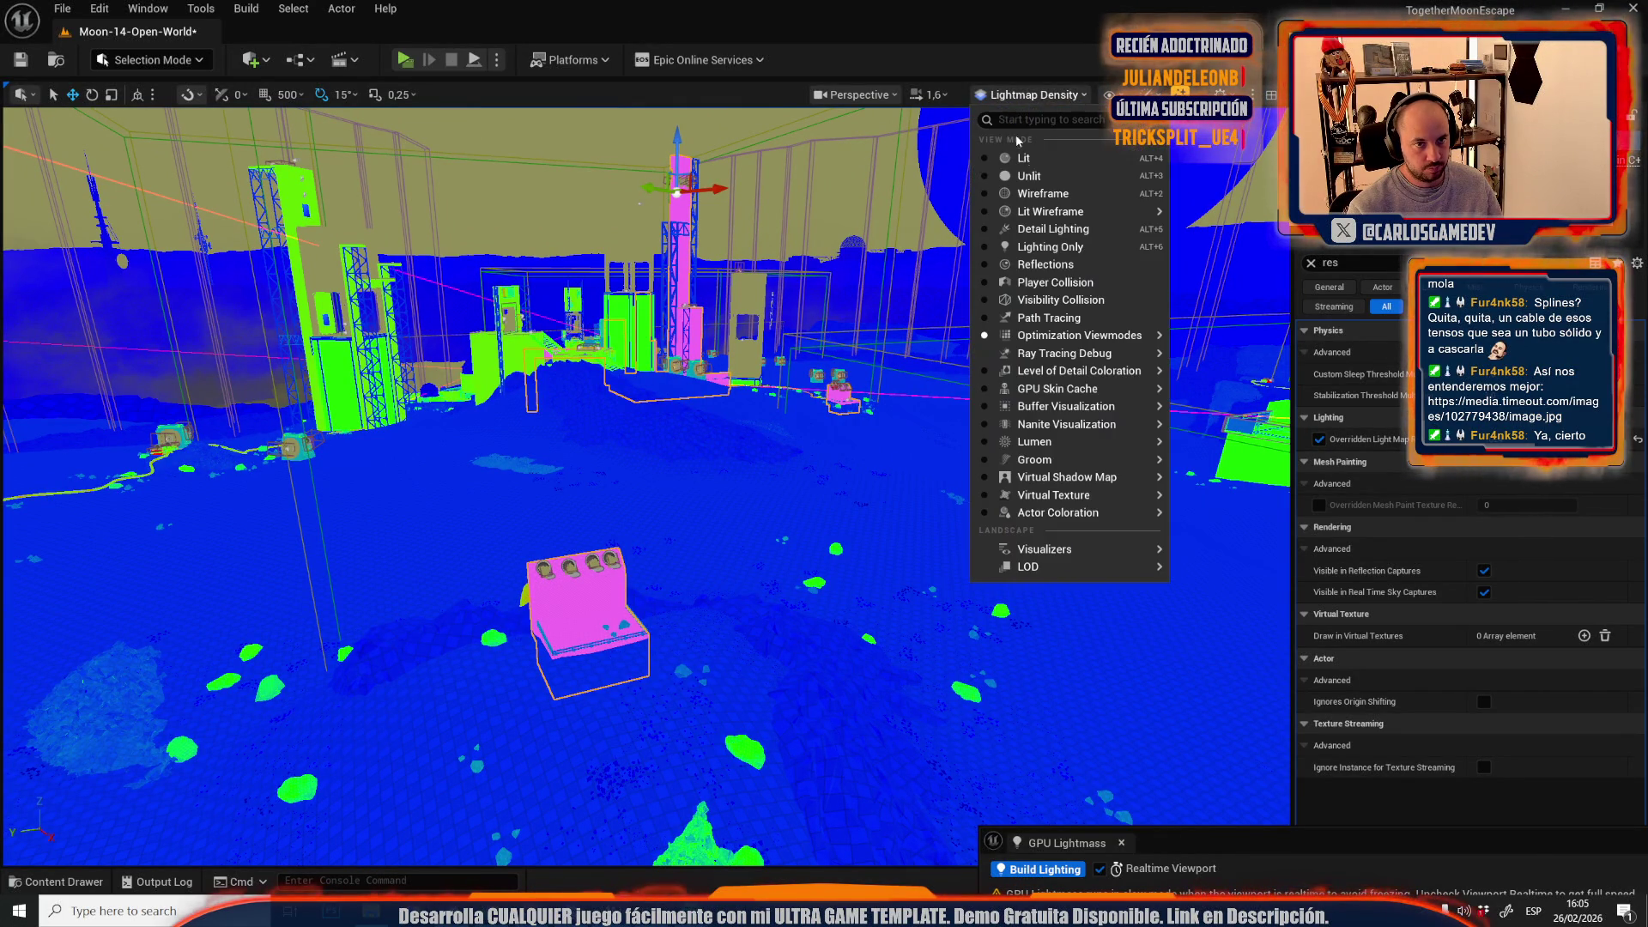
{"action": "left_click", "coordinate": [1042, 162]}
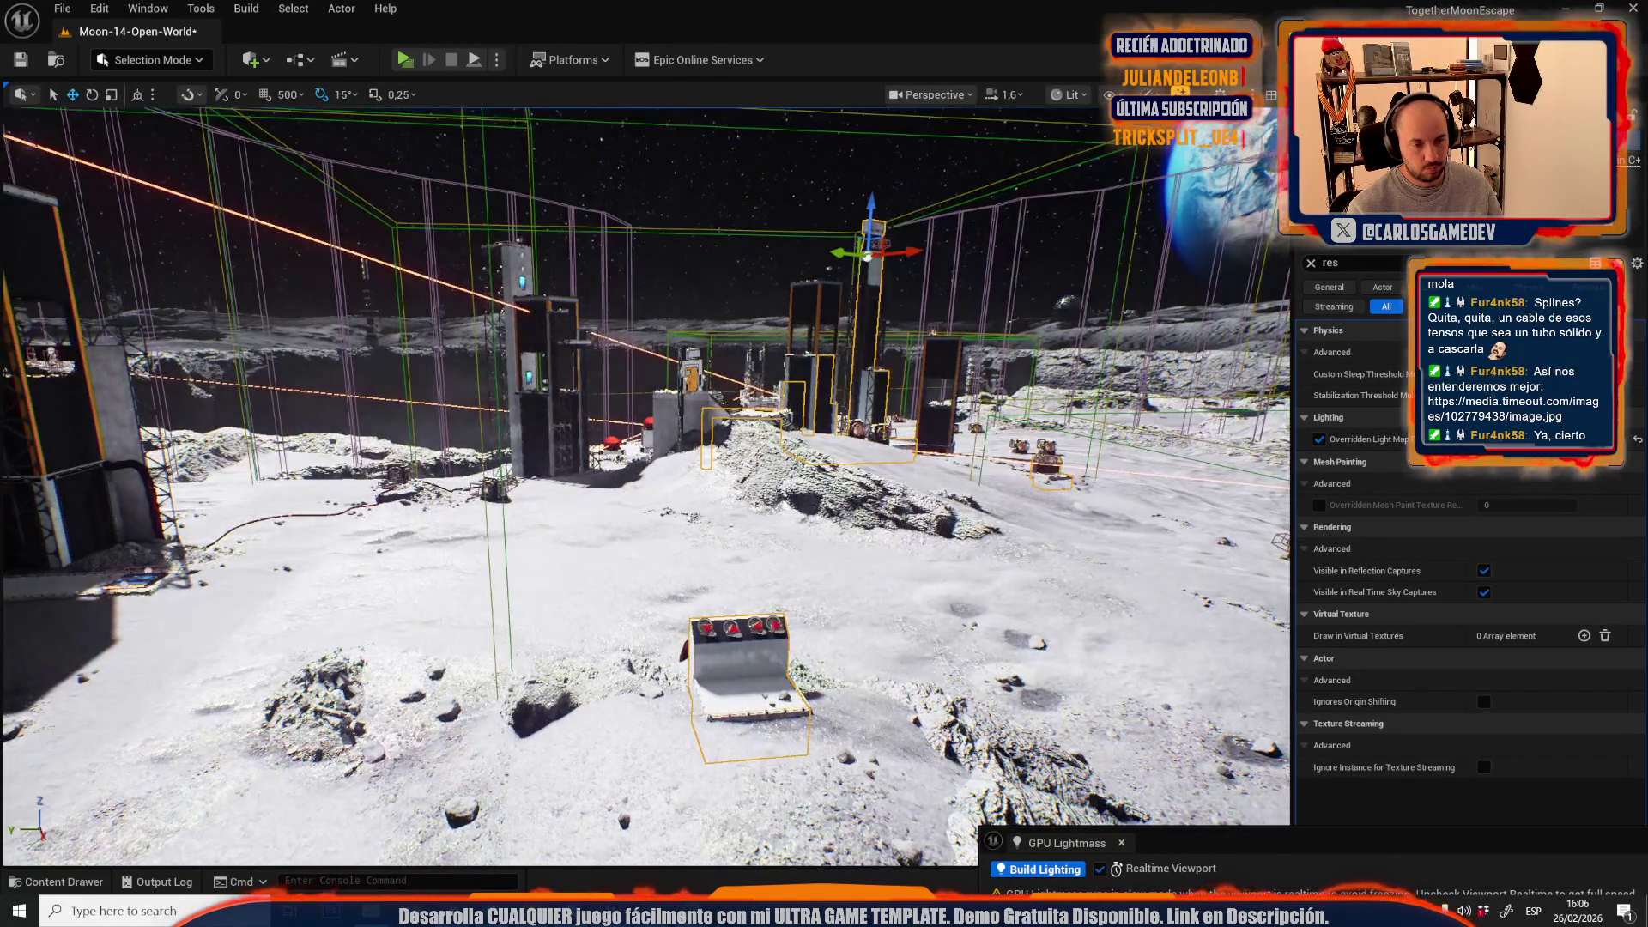
- Fly through the lit base, then open the Plastics folder and pick MI_Plastic_Black
{"action": "key", "text": "w"}
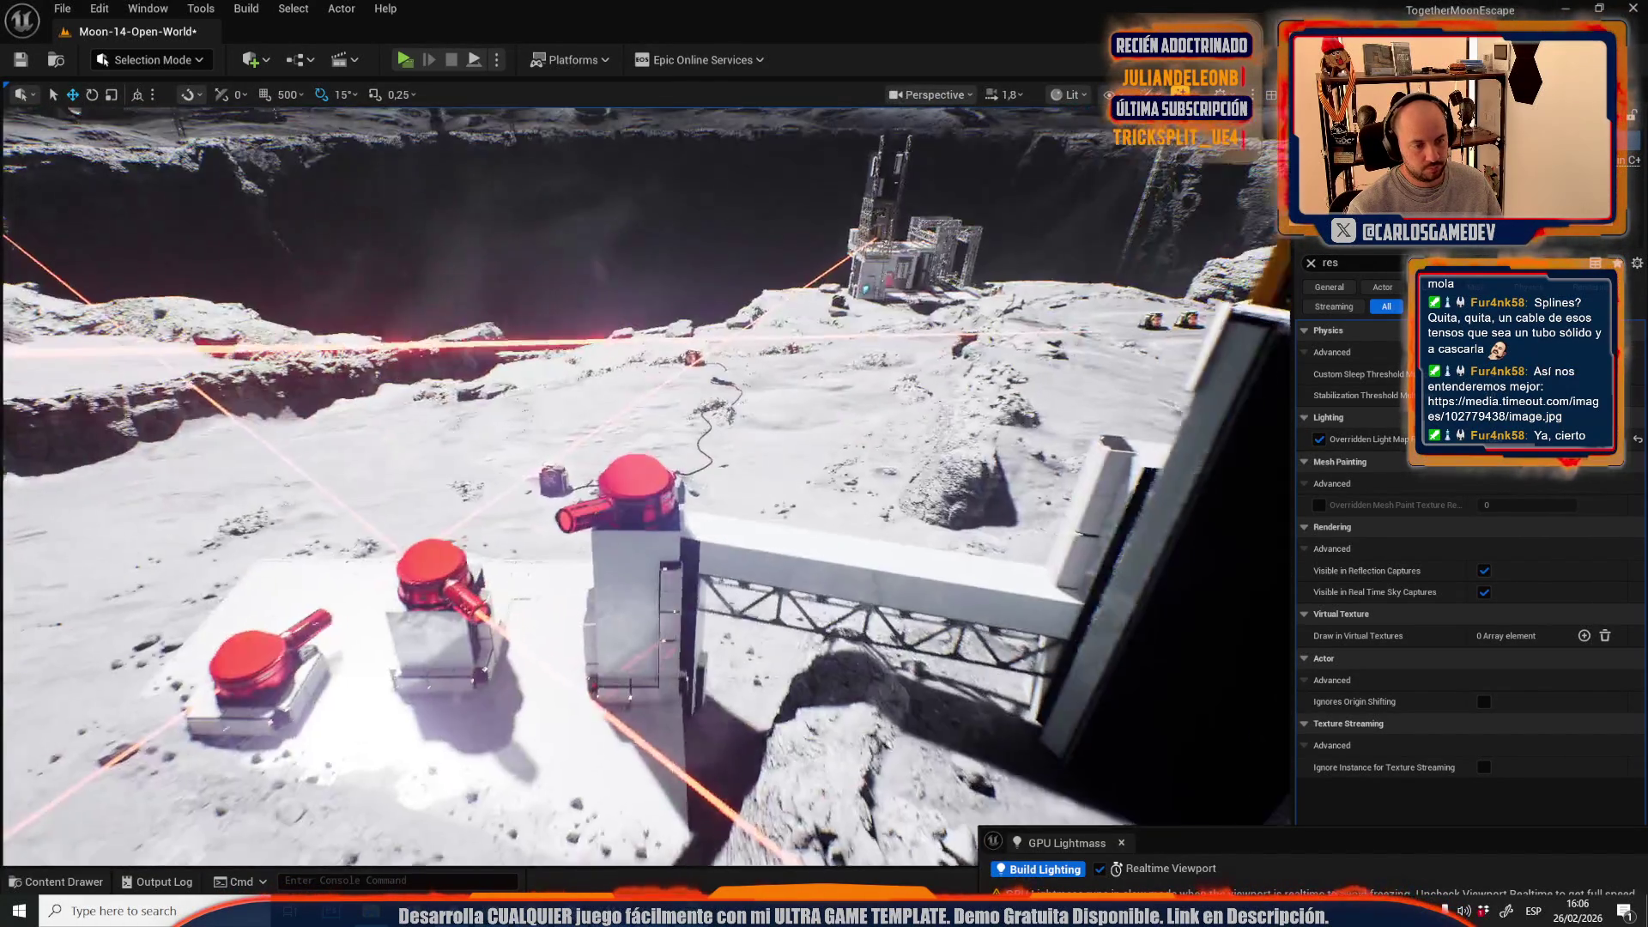
{"action": "key", "text": "w"}
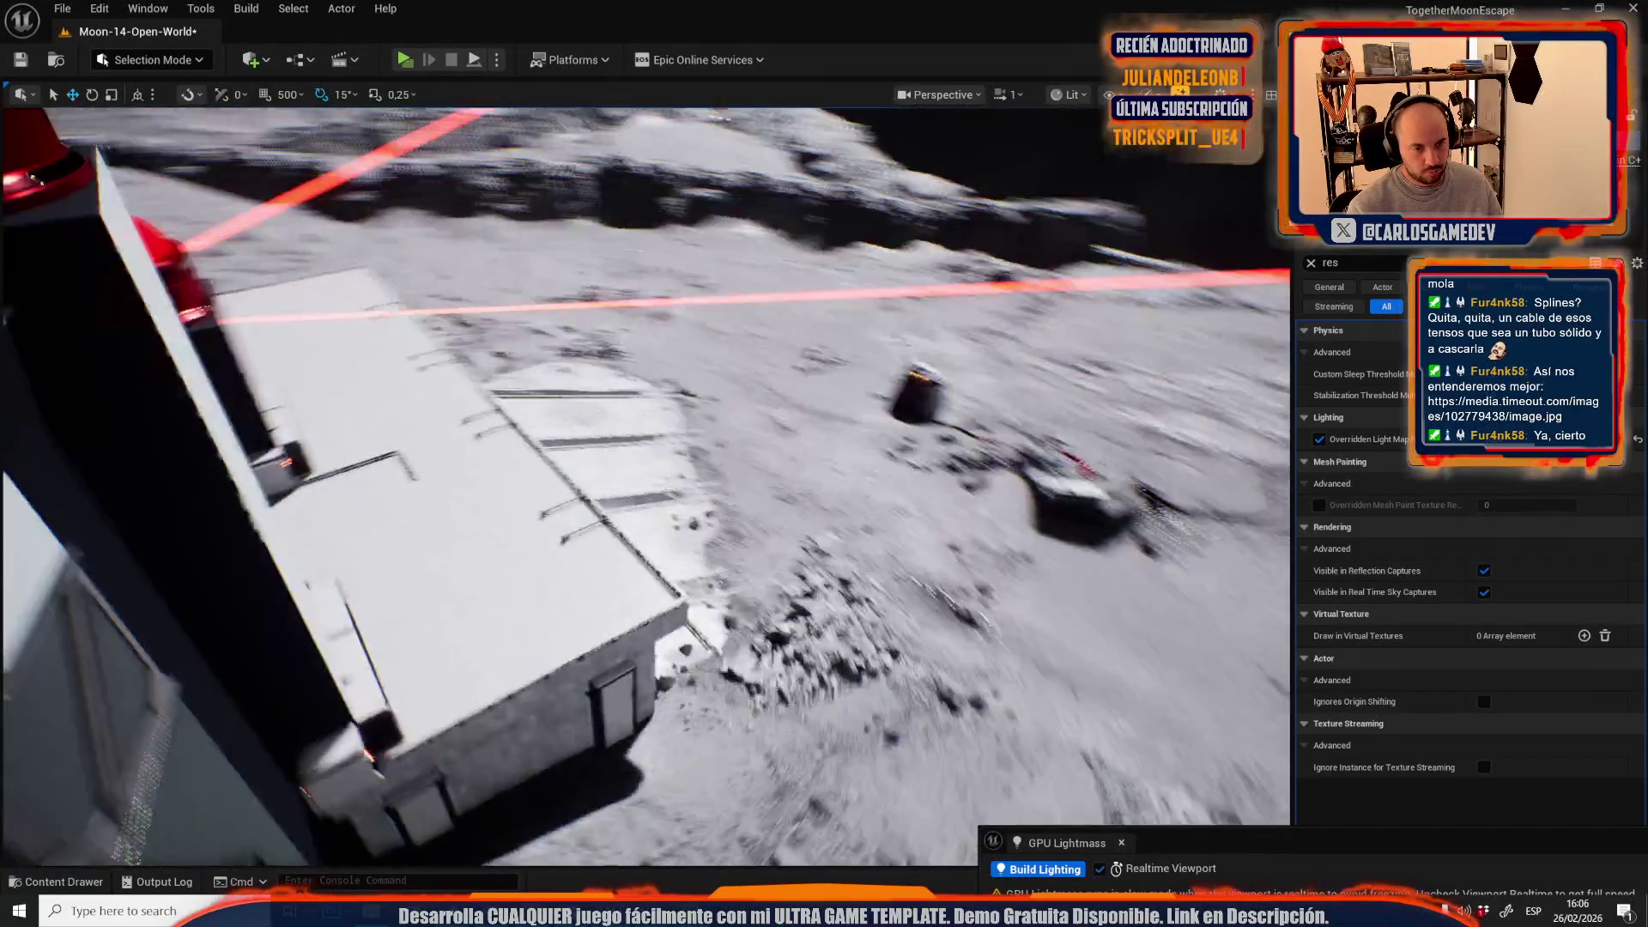
{"action": "scroll", "coordinate": [646, 486], "scroll_direction": "up", "scroll_amount": 2}
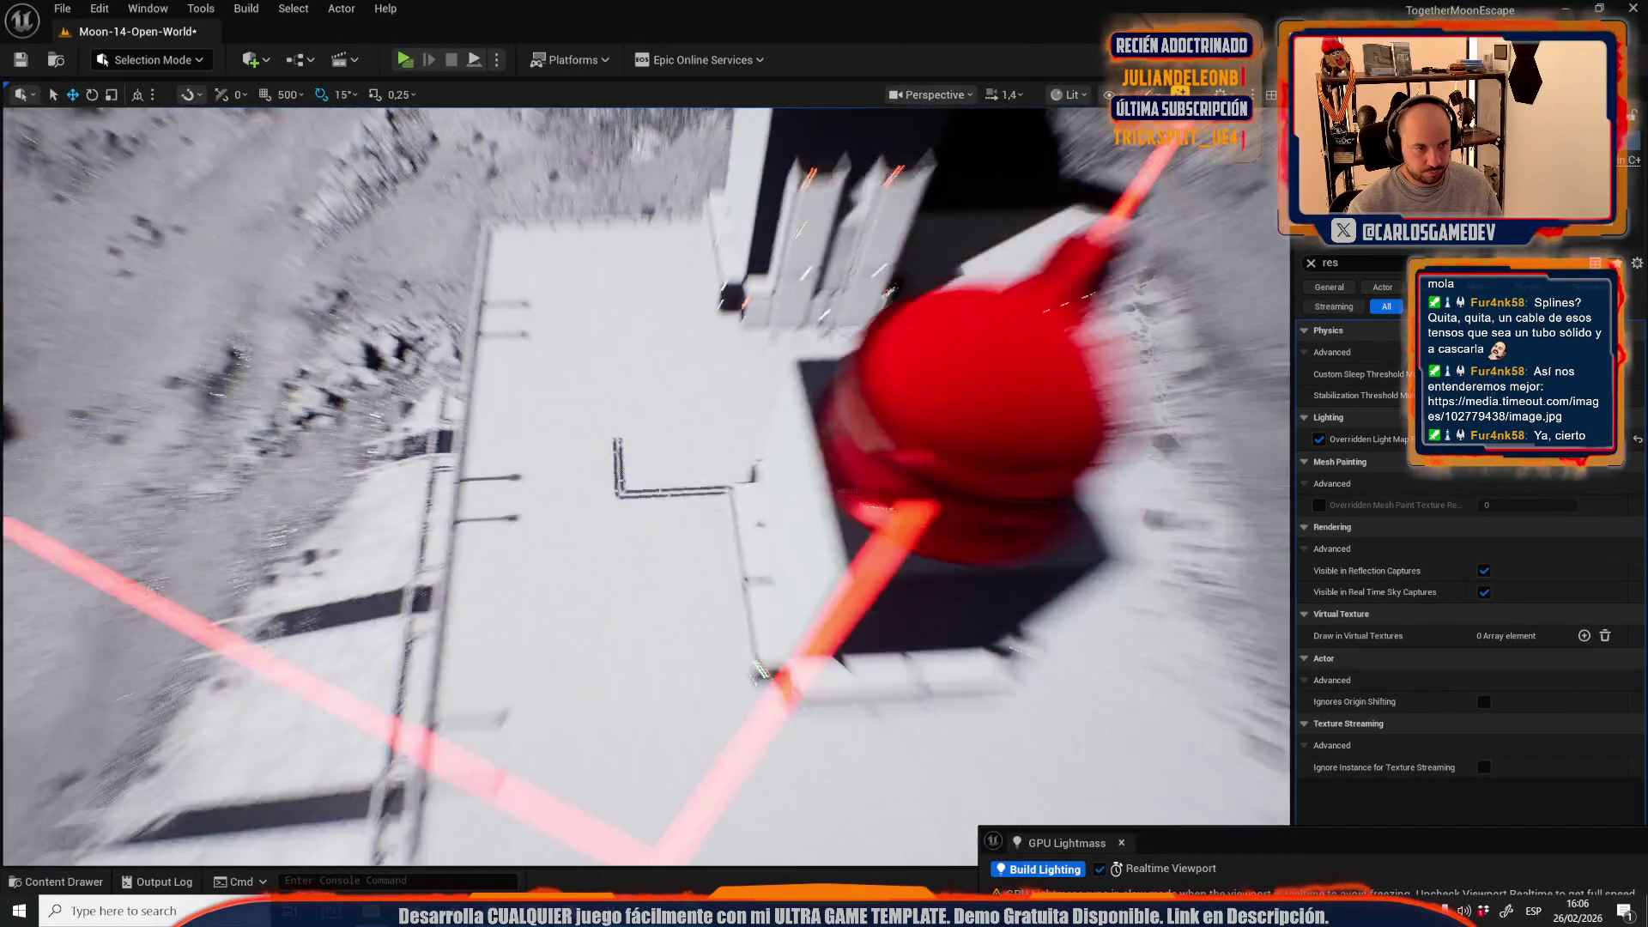
{"action": "key", "text": "w"}
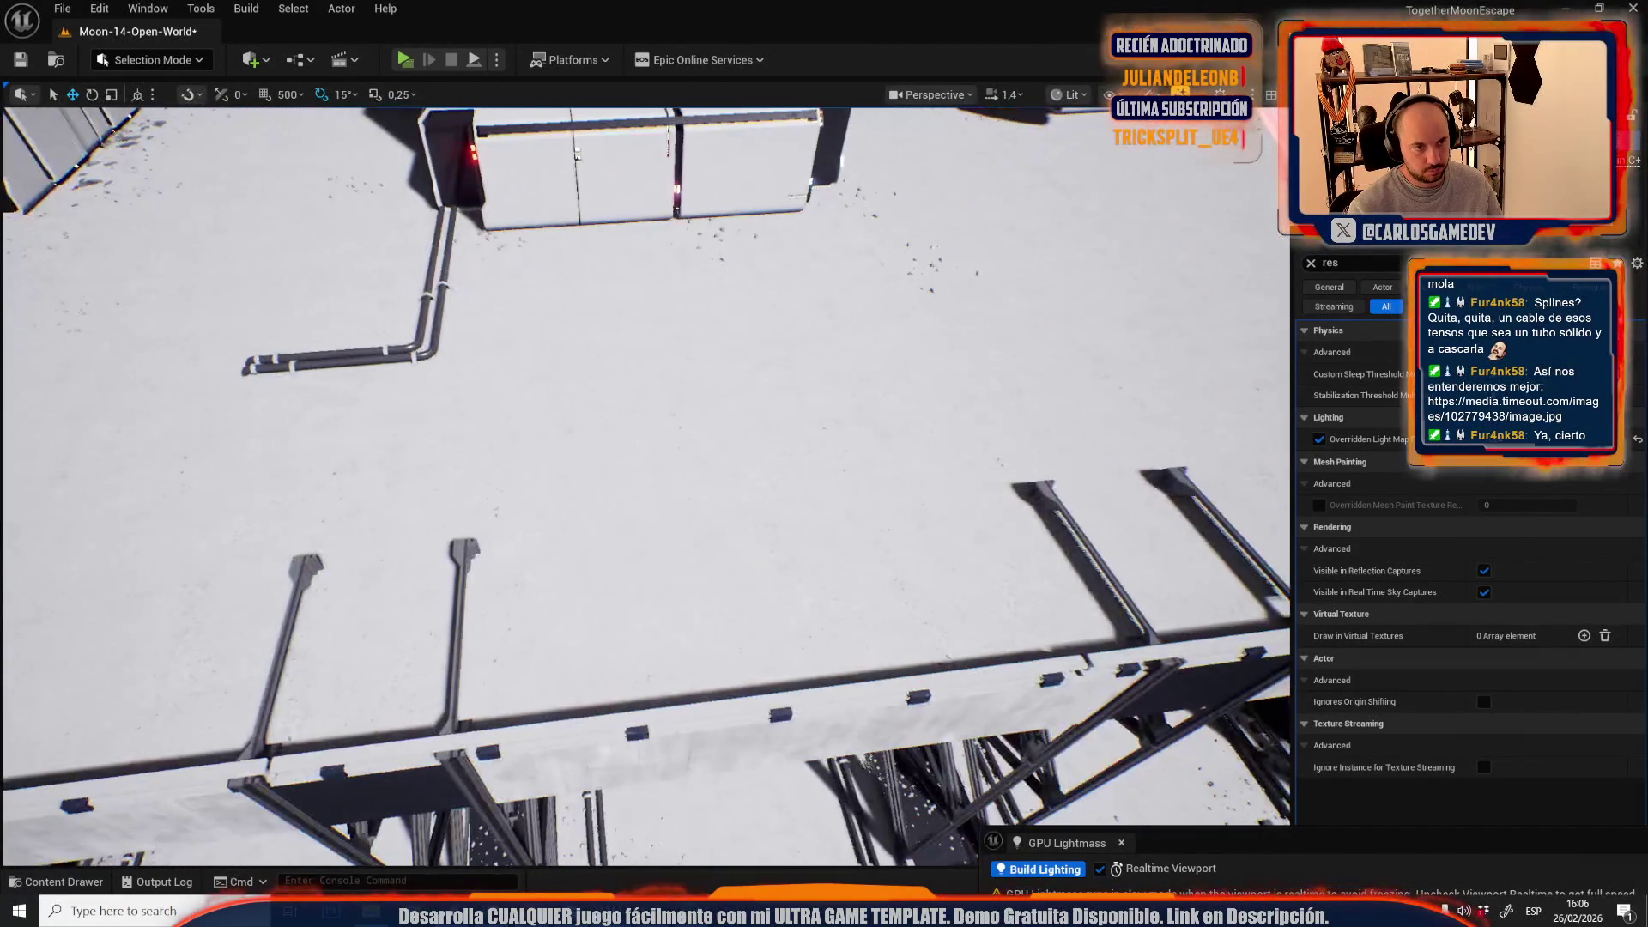
{"action": "key", "text": "w"}
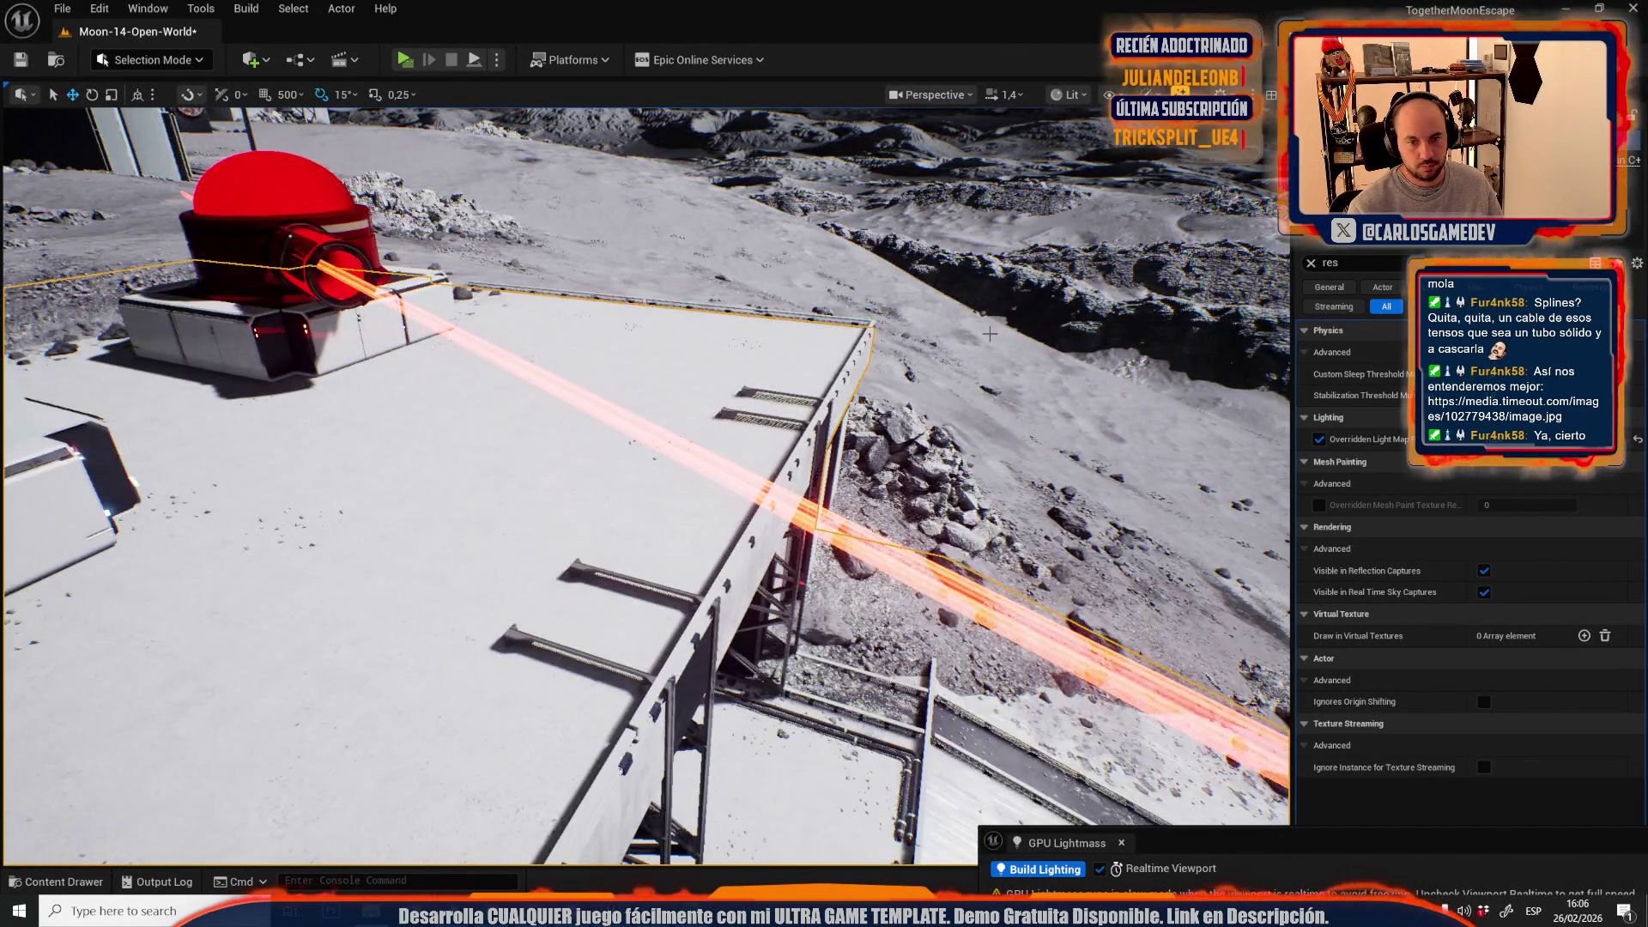
{"action": "left_click", "coordinate": [1311, 262]}
{"action": "left_click", "coordinate": [1531, 570]}
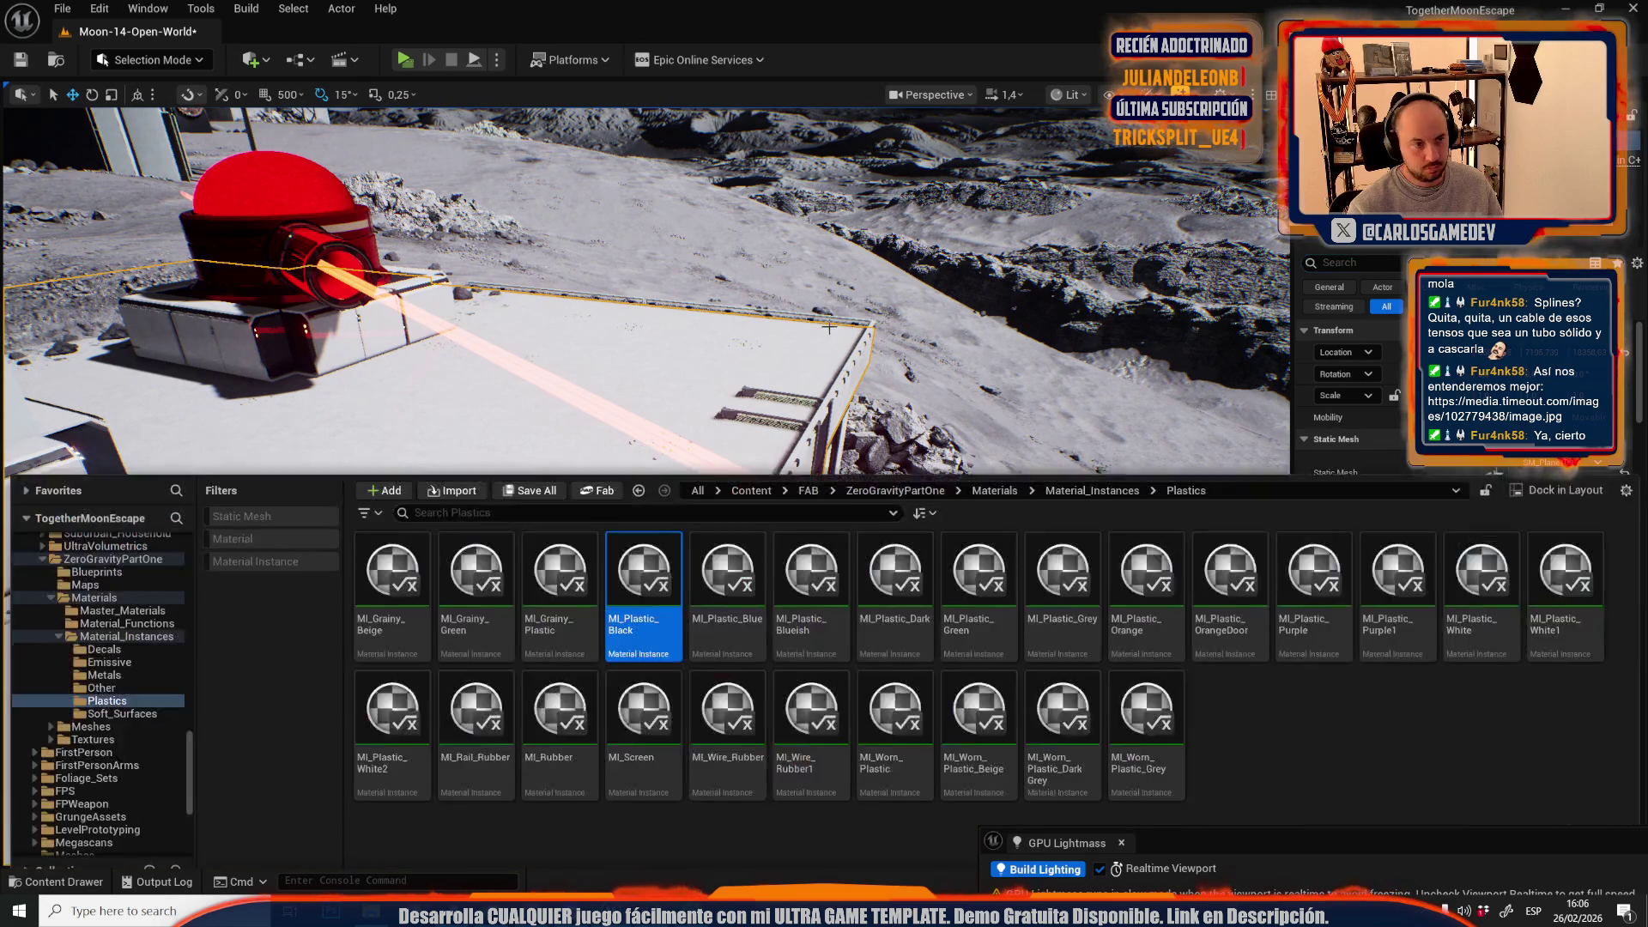
- Switch to Mesh Tool Mode with quad face selection and frame the platform floor
{"action": "left_click", "coordinate": [200, 58]}
{"action": "left_click", "coordinate": [163, 270]}
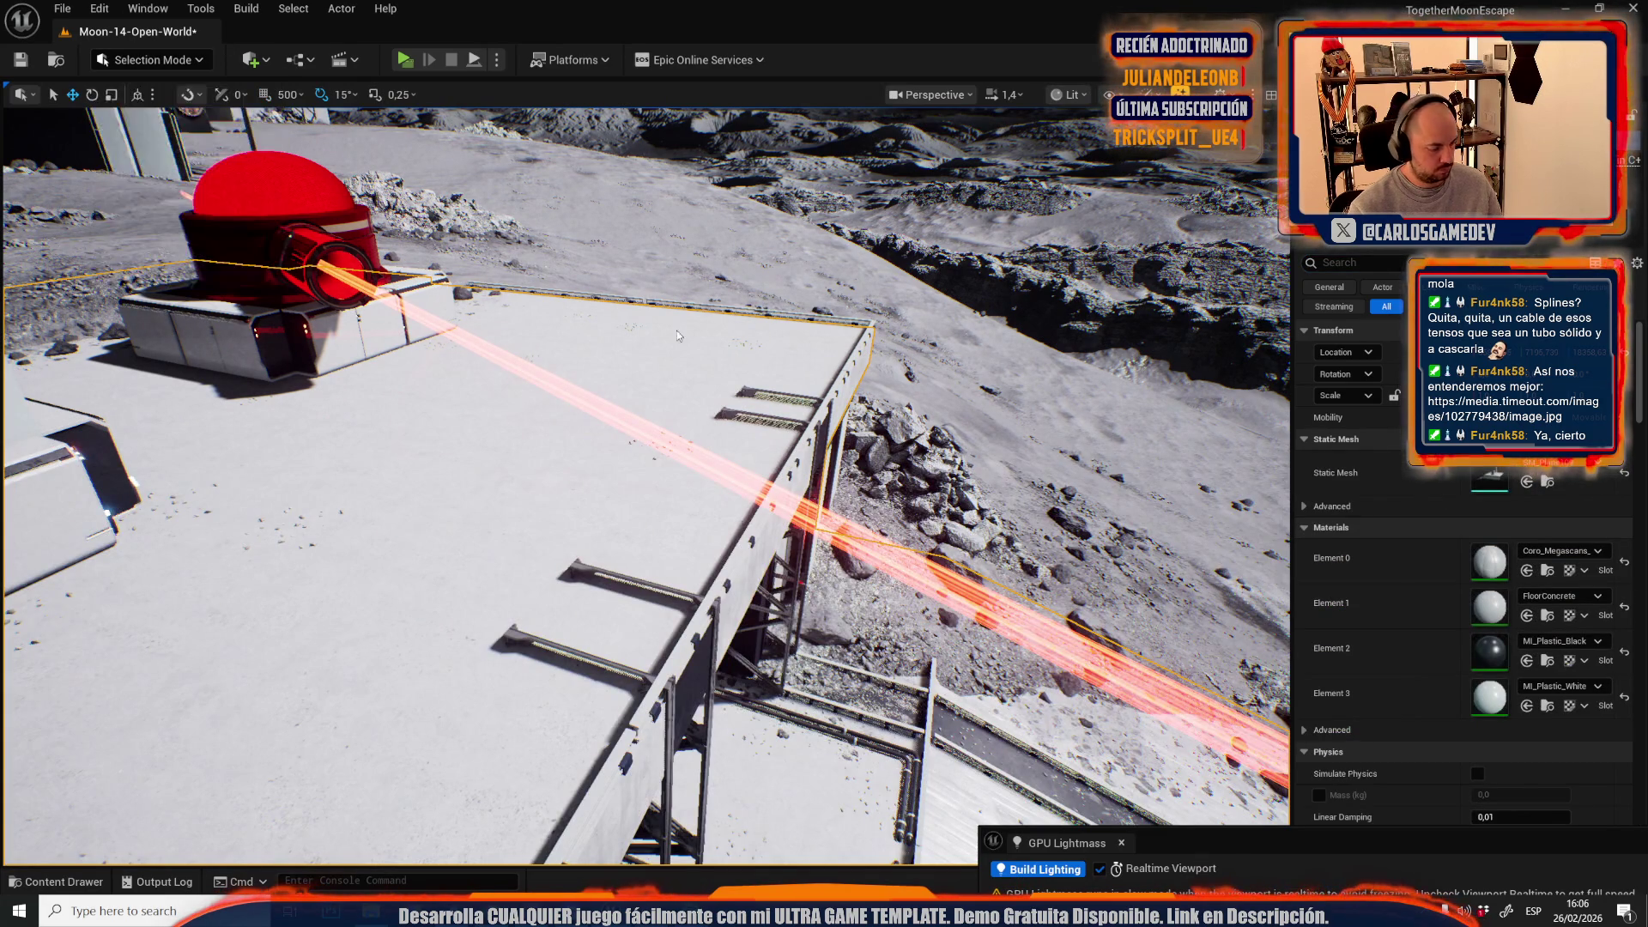
{"action": "key", "text": "4"}
{"action": "mouse_move", "coordinate": [832, 486]}
{"action": "left_mouse_down"}
{"action": "mouse_move", "coordinate": [1018, 450]}
{"action": "mouse_move", "coordinate": [1002, 495]}
{"action": "mouse_move", "coordinate": [945, 495]}
{"action": "left_mouse_up"}
{"action": "scroll", "coordinate": [221, 620], "scroll_direction": "down", "scroll_amount": 5}
{"action": "scroll", "coordinate": [802, 589], "scroll_direction": "down", "scroll_amount": 3}
{"action": "mouse_move", "coordinate": [801, 589]}
{"action": "left_mouse_down"}
{"action": "mouse_move", "coordinate": [907, 577]}
{"action": "mouse_move", "coordinate": [632, 515]}
{"action": "mouse_move", "coordinate": [470, 630]}
{"action": "left_mouse_up"}
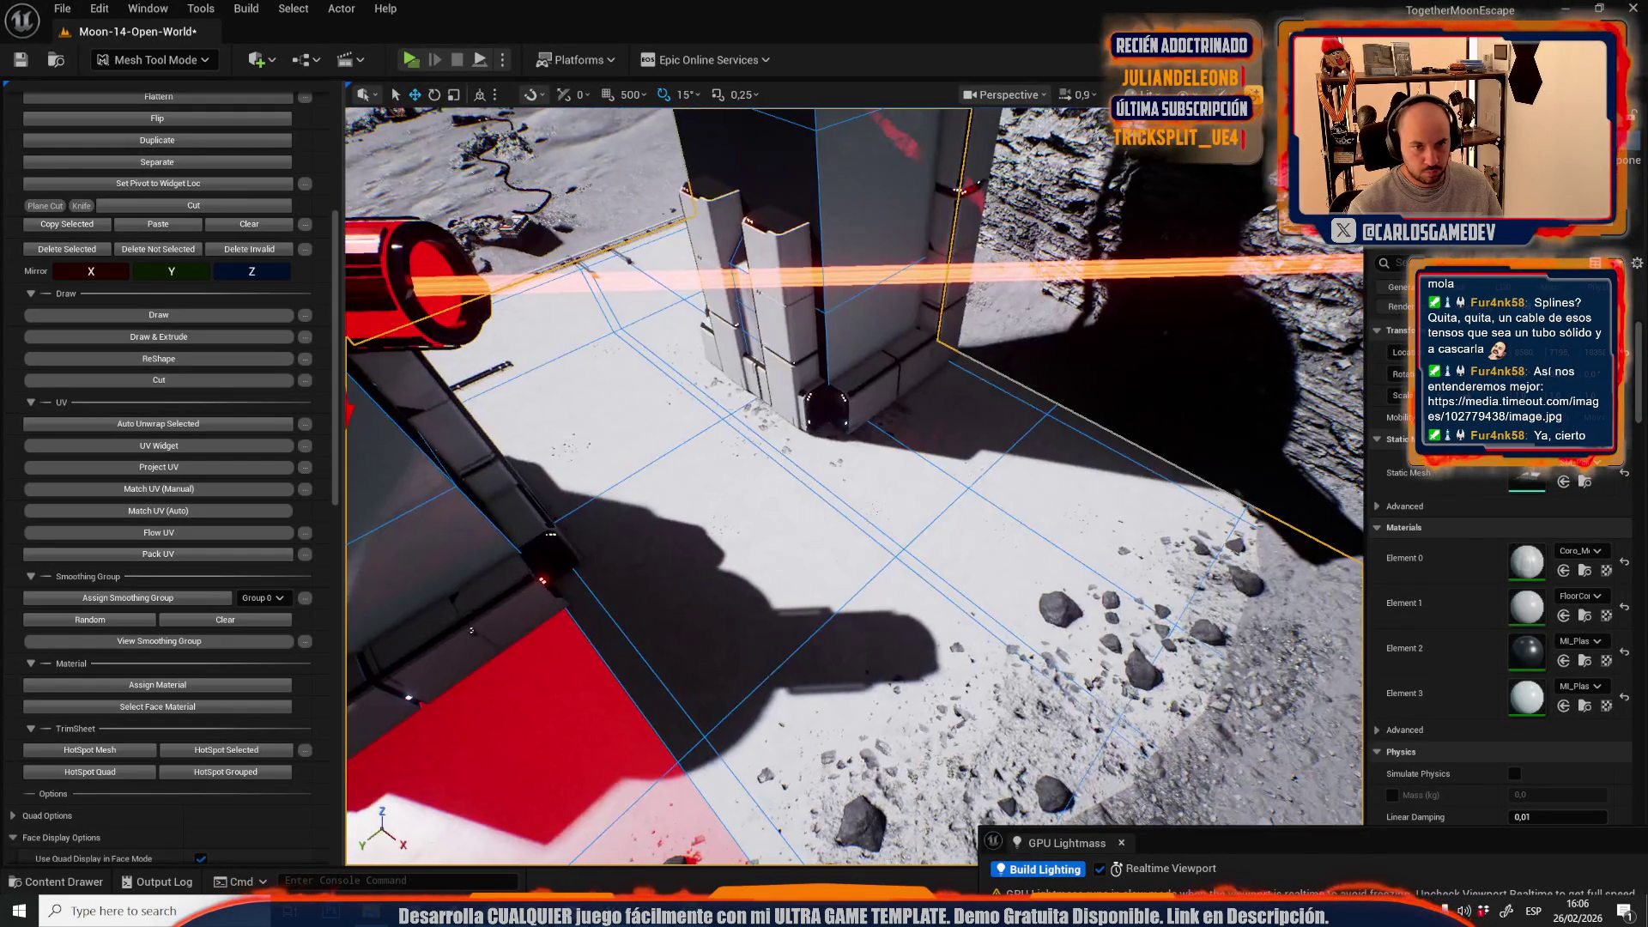
{"action": "left_click_drag", "start_coordinate": [1063, 486], "coordinate": [969, 521]}
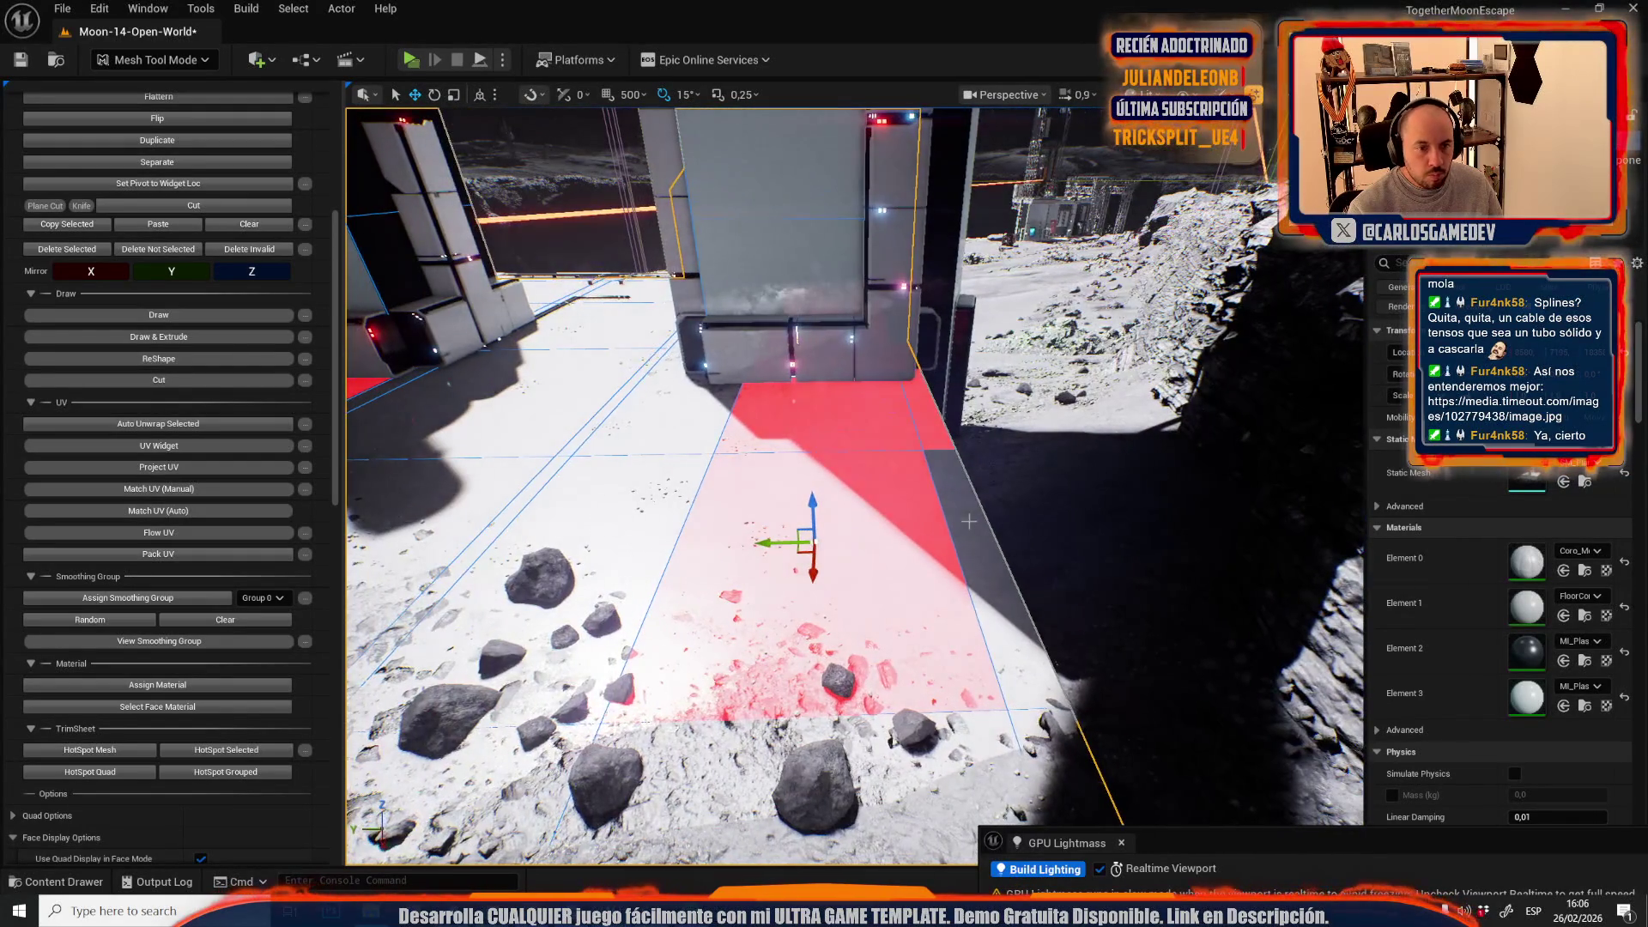
- Select the floor faces beside the wall blocks and assign MI_Plastic_Black to them
{"action": "left_click", "coordinate": [969, 521], "text": "shift"}
{"action": "left_click", "coordinate": [1037, 730], "text": "shift"}
{"action": "mouse_move", "coordinate": [690, 569]}
{"action": "left_mouse_down"}
{"action": "mouse_move", "coordinate": [587, 556]}
{"action": "mouse_move", "coordinate": [716, 514]}
{"action": "left_mouse_up"}
{"action": "left_click", "coordinate": [696, 519], "text": "shift"}
{"action": "left_click", "coordinate": [811, 511], "text": "shift"}
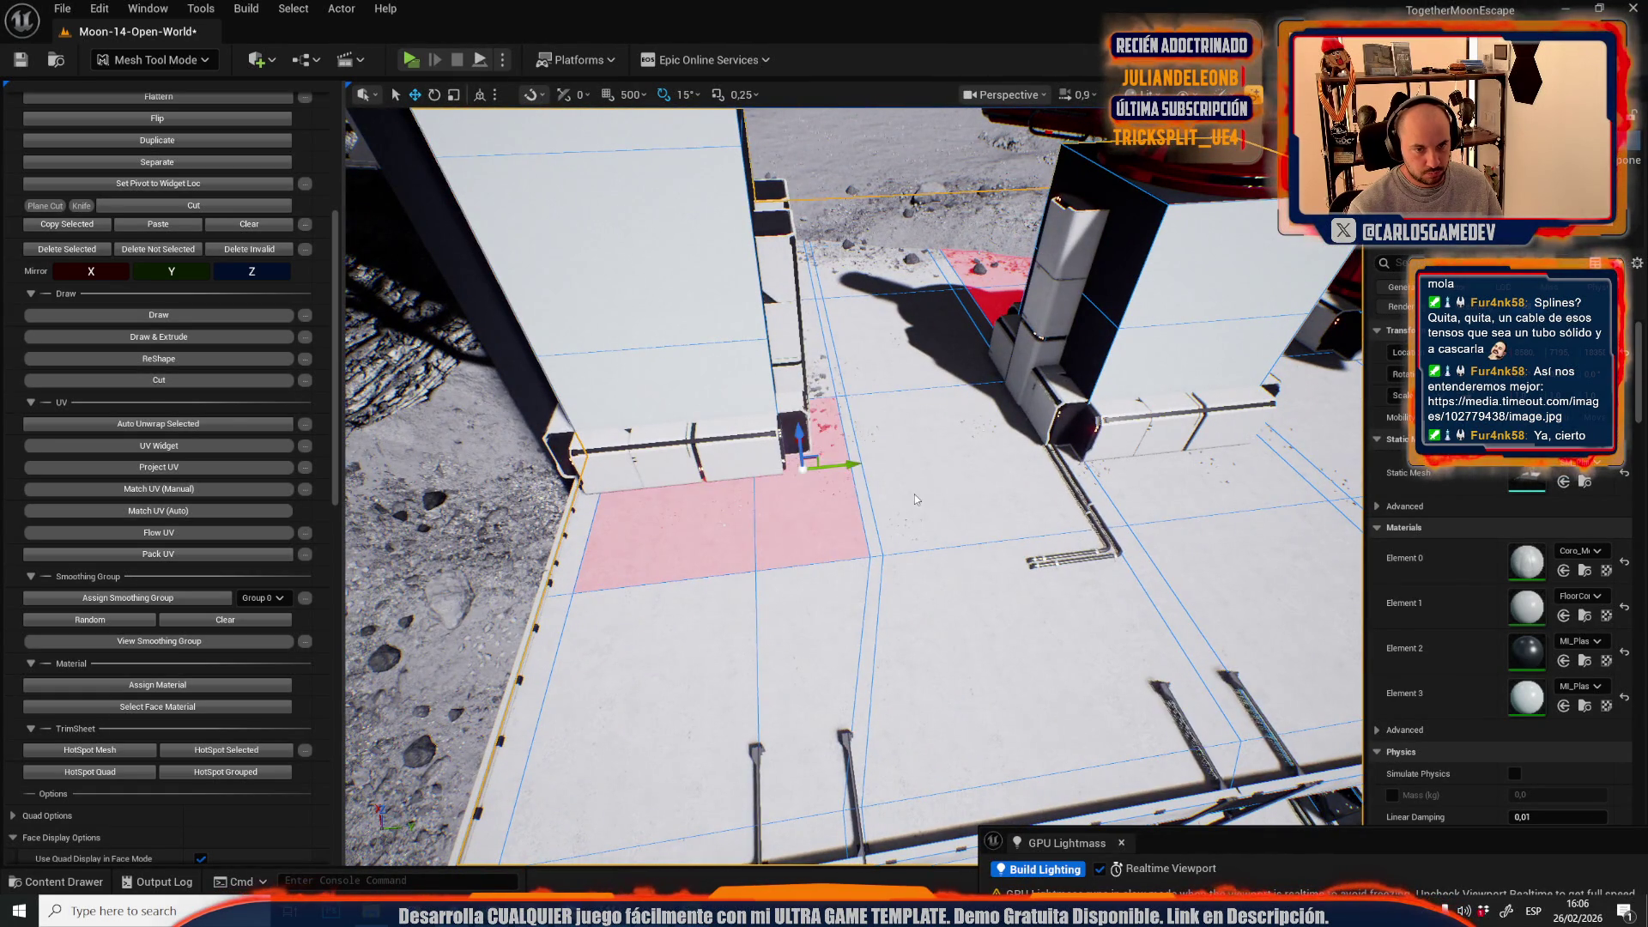
{"action": "left_click", "coordinate": [871, 507], "text": "shift"}
{"action": "left_click", "coordinate": [1181, 511], "text": "shift"}
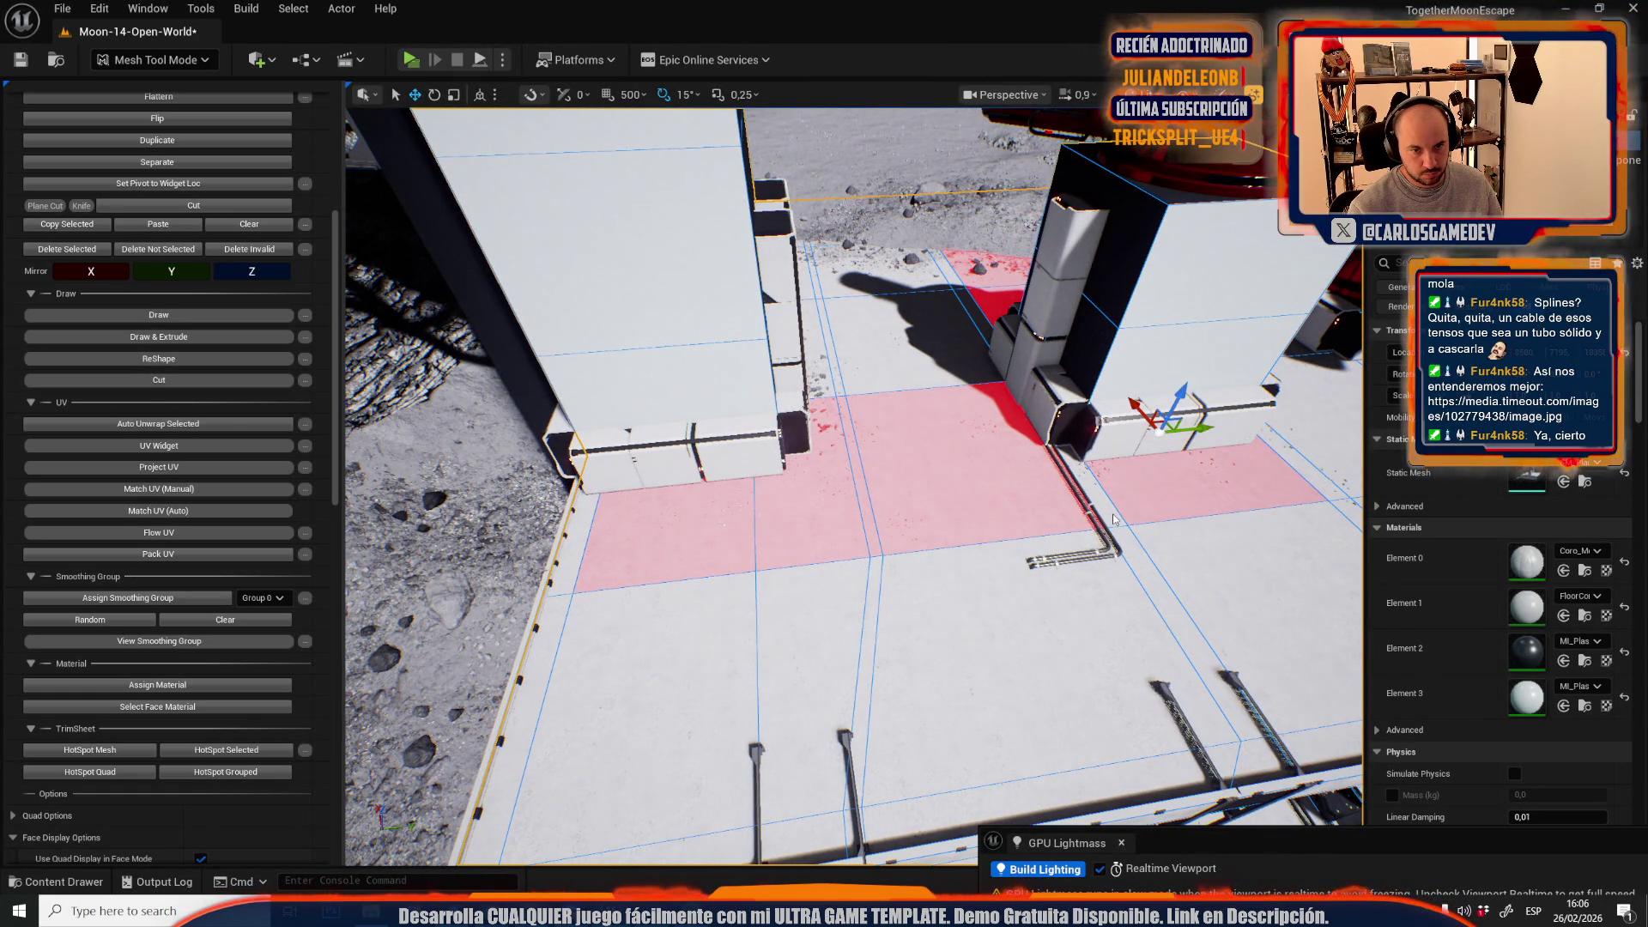
{"action": "left_click", "coordinate": [158, 685]}
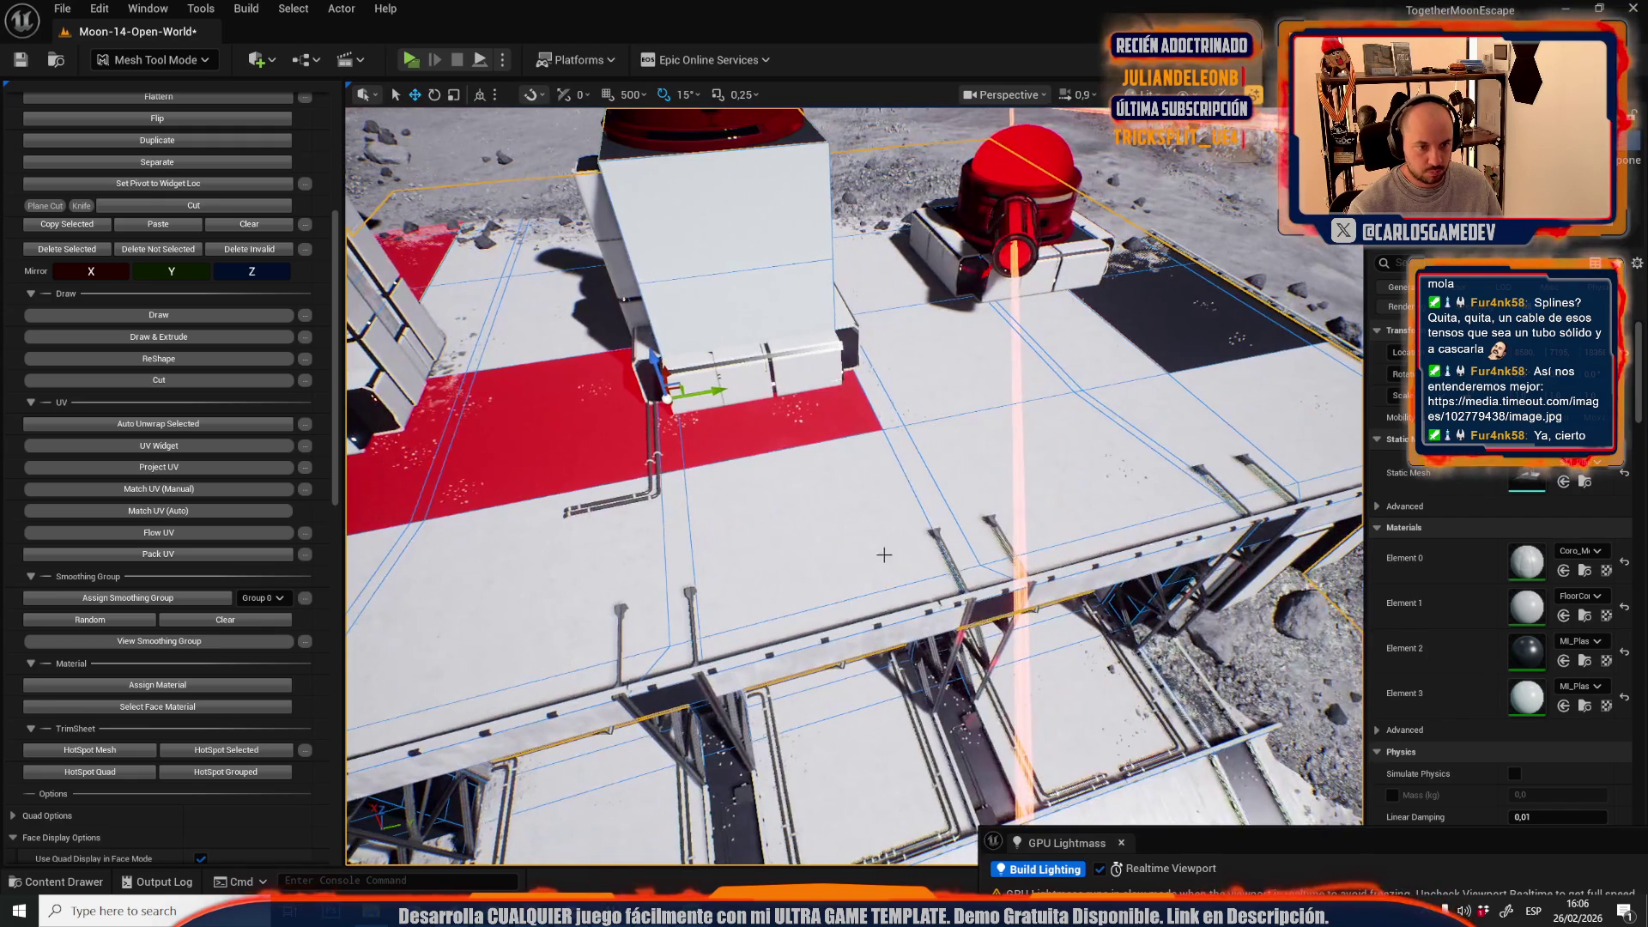
- Give one more platform floor face the black plastic material
{"action": "left_click", "coordinate": [876, 612]}
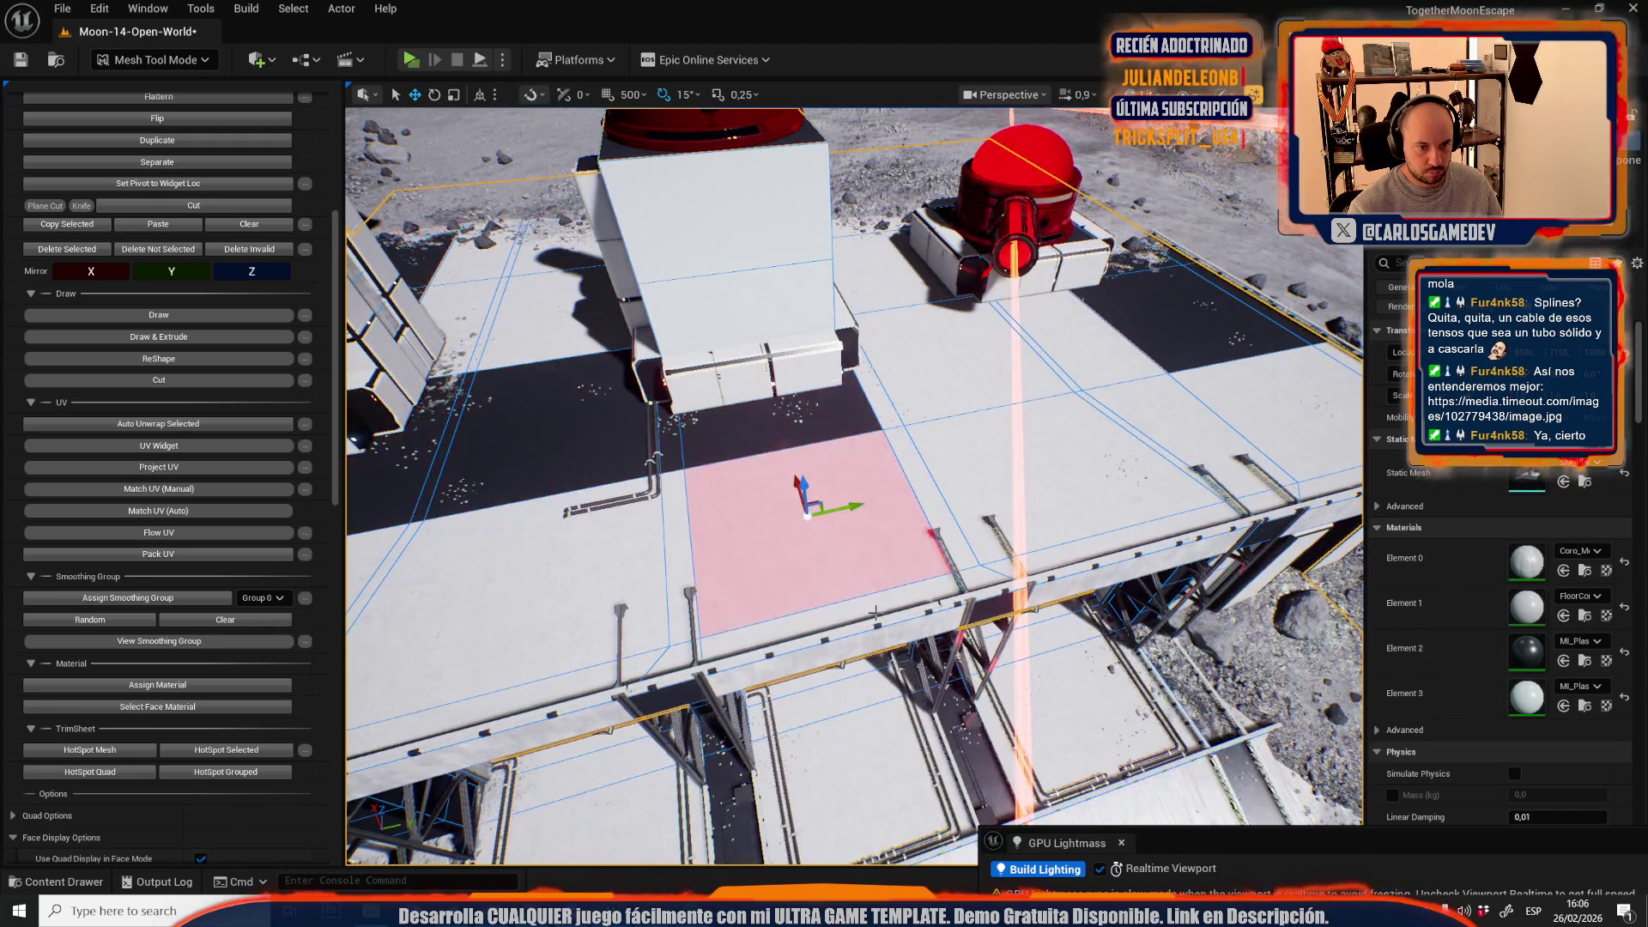
{"action": "left_click", "coordinate": [198, 685]}
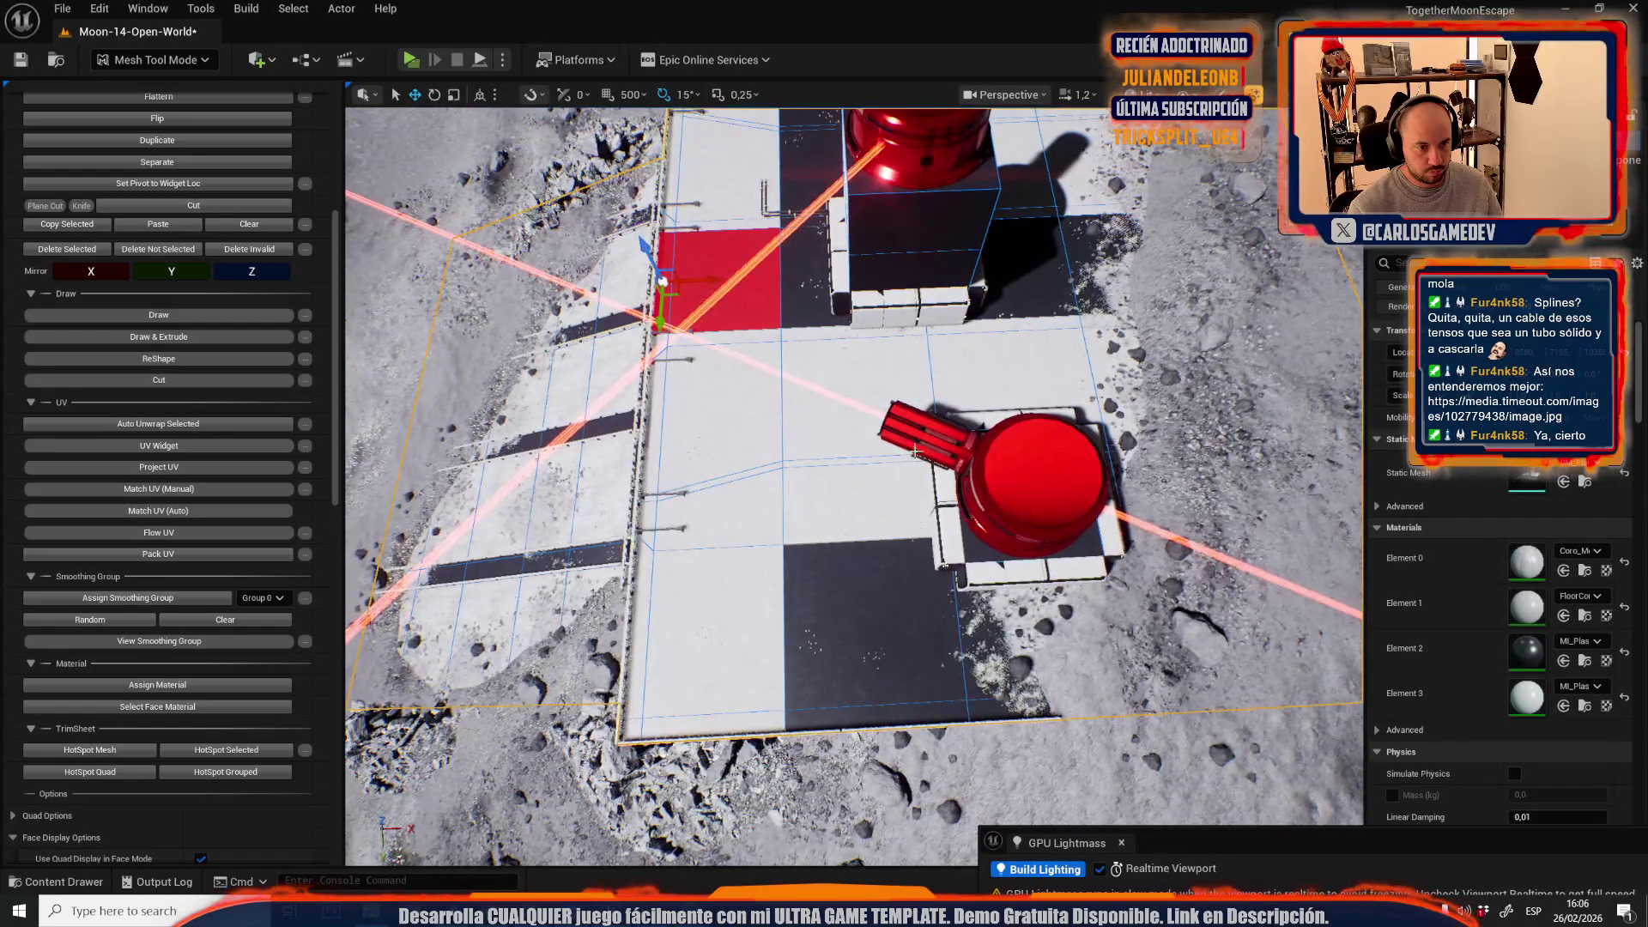
{"action": "scroll", "coordinate": [854, 485], "scroll_direction": "up", "scroll_amount": 3}
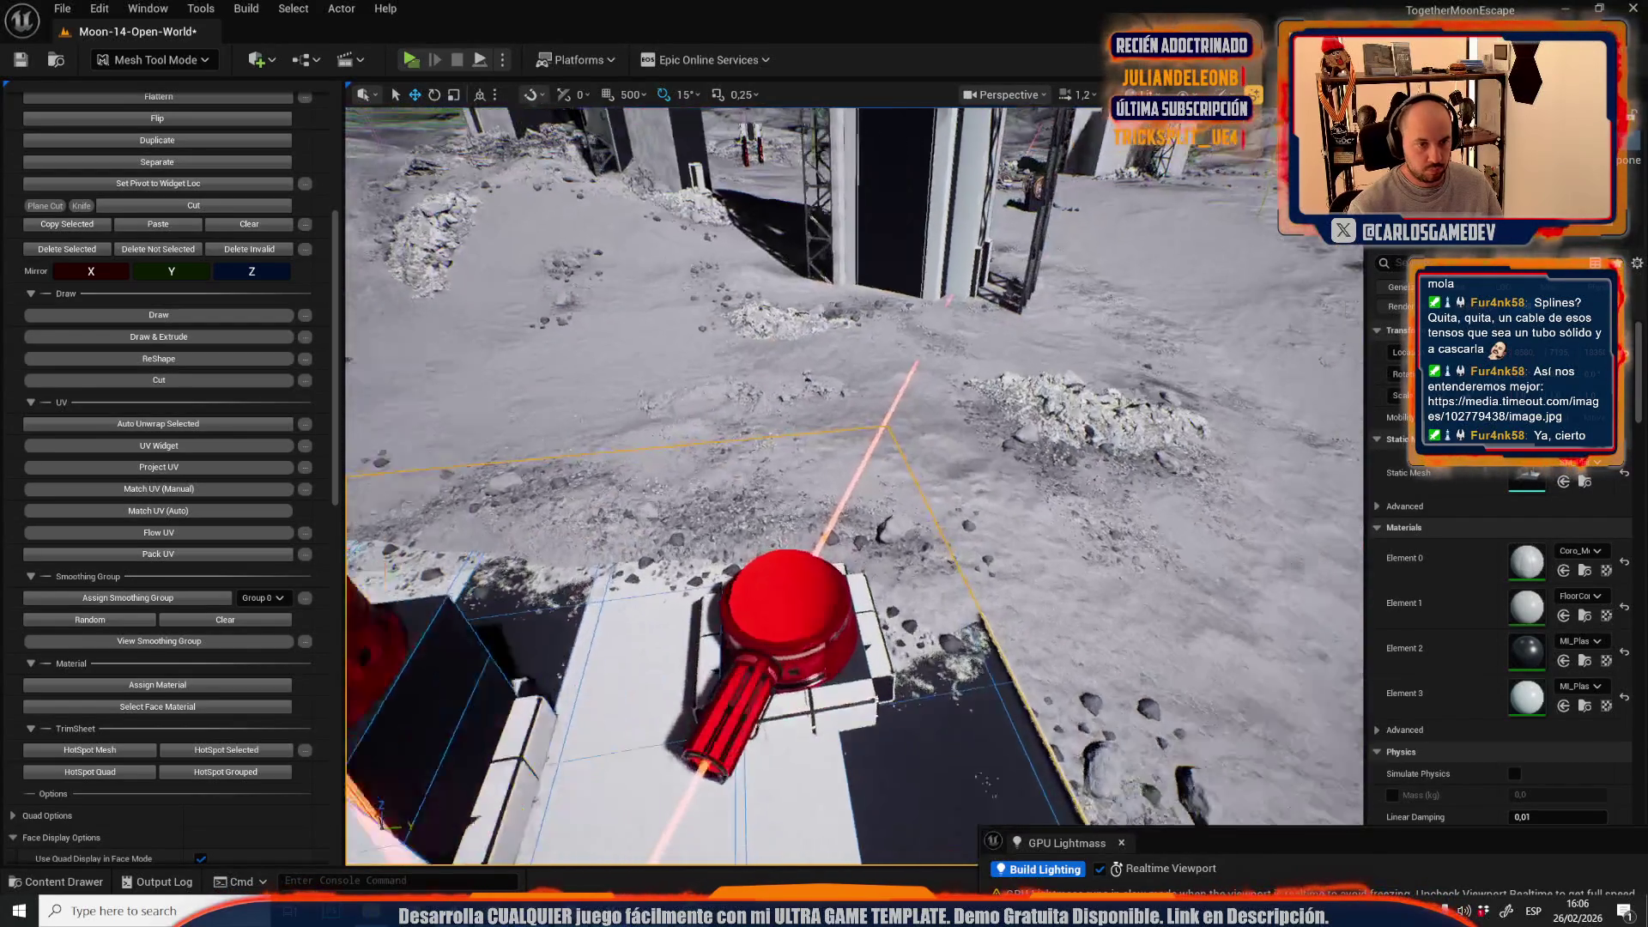
{"action": "scroll", "coordinate": [854, 485], "scroll_direction": "up", "scroll_amount": 2}
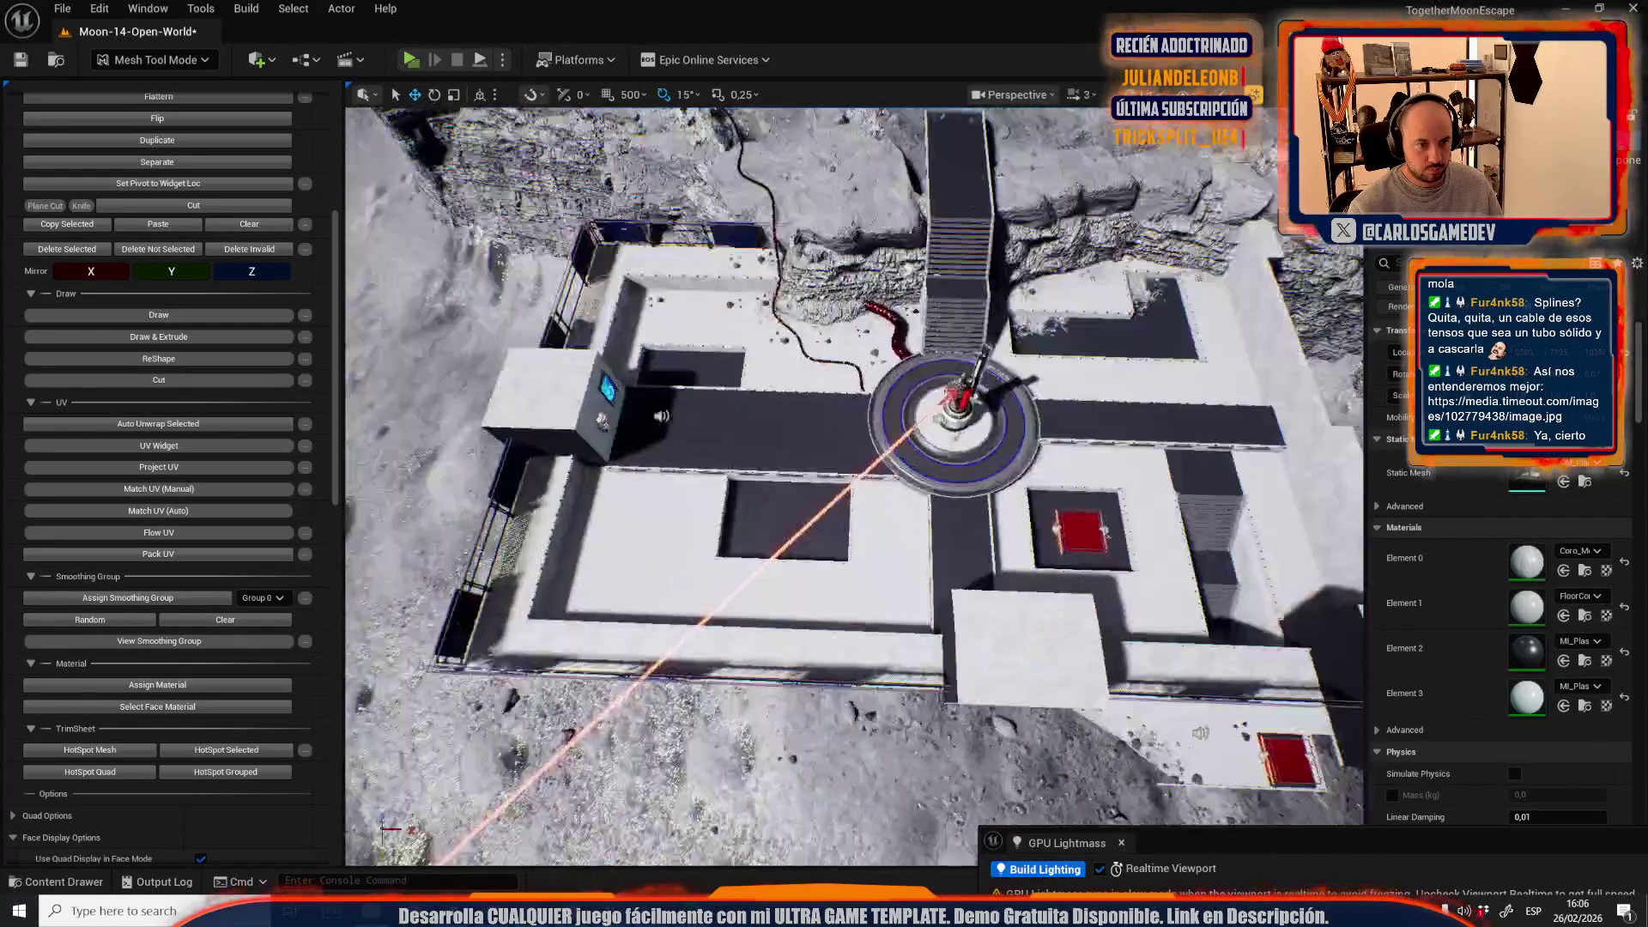
{"action": "key", "text": "w"}
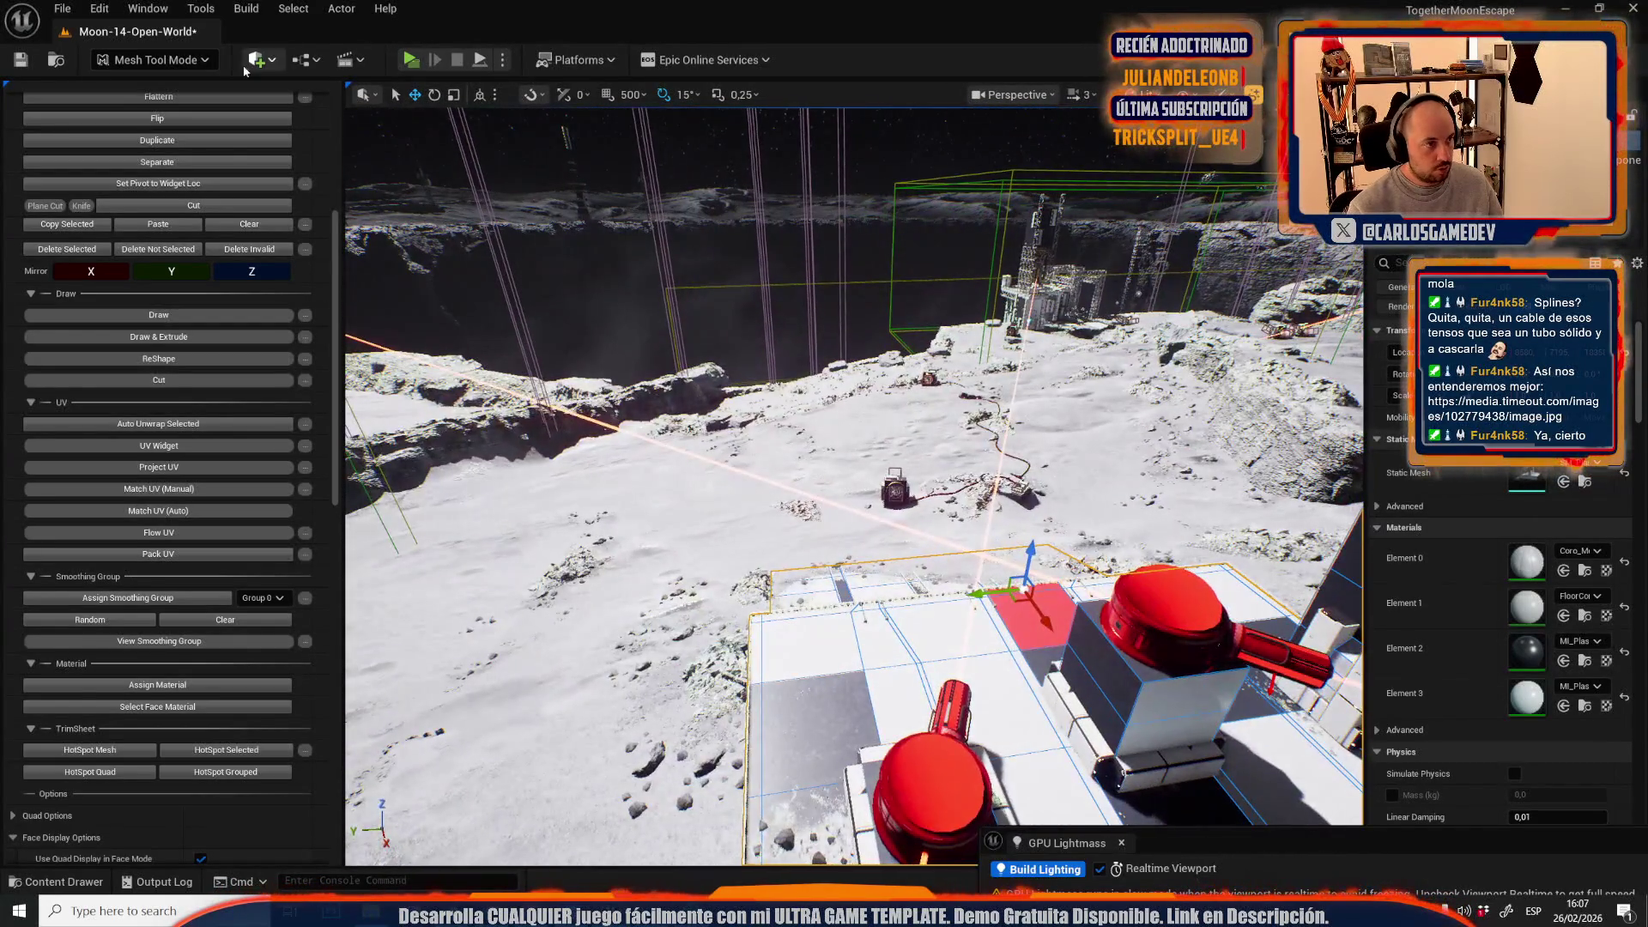
- Generate a lightmap UV for the SM_Plane109 platform mesh
{"action": "left_click", "coordinate": [226, 109]}
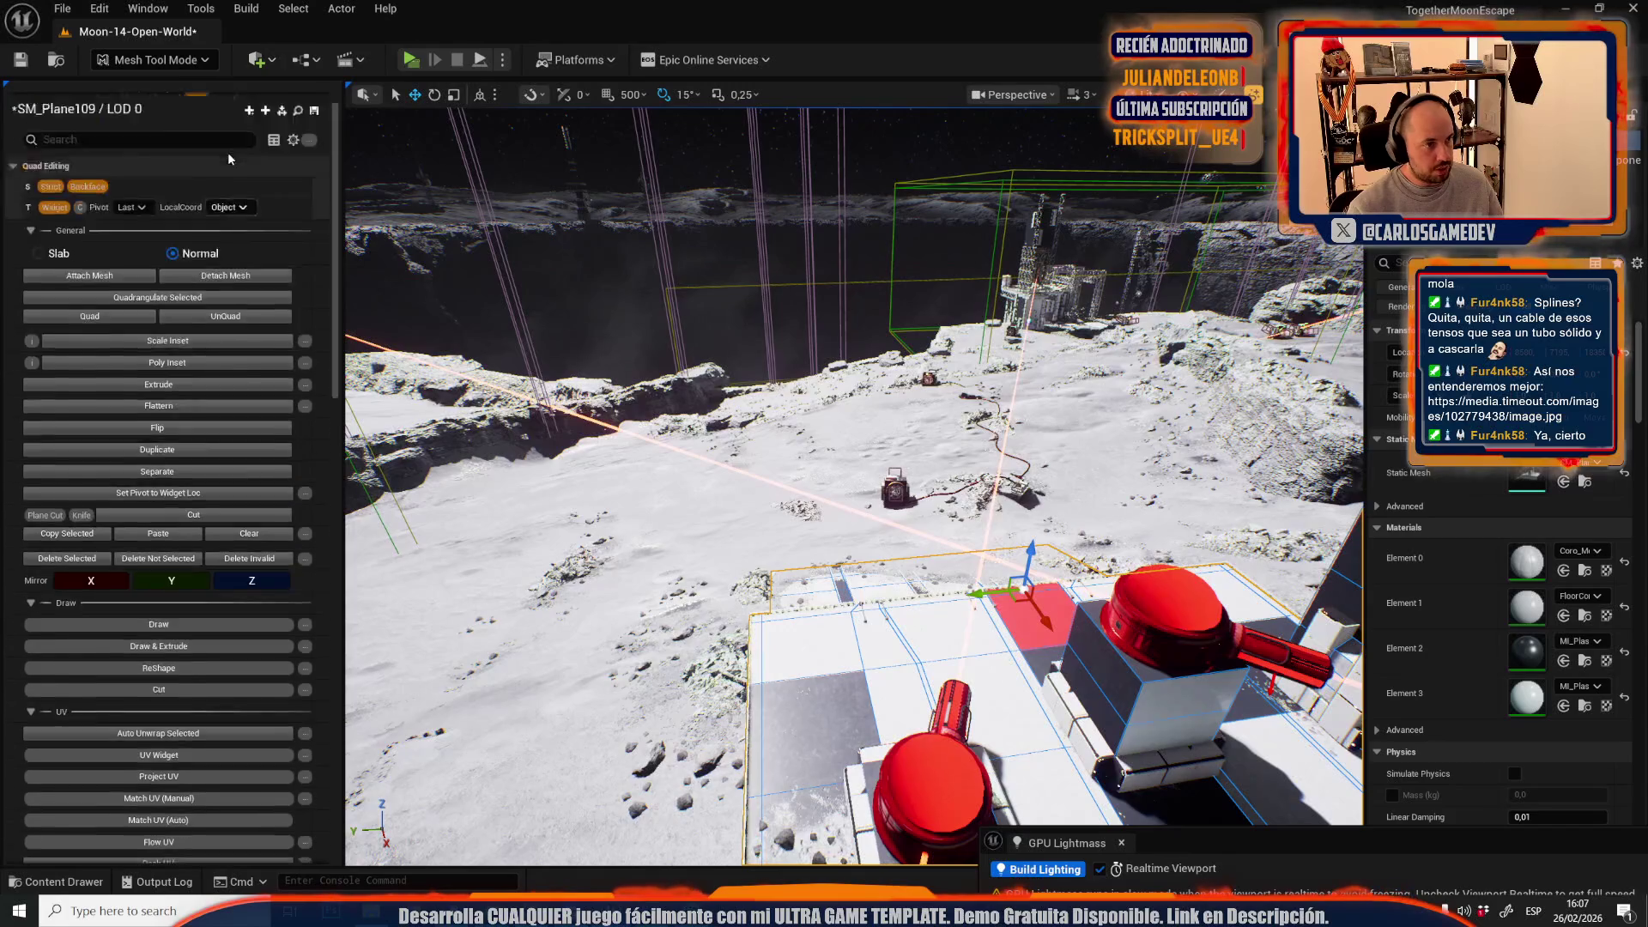
{"action": "scroll", "coordinate": [135, 503], "scroll_direction": "down", "scroll_amount": 5}
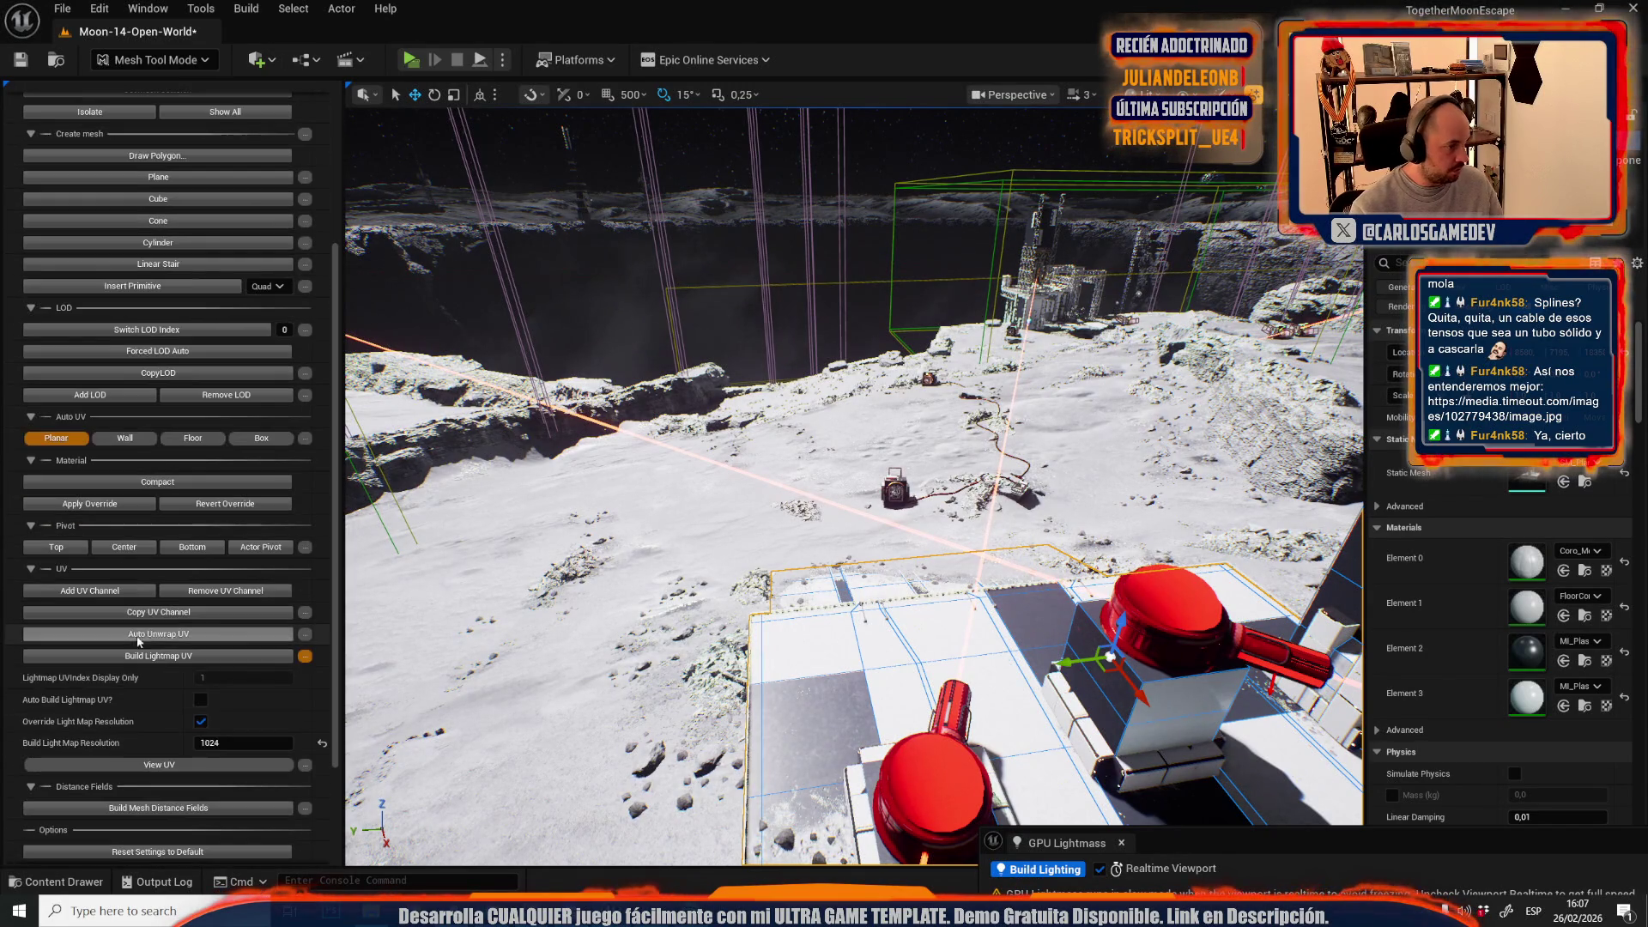
{"action": "left_click", "coordinate": [195, 658]}
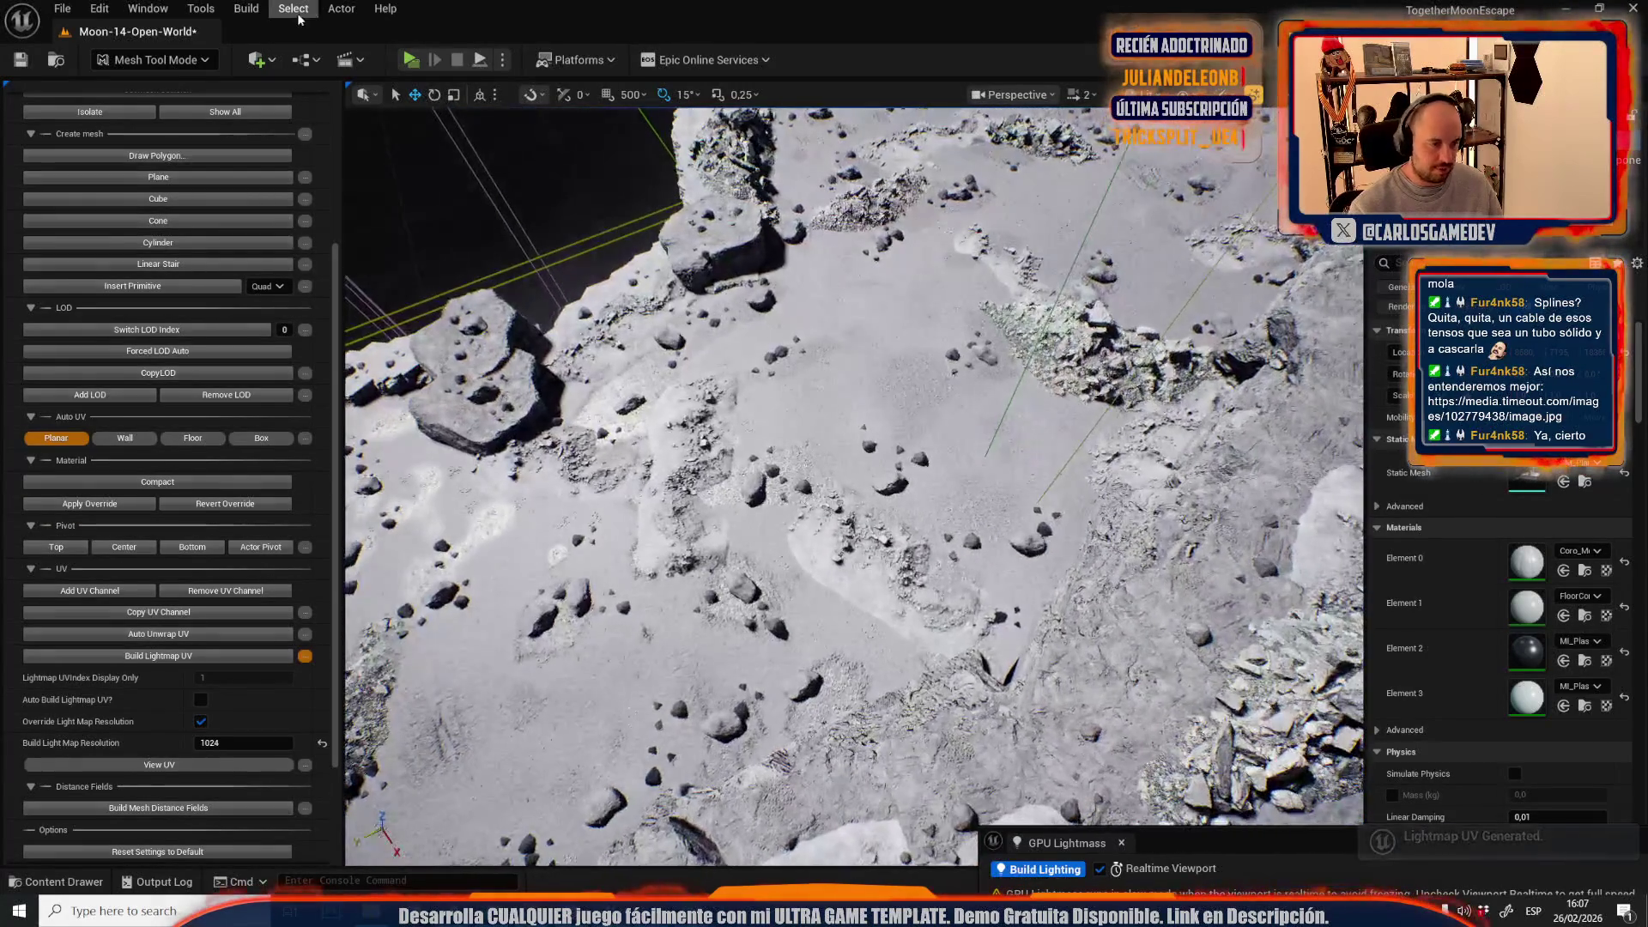
- Return to Selection Mode and save all modified level content with Save Selected
{"action": "left_click", "coordinate": [154, 59]}
{"action": "left_click", "coordinate": [153, 112]}
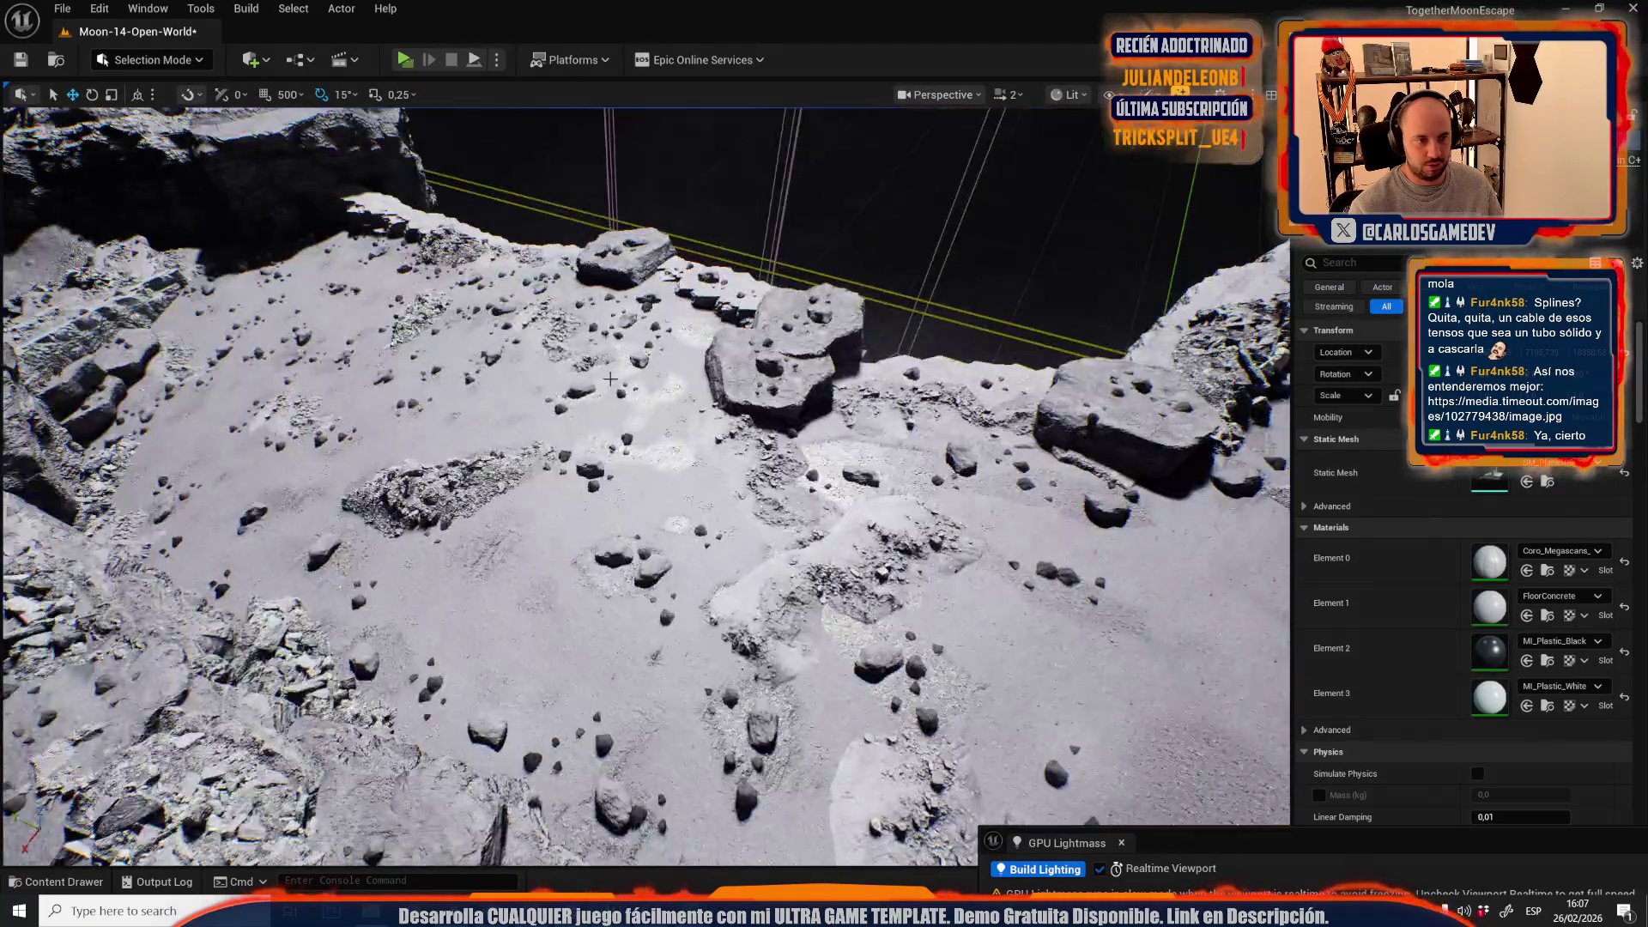
{"action": "key", "text": "ctrl+space"}
{"action": "left_click", "coordinate": [529, 471]}
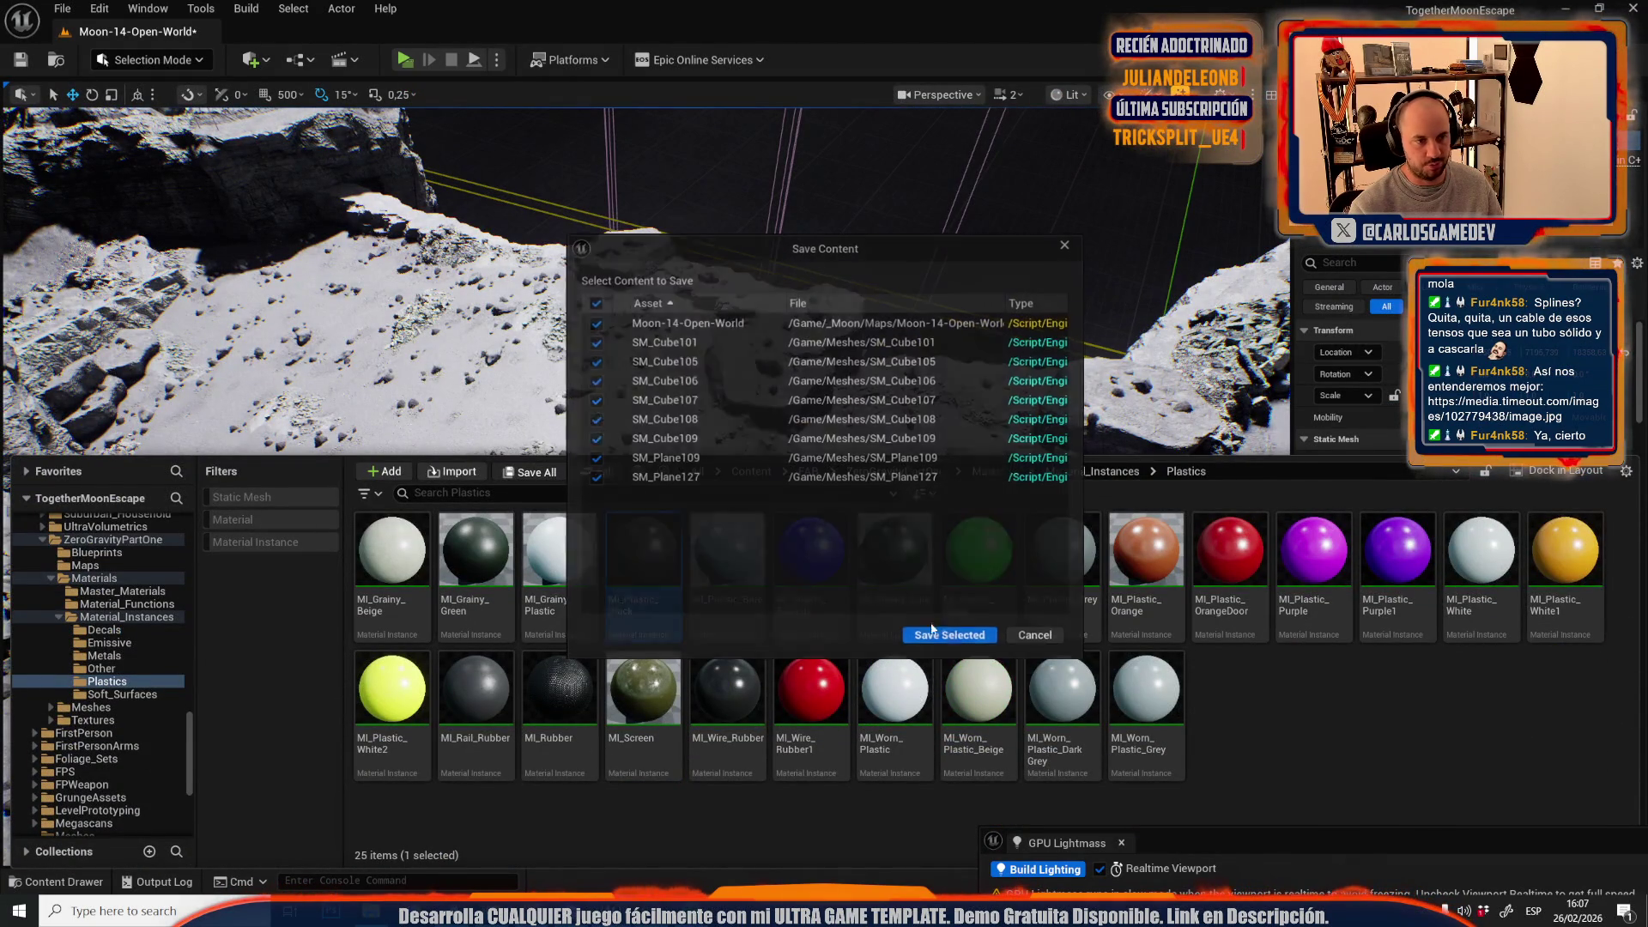
{"action": "left_click", "coordinate": [967, 633]}
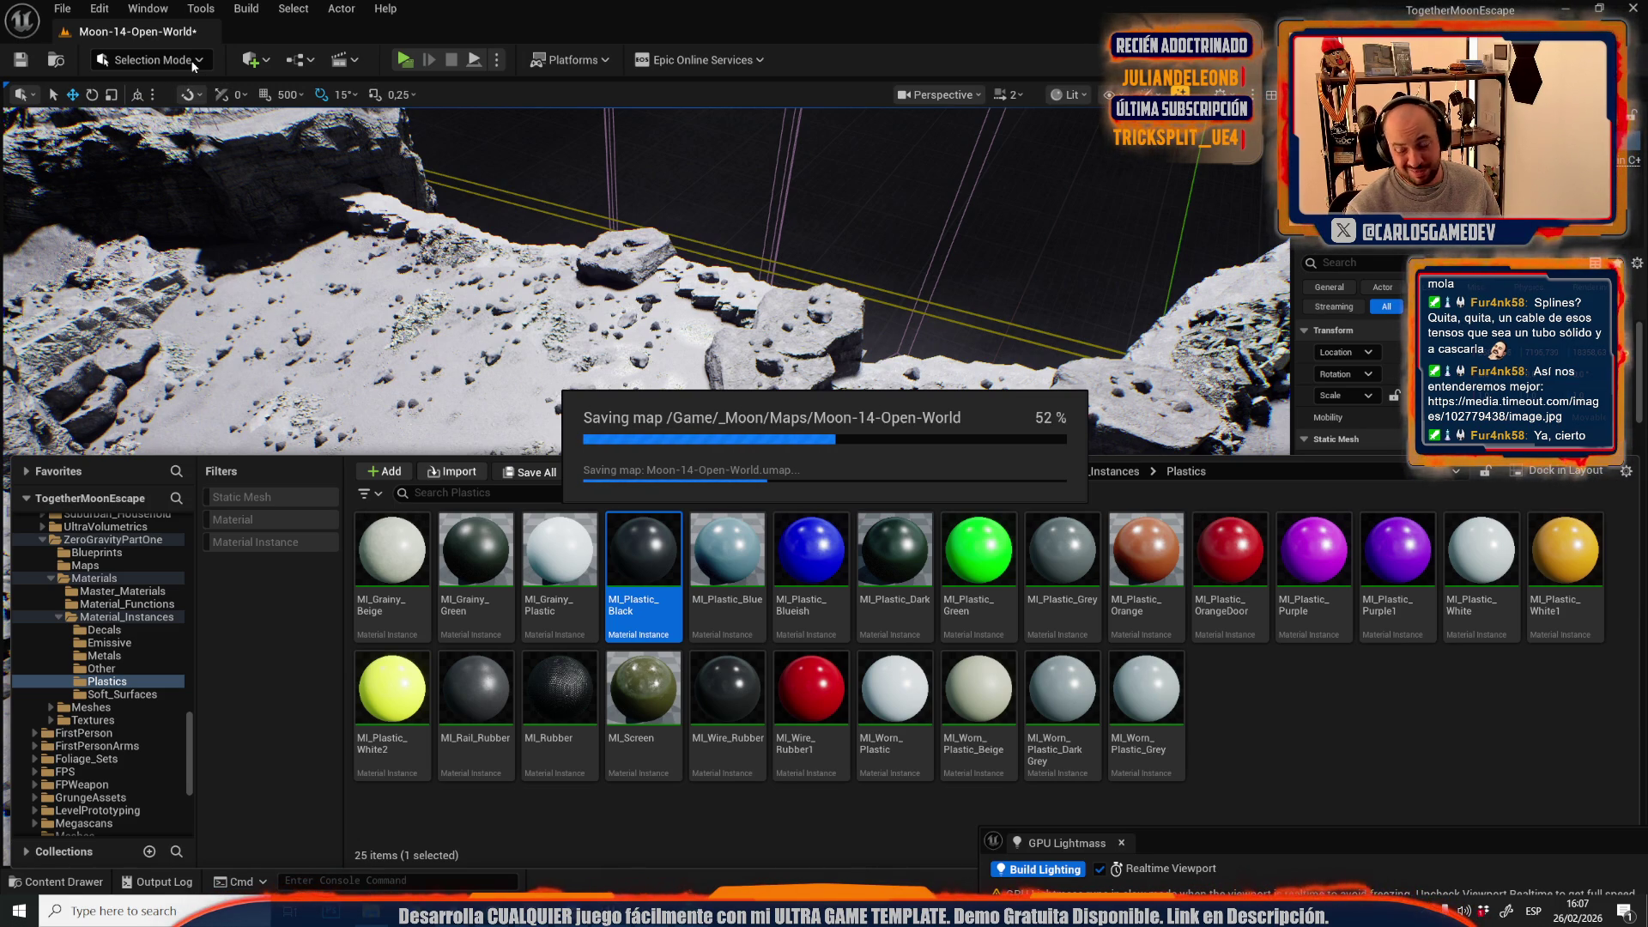
{"action": "left_click", "coordinate": [194, 64]}
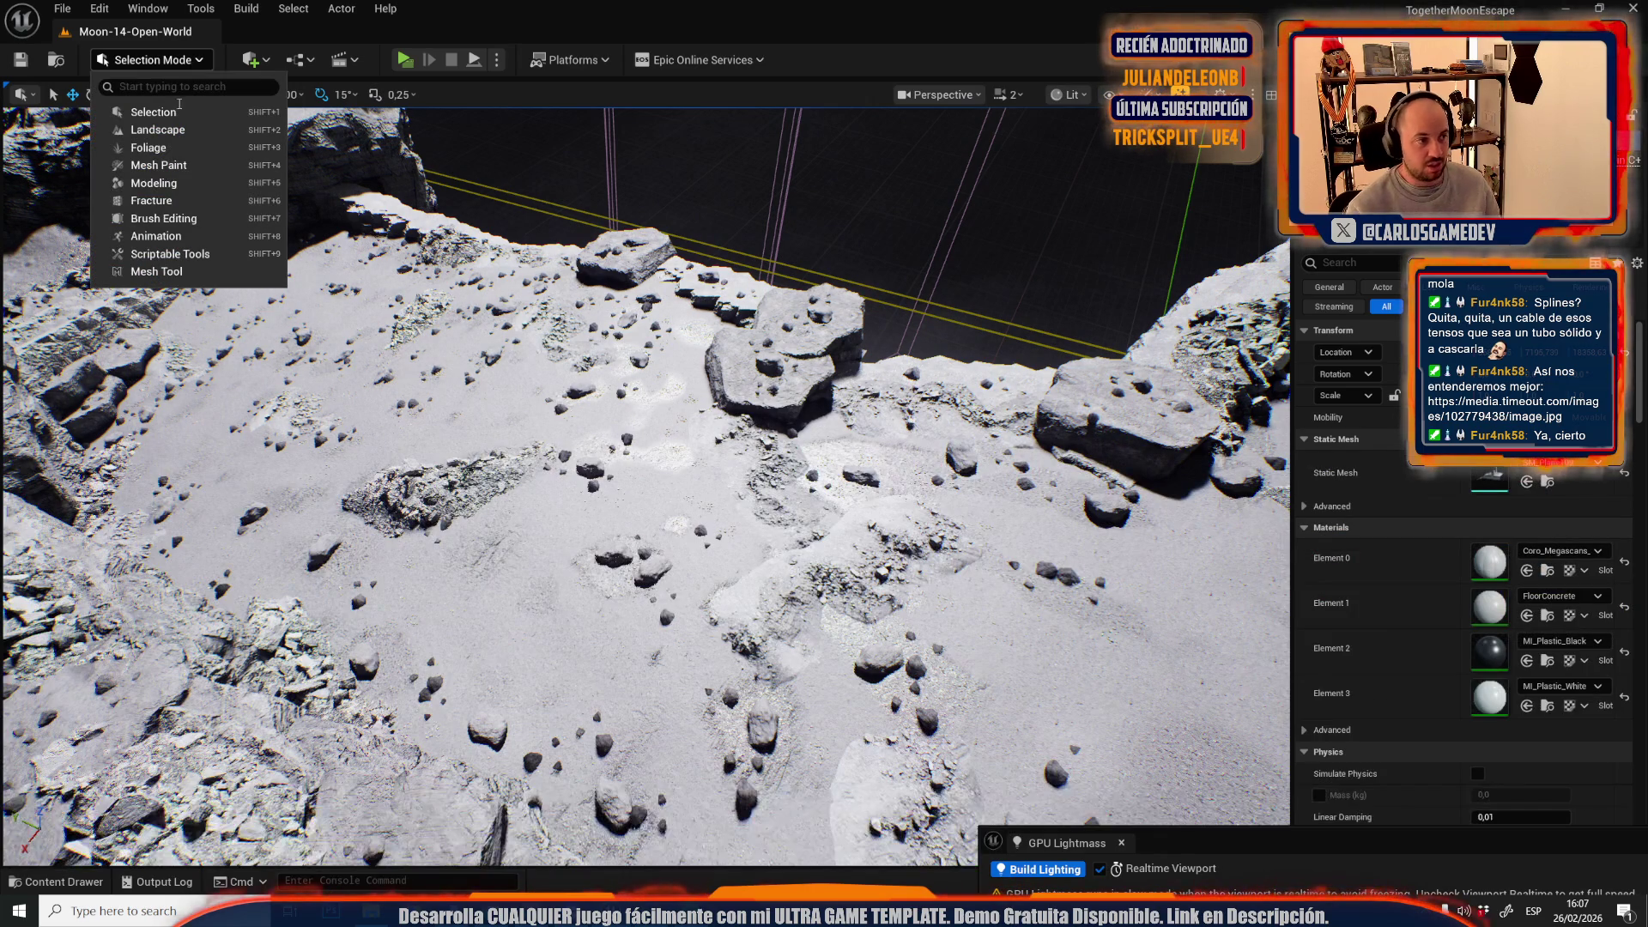
- Switch to Foliage Mode, pick the MidStone1 rock type and begin erasing rocks from the ground
{"action": "left_click", "coordinate": [155, 149]}
{"action": "left_click", "coordinate": [229, 112]}
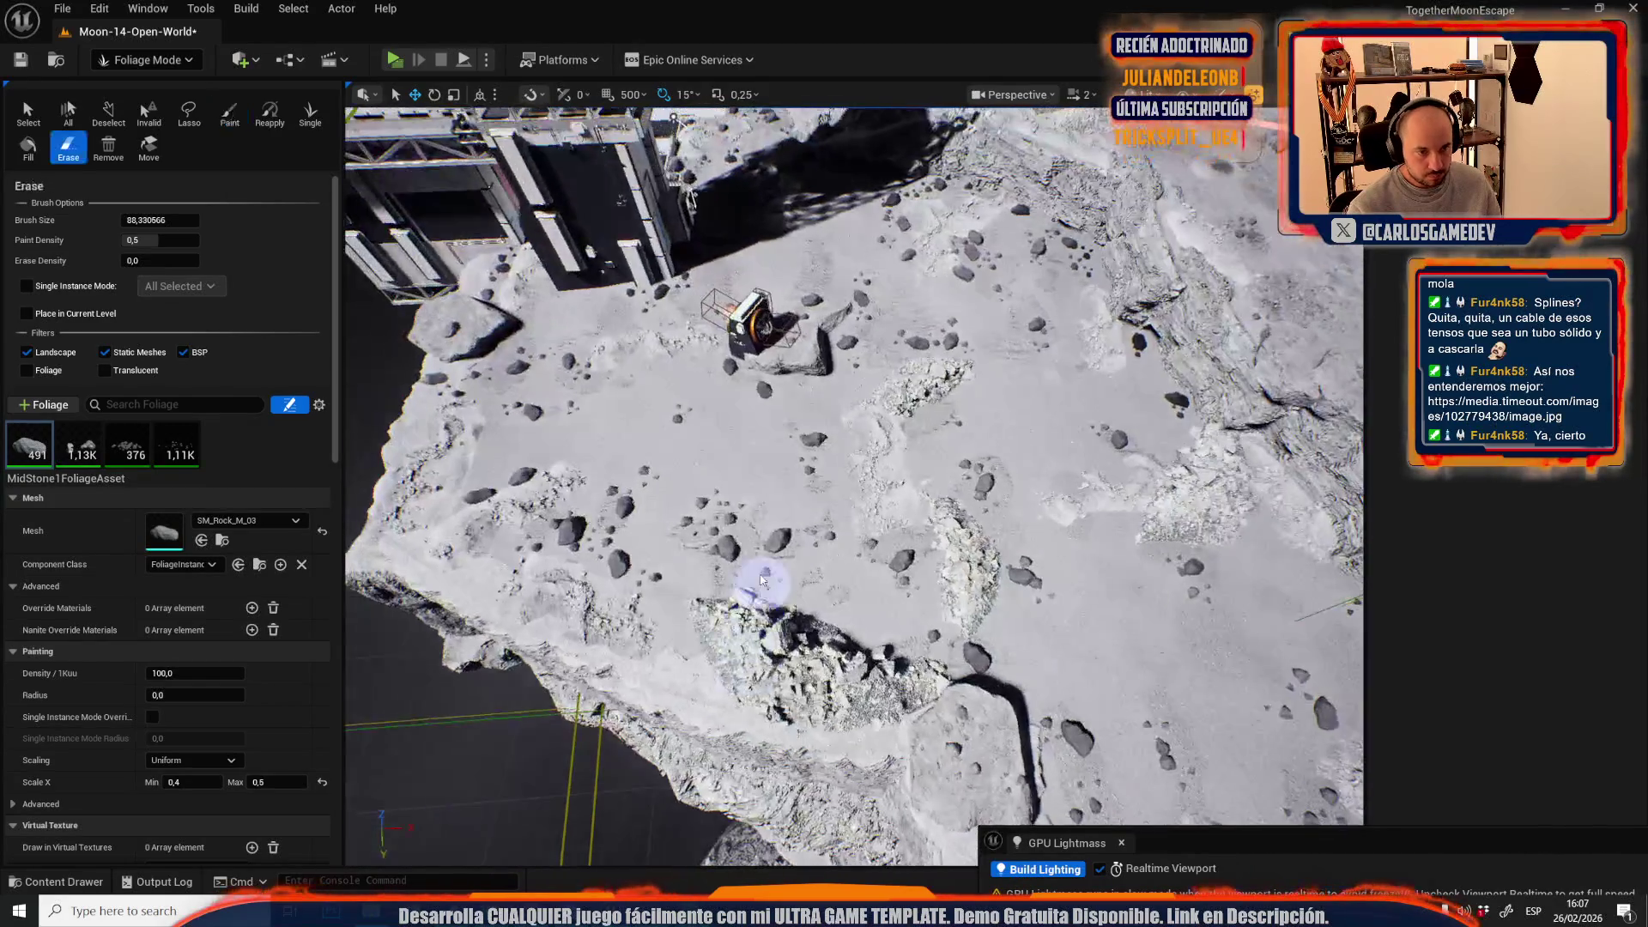
{"action": "mouse_move", "coordinate": [784, 589]}
{"action": "left_mouse_down"}
{"action": "mouse_move", "coordinate": [858, 365]}
{"action": "mouse_move", "coordinate": [991, 275]}
{"action": "mouse_move", "coordinate": [993, 250]}
{"action": "mouse_move", "coordinate": [1041, 258]}
{"action": "mouse_move", "coordinate": [552, 394]}
{"action": "mouse_move", "coordinate": [569, 423]}
{"action": "mouse_move", "coordinate": [713, 464]}
{"action": "left_mouse_up"}
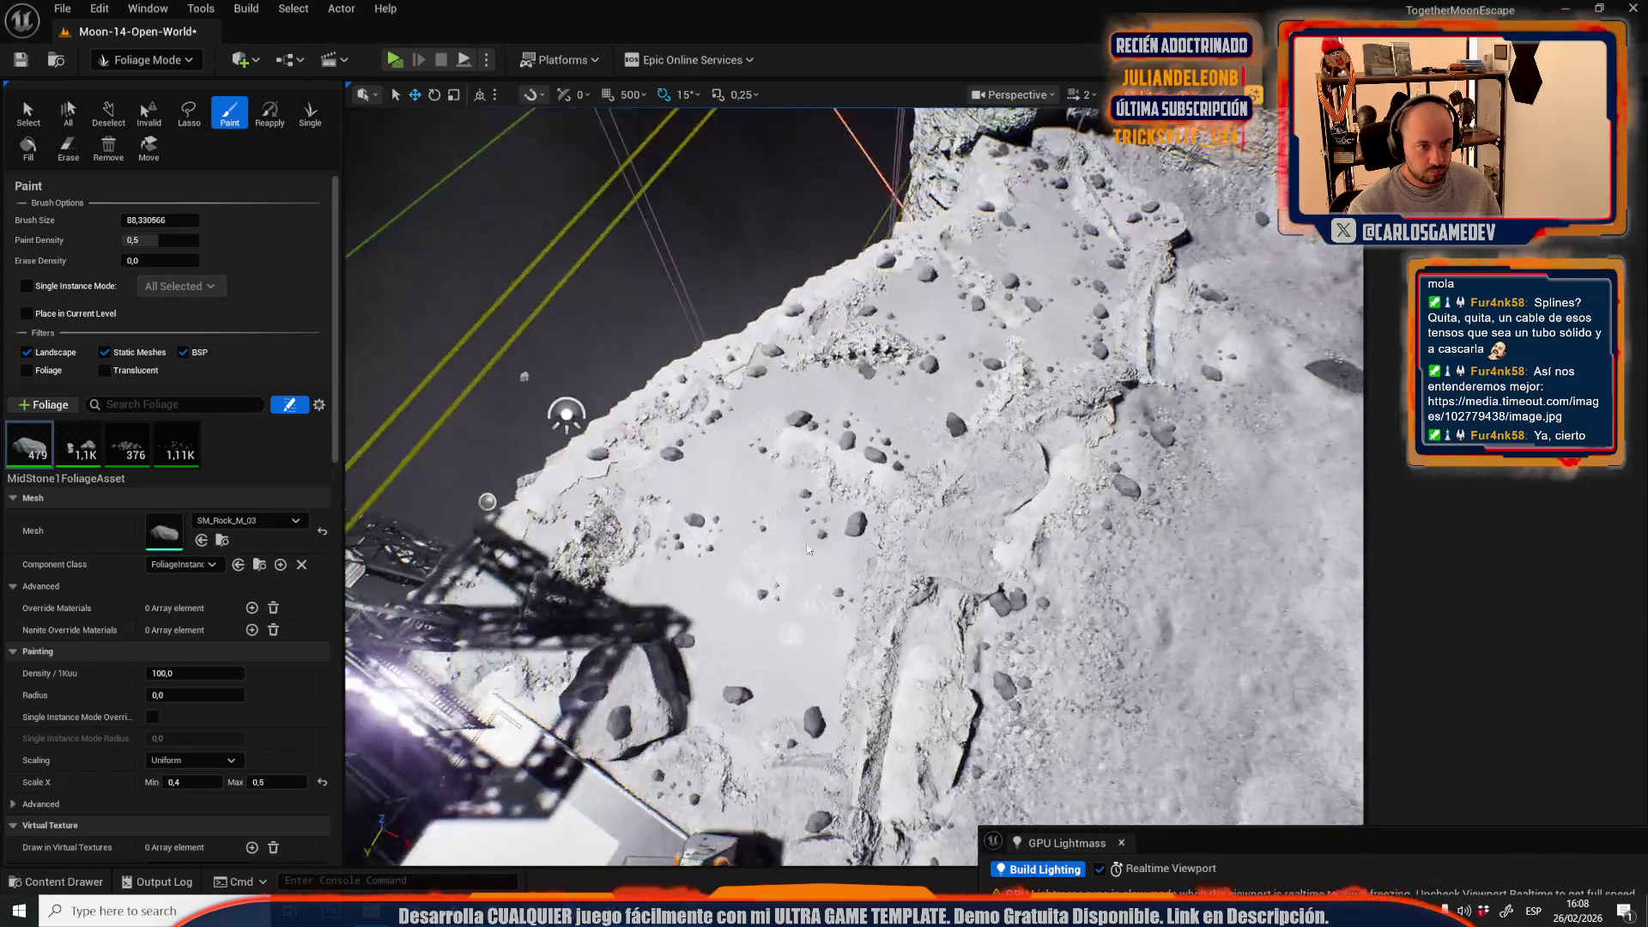
{"action": "mouse_move", "coordinate": [874, 417]}
{"action": "left_mouse_down"}
{"action": "mouse_move", "coordinate": [917, 418]}
{"action": "mouse_move", "coordinate": [893, 439]}
{"action": "mouse_move", "coordinate": [819, 412]}
{"action": "mouse_move", "coordinate": [968, 343]}
{"action": "mouse_move", "coordinate": [925, 461]}
{"action": "left_mouse_up"}
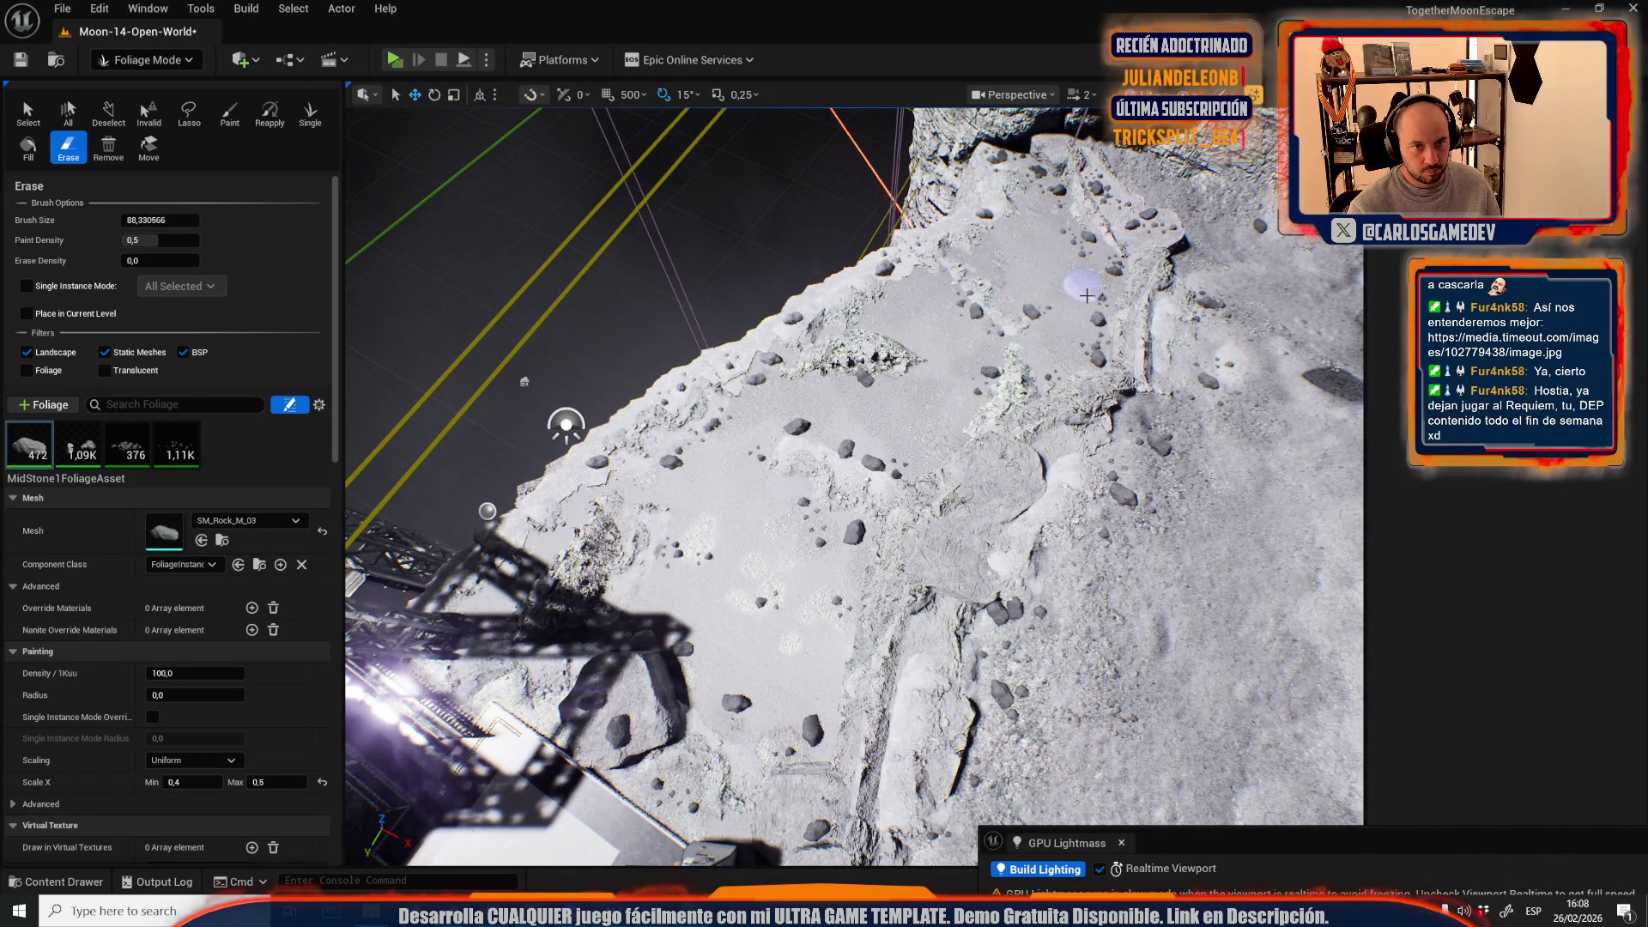
{"action": "left_click_drag", "start_coordinate": [1087, 339], "coordinate": [1006, 488]}
- Shift-erase the remaining stray rocks on the crater floor, bringing MidStone1 down to 464
{"action": "key", "text": "shift"}
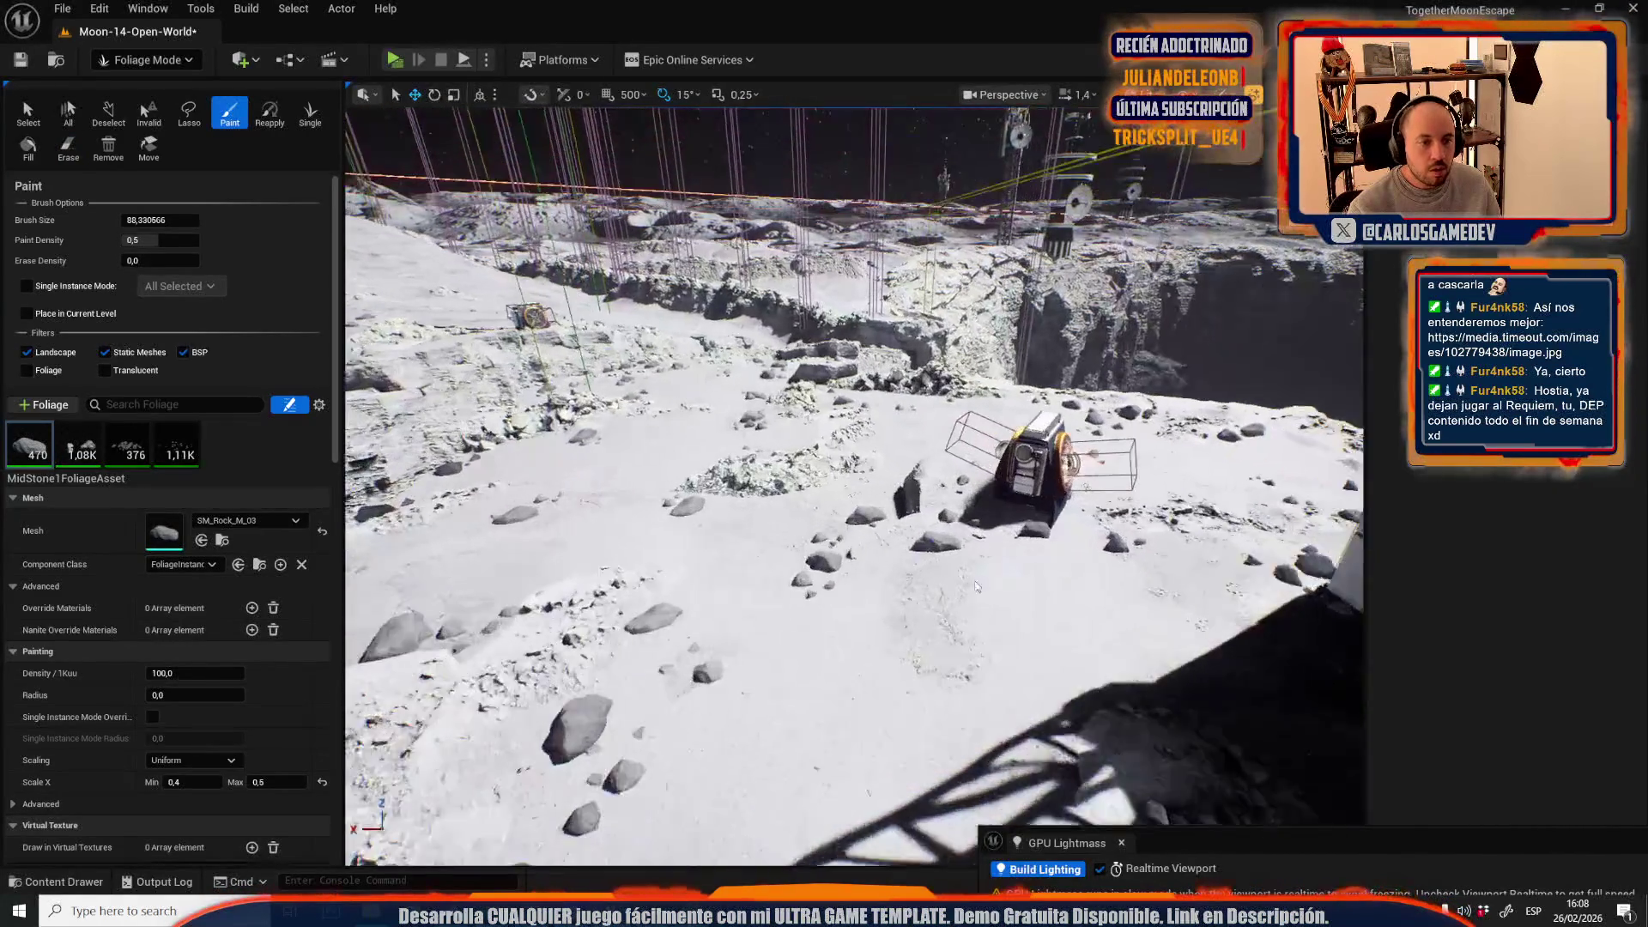
{"action": "mouse_move", "coordinate": [954, 573]}
{"action": "left_mouse_down"}
{"action": "mouse_move", "coordinate": [873, 493]}
{"action": "mouse_move", "coordinate": [816, 552]}
{"action": "left_mouse_up"}
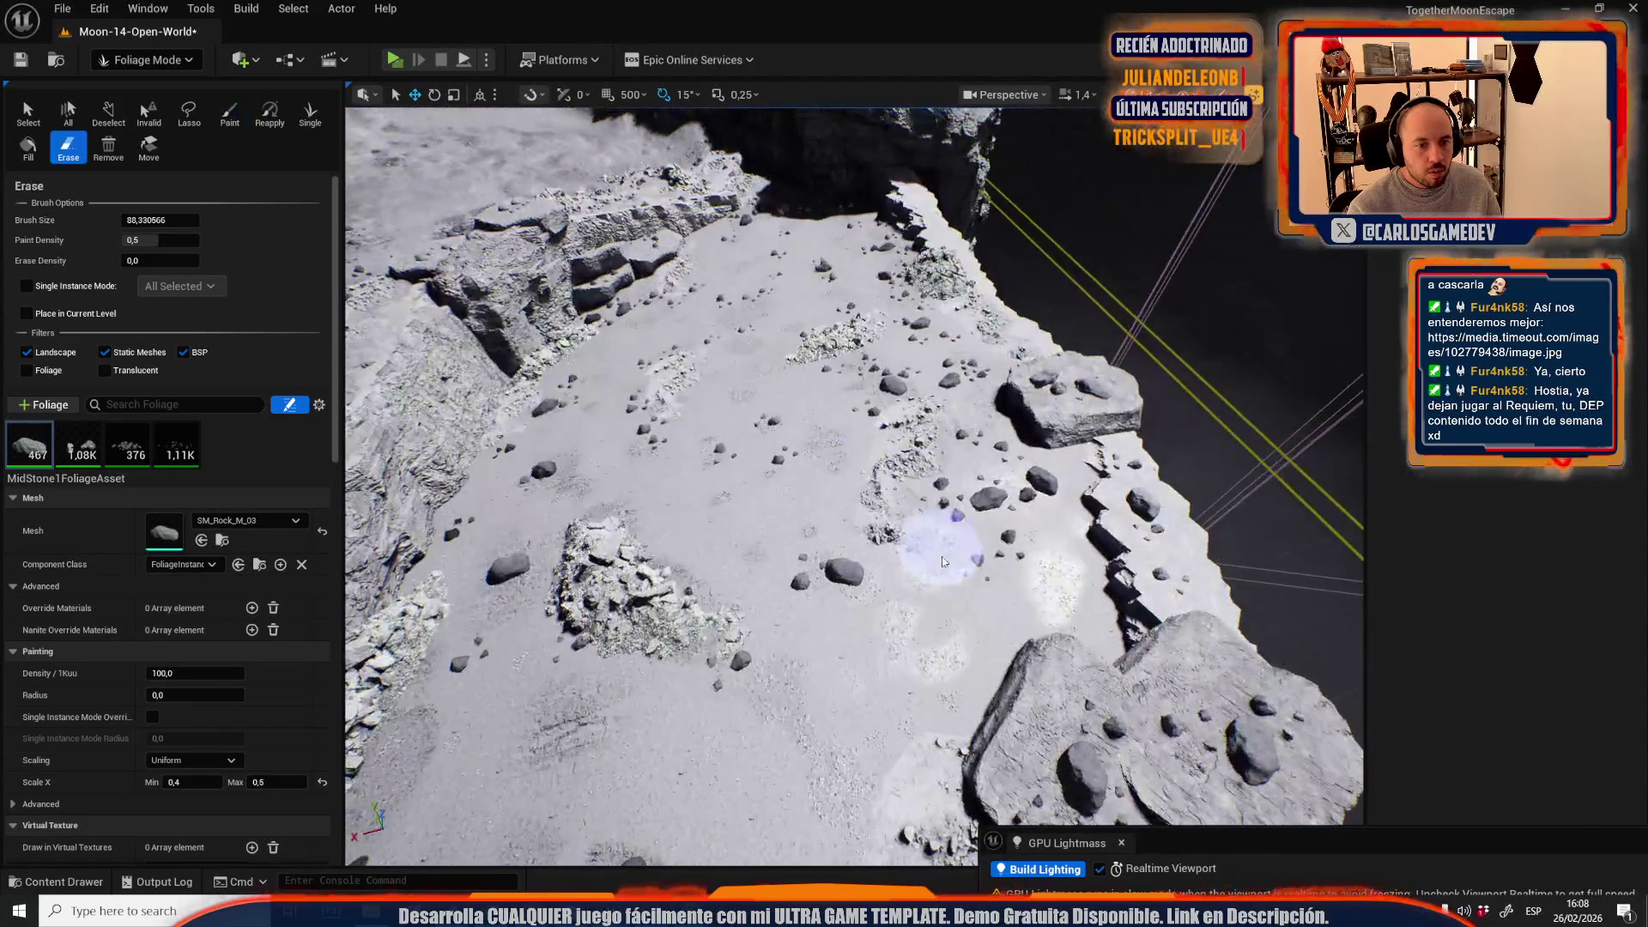
{"action": "left_click", "coordinate": [955, 539], "text": "shift"}
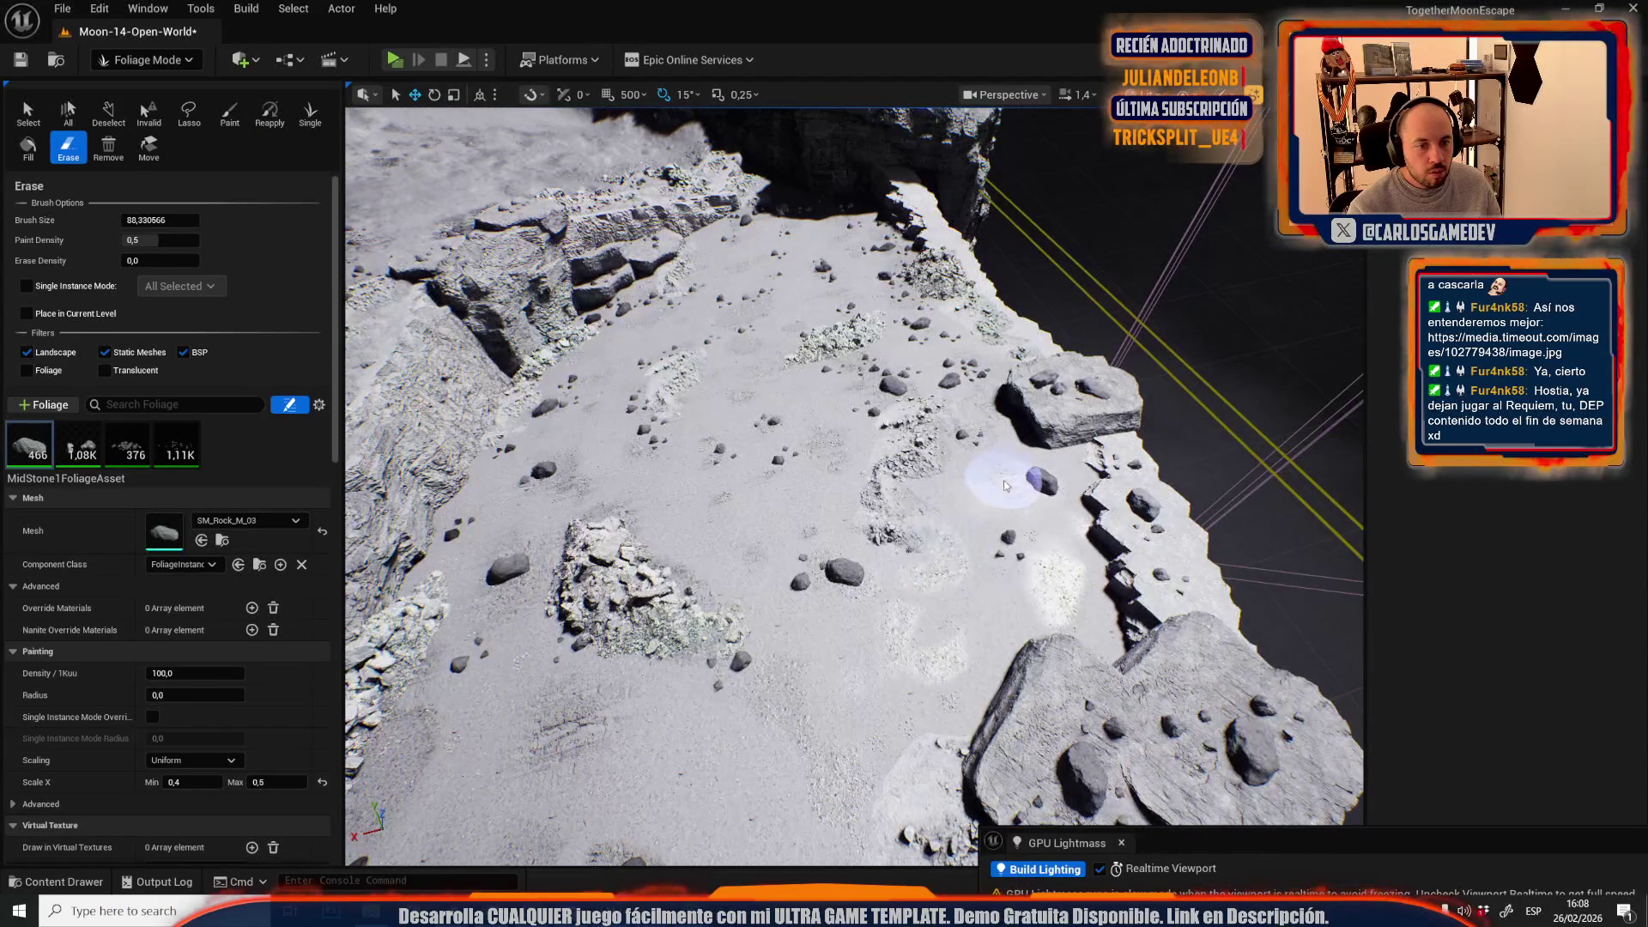
{"action": "left_click_drag", "start_coordinate": [956, 538], "coordinate": [795, 357]}
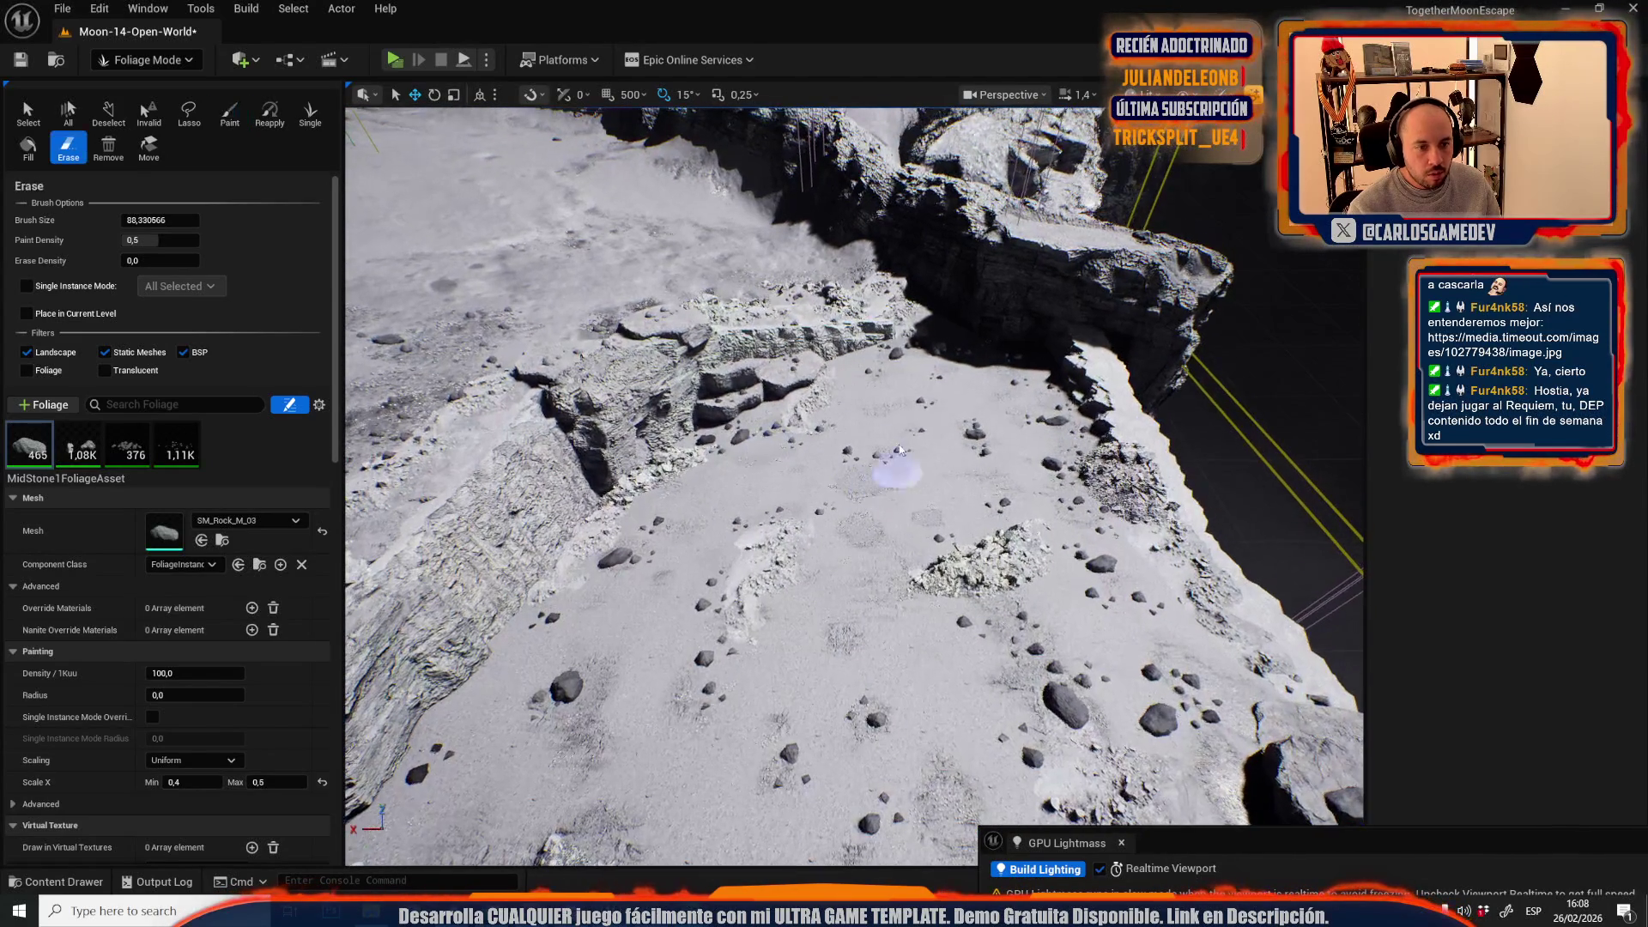
{"action": "key", "text": "shift"}
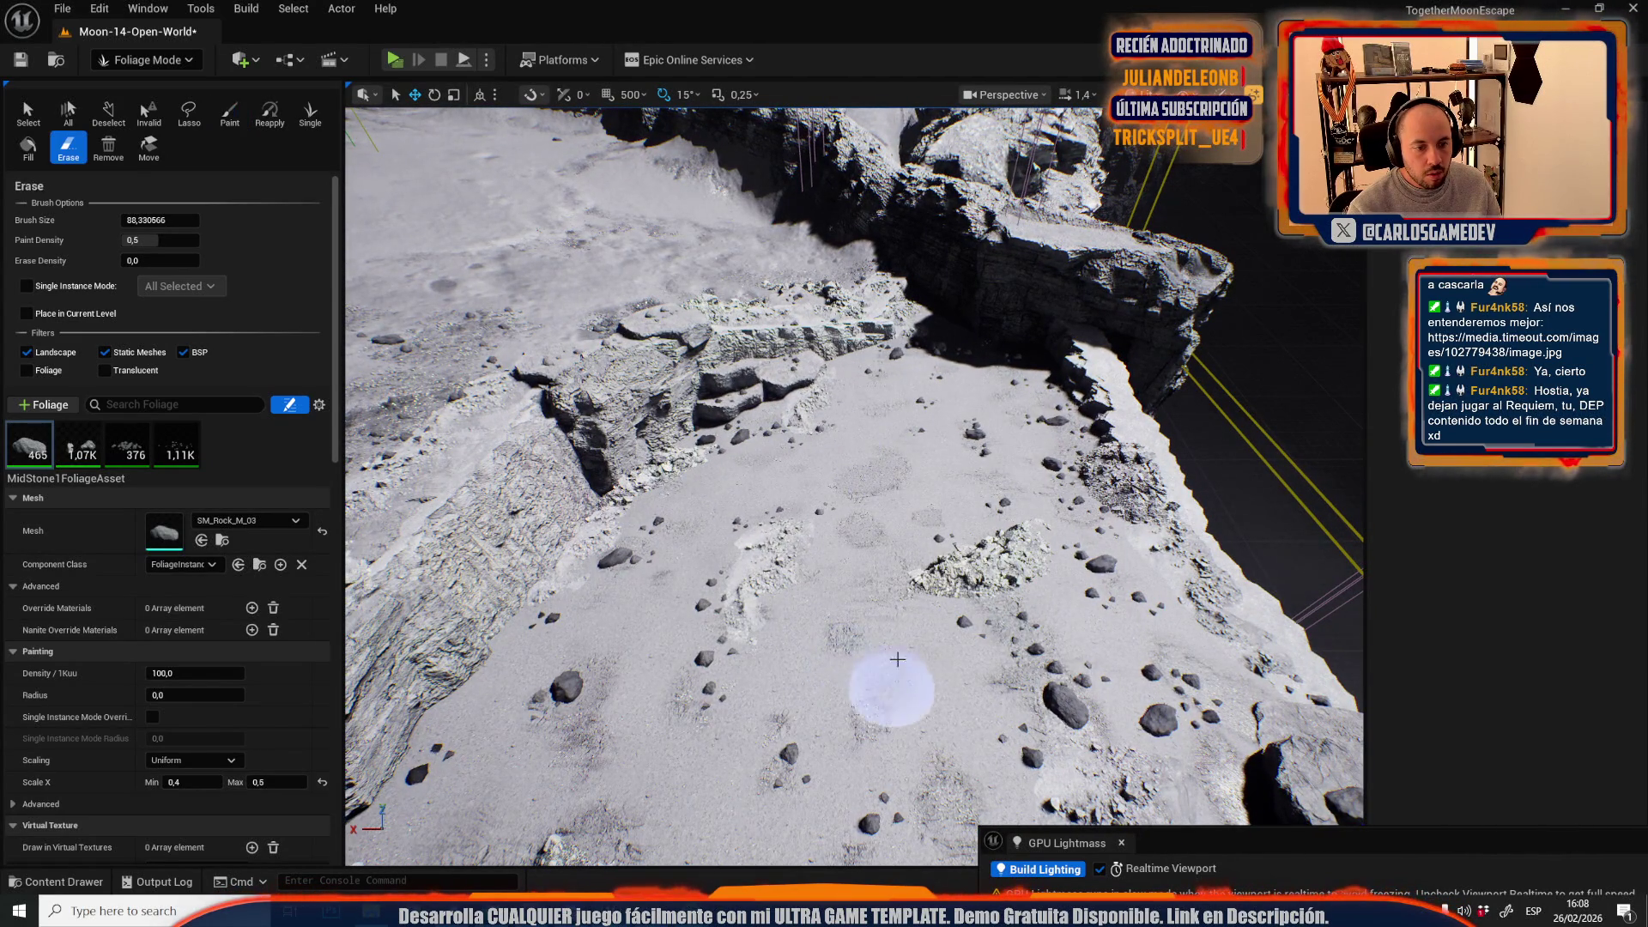
{"action": "left_click", "coordinate": [1051, 472], "text": "shift"}
{"action": "left_click_drag", "start_coordinate": [931, 485], "coordinate": [930, 360]}
{"action": "left_click_drag", "start_coordinate": [808, 524], "coordinate": [809, 525]}
{"action": "left_click_drag", "start_coordinate": [844, 587], "coordinate": [844, 553]}
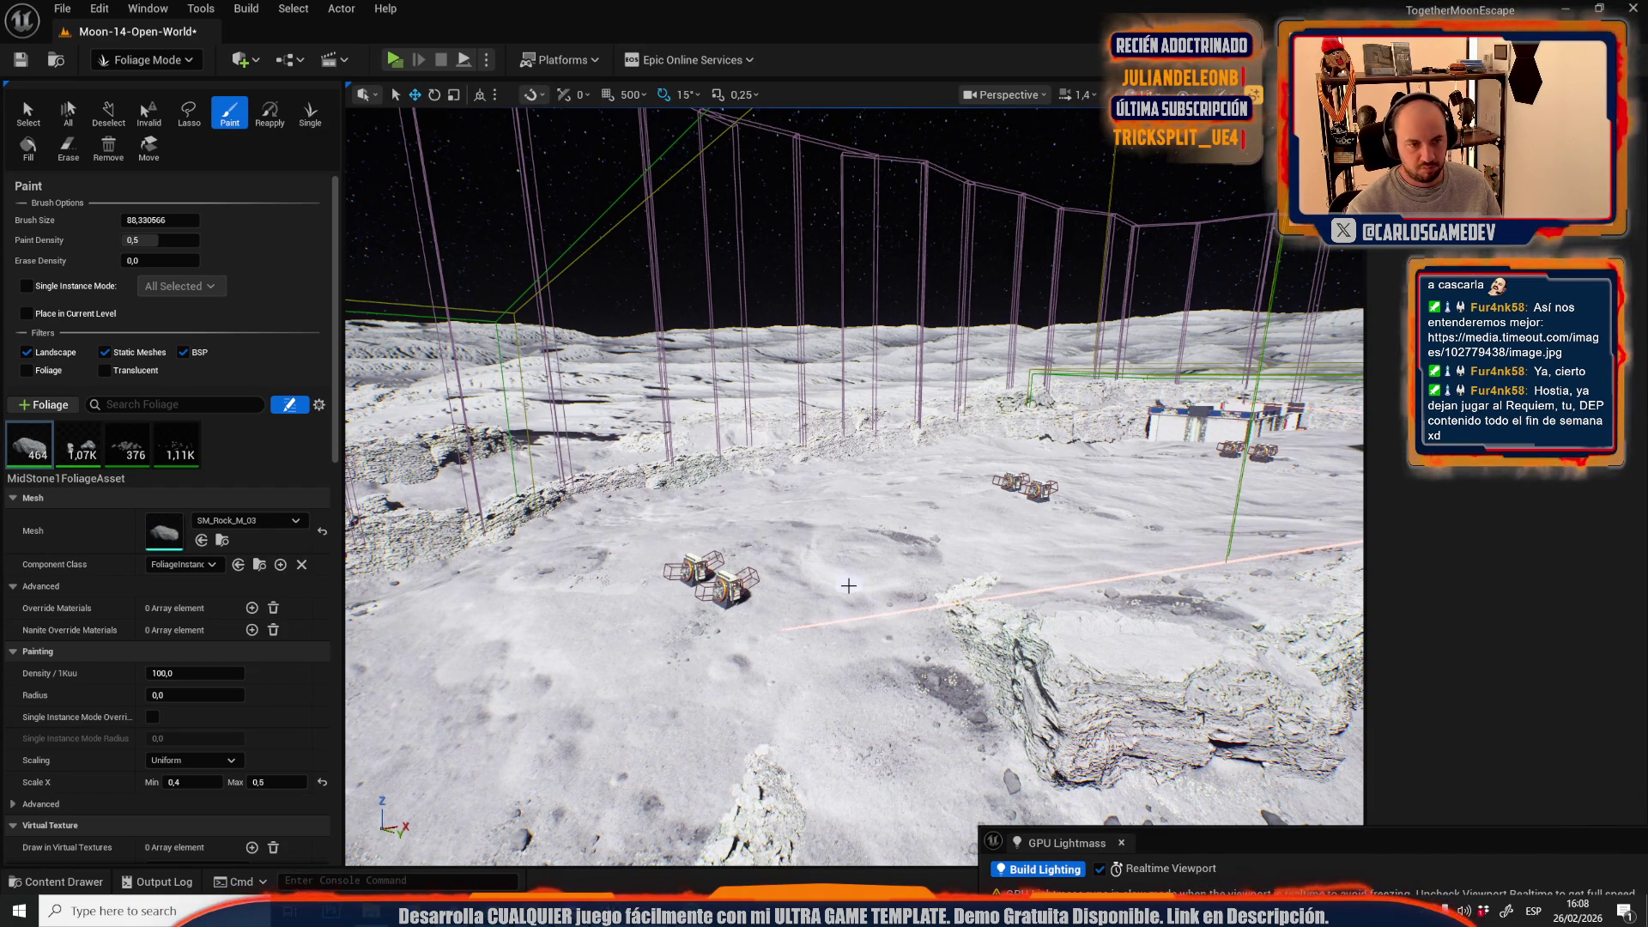
- Return to Selection Mode and fly the camera over to the fan tower
{"action": "left_click", "coordinate": [146, 59]}
{"action": "left_click", "coordinate": [166, 111]}
{"action": "key", "text": "shift+1"}
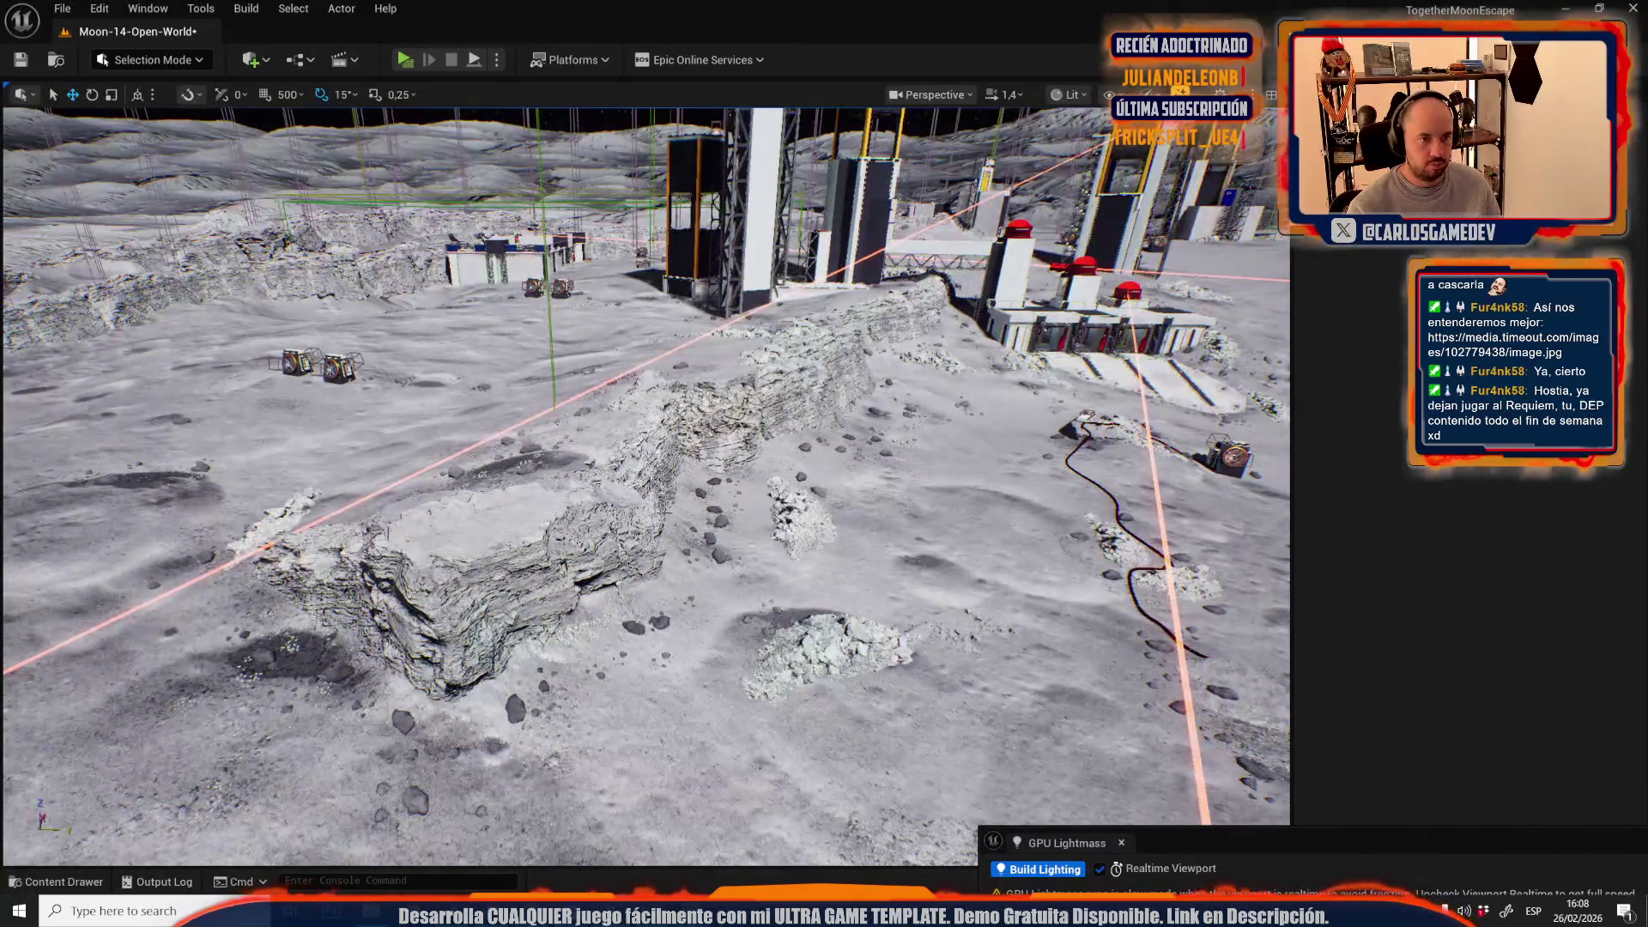
{"action": "key", "text": "w"}
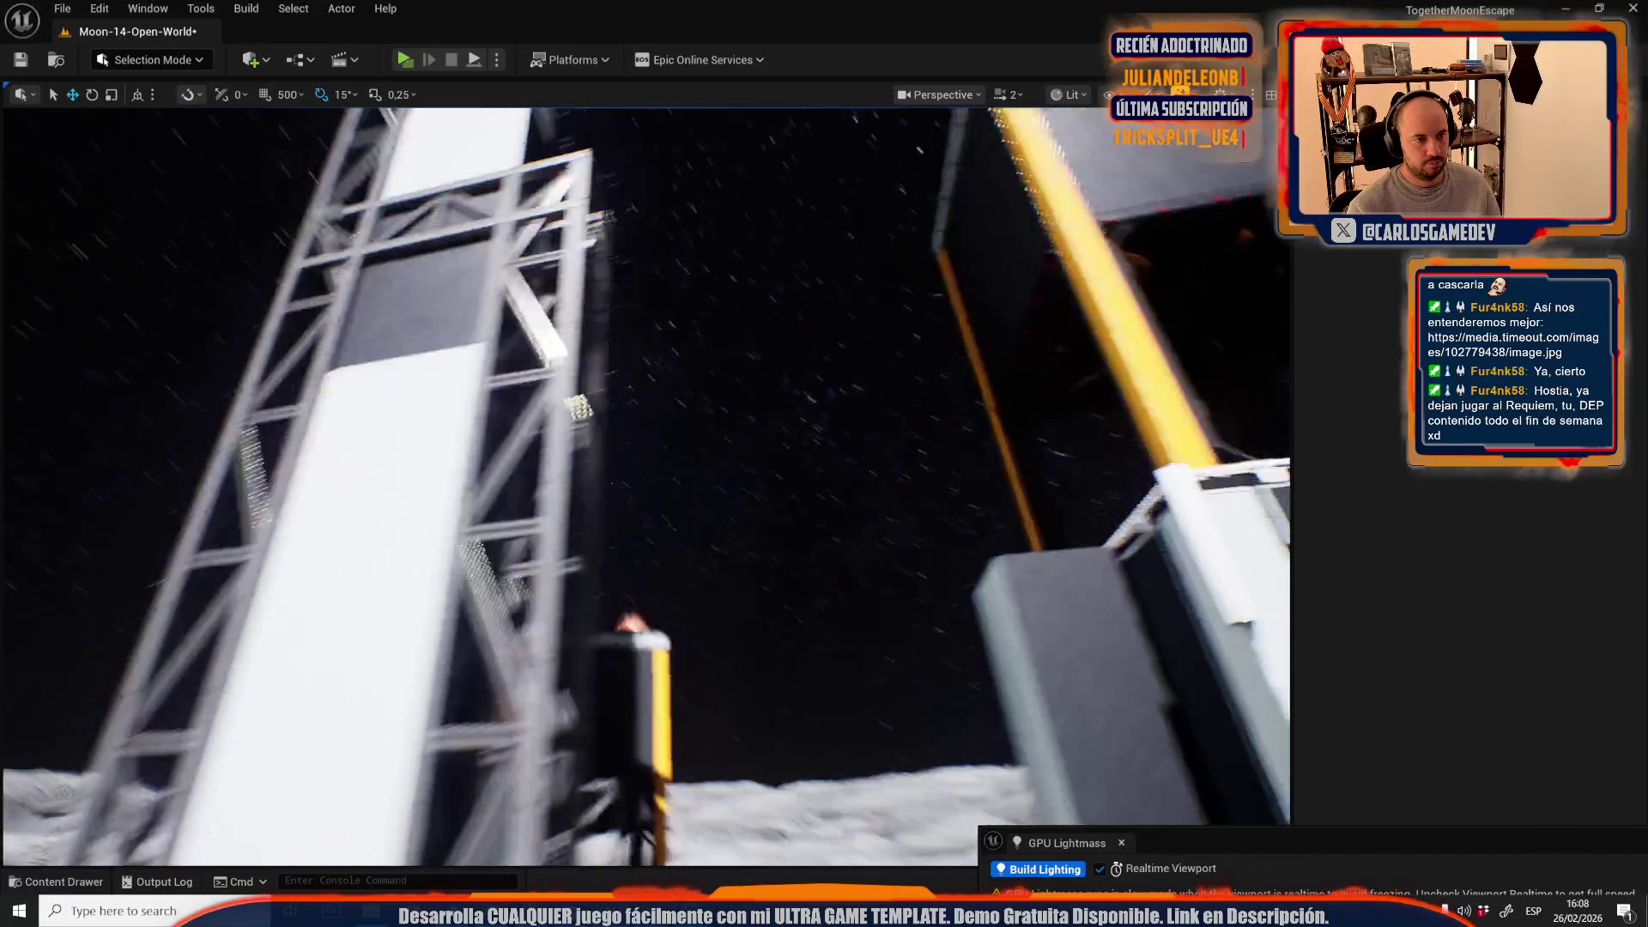
{"action": "key", "text": "w"}
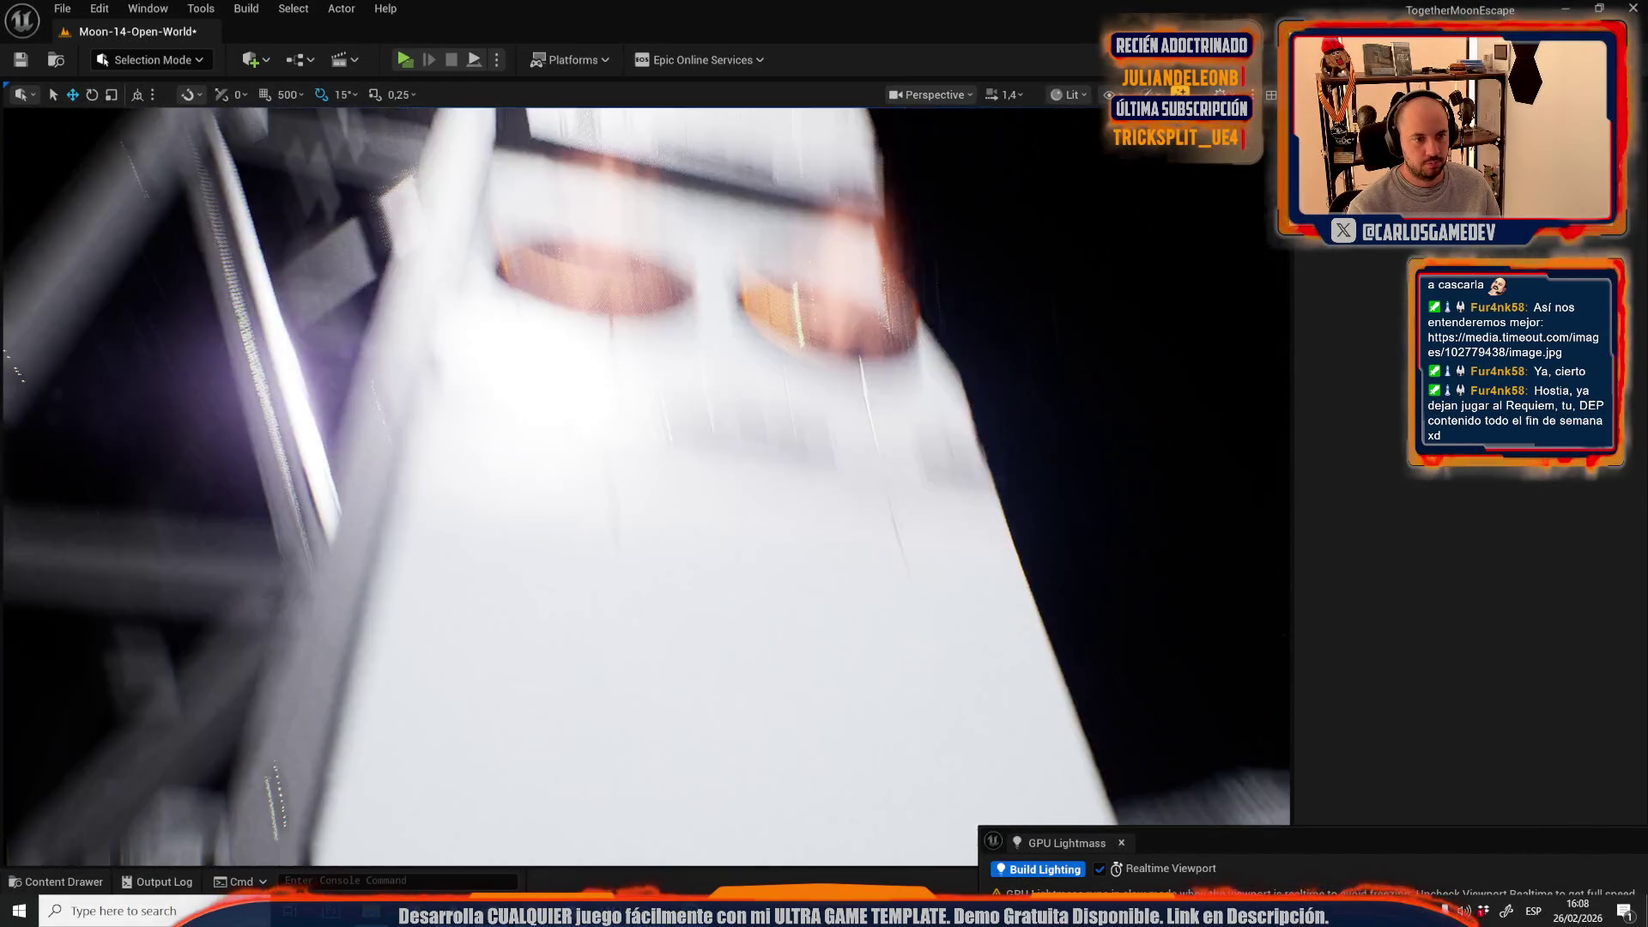
{"action": "key", "text": "w"}
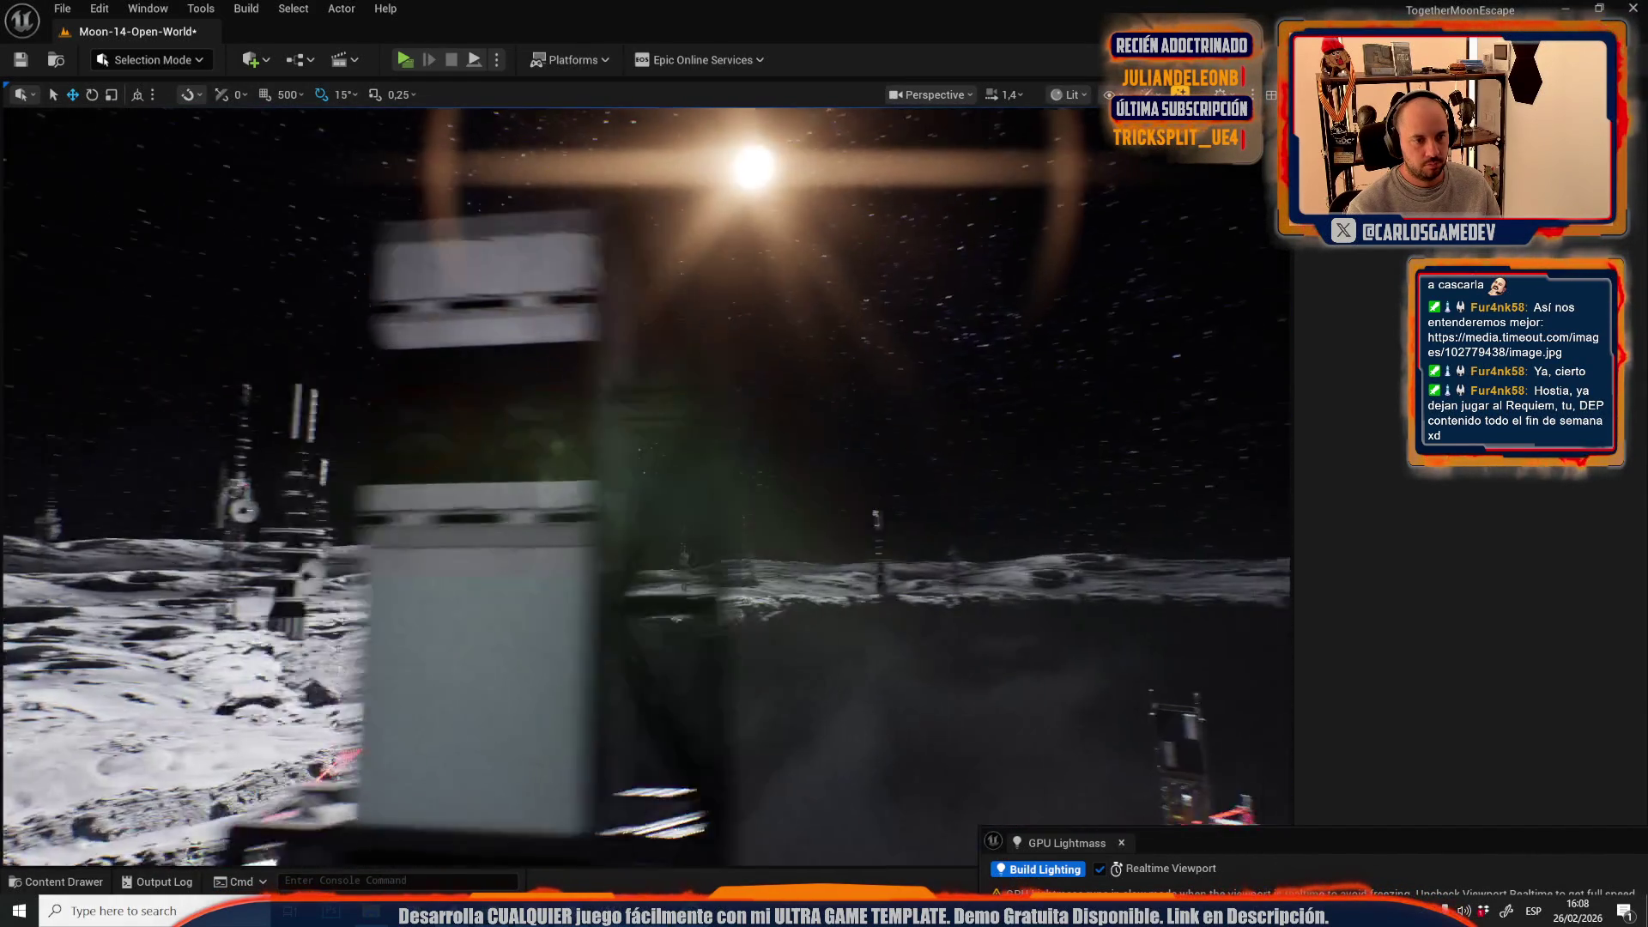
{"action": "key", "text": "w"}
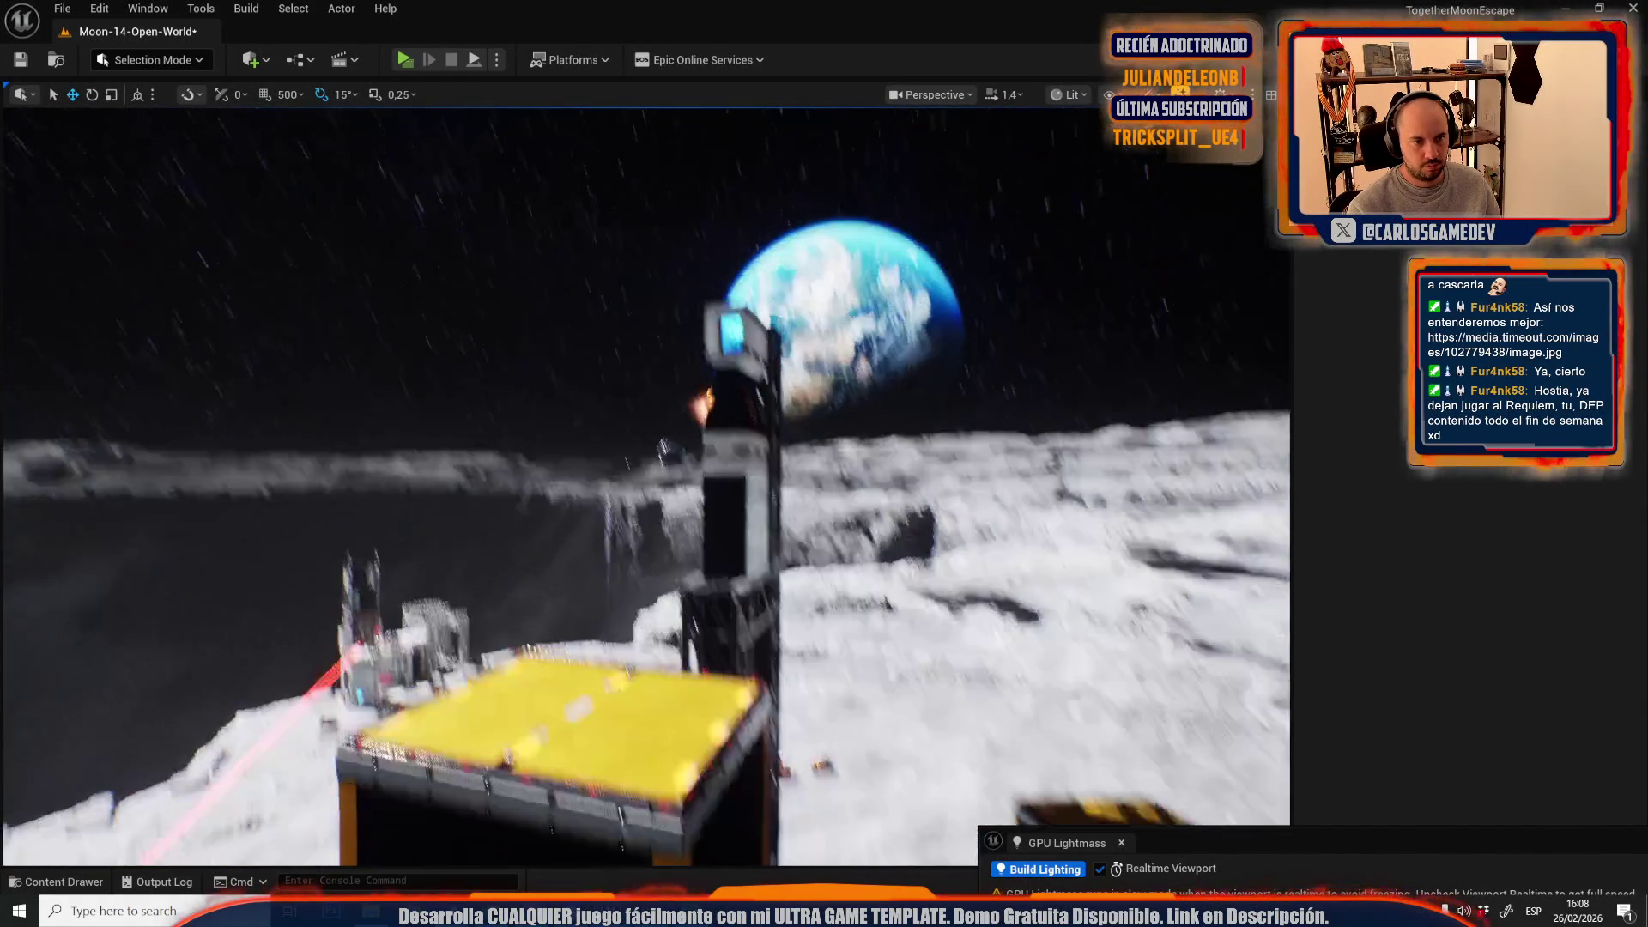
{"action": "key", "text": "w"}
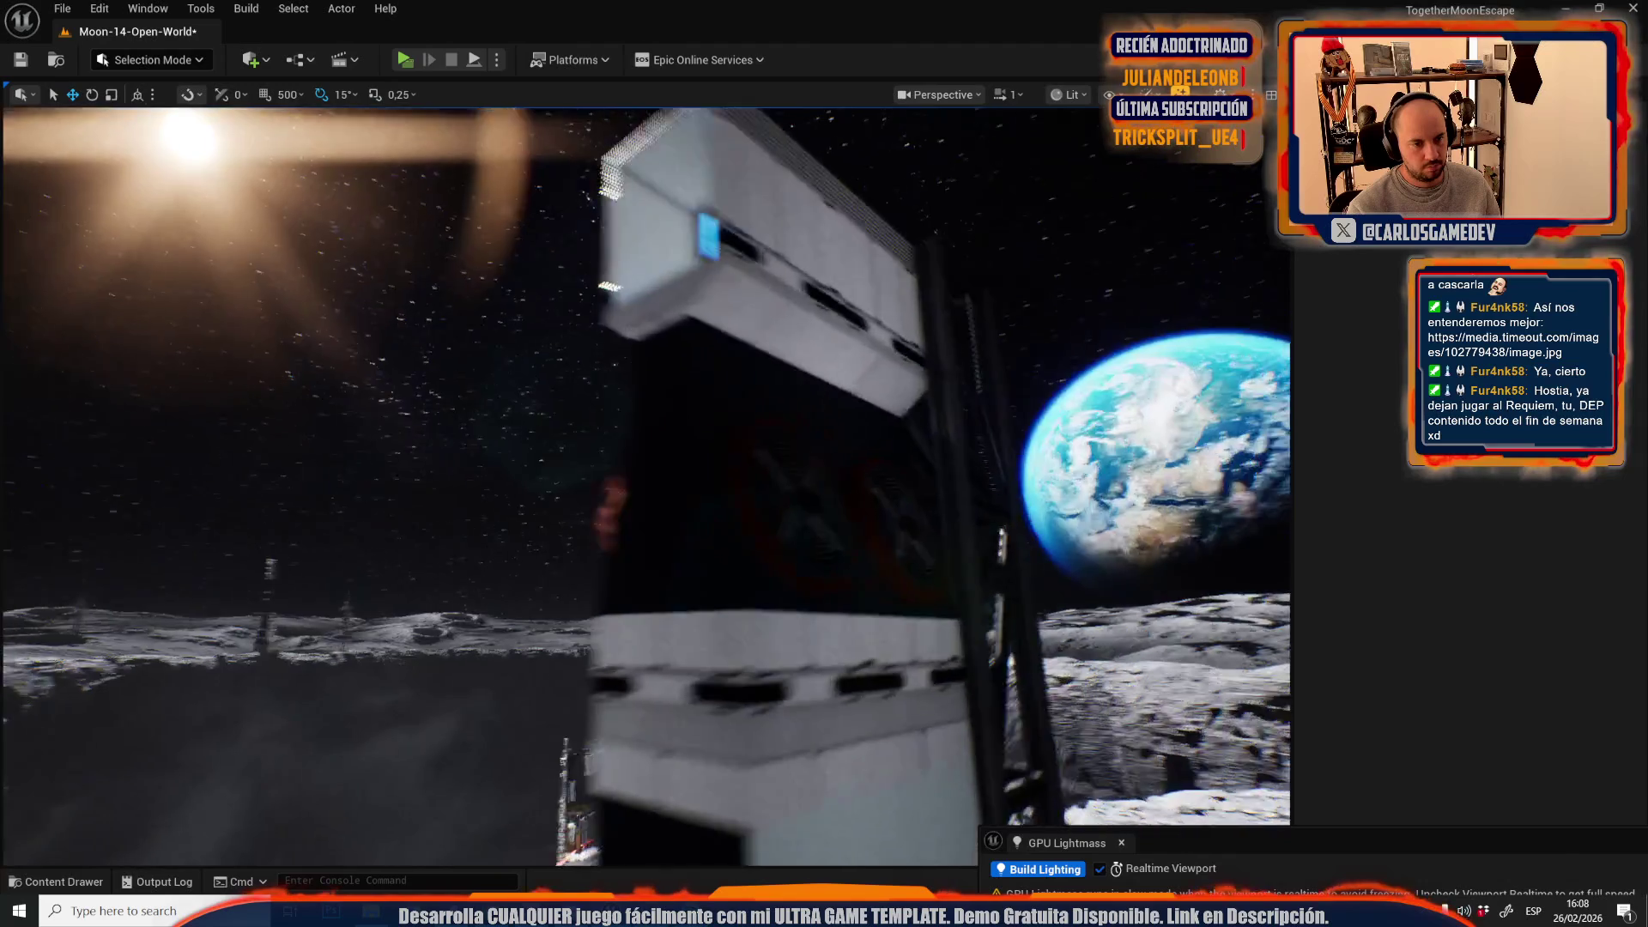
{"action": "key", "text": "w"}
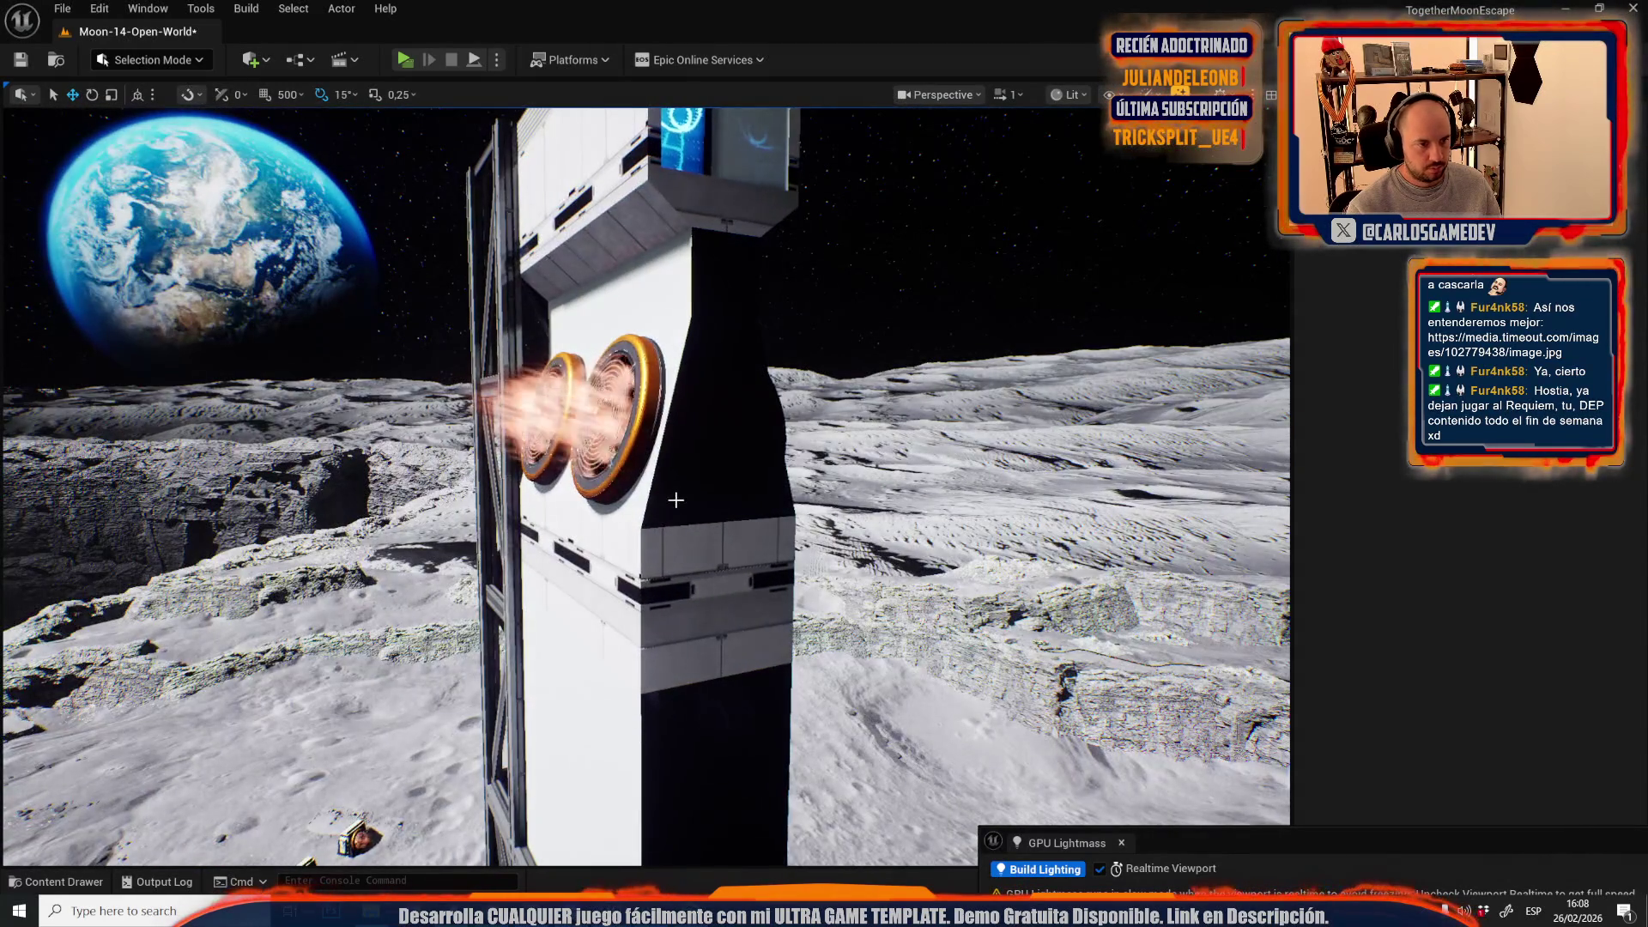
- Select the fan tower block and browse to its white plastic material
{"action": "left_click", "coordinate": [675, 500]}
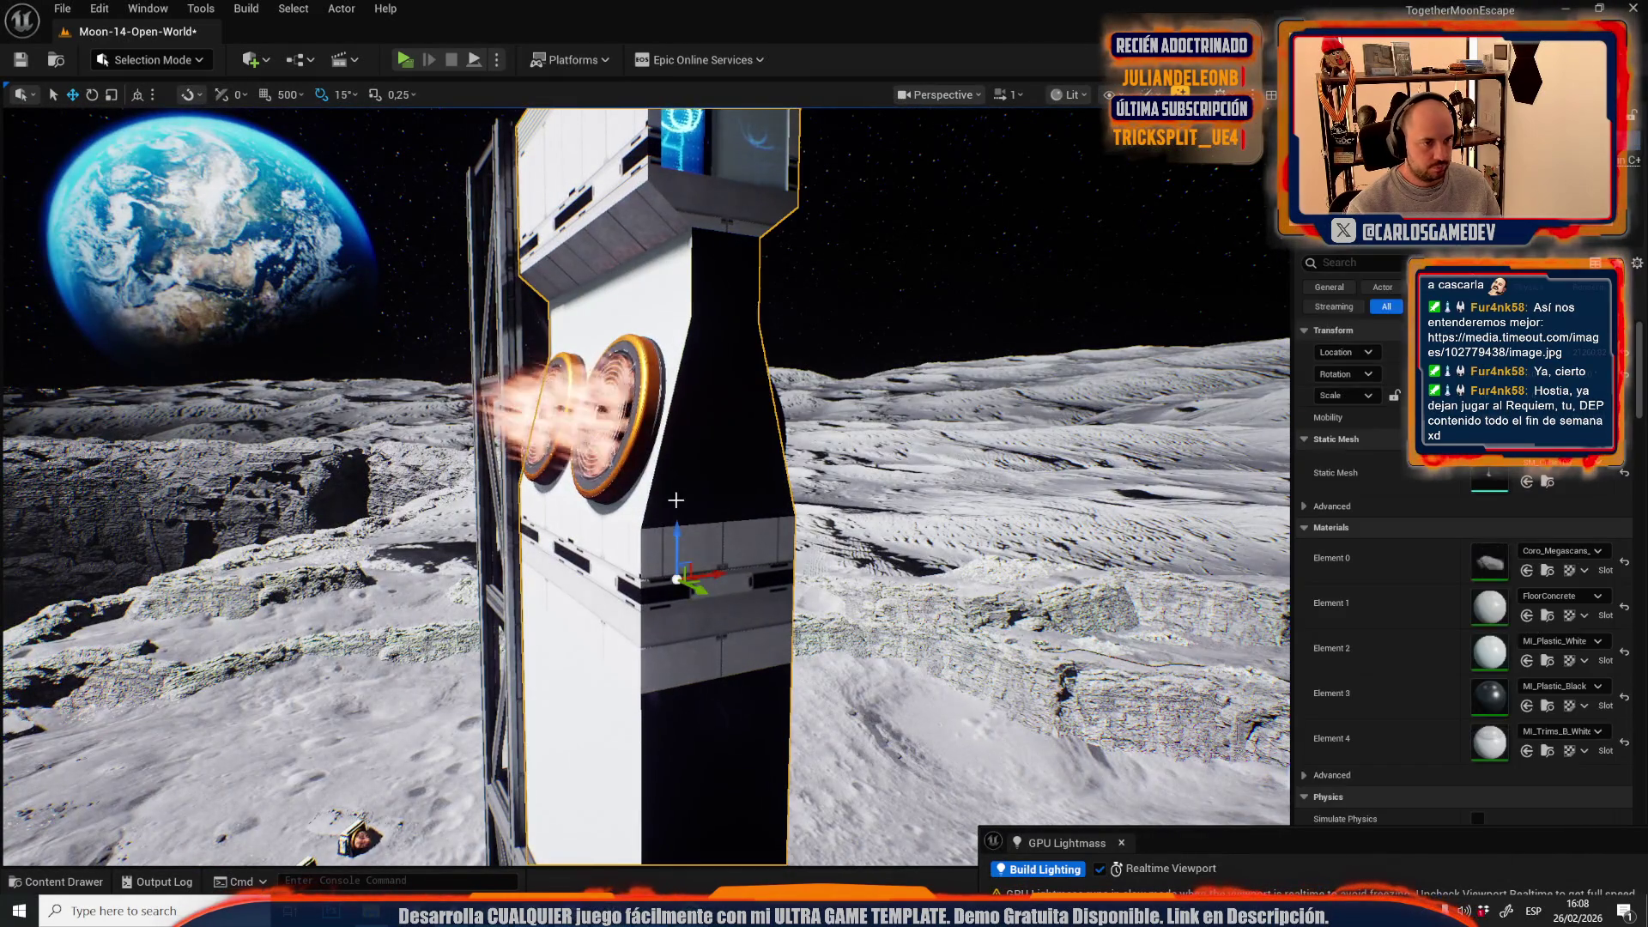
{"action": "left_click", "coordinate": [1548, 660]}
{"action": "key", "text": "w"}
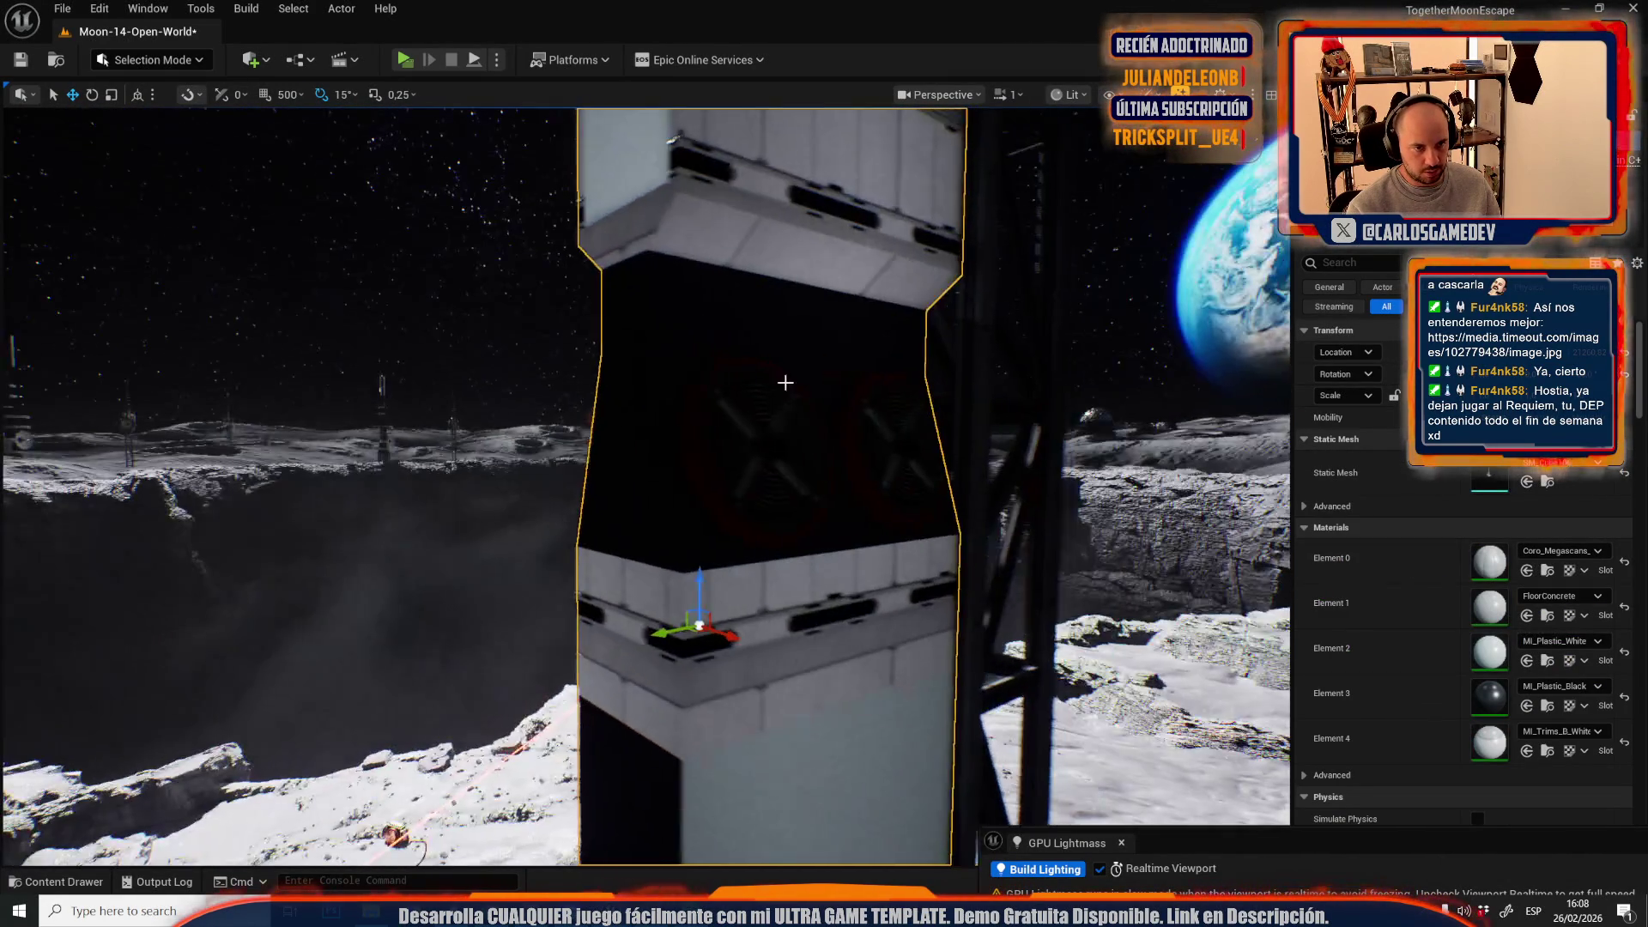
{"action": "left_click", "coordinate": [153, 60]}
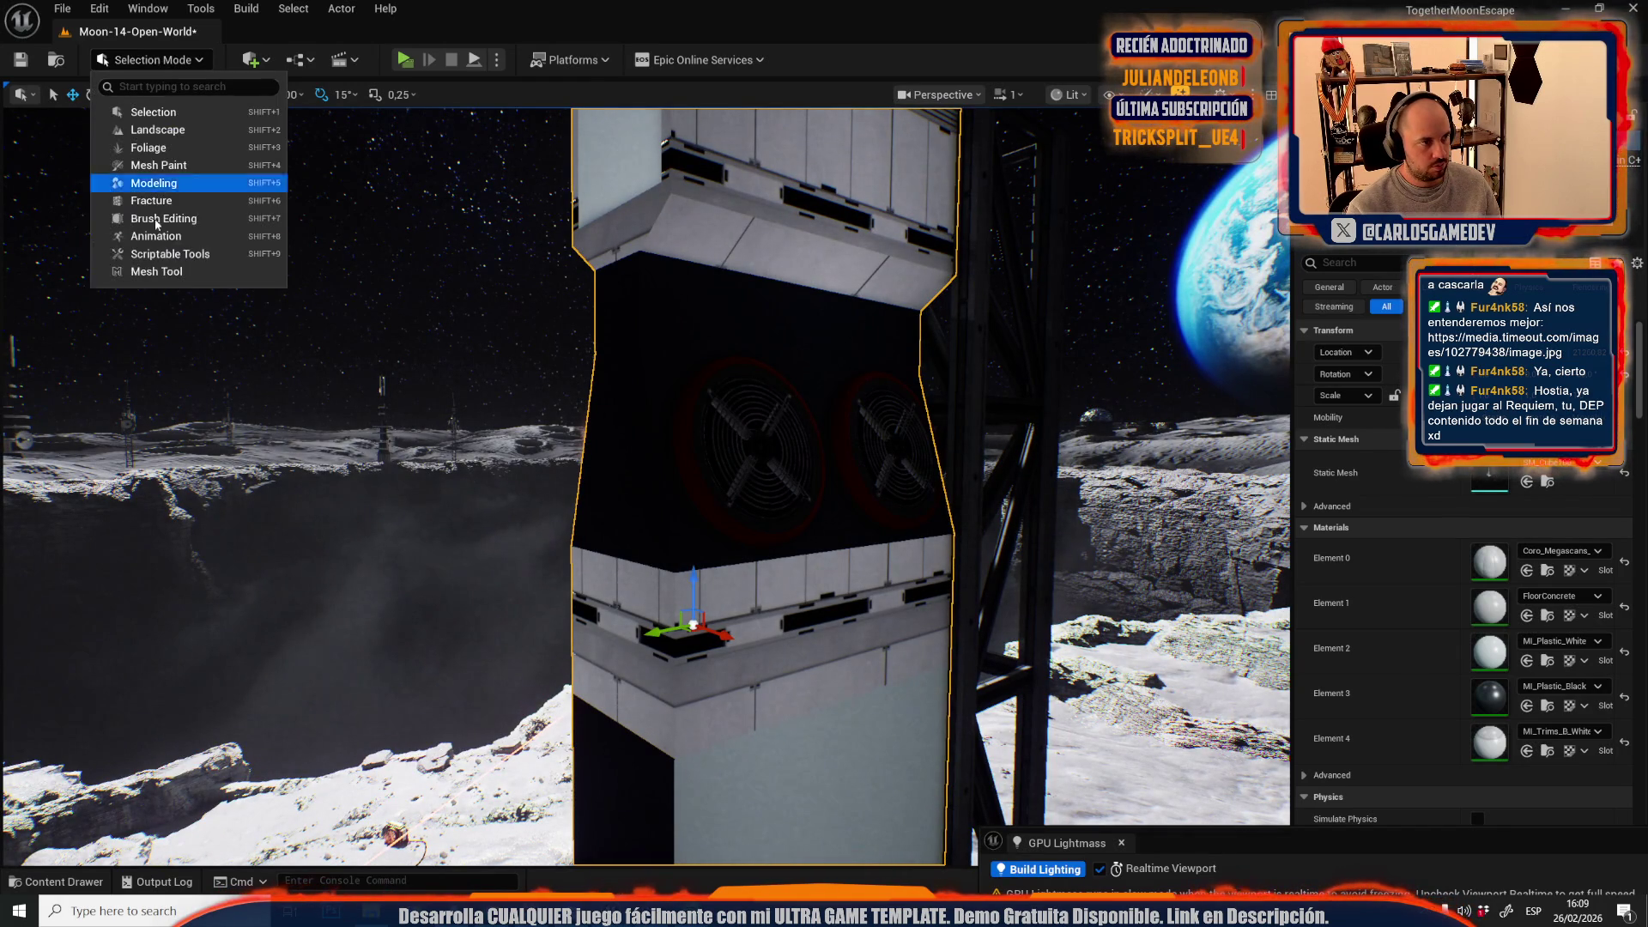
- Select the tower's front fan panel faces, assign them white plastic, then return to Selection Mode
{"action": "left_click", "coordinate": [157, 272]}
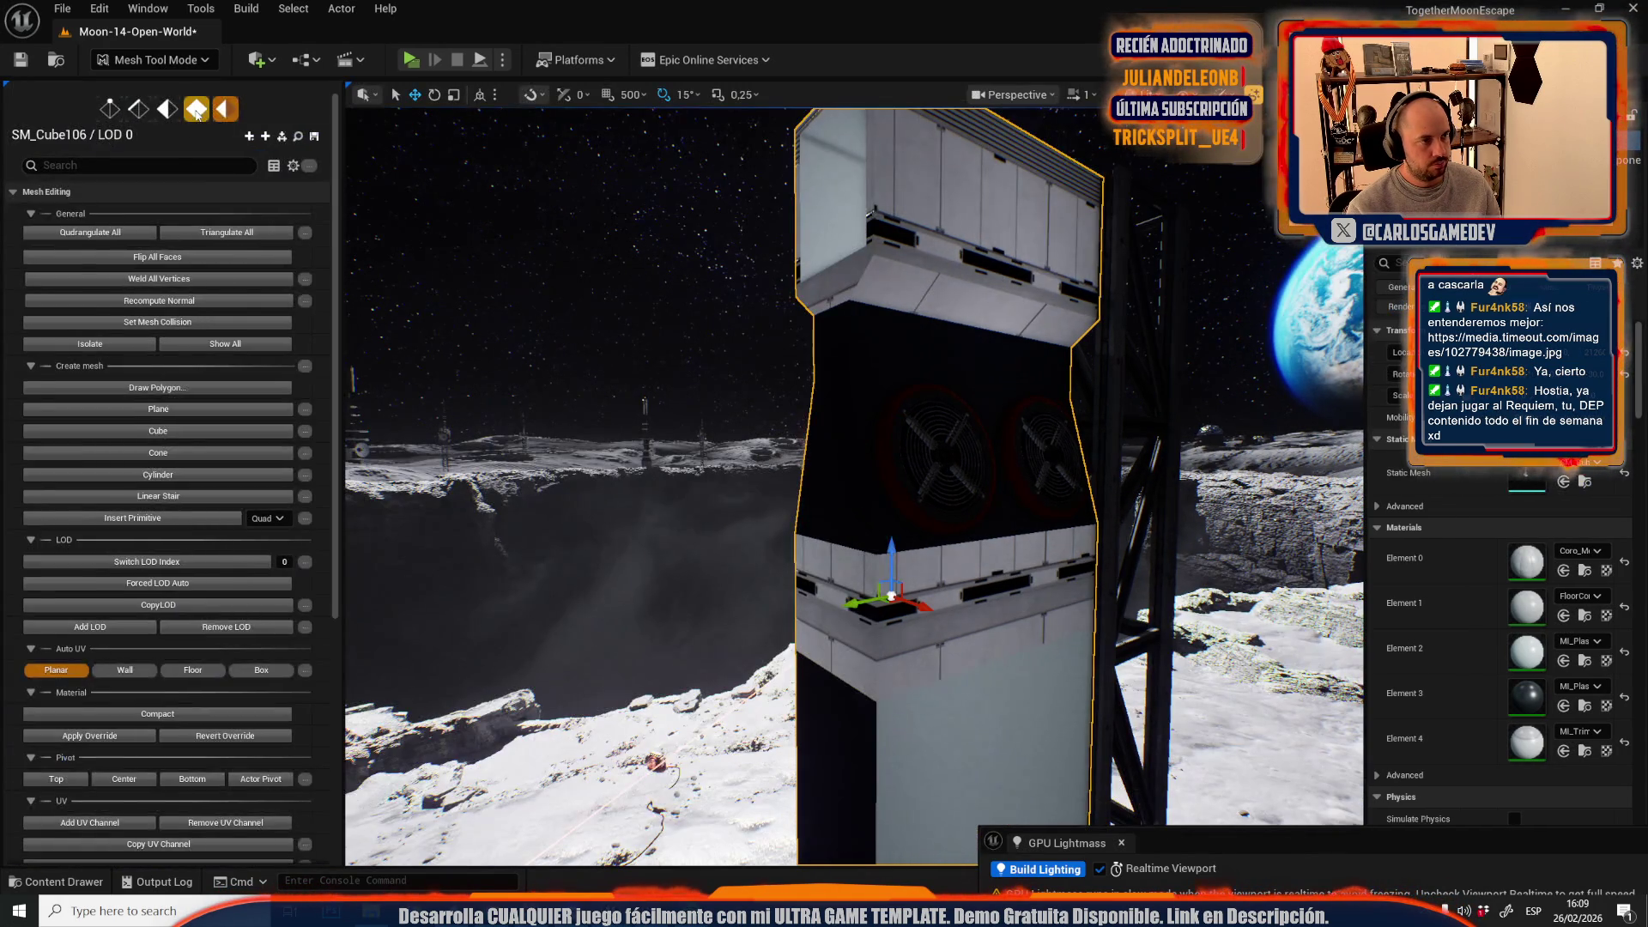
{"action": "left_click", "coordinate": [1027, 361]}
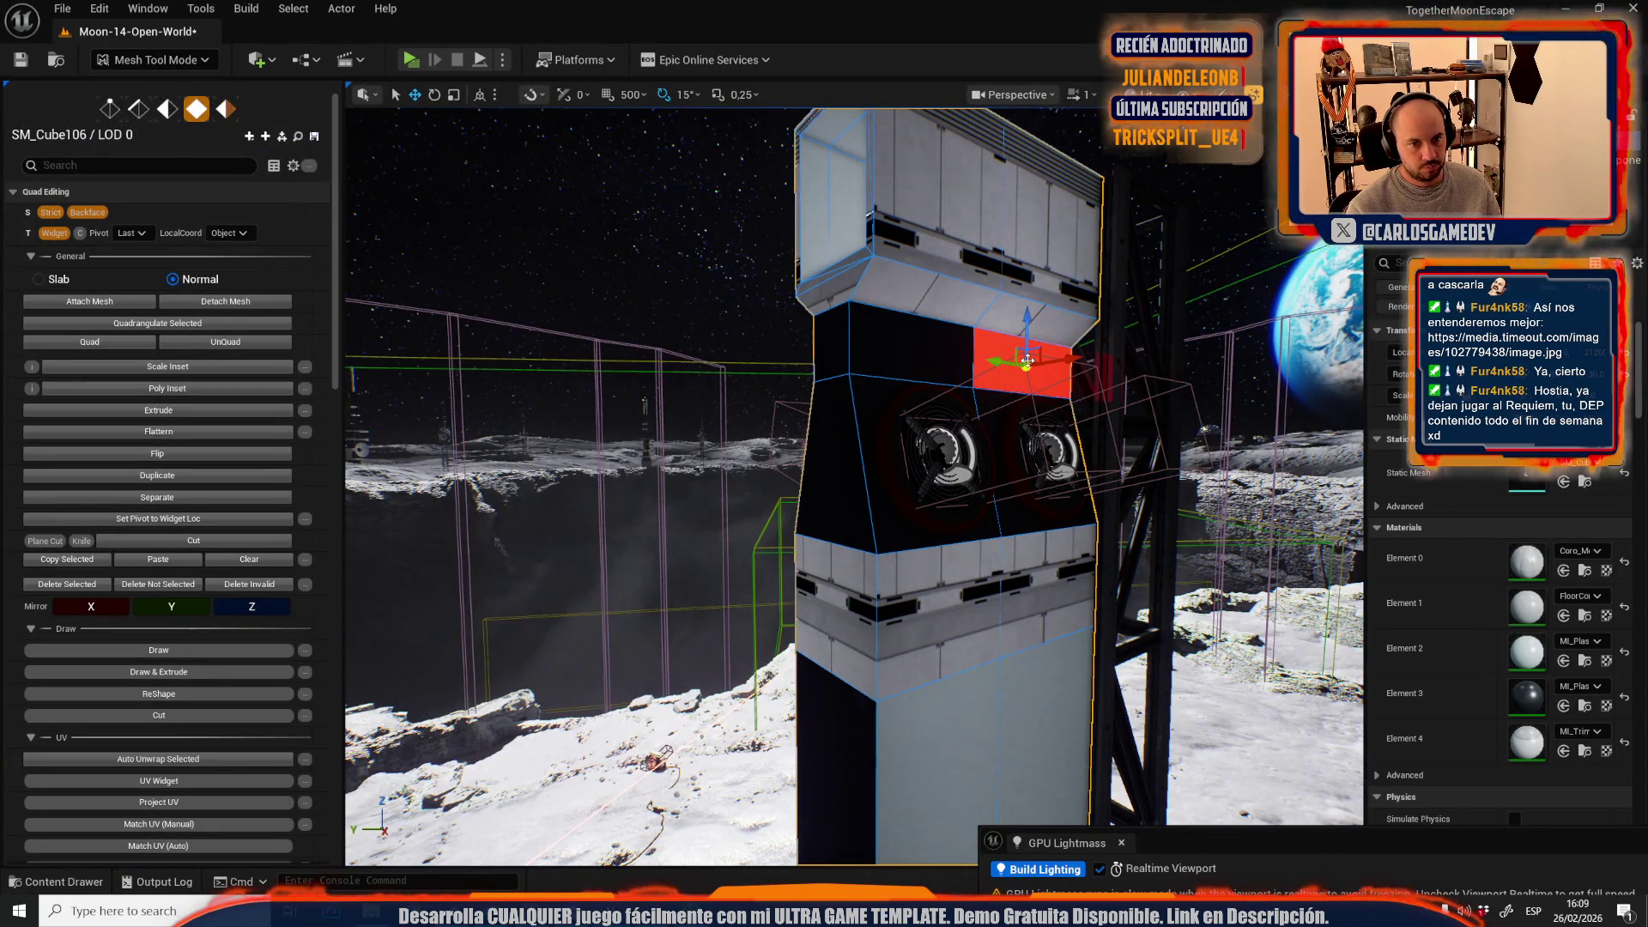
{"action": "double_click", "coordinate": [893, 398]}
{"action": "key", "text": "ctrl+z"}
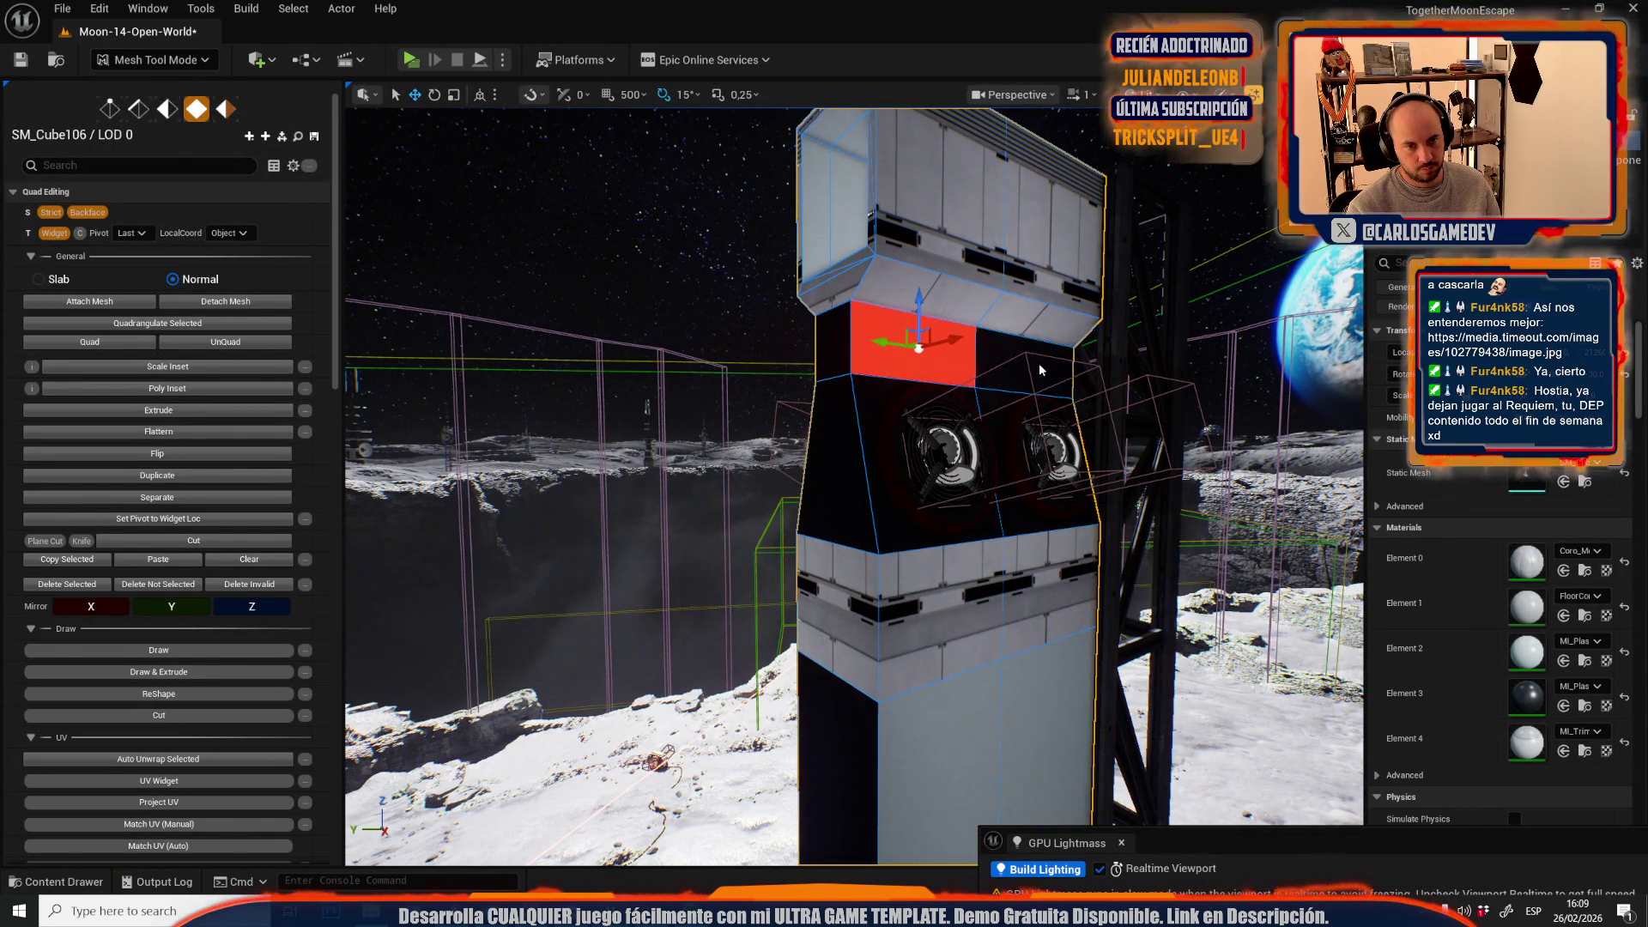
{"action": "left_click", "coordinate": [1006, 415], "text": "shift"}
{"action": "left_click", "coordinate": [893, 464], "text": "shift"}
{"action": "scroll", "coordinate": [250, 620], "scroll_direction": "down", "scroll_amount": 5}
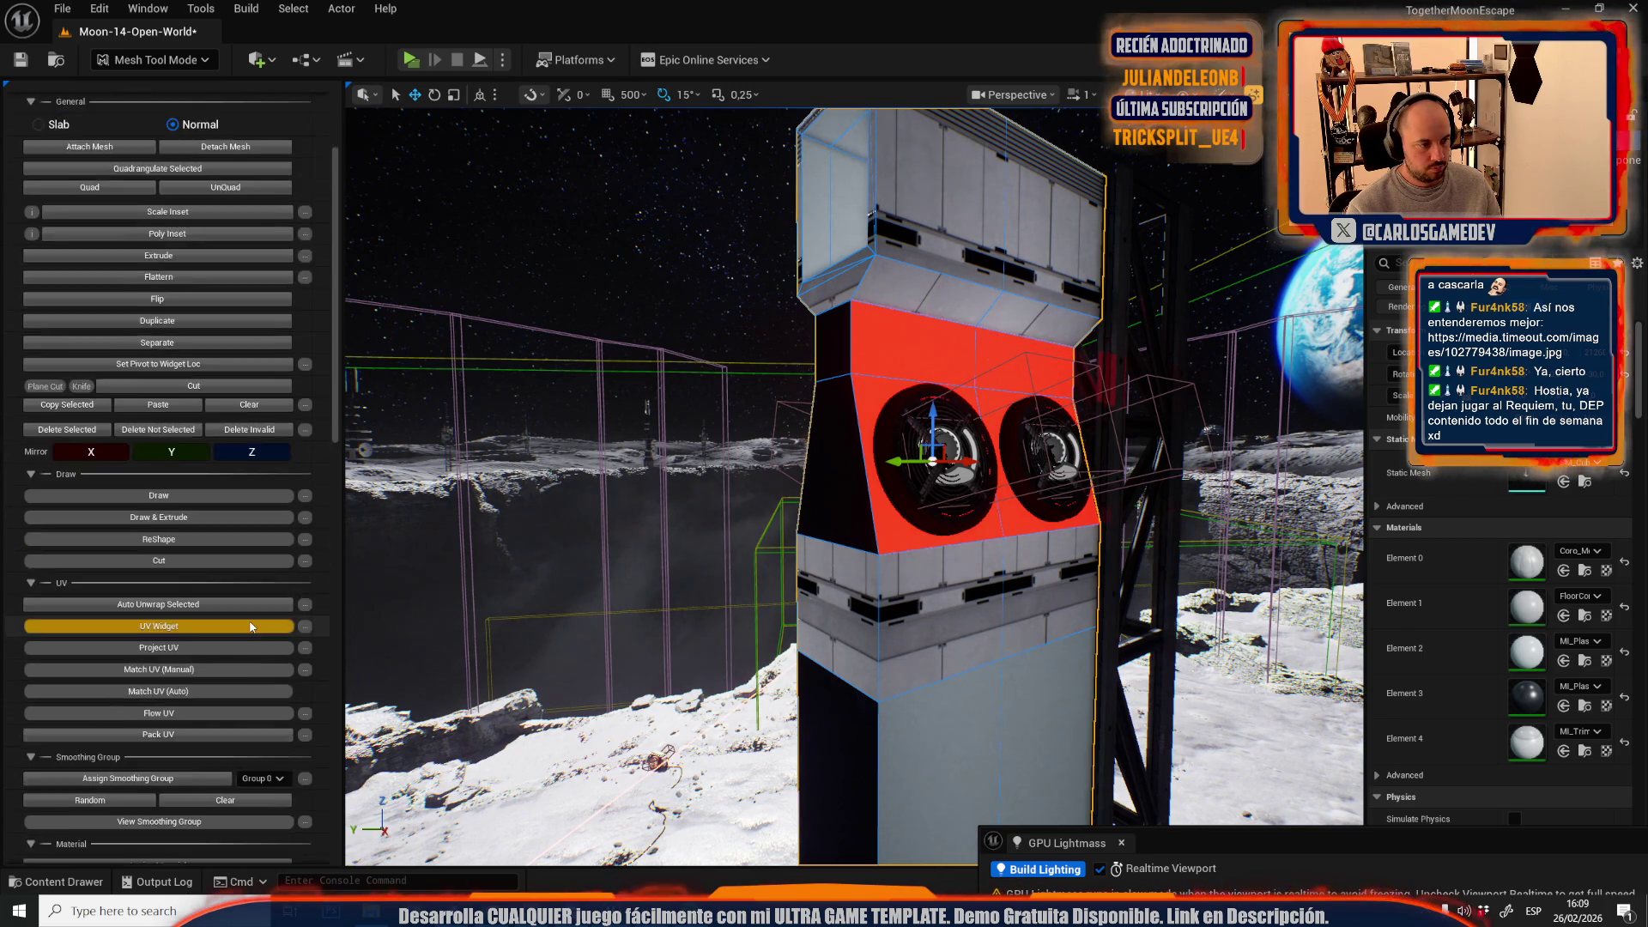
{"action": "left_click", "coordinate": [198, 716]}
{"action": "left_click_drag", "start_coordinate": [857, 523], "coordinate": [833, 512]}
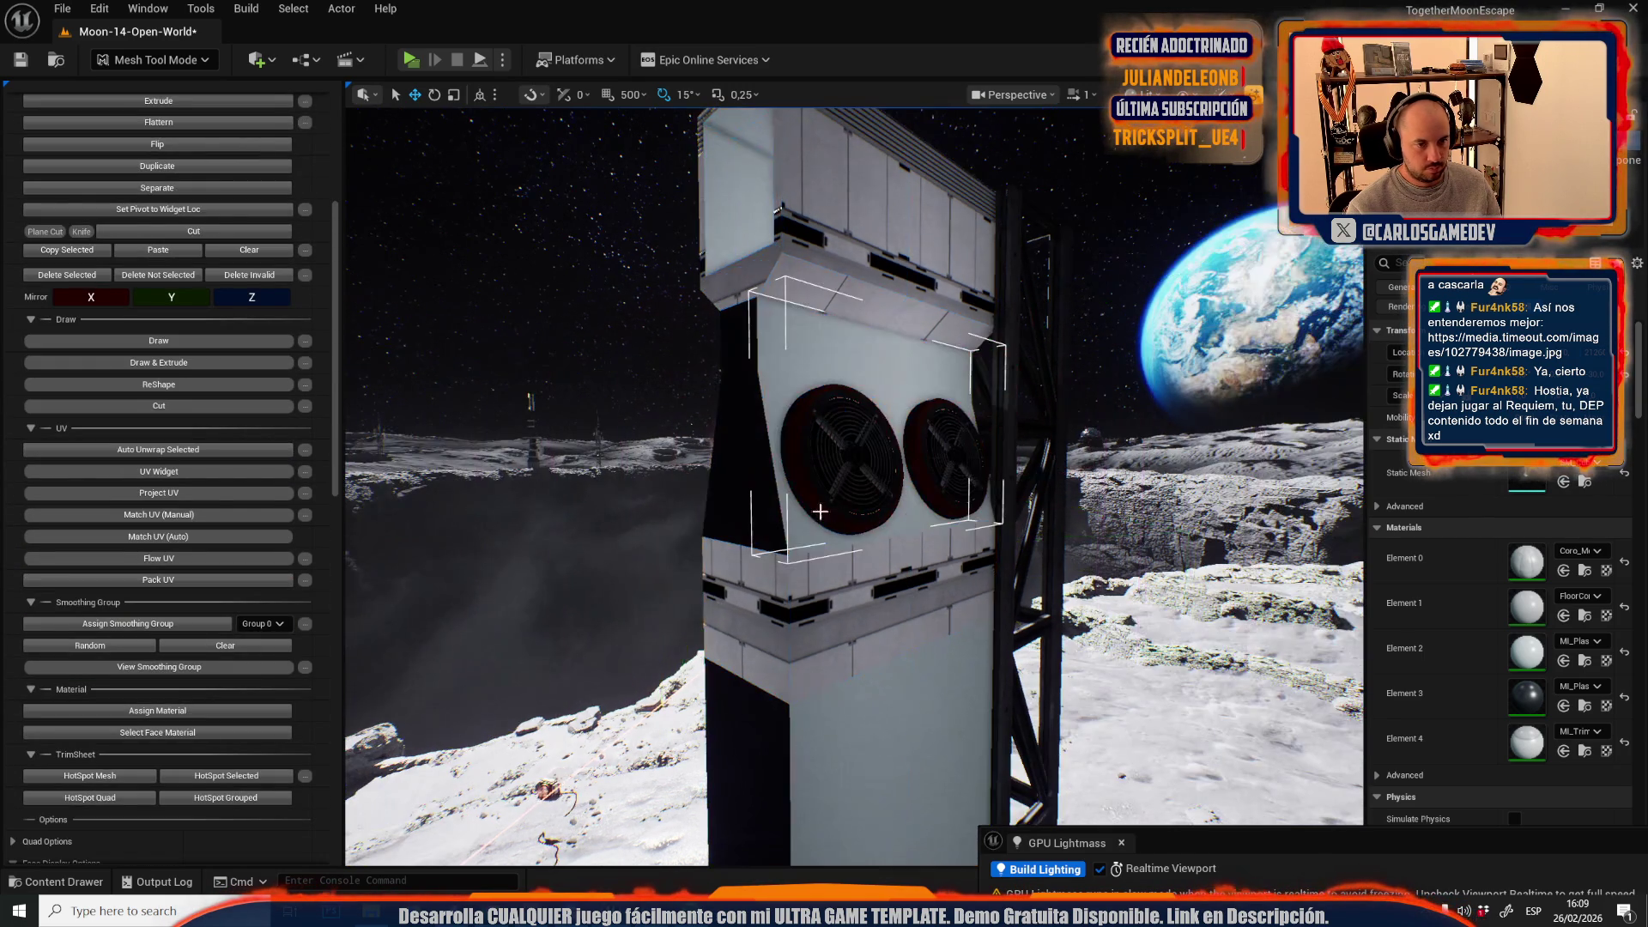
{"action": "left_click", "coordinate": [116, 60]}
{"action": "left_click", "coordinate": [142, 103]}
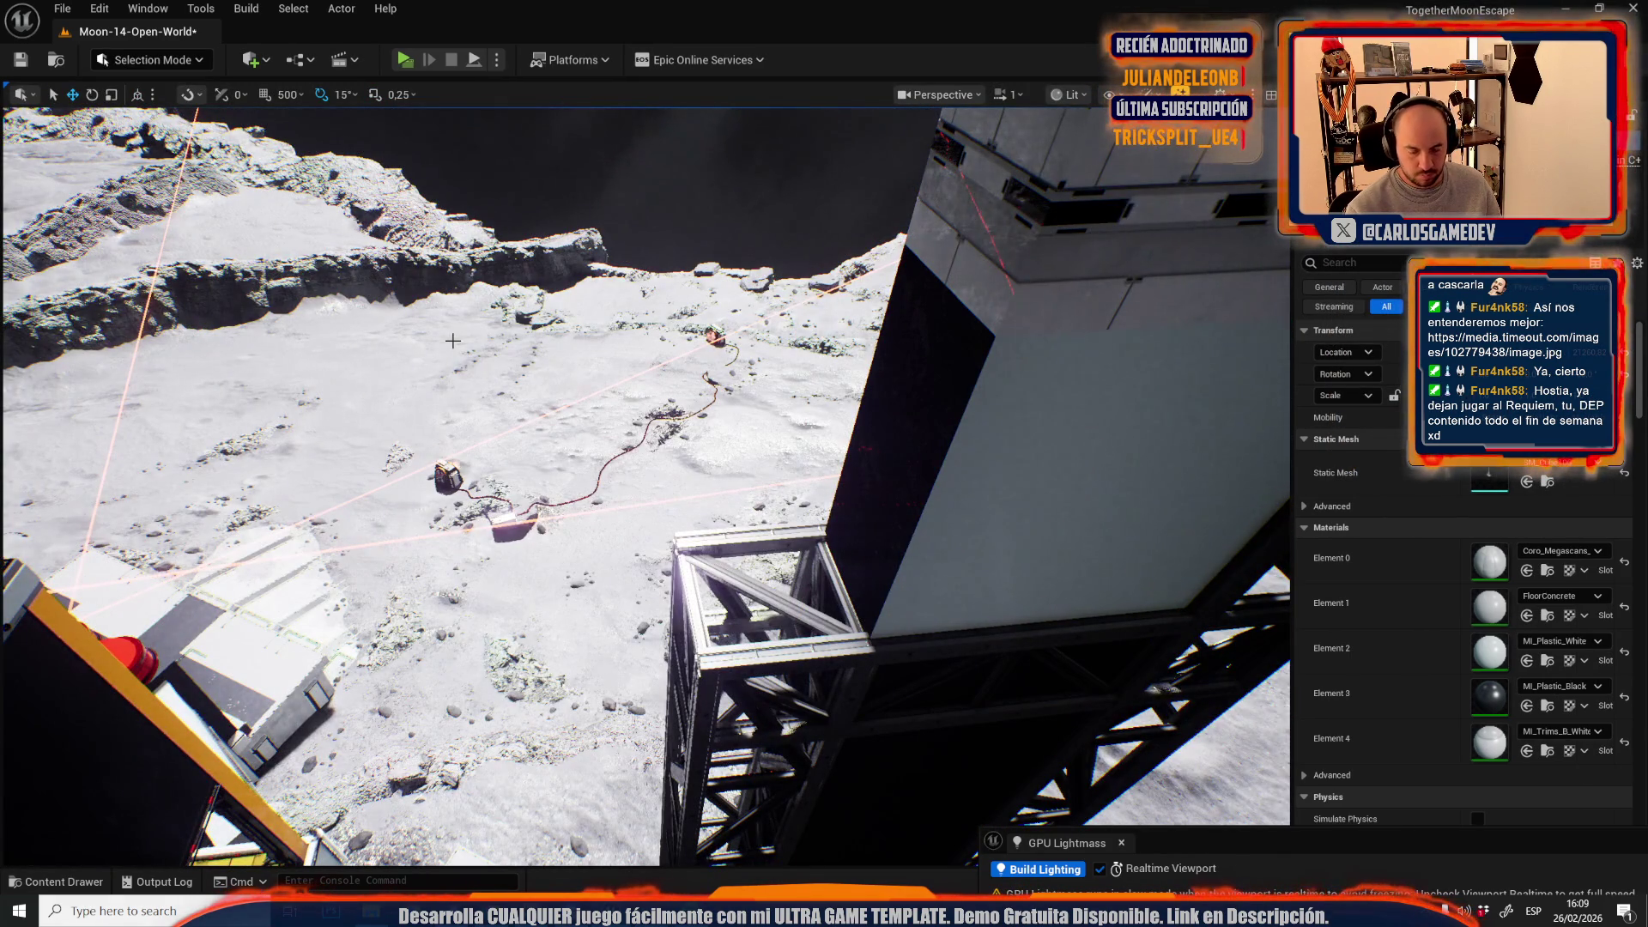
- Select the Easyfog actor from the landscape's menu and fly the camera through the base
{"action": "right_click", "coordinate": [454, 345]}
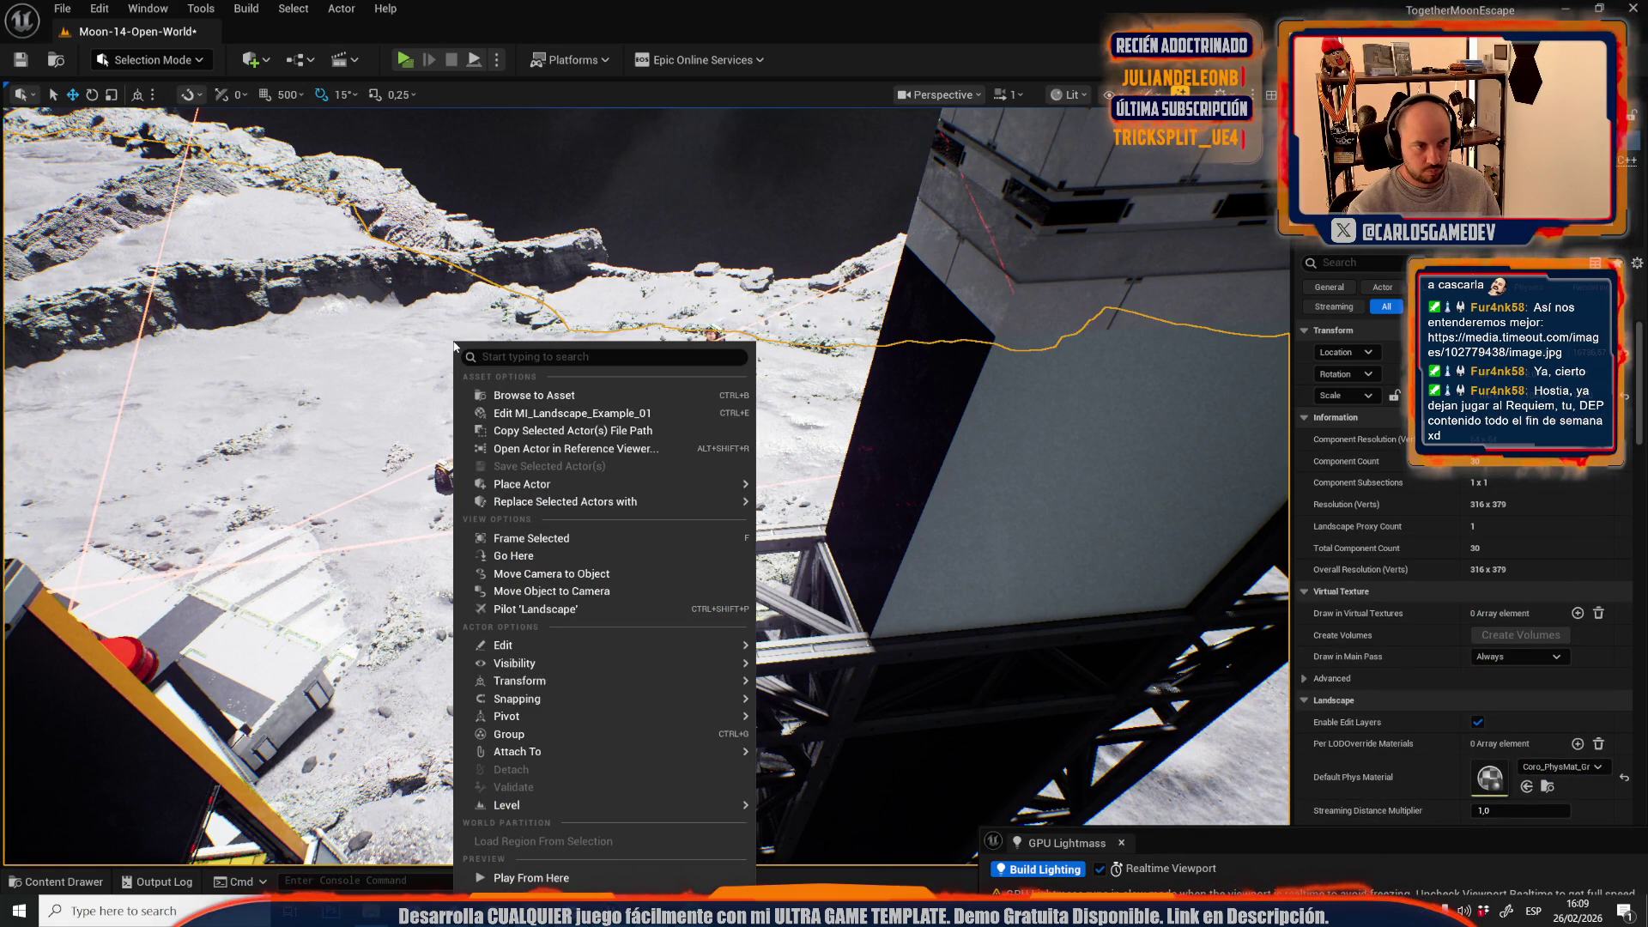
{"action": "left_click", "coordinate": [506, 181]}
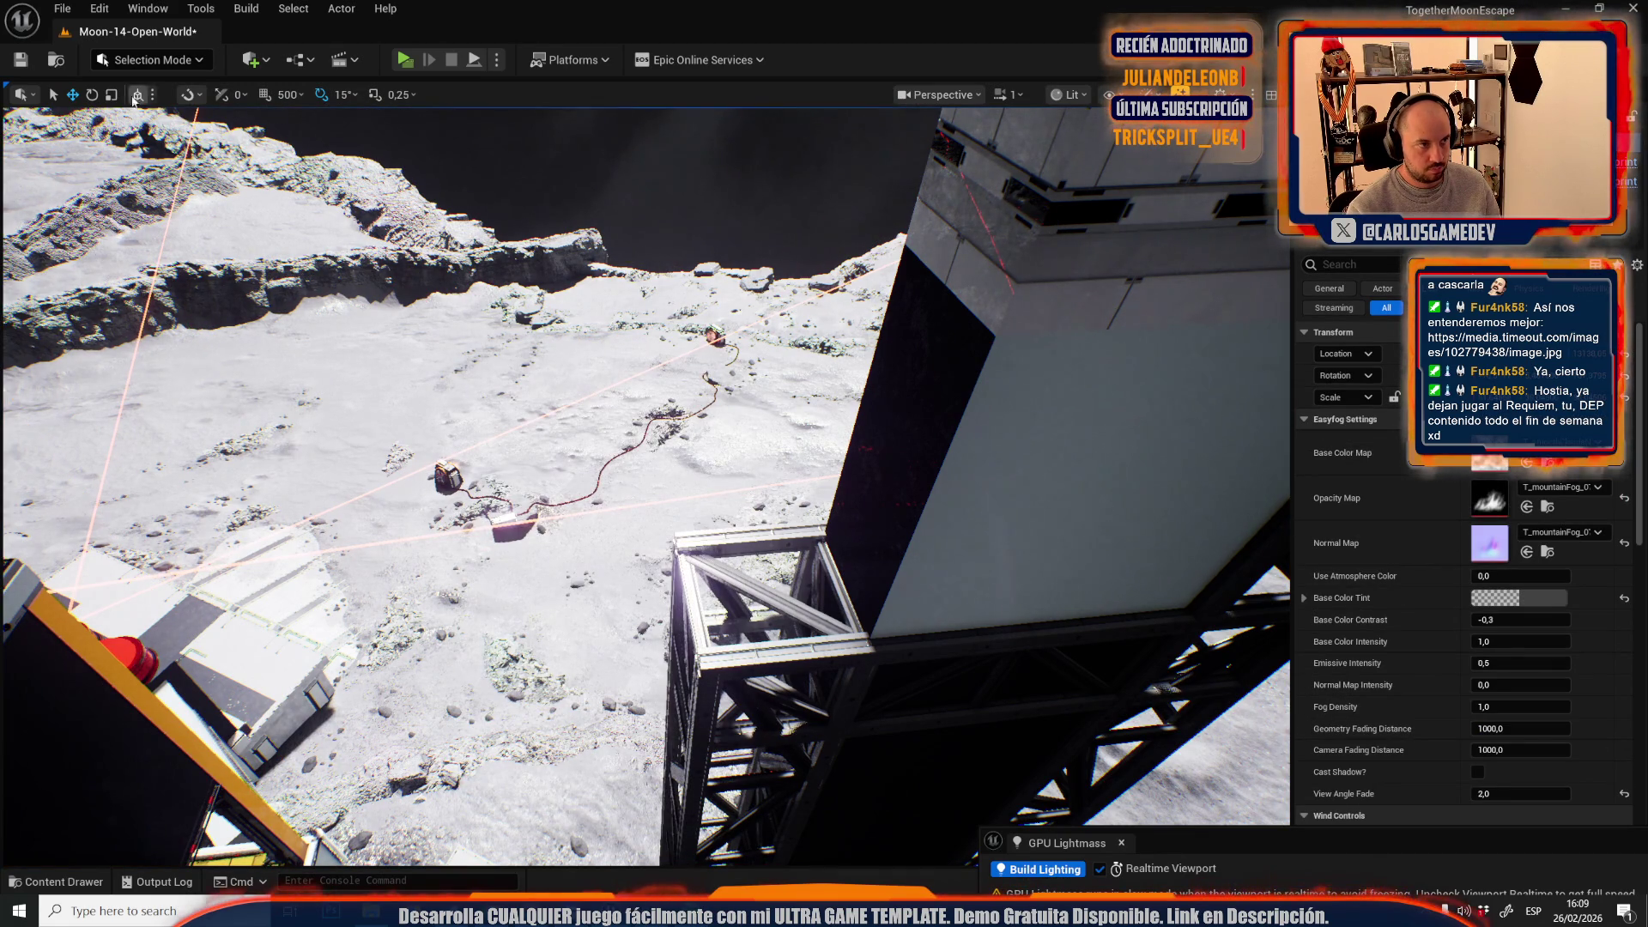
{"action": "key", "text": "Escape"}
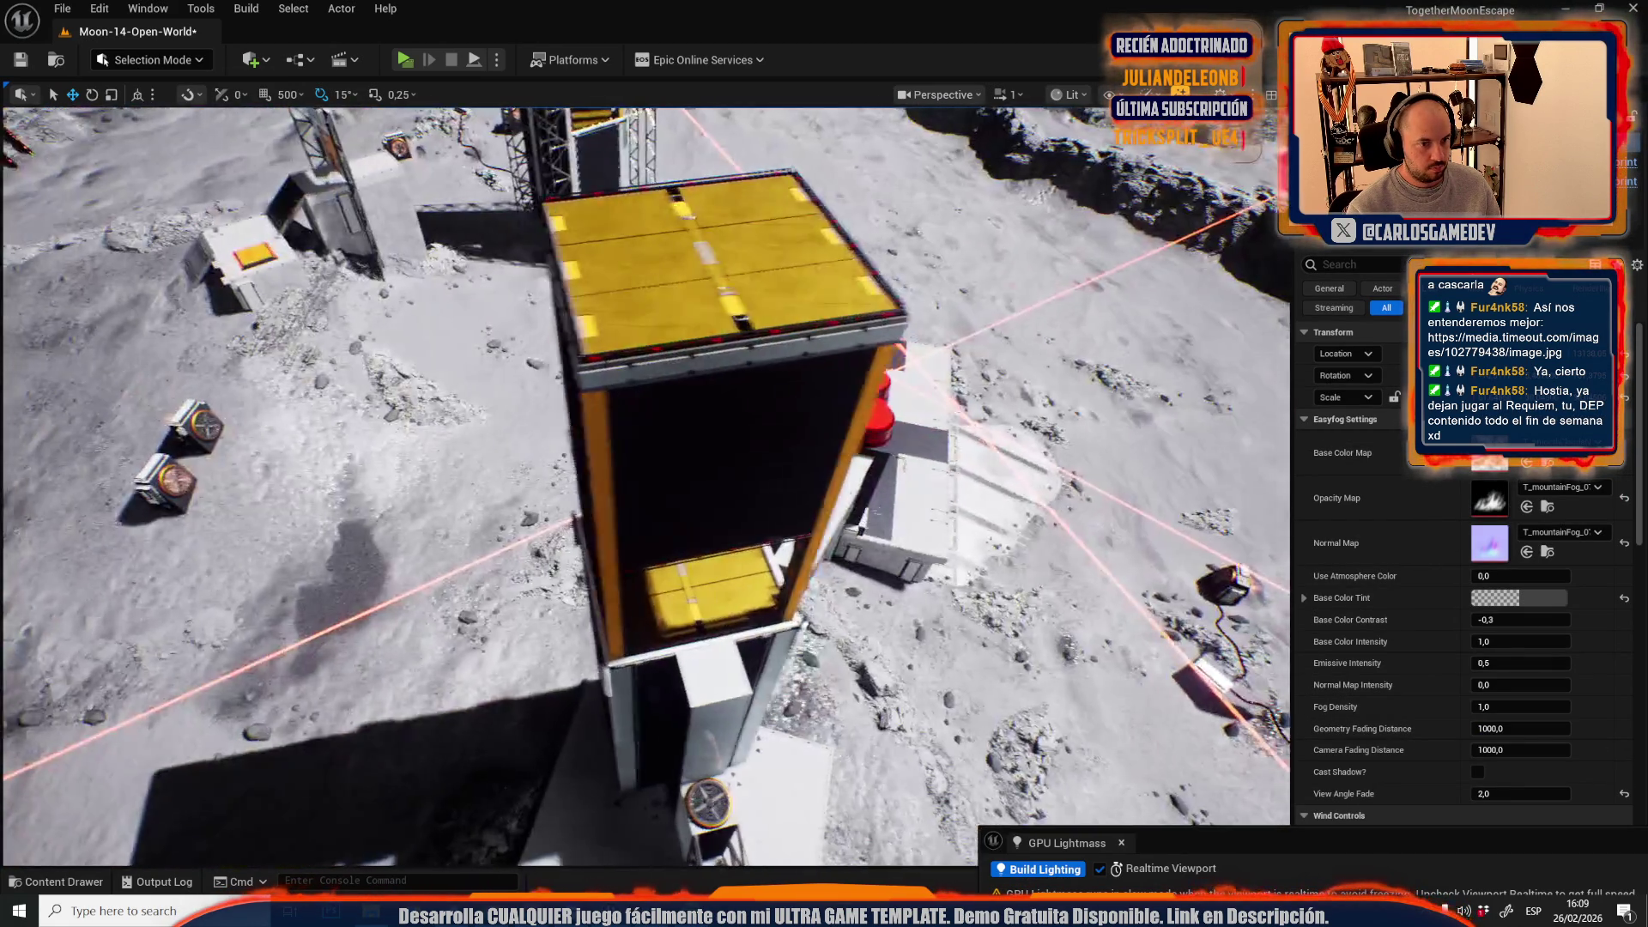
{"action": "scroll", "coordinate": [645, 485], "scroll_direction": "down", "scroll_amount": 2}
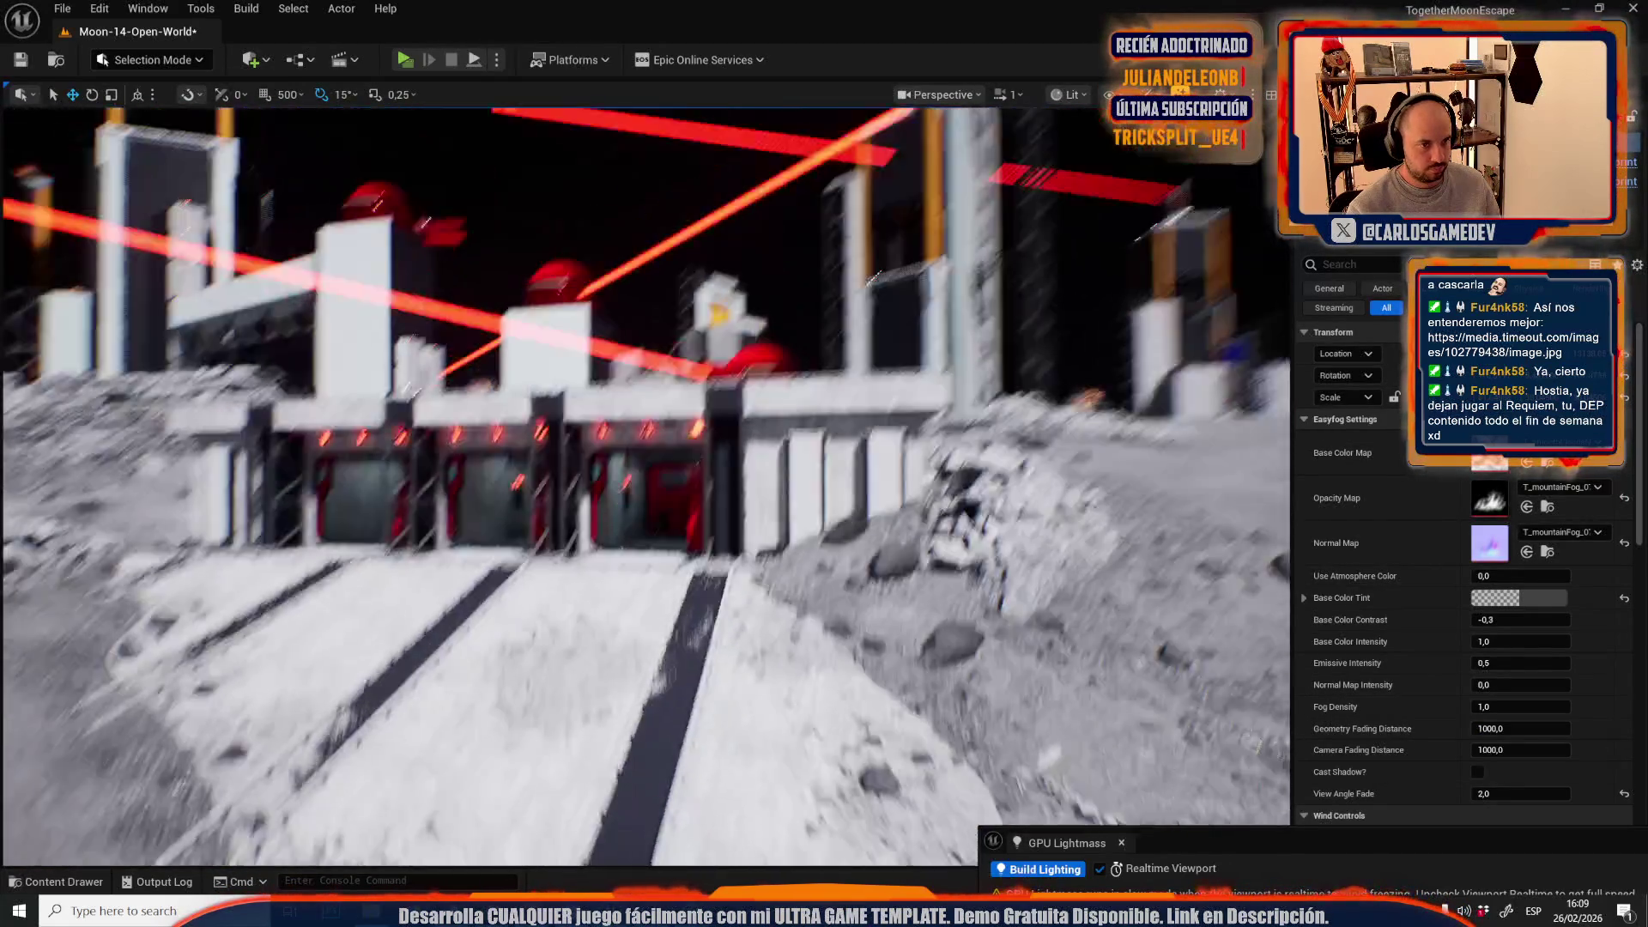
{"action": "key", "text": "w"}
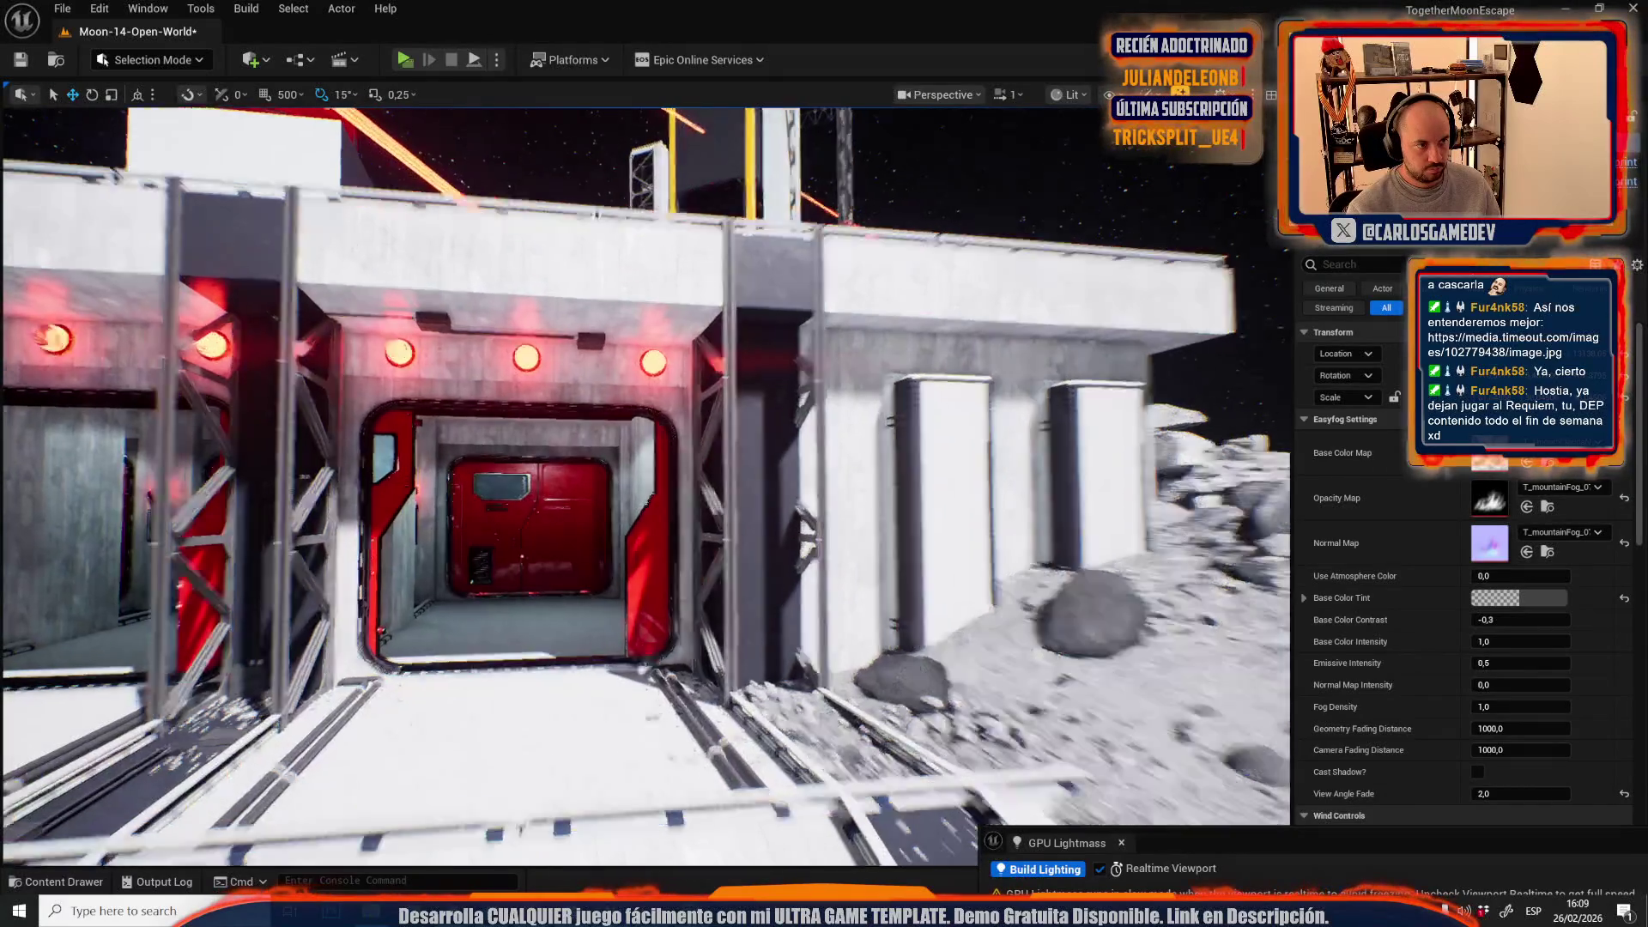
{"action": "key", "text": "w"}
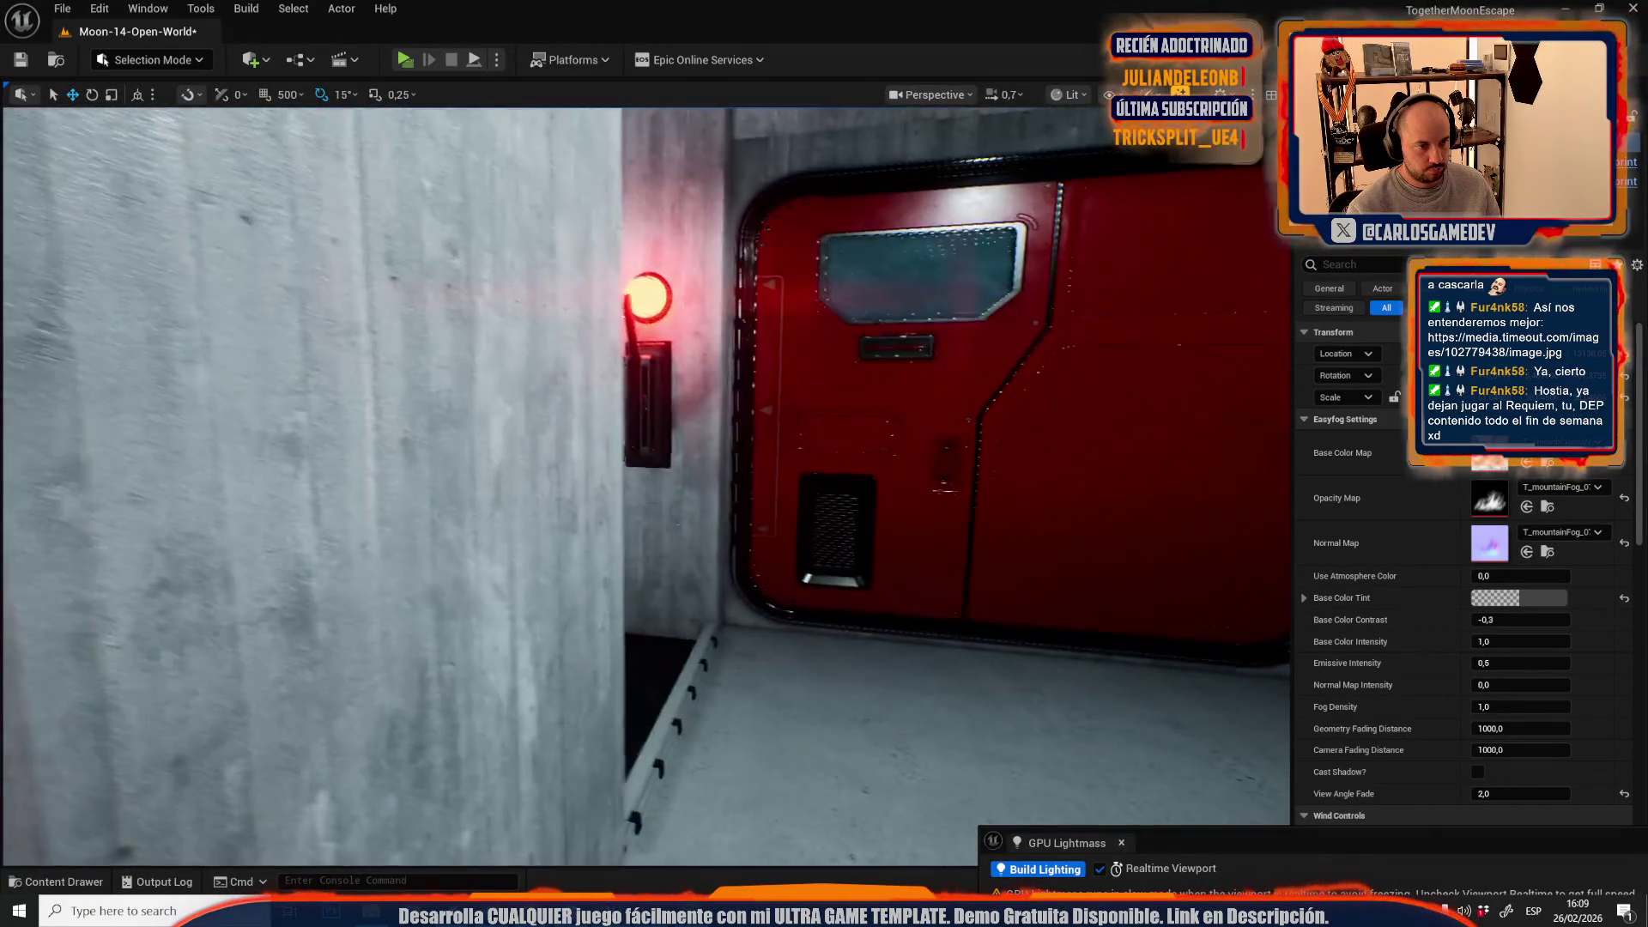
{"action": "scroll", "coordinate": [646, 486], "scroll_direction": "down", "scroll_amount": 1}
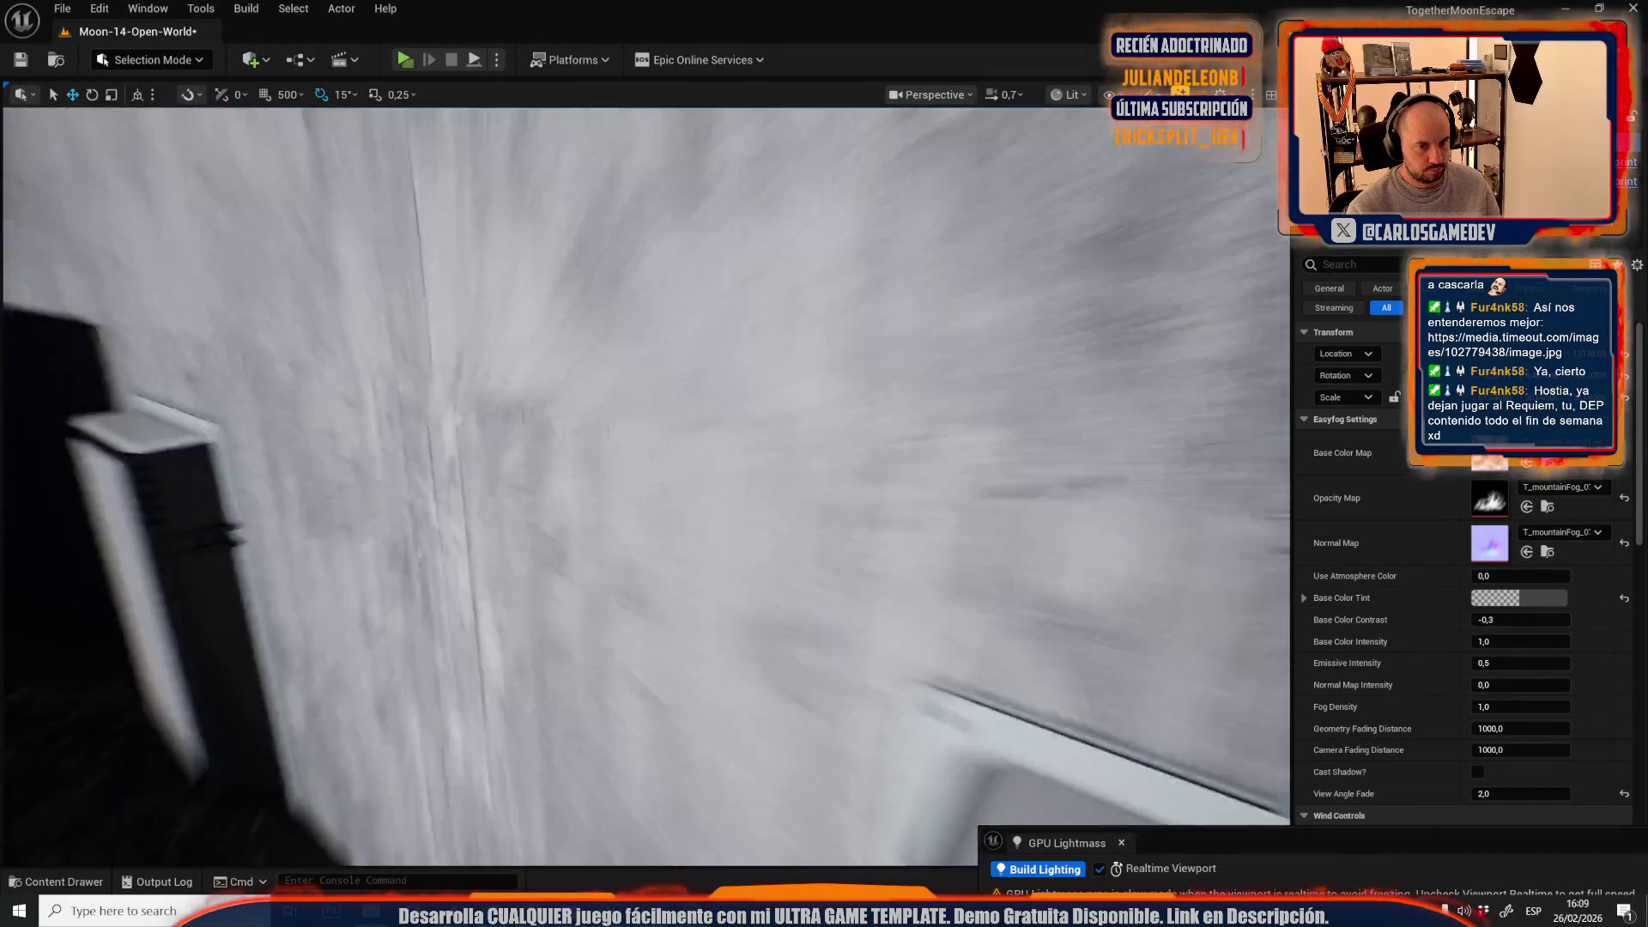
{"action": "key", "text": "w"}
{"action": "scroll", "coordinate": [646, 486], "scroll_direction": "up", "scroll_amount": 3}
{"action": "scroll", "coordinate": [645, 486], "scroll_direction": "down", "scroll_amount": 2}
{"action": "scroll", "coordinate": [645, 486], "scroll_direction": "up", "scroll_amount": 4}
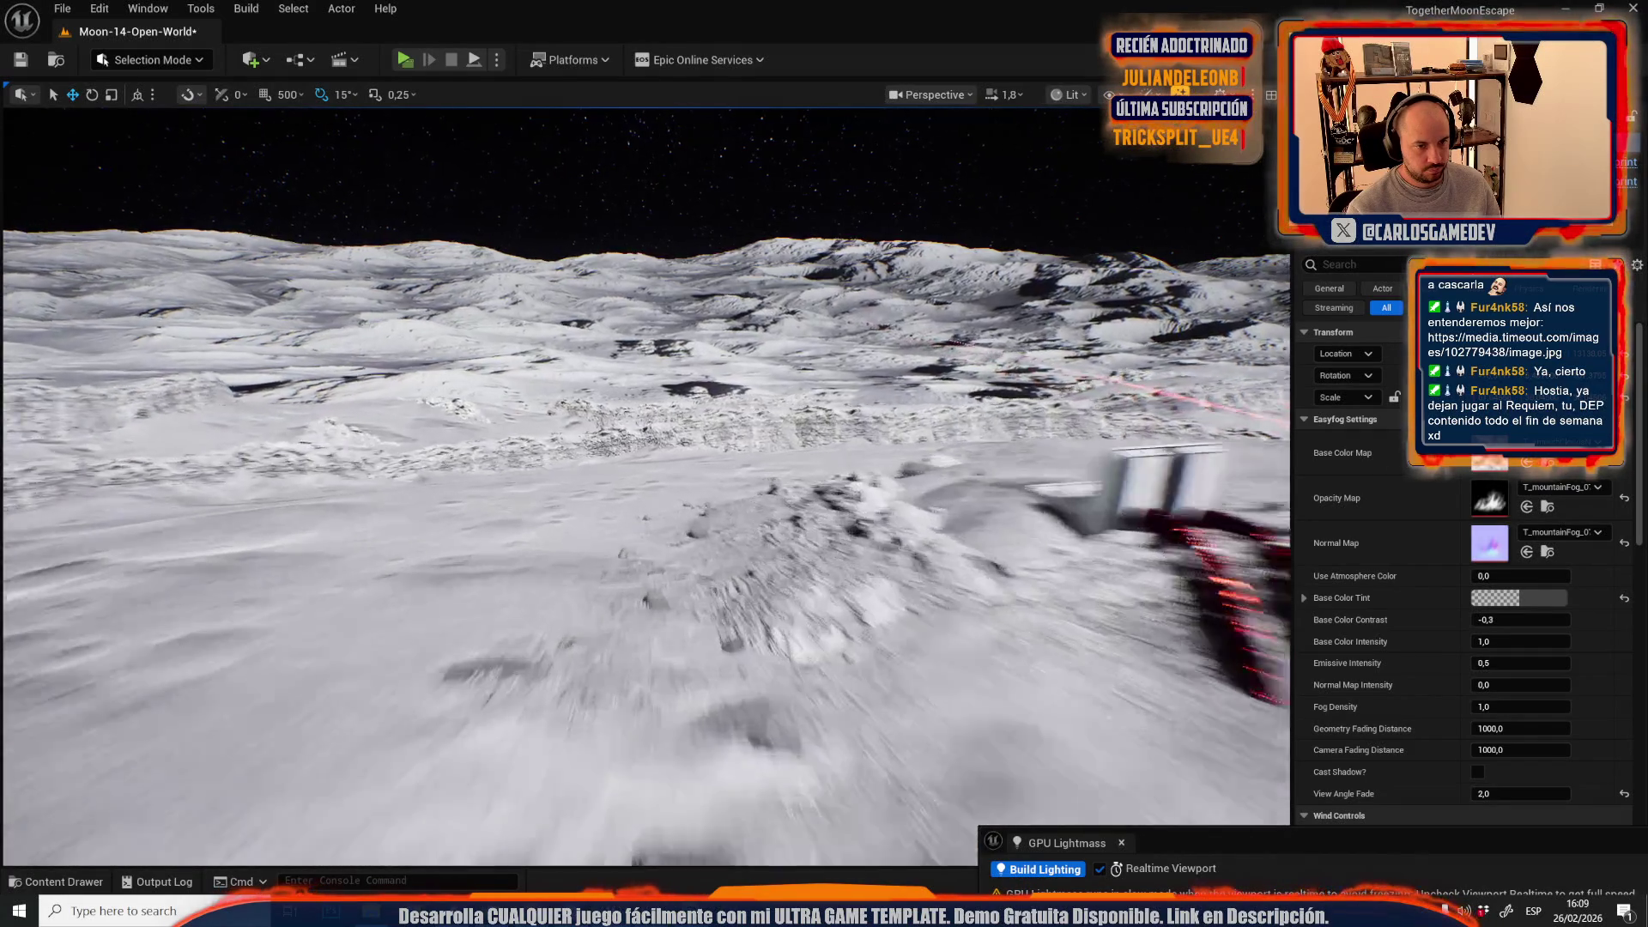
{"action": "key", "text": "g"}
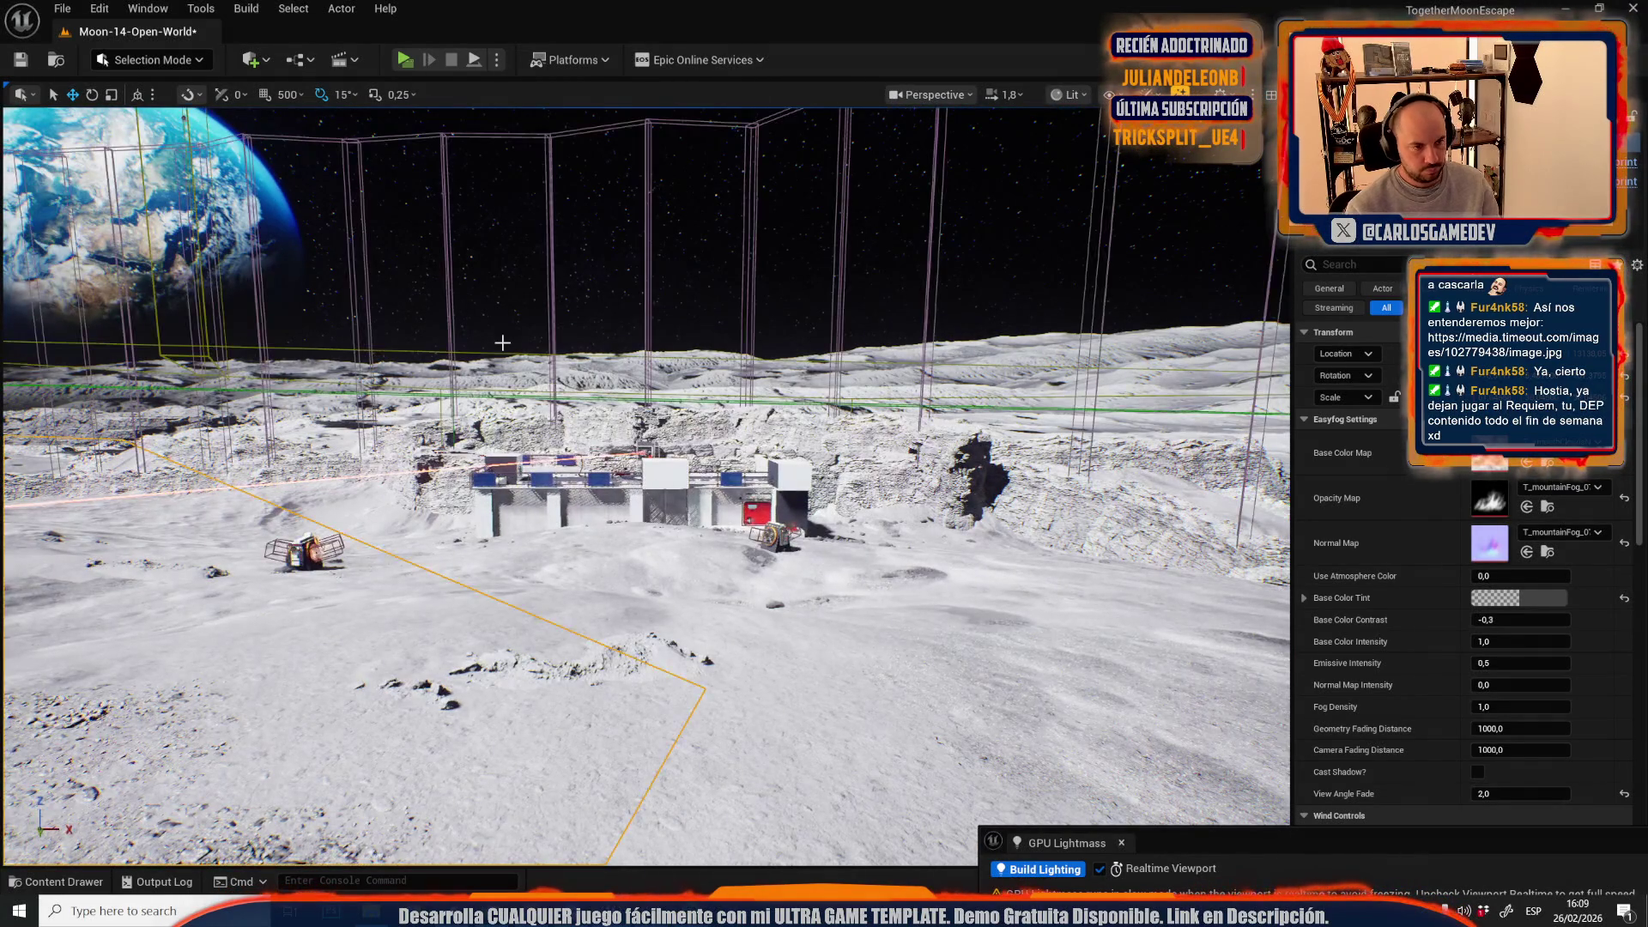
- Stay in Selection Mode, open the Plastics folder in the Content Drawer and start Save All
{"action": "left_click", "coordinate": [151, 59]}
{"action": "left_click", "coordinate": [150, 112]}
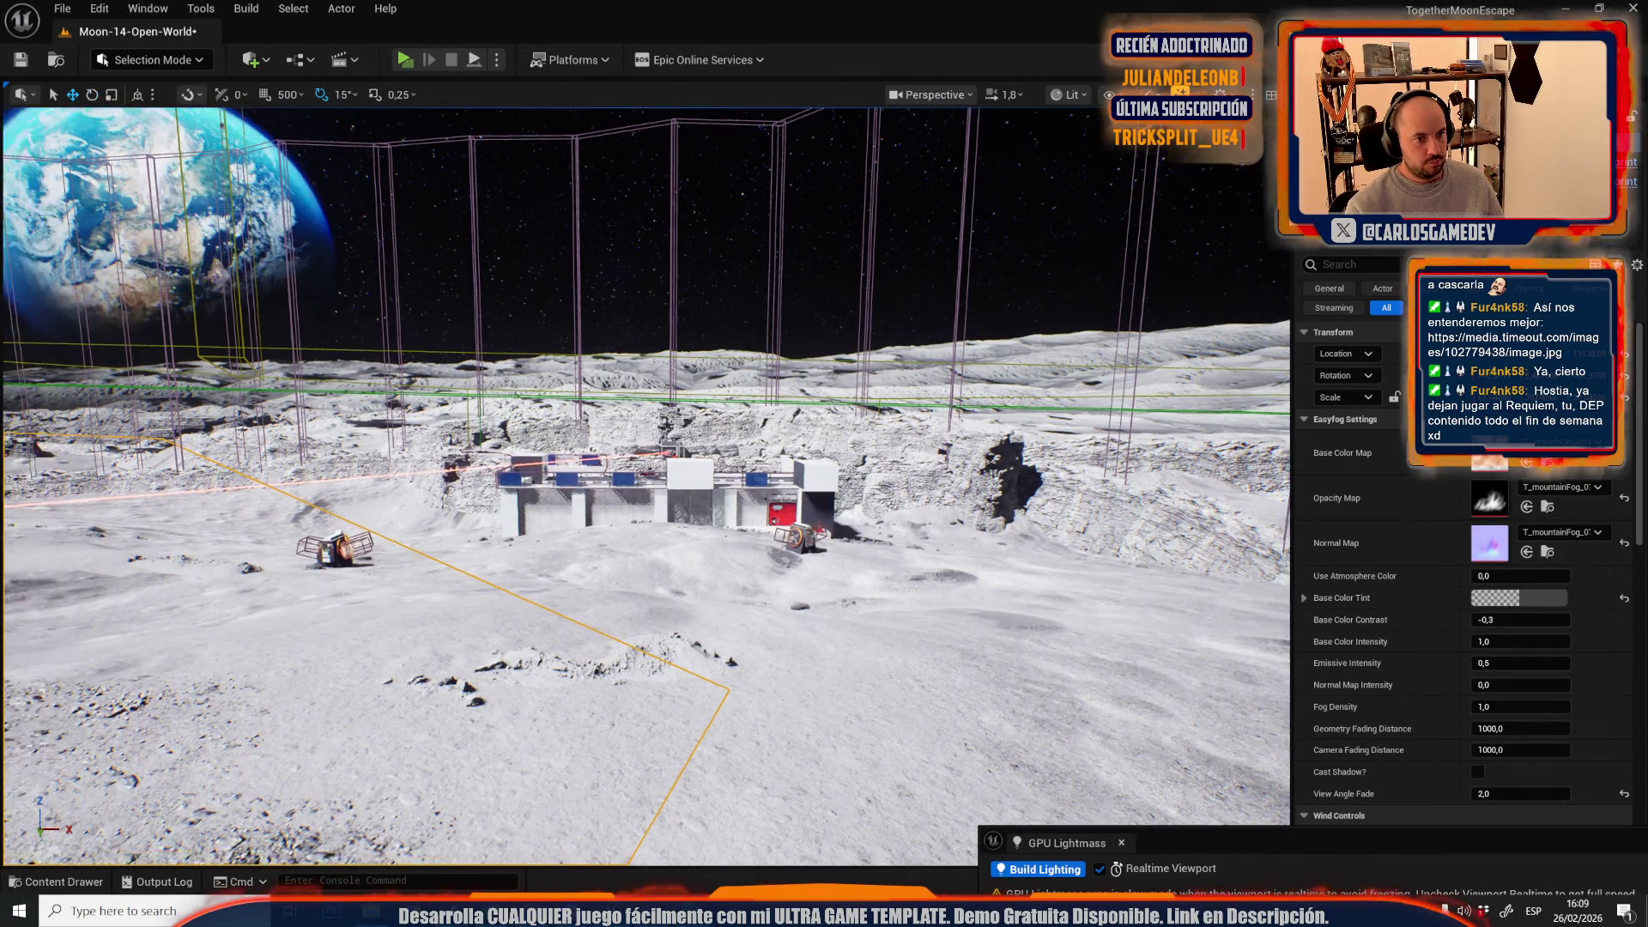
{"action": "key", "text": "ctrl+space"}
{"action": "left_click", "coordinate": [525, 472]}
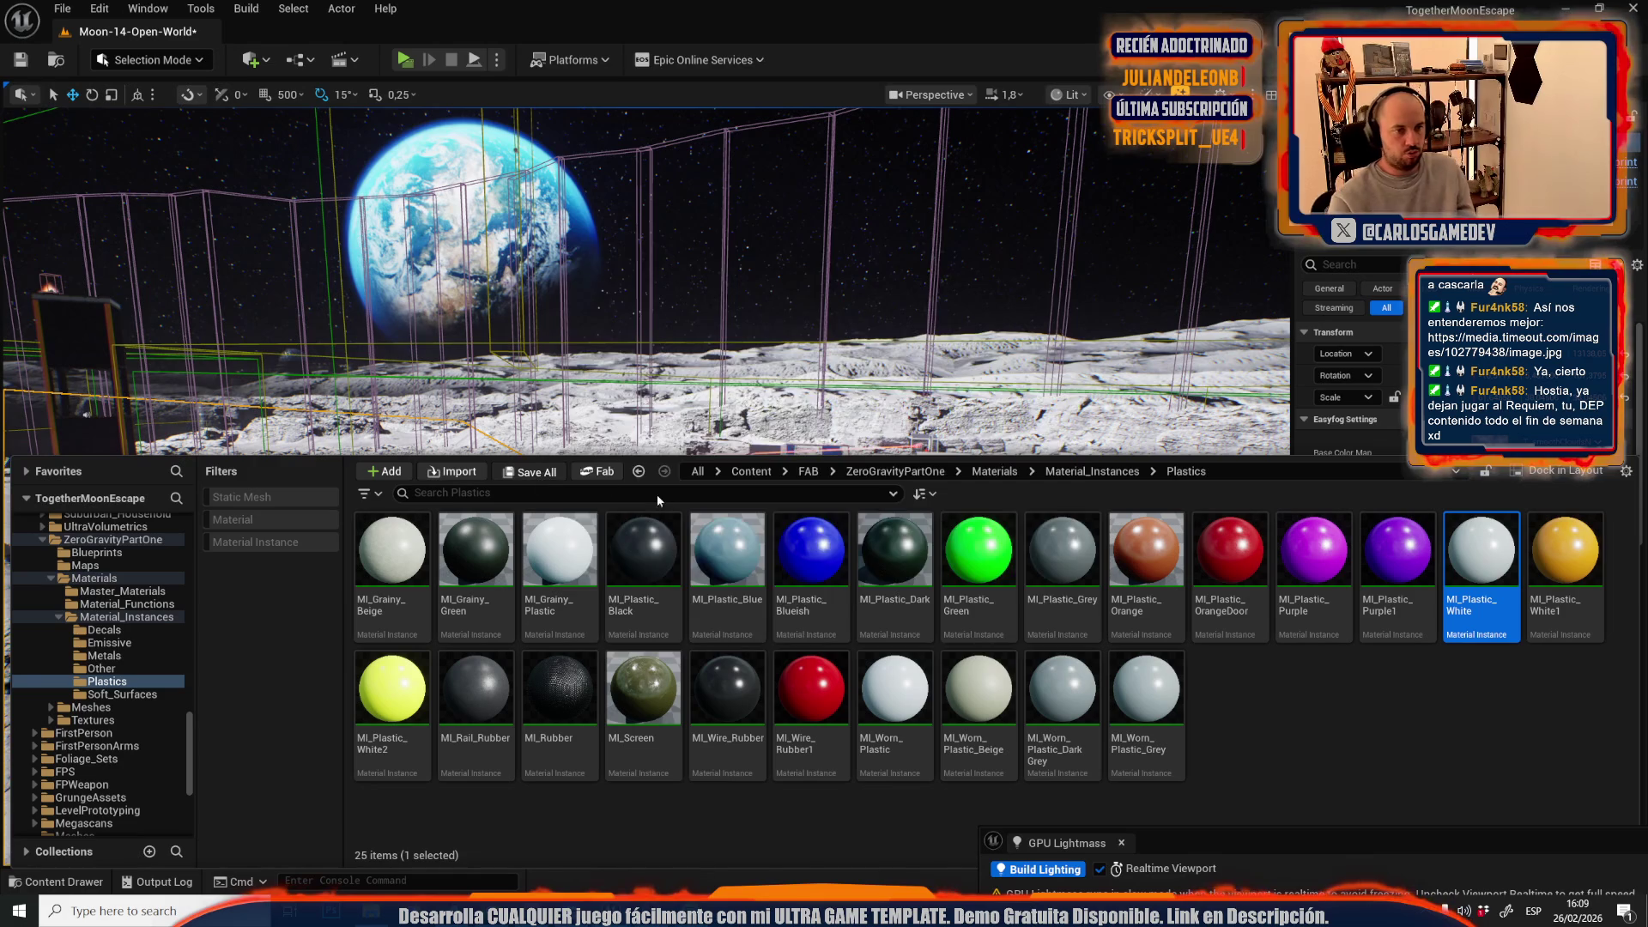
- Save the map and SM_Cube106, then build lighting with Realtime Viewport turned off
{"action": "left_click", "coordinate": [927, 636]}
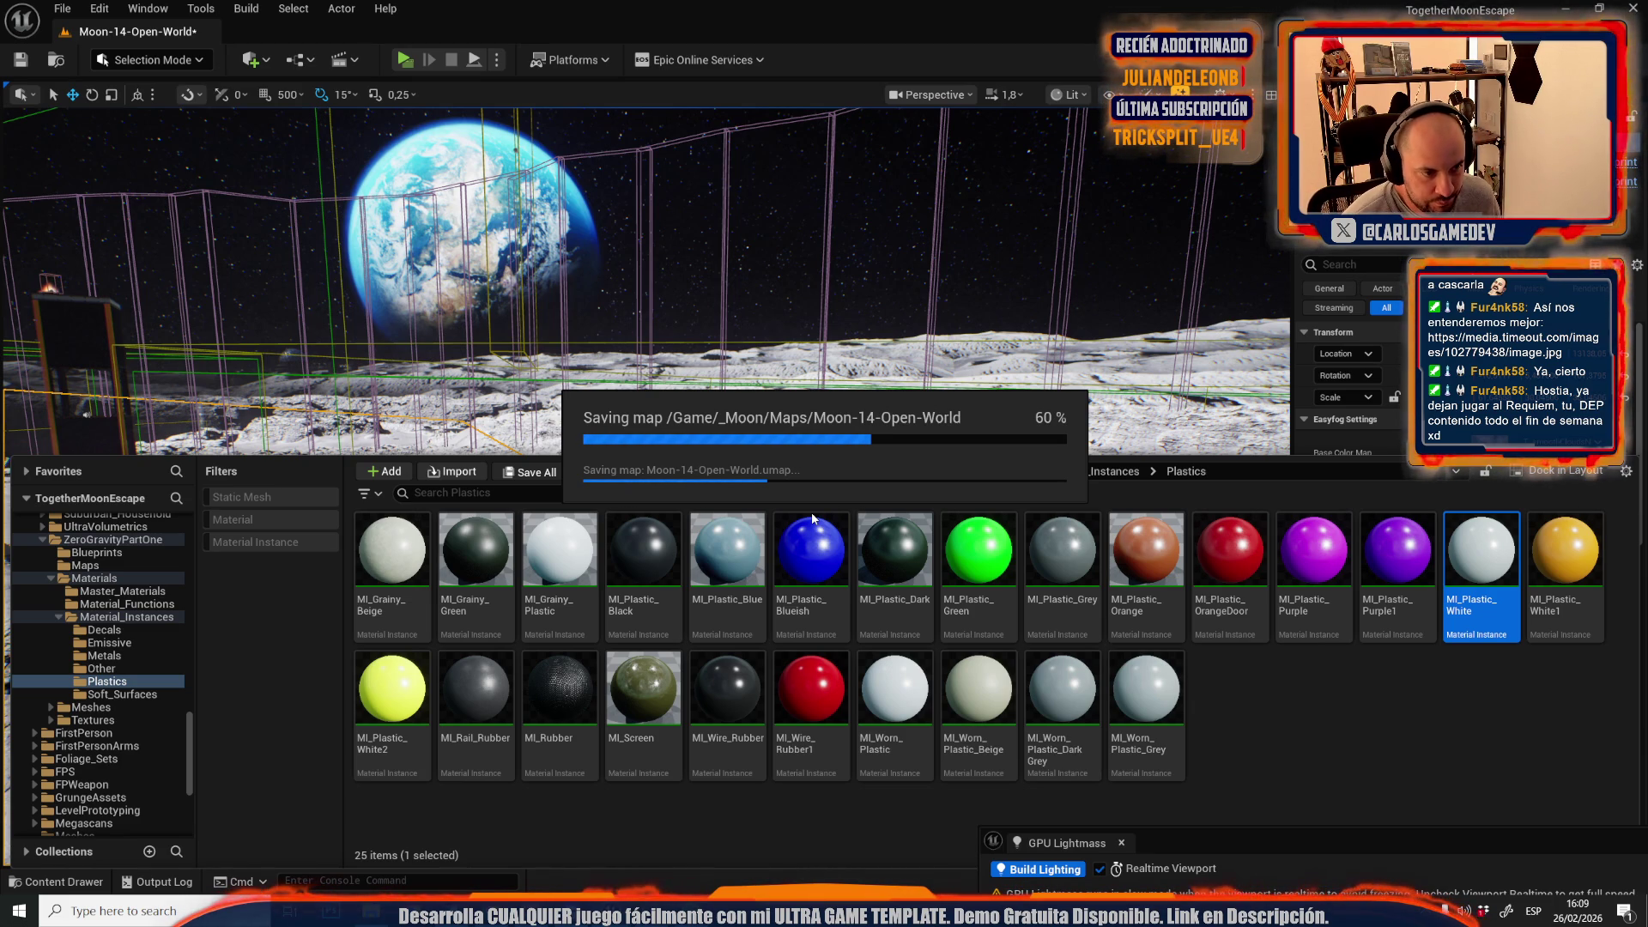
{"action": "left_click", "coordinate": [1061, 873]}
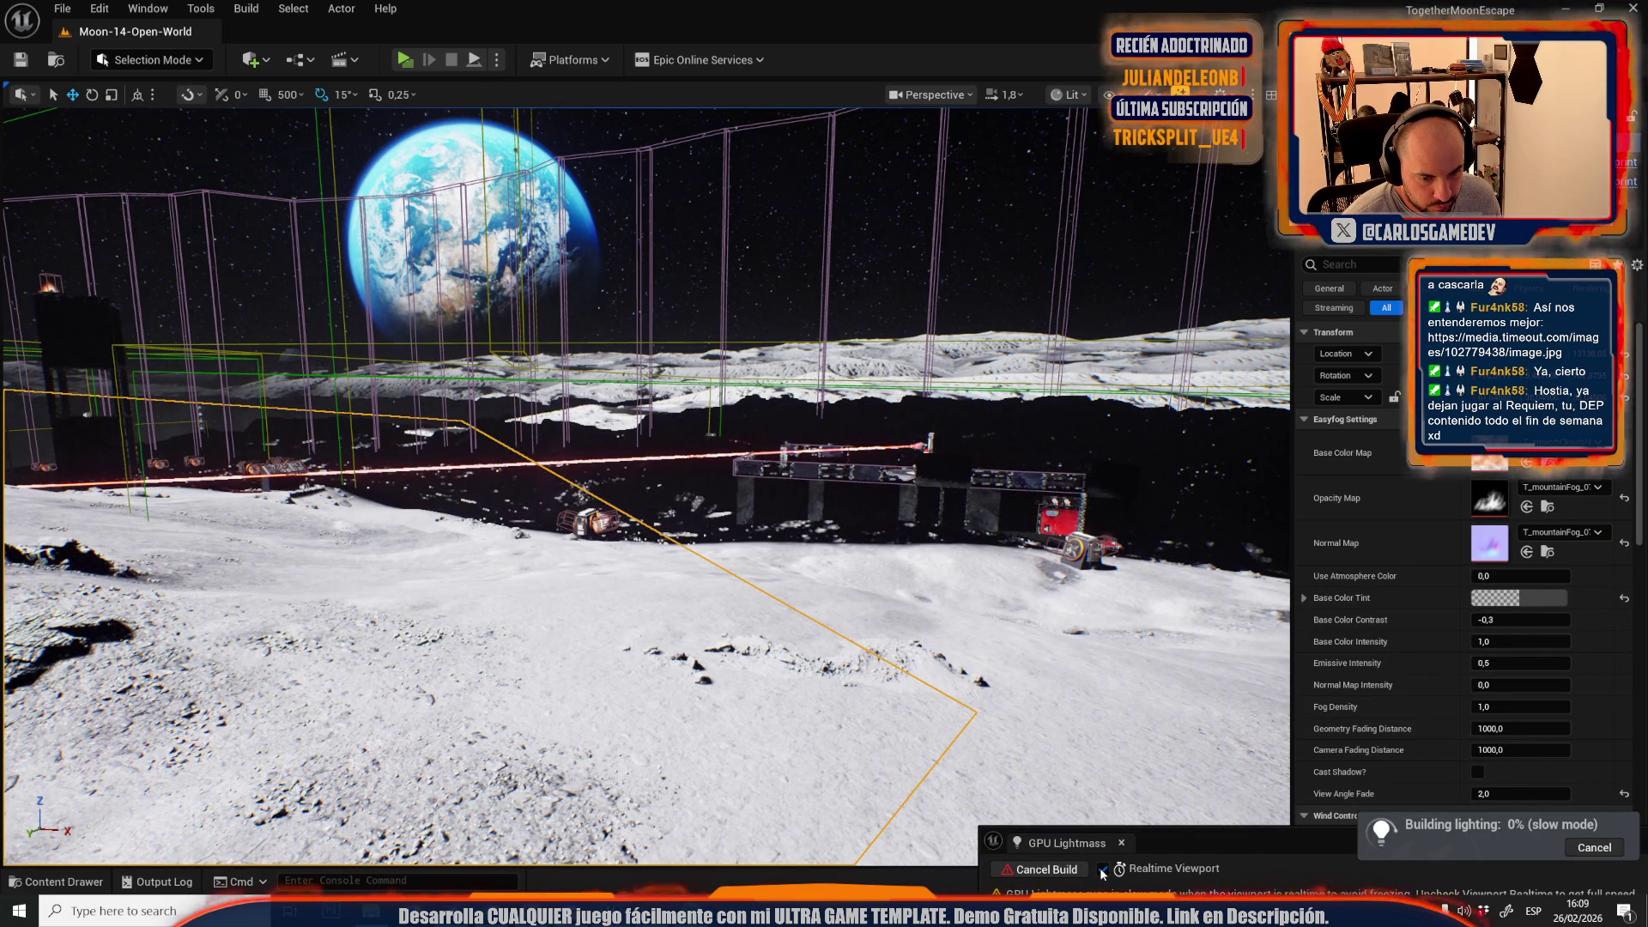
{"action": "left_click", "coordinate": [1103, 869]}
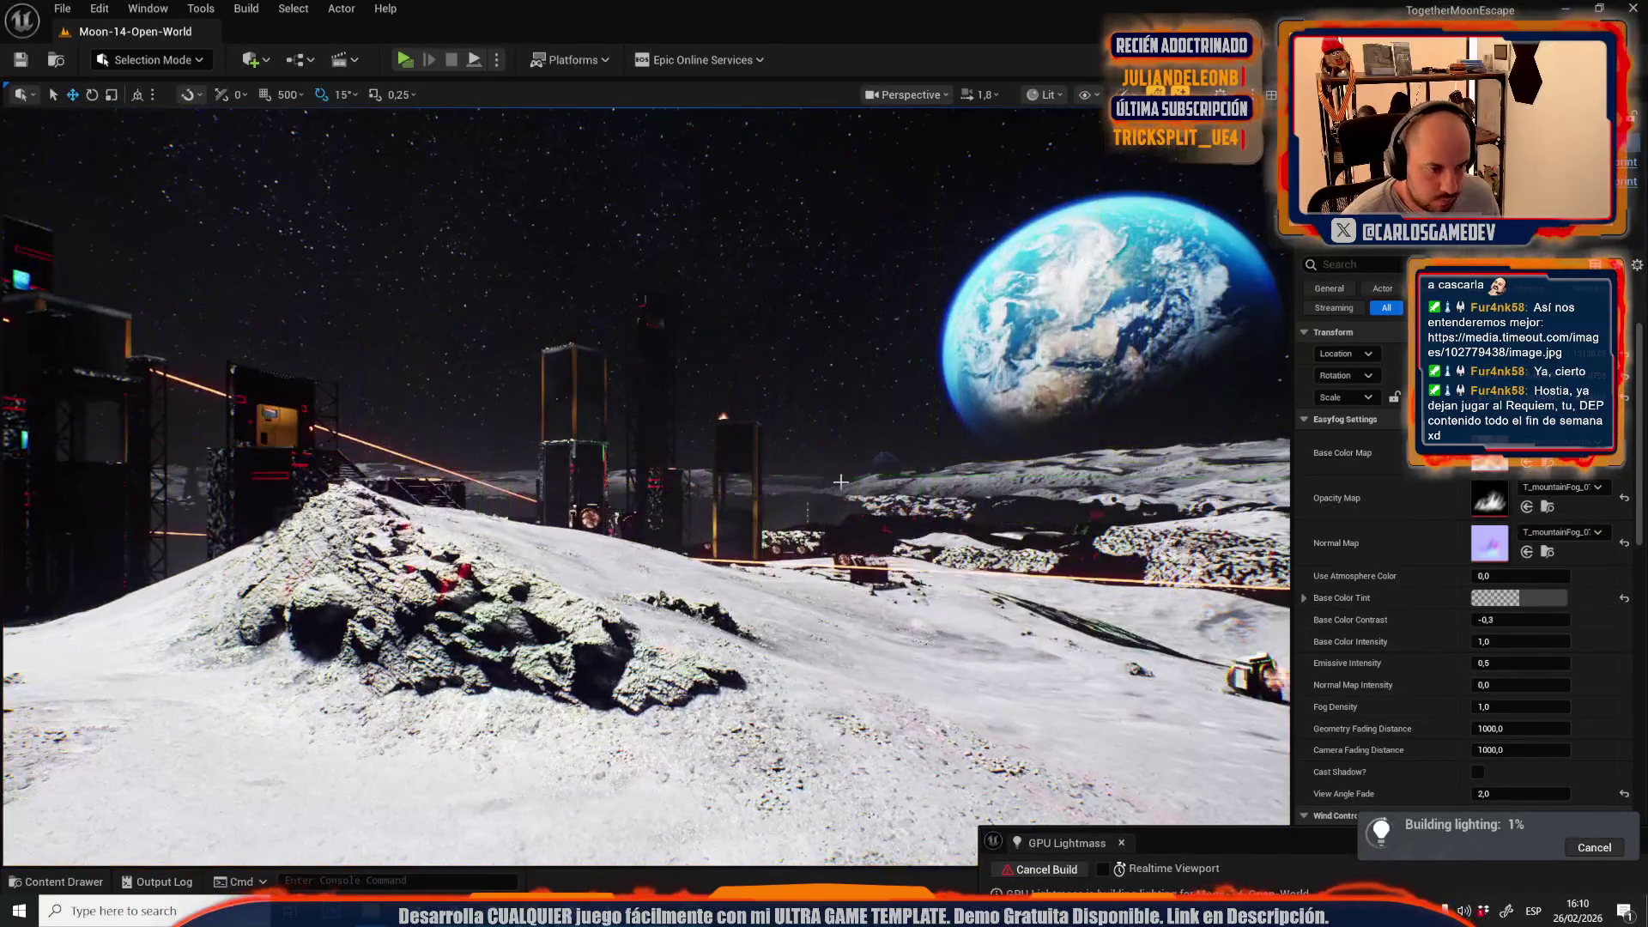
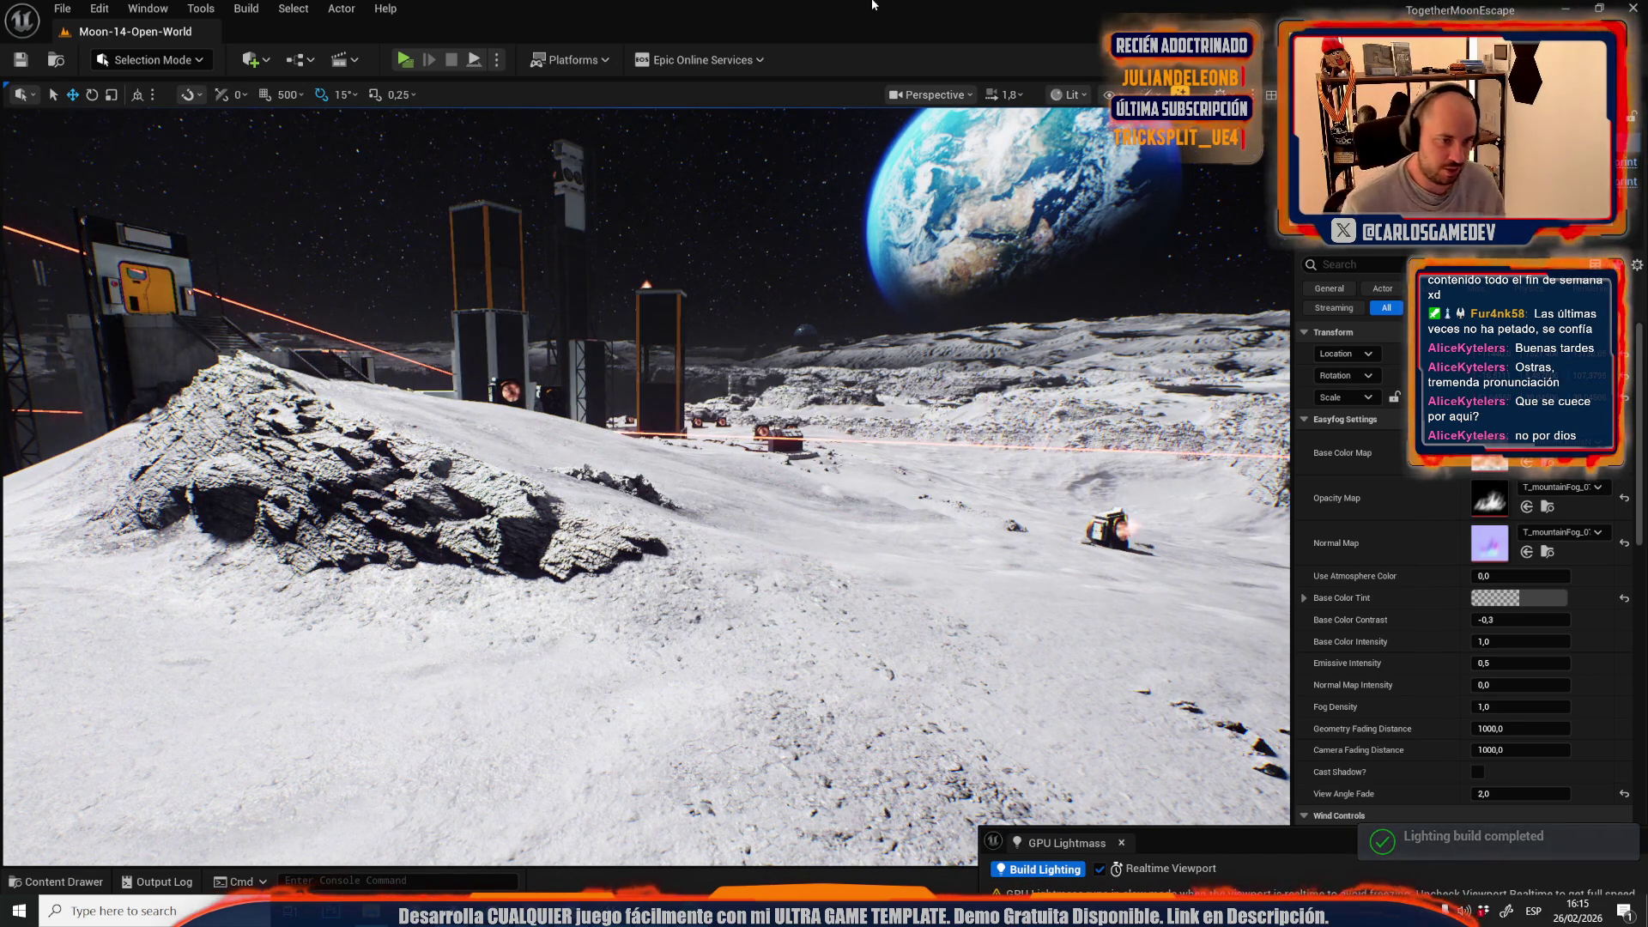
- Save all modified assets and the Moon-14-Open-World level, then launch a play test
{"action": "left_click_drag", "start_coordinate": [502, 106], "coordinate": [480, 94]}
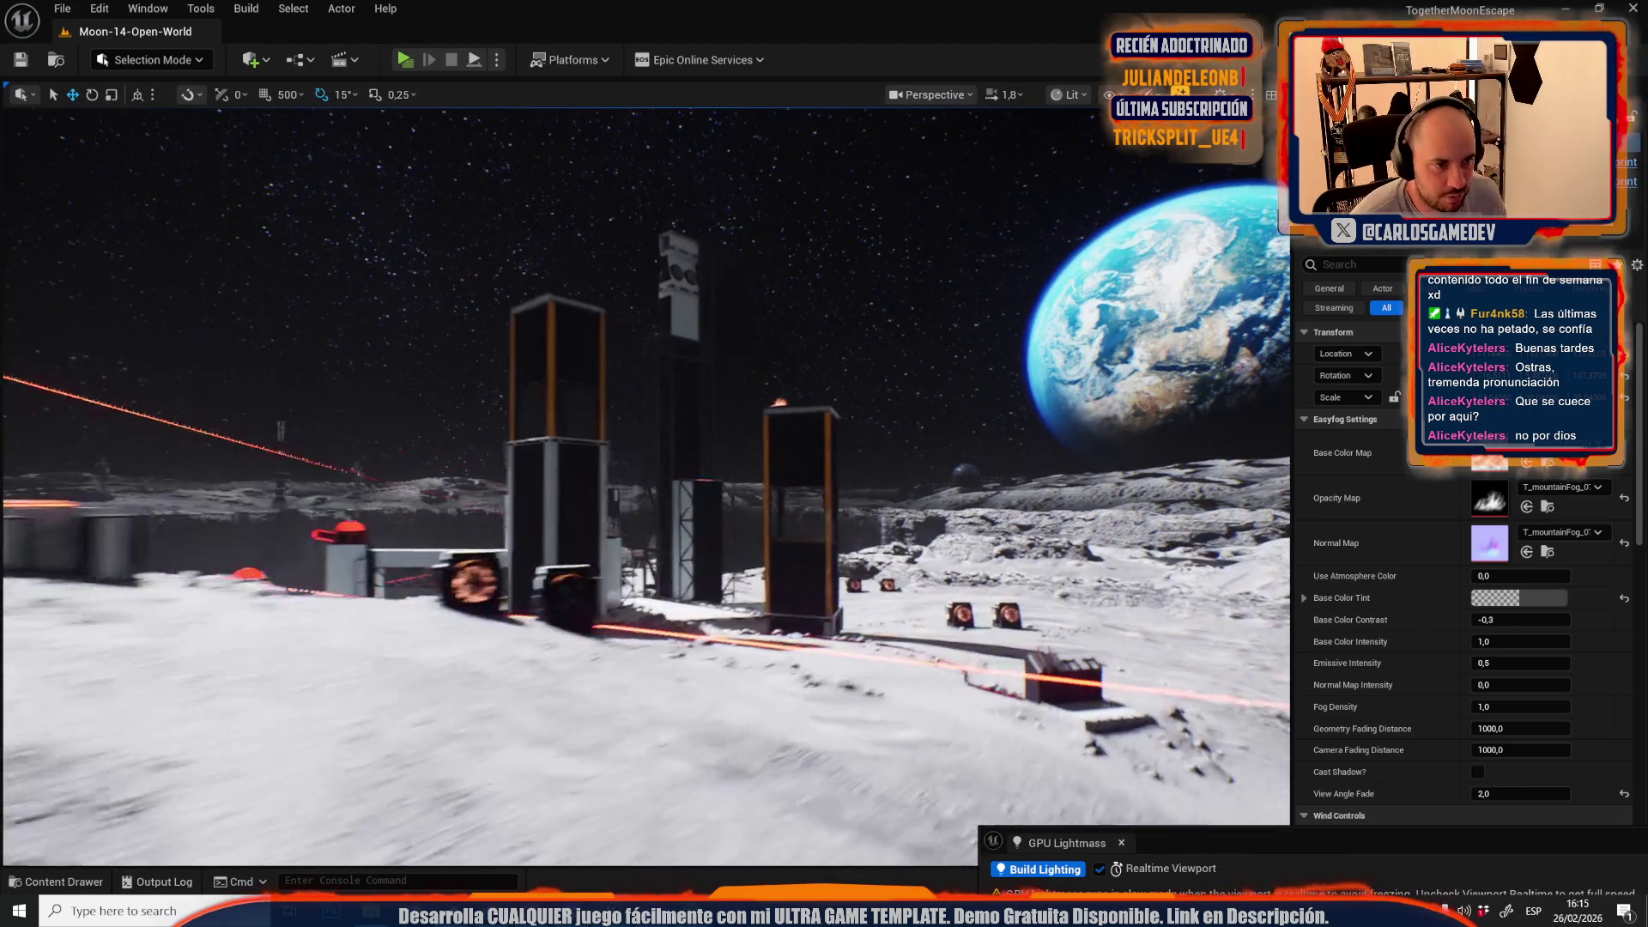
{"action": "key", "text": "ctrl+space"}
{"action": "left_click", "coordinate": [529, 471]}
{"action": "left_click", "coordinate": [929, 635]}
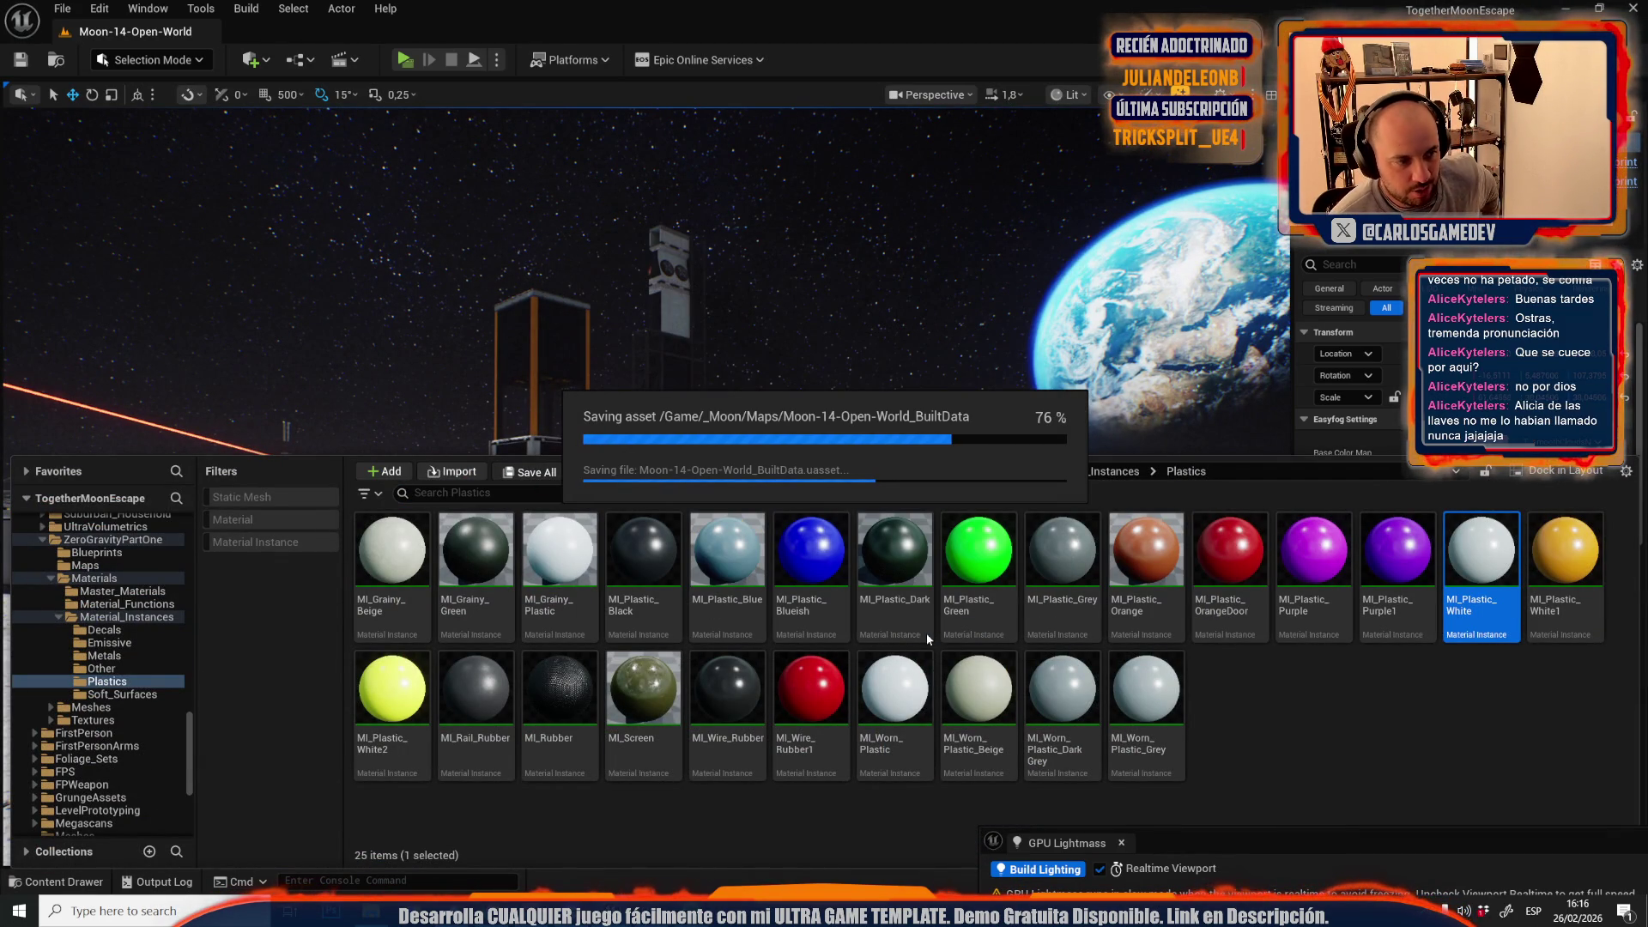
{"action": "left_click", "coordinate": [415, 58]}
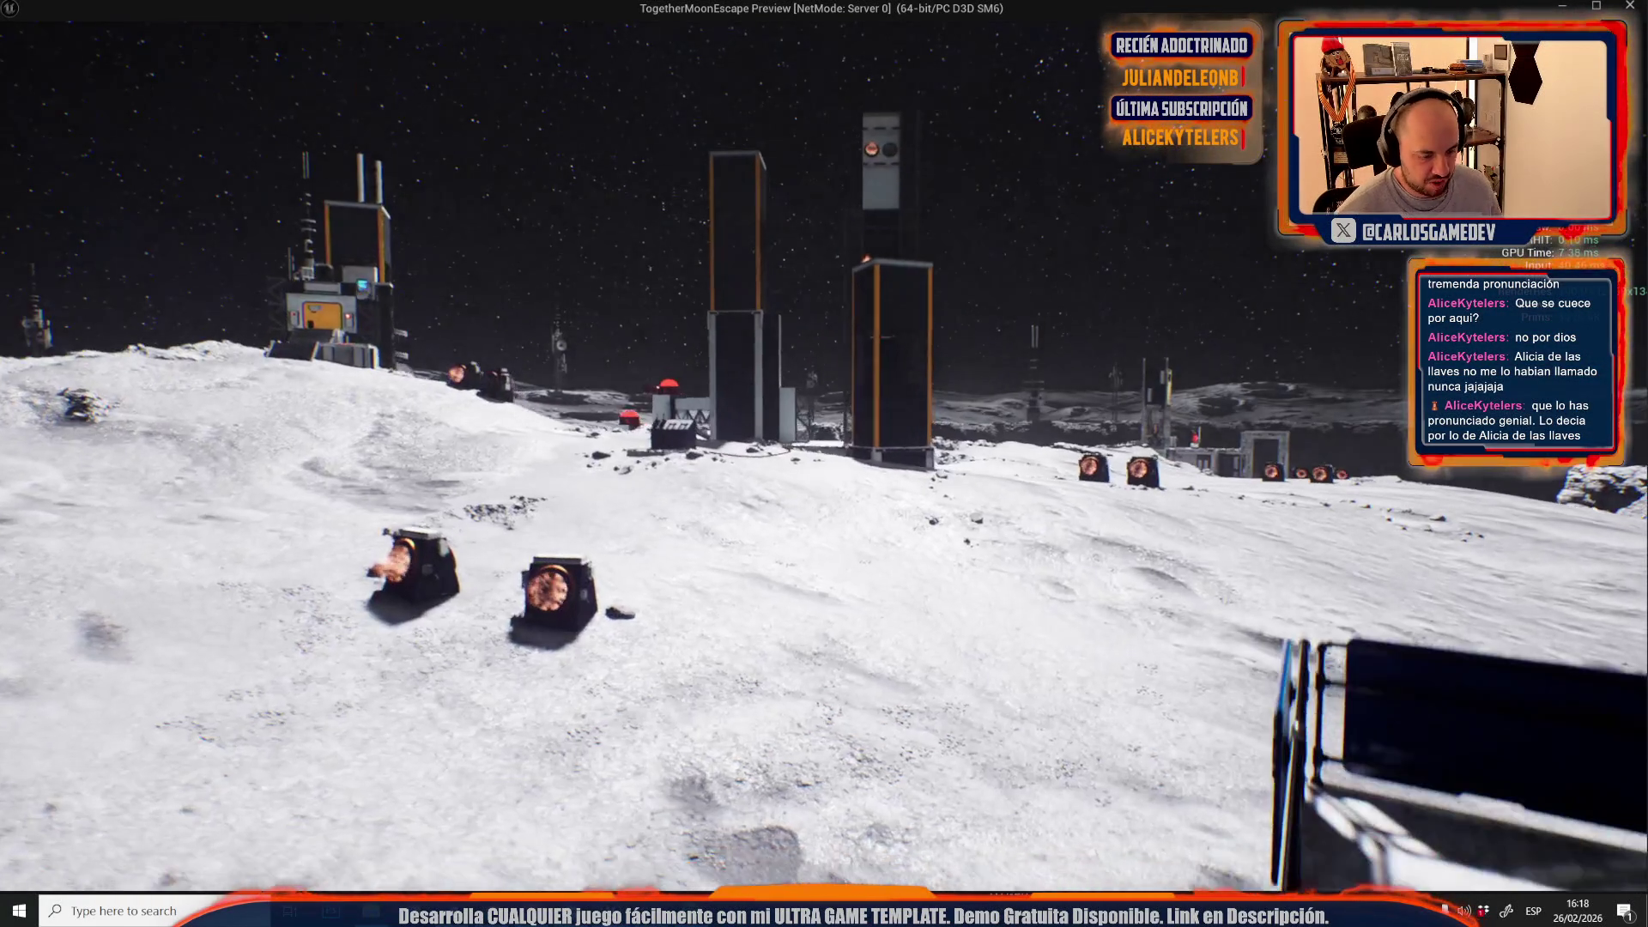
- In the pause menu's Ajustes > Jogo settings, cycle the text language and leave it on Français
{"action": "key", "text": "Escape"}
{"action": "left_click", "coordinate": [297, 352]}
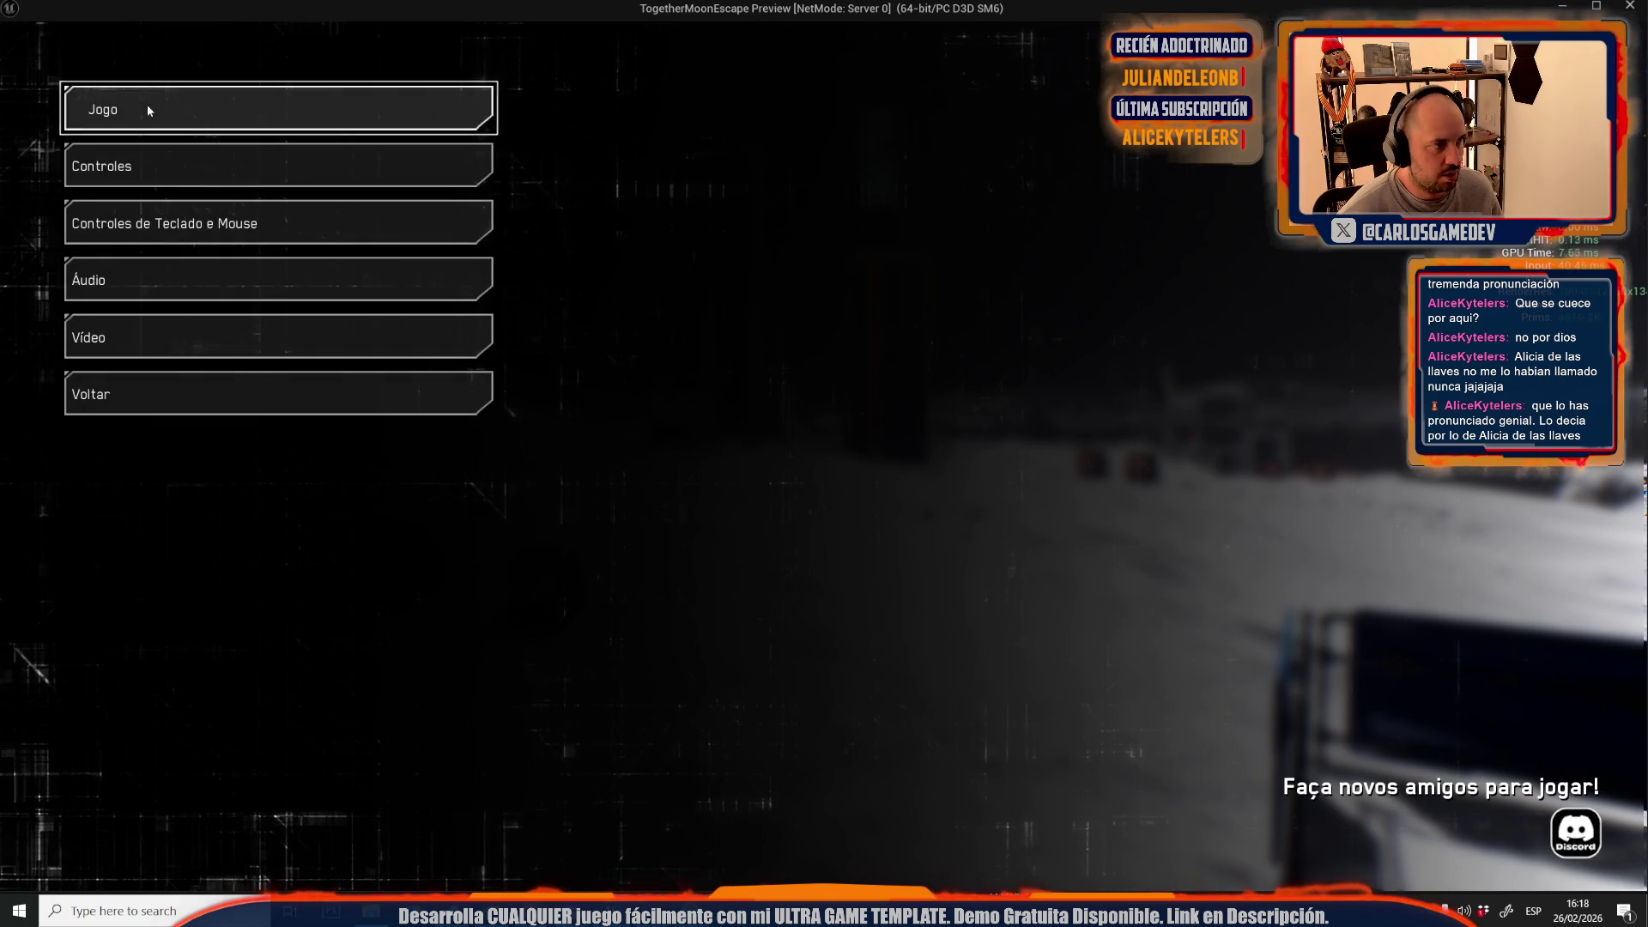
{"action": "left_click", "coordinate": [146, 107]}
{"action": "left_click", "coordinate": [610, 151]}
{"action": "left_click", "coordinate": [609, 150]}
{"action": "left_click", "coordinate": [365, 147]}
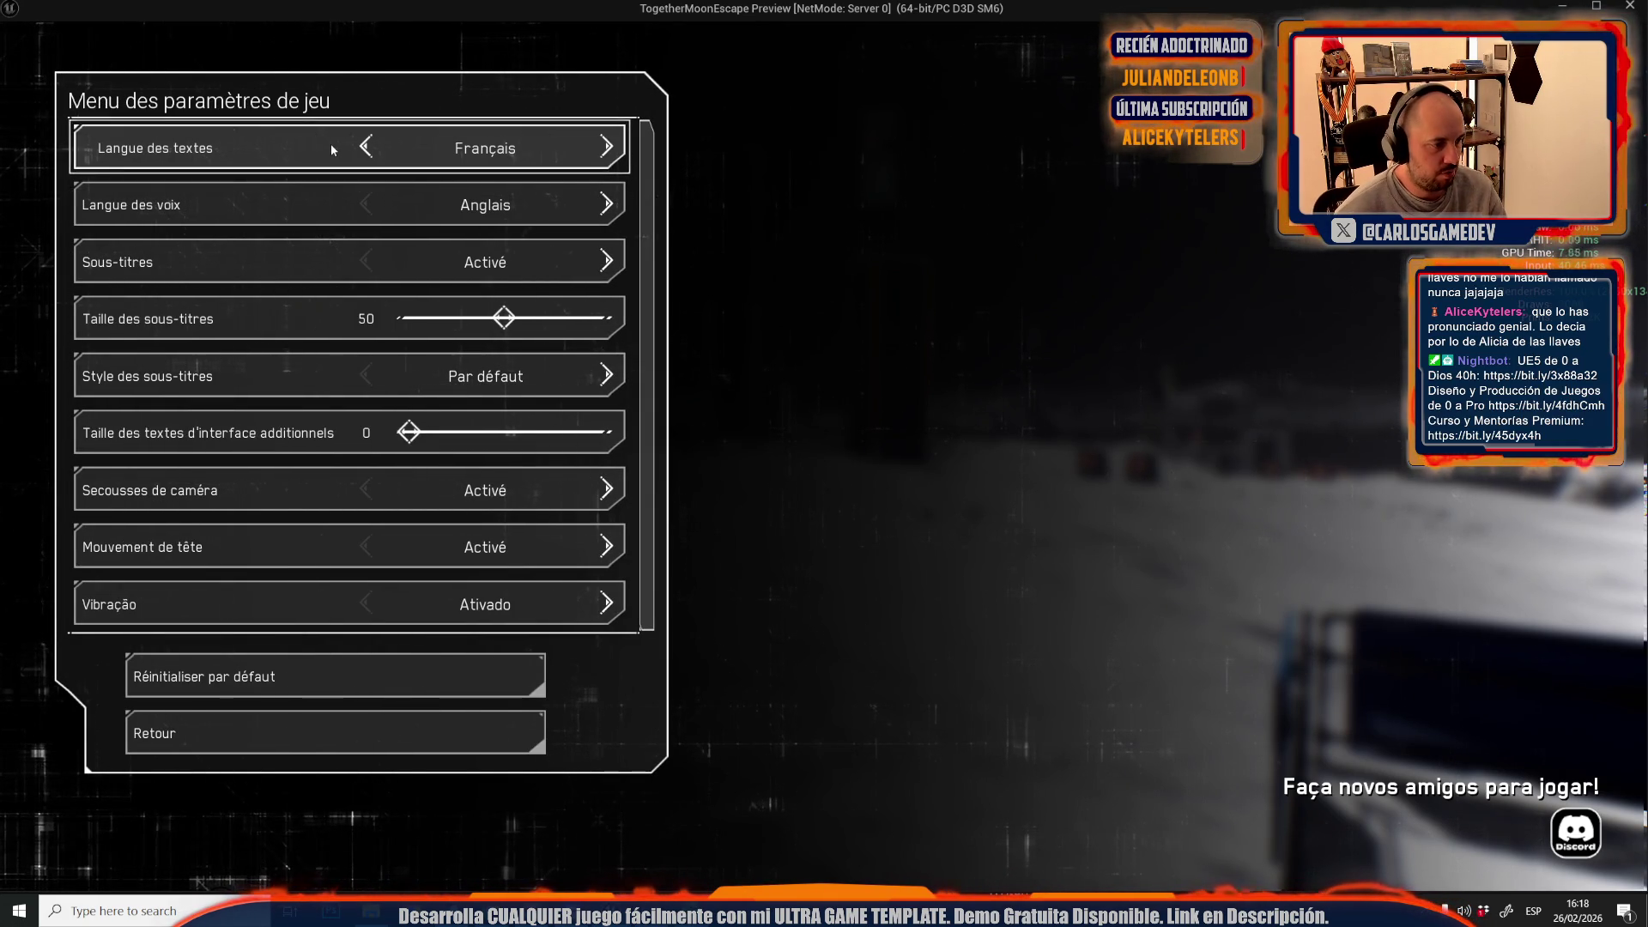
{"action": "key", "text": "Escape"}
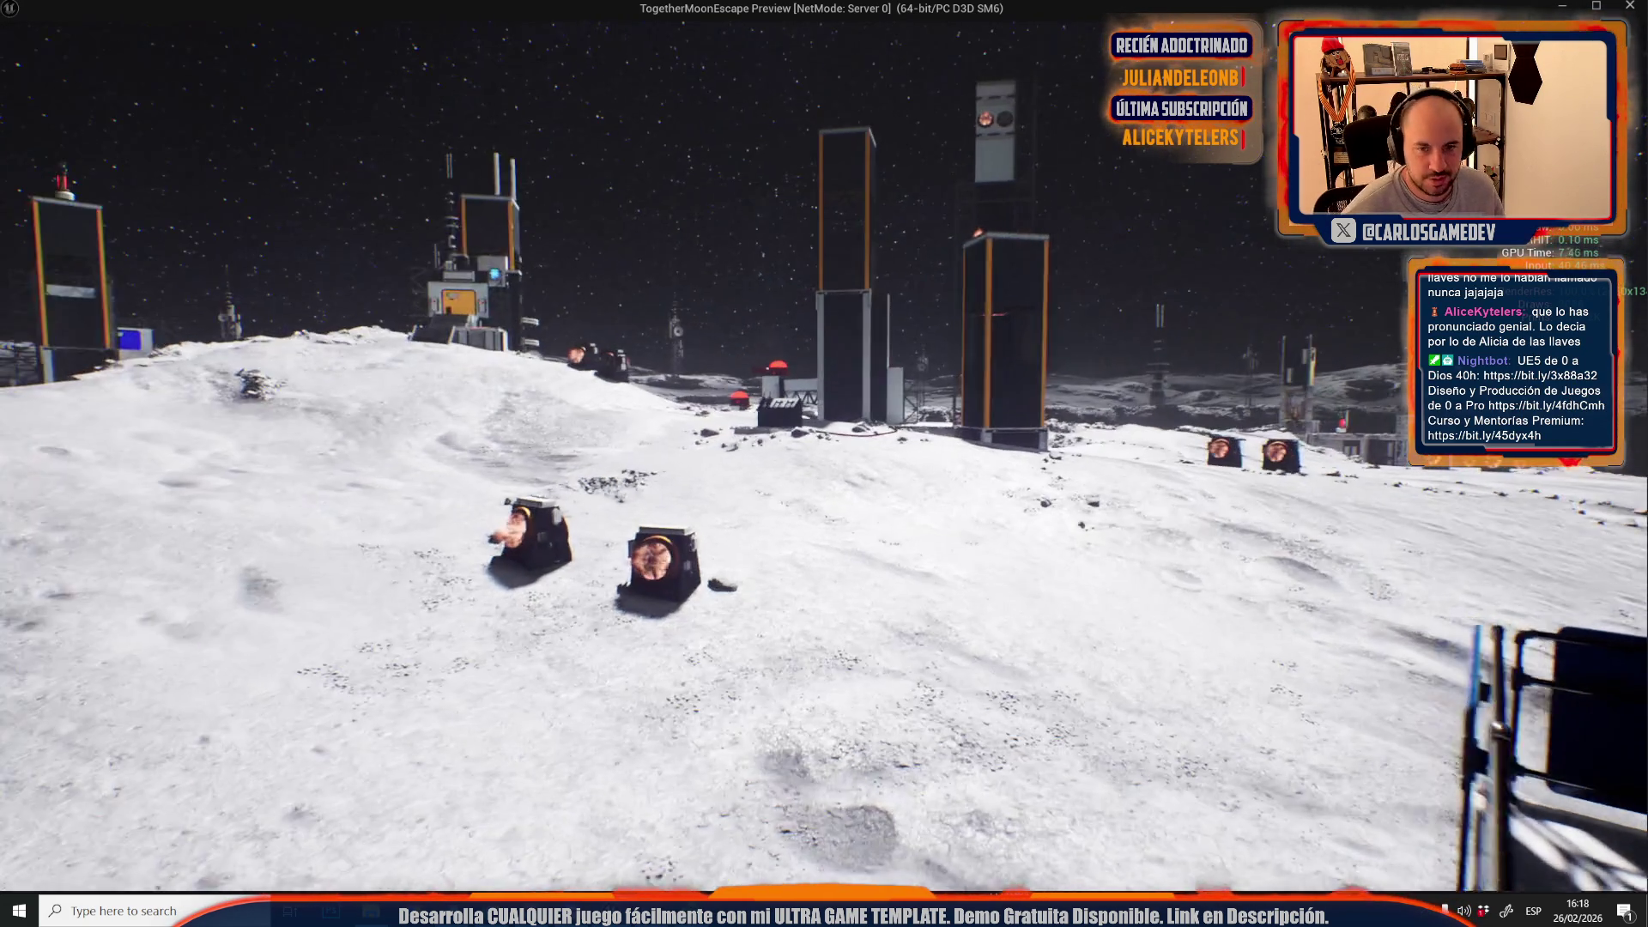
- Stop the play test and frame the selected fog actor in the editor viewport
{"action": "key", "text": "Escape"}
{"action": "key", "text": "f"}
{"action": "scroll", "coordinate": [424, 63], "scroll_direction": "down", "scroll_amount": 2}
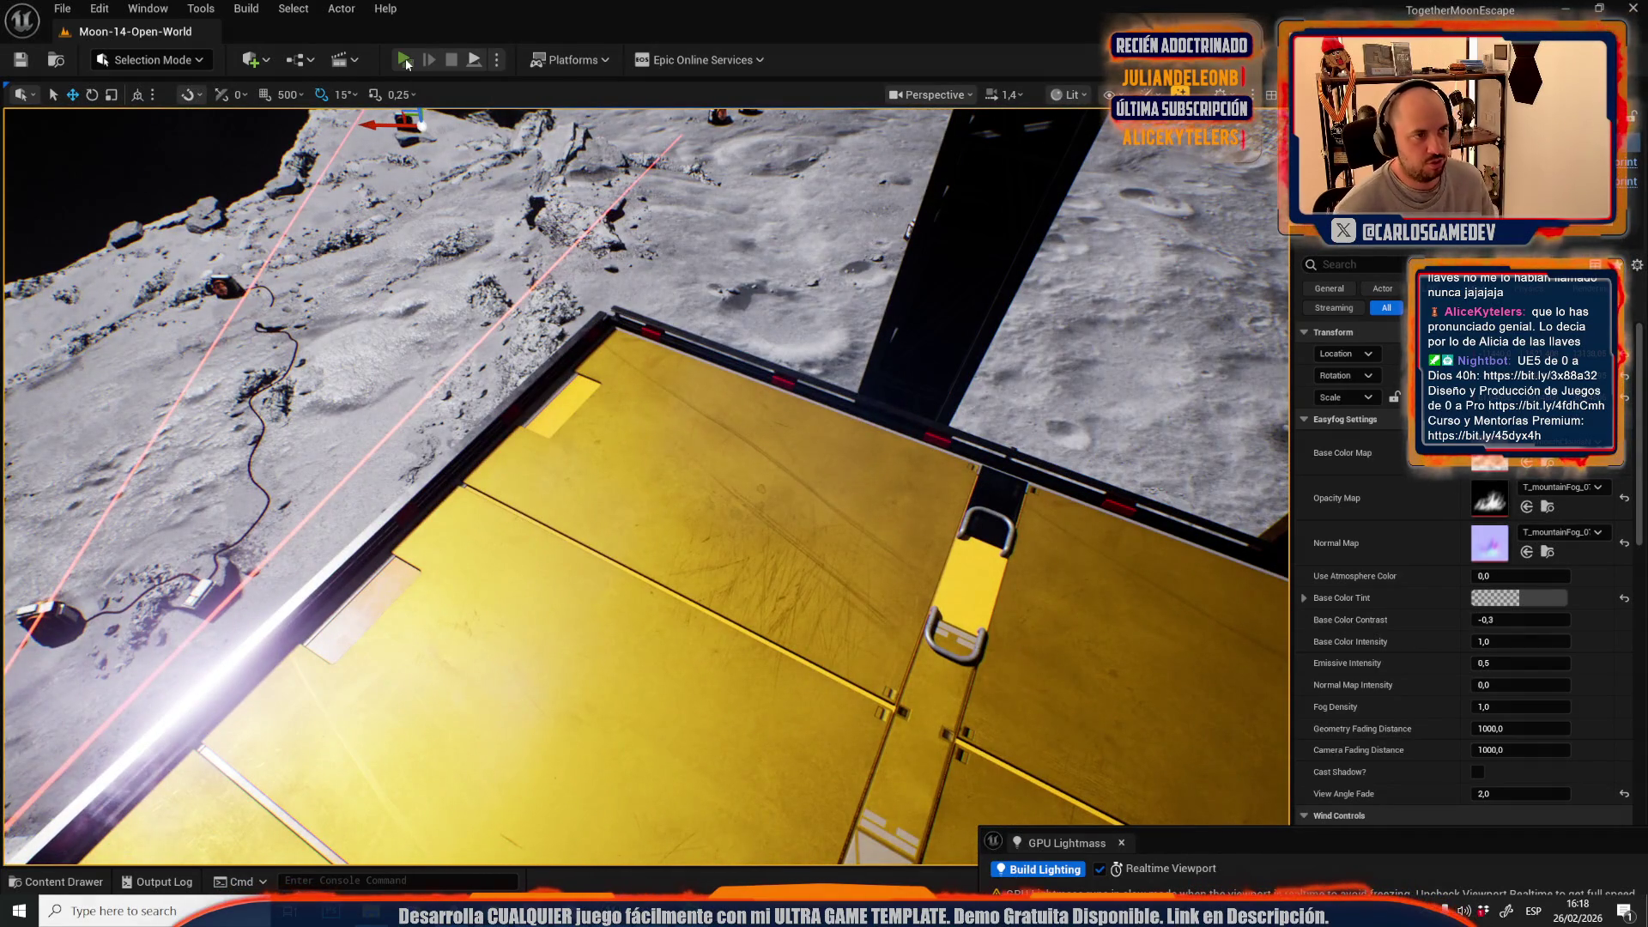
{"action": "left_click", "coordinate": [404, 60]}
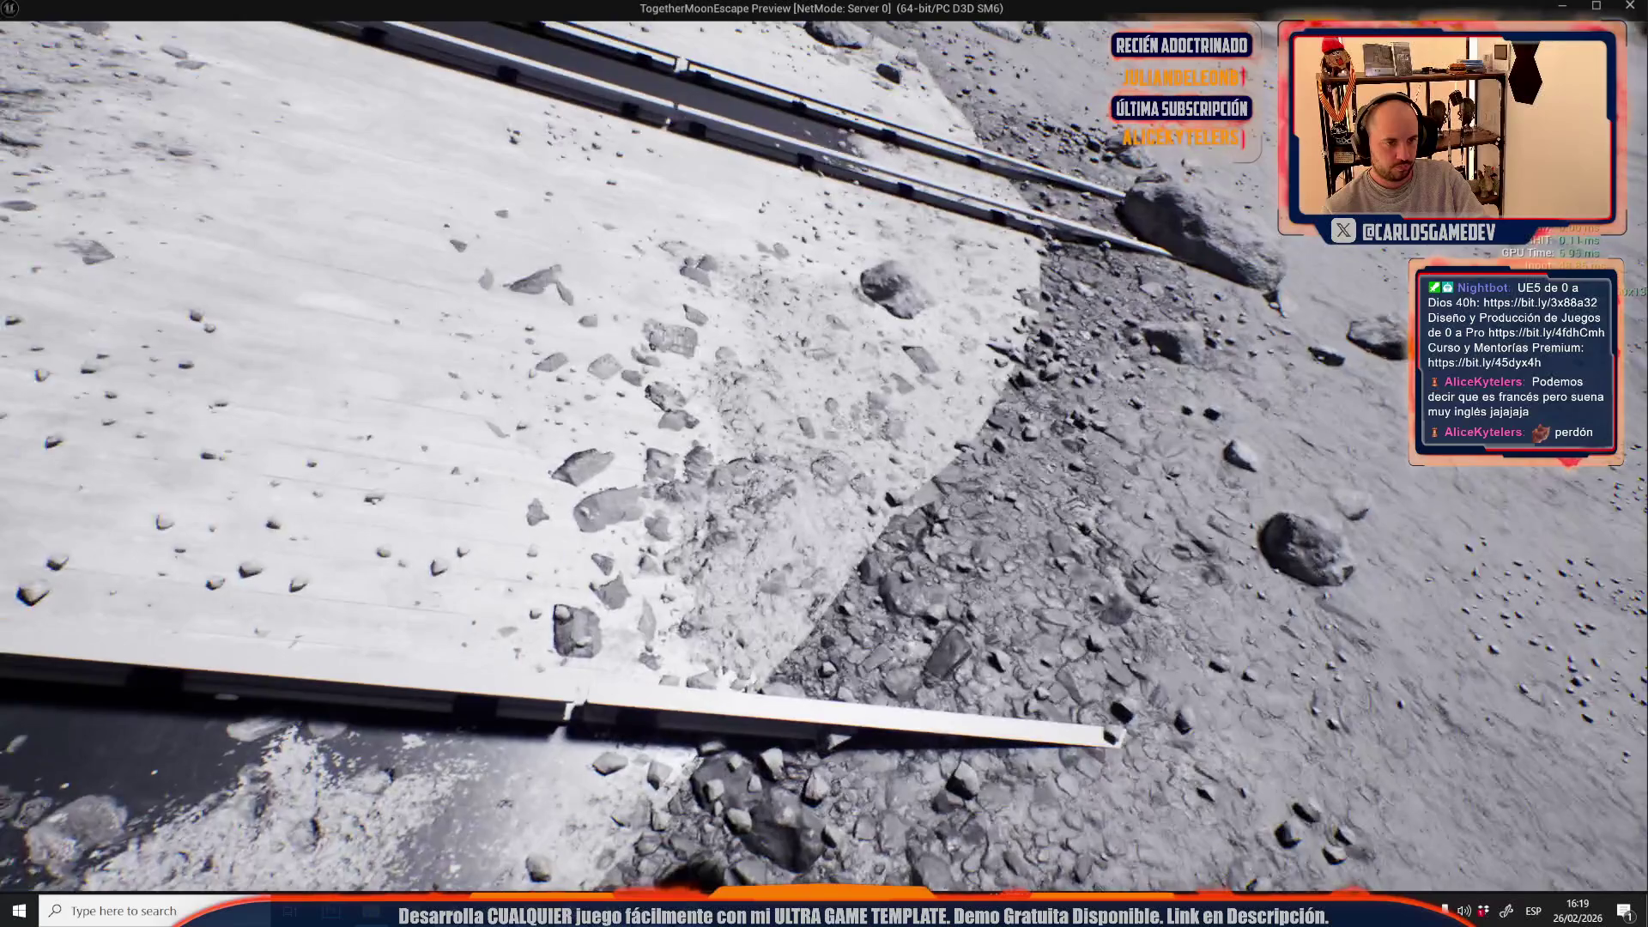
{"action": "key", "text": "Escape"}
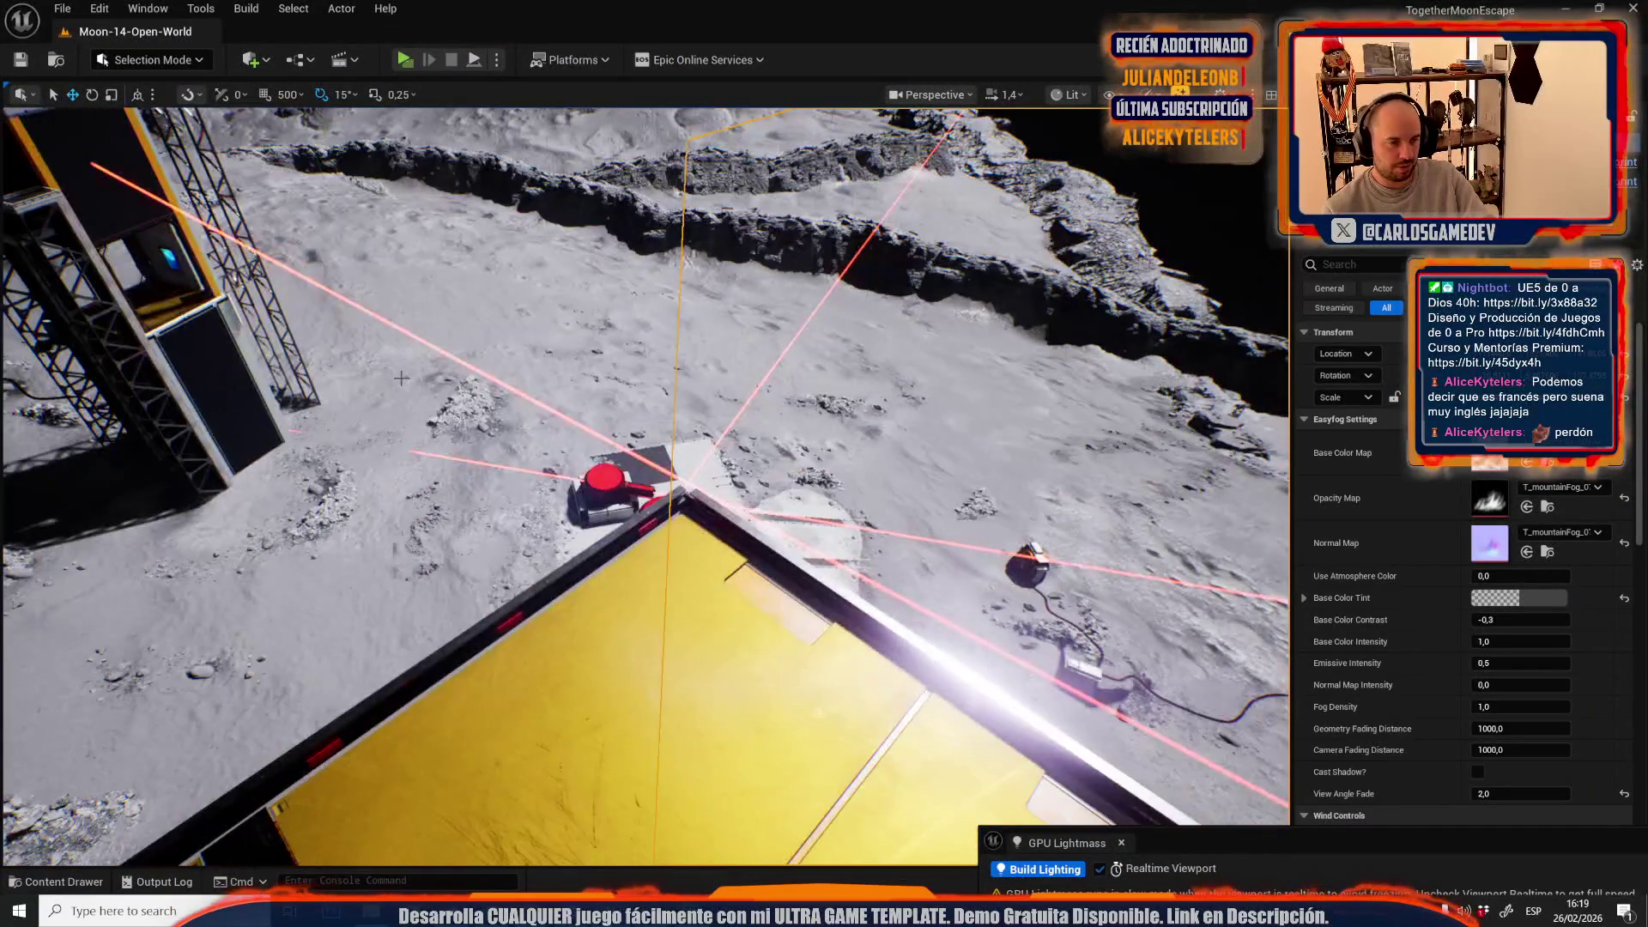
- Select the ash decal on the ground and duplicate its POM_DecalAshPile material
{"action": "scroll", "coordinate": [645, 486], "scroll_direction": "down", "scroll_amount": 3}
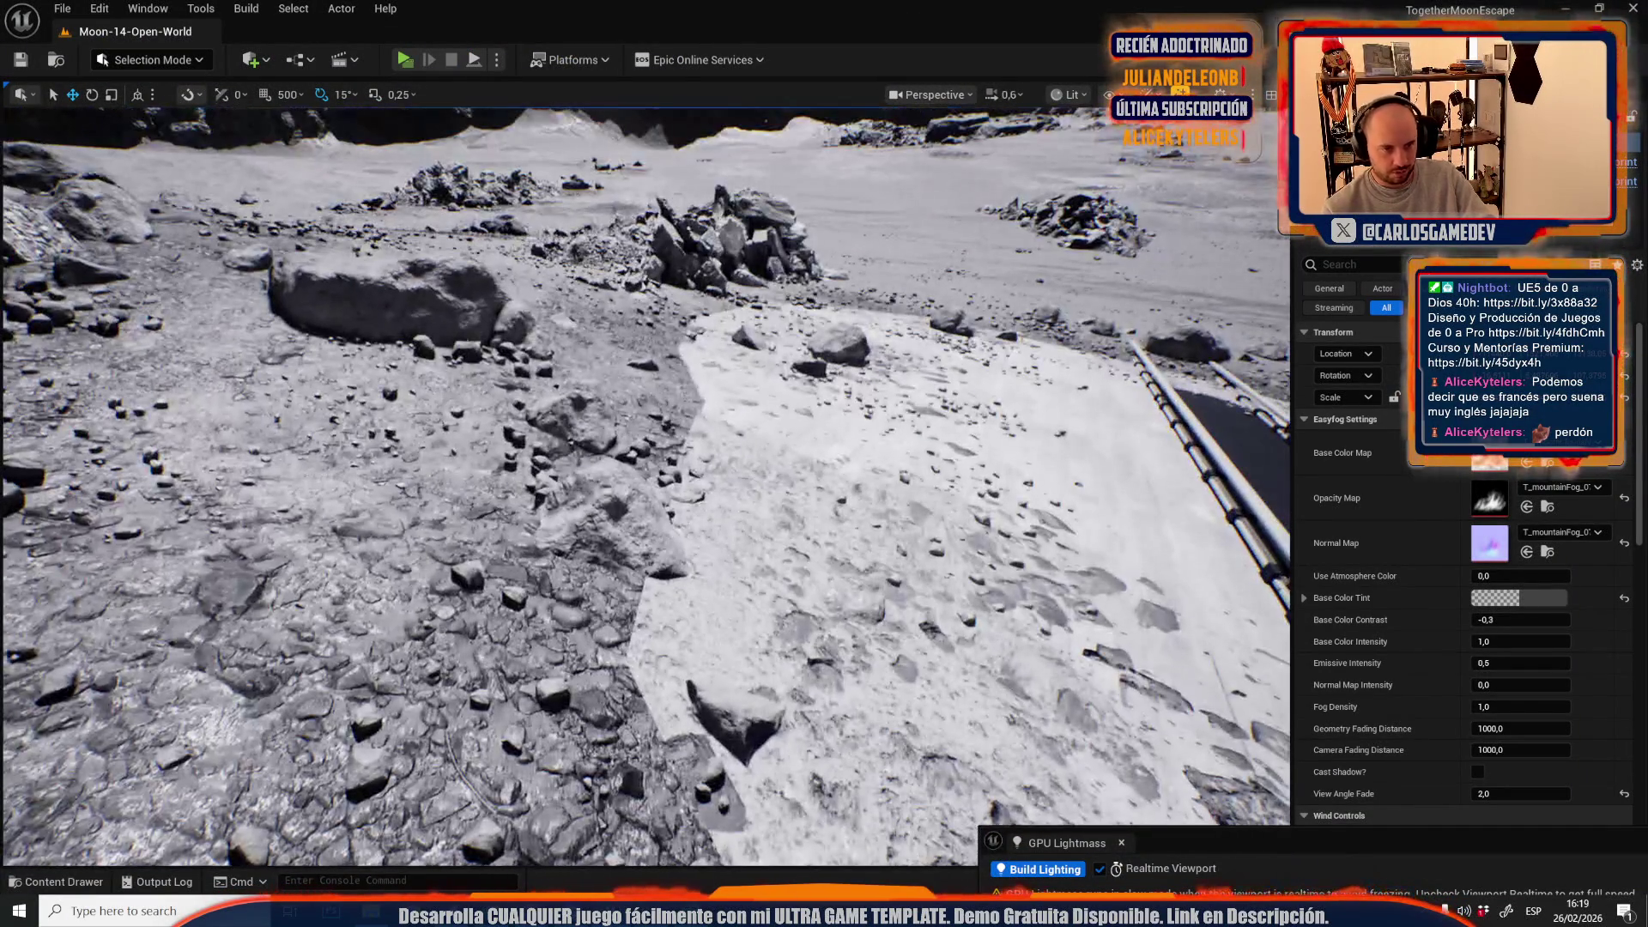
{"action": "left_click", "coordinate": [811, 563]}
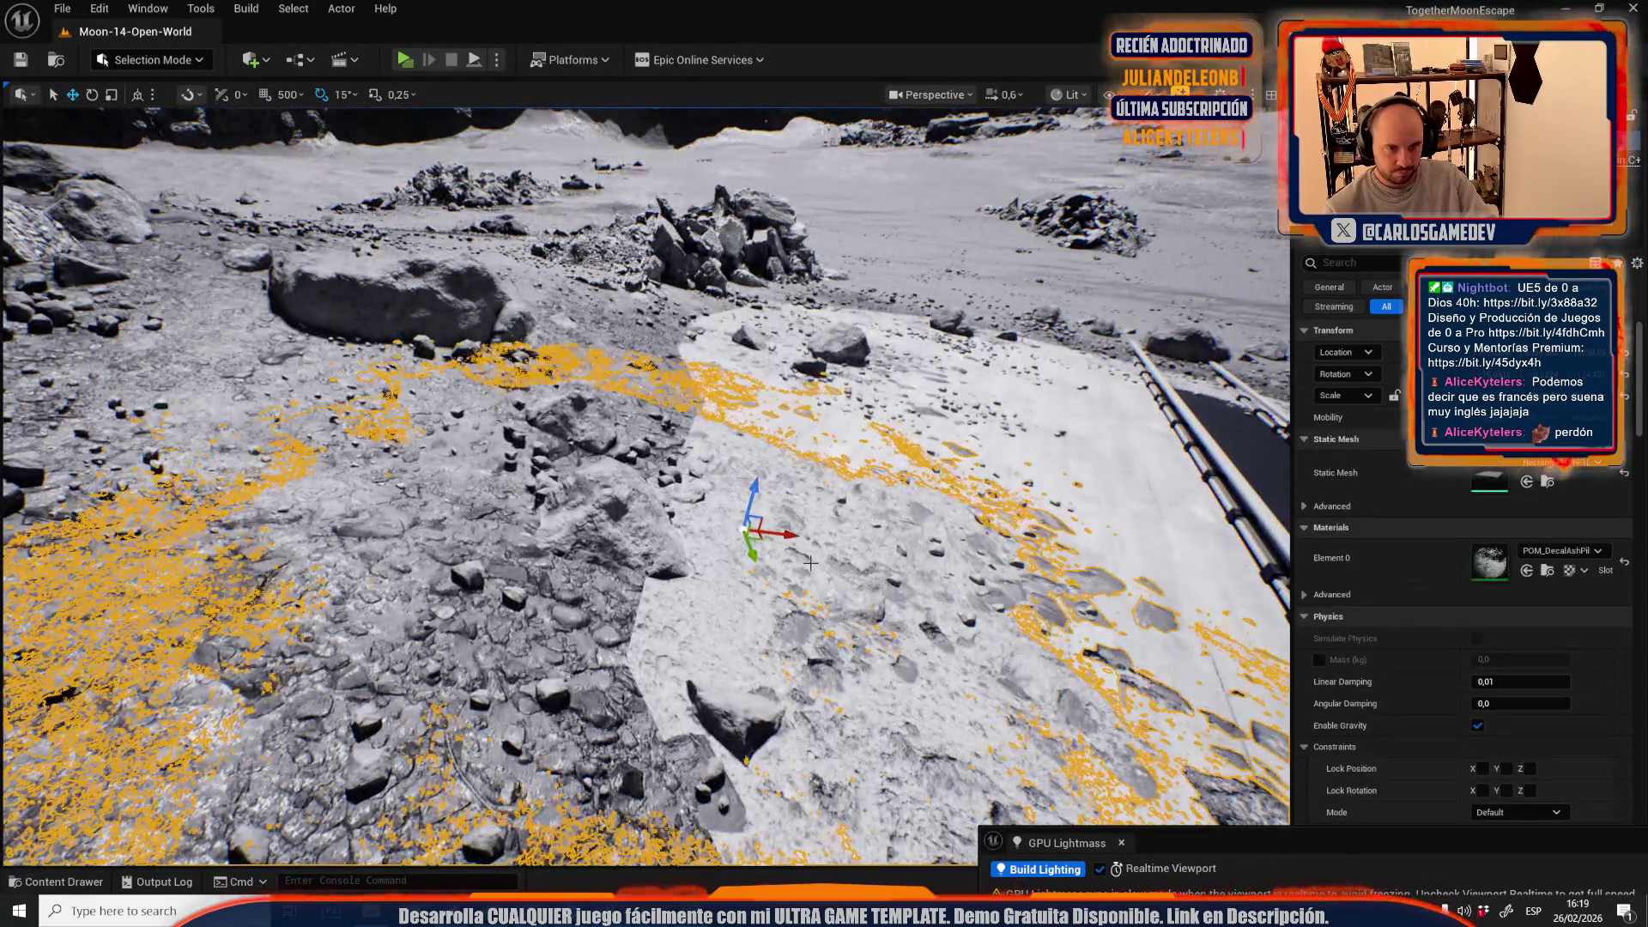
{"action": "left_click", "coordinate": [1549, 571]}
{"action": "right_click", "coordinate": [1500, 558]}
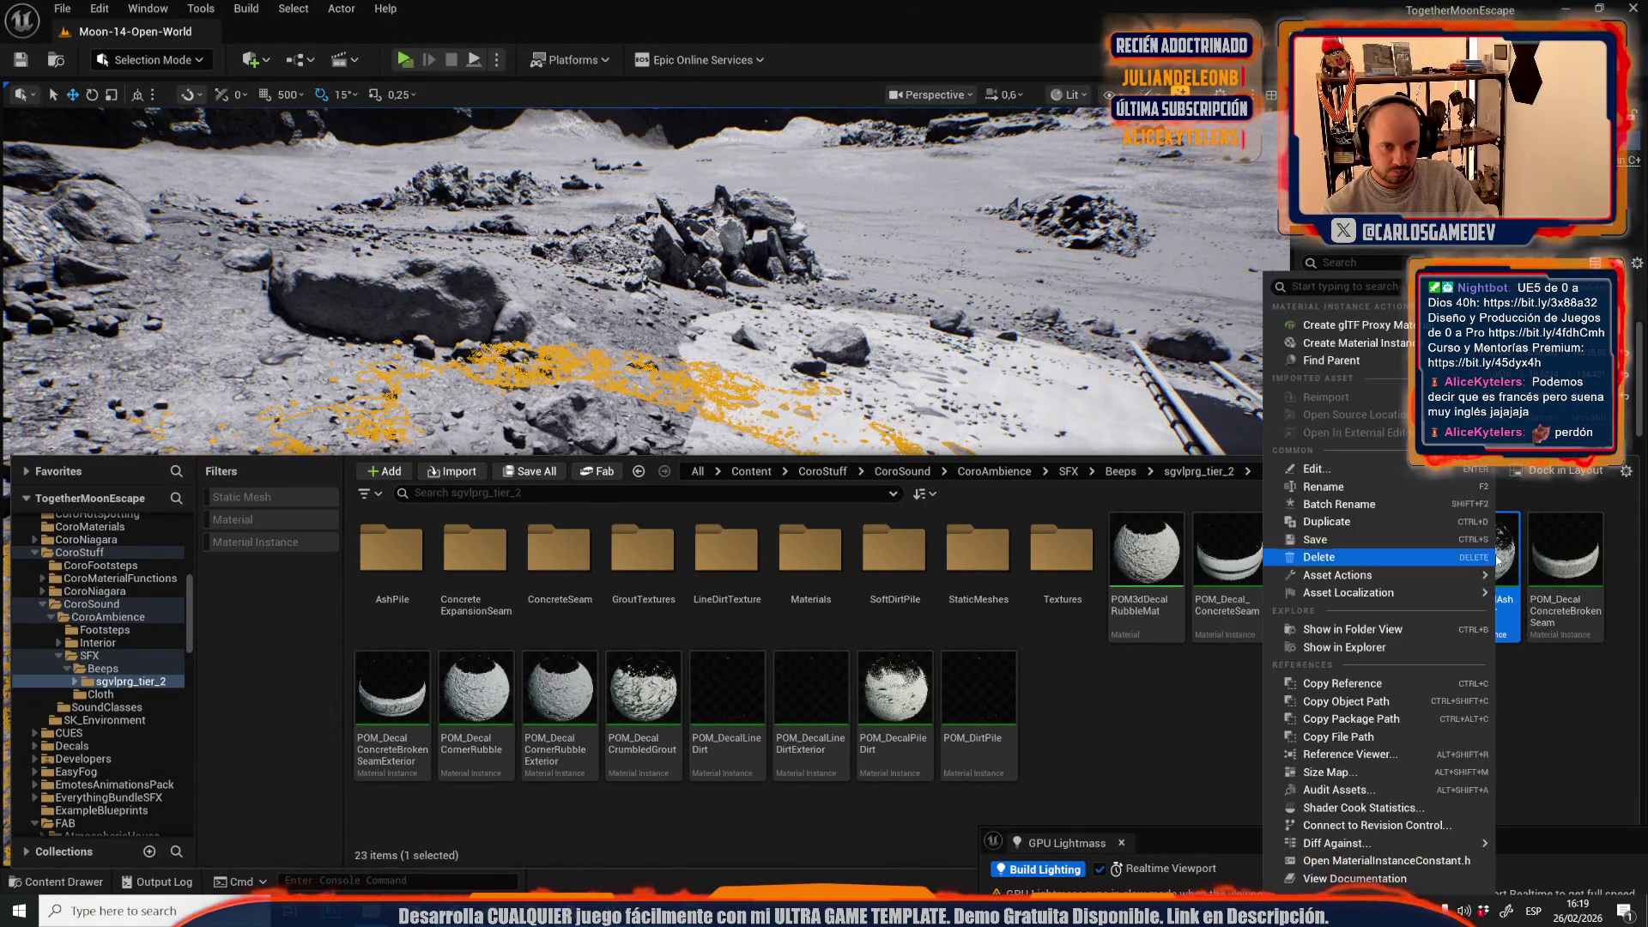
{"action": "left_click", "coordinate": [1403, 523]}
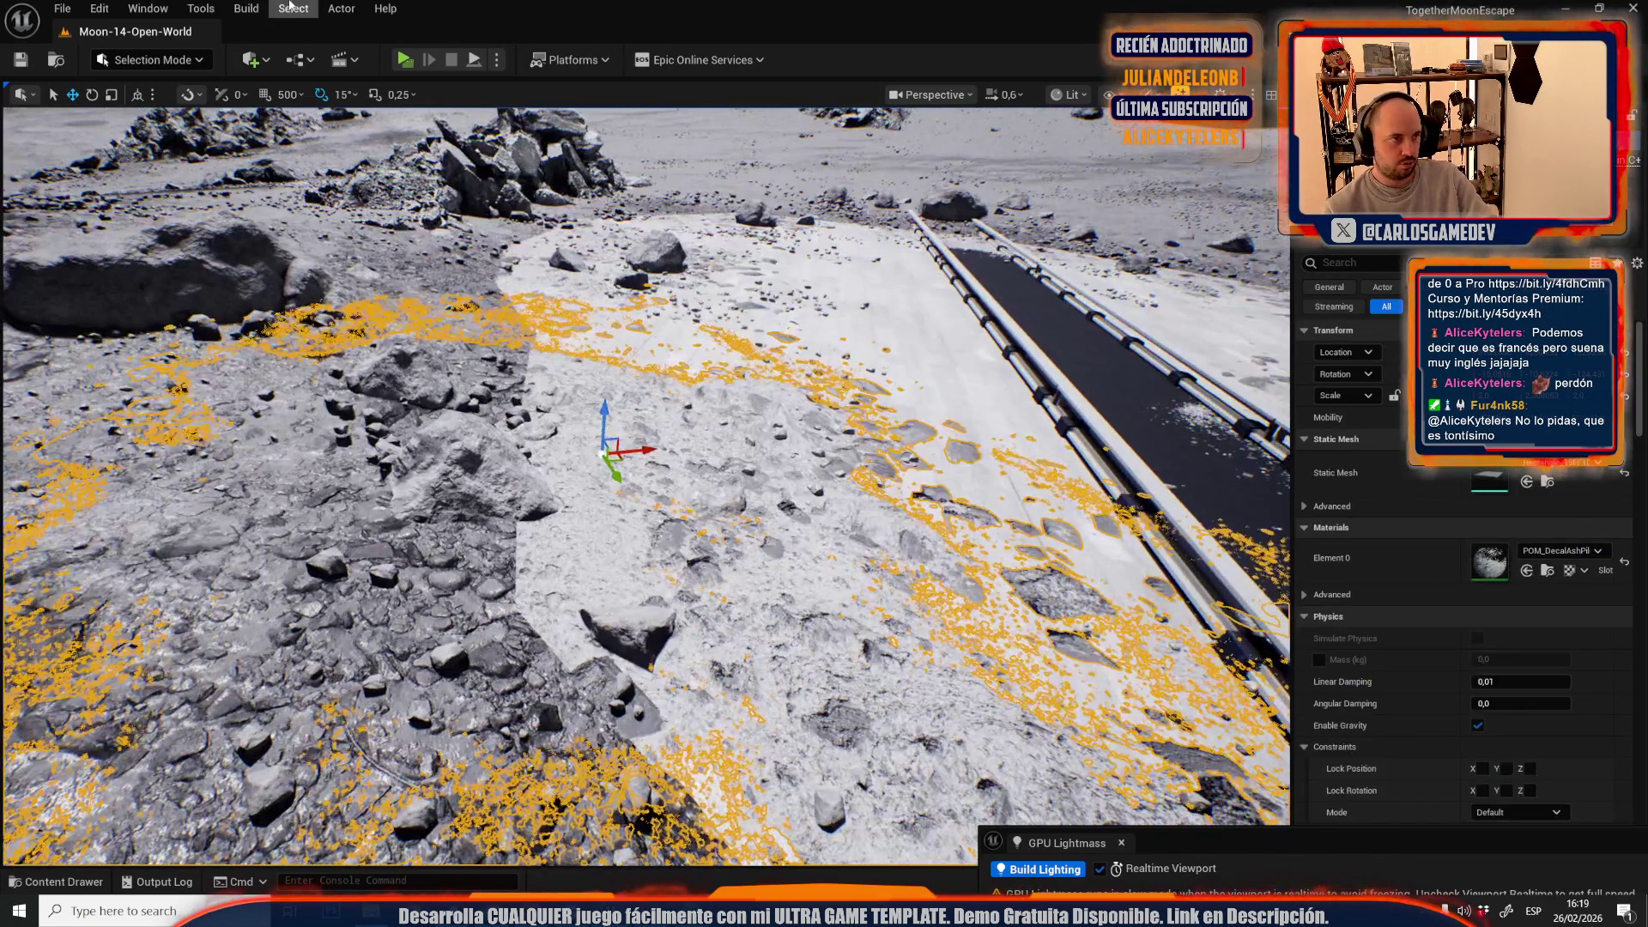
- Select every actor sharing the ash-pile material and view the rock pile in Unlit mode
{"action": "left_click", "coordinate": [293, 9]}
{"action": "mouse_move", "coordinate": [429, 265]}
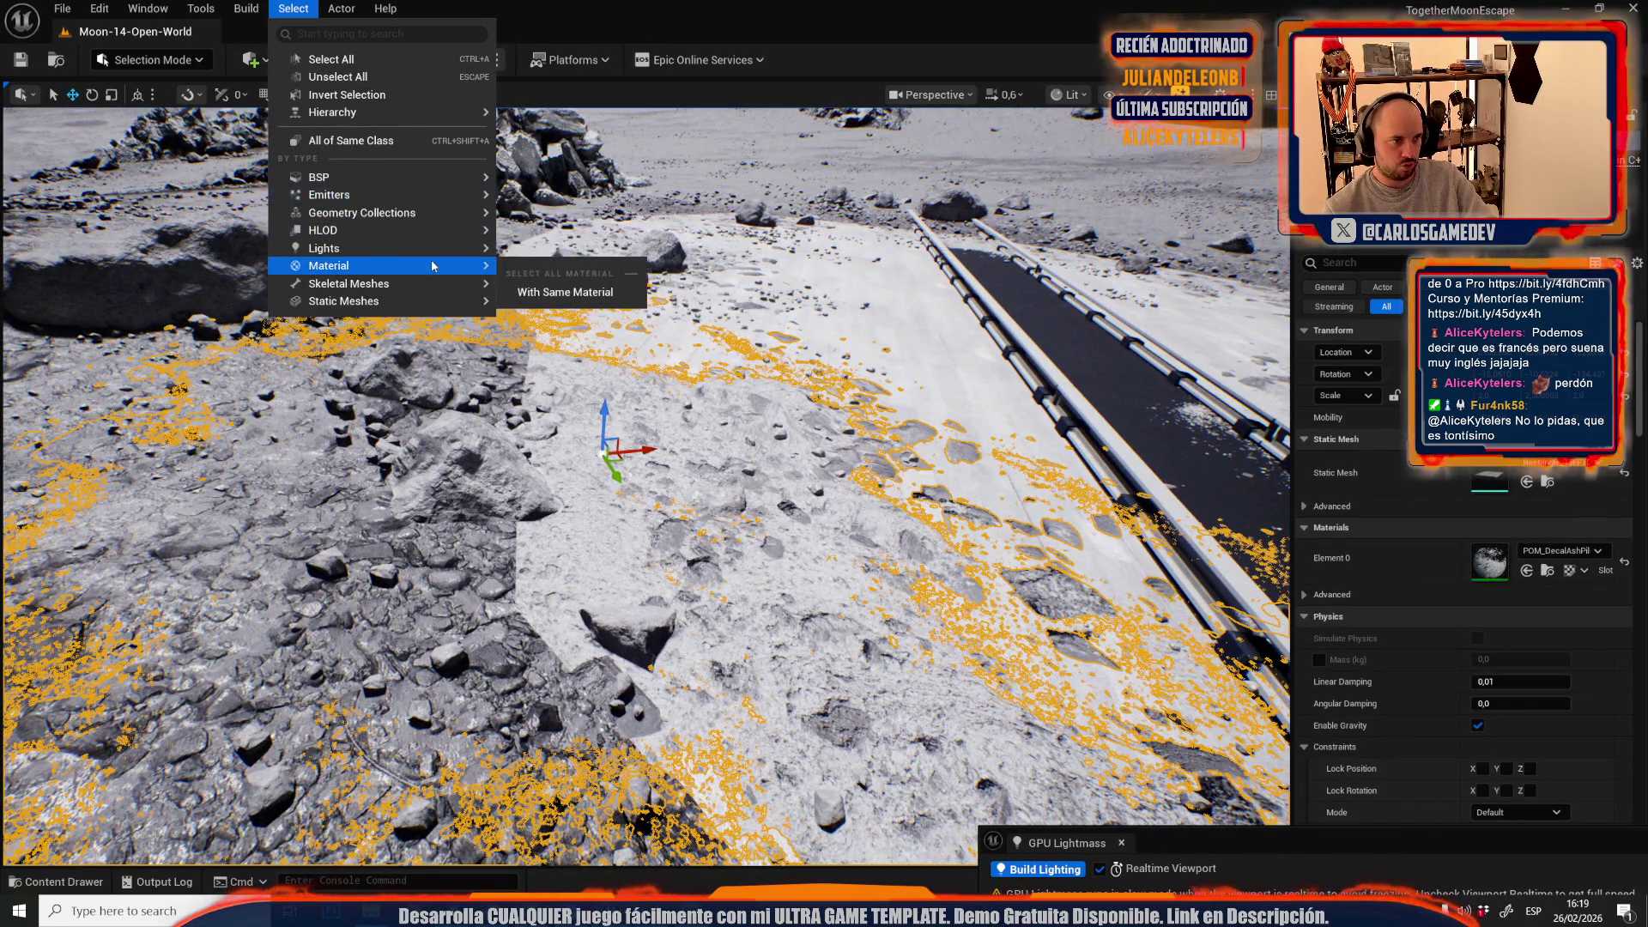
{"action": "left_click", "coordinate": [546, 294]}
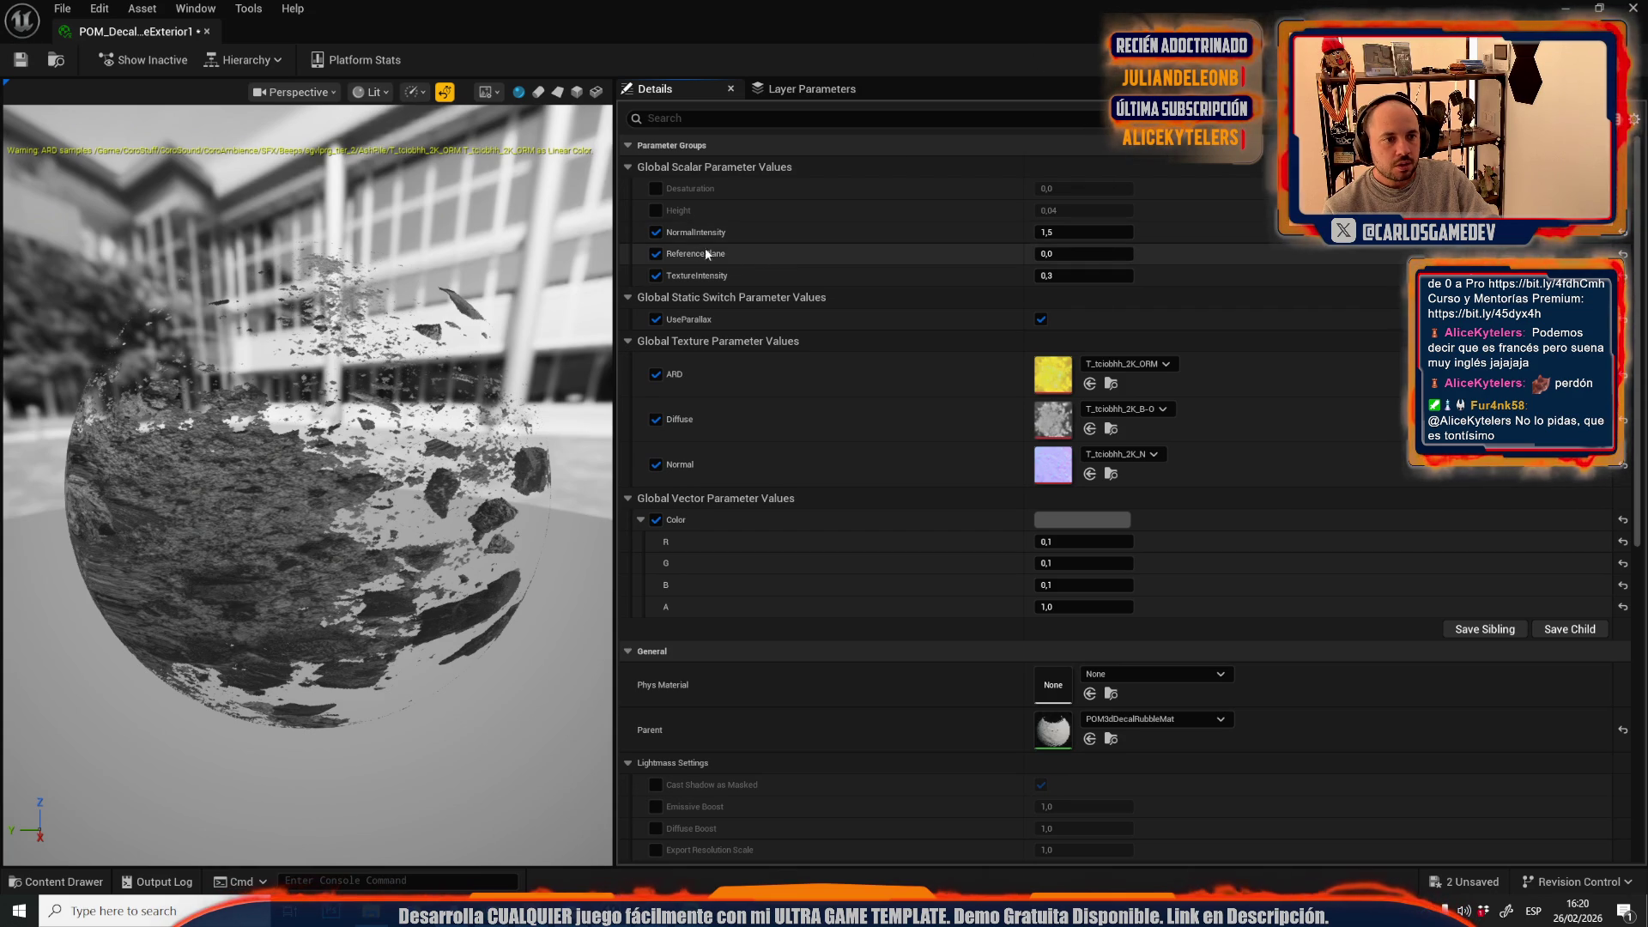
{"action": "double_click", "coordinate": [1005, 4]}
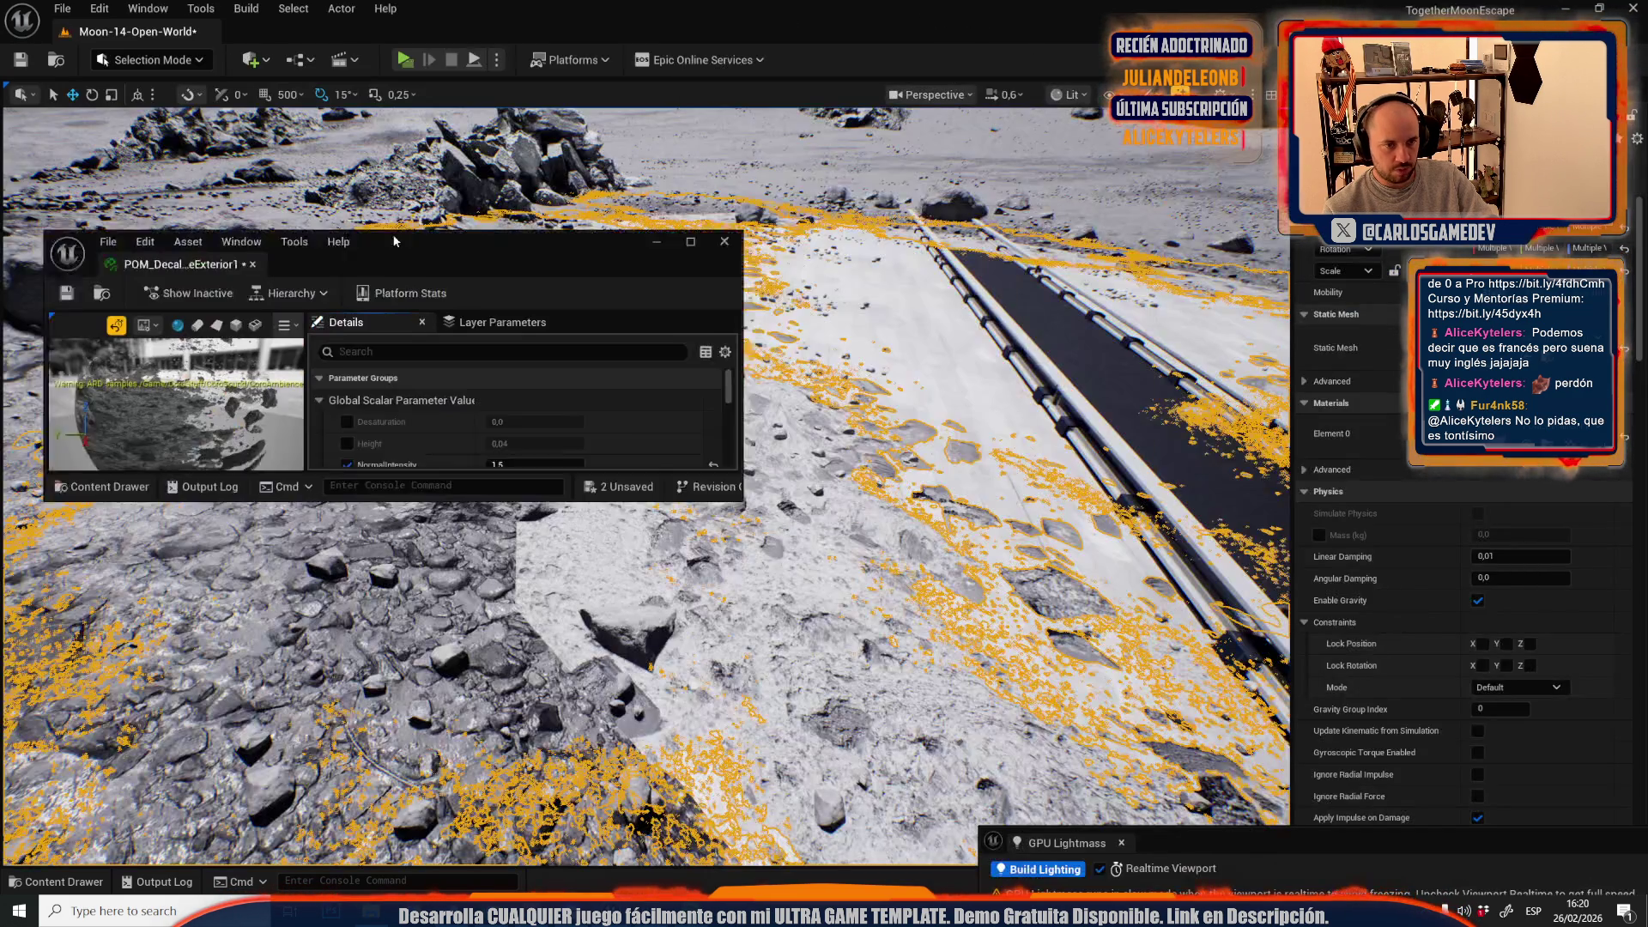
{"action": "scroll", "coordinate": [455, 398], "scroll_direction": "down", "scroll_amount": 8}
{"action": "scroll", "coordinate": [455, 398], "scroll_direction": "up", "scroll_amount": 2}
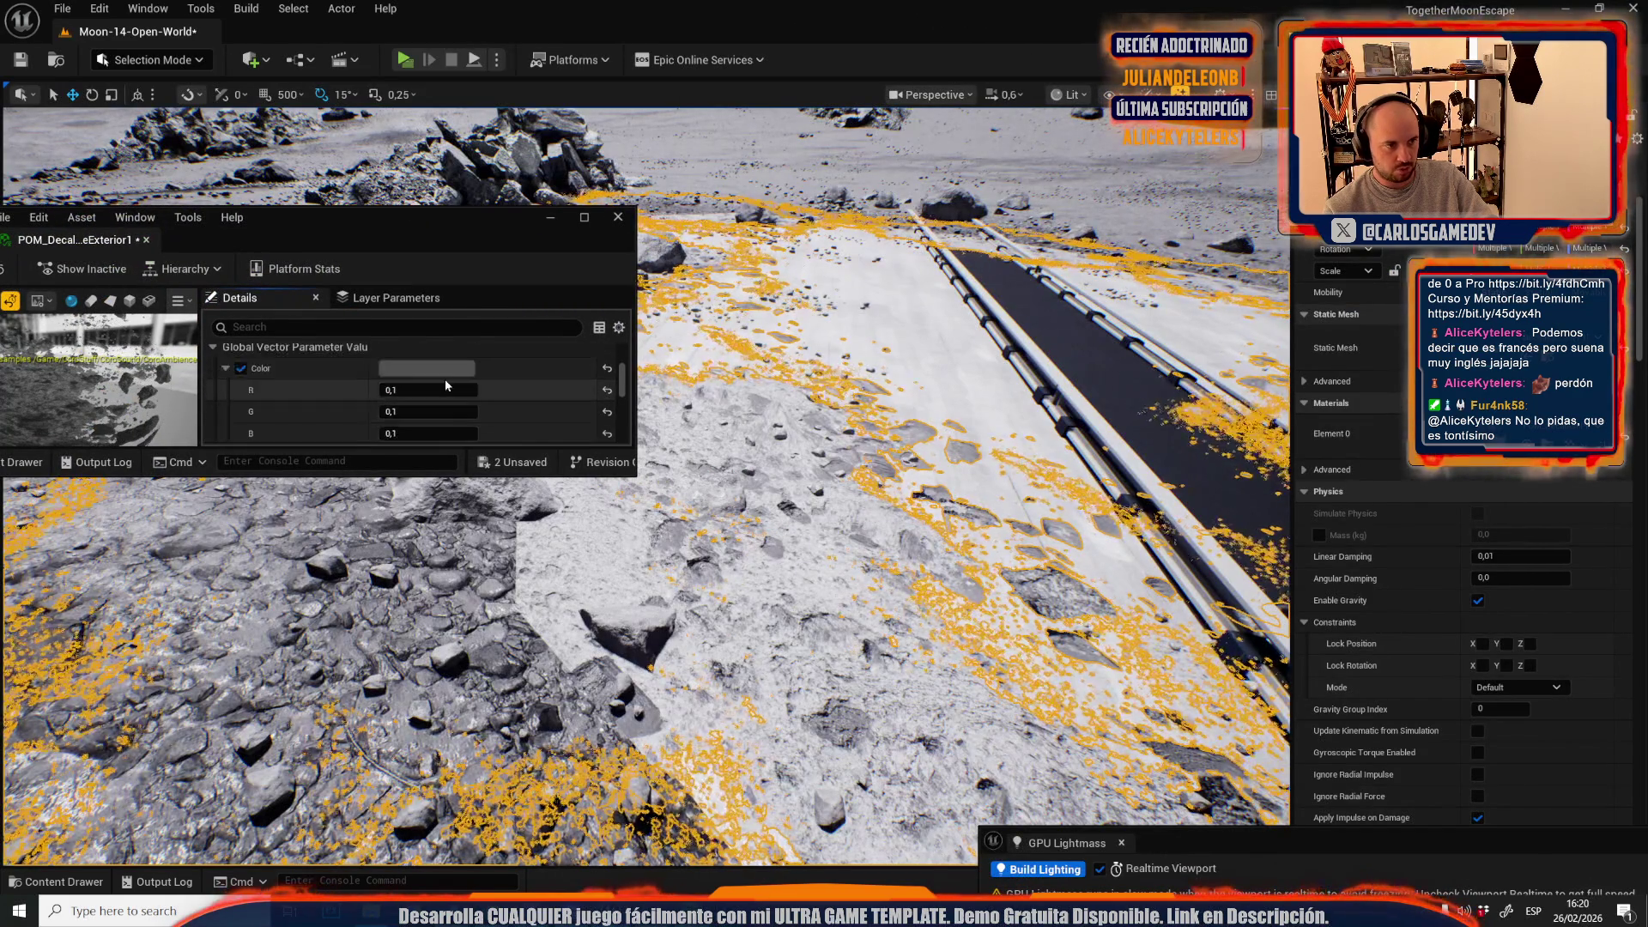
{"action": "left_click_drag", "start_coordinate": [1131, 455], "coordinate": [746, 452]}
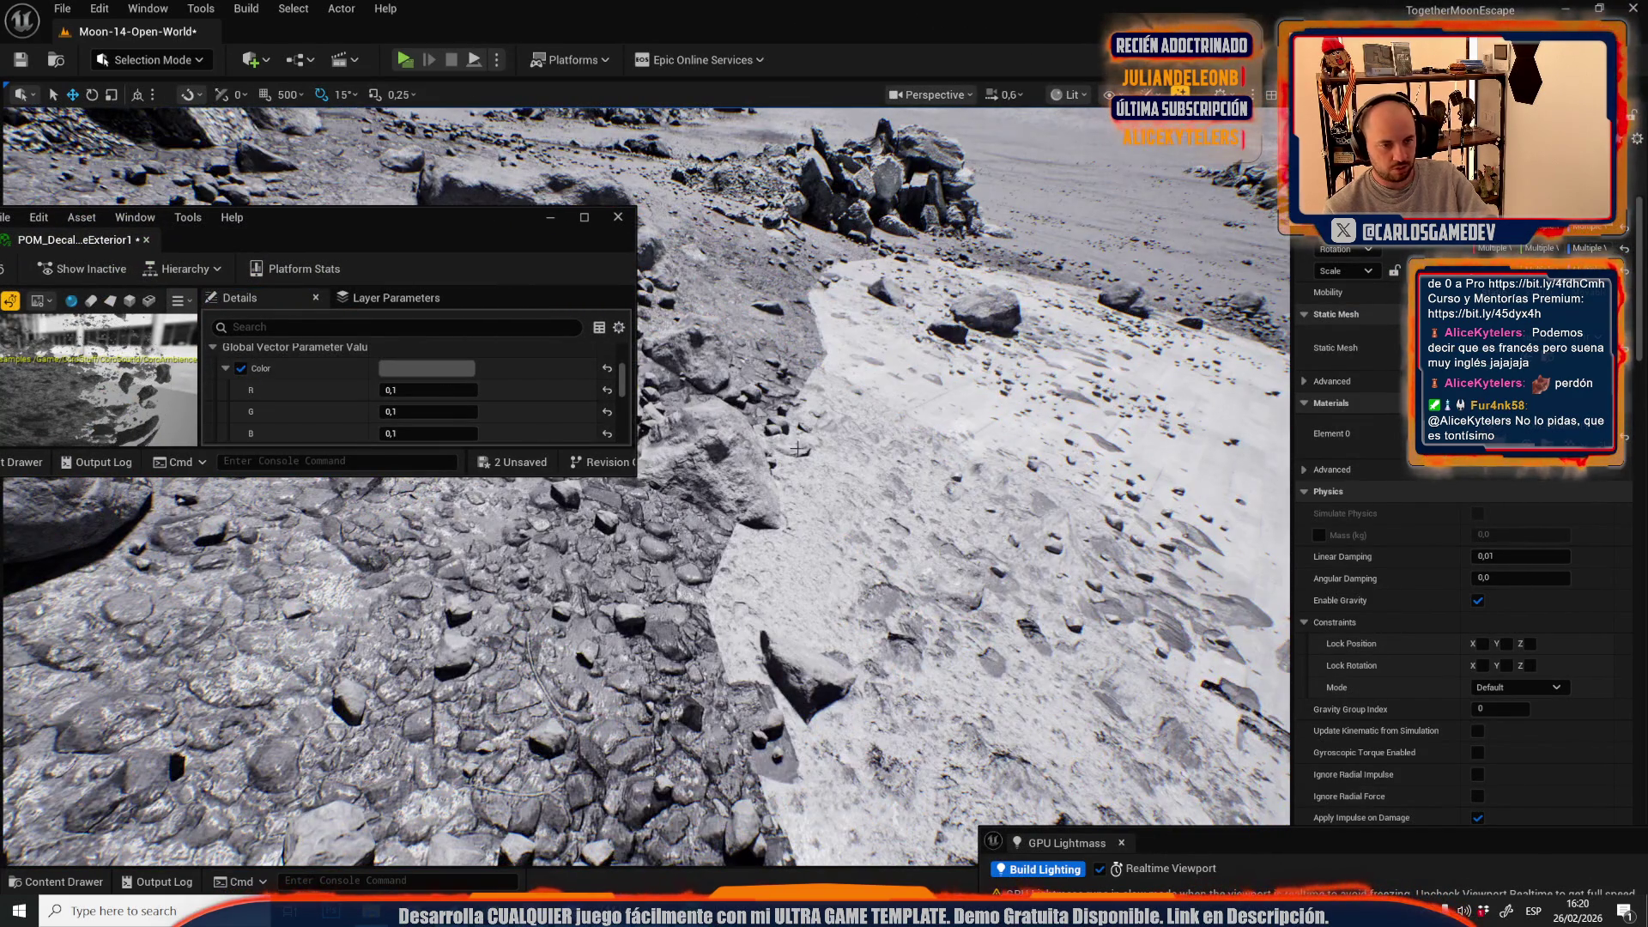
{"action": "key", "text": "alt+3"}
- Try darkening the copy's decal Color to black, then discard that change
{"action": "left_click", "coordinate": [397, 368]}
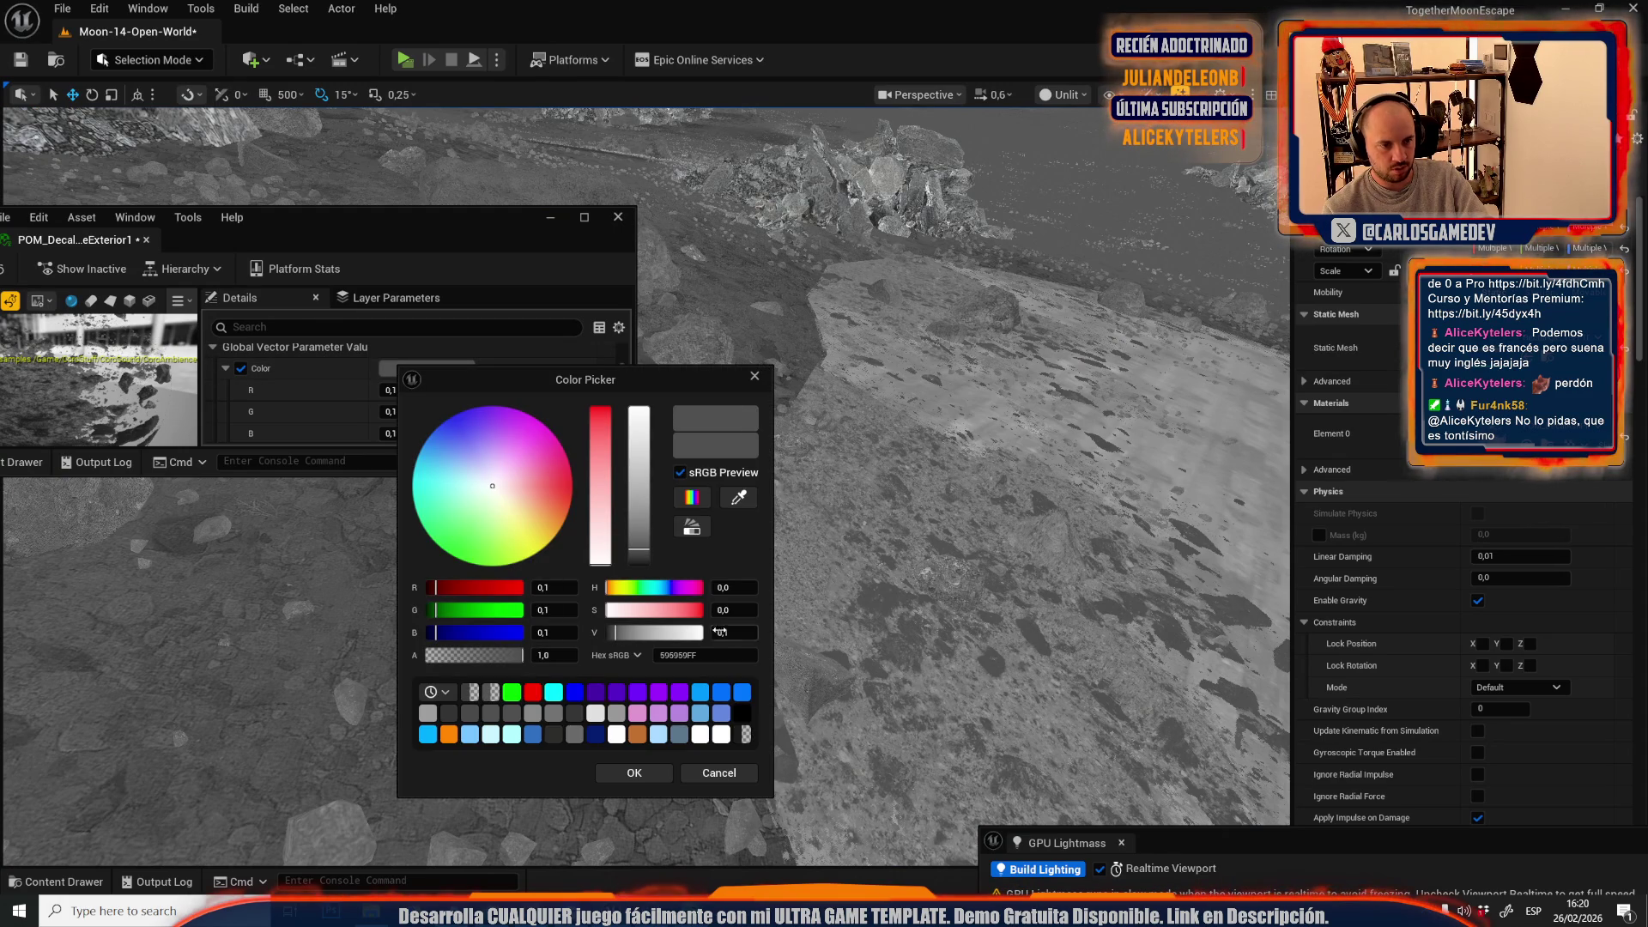
{"action": "left_click", "coordinate": [606, 633]}
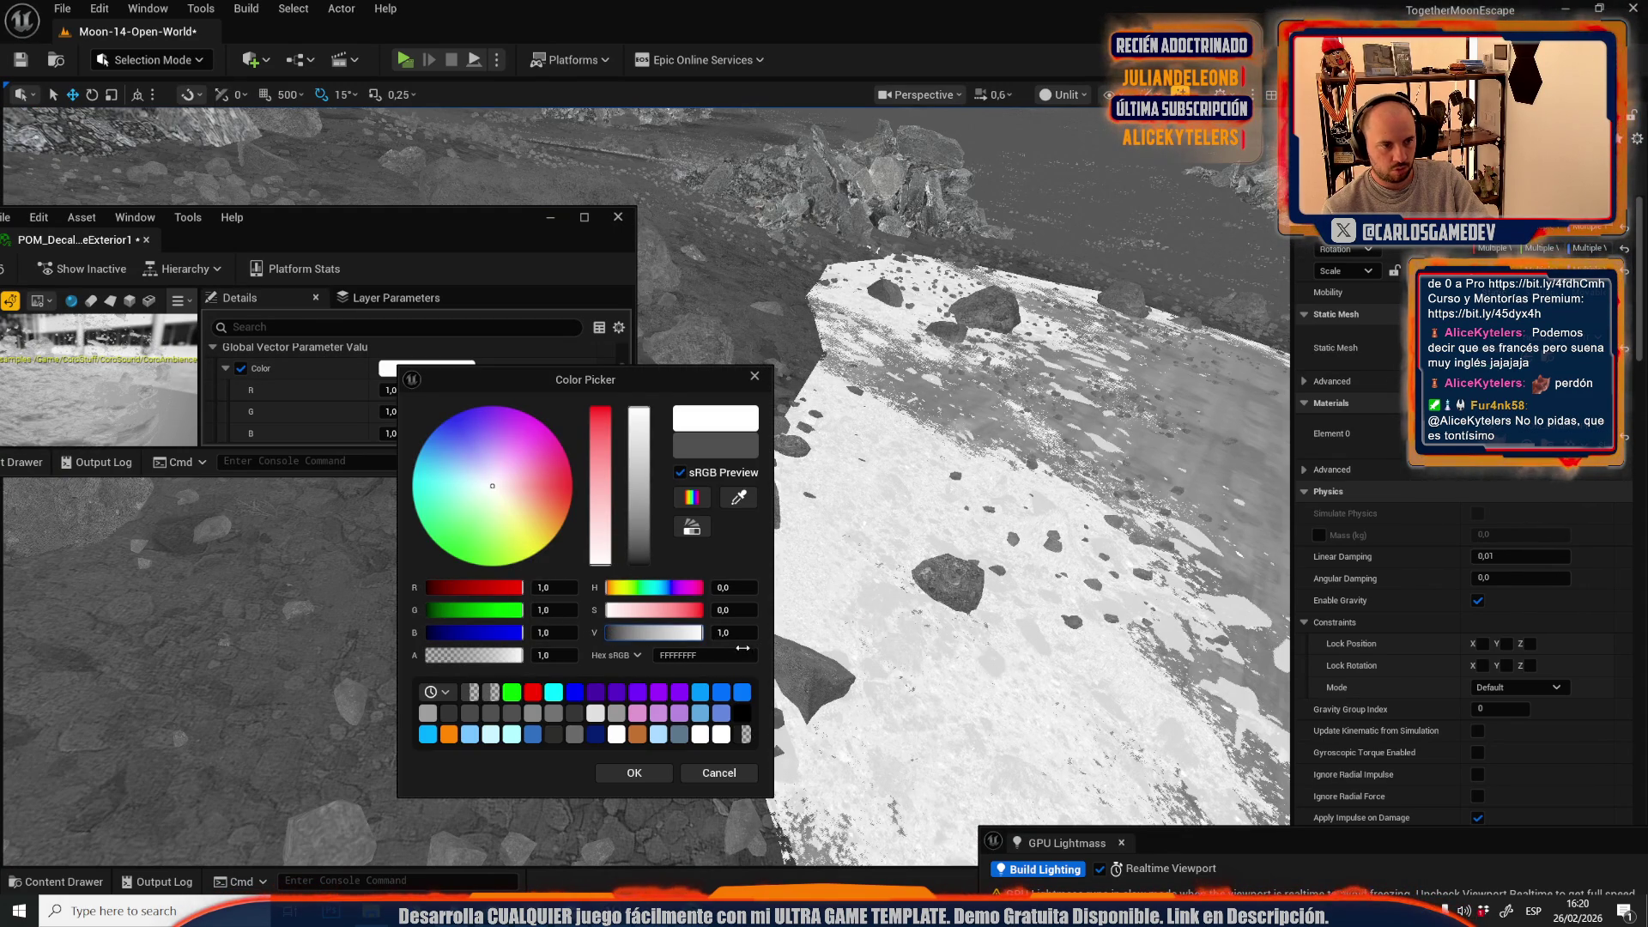
{"action": "left_click", "coordinate": [731, 777]}
{"action": "scroll", "coordinate": [436, 398], "scroll_direction": "up", "scroll_amount": 5}
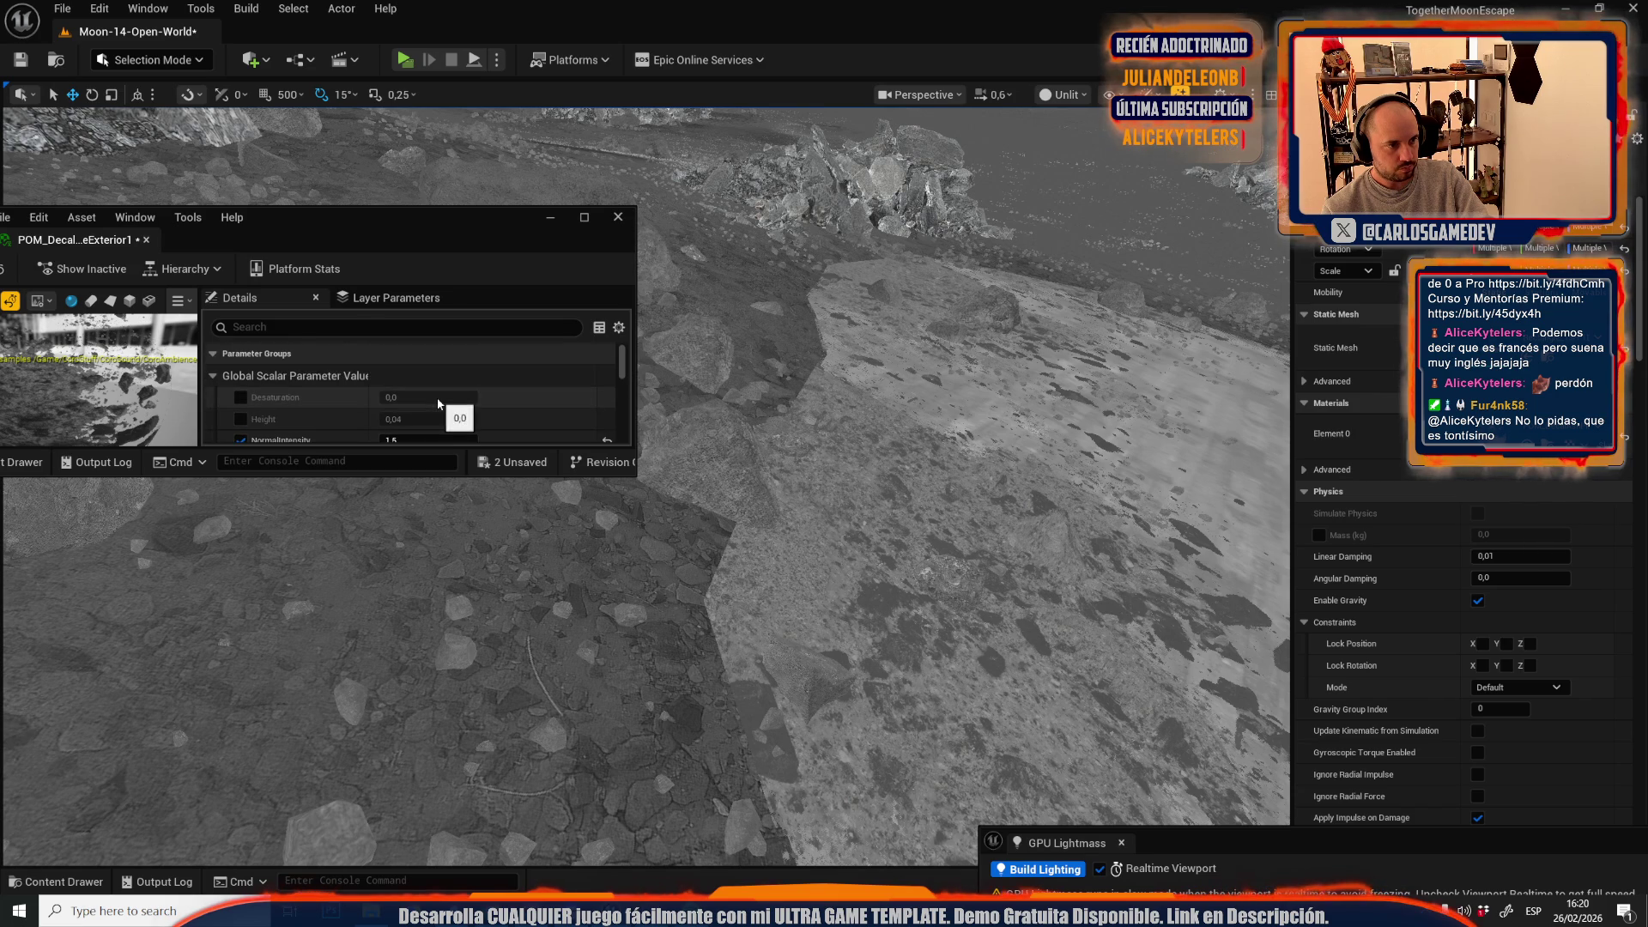
{"action": "scroll", "coordinate": [436, 399], "scroll_direction": "down", "scroll_amount": 2}
- Raise TextureIntensity from 0,3 to 0,5, leave Color unchanged, and undo the last change
{"action": "left_click_drag", "start_coordinate": [447, 408], "coordinate": [605, 412]}
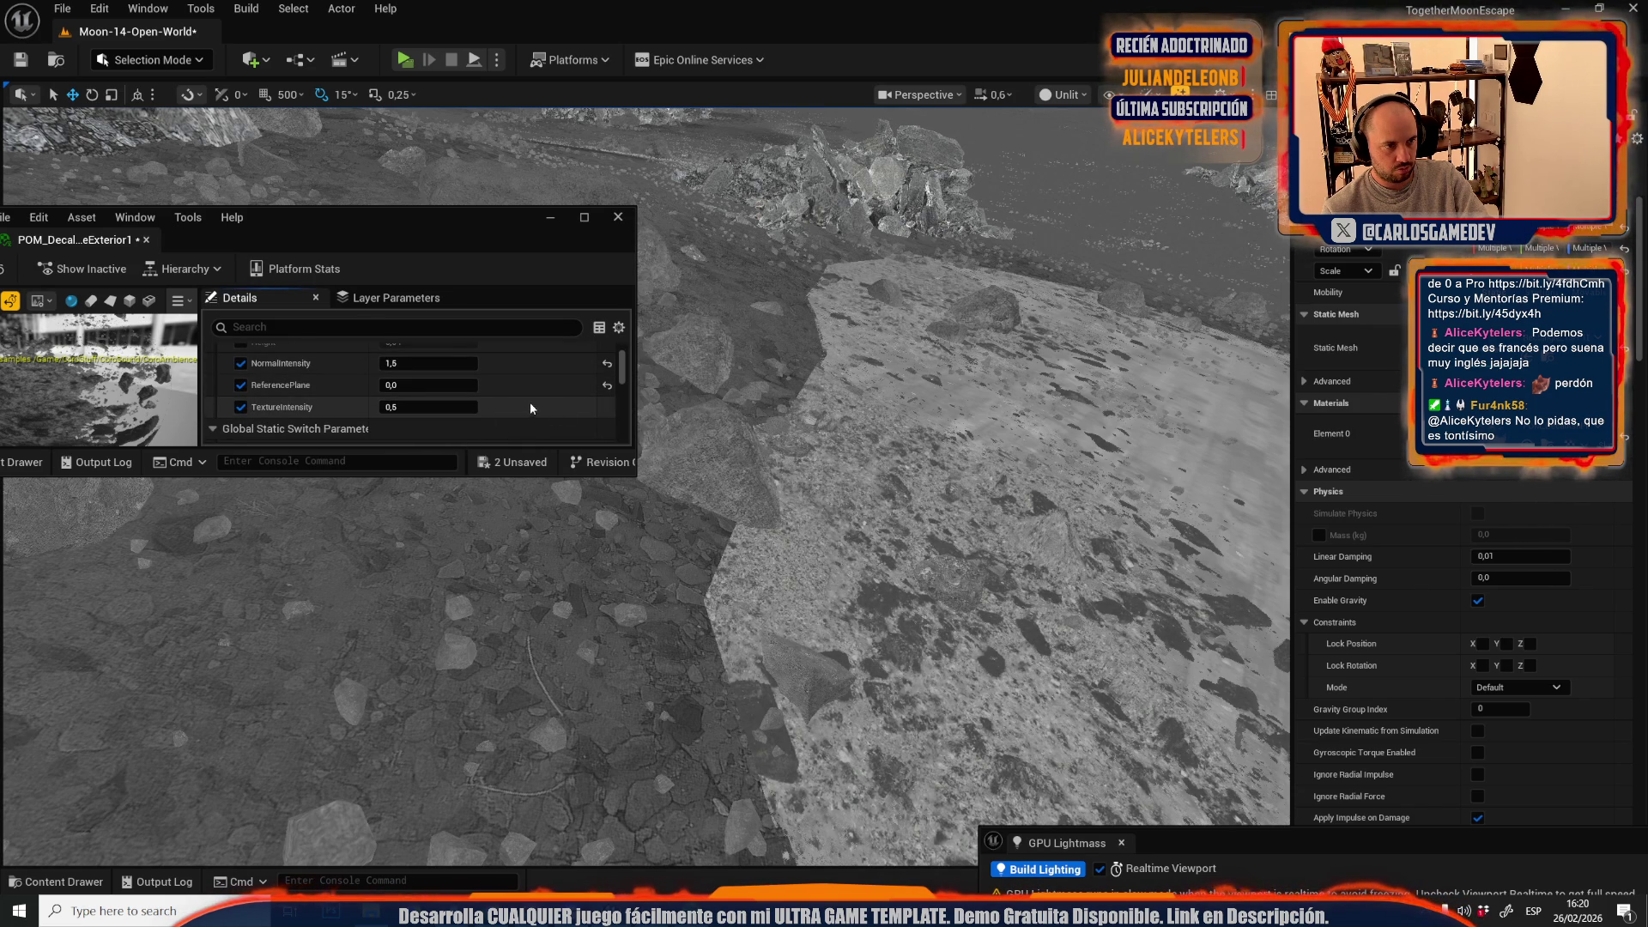
{"action": "scroll", "coordinate": [539, 412], "scroll_direction": "down", "scroll_amount": 3}
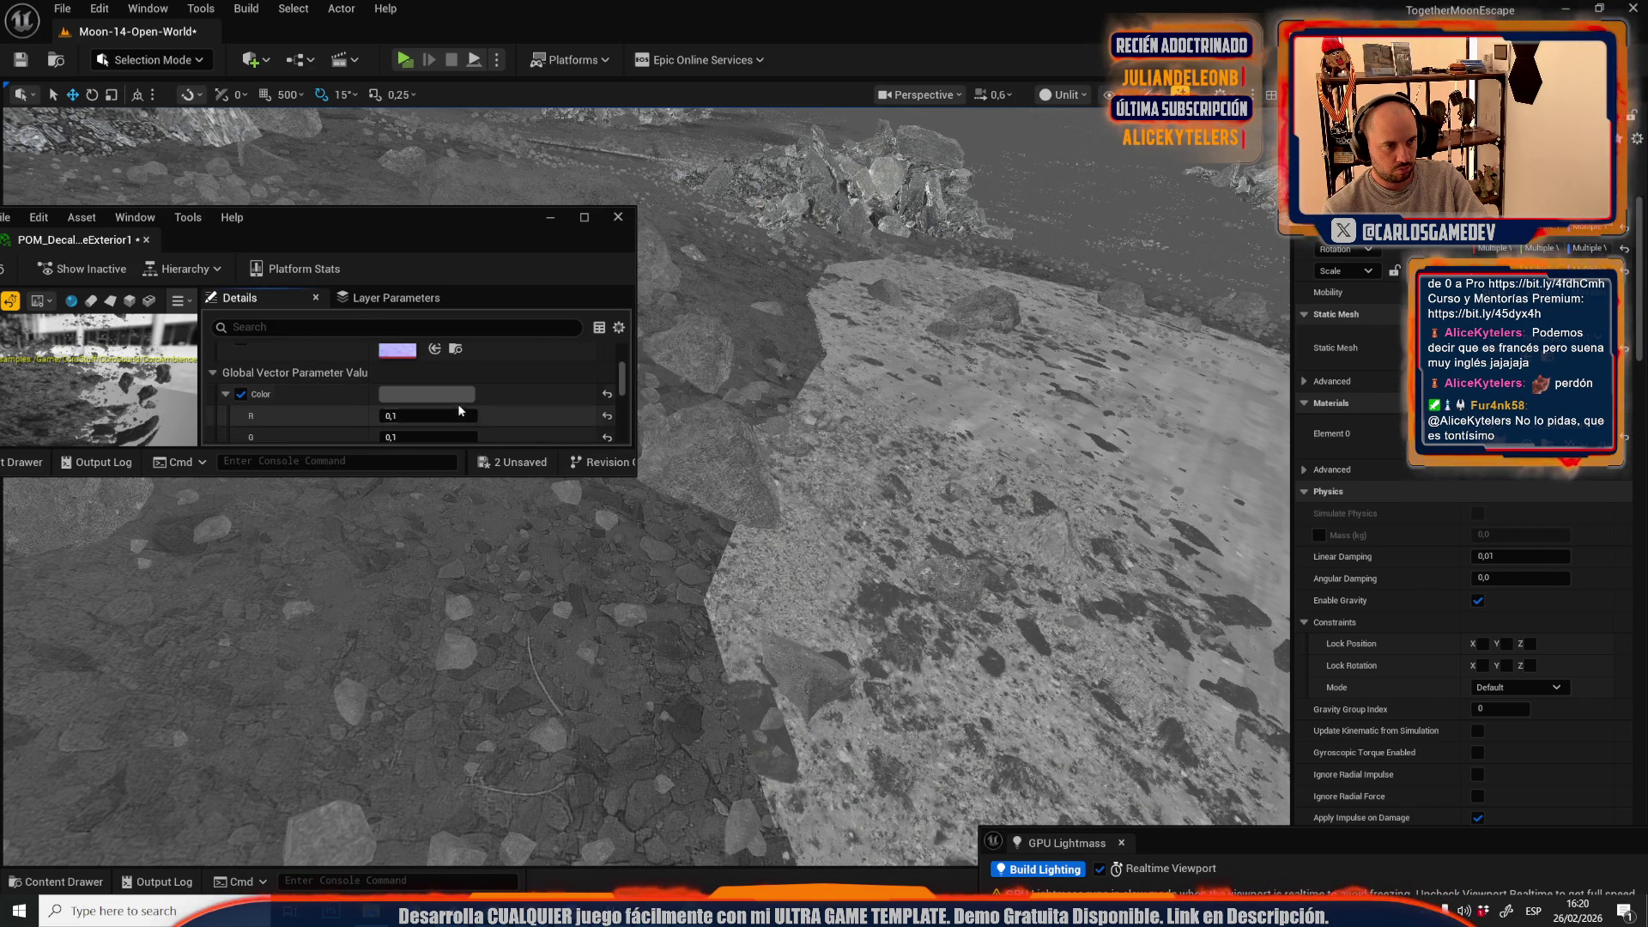
{"action": "left_click", "coordinate": [462, 395]}
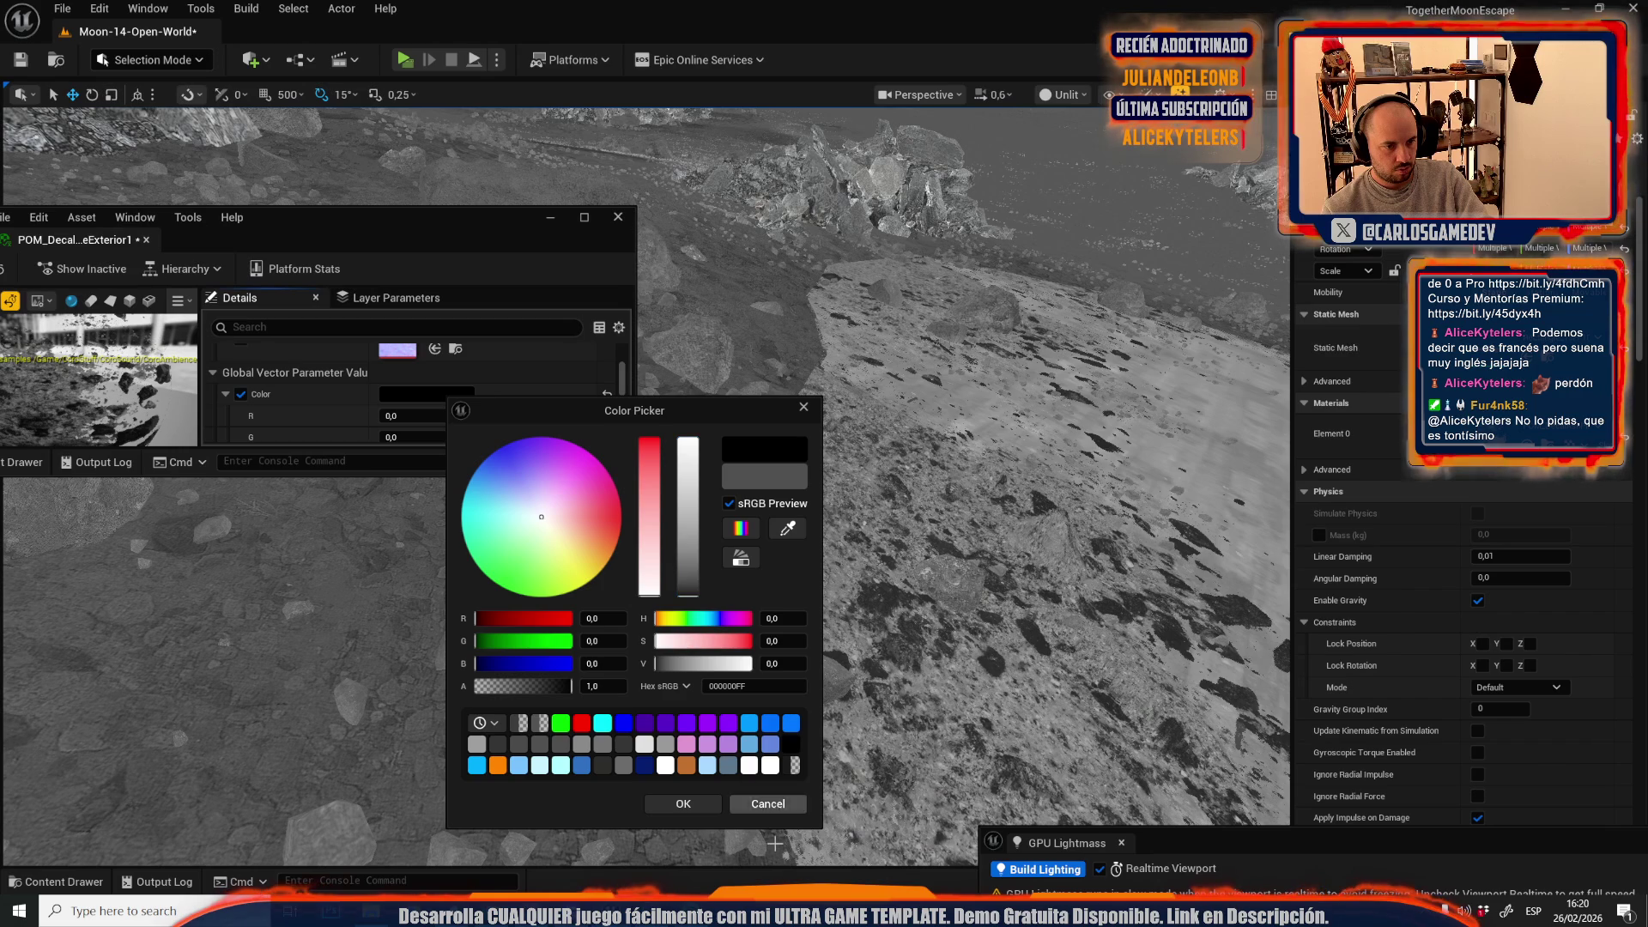
{"action": "left_click", "coordinate": [767, 803]}
{"action": "scroll", "coordinate": [466, 393], "scroll_direction": "up", "scroll_amount": 3}
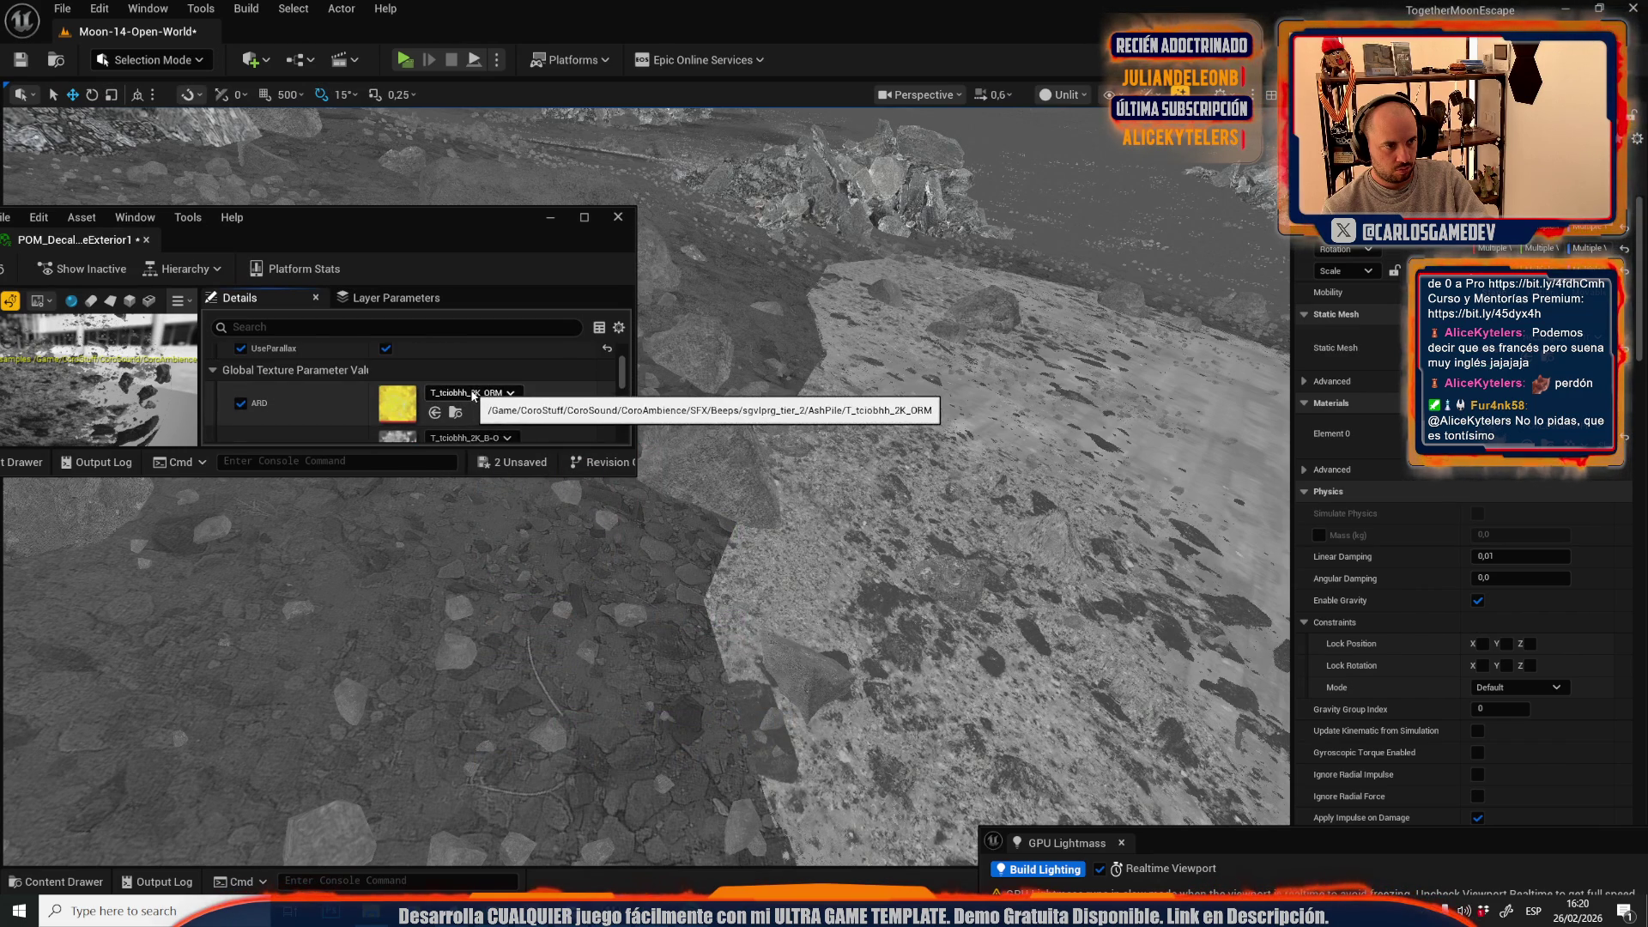
{"action": "key", "text": "ctrl+z"}
{"action": "key", "text": "ctrl+z"}
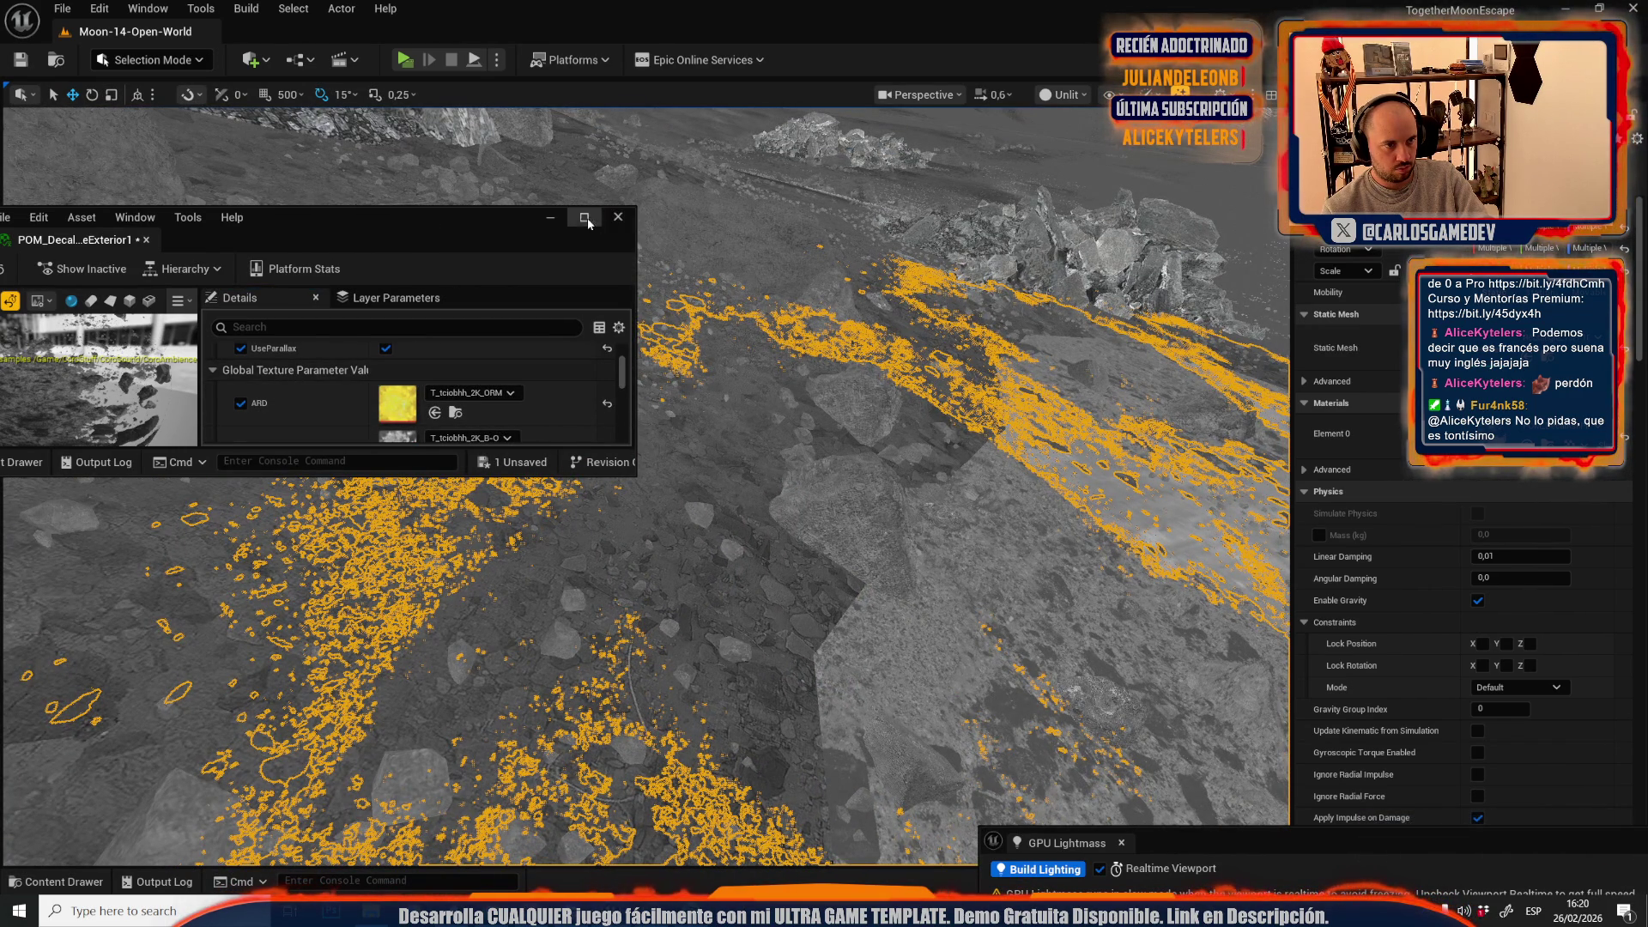
- Apply POM_DecalAshPileExterior1 to the selected decals and close the material editor
{"action": "key", "text": "ctrl+space"}
{"action": "mouse_move", "coordinate": [1568, 550]}
{"action": "left_mouse_down"}
{"action": "mouse_move", "coordinate": [1373, 481]}
{"action": "mouse_move", "coordinate": [815, 412]}
{"action": "left_mouse_up"}
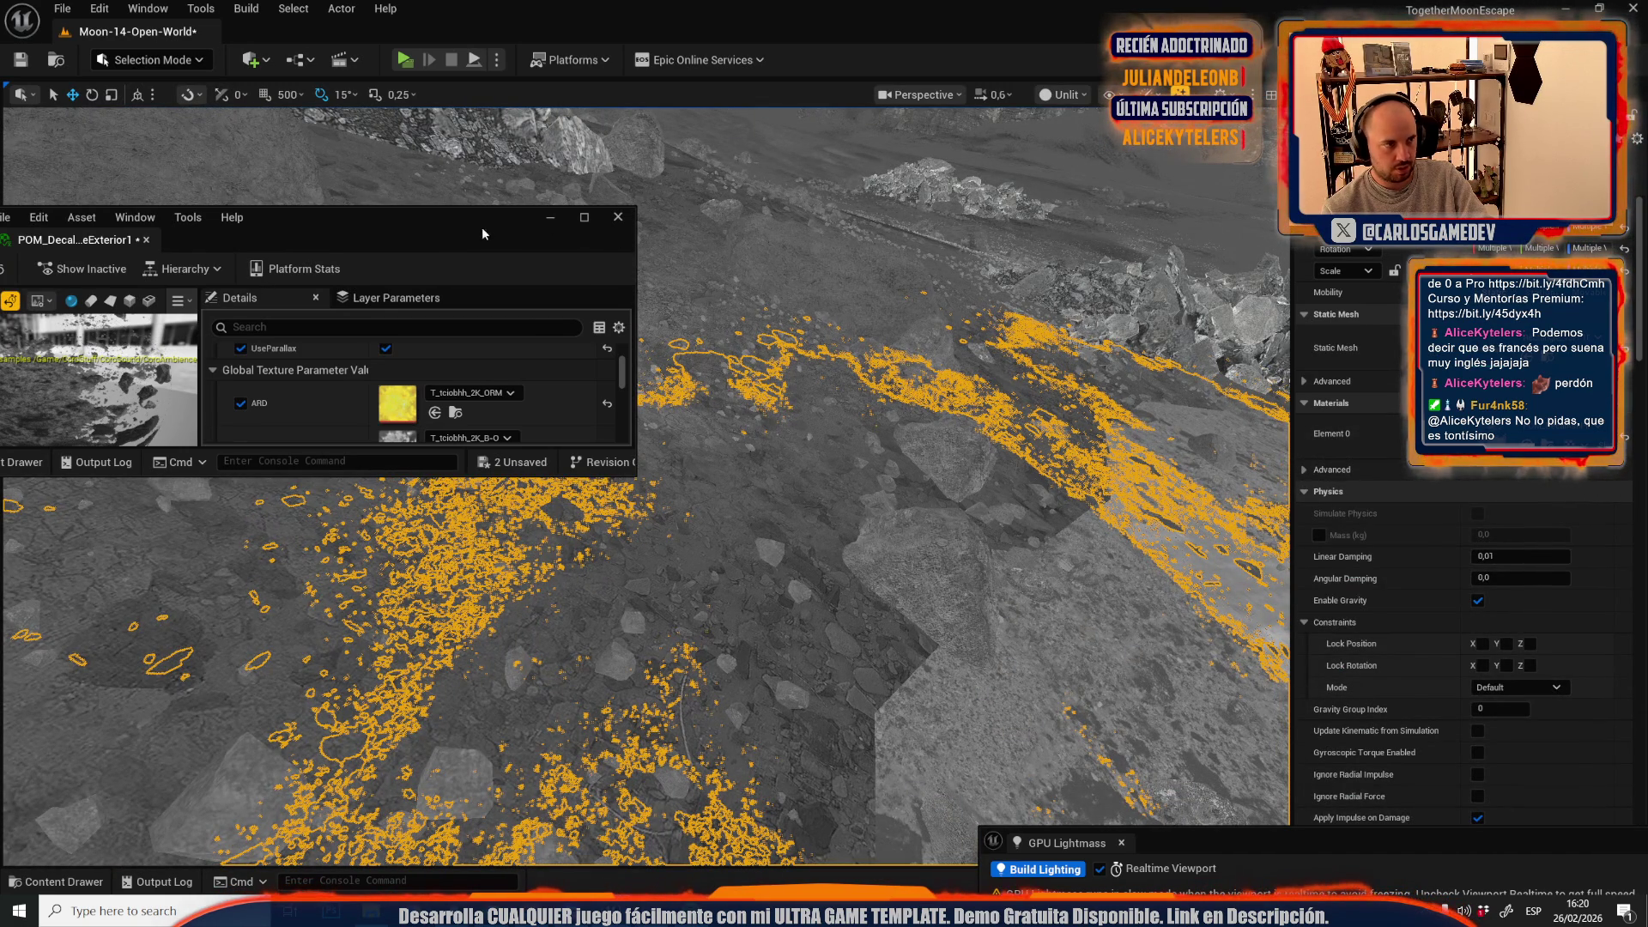
{"action": "left_click", "coordinate": [618, 216]}
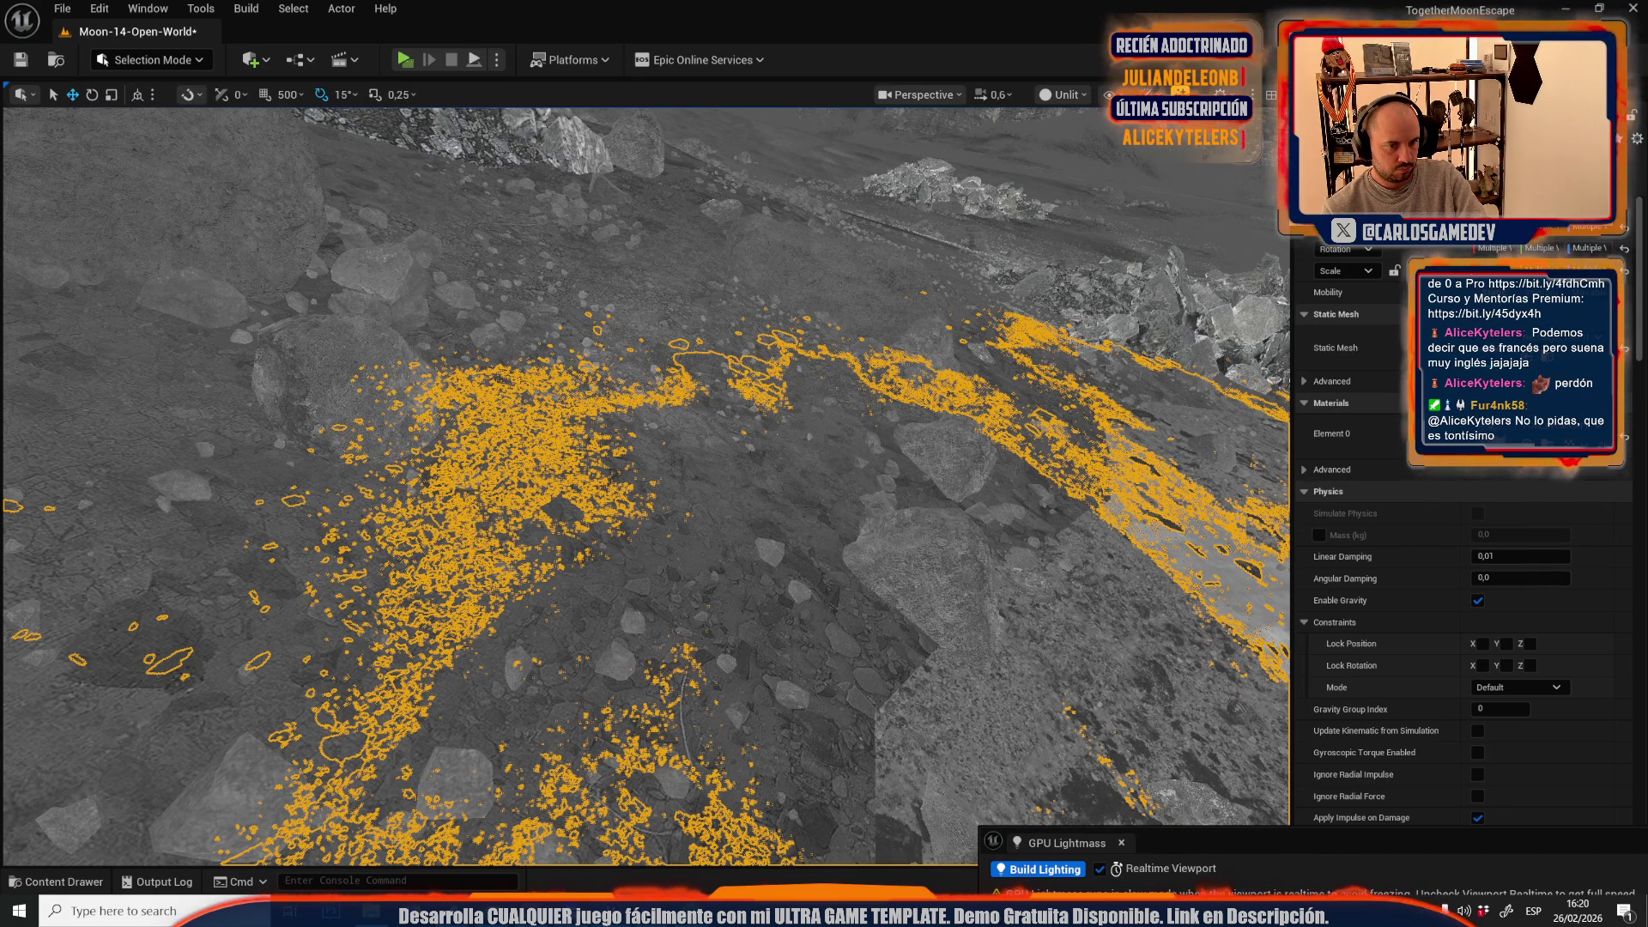
- Return the viewport to Lit rendering with Game View toggled, checking Unlit once more
{"action": "left_click", "coordinate": [1064, 96]}
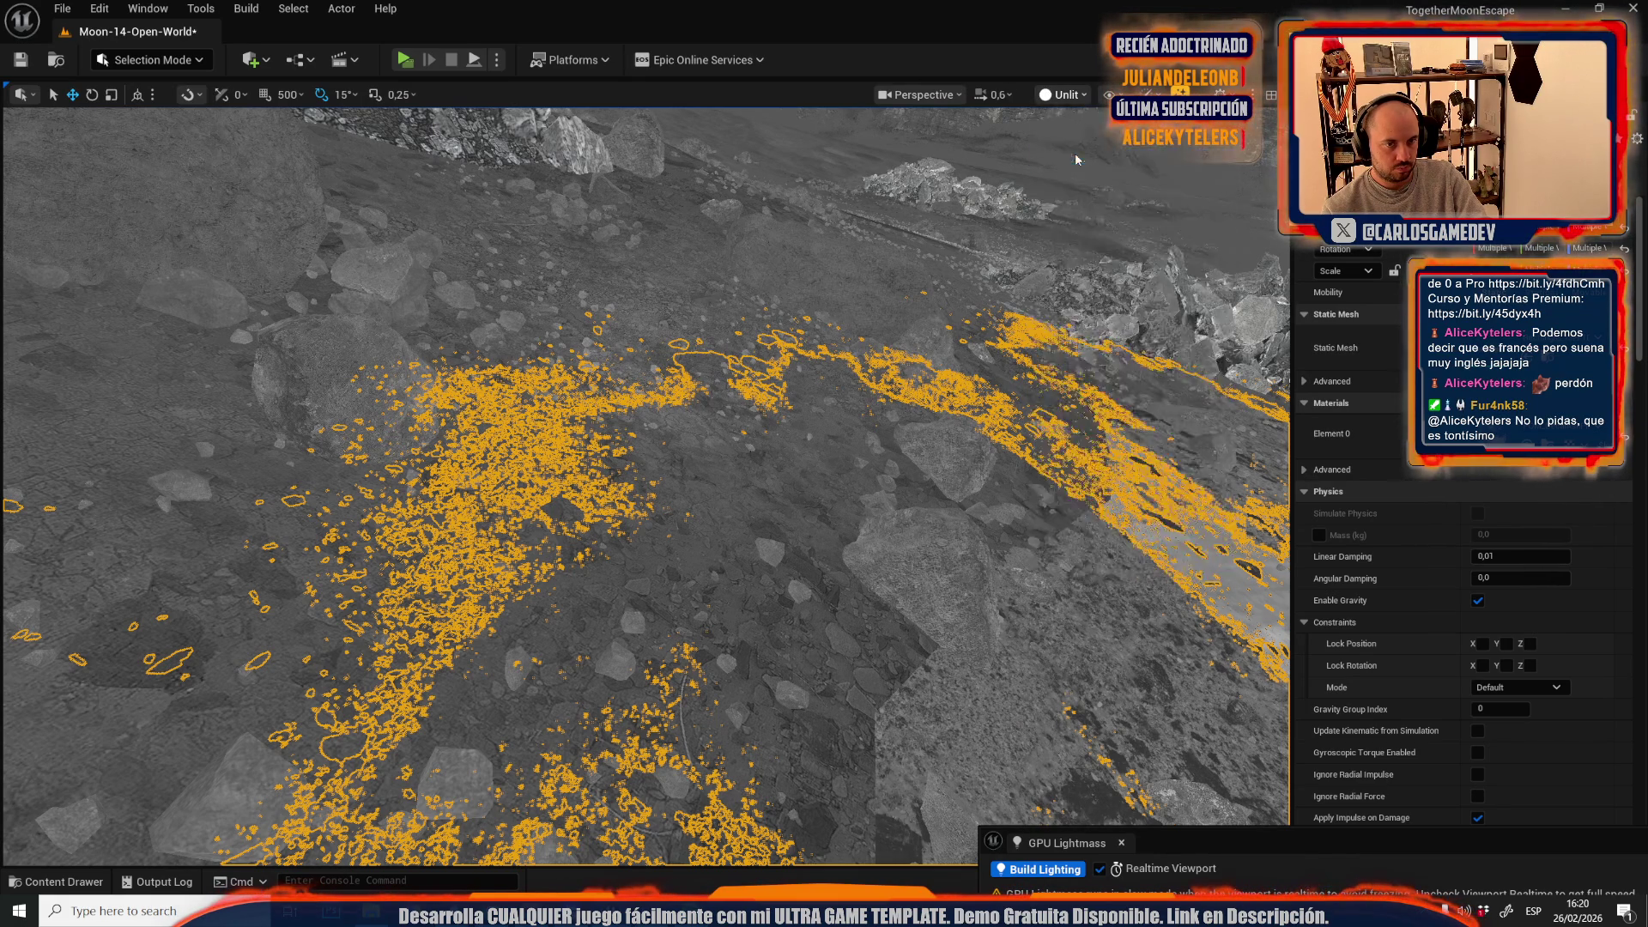
{"action": "left_click", "coordinate": [1088, 158]}
{"action": "key", "text": "g"}
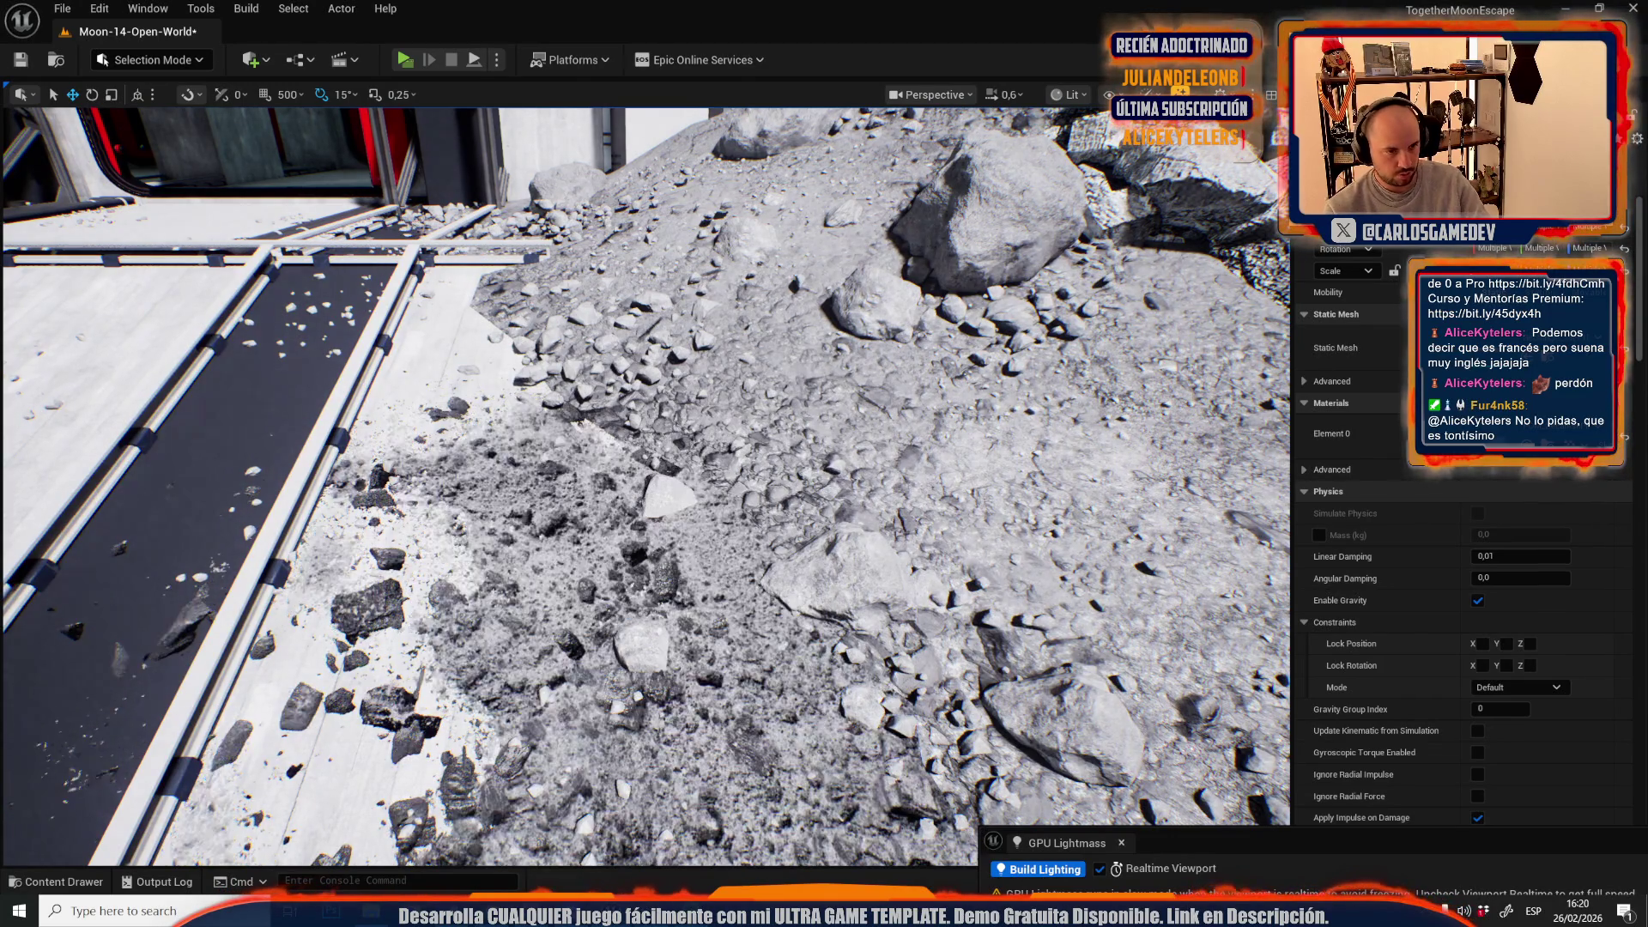
{"action": "scroll", "coordinate": [644, 481], "scroll_direction": "up", "scroll_amount": 5}
{"action": "key", "text": "alt+3"}
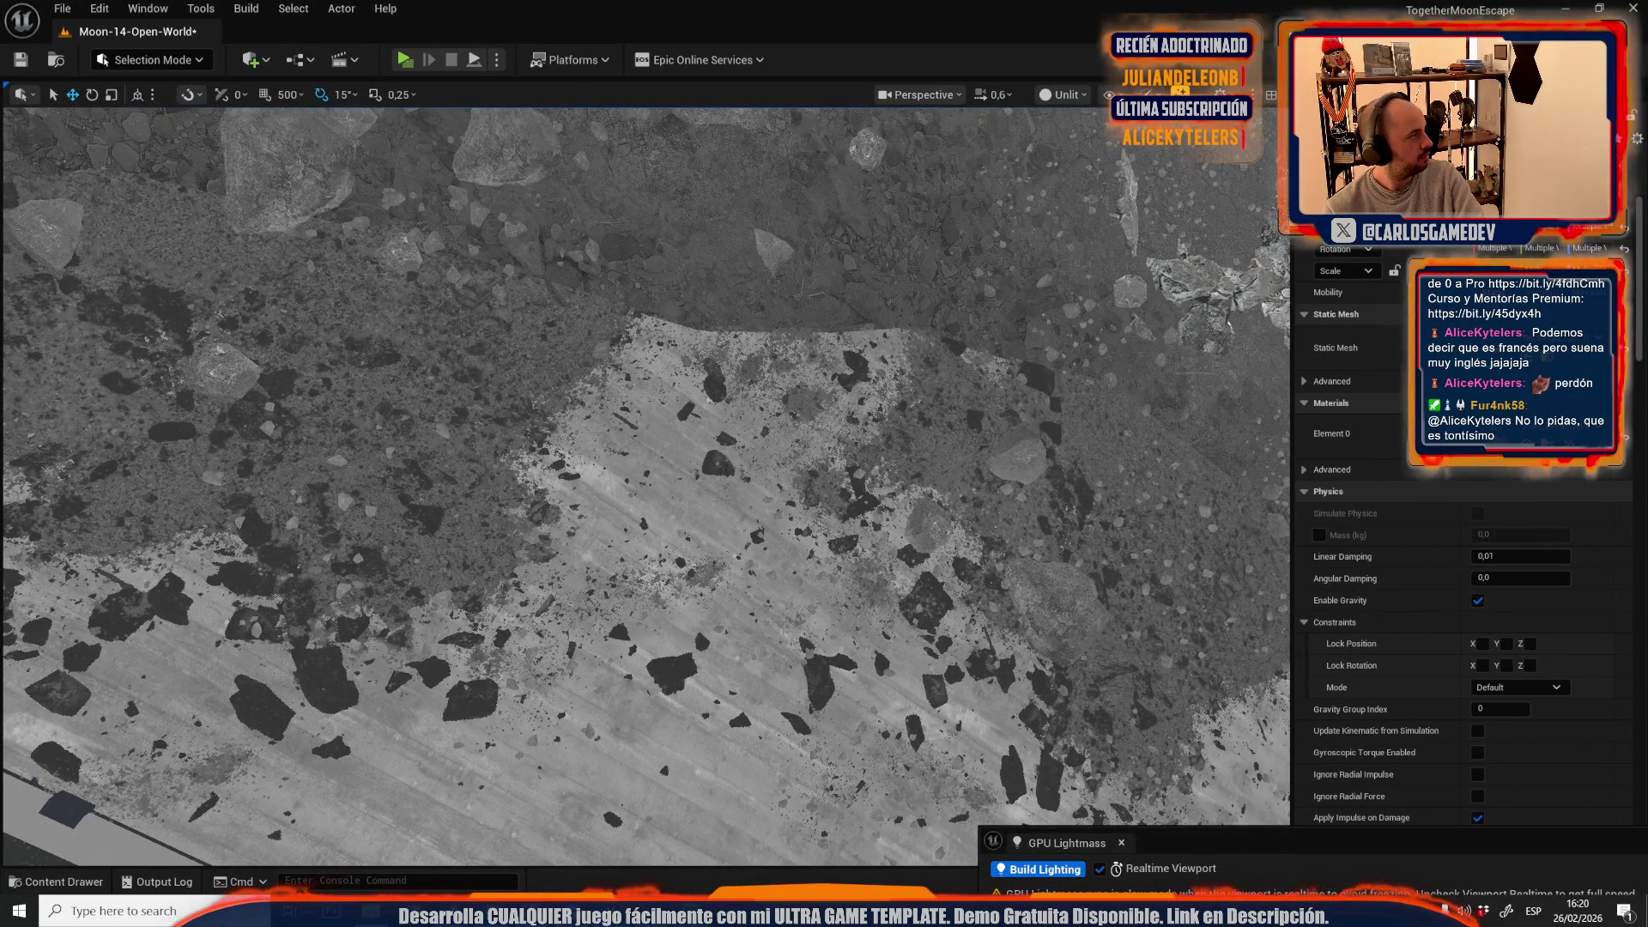
{"action": "left_click", "coordinate": [1063, 96]}
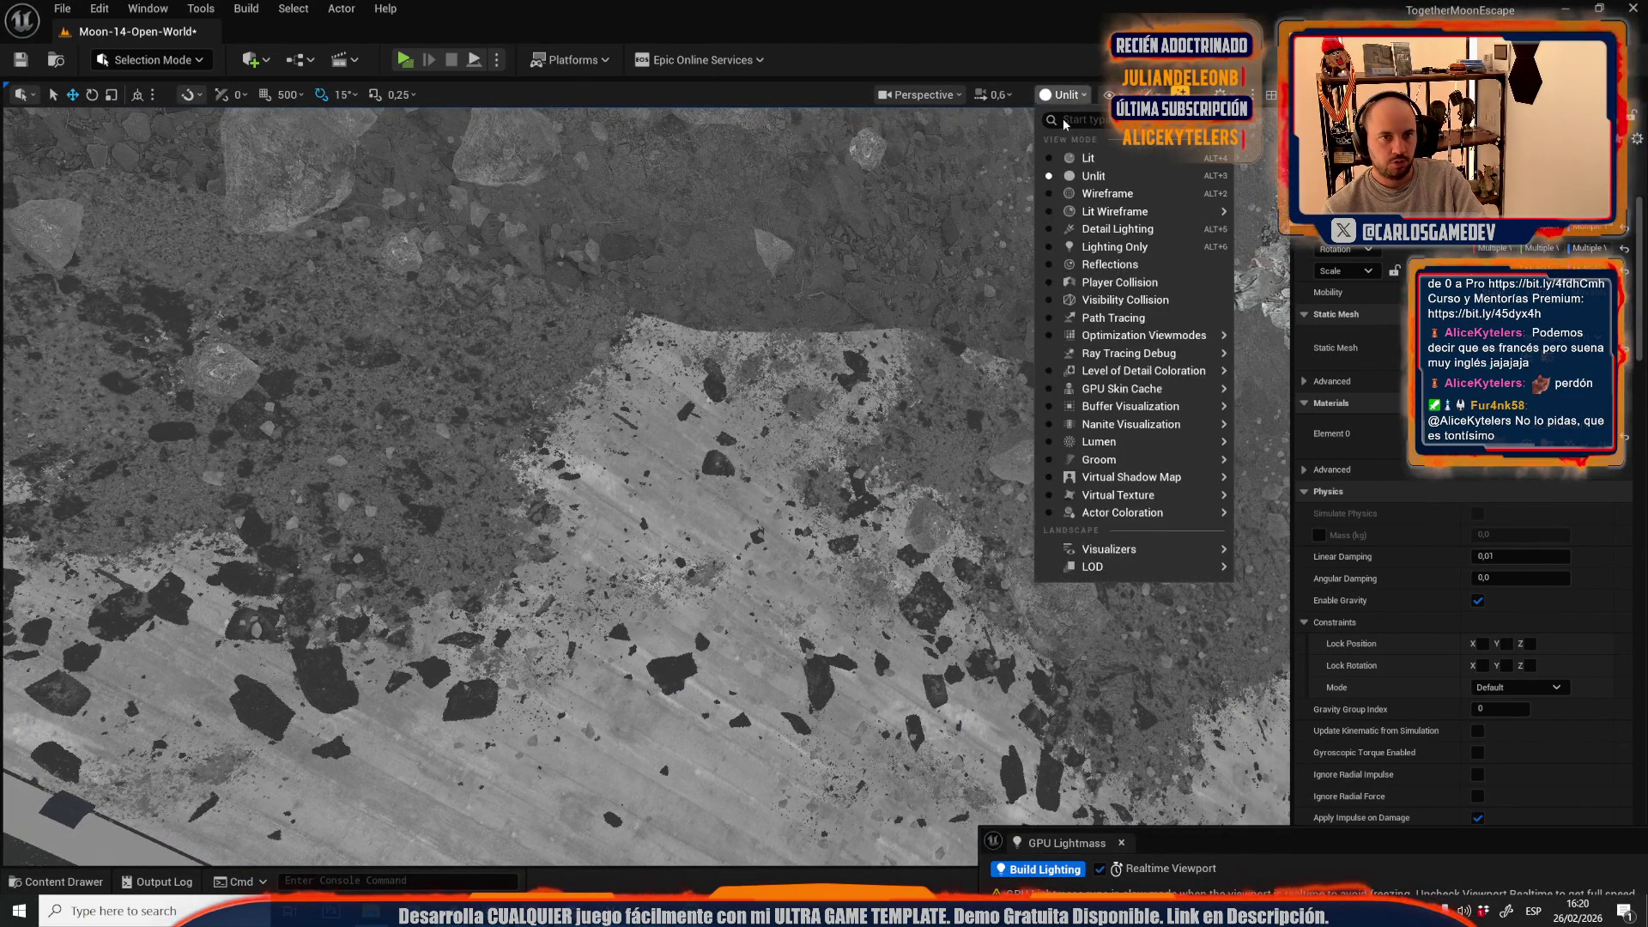
{"action": "left_click", "coordinate": [1083, 159]}
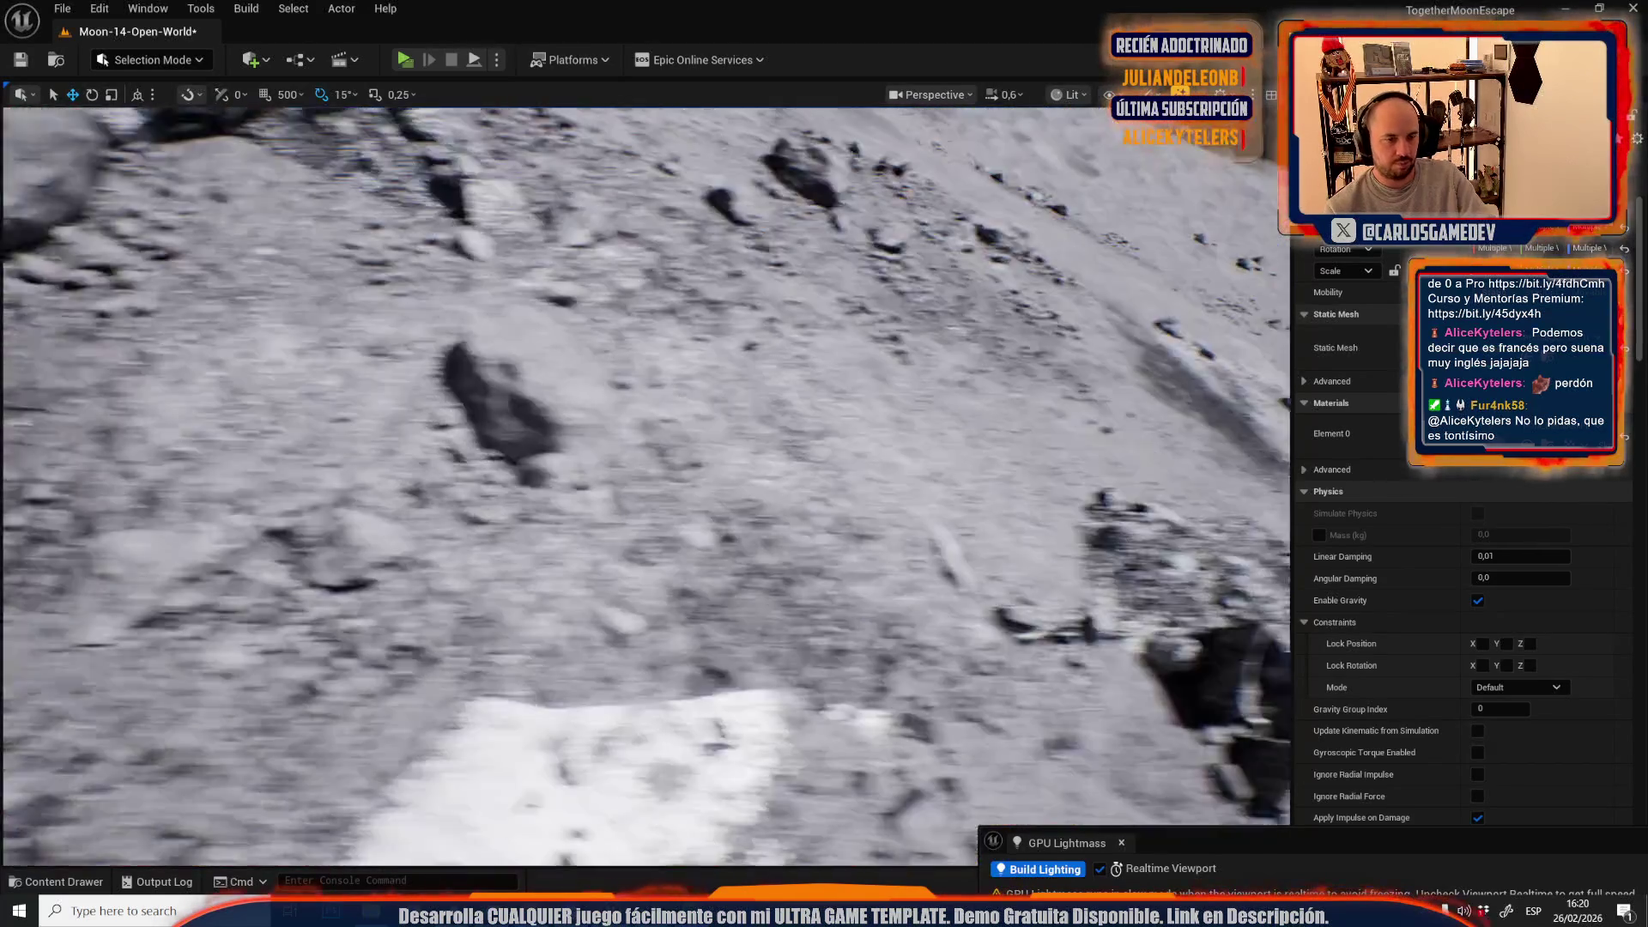
- Zoom around the ground and bring up the Content Drawer listing the POM decal materials
{"action": "scroll", "coordinate": [644, 481], "scroll_direction": "up", "scroll_amount": 1}
{"action": "scroll", "coordinate": [644, 480], "scroll_direction": "up", "scroll_amount": 1}
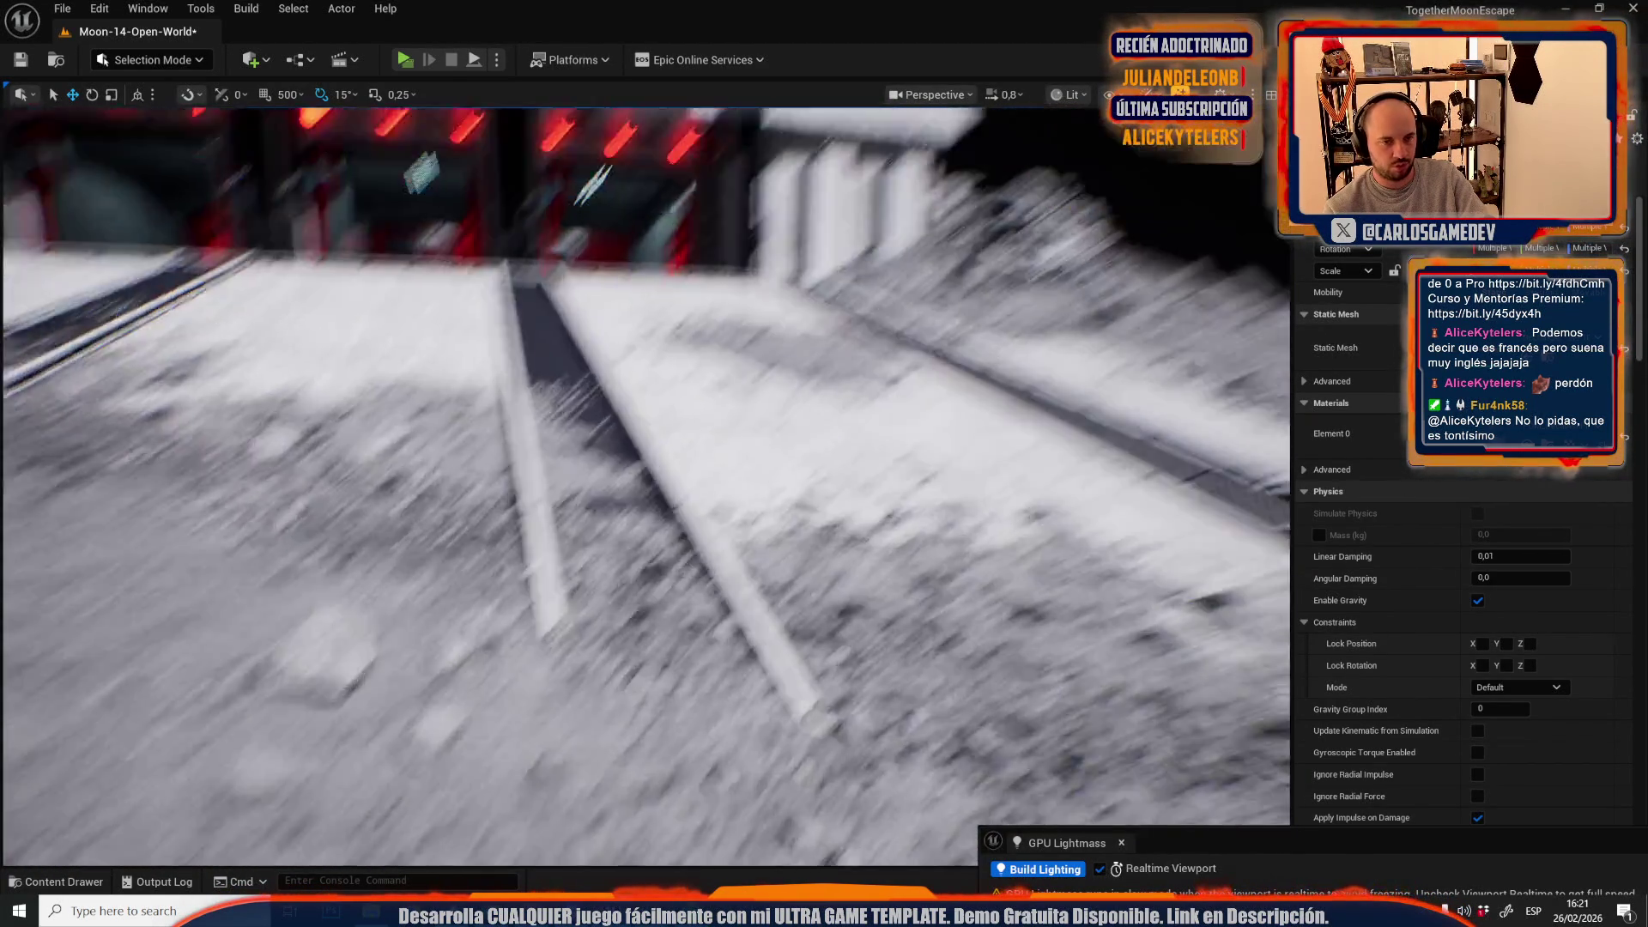
{"action": "scroll", "coordinate": [644, 480], "scroll_direction": "down", "scroll_amount": 2}
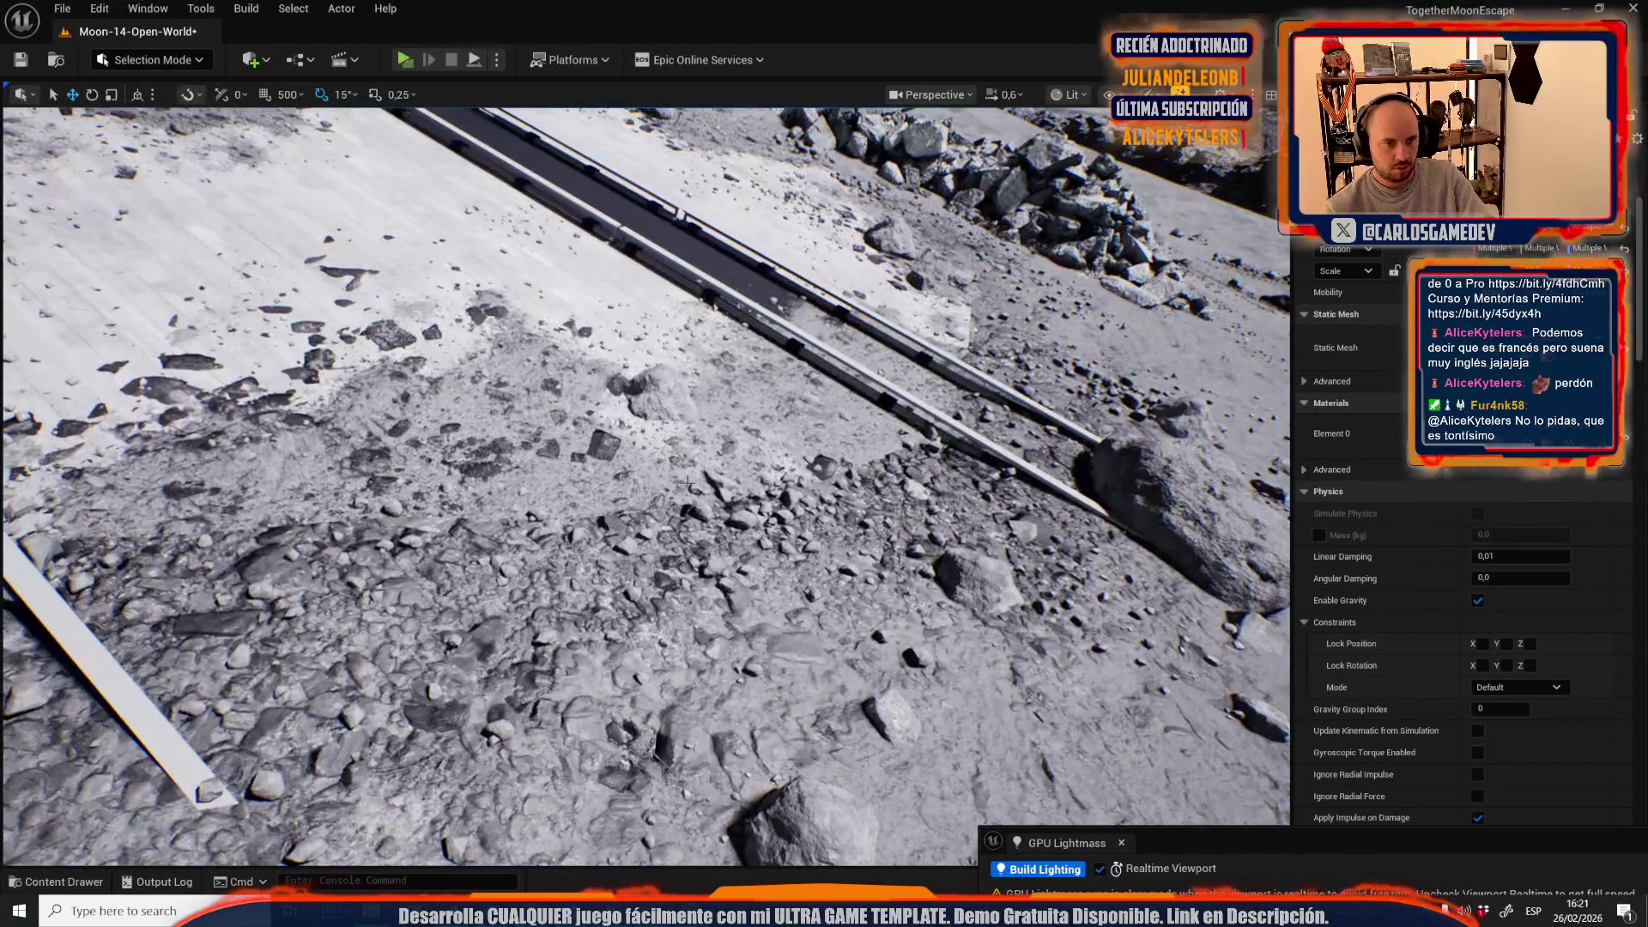
{"action": "key", "text": "ctrl+space"}
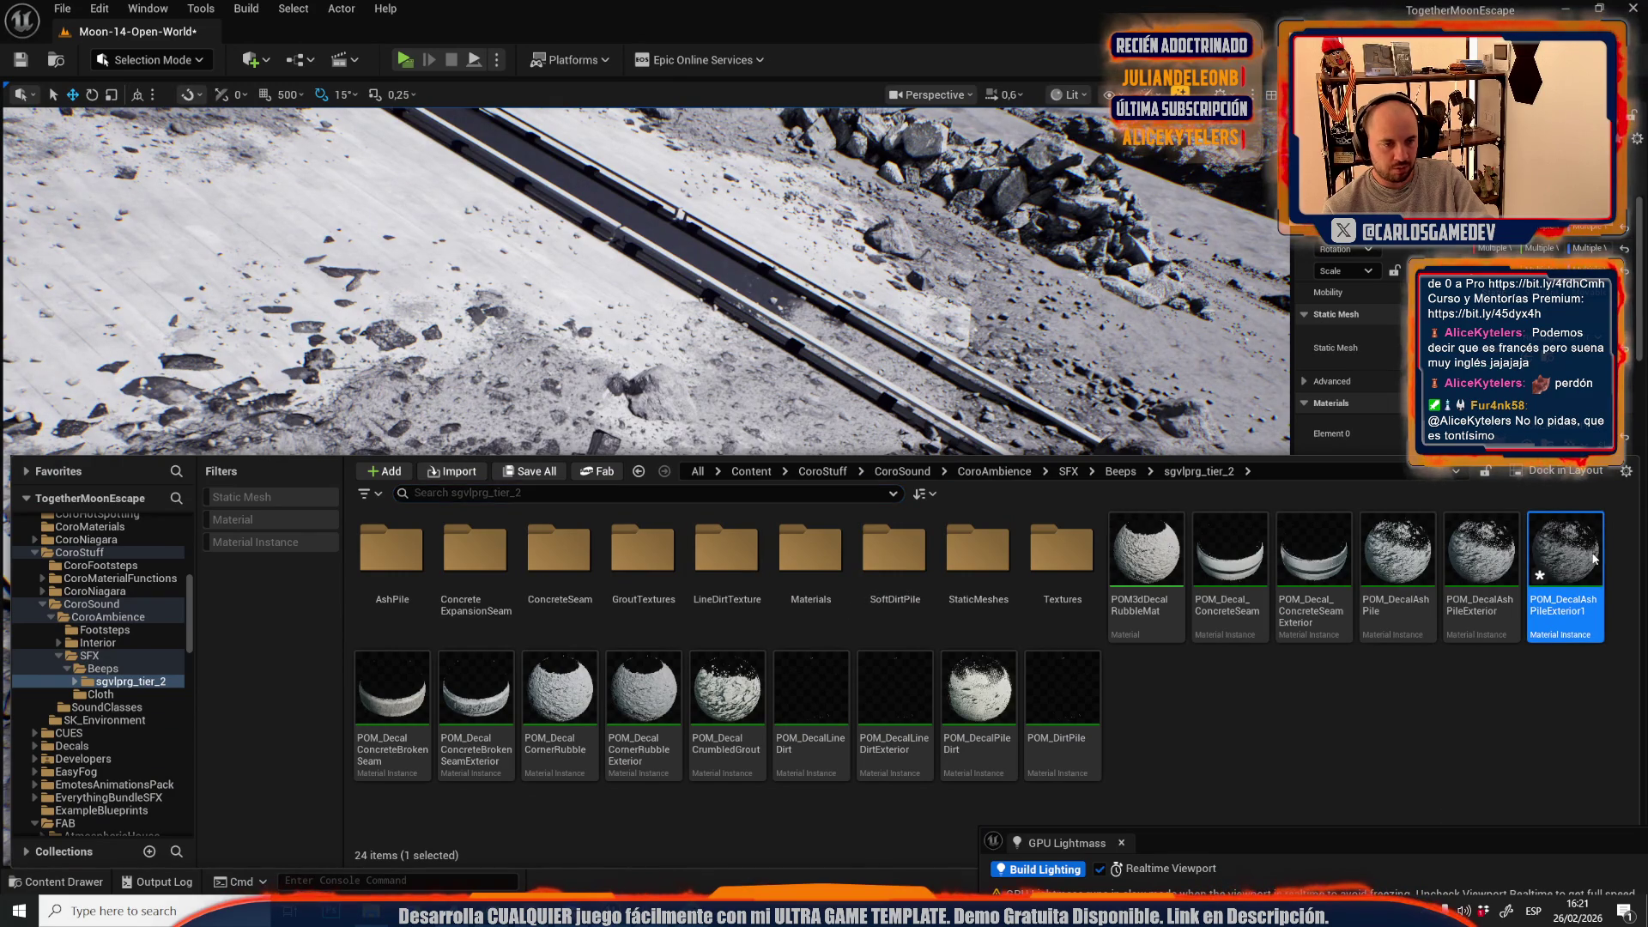
- Close the Content Drawer, pause realtime rendering, and orbit toward the base entrance's floor channel
{"action": "key", "text": "ctrl+space"}
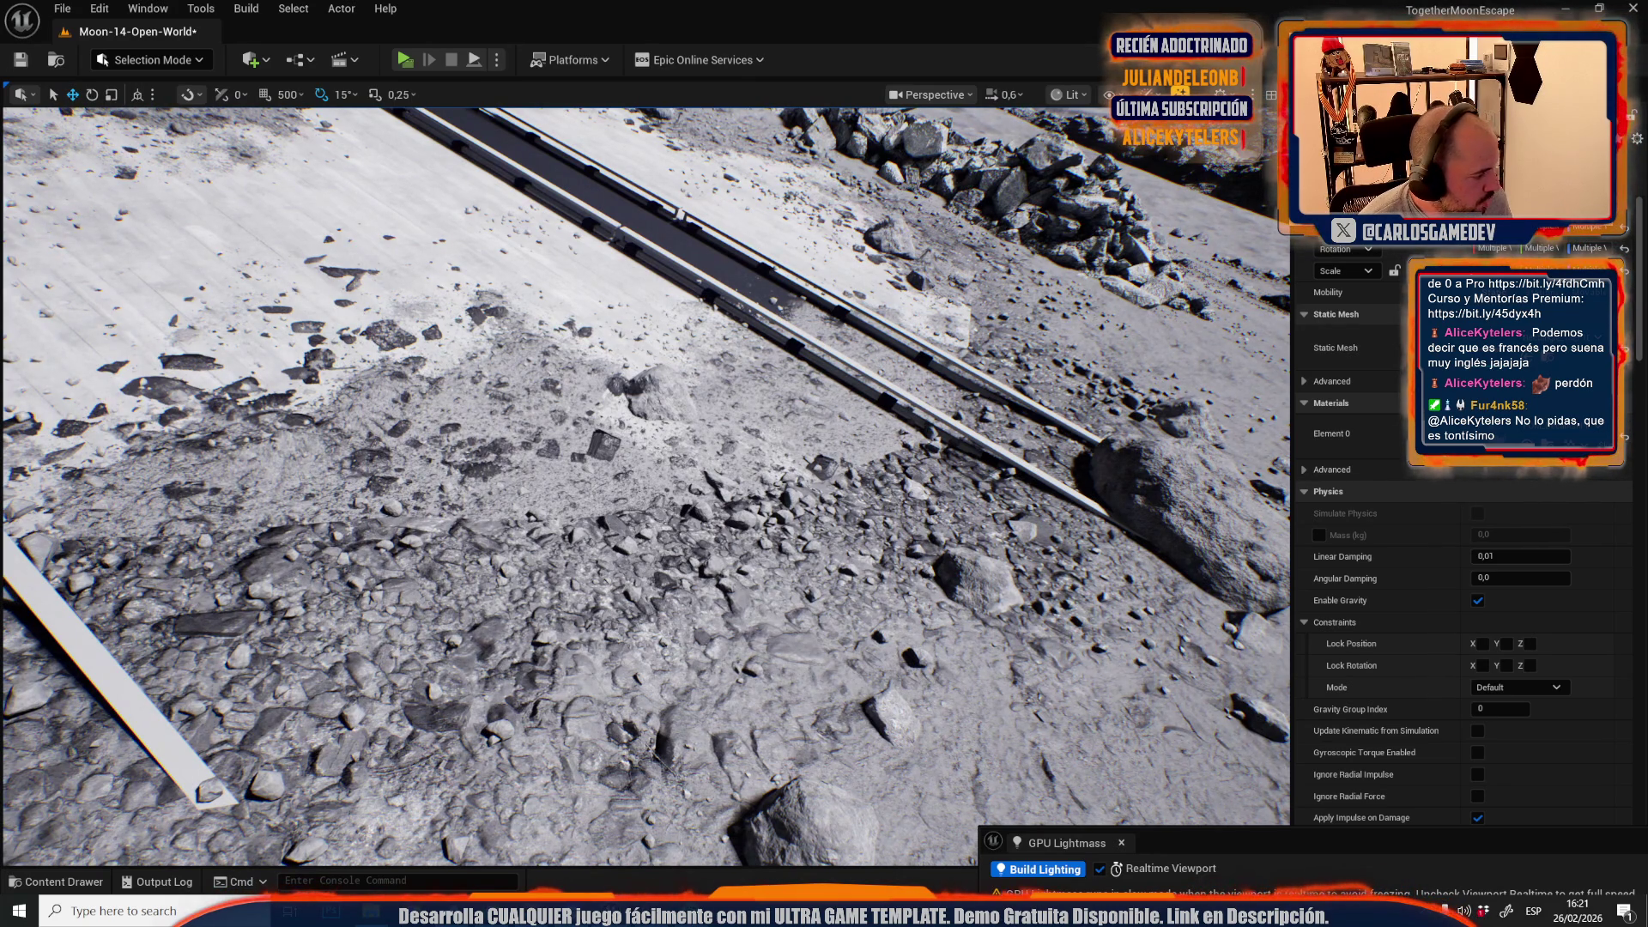
{"action": "left_click_drag", "start_coordinate": [745, 442], "coordinate": [717, 440]}
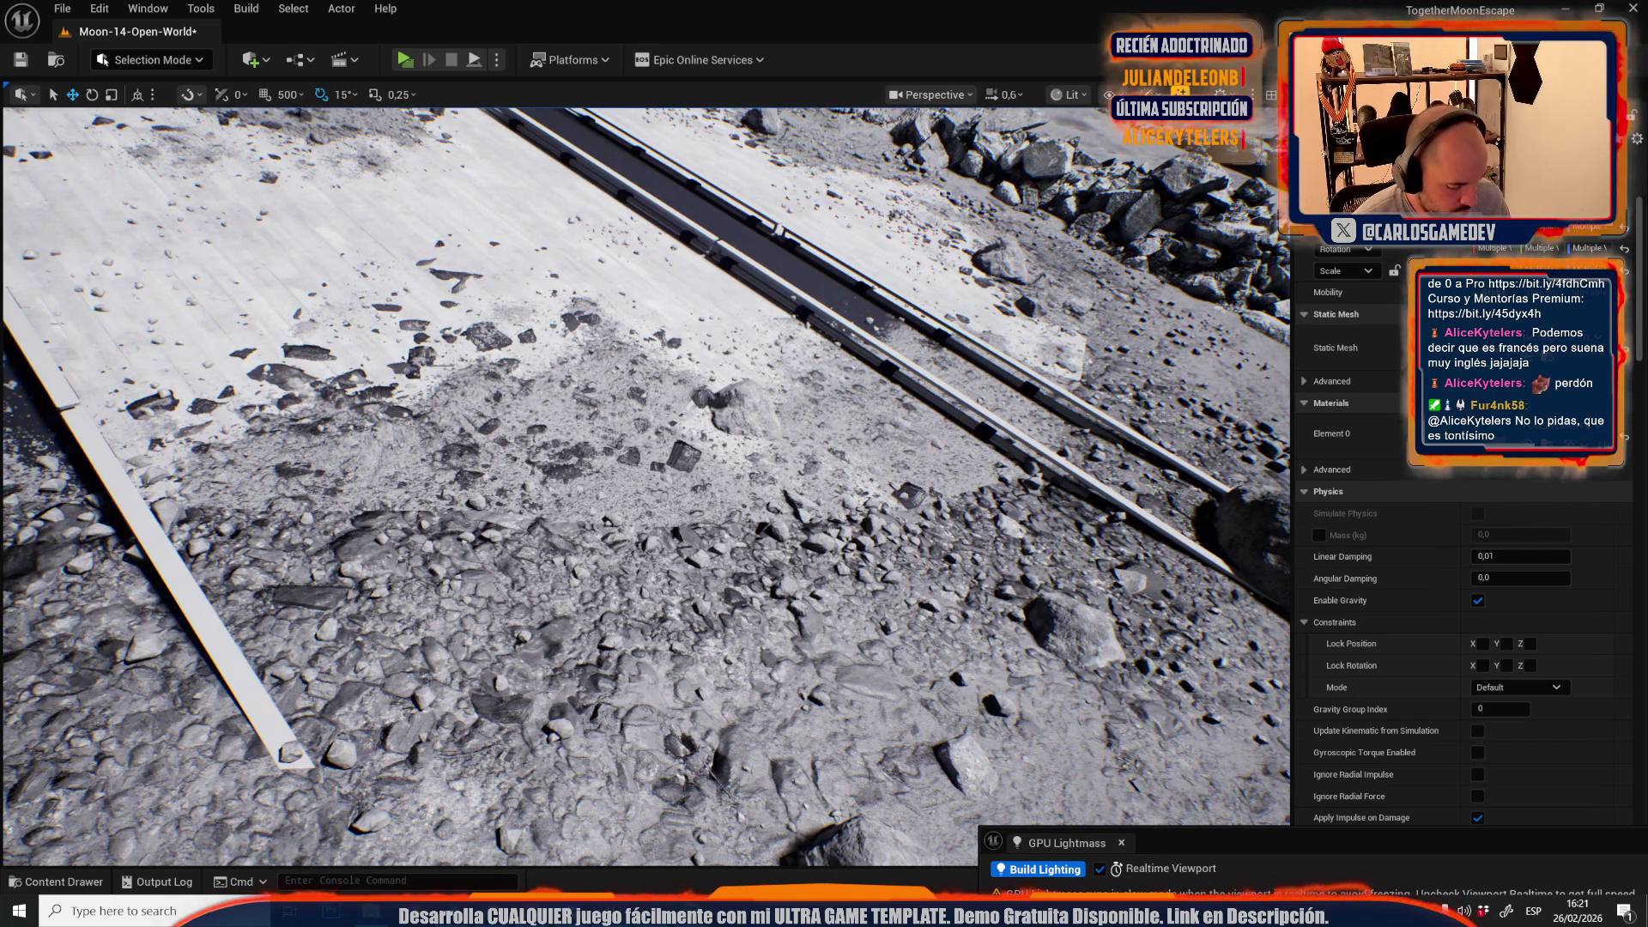
{"action": "left_click_drag", "start_coordinate": [725, 254], "coordinate": [509, 344]}
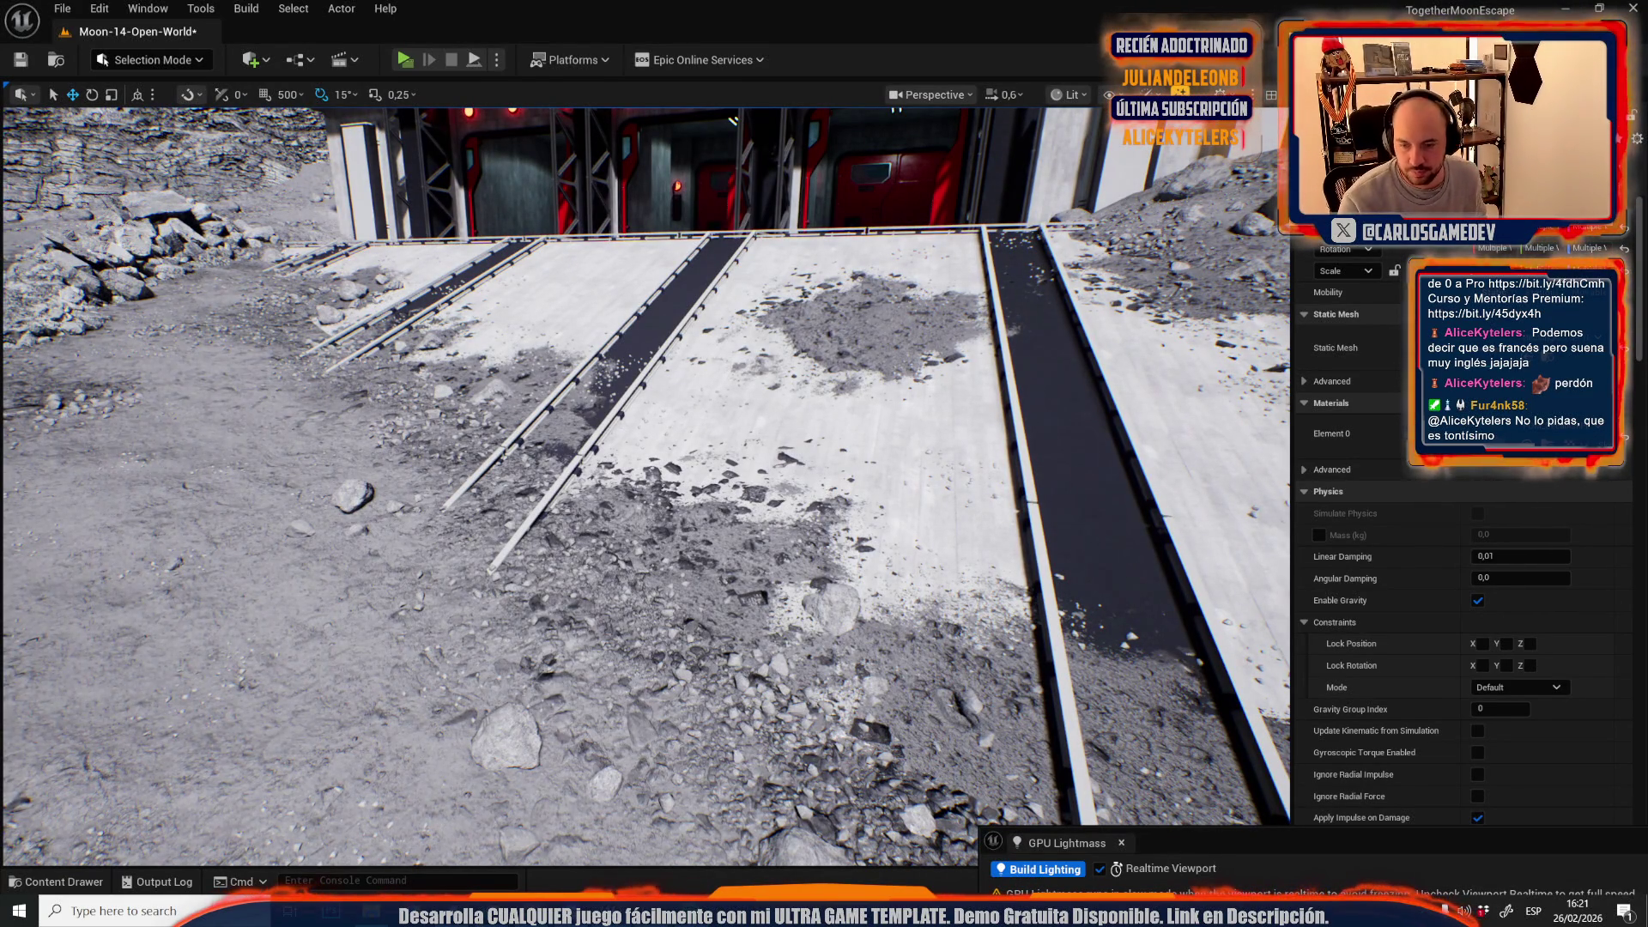
{"action": "key", "text": "ctrl+r"}
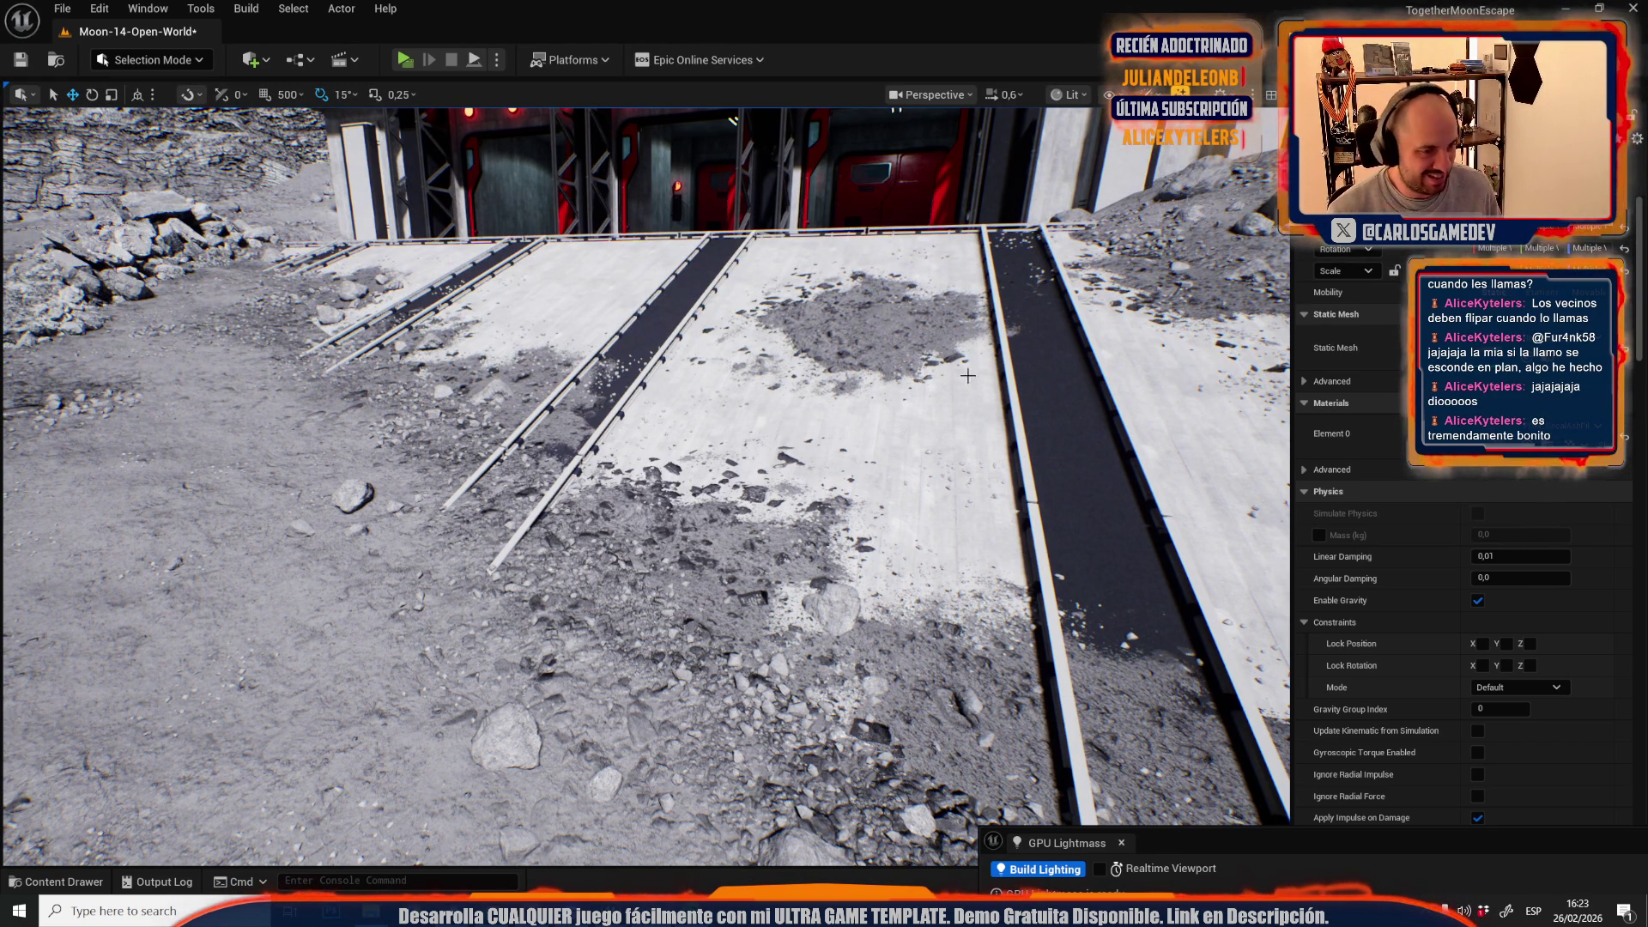
{"action": "scroll", "coordinate": [893, 239], "scroll_direction": "up", "scroll_amount": 3}
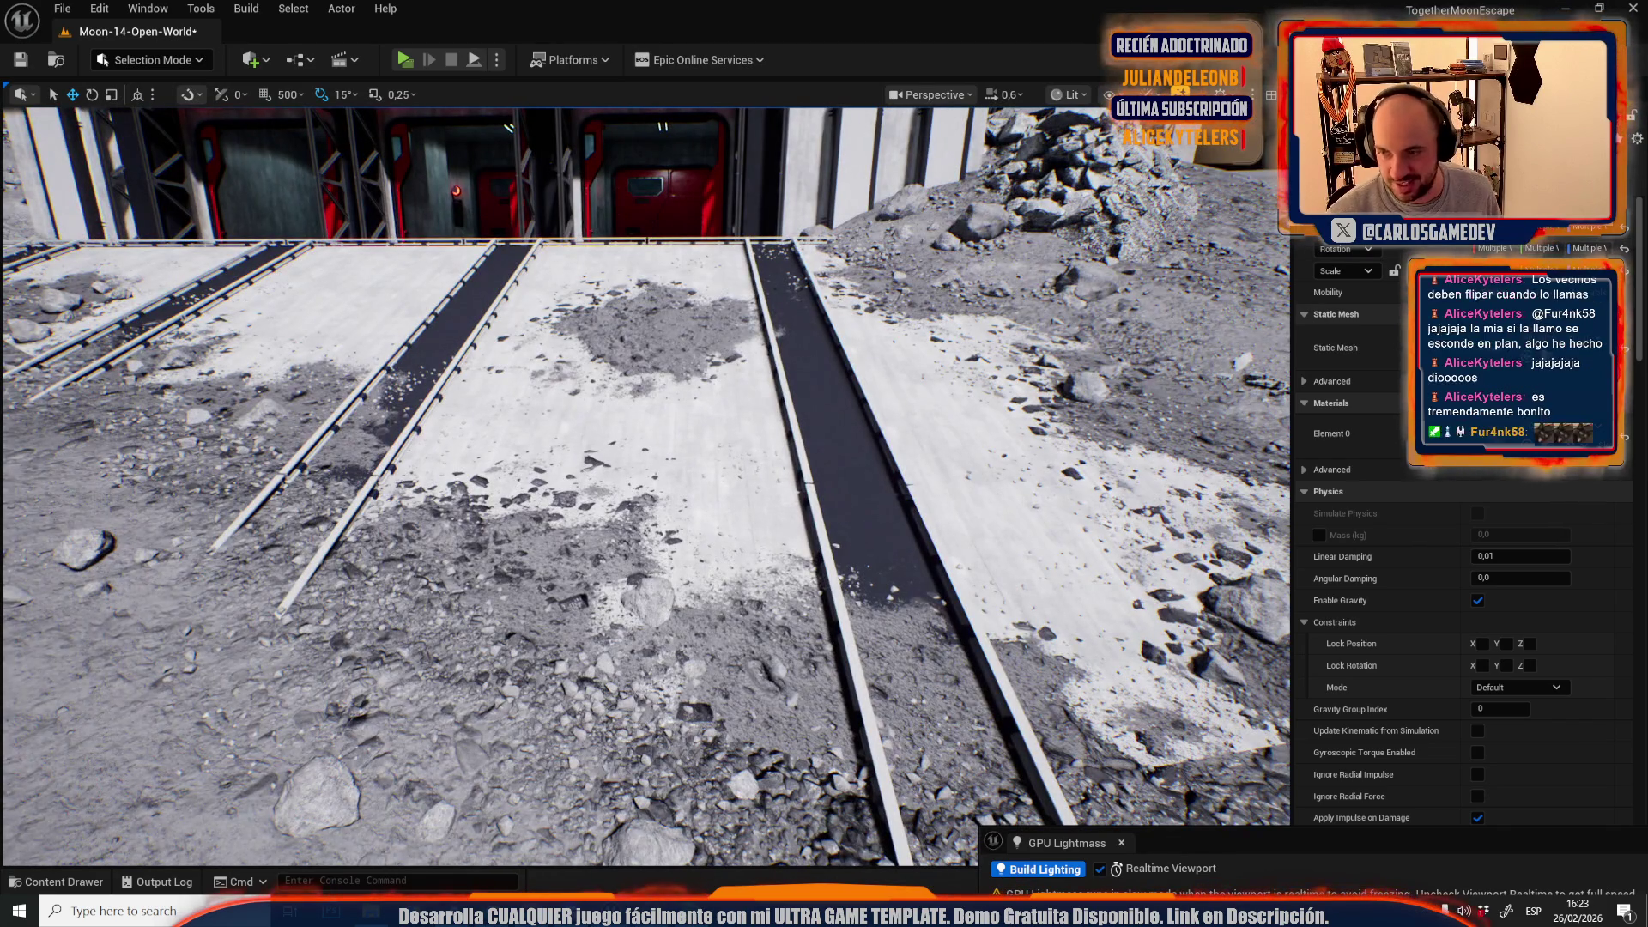
{"action": "left_click_drag", "start_coordinate": [804, 470], "coordinate": [815, 601]}
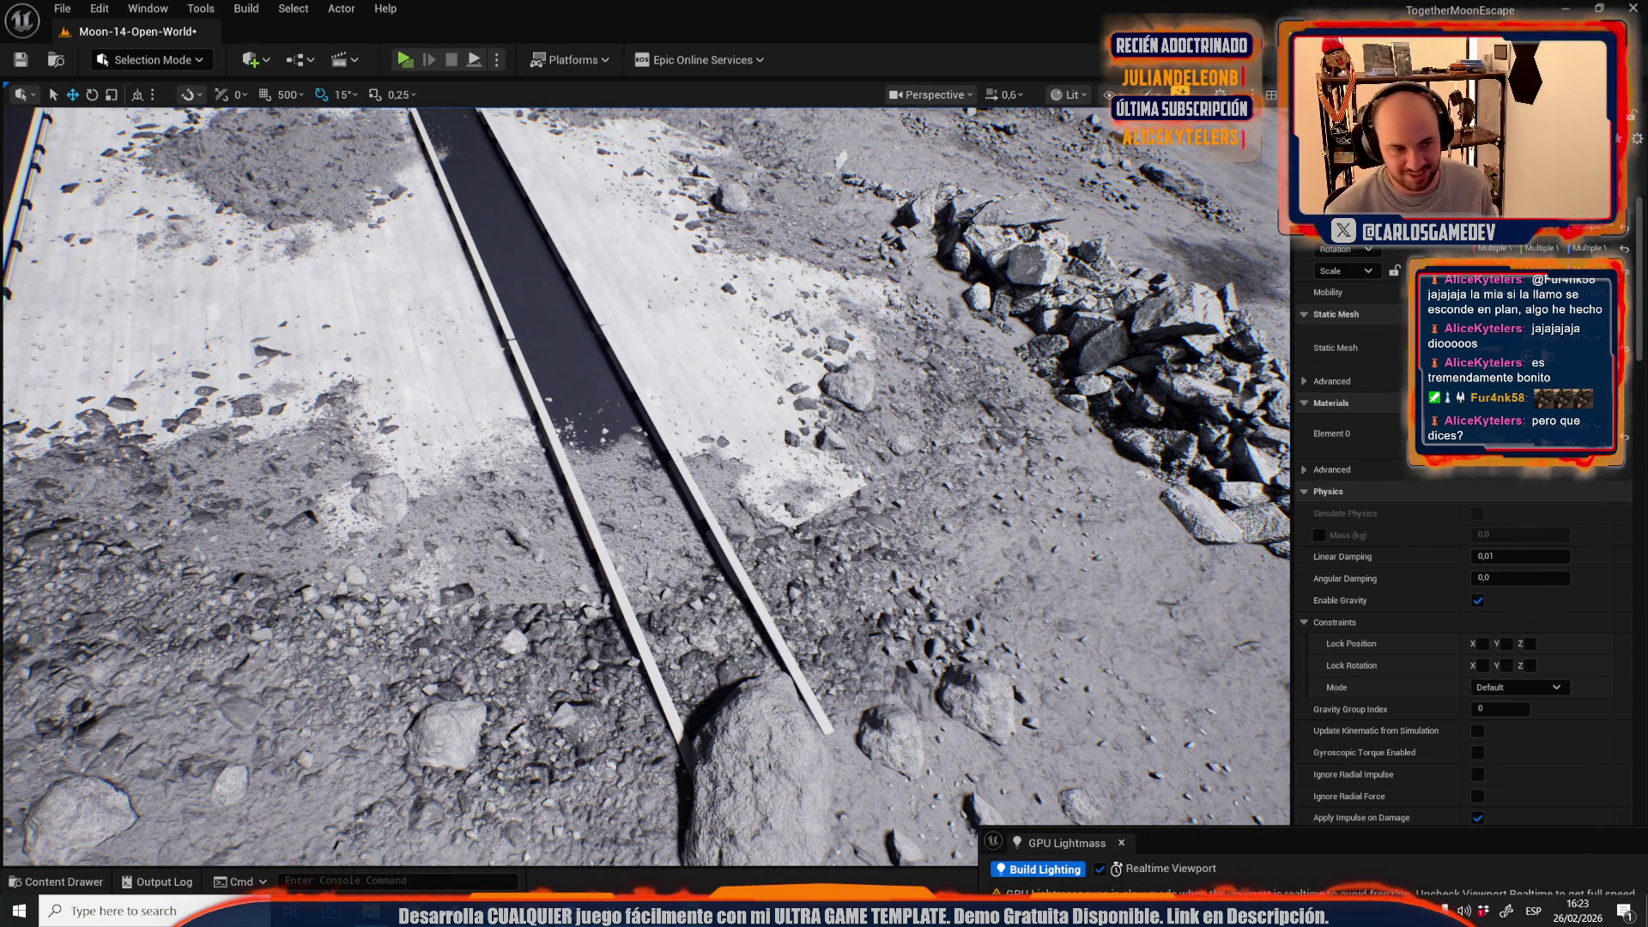
{"action": "key", "text": "w"}
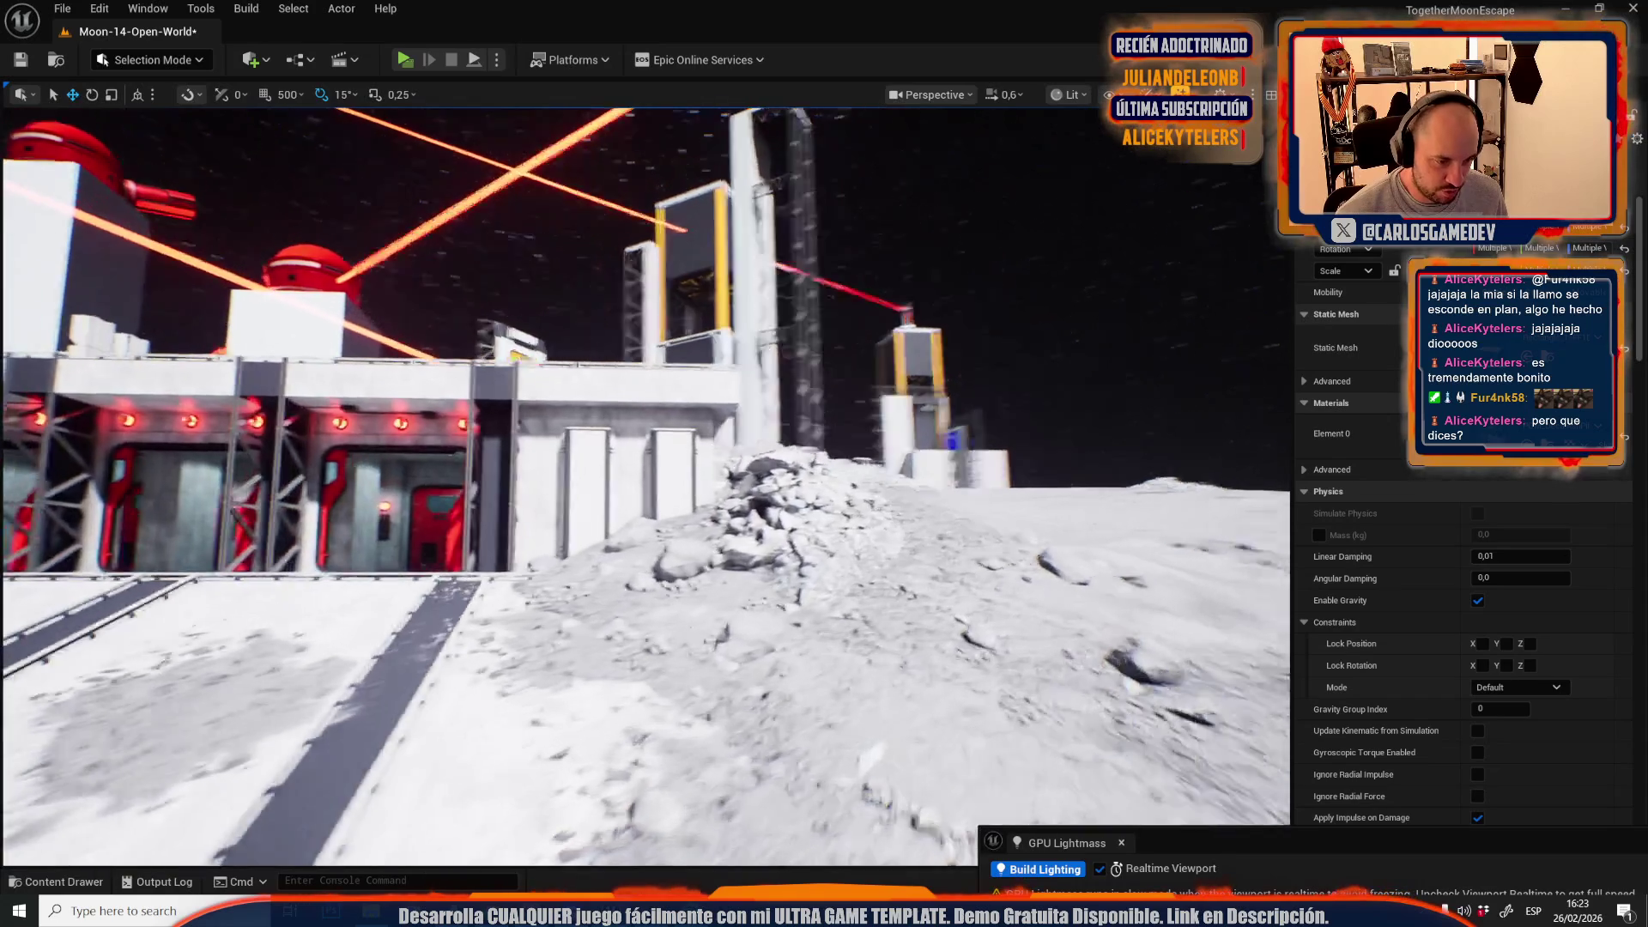
{"action": "scroll", "coordinate": [646, 485], "scroll_direction": "up", "scroll_amount": 2}
{"action": "key", "text": "w"}
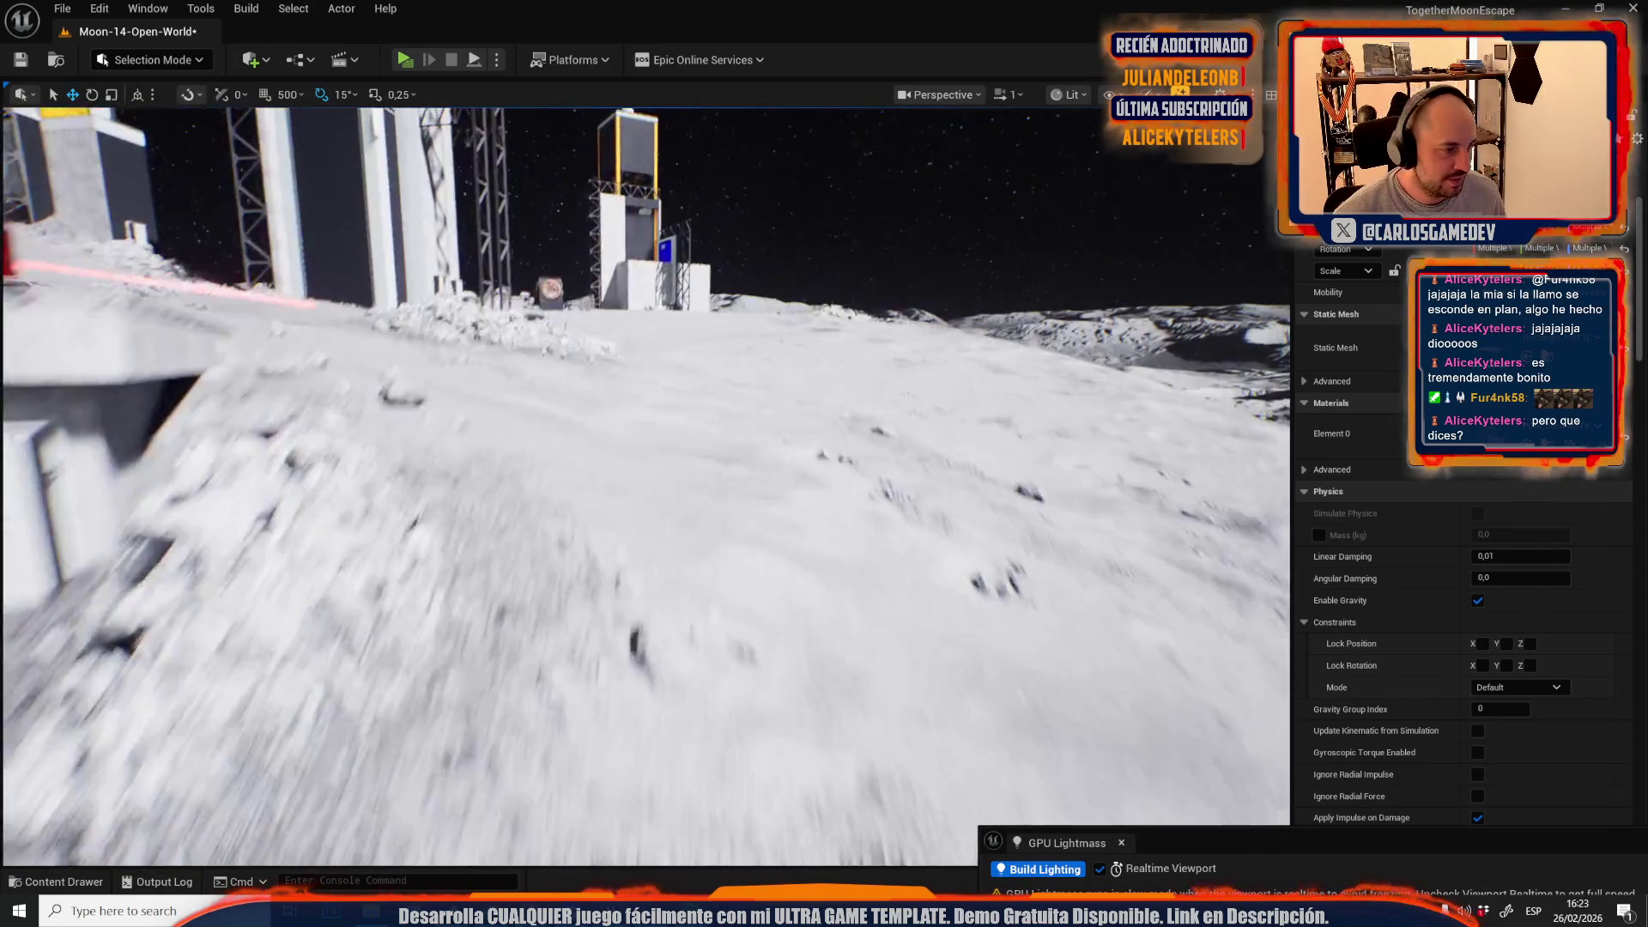
{"action": "key", "text": "w"}
{"action": "key", "text": "w"}
{"action": "scroll", "coordinate": [646, 485], "scroll_direction": "up", "scroll_amount": 1}
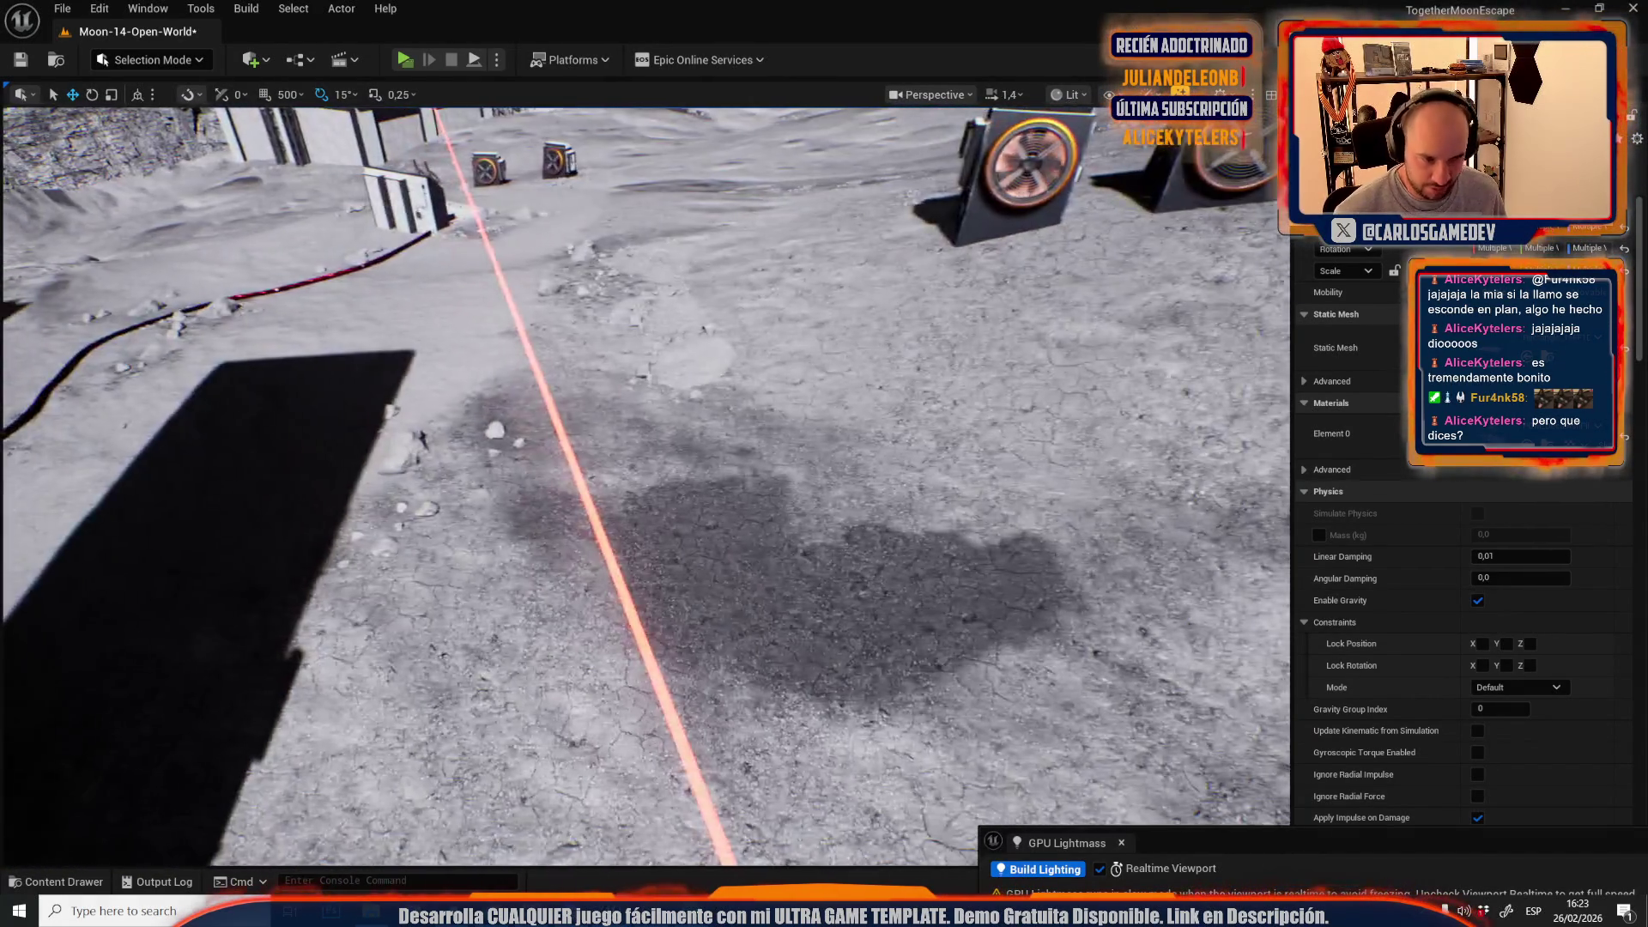
{"action": "key", "text": "w"}
{"action": "key", "text": "w"}
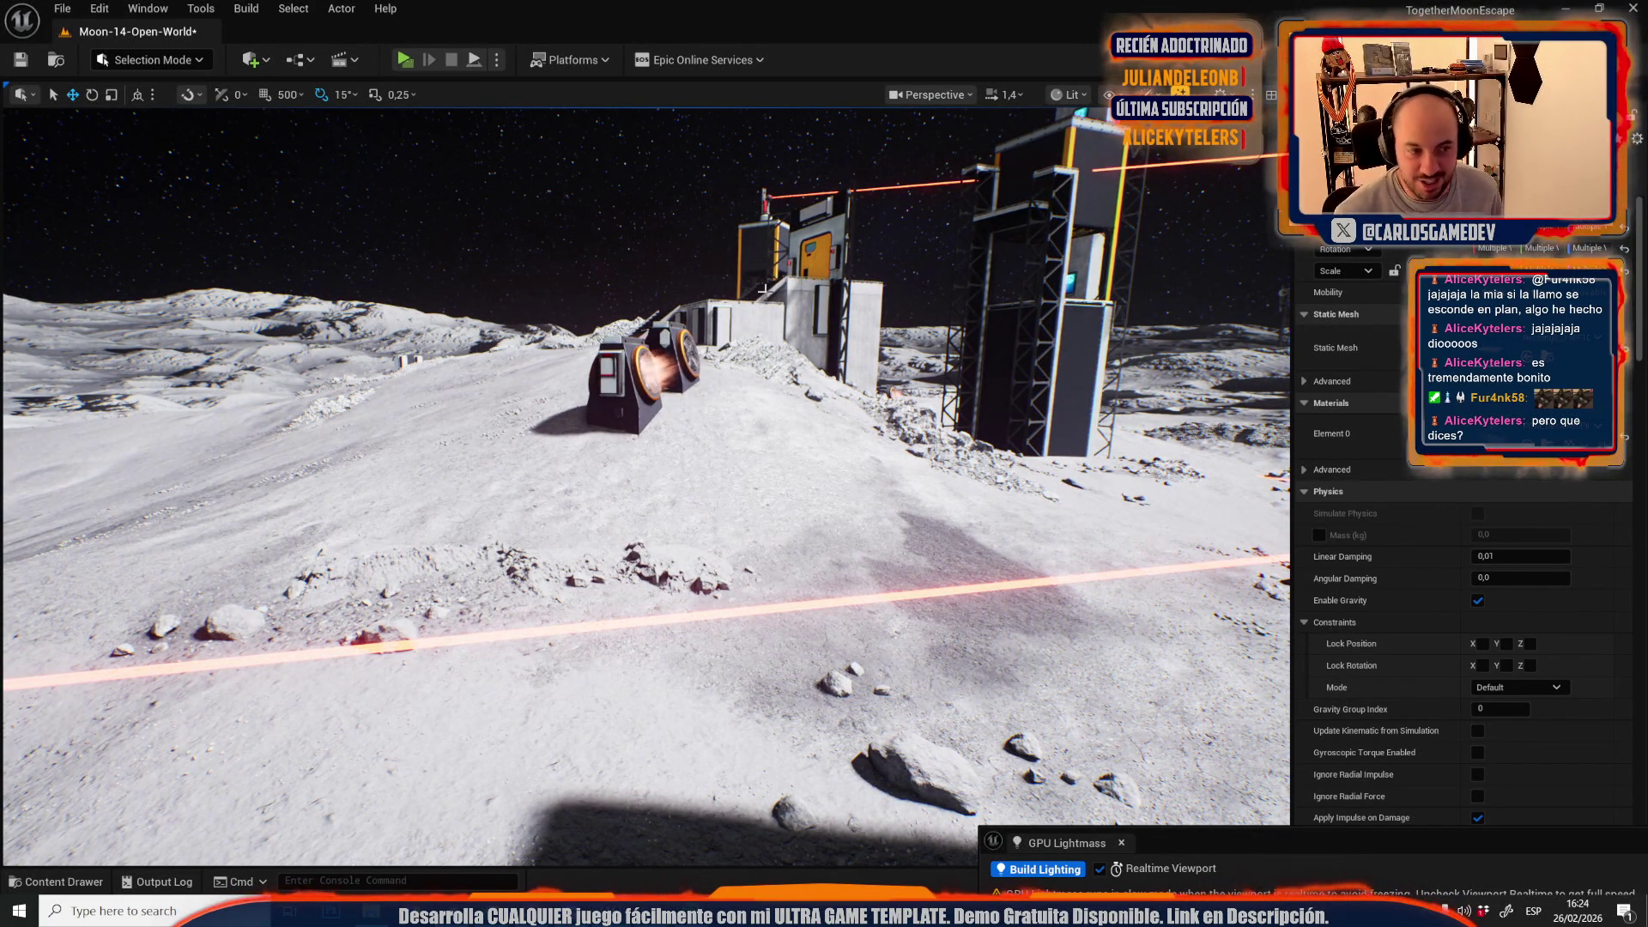
{"action": "key", "text": "w"}
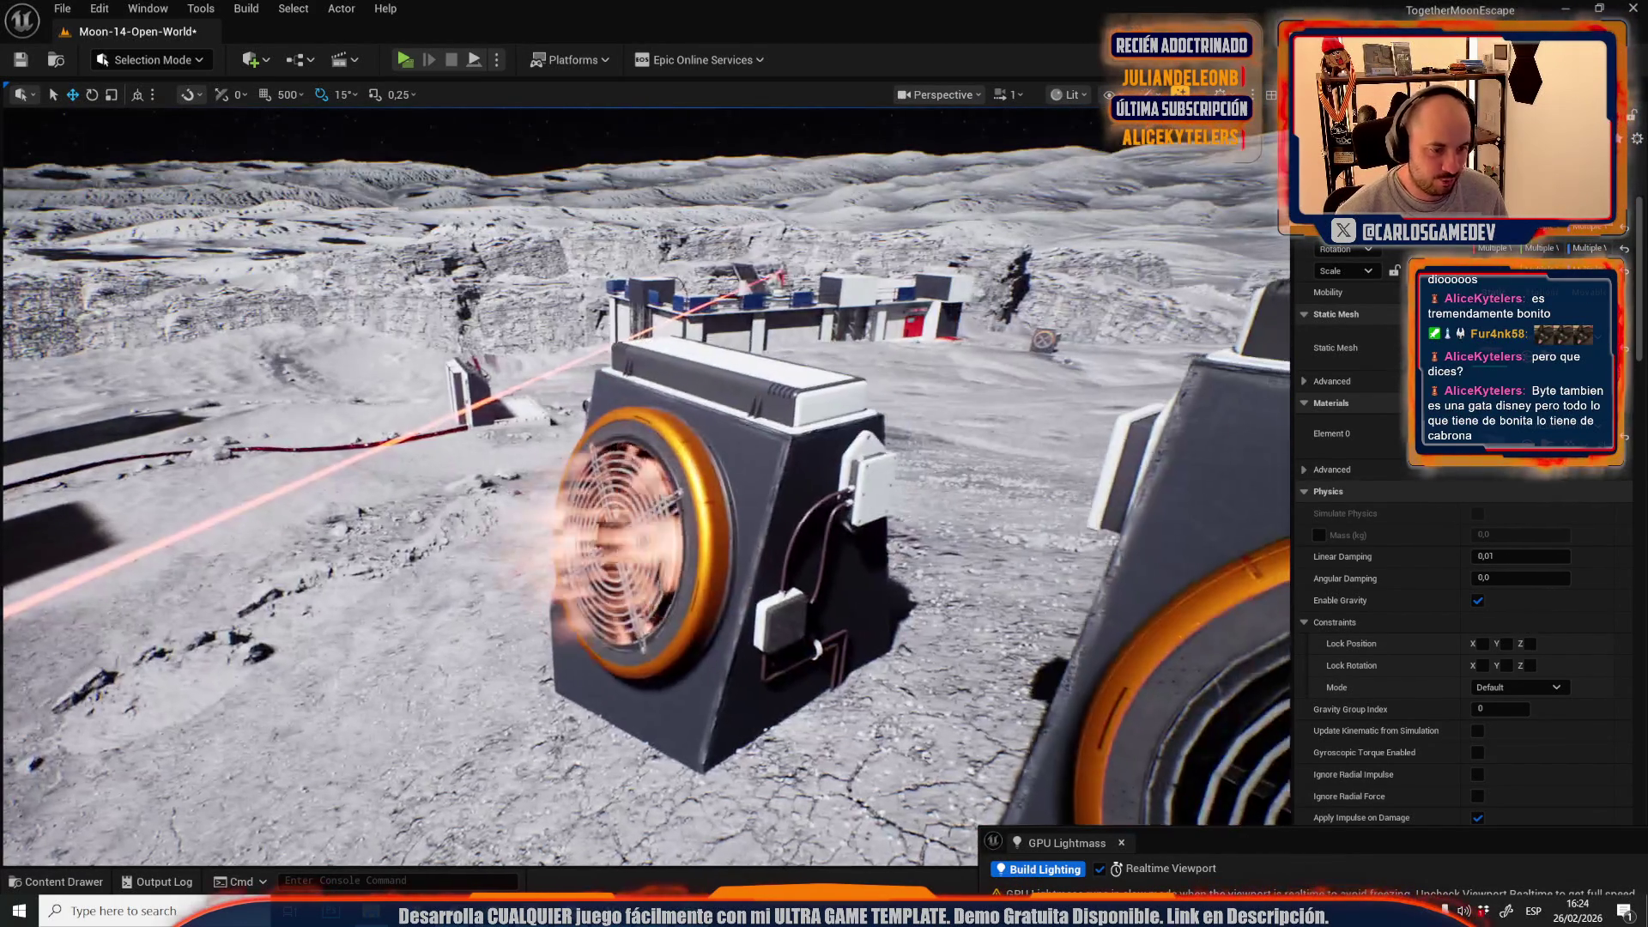
{"action": "scroll", "coordinate": [741, 485], "scroll_direction": "up", "scroll_amount": 1}
{"action": "key", "text": "s"}
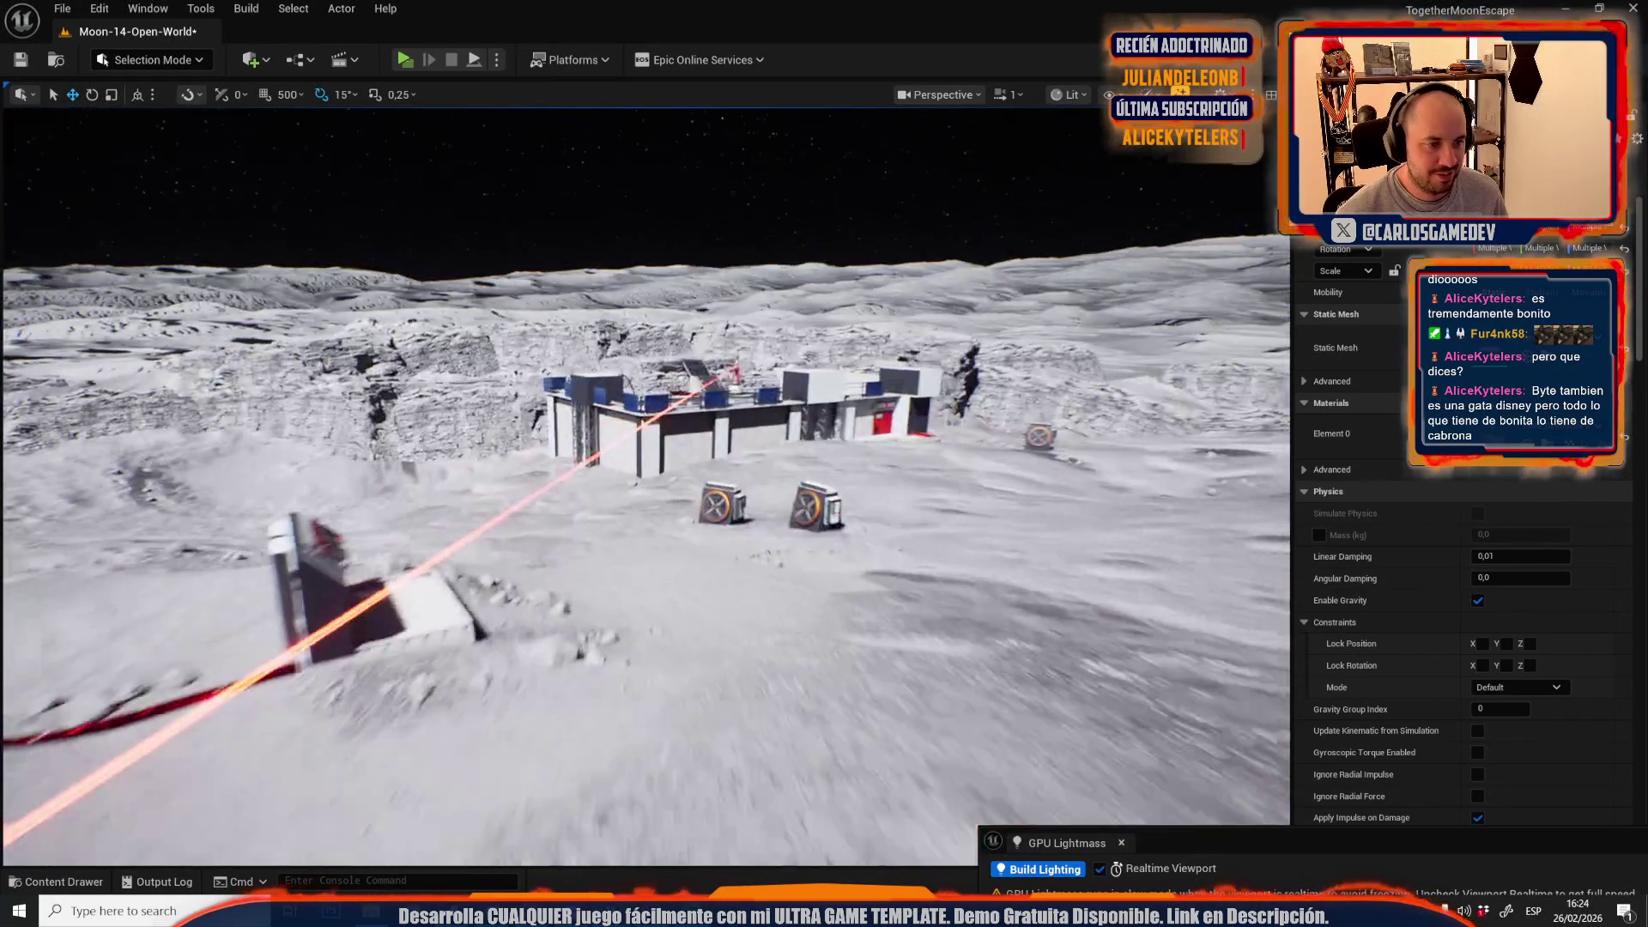
{"action": "key", "text": "w"}
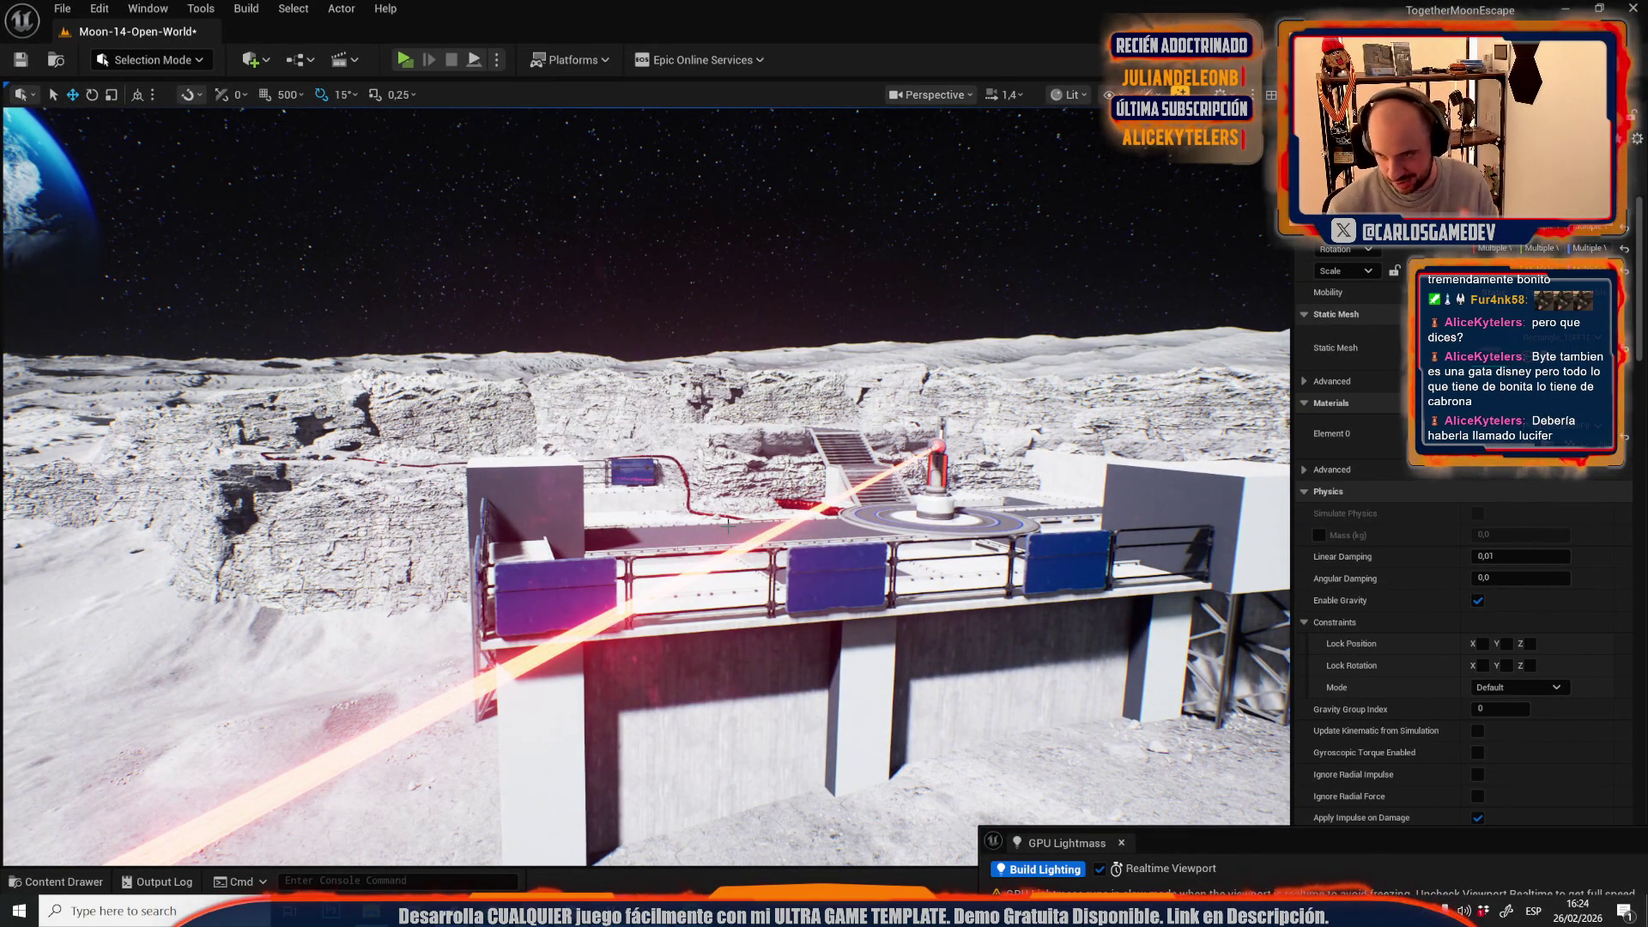
{"action": "key", "text": "w"}
{"action": "scroll", "coordinate": [645, 486], "scroll_direction": "up", "scroll_amount": 1}
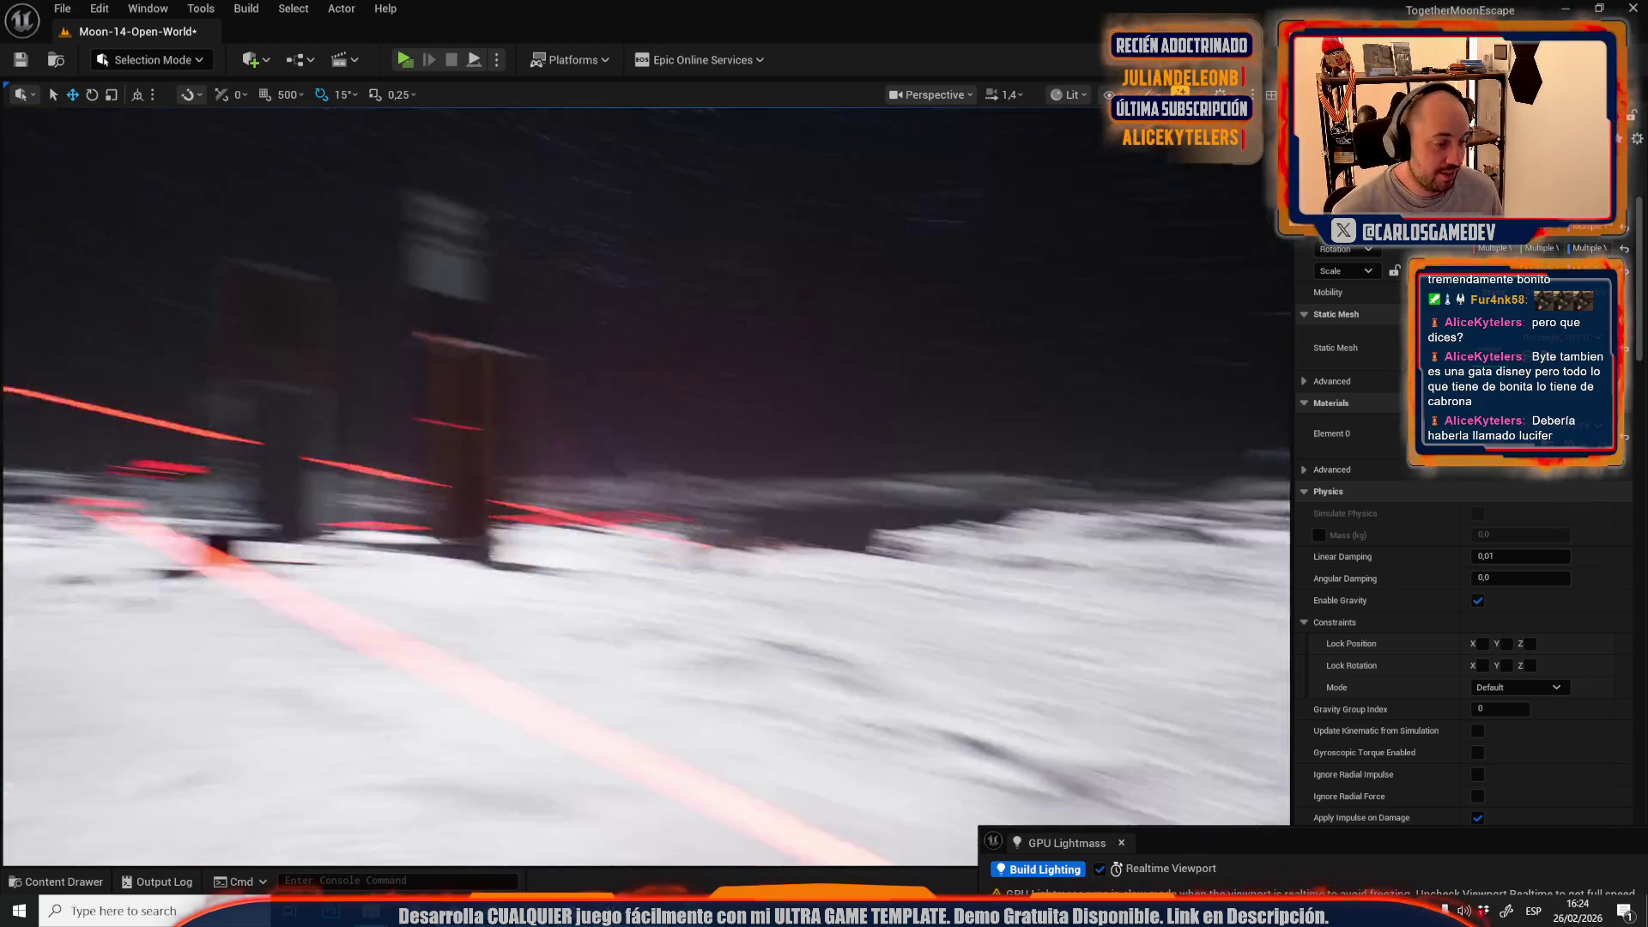
{"action": "scroll", "coordinate": [645, 486], "scroll_direction": "down", "scroll_amount": 2}
{"action": "key", "text": "ctrl+s"}
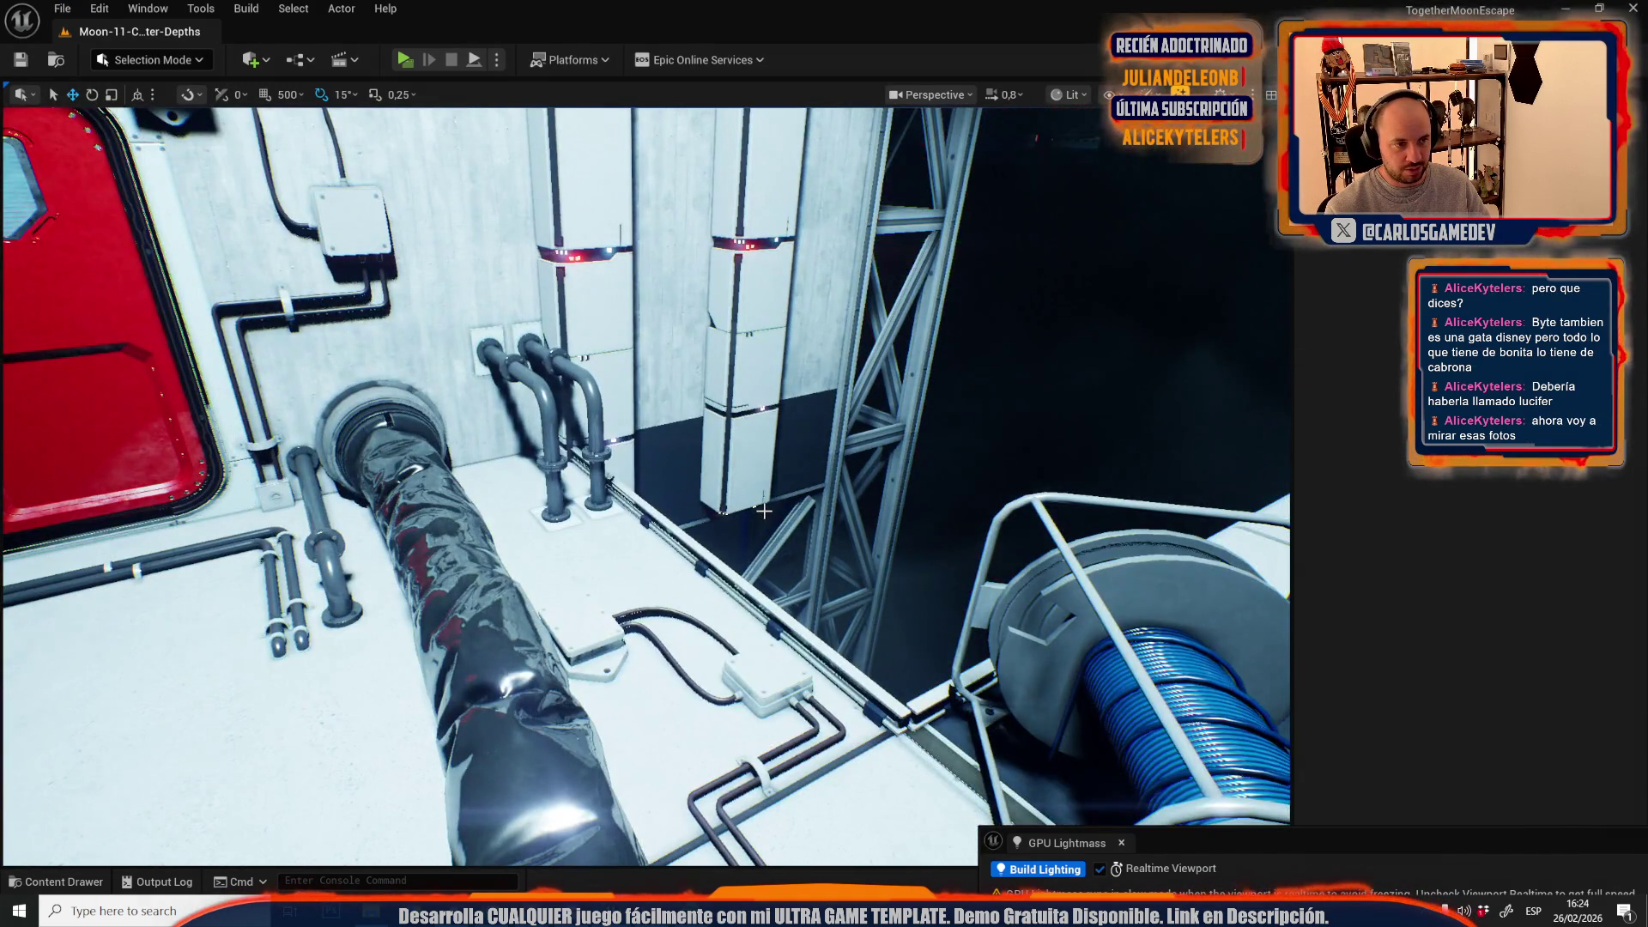
- Switch the viewport to Unlit and select the dark floor trim strip
{"action": "scroll", "coordinate": [765, 509], "scroll_direction": "down", "scroll_amount": 1}
{"action": "scroll", "coordinate": [781, 632], "scroll_direction": "down", "scroll_amount": 1}
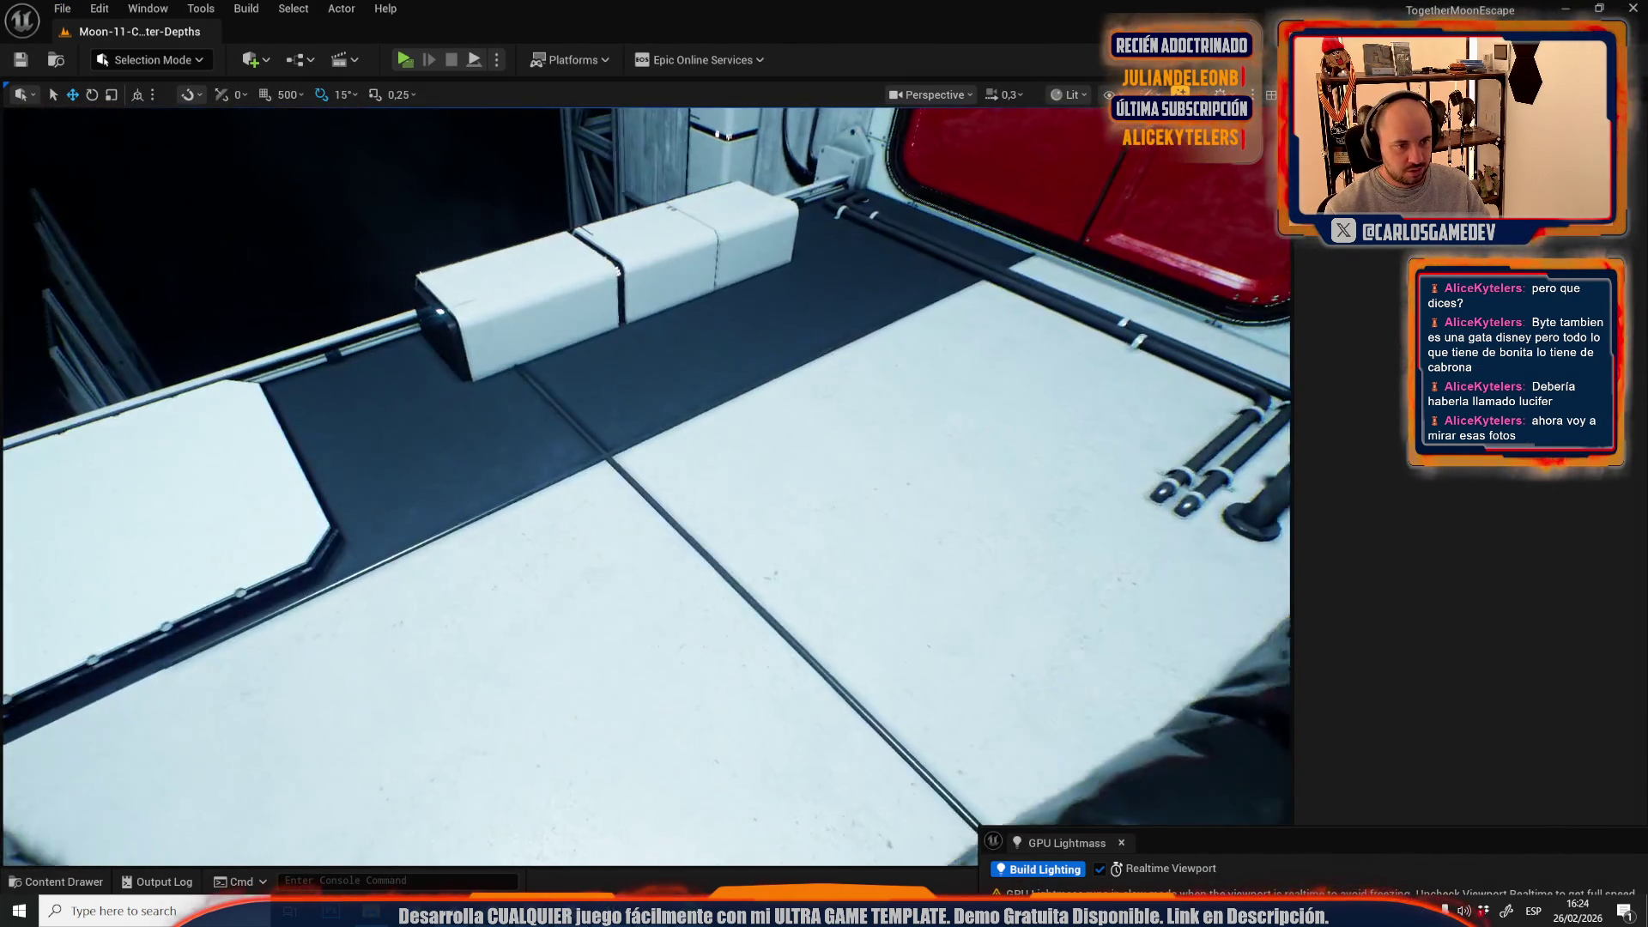
{"action": "scroll", "coordinate": [782, 631], "scroll_direction": "up", "scroll_amount": 1}
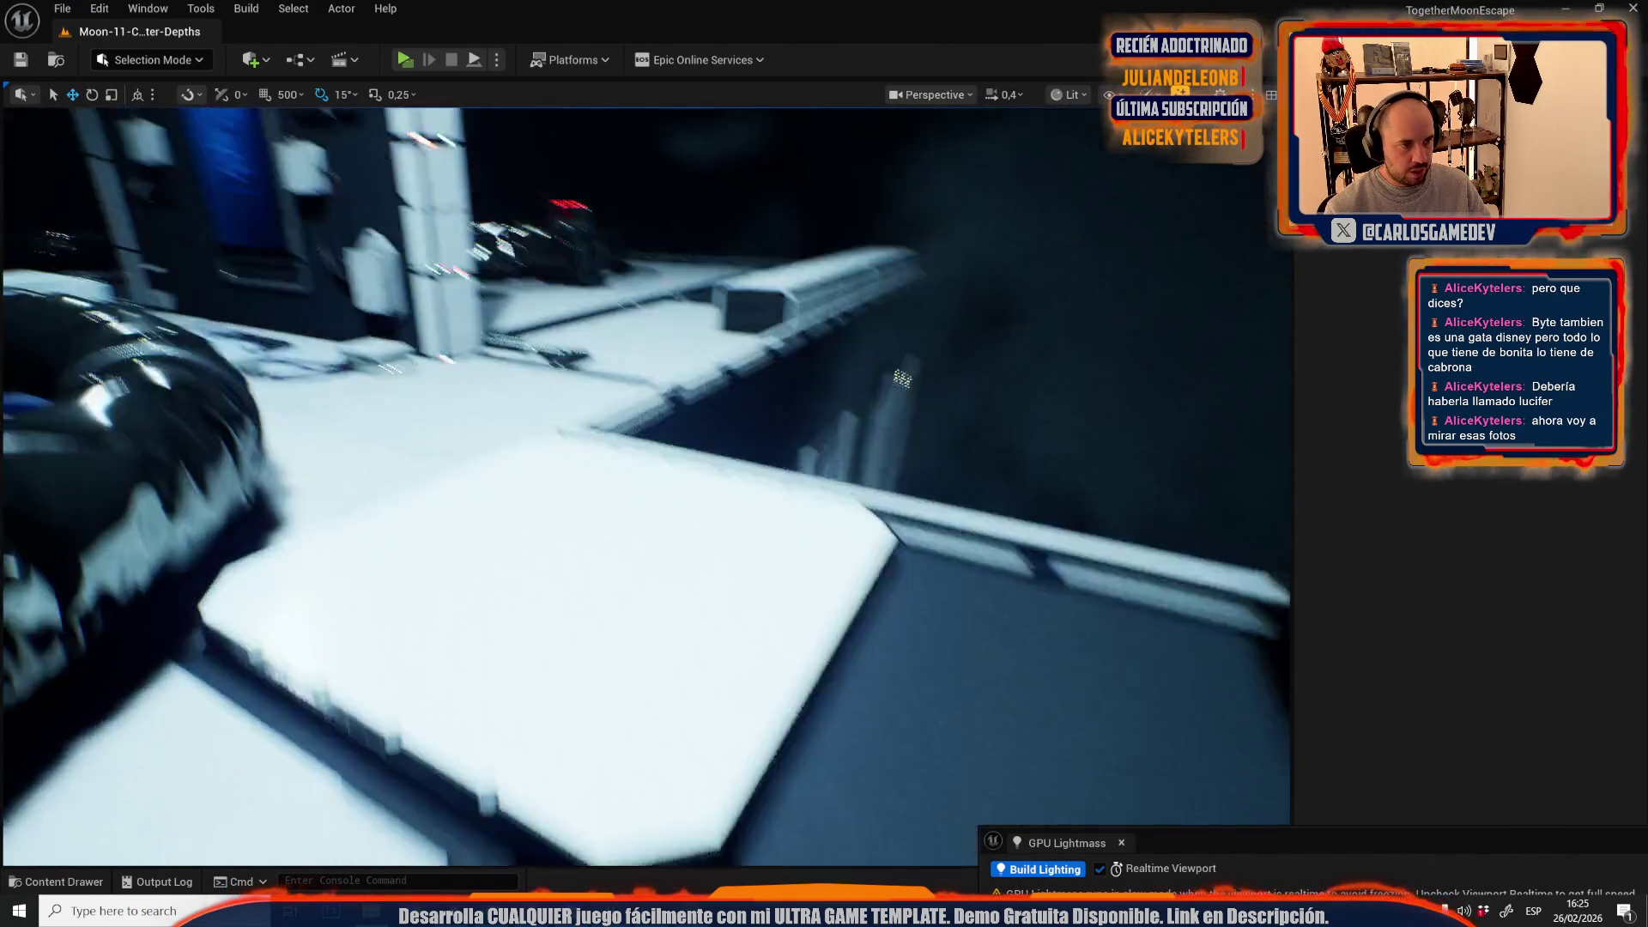
{"action": "key", "text": "alt+3"}
{"action": "left_click", "coordinate": [641, 520]}
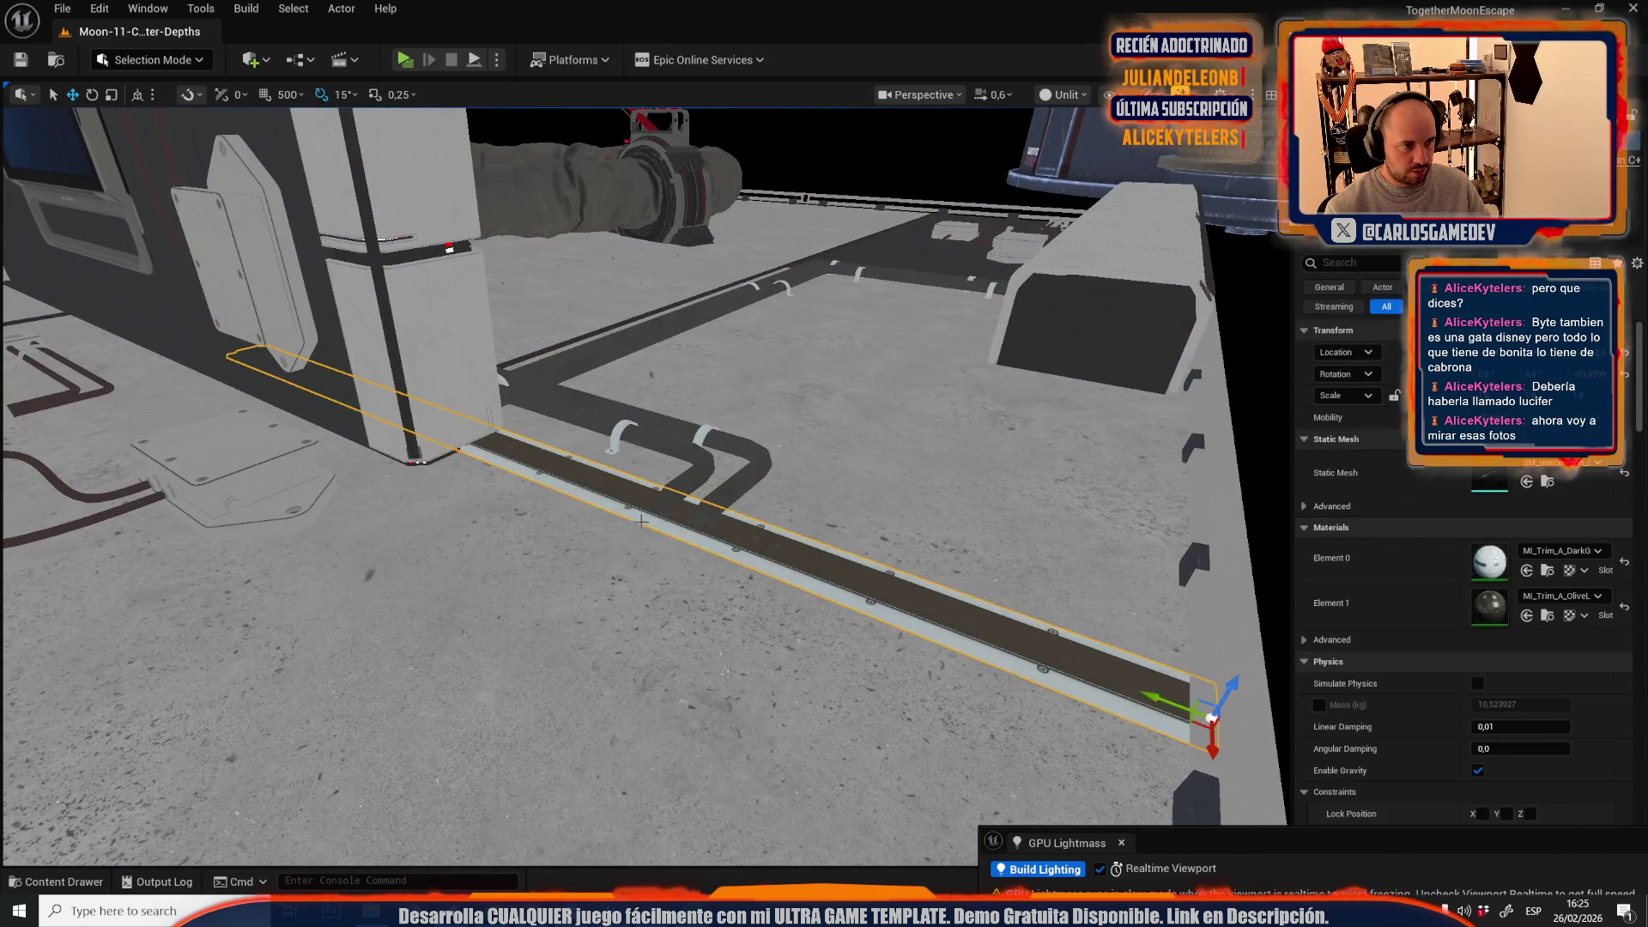
- Fly over the interior floor, focus on the cable, add the floor strip, and show Recent Levels
{"action": "key", "text": "w"}
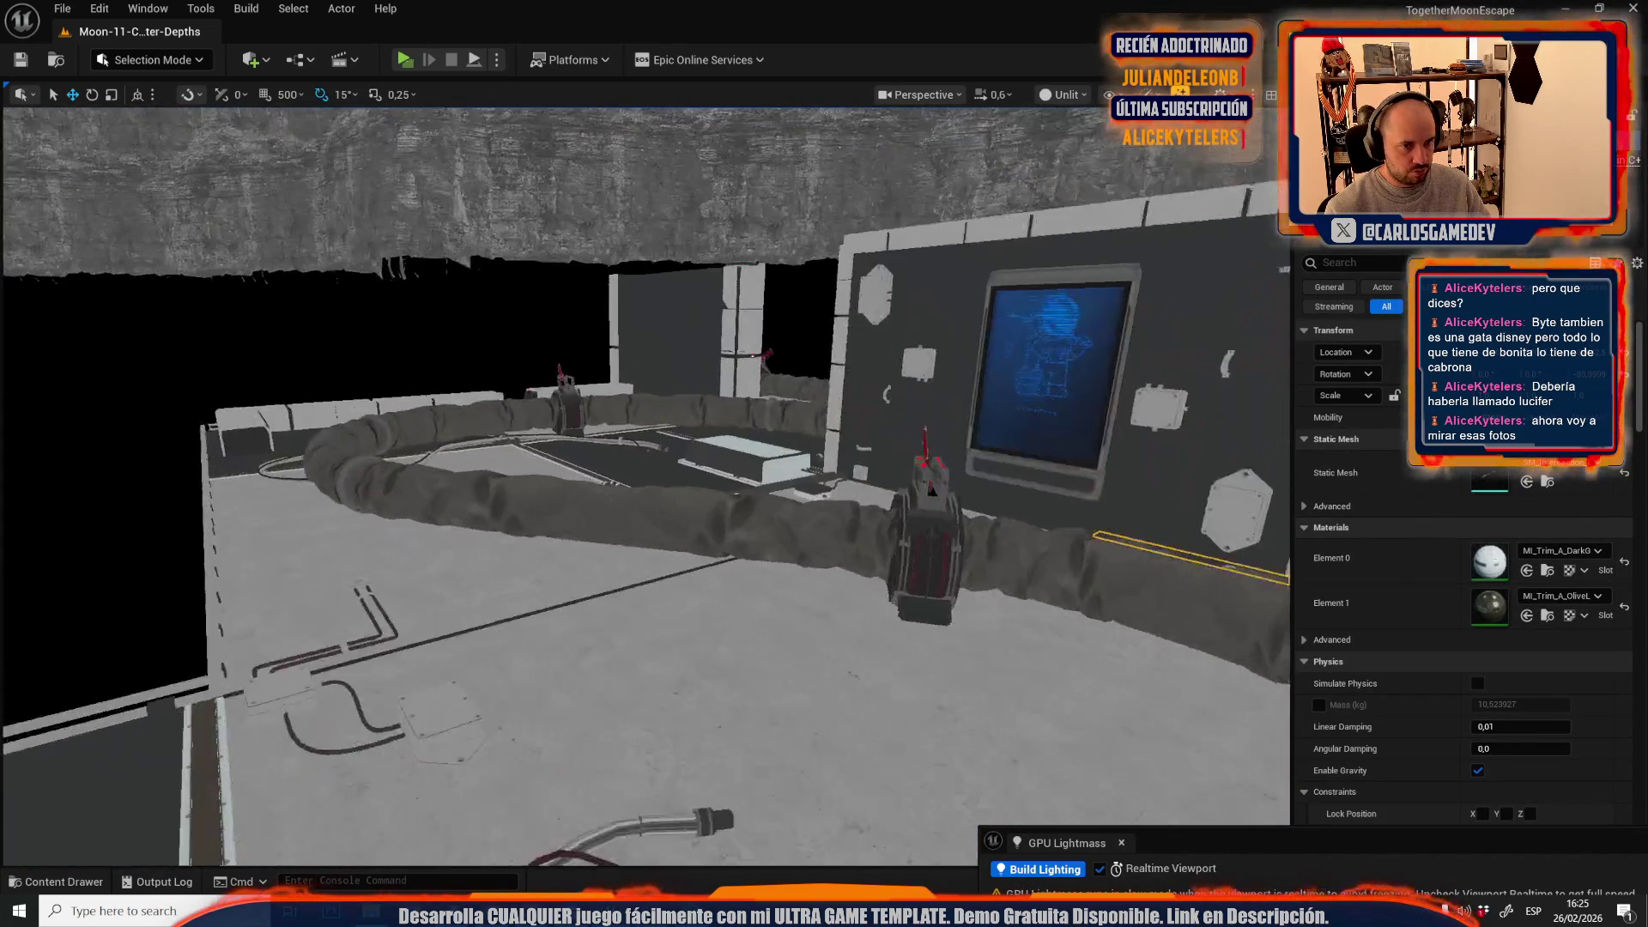
{"action": "key", "text": "w"}
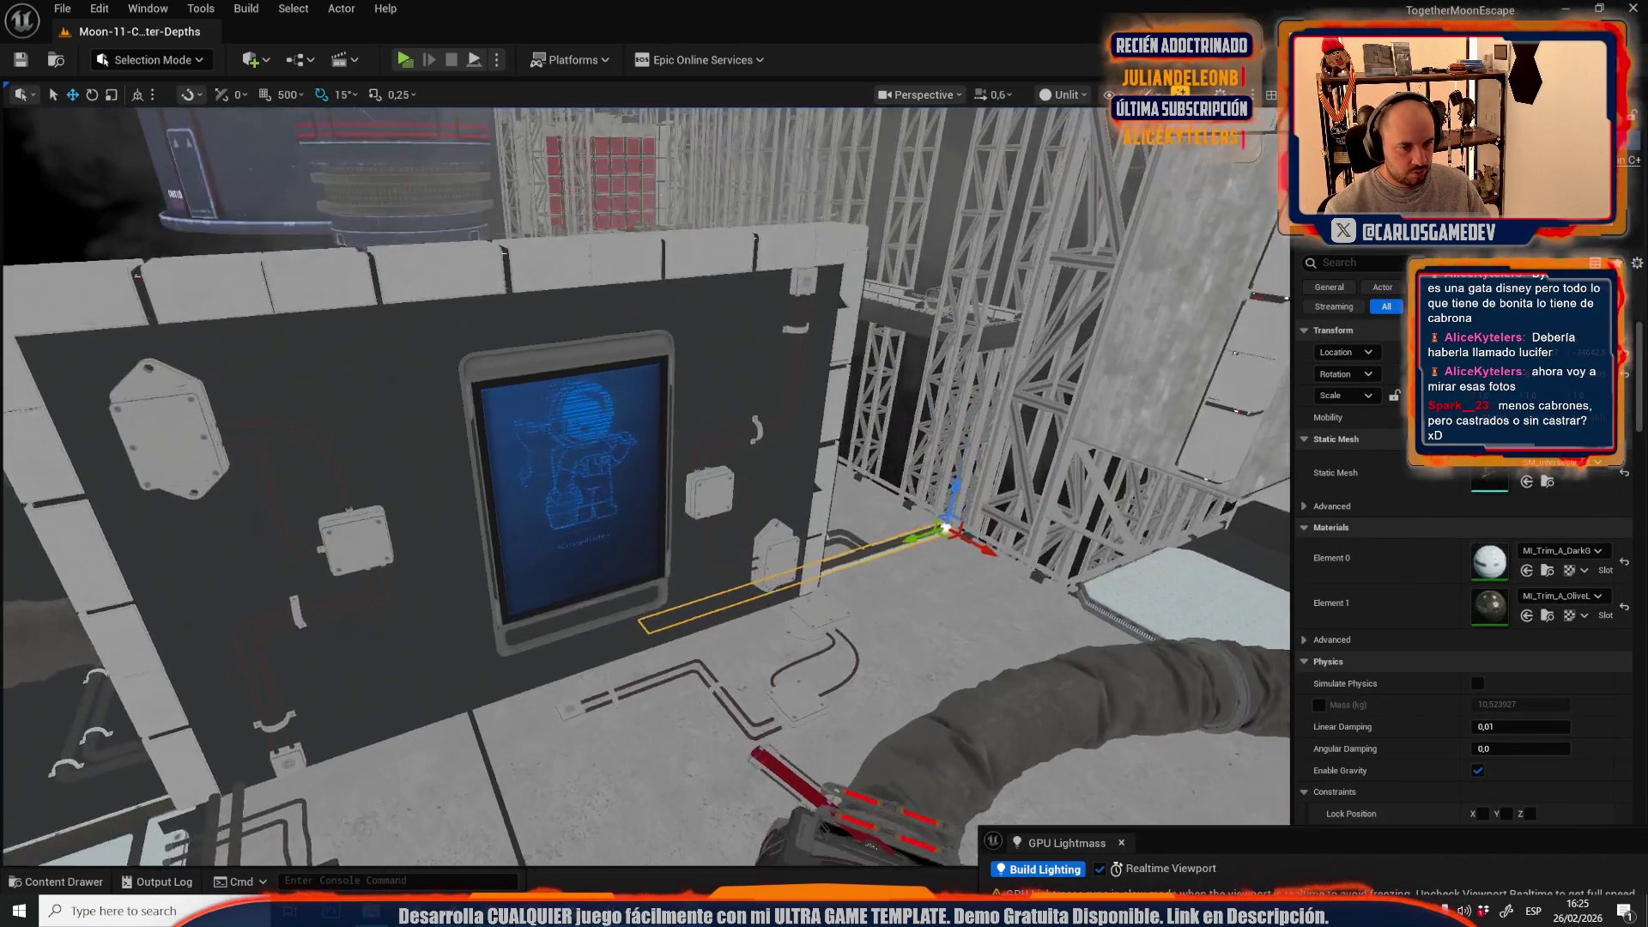
{"action": "key", "text": "w"}
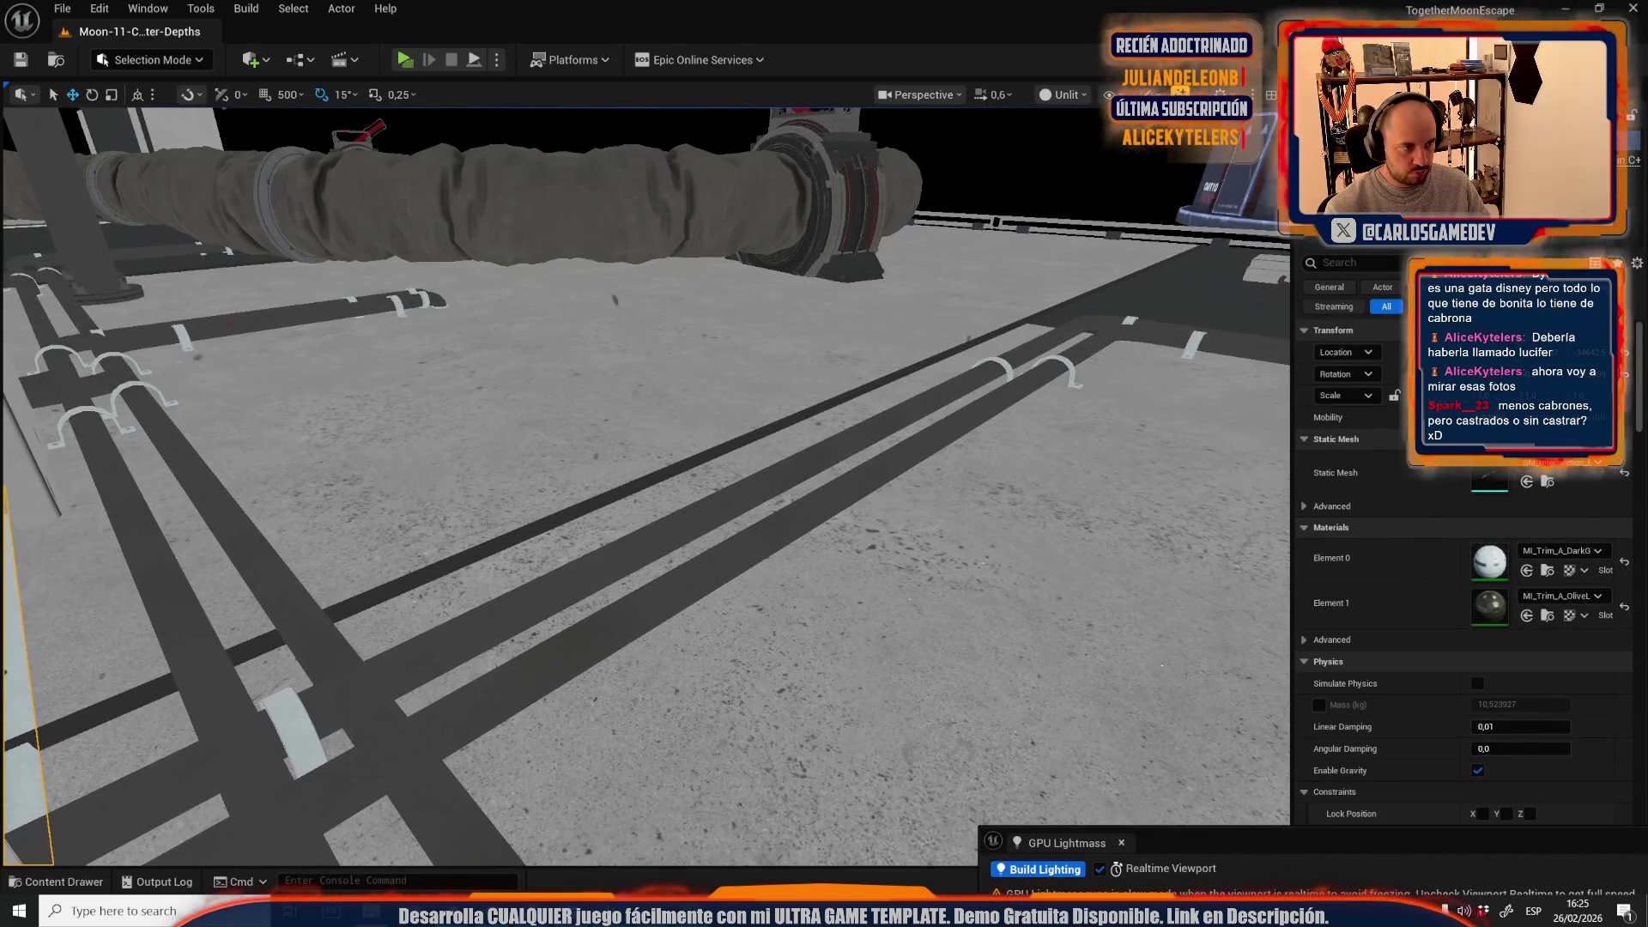
{"action": "left_click", "coordinate": [511, 530], "text": "ctrl"}
{"action": "left_click", "coordinate": [517, 532], "text": "ctrl"}
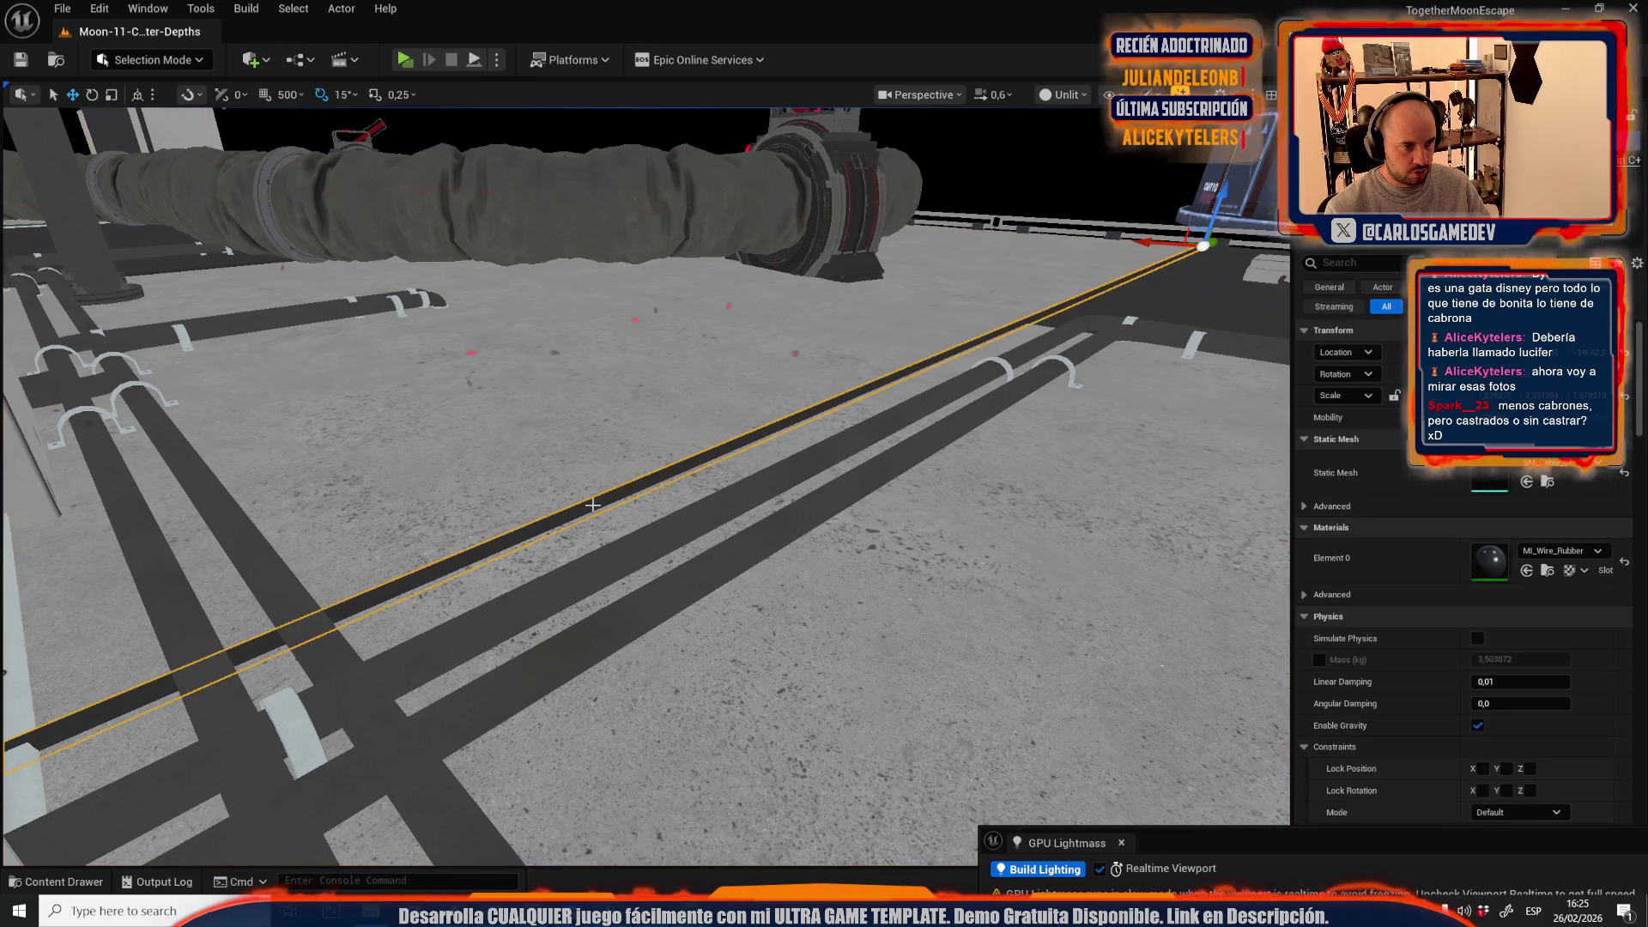
{"action": "key", "text": "f"}
{"action": "left_click", "coordinate": [687, 546], "text": "ctrl"}
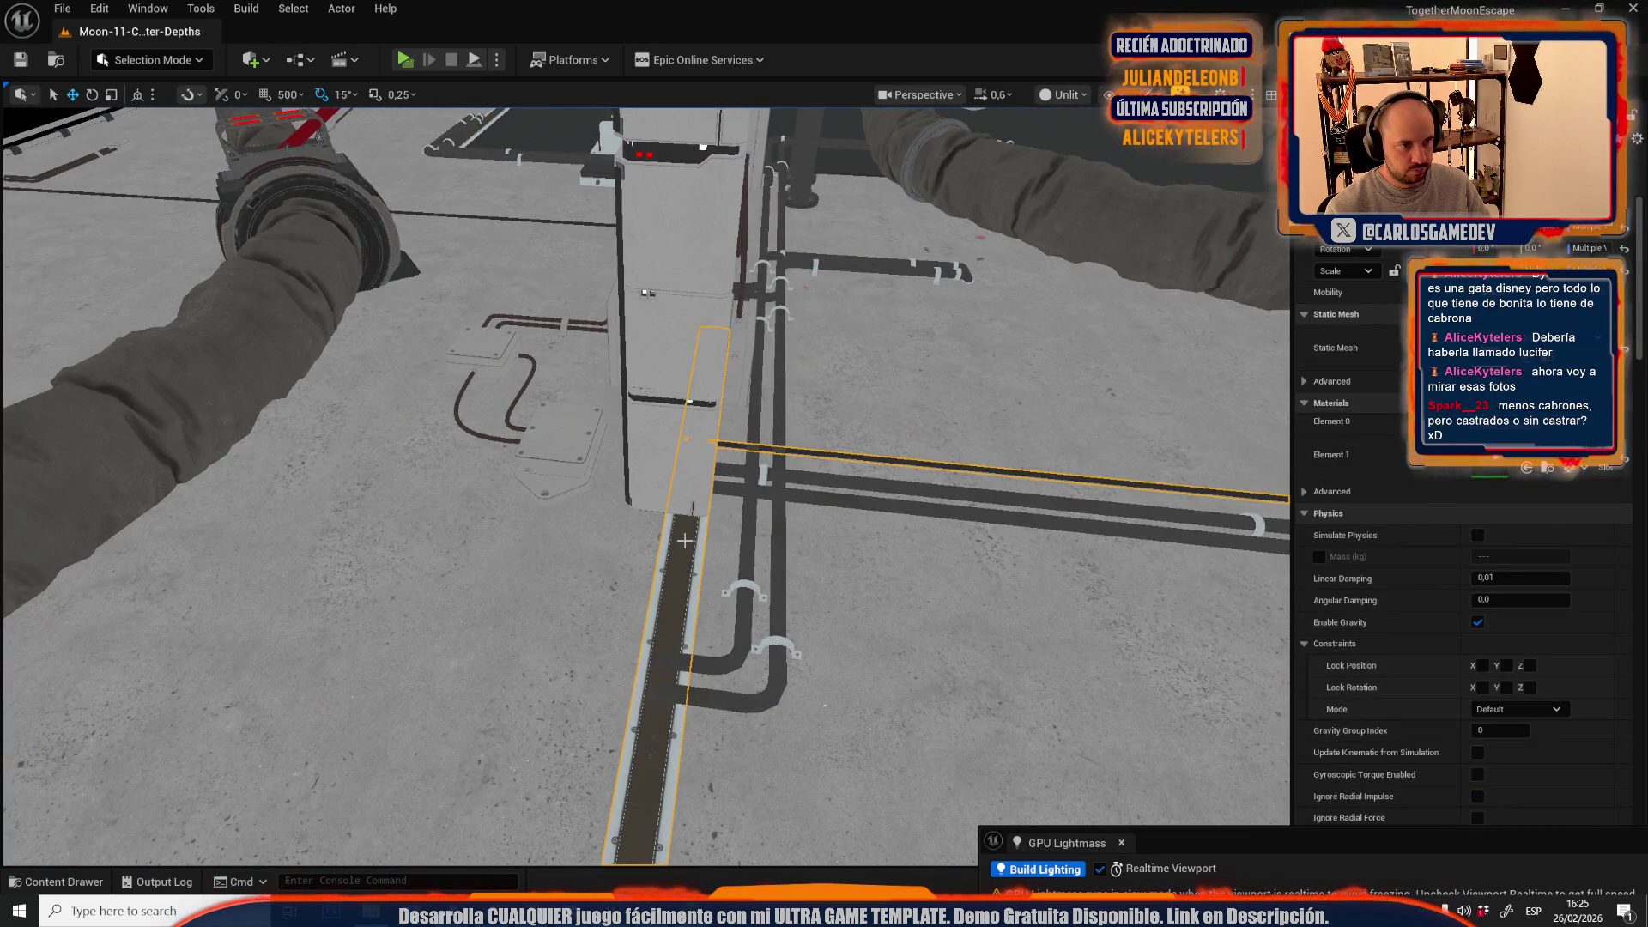
{"action": "scroll", "coordinate": [709, 540], "scroll_direction": "up", "scroll_amount": 2}
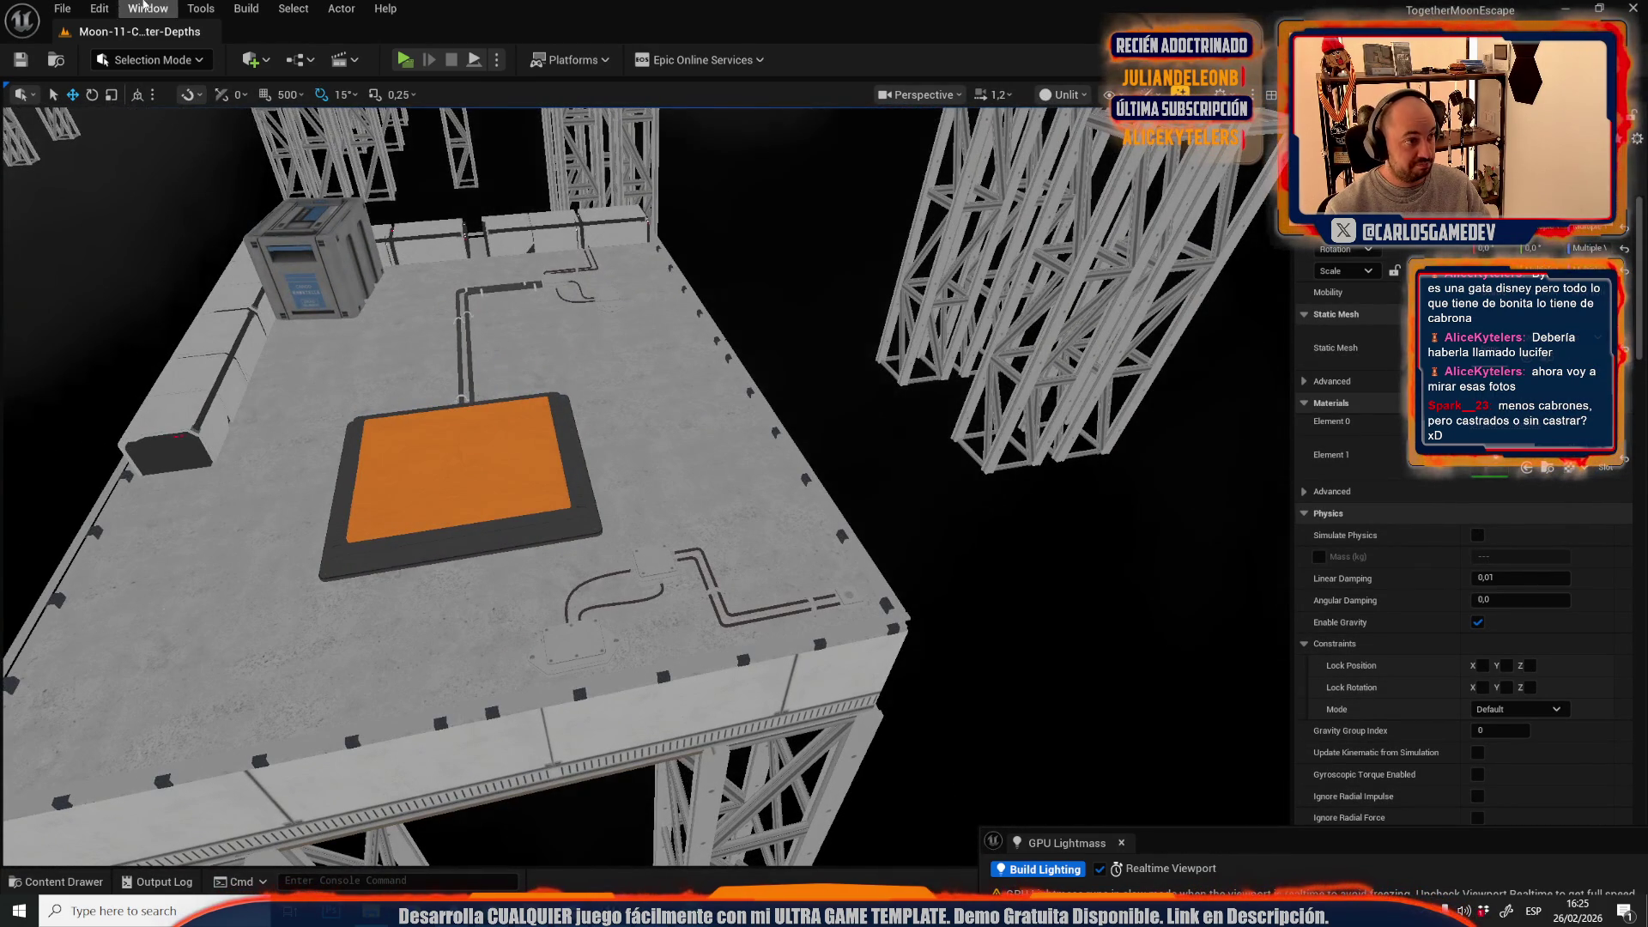
{"action": "left_click", "coordinate": [62, 7]}
- Open Moon-14-Open-World from Recent Levels and set the viewport to Lit
{"action": "mouse_move", "coordinate": [172, 125]}
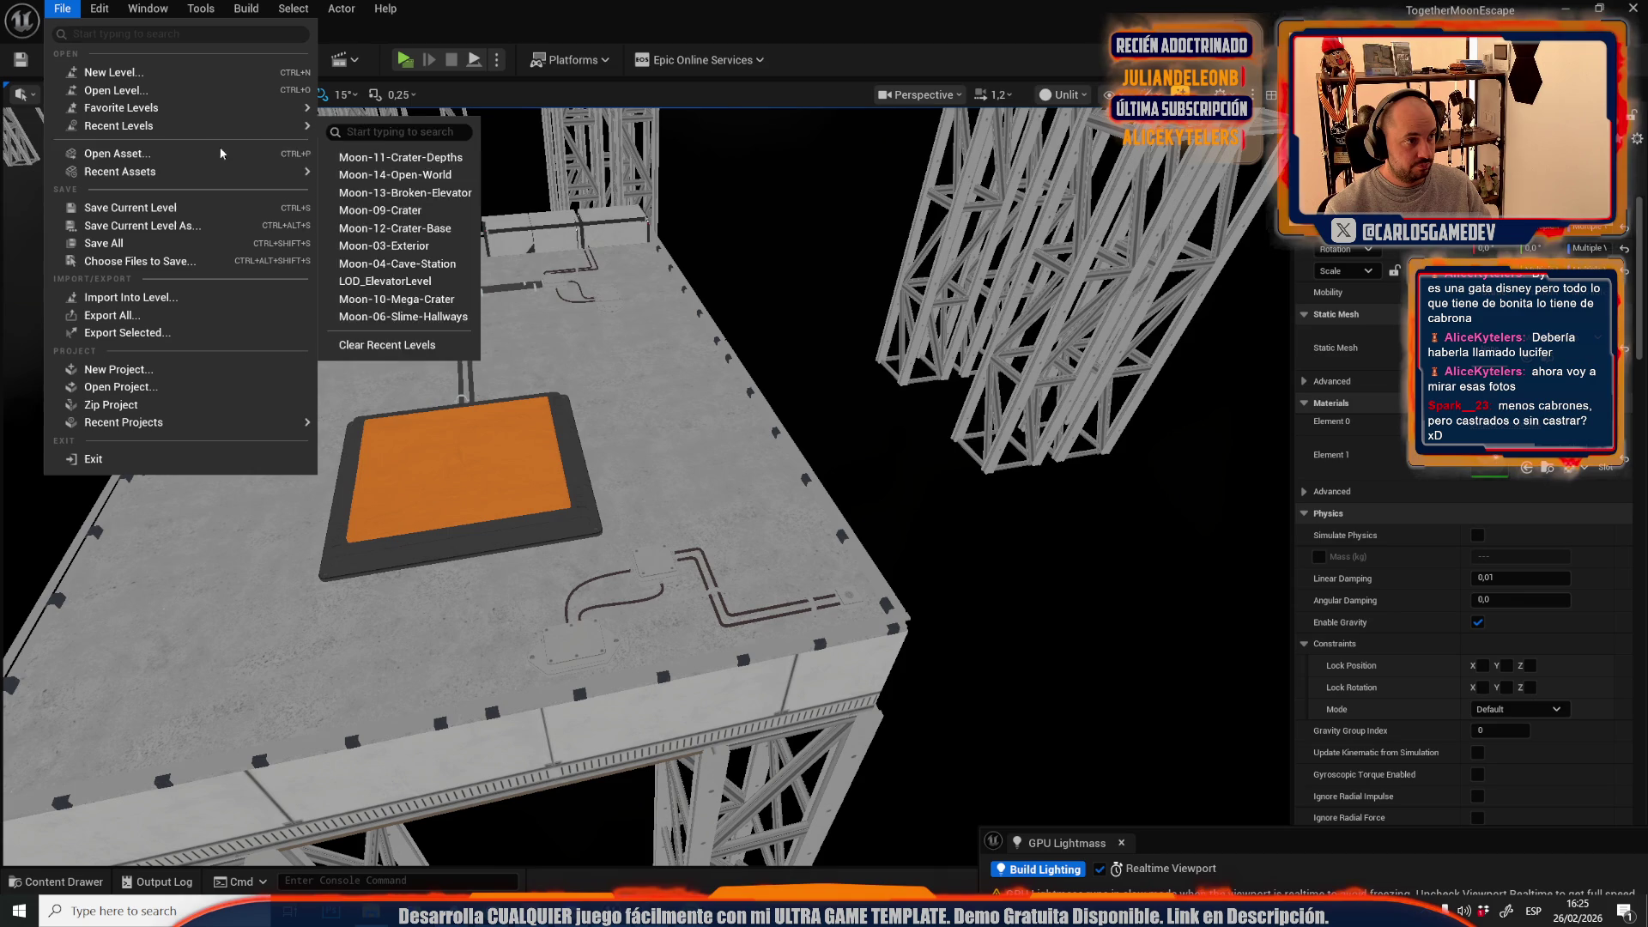
{"action": "left_click", "coordinate": [428, 176]}
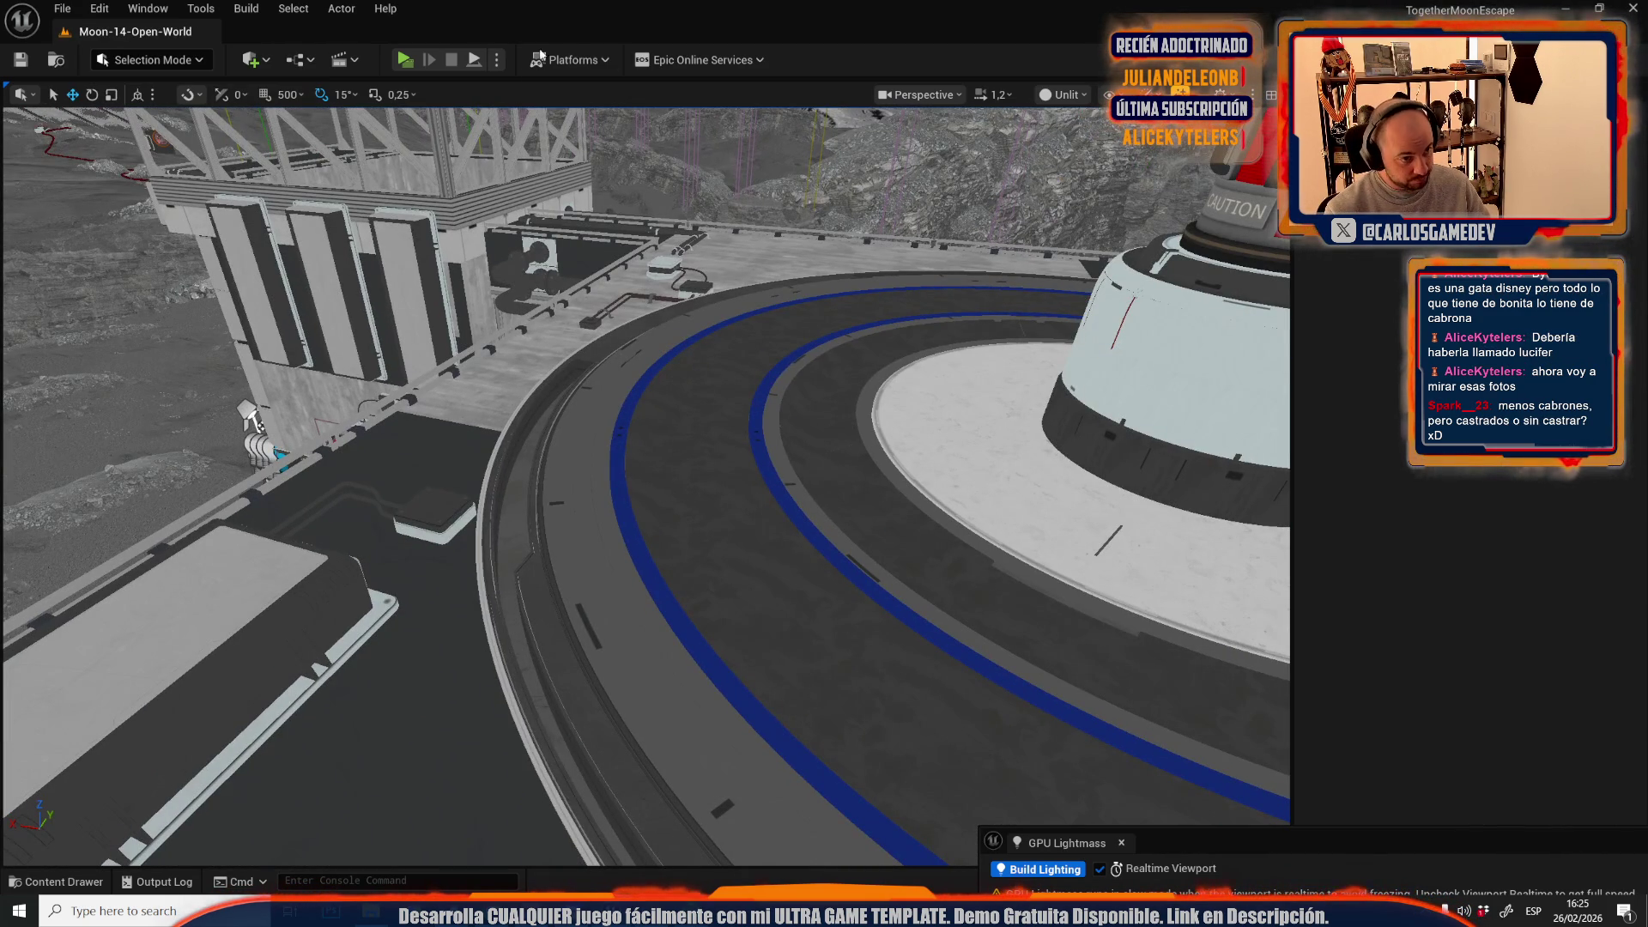
{"action": "left_click", "coordinate": [1034, 95]}
{"action": "left_click", "coordinate": [1064, 120]}
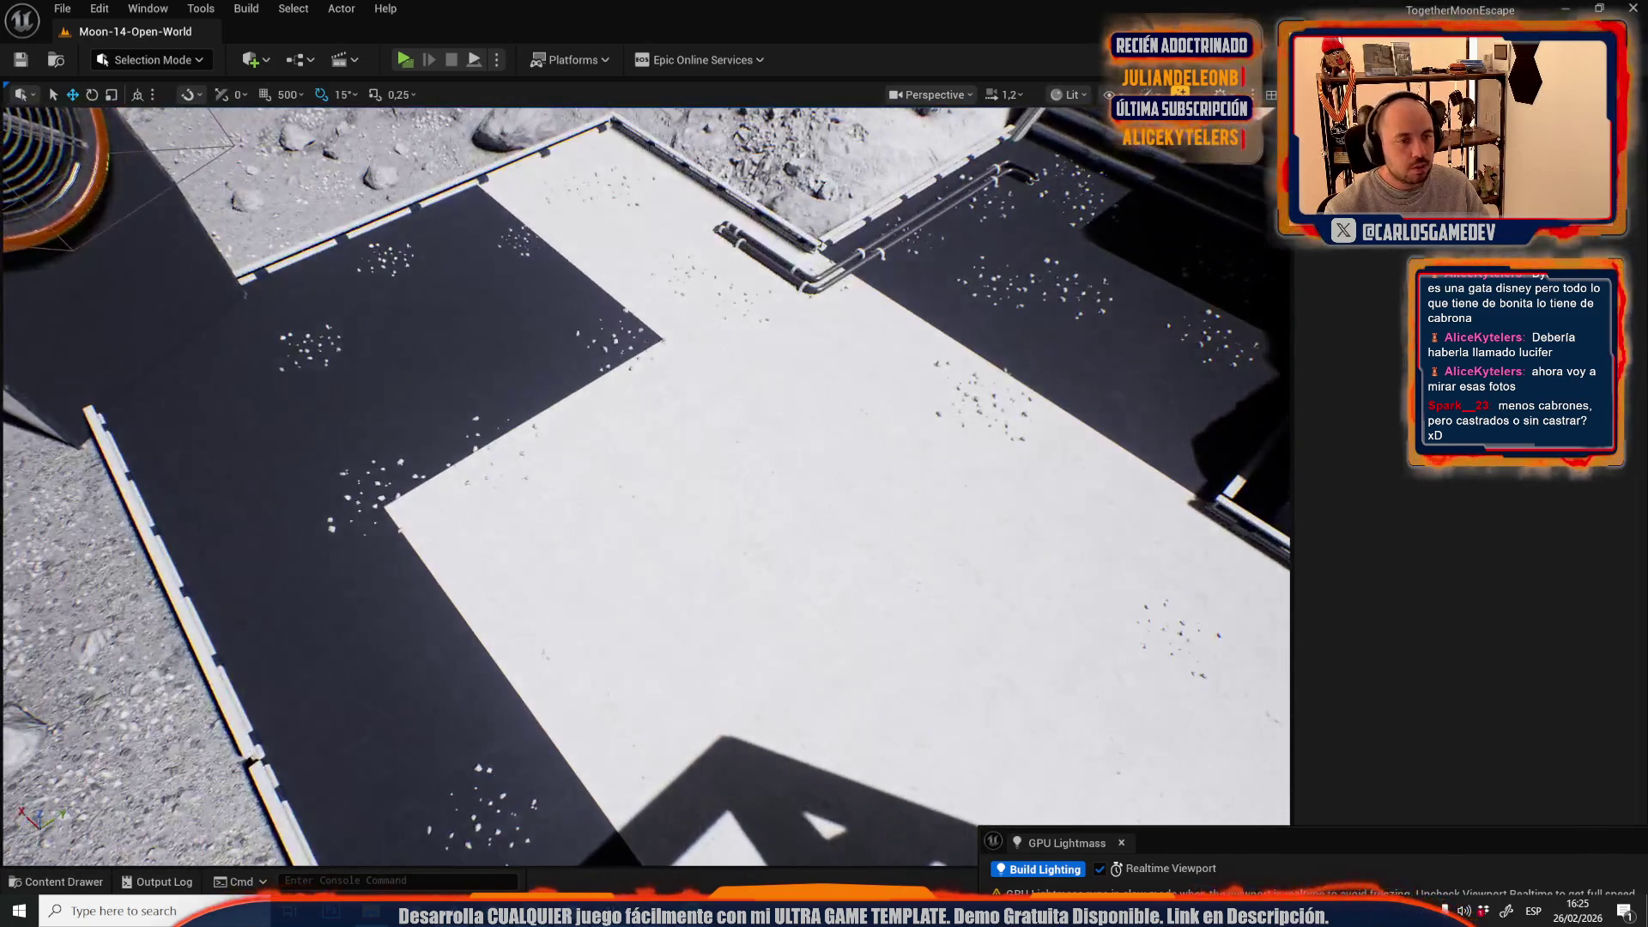
- Move the dark seam strip onto the white platform floor, then save and switch to Moon-11-Crater-Depths
{"action": "left_click", "coordinate": [762, 552]}
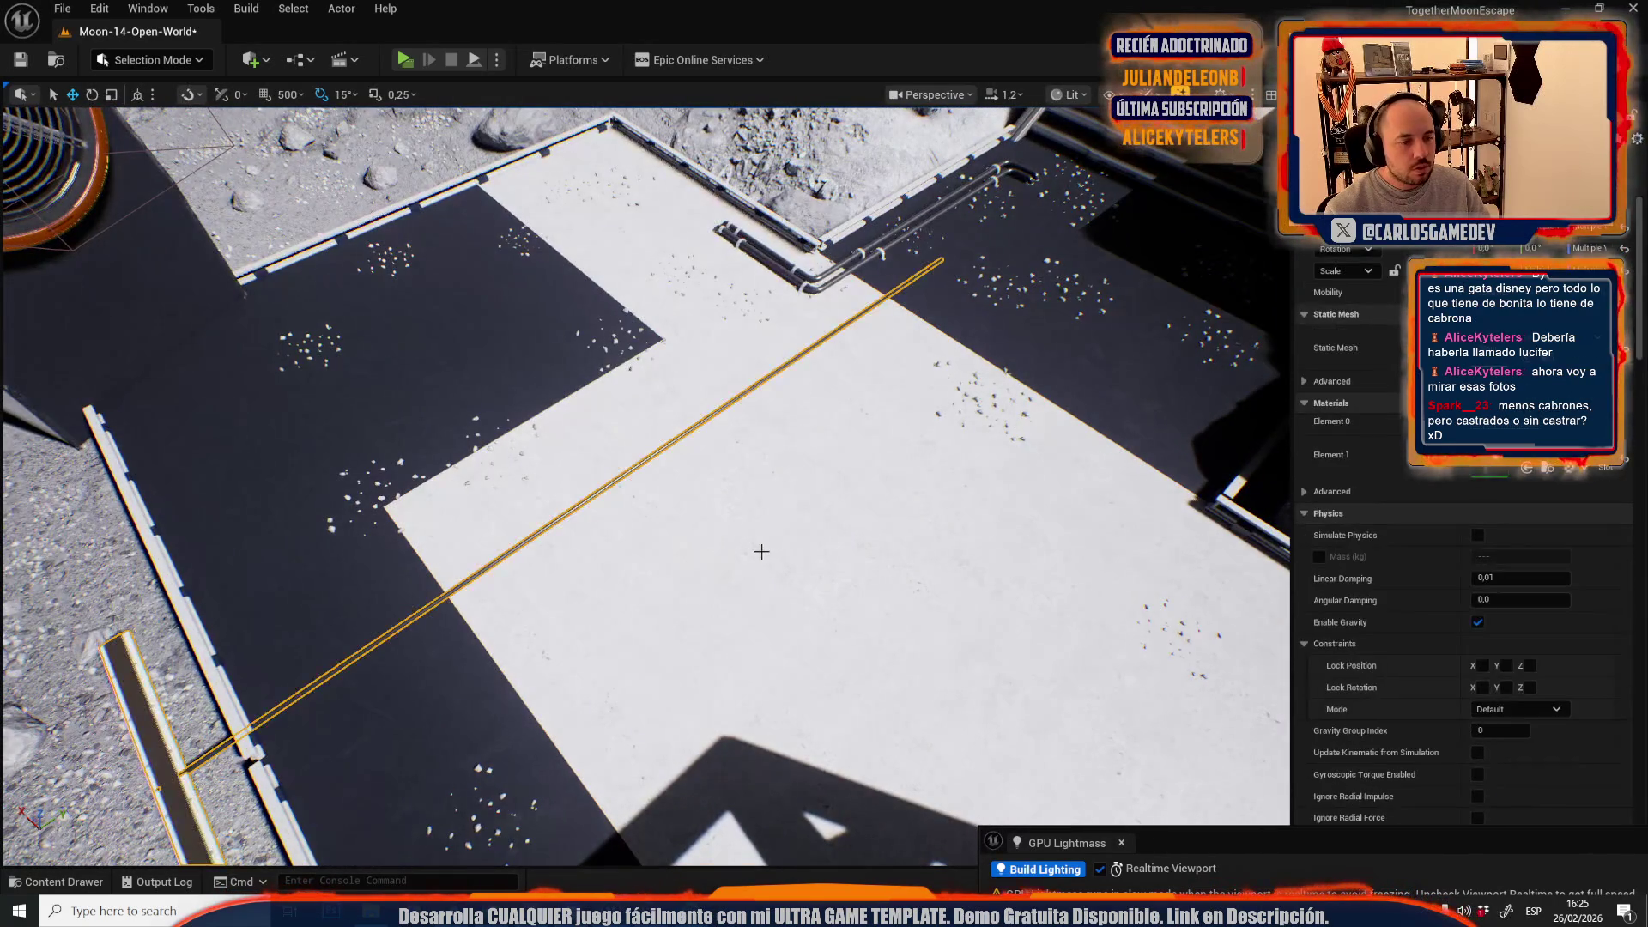
{"action": "key", "text": "f"}
{"action": "mouse_move", "coordinate": [343, 705]}
{"action": "left_mouse_down"}
{"action": "mouse_move", "coordinate": [963, 798]}
{"action": "mouse_move", "coordinate": [812, 854]}
{"action": "left_mouse_up"}
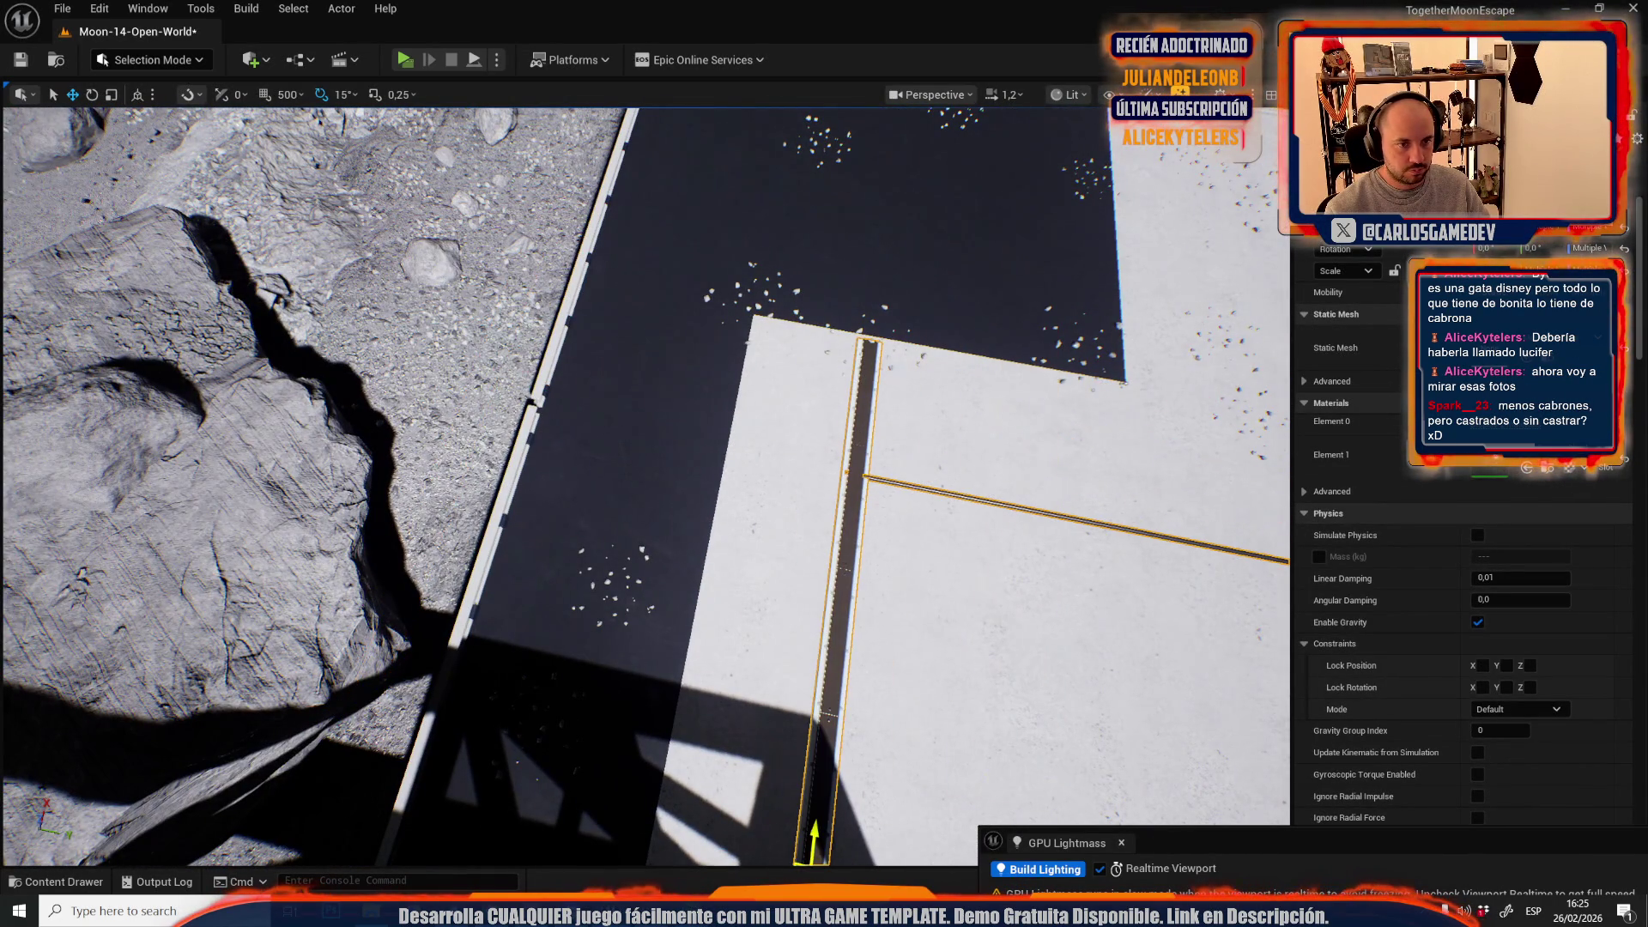
{"action": "left_click", "coordinate": [63, 9]}
{"action": "mouse_move", "coordinate": [196, 127]}
{"action": "left_click", "coordinate": [401, 174]}
{"action": "left_click", "coordinate": [874, 640]}
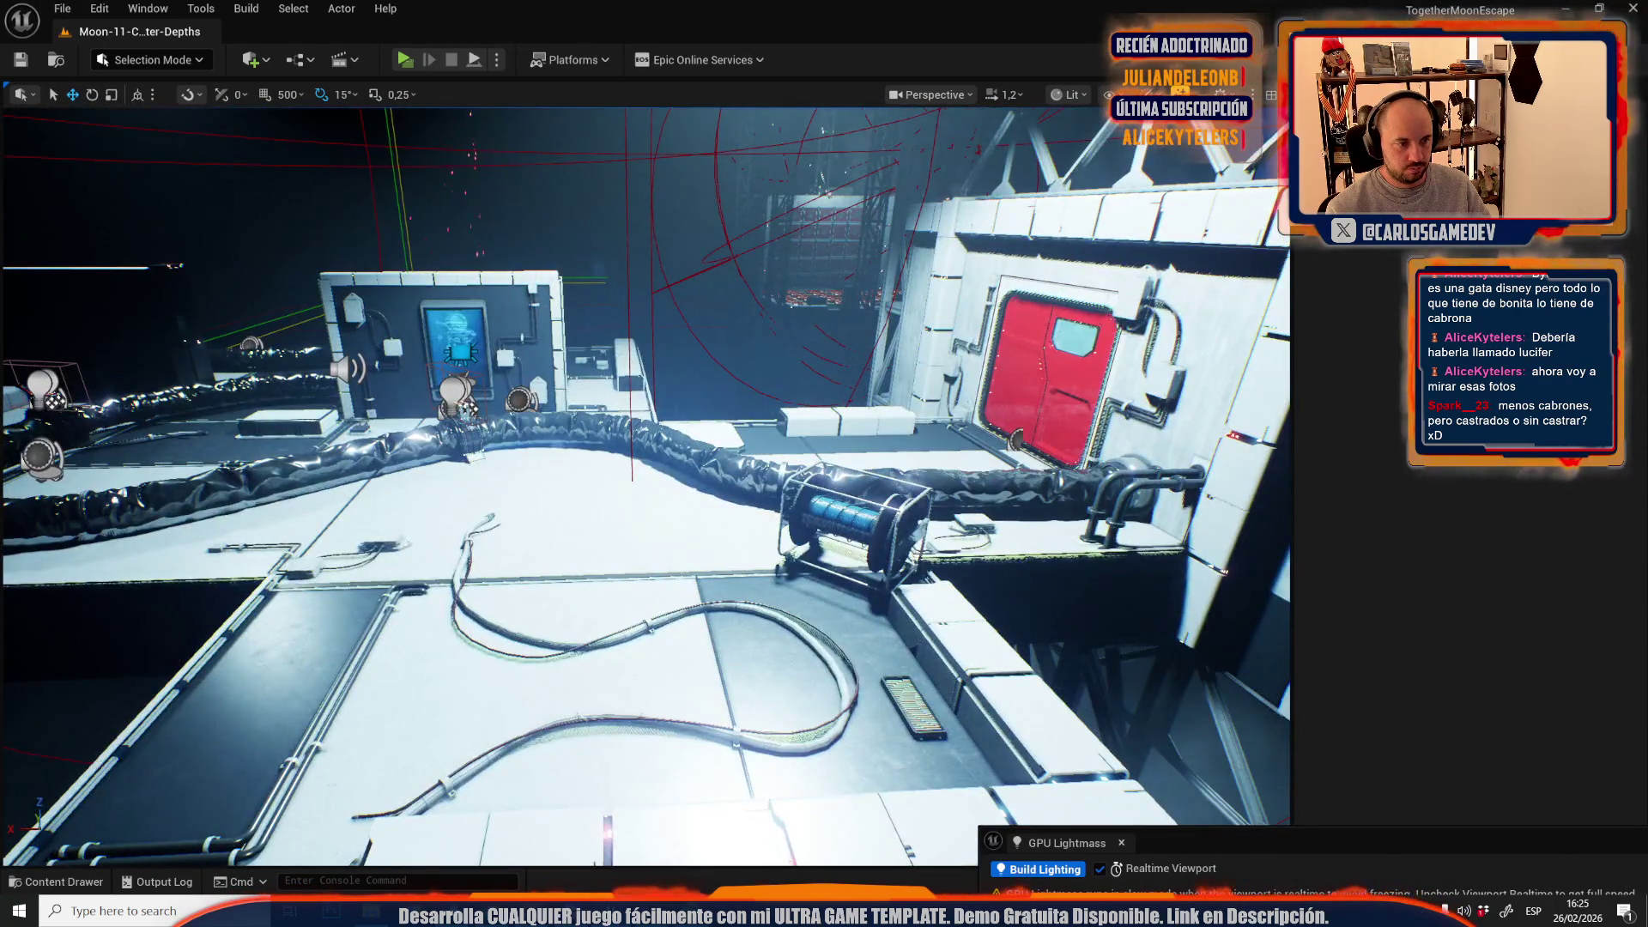
- In Moon-11-Crater-Depths, switch to Unlit and select the concrete floor seam decal
{"action": "key", "text": "alt+3"}
{"action": "scroll", "coordinate": [644, 485], "scroll_direction": "down", "scroll_amount": 2}
{"action": "scroll", "coordinate": [643, 485], "scroll_direction": "down", "scroll_amount": 2}
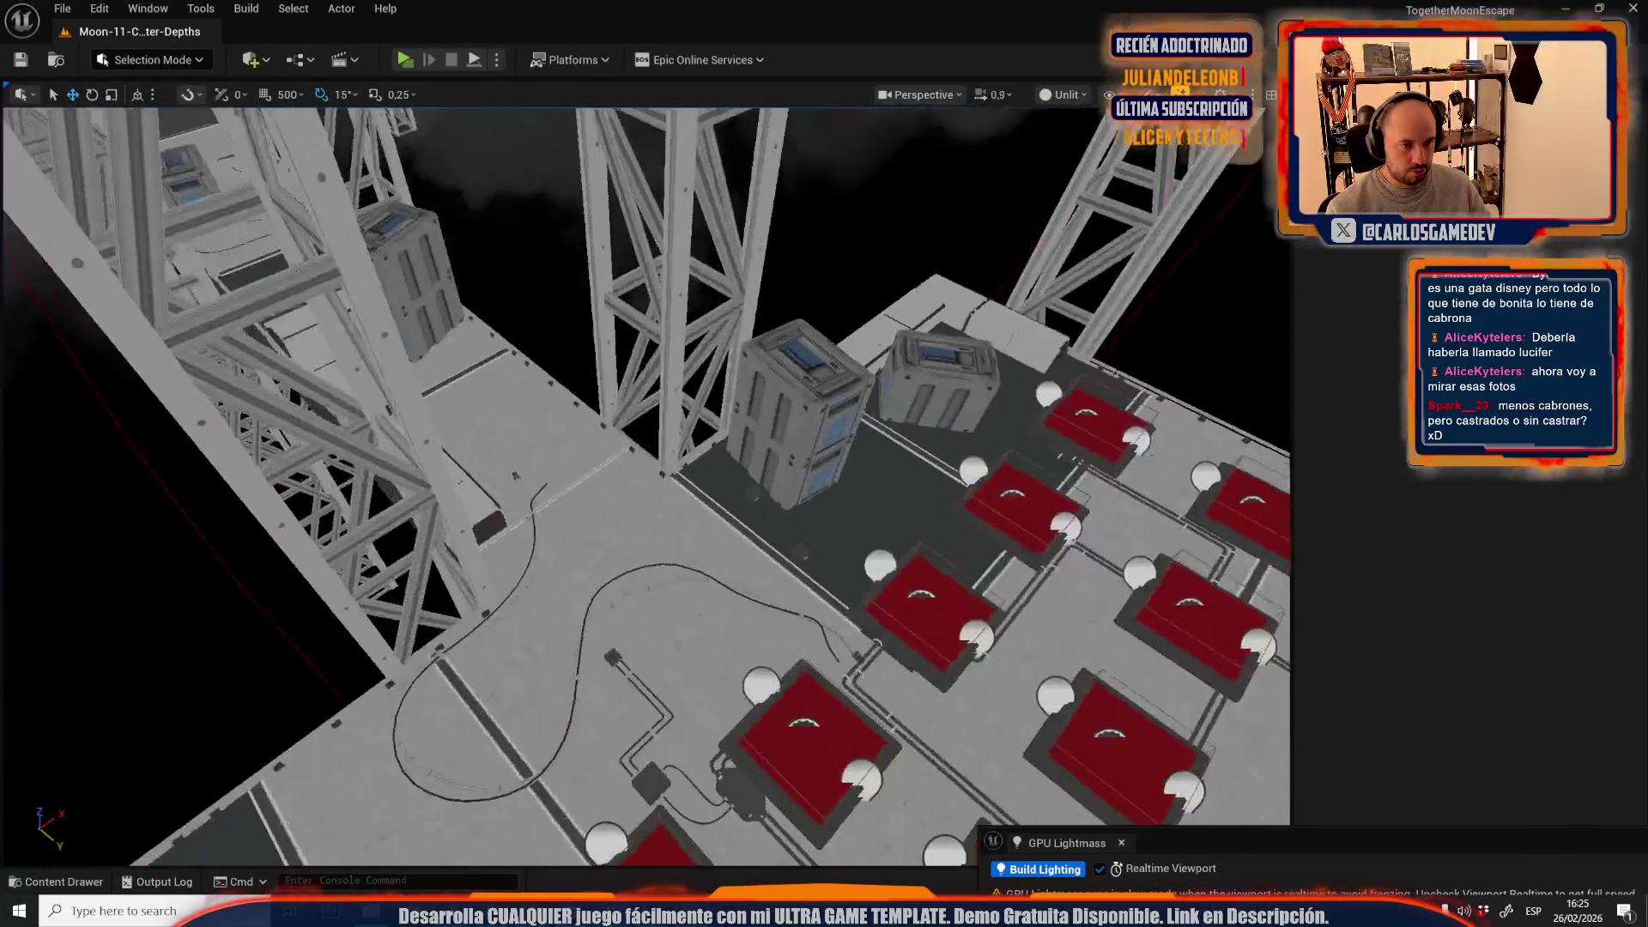
{"action": "scroll", "coordinate": [855, 350], "scroll_direction": "down", "scroll_amount": 1}
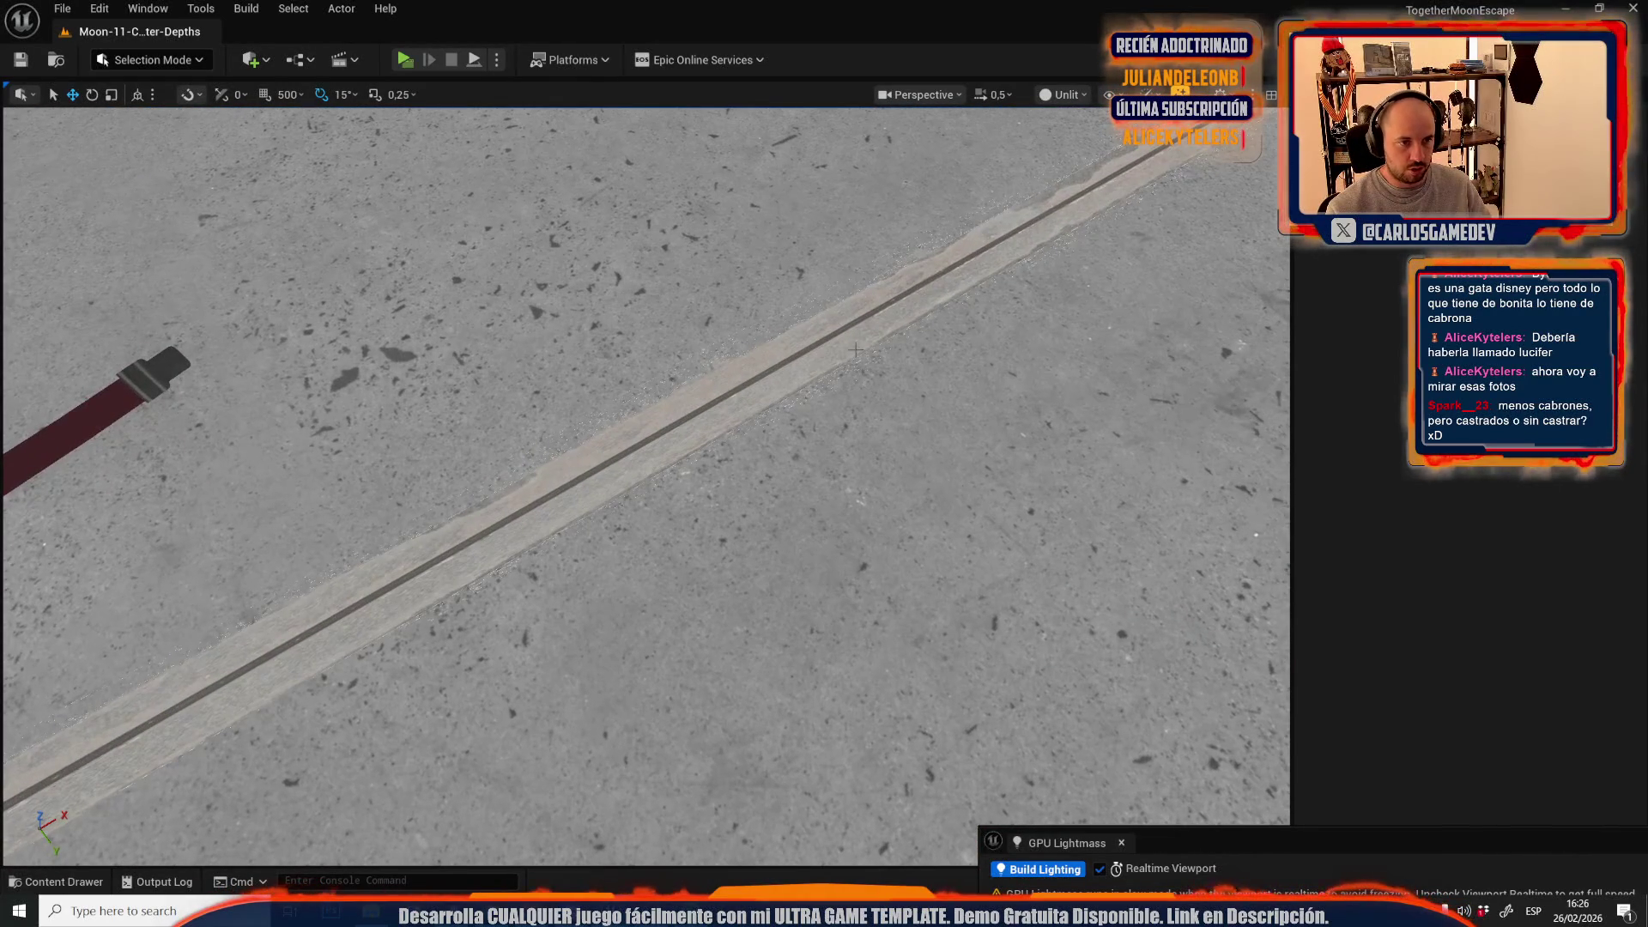
{"action": "left_click", "coordinate": [855, 347]}
- Return to Moon-14-Open-World for the seam decal, then choose another level from Recent Levels
{"action": "left_click", "coordinate": [62, 9]}
{"action": "mouse_move", "coordinate": [129, 121]}
{"action": "left_click", "coordinate": [426, 172]}
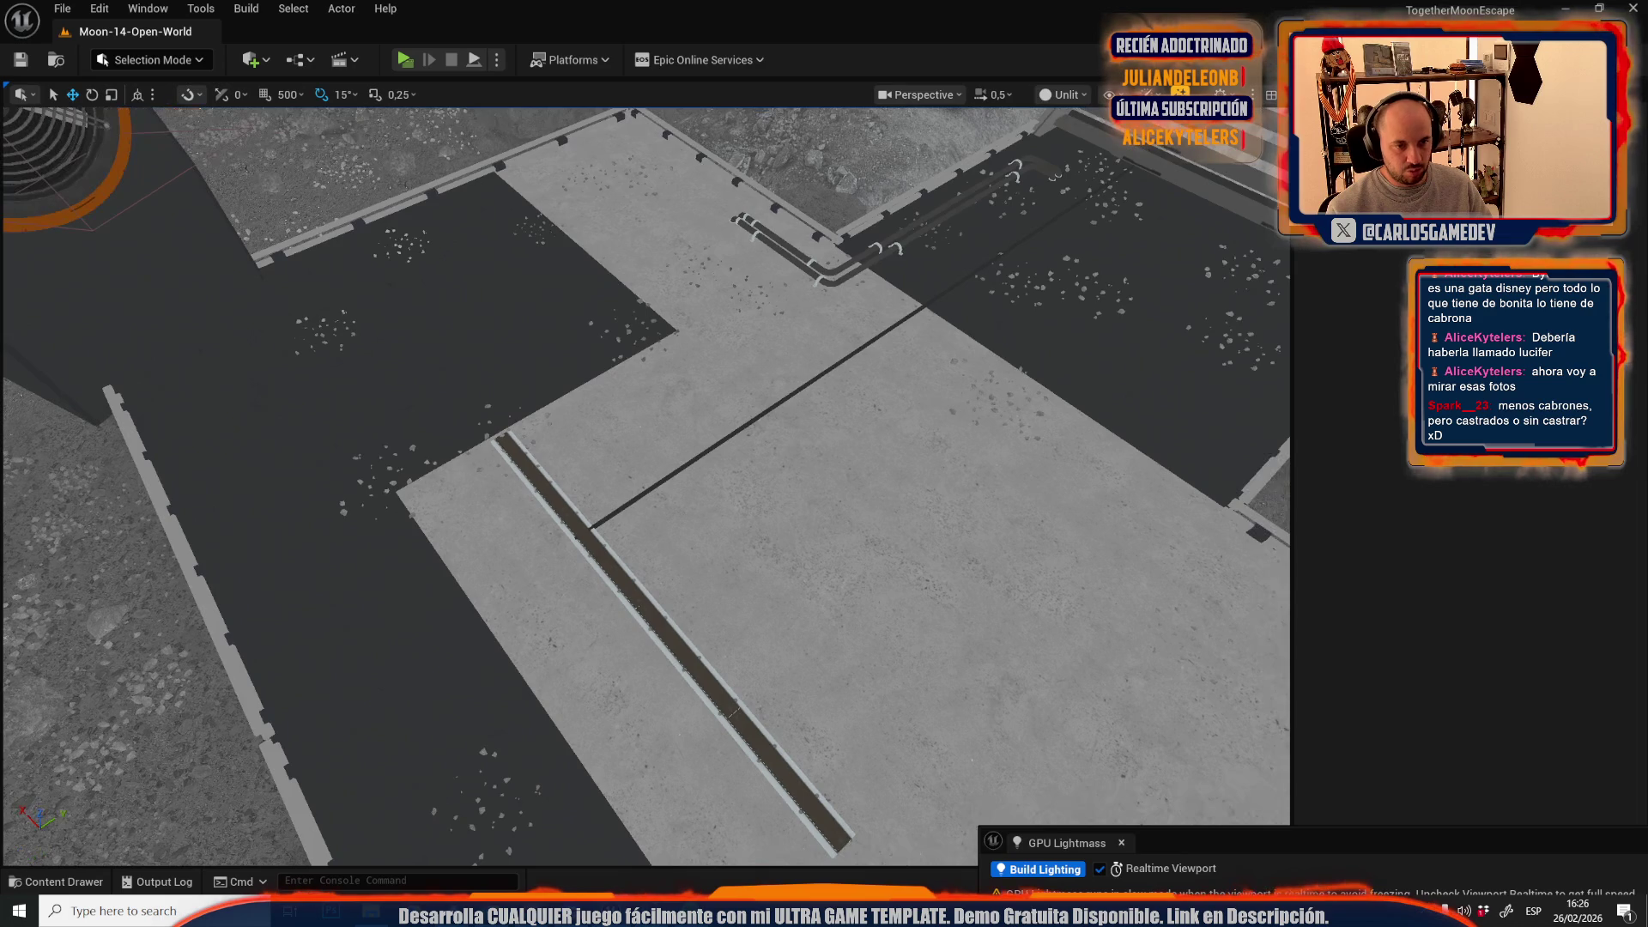
{"action": "left_click", "coordinate": [62, 9]}
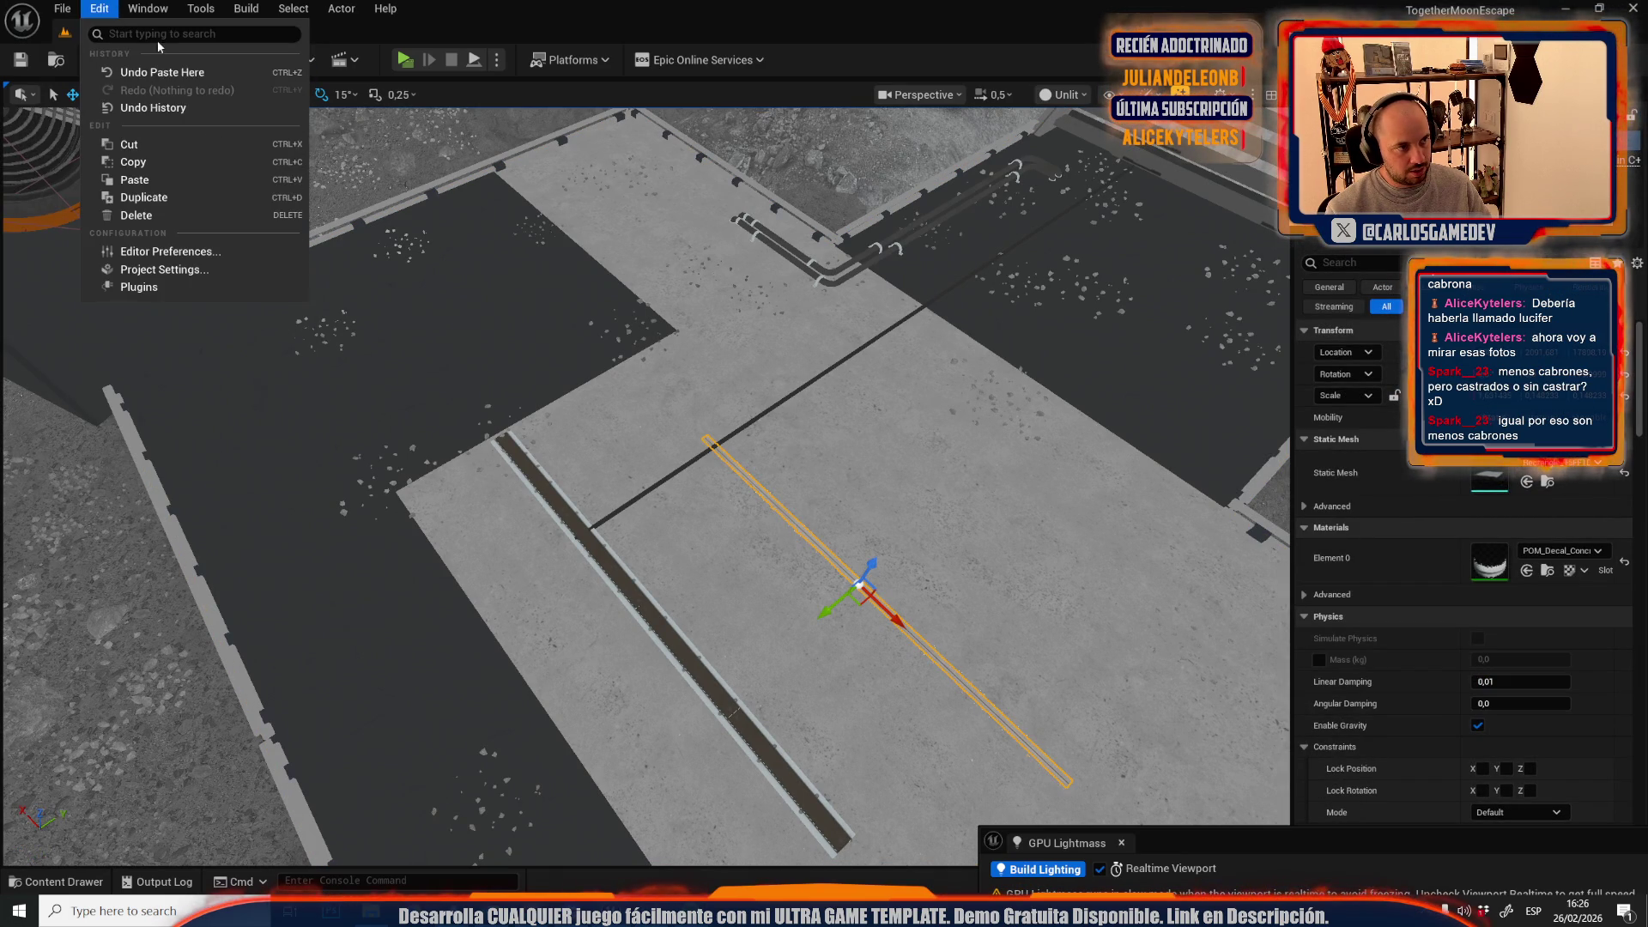
{"action": "mouse_move", "coordinate": [240, 134]}
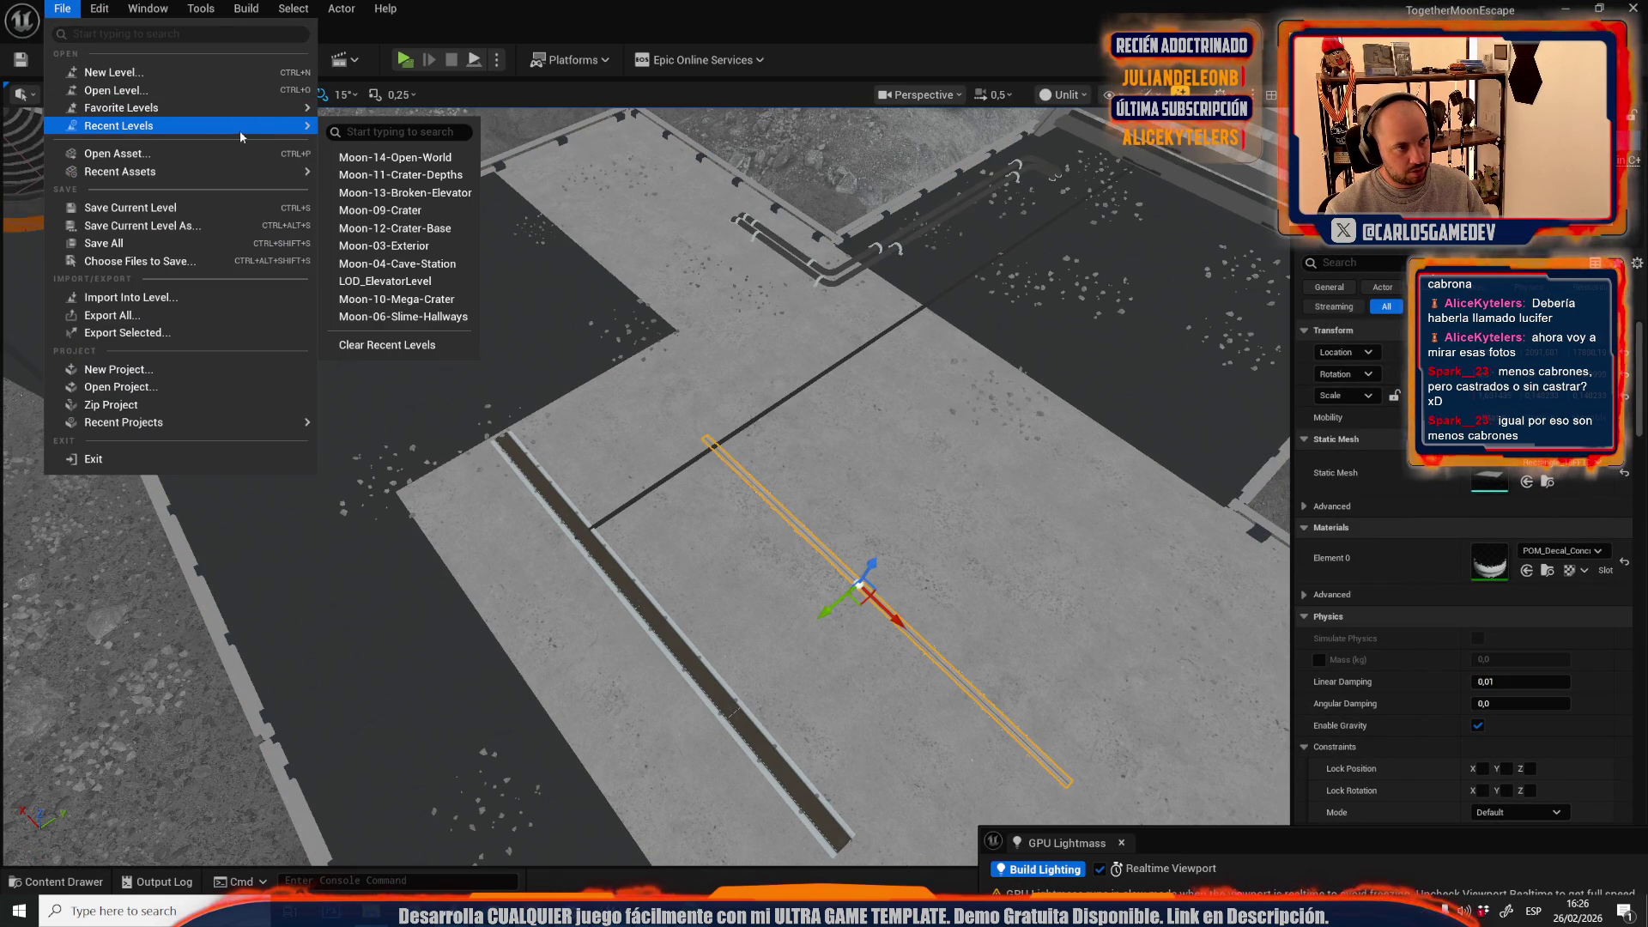
{"action": "left_click", "coordinate": [427, 198]}
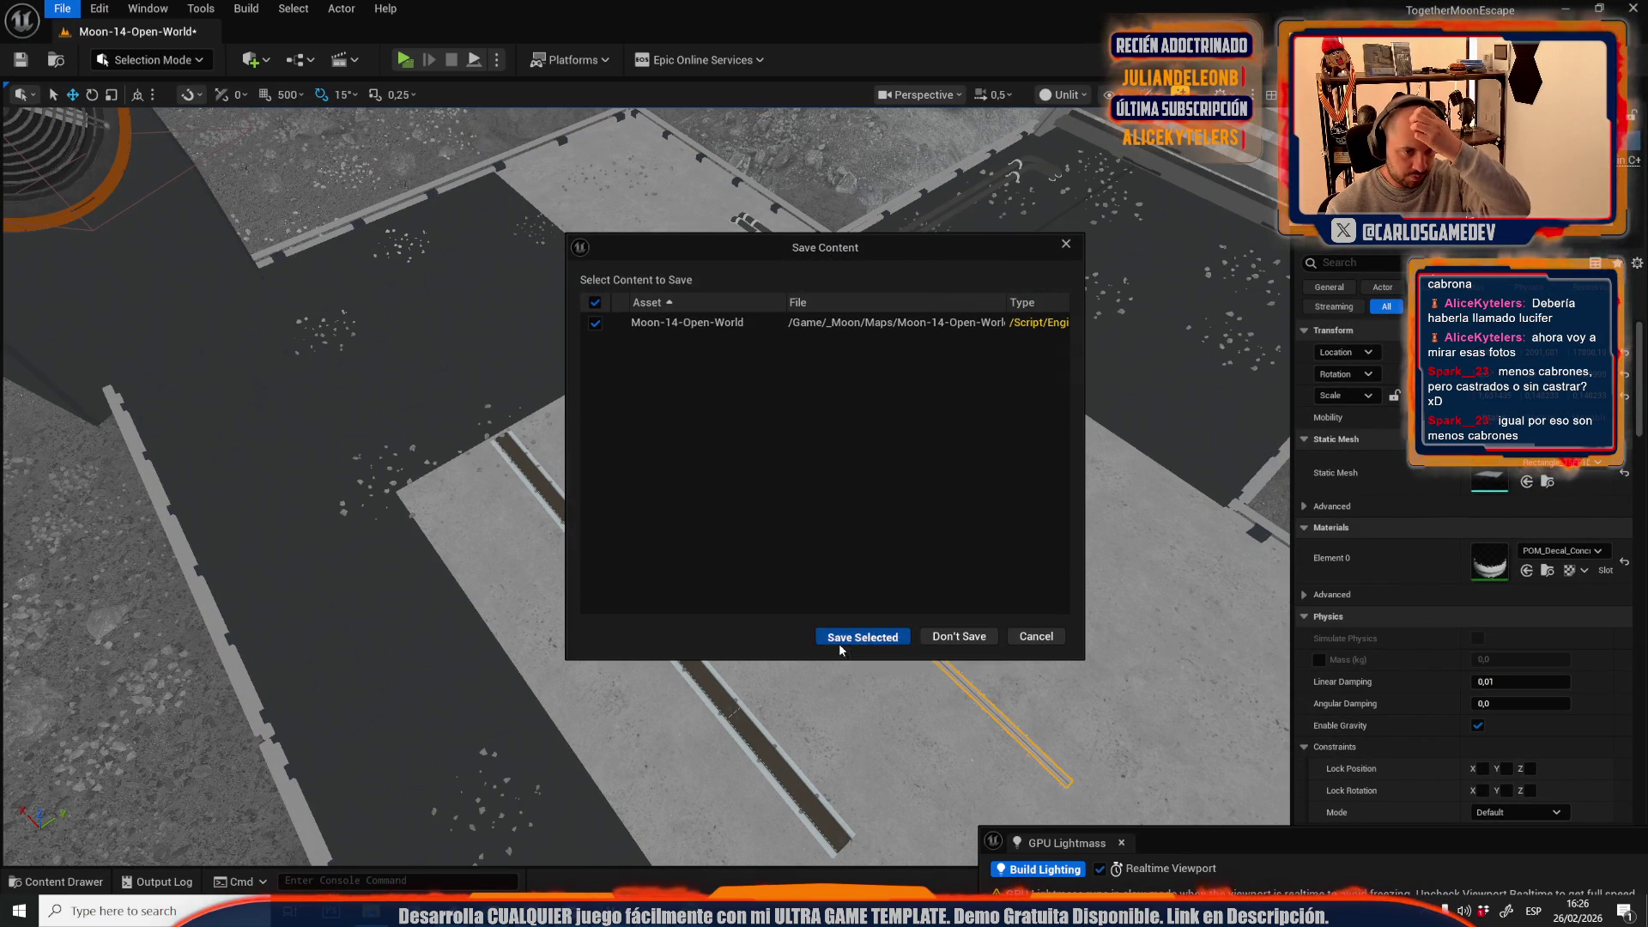
- Save Moon-14-Open-World, then in Moon-13-Broken-Elevator select the dark floor seam strip on the platform
{"action": "left_click", "coordinate": [856, 636]}
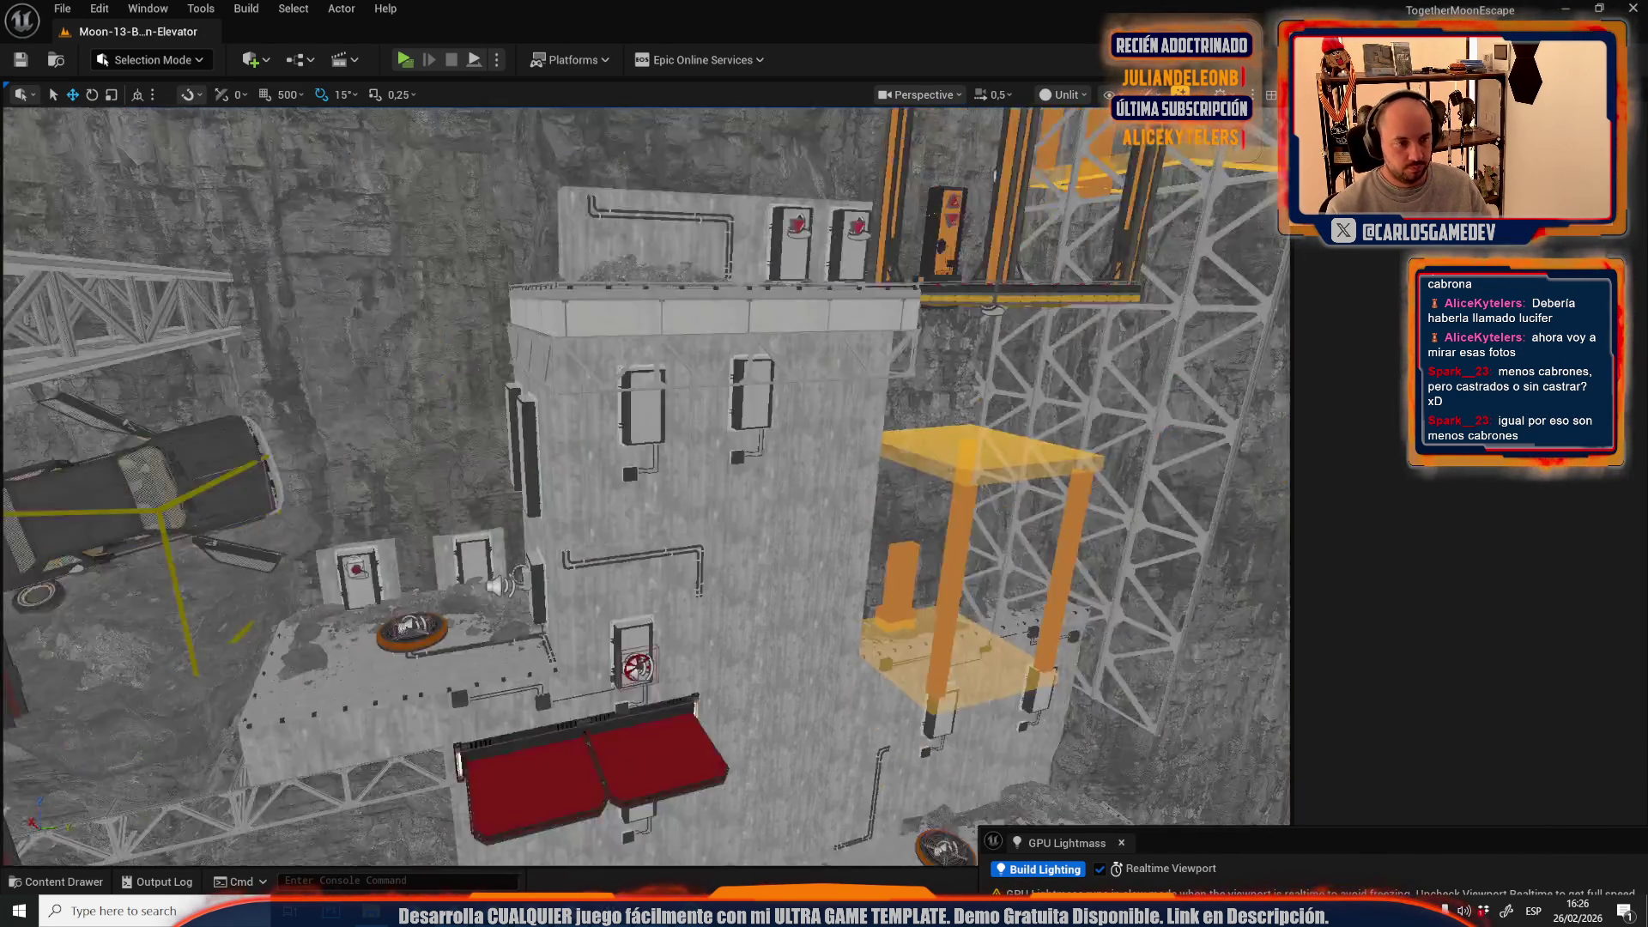
{"action": "scroll", "coordinate": [312, 601], "scroll_direction": "up", "scroll_amount": 1}
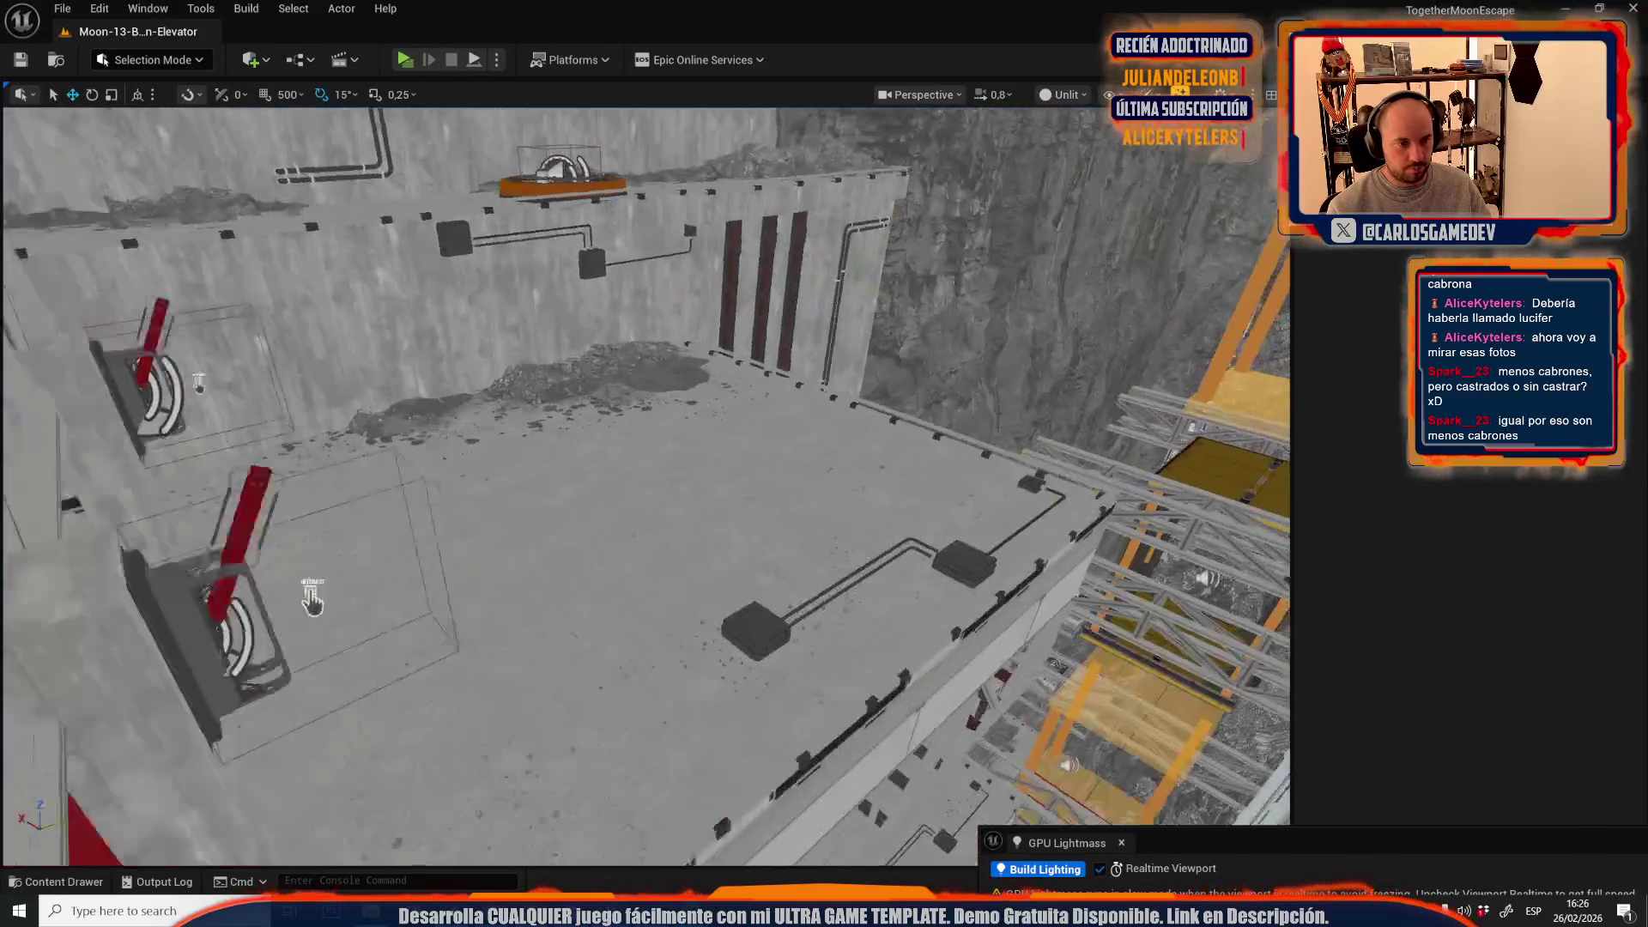
{"action": "left_click_drag", "start_coordinate": [311, 601], "coordinate": [311, 446]}
{"action": "scroll", "coordinate": [312, 553], "scroll_direction": "up", "scroll_amount": 2}
{"action": "scroll", "coordinate": [312, 507], "scroll_direction": "down", "scroll_amount": 2}
{"action": "scroll", "coordinate": [311, 464], "scroll_direction": "down", "scroll_amount": 2}
{"action": "left_click", "coordinate": [312, 511]}
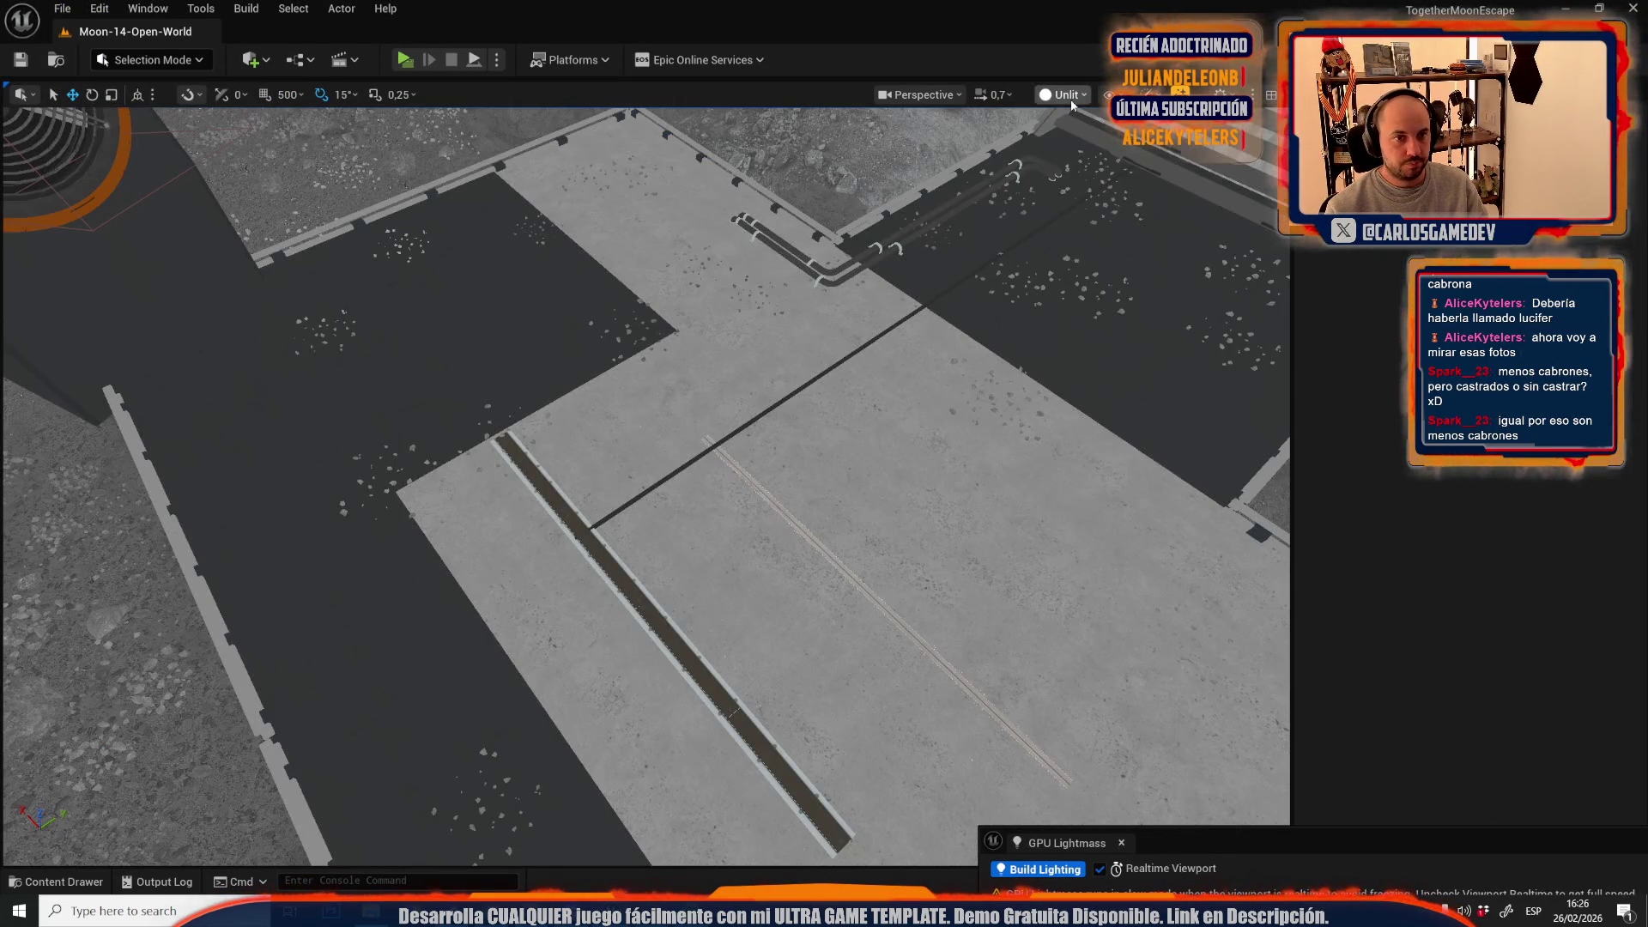
- Switch the viewport to Lit and rotate the thin decal strip by 90 degrees
{"action": "left_click", "coordinate": [1063, 95]}
{"action": "left_click", "coordinate": [1073, 163]}
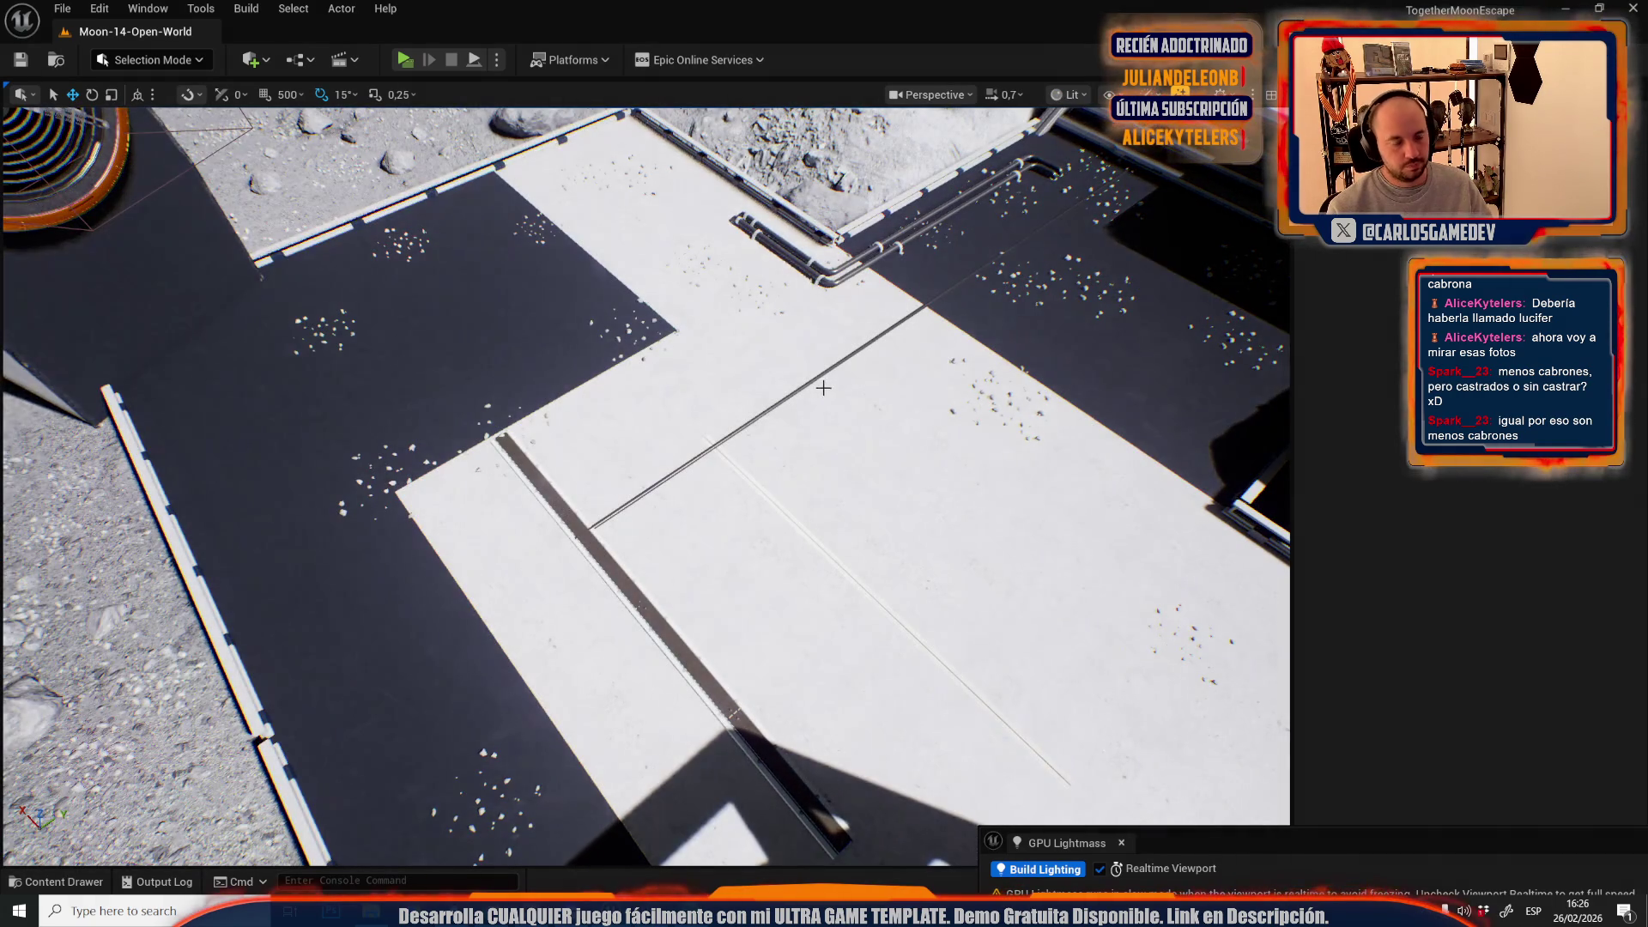
{"action": "left_click_drag", "start_coordinate": [823, 388], "coordinate": [816, 368]}
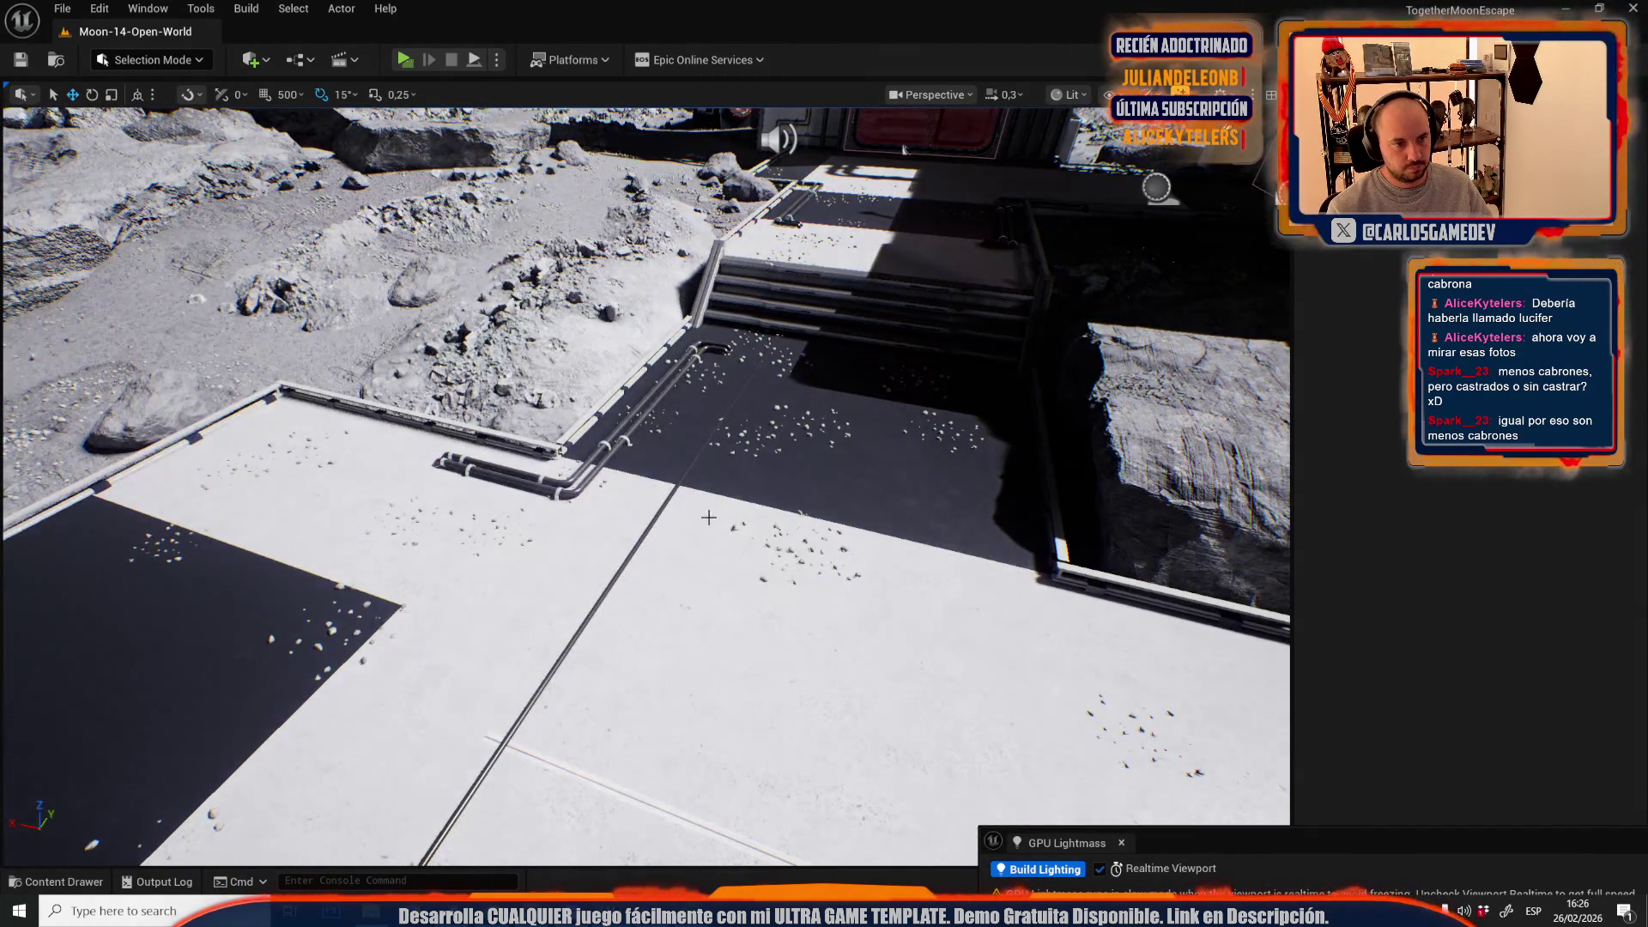
{"action": "left_click", "coordinate": [714, 519]}
{"action": "left_click", "coordinate": [665, 493]}
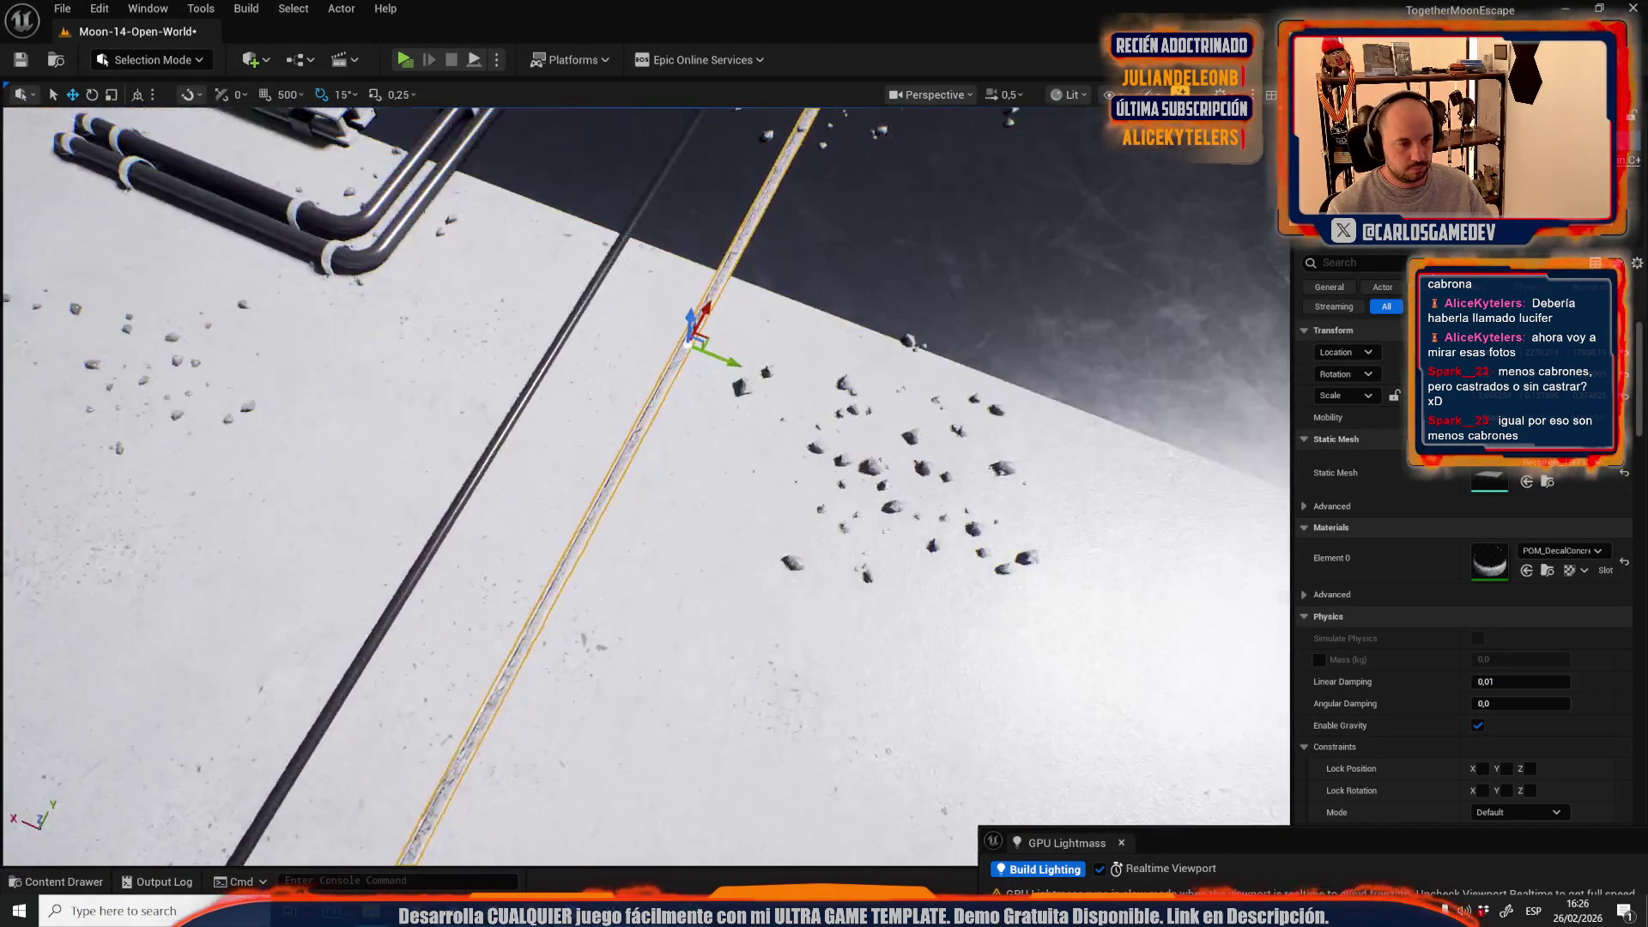
{"action": "key", "text": "e"}
{"action": "left_click_drag", "start_coordinate": [715, 325], "coordinate": [753, 403]}
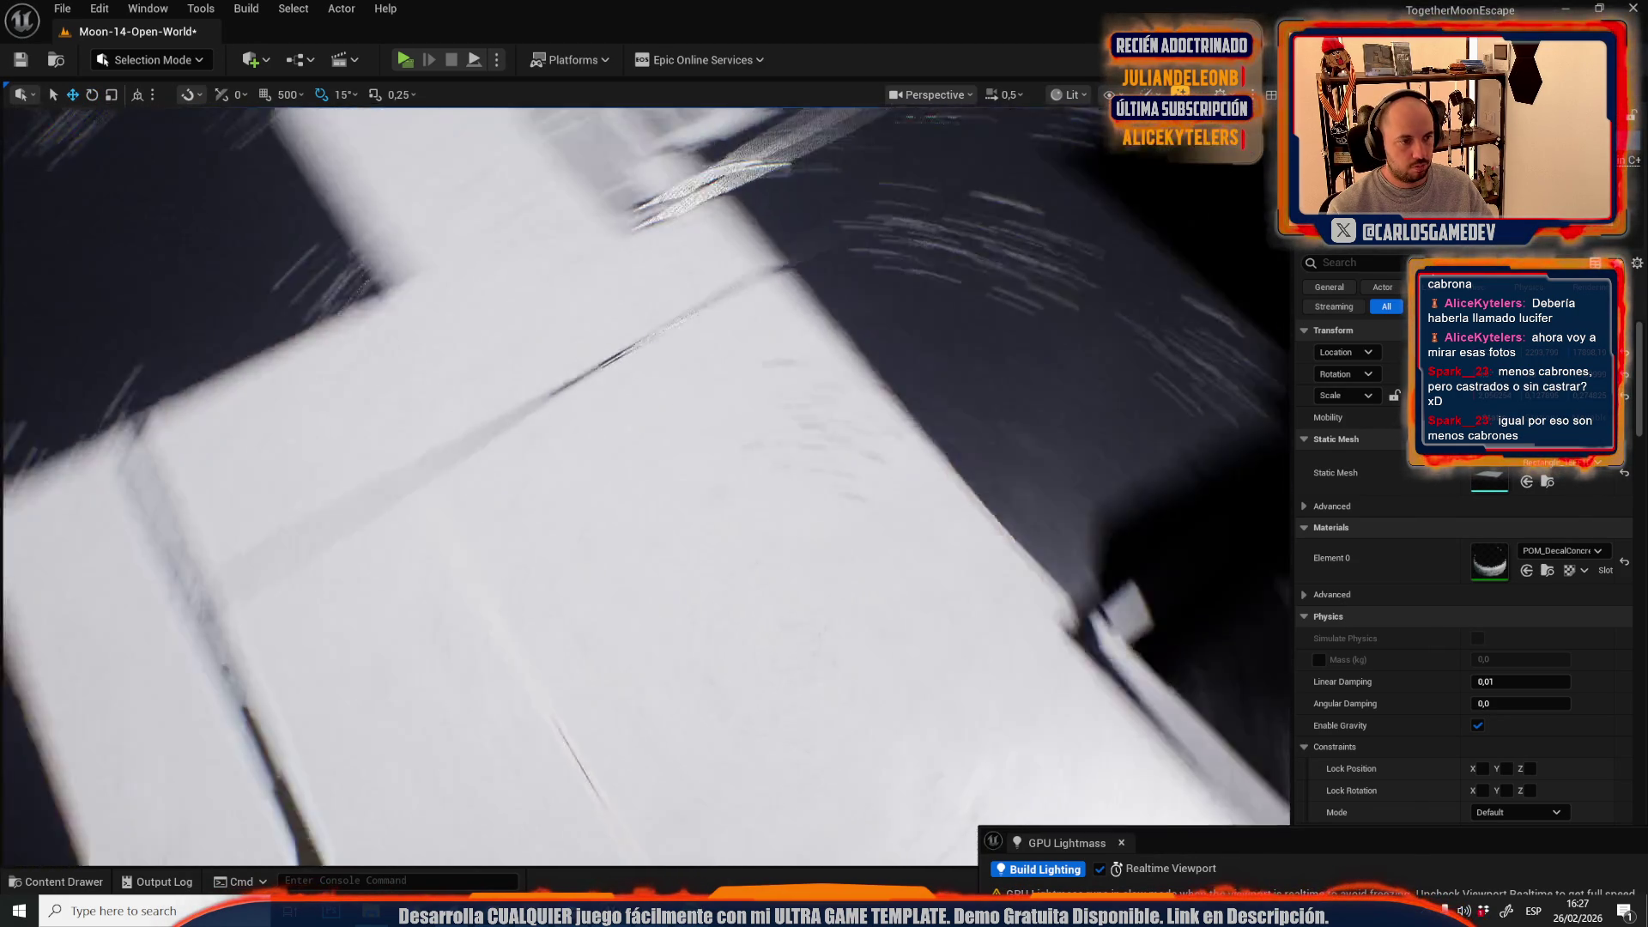
{"action": "key", "text": "Escape"}
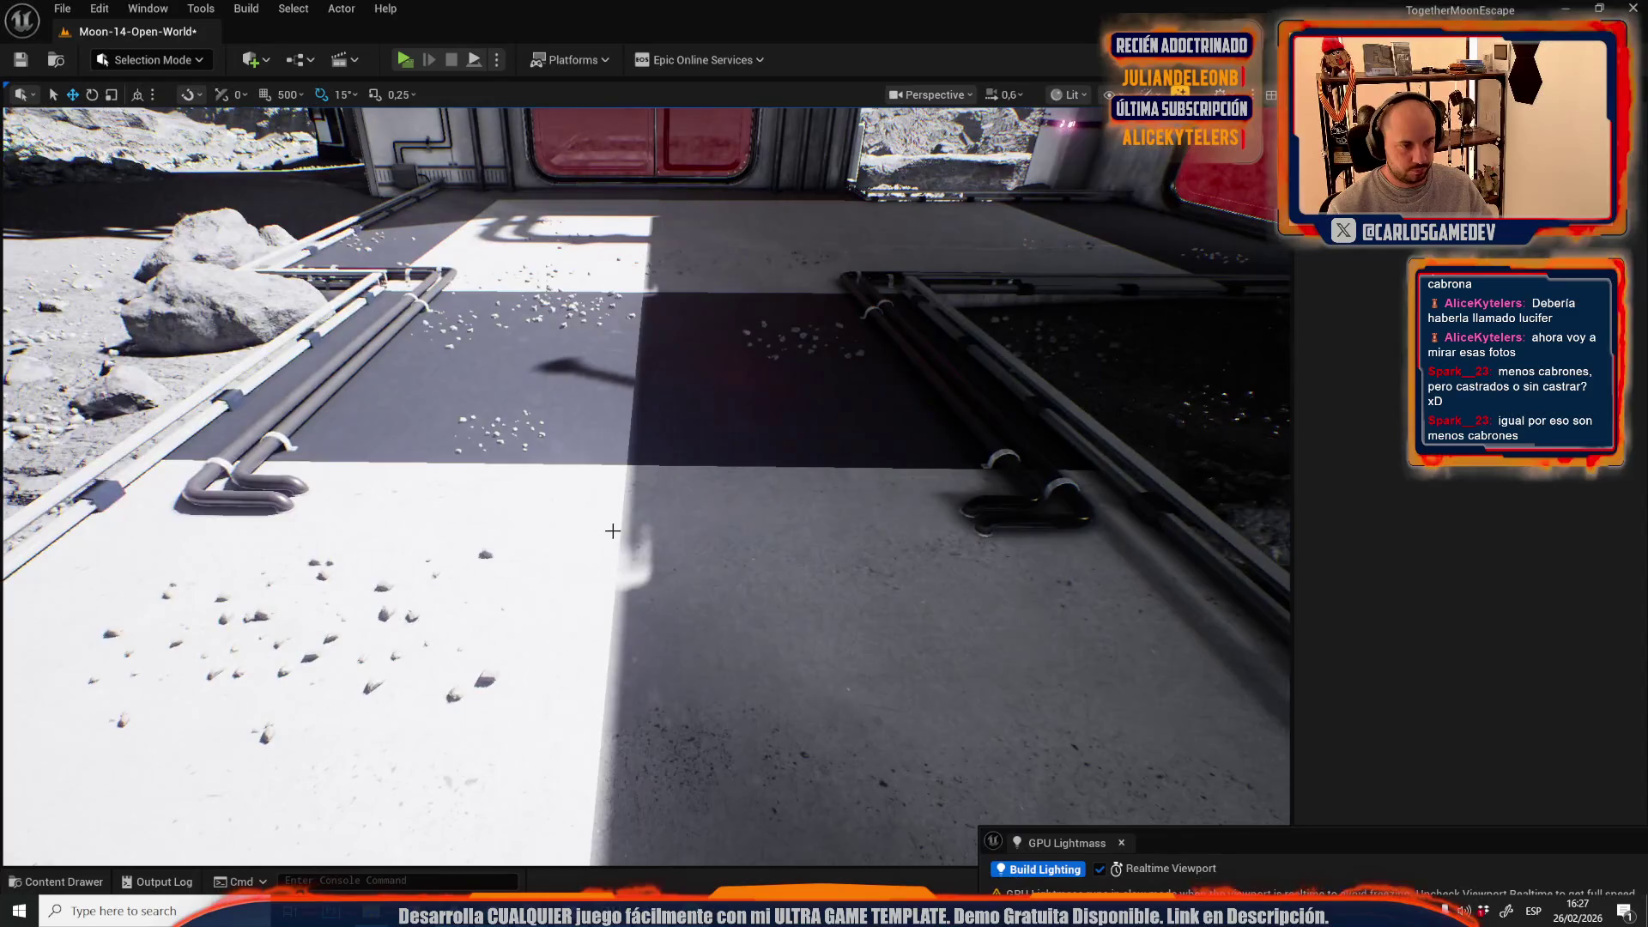
- Slide the floor decal strip toward the middle so it lines up with the panel edge
{"action": "left_click", "coordinate": [615, 523]}
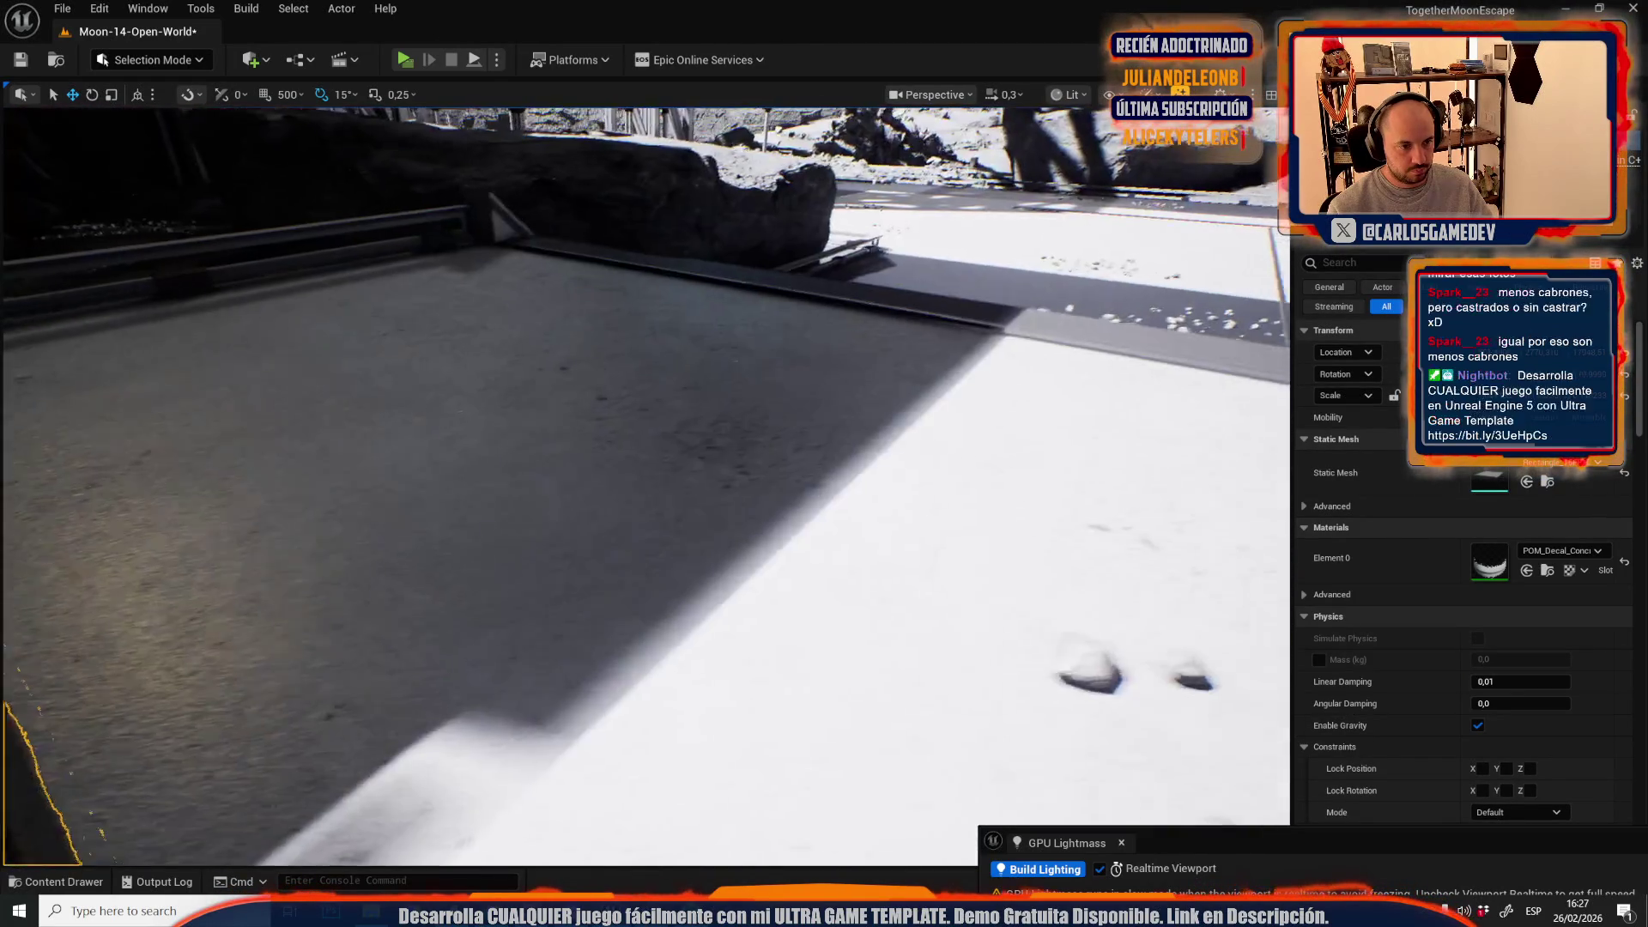
{"action": "scroll", "coordinate": [643, 480], "scroll_direction": "up", "scroll_amount": 2}
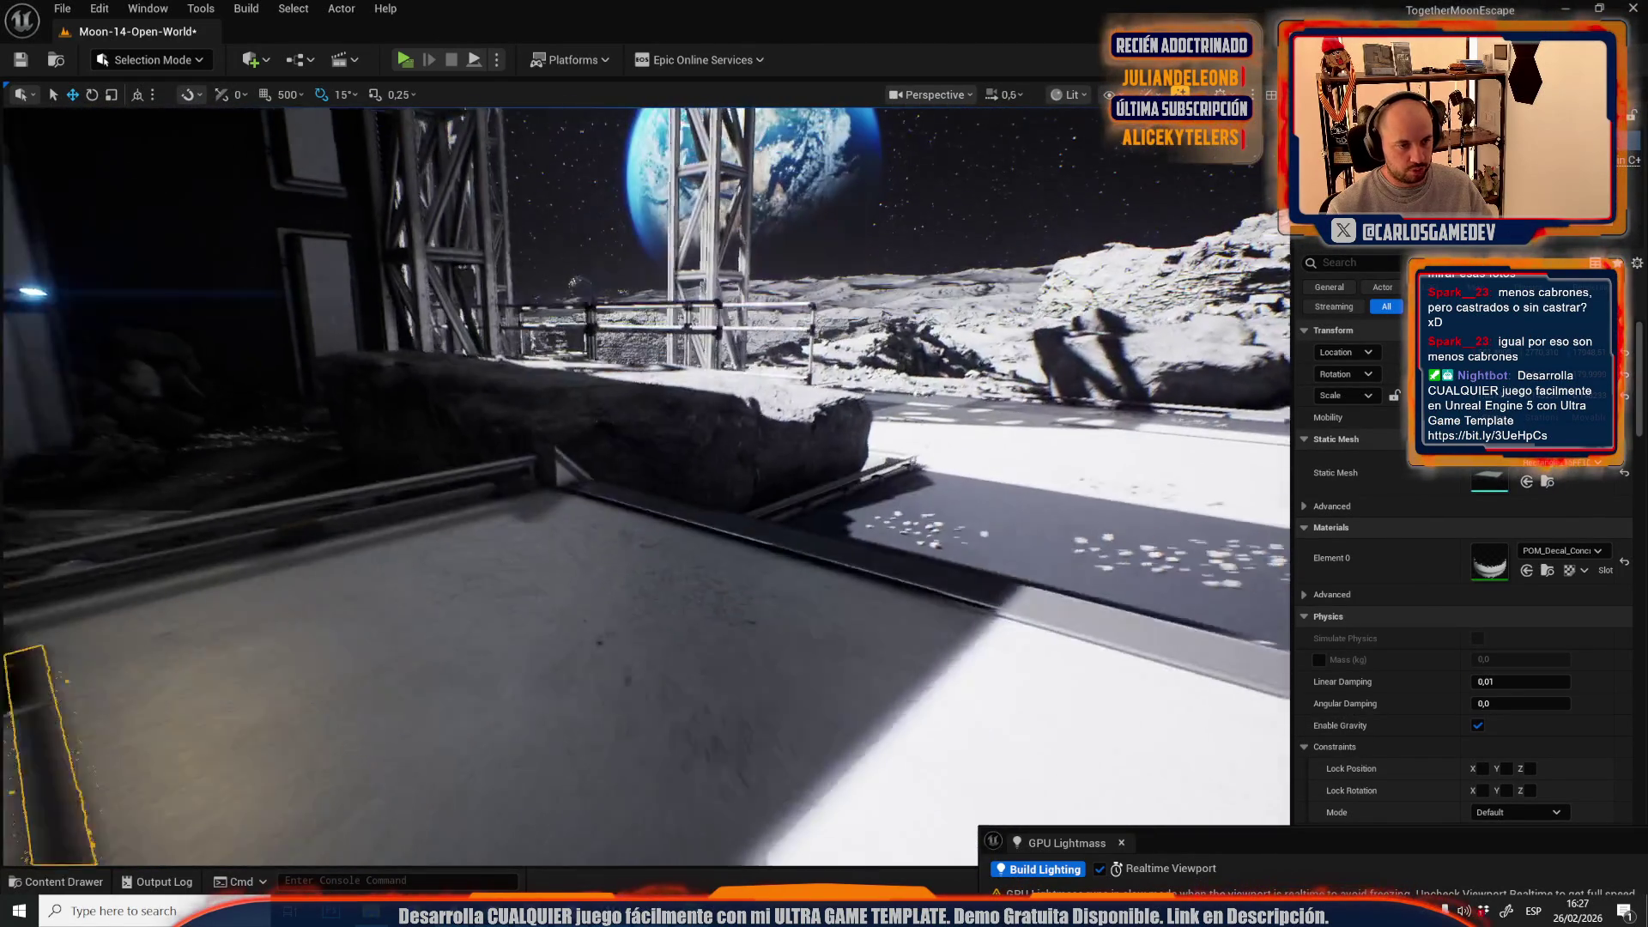
{"action": "key", "text": "f"}
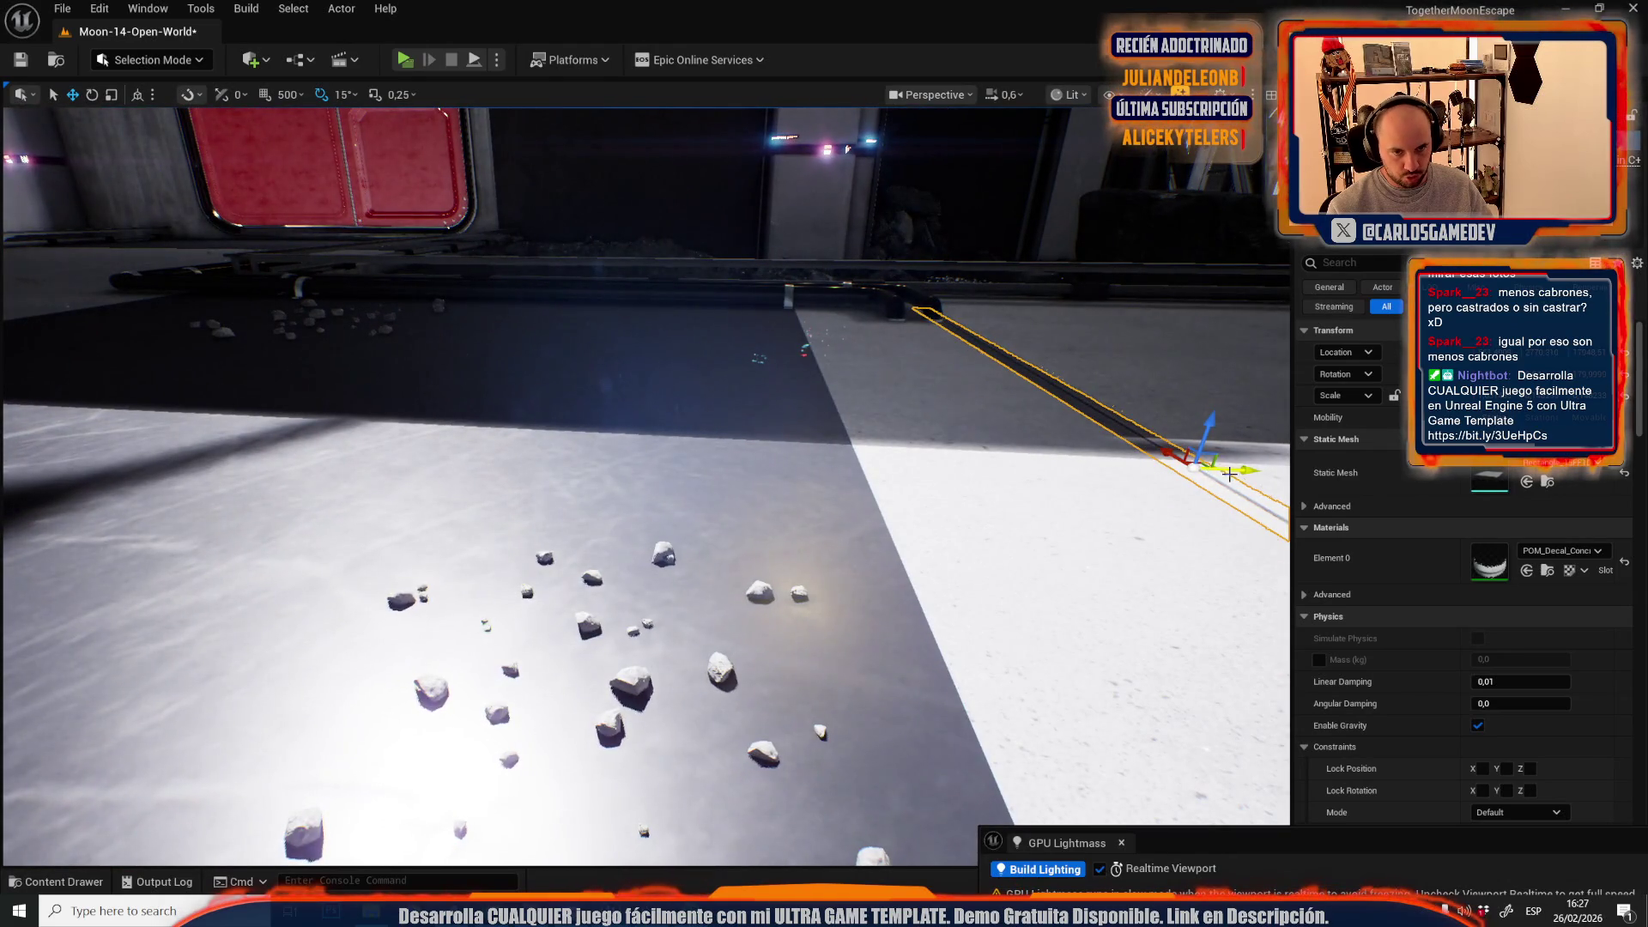
{"action": "left_click_drag", "start_coordinate": [1230, 474], "coordinate": [891, 483]}
{"action": "scroll", "coordinate": [778, 523], "scroll_direction": "up", "scroll_amount": 3}
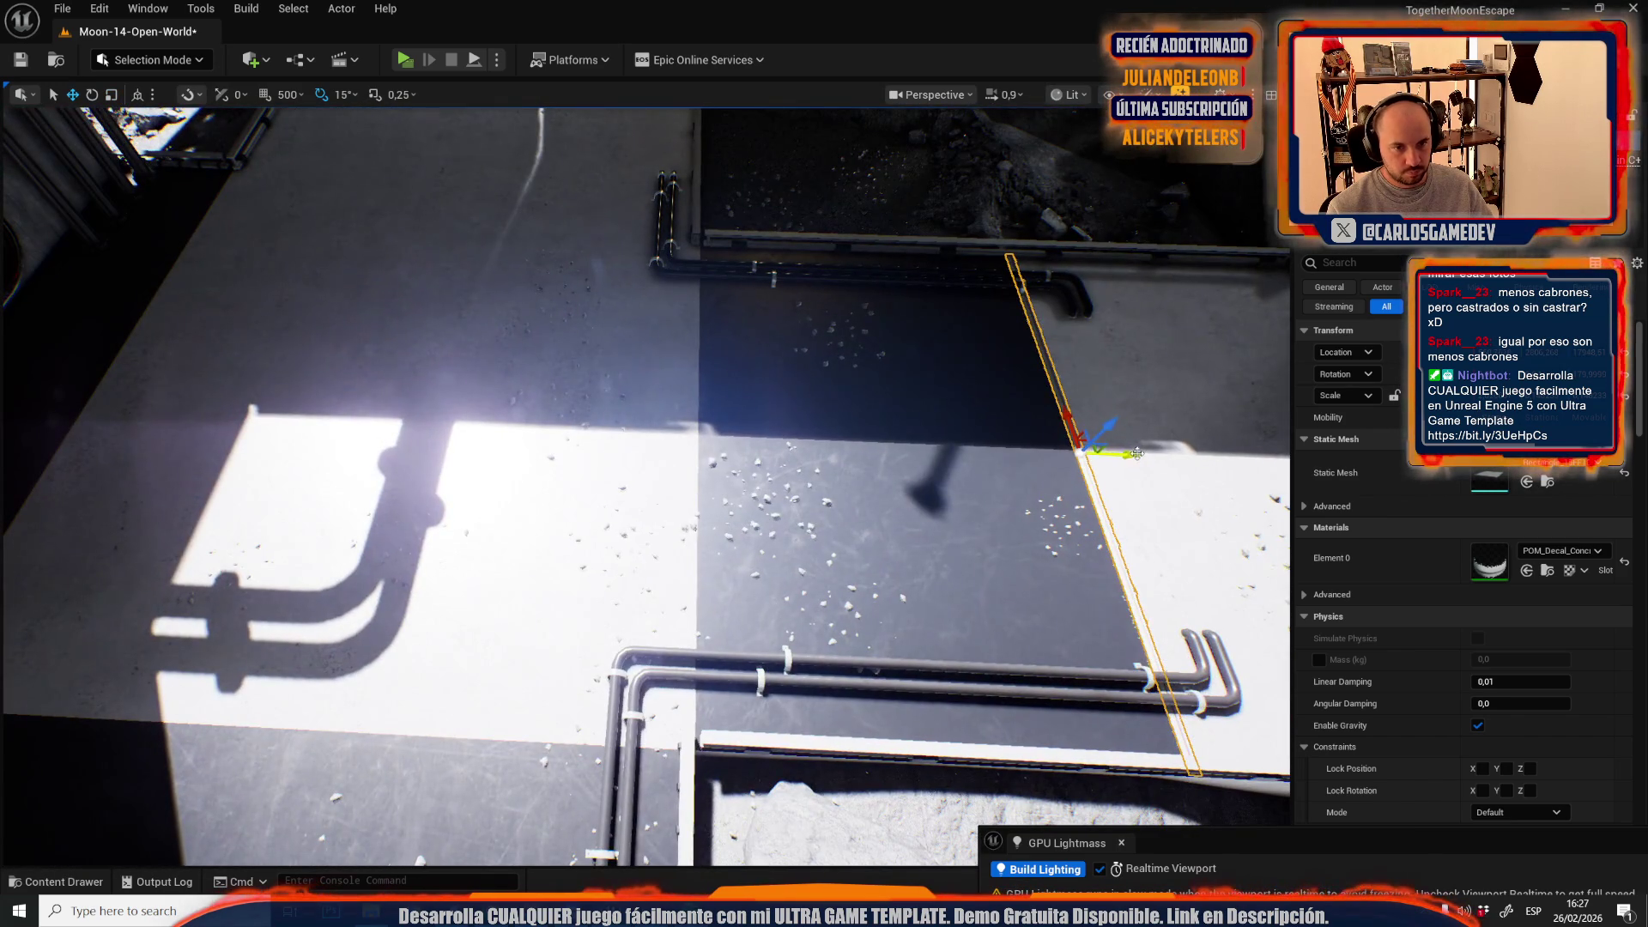
{"action": "mouse_move", "coordinate": [1137, 453]}
{"action": "left_mouse_down"}
{"action": "mouse_move", "coordinate": [944, 459]}
{"action": "mouse_move", "coordinate": [707, 499]}
{"action": "left_mouse_up"}
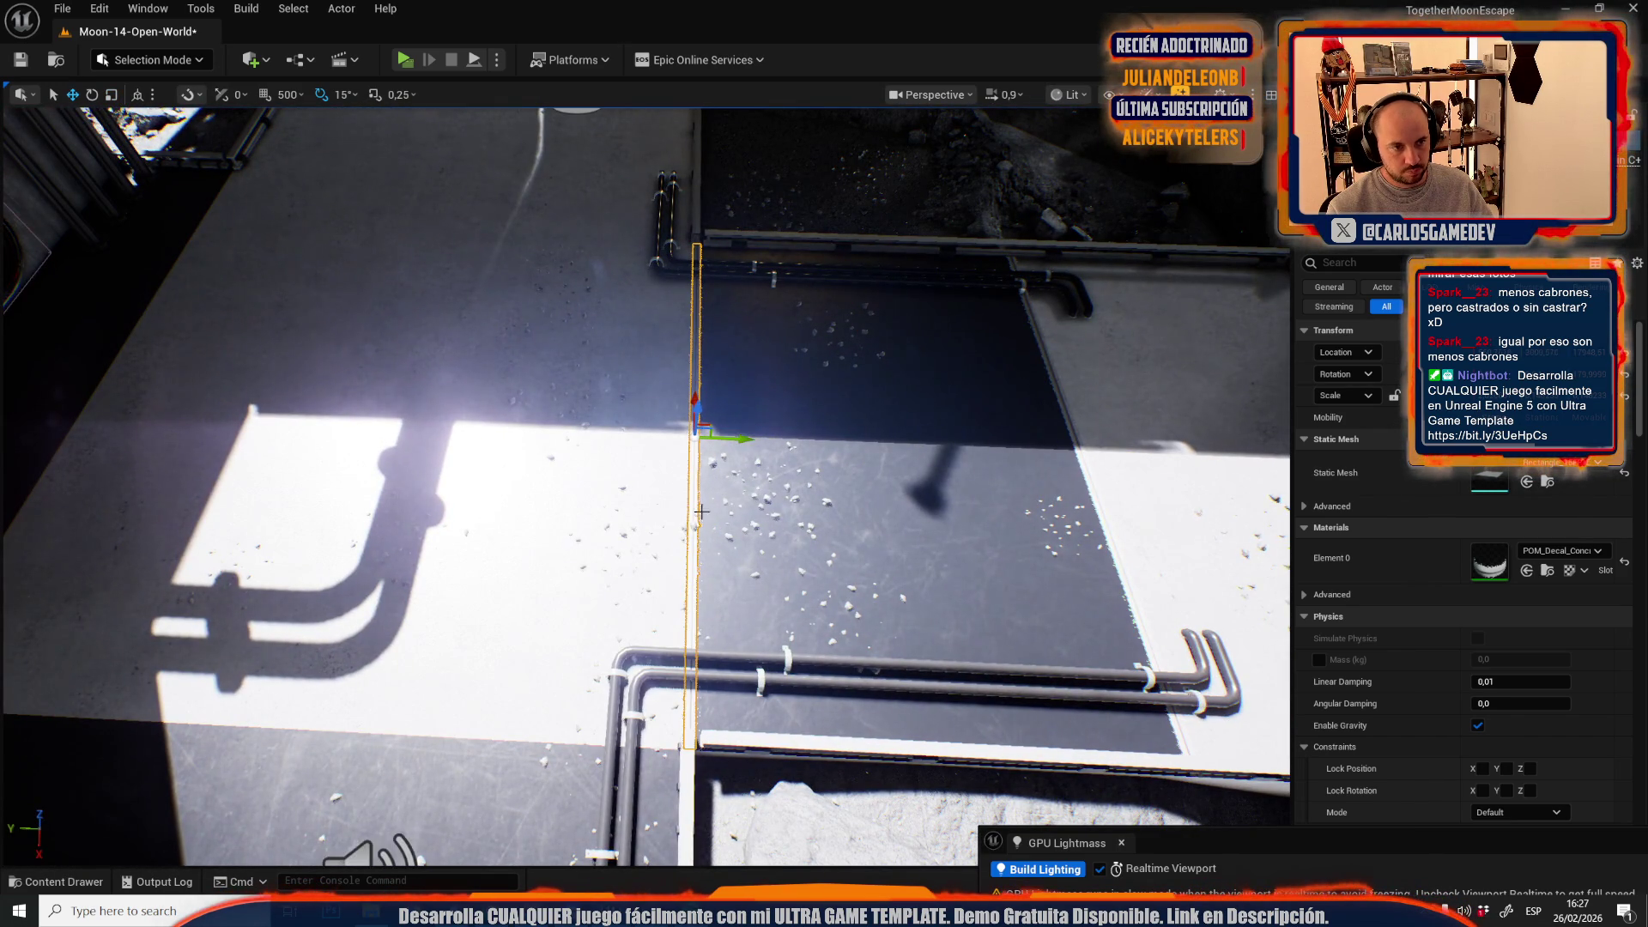
{"action": "key", "text": "g"}
{"action": "scroll", "coordinate": [691, 544], "scroll_direction": "down", "scroll_amount": 3}
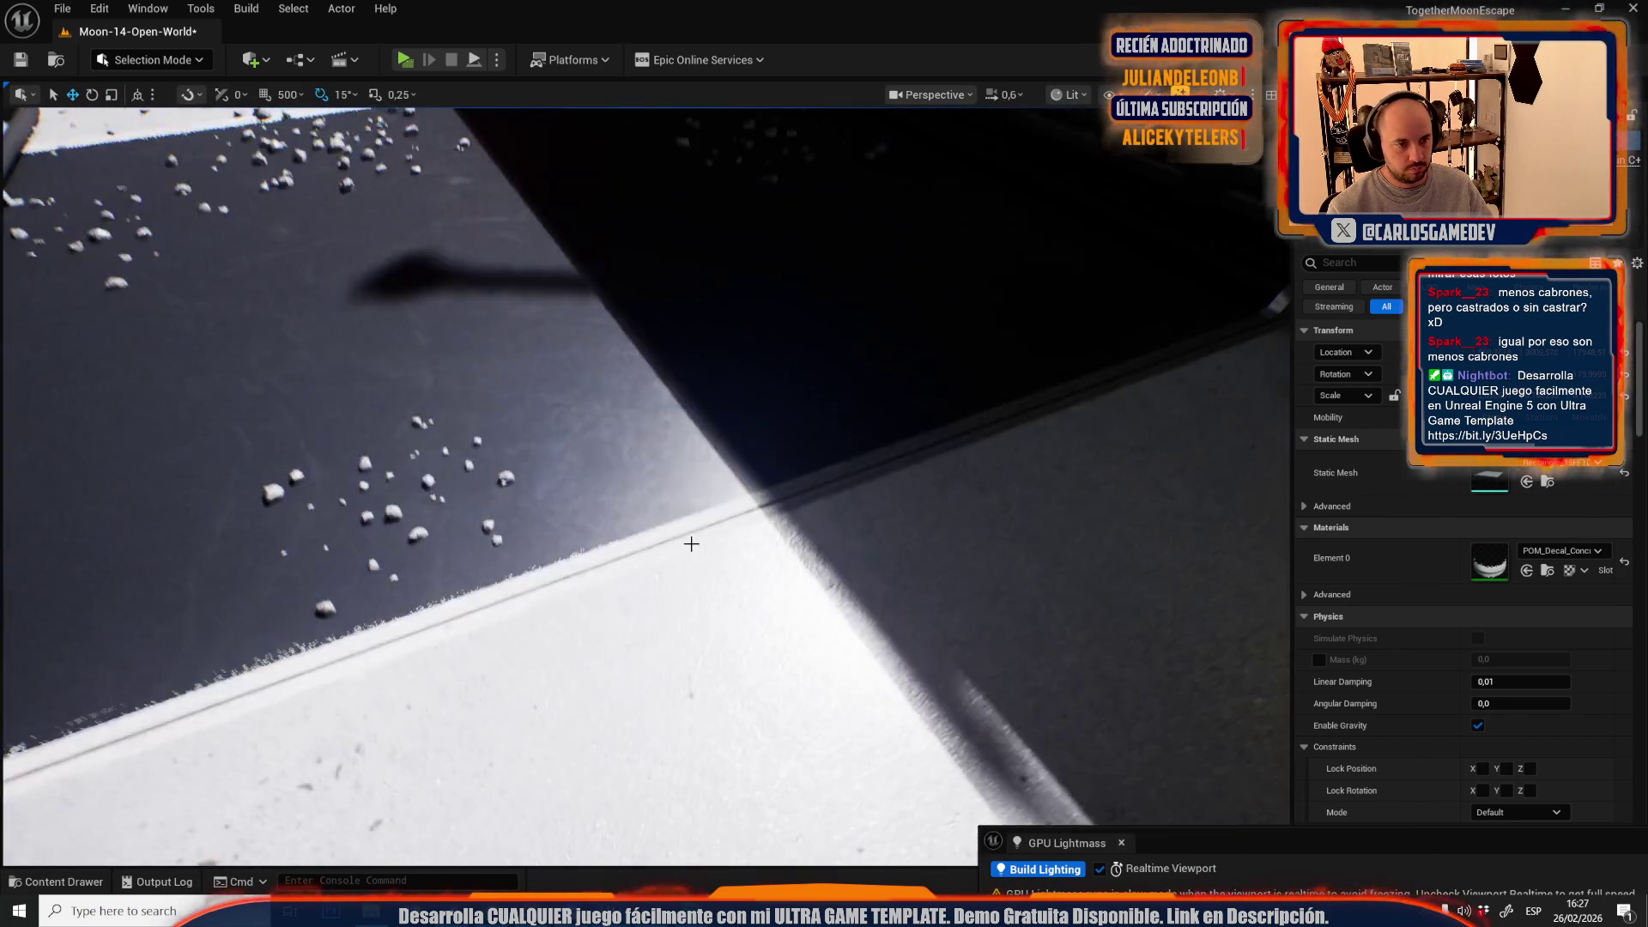
{"action": "scroll", "coordinate": [691, 543], "scroll_direction": "up", "scroll_amount": 5}
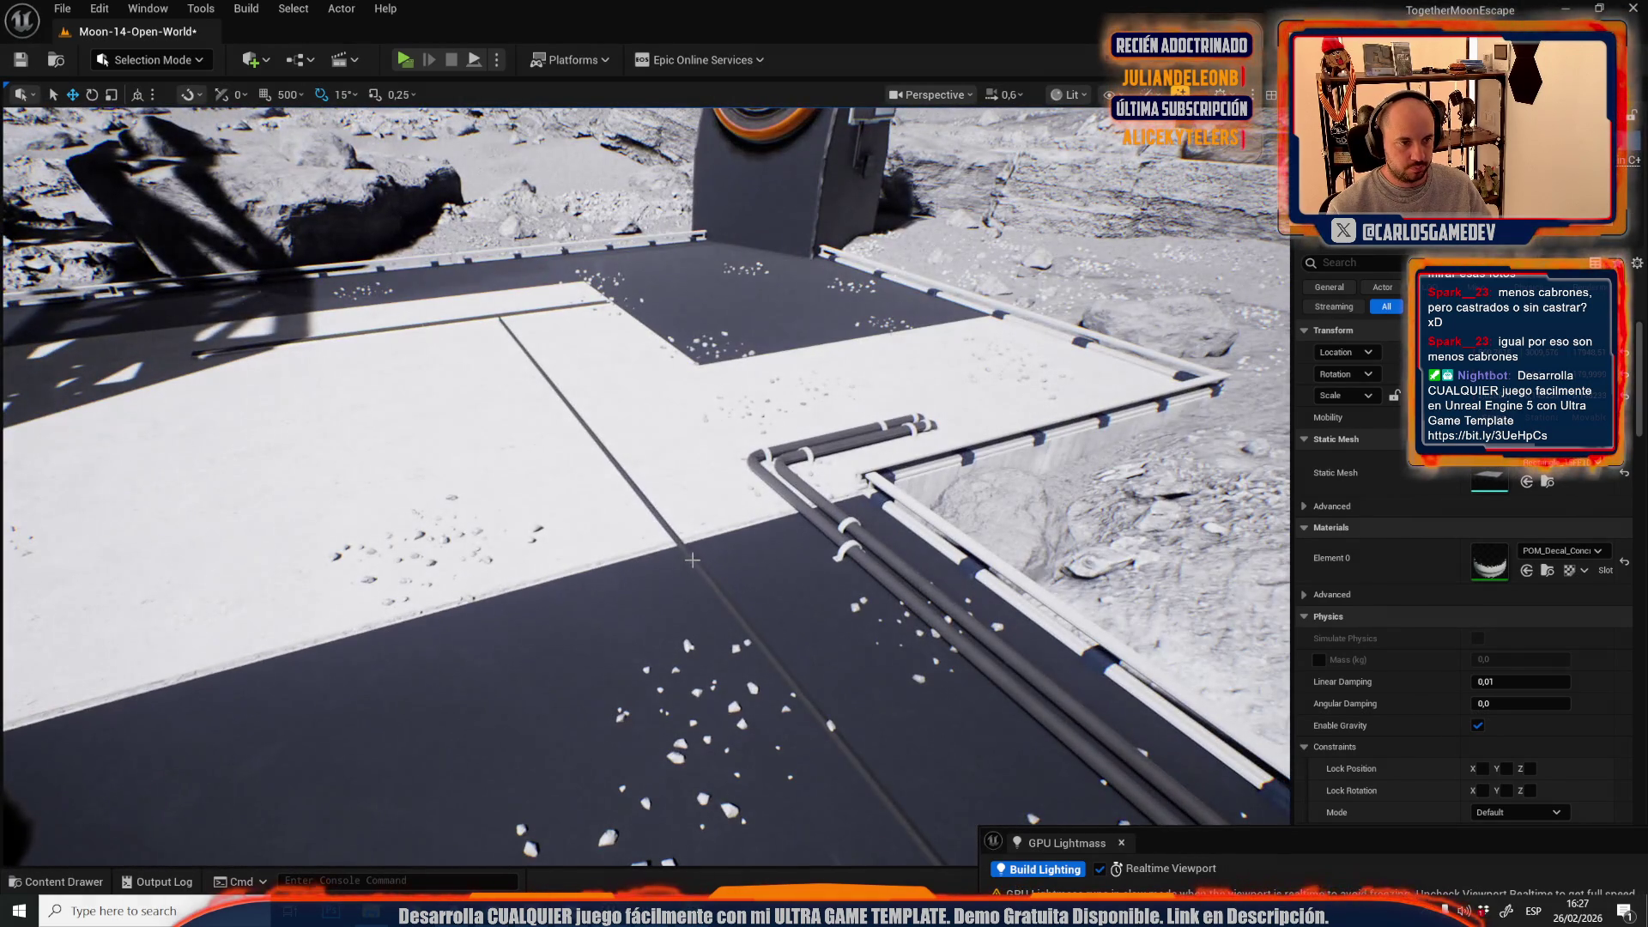
- Select the trim piece near the red door and rotate it 90 degrees
{"action": "left_click", "coordinate": [692, 560]}
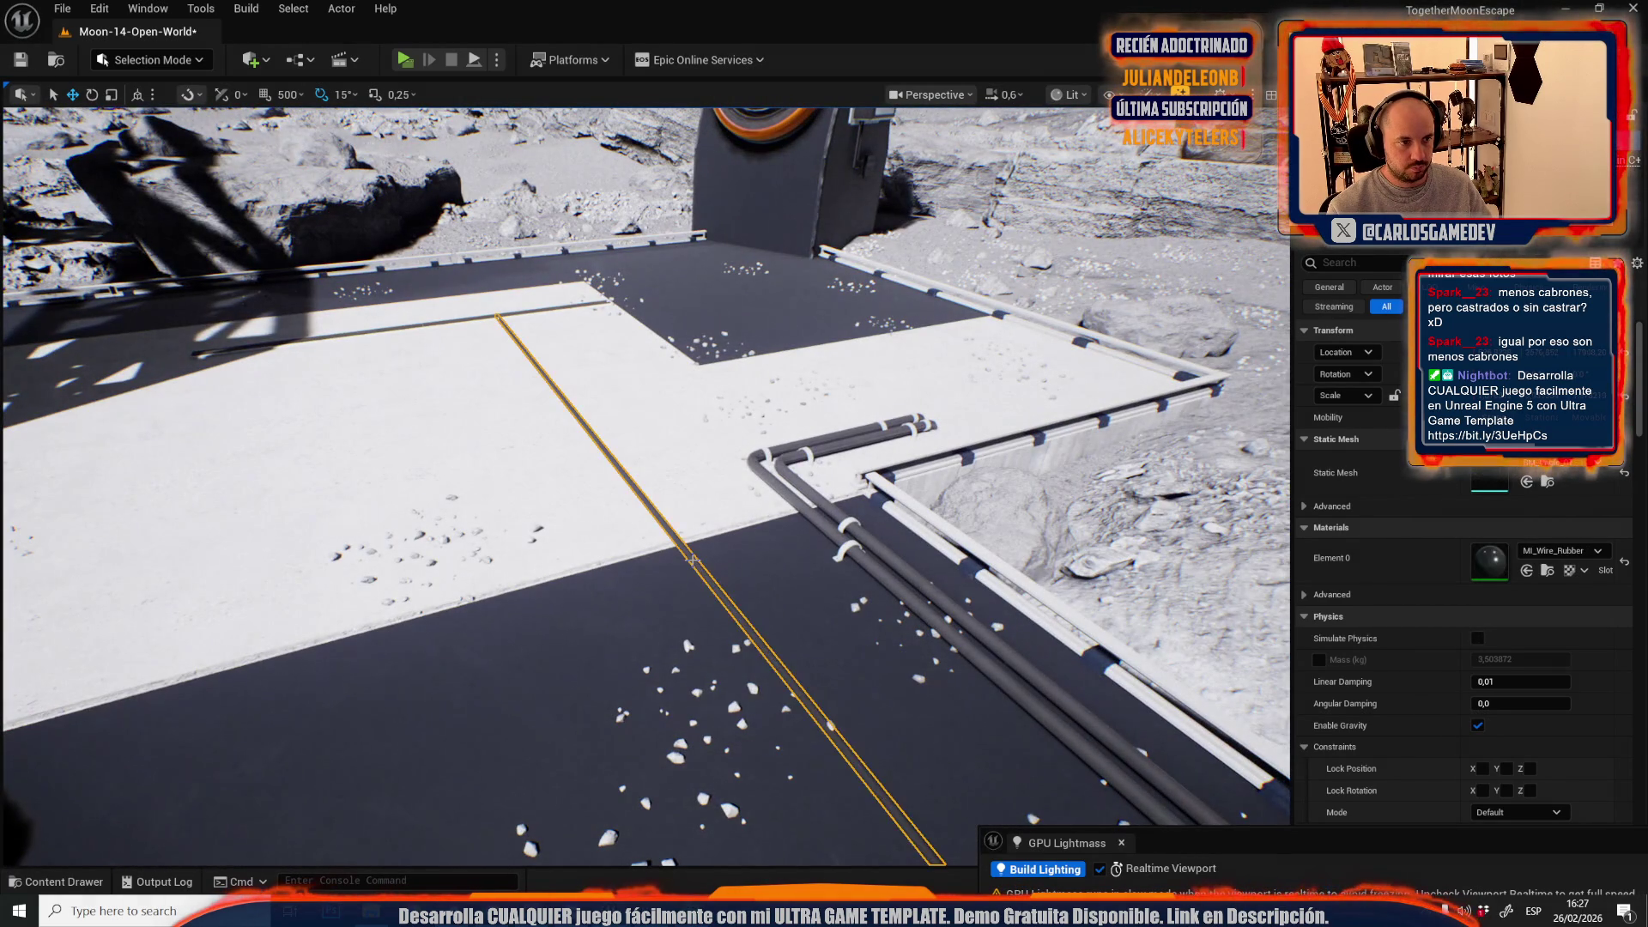
{"action": "left_click_drag", "start_coordinate": [395, 292], "coordinate": [395, 309]}
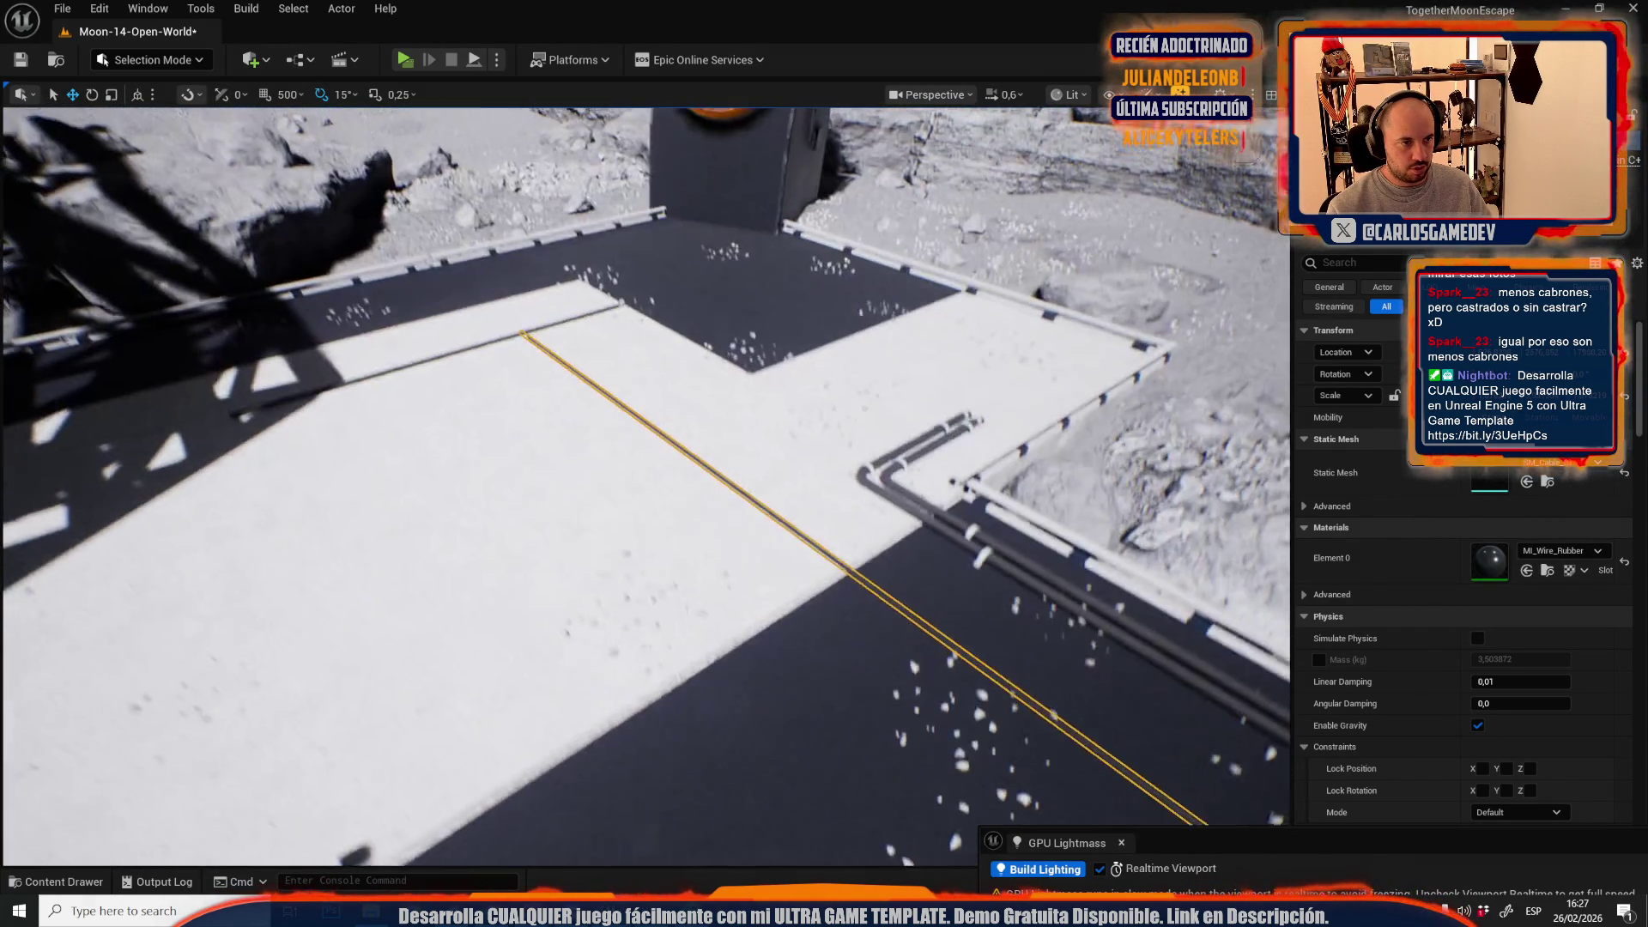
{"action": "left_click", "coordinate": [390, 398]}
{"action": "mouse_move", "coordinate": [528, 429]}
{"action": "left_mouse_down"}
{"action": "mouse_move", "coordinate": [493, 326]}
{"action": "mouse_move", "coordinate": [798, 567]}
{"action": "mouse_move", "coordinate": [883, 526]}
{"action": "mouse_move", "coordinate": [873, 632]}
{"action": "mouse_move", "coordinate": [386, 554]}
{"action": "mouse_move", "coordinate": [322, 560]}
{"action": "left_mouse_up"}
{"action": "key", "text": "e"}
{"action": "key", "text": "w"}
{"action": "key", "text": "f"}
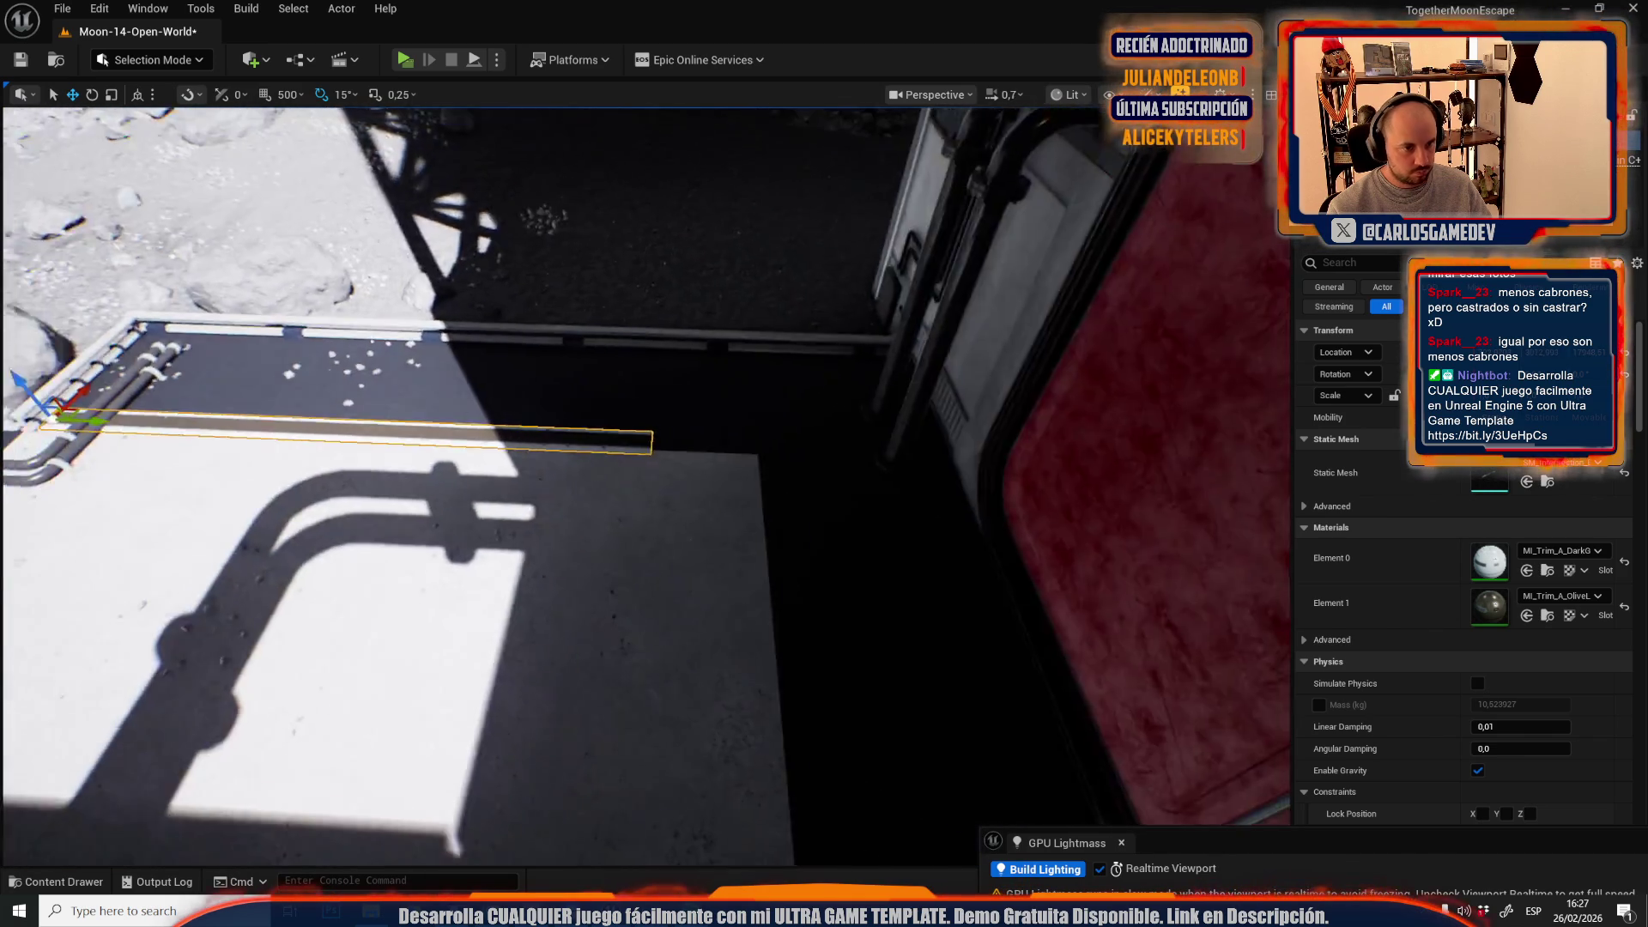
{"action": "key", "text": "r"}
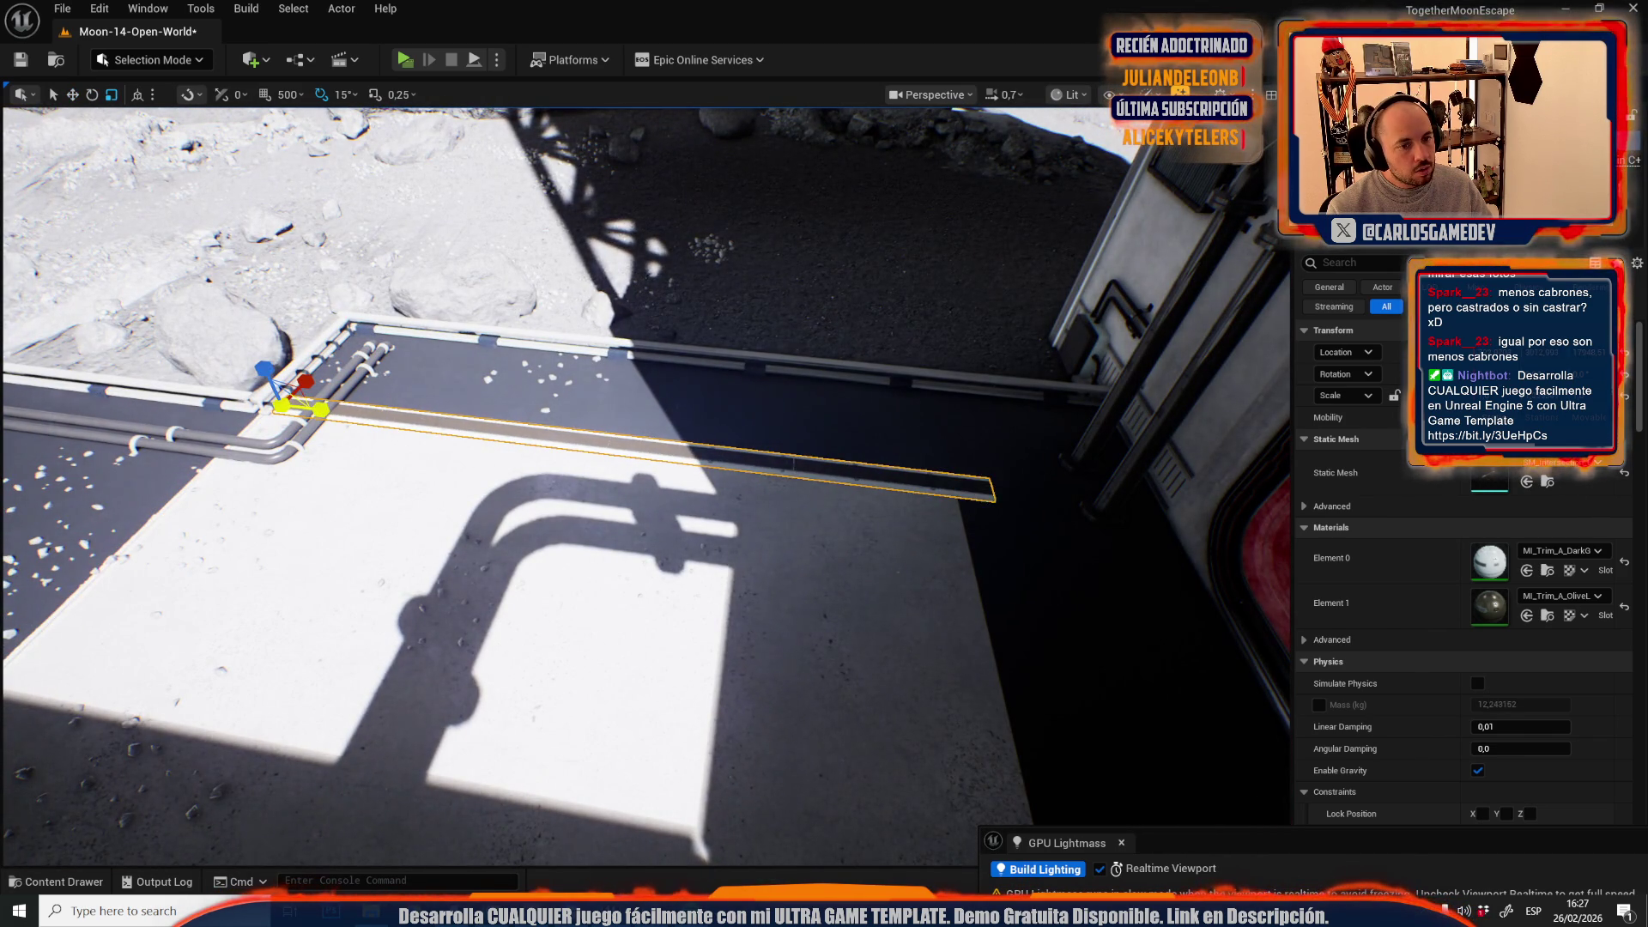
{"action": "key", "text": "e"}
{"action": "mouse_move", "coordinate": [343, 401]}
{"action": "left_mouse_down"}
{"action": "mouse_move", "coordinate": [360, 430]}
{"action": "mouse_move", "coordinate": [335, 424]}
{"action": "left_mouse_up"}
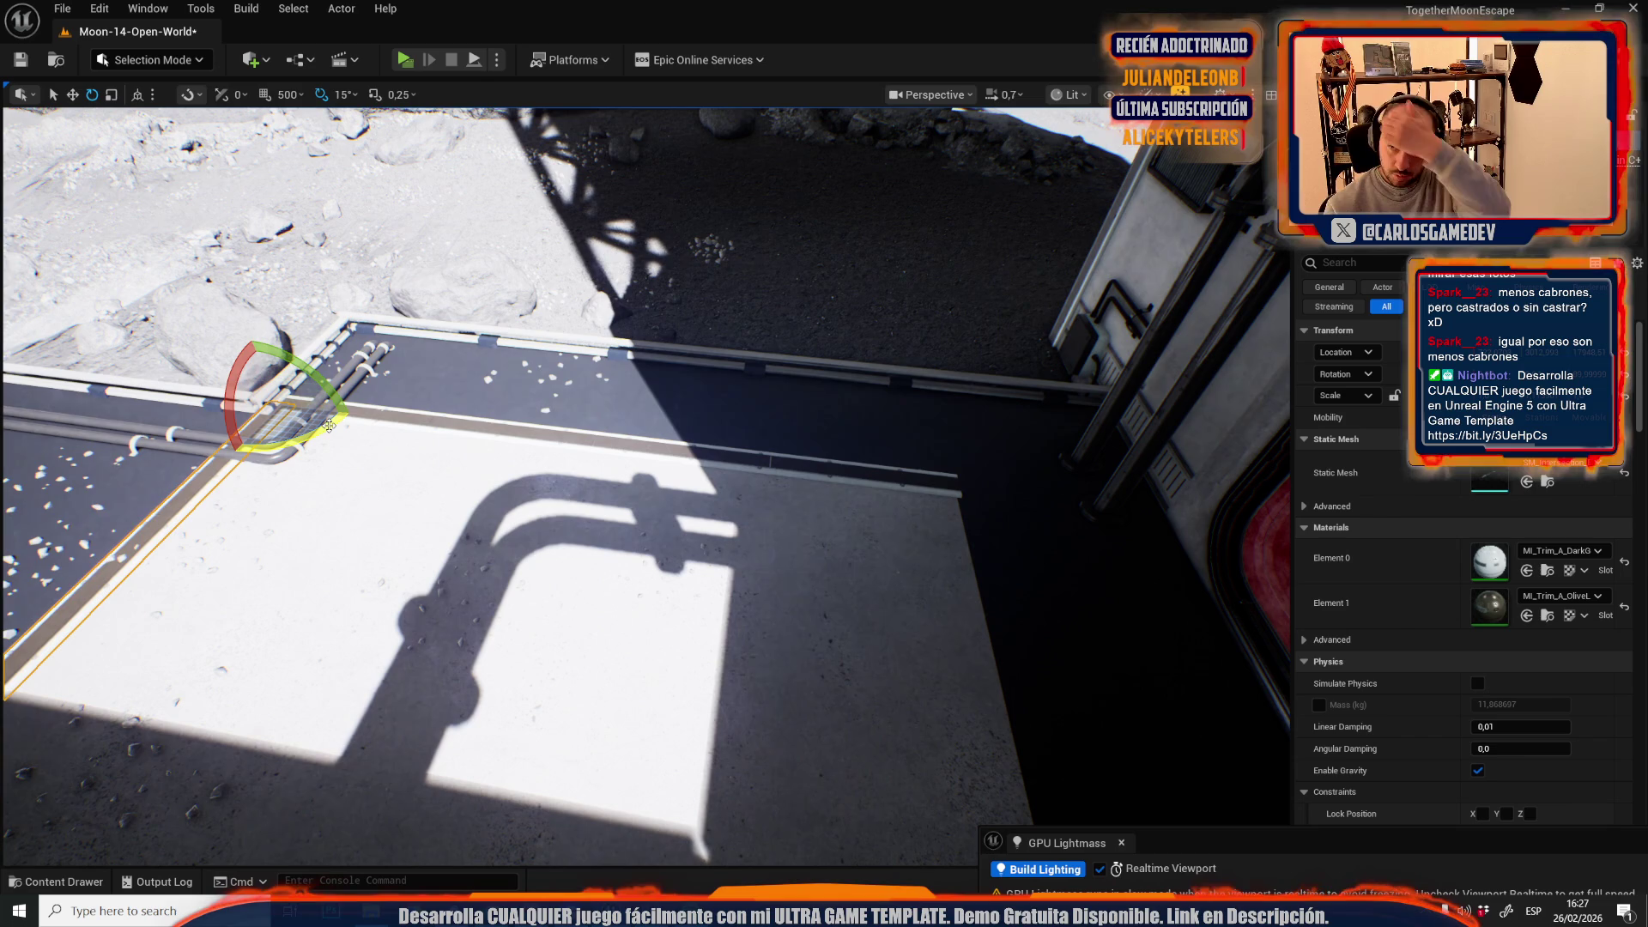
- Move the trim piece to the far platform edge and set its pivot on the surface
{"action": "key", "text": "r"}
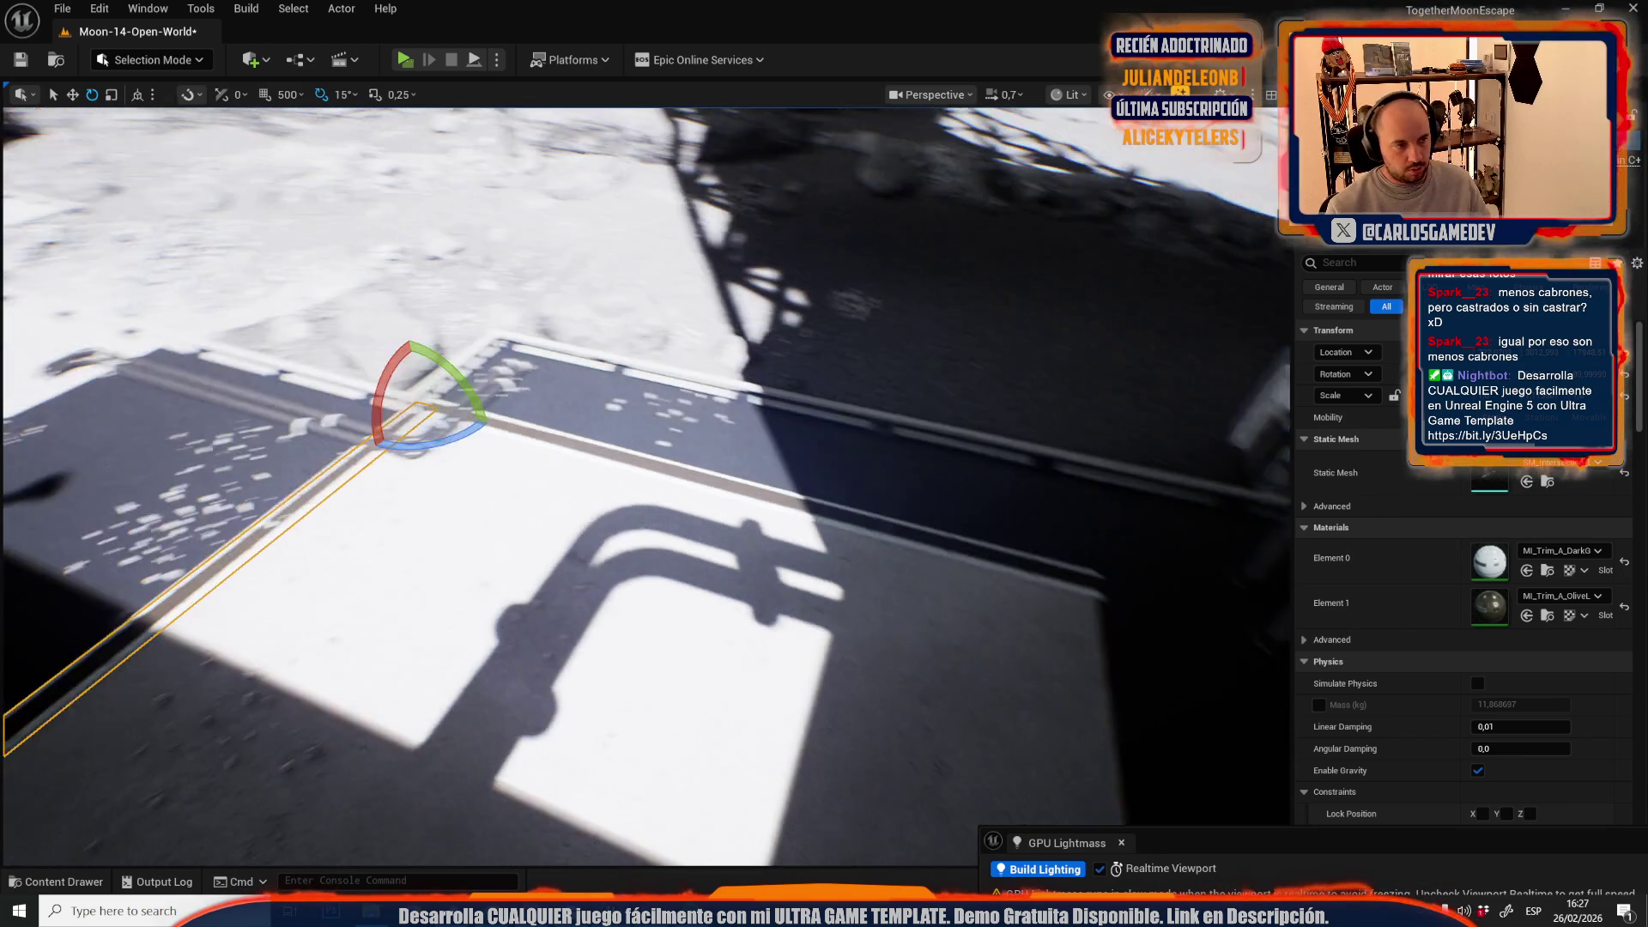
{"action": "mouse_move", "coordinate": [477, 412]}
{"action": "left_mouse_down"}
{"action": "mouse_move", "coordinate": [1137, 607]}
{"action": "mouse_move", "coordinate": [1049, 554]}
{"action": "mouse_move", "coordinate": [670, 420]}
{"action": "mouse_move", "coordinate": [685, 558]}
{"action": "mouse_move", "coordinate": [647, 574]}
{"action": "mouse_move", "coordinate": [663, 490]}
{"action": "mouse_move", "coordinate": [600, 526]}
{"action": "mouse_move", "coordinate": [613, 508]}
{"action": "left_mouse_up"}
{"action": "scroll", "coordinate": [620, 512], "scroll_direction": "up", "scroll_amount": 5}
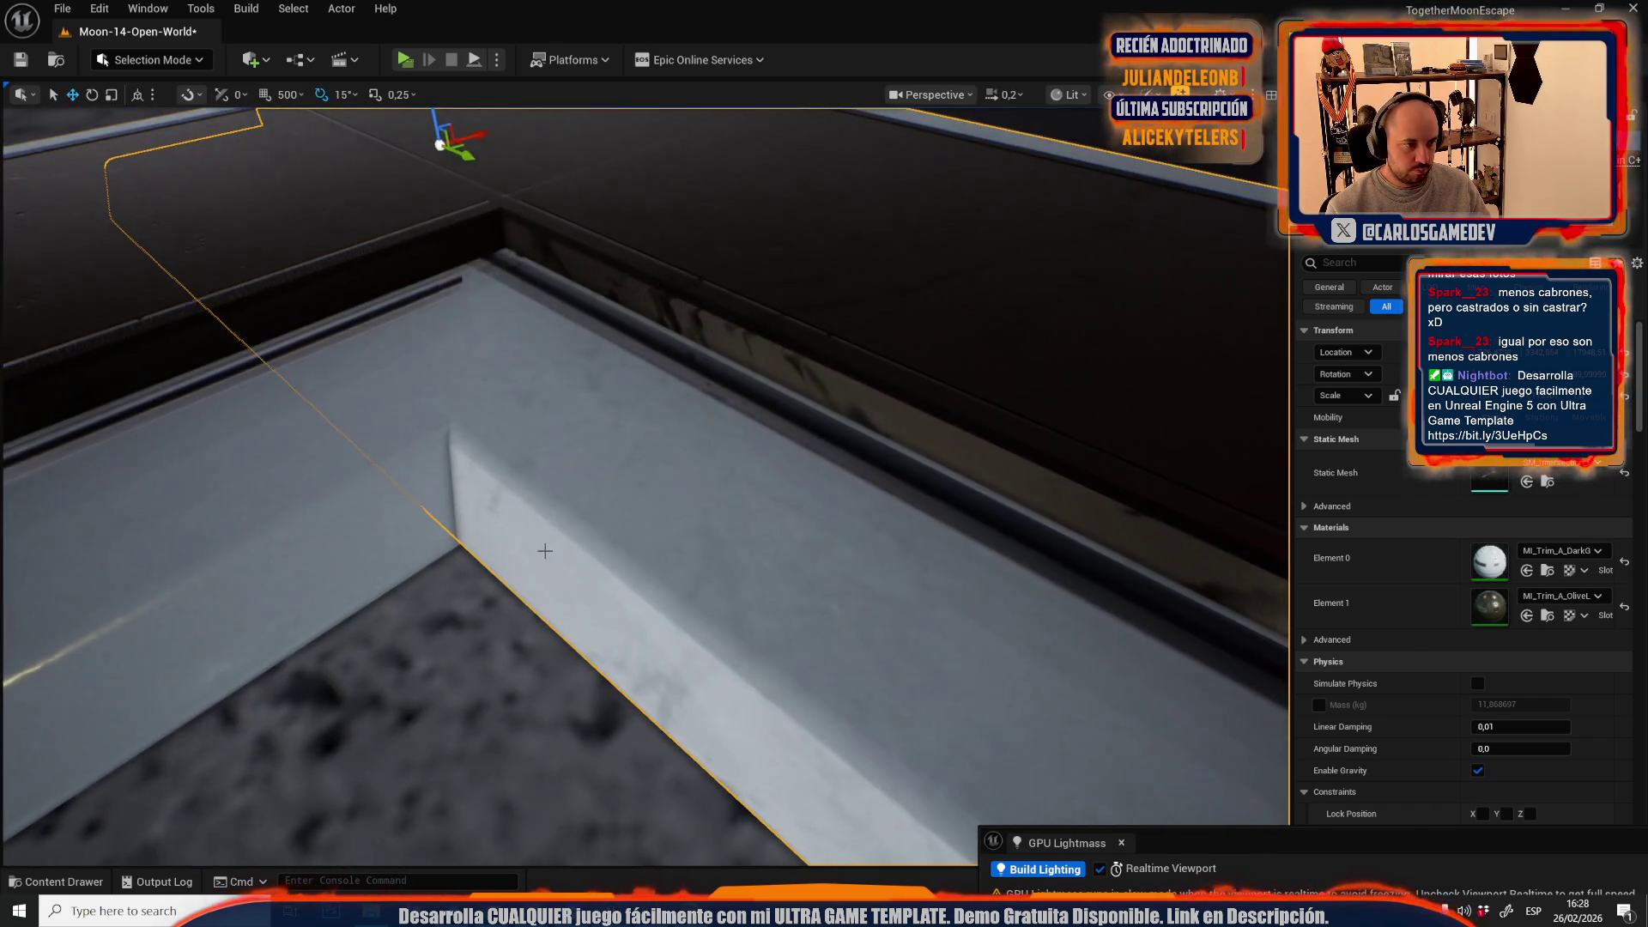
{"action": "middle_click", "coordinate": [544, 550], "text": "alt"}
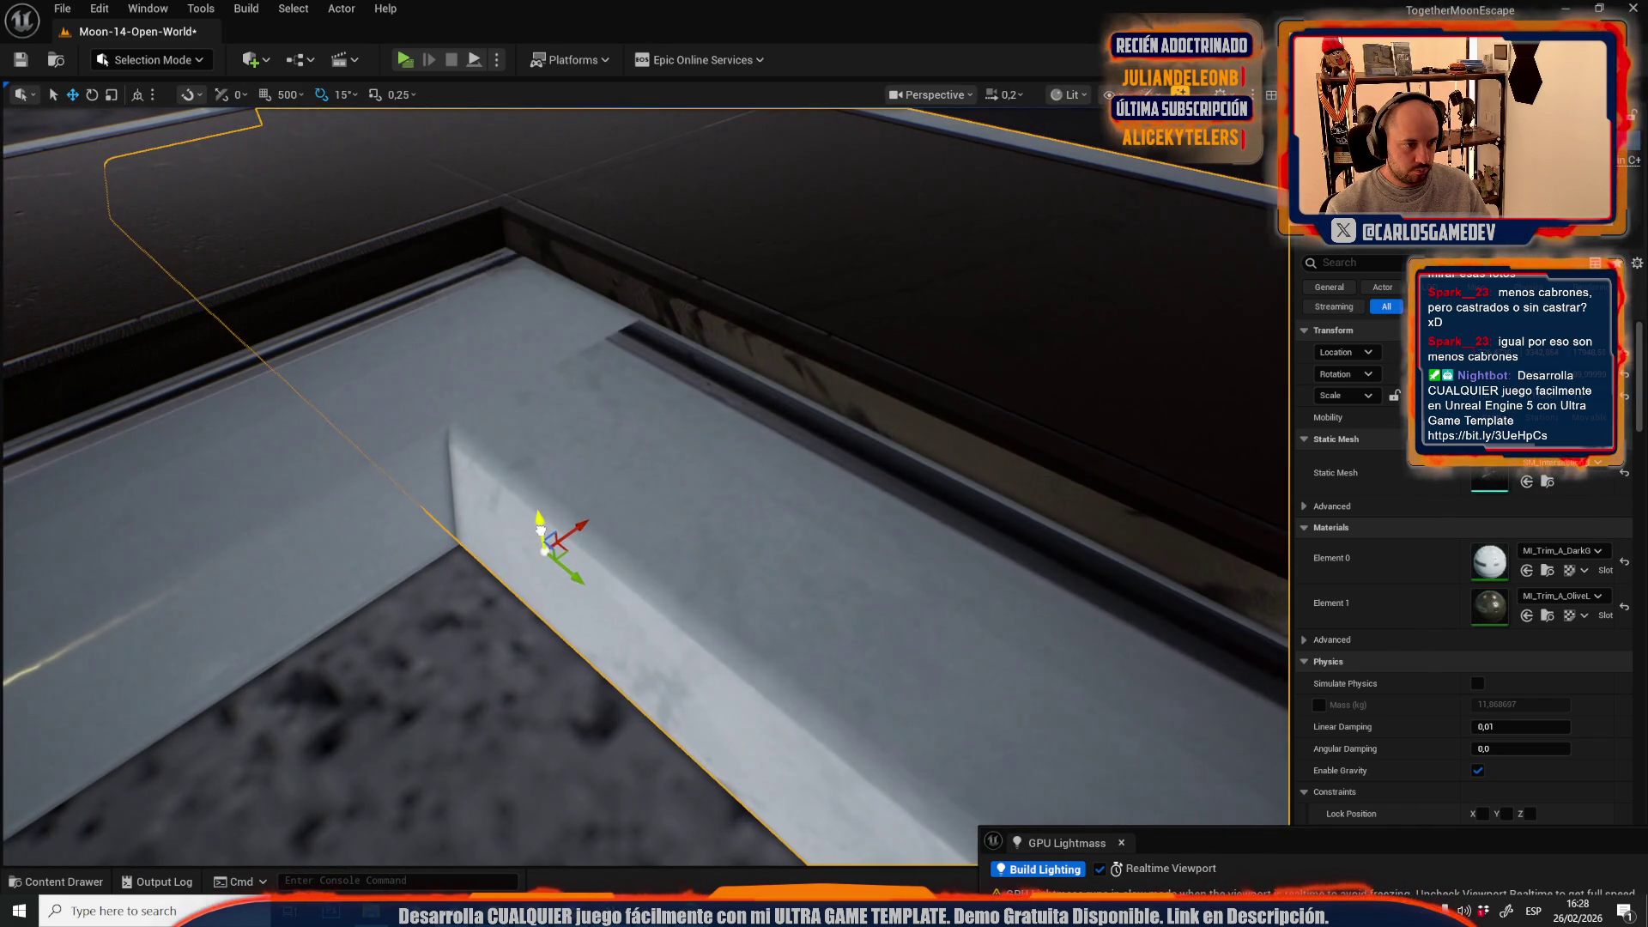
{"action": "scroll", "coordinate": [541, 530], "scroll_direction": "up", "scroll_amount": 4}
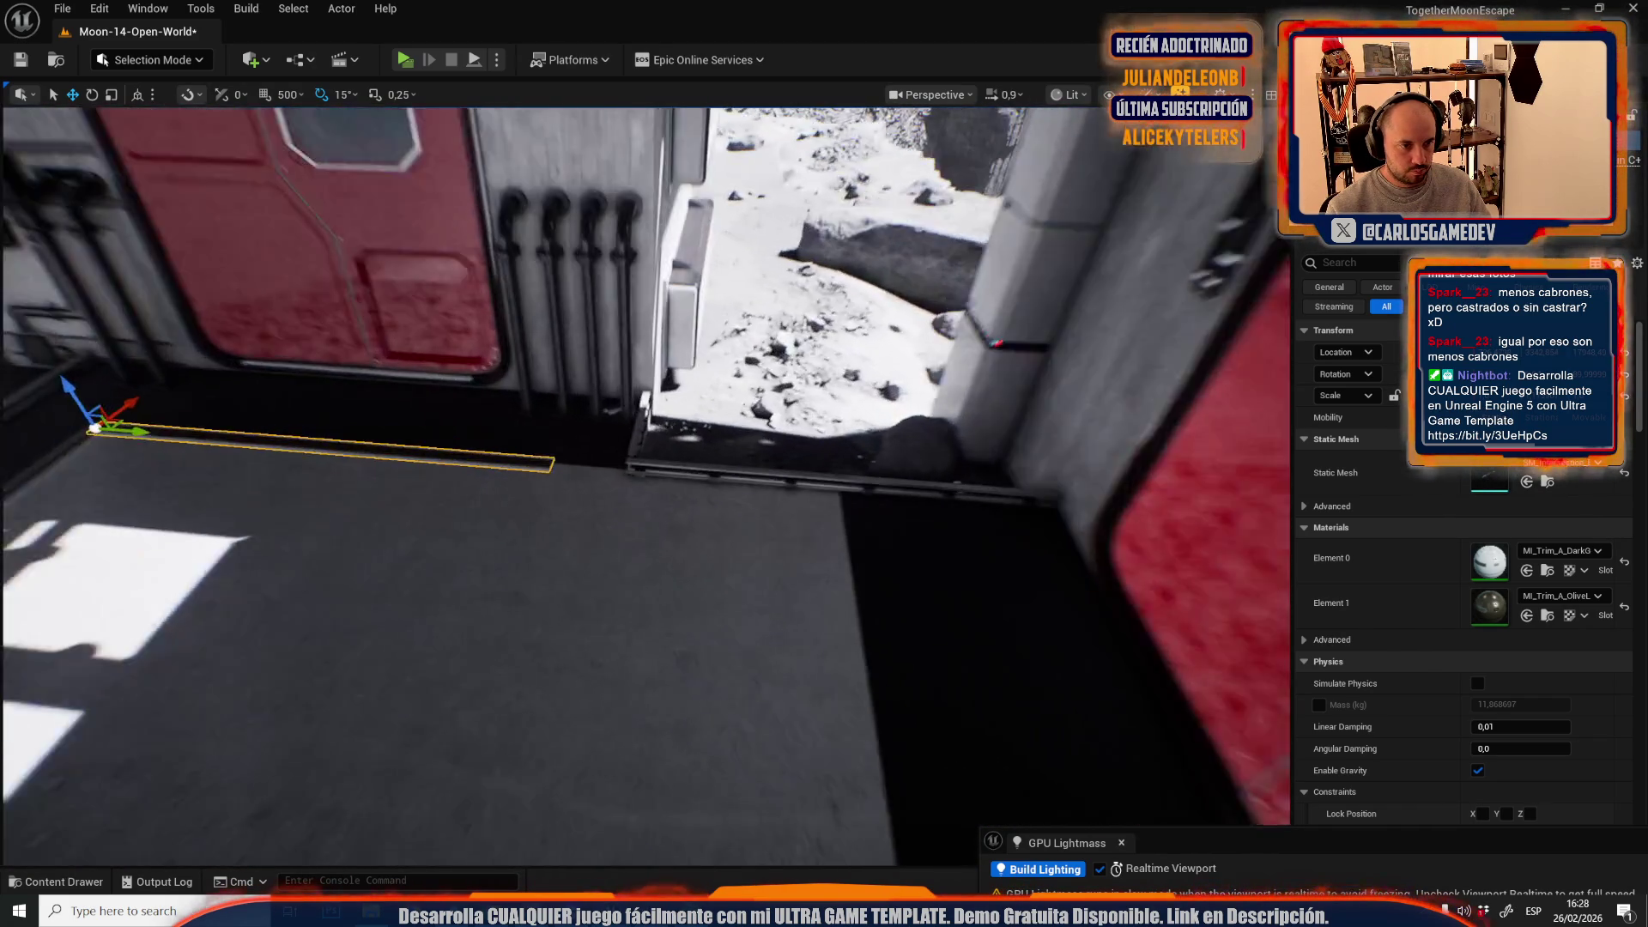
{"action": "key", "text": "f"}
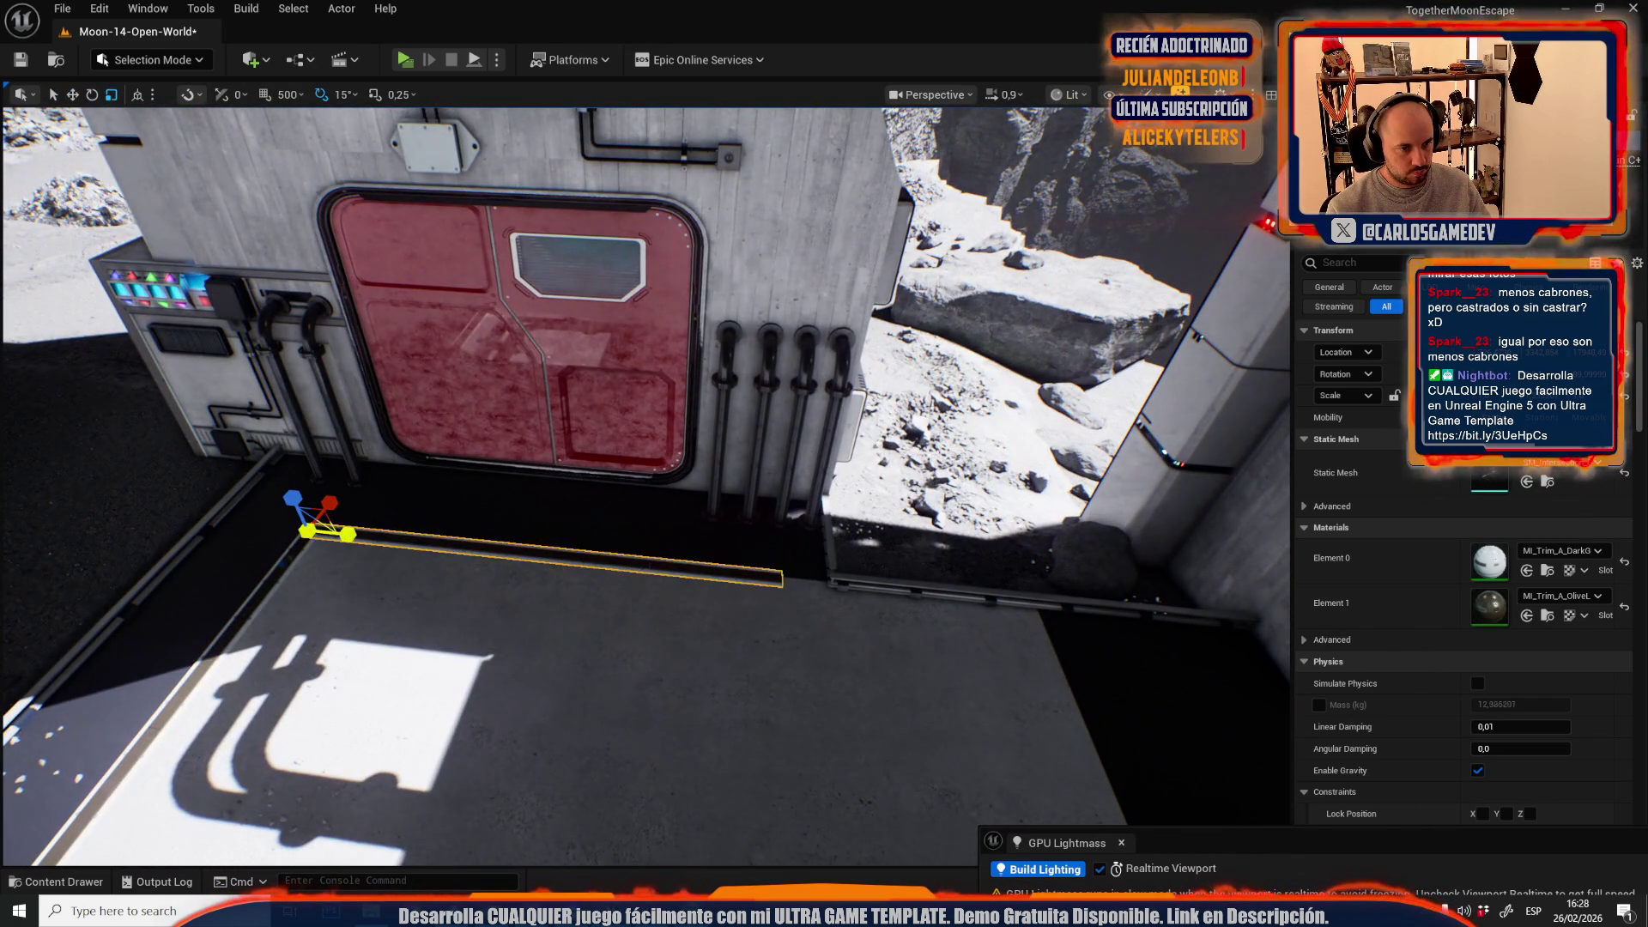
{"action": "left_click", "coordinate": [530, 551]}
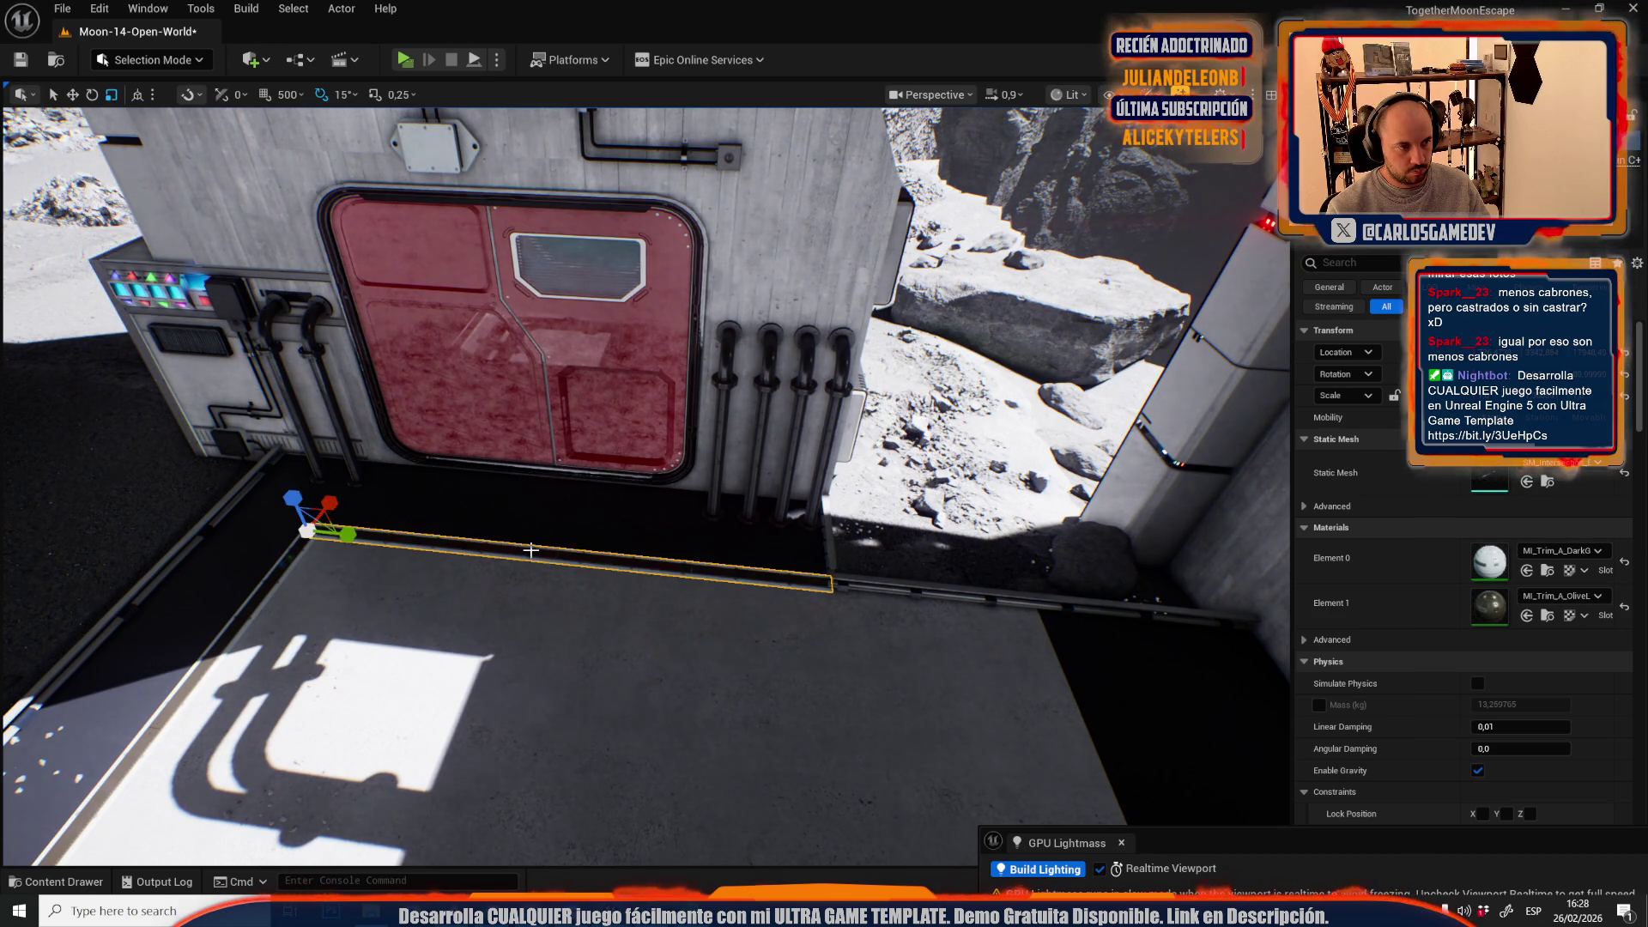
- Select another trim piece on the platform and slide it along its length
{"action": "left_click_drag", "start_coordinate": [530, 550], "coordinate": [527, 556]}
{"action": "left_click_drag", "start_coordinate": [855, 577], "coordinate": [851, 577]}
{"action": "scroll", "coordinate": [851, 577], "scroll_direction": "down", "scroll_amount": 2}
{"action": "left_click", "coordinate": [783, 450]}
{"action": "mouse_move", "coordinate": [782, 450]}
{"action": "left_mouse_down"}
{"action": "mouse_move", "coordinate": [652, 590]}
{"action": "mouse_move", "coordinate": [635, 558]}
{"action": "mouse_move", "coordinate": [601, 550]}
{"action": "left_mouse_up"}
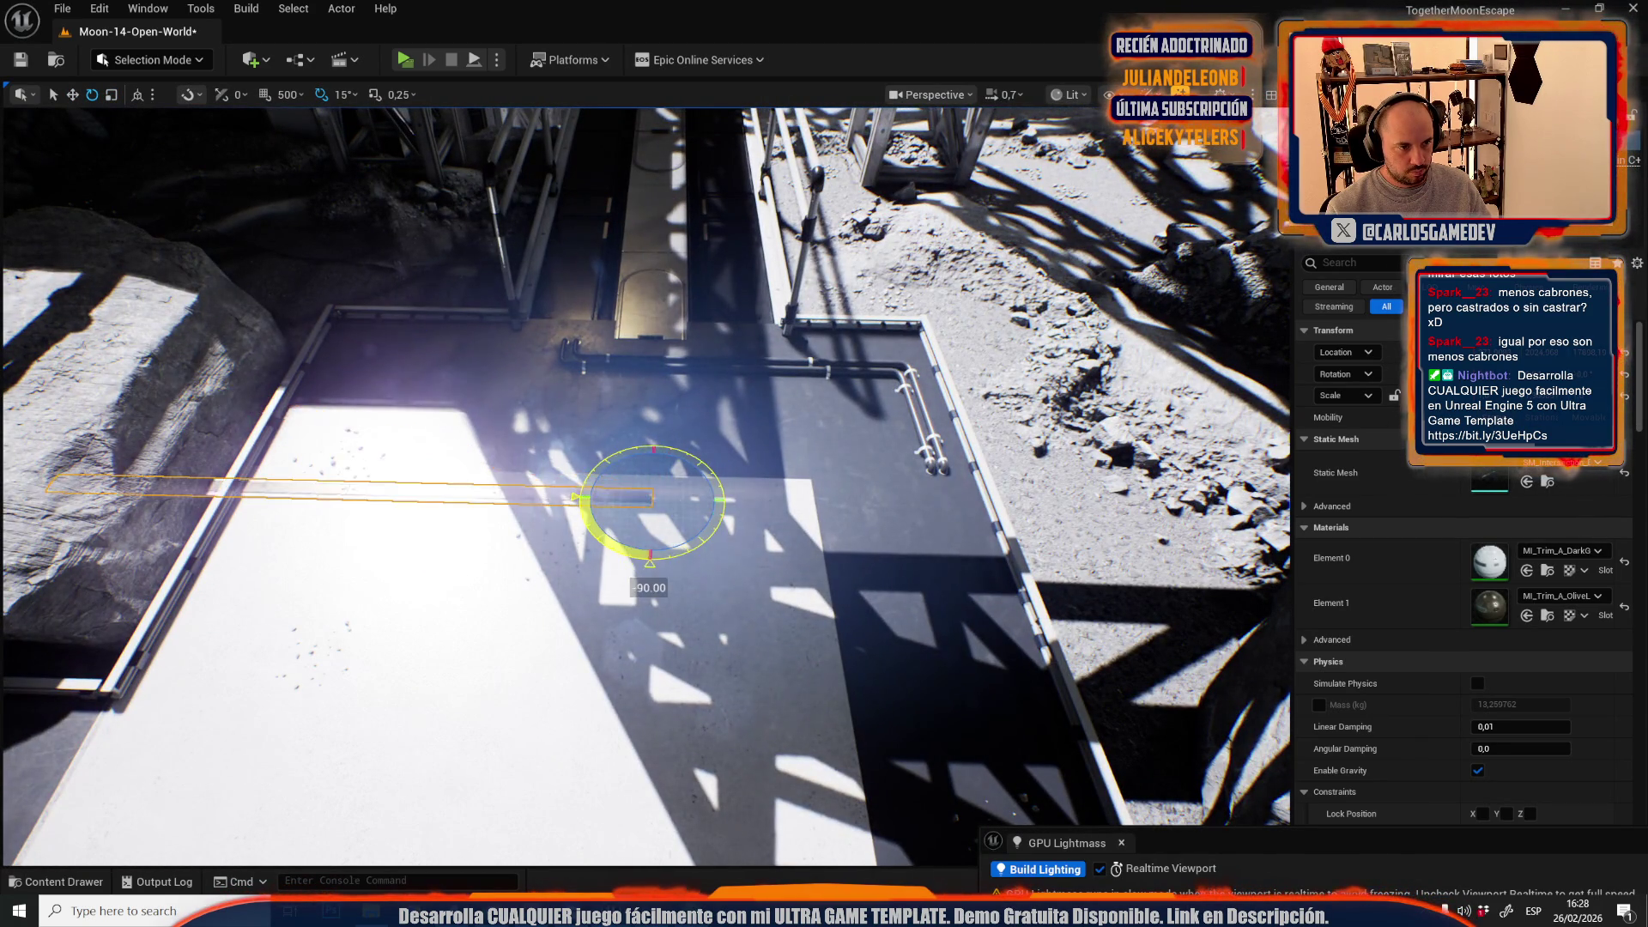
{"action": "scroll", "coordinate": [601, 549], "scroll_direction": "up", "scroll_amount": 3}
{"action": "scroll", "coordinate": [569, 559], "scroll_direction": "down", "scroll_amount": 3}
{"action": "key", "text": "w"}
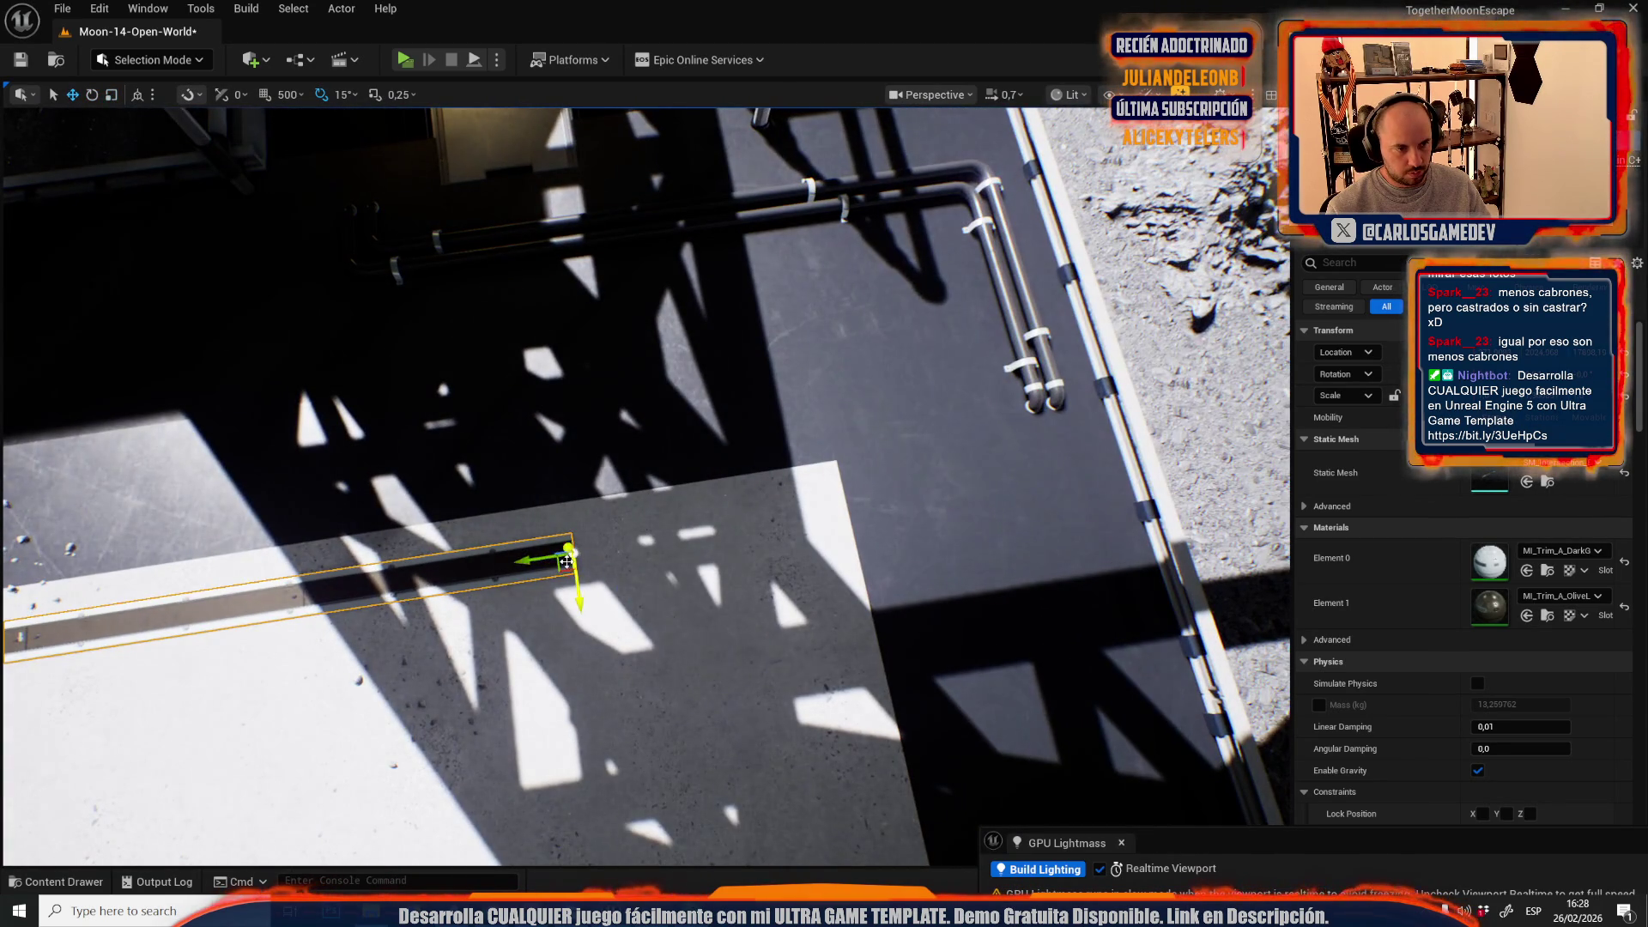
{"action": "left_click_drag", "start_coordinate": [562, 567], "coordinate": [819, 484]}
{"action": "key", "text": "f"}
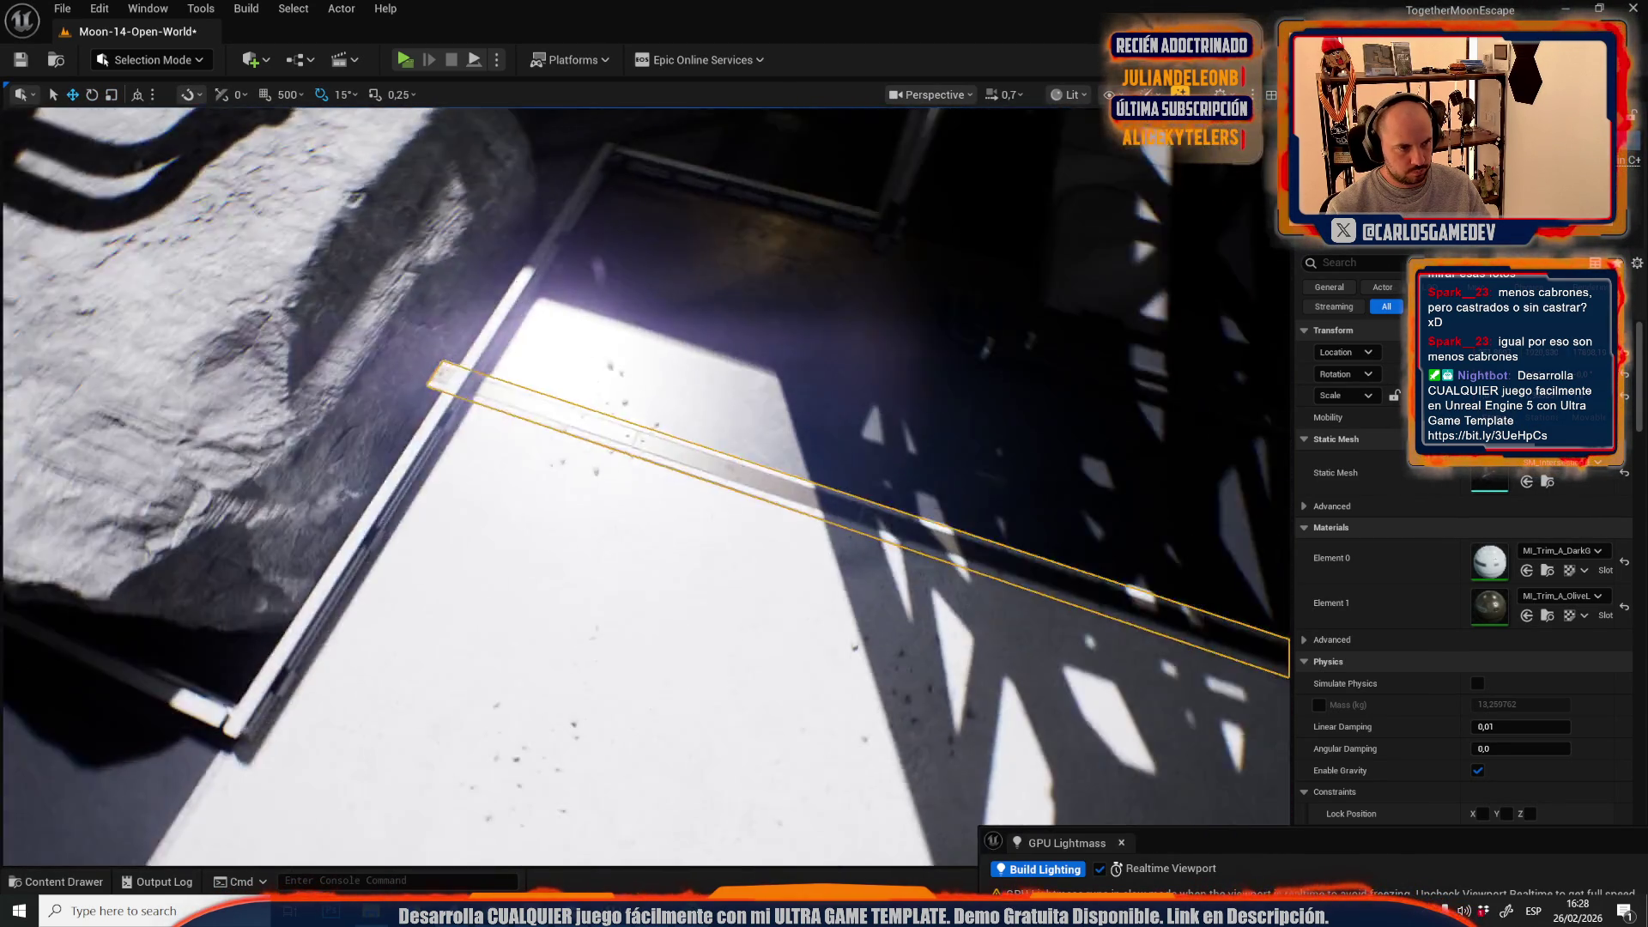
{"action": "key", "text": "e"}
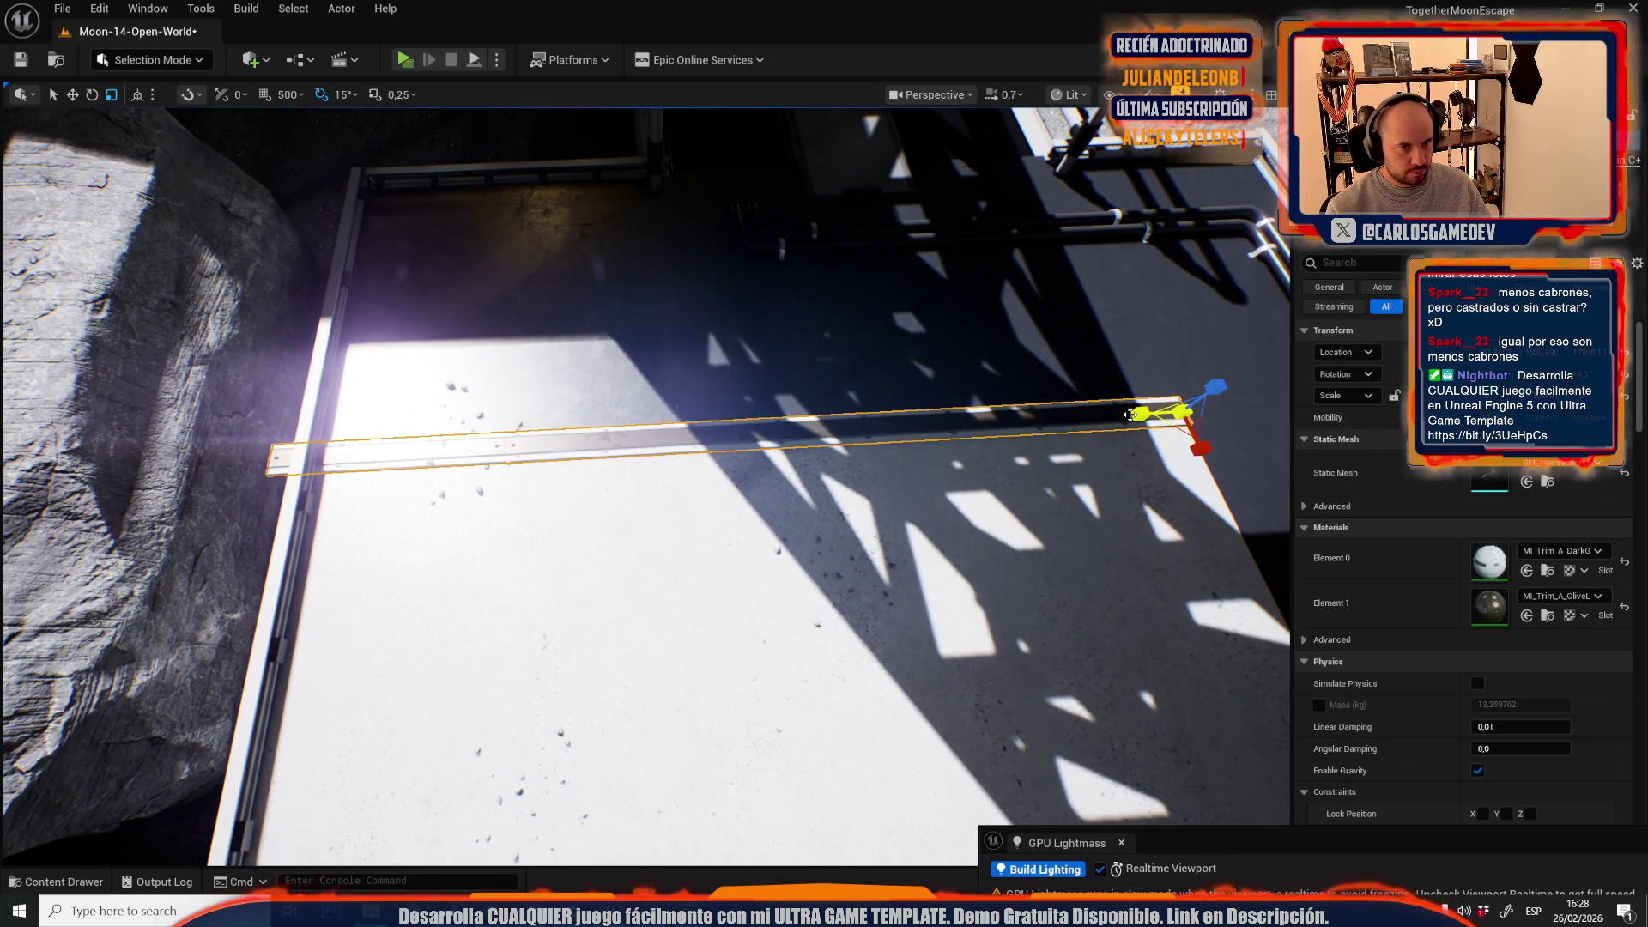
{"action": "mouse_move", "coordinate": [996, 556]}
{"action": "left_mouse_down"}
{"action": "mouse_move", "coordinate": [768, 608]}
{"action": "mouse_move", "coordinate": [1012, 596]}
{"action": "left_mouse_up"}
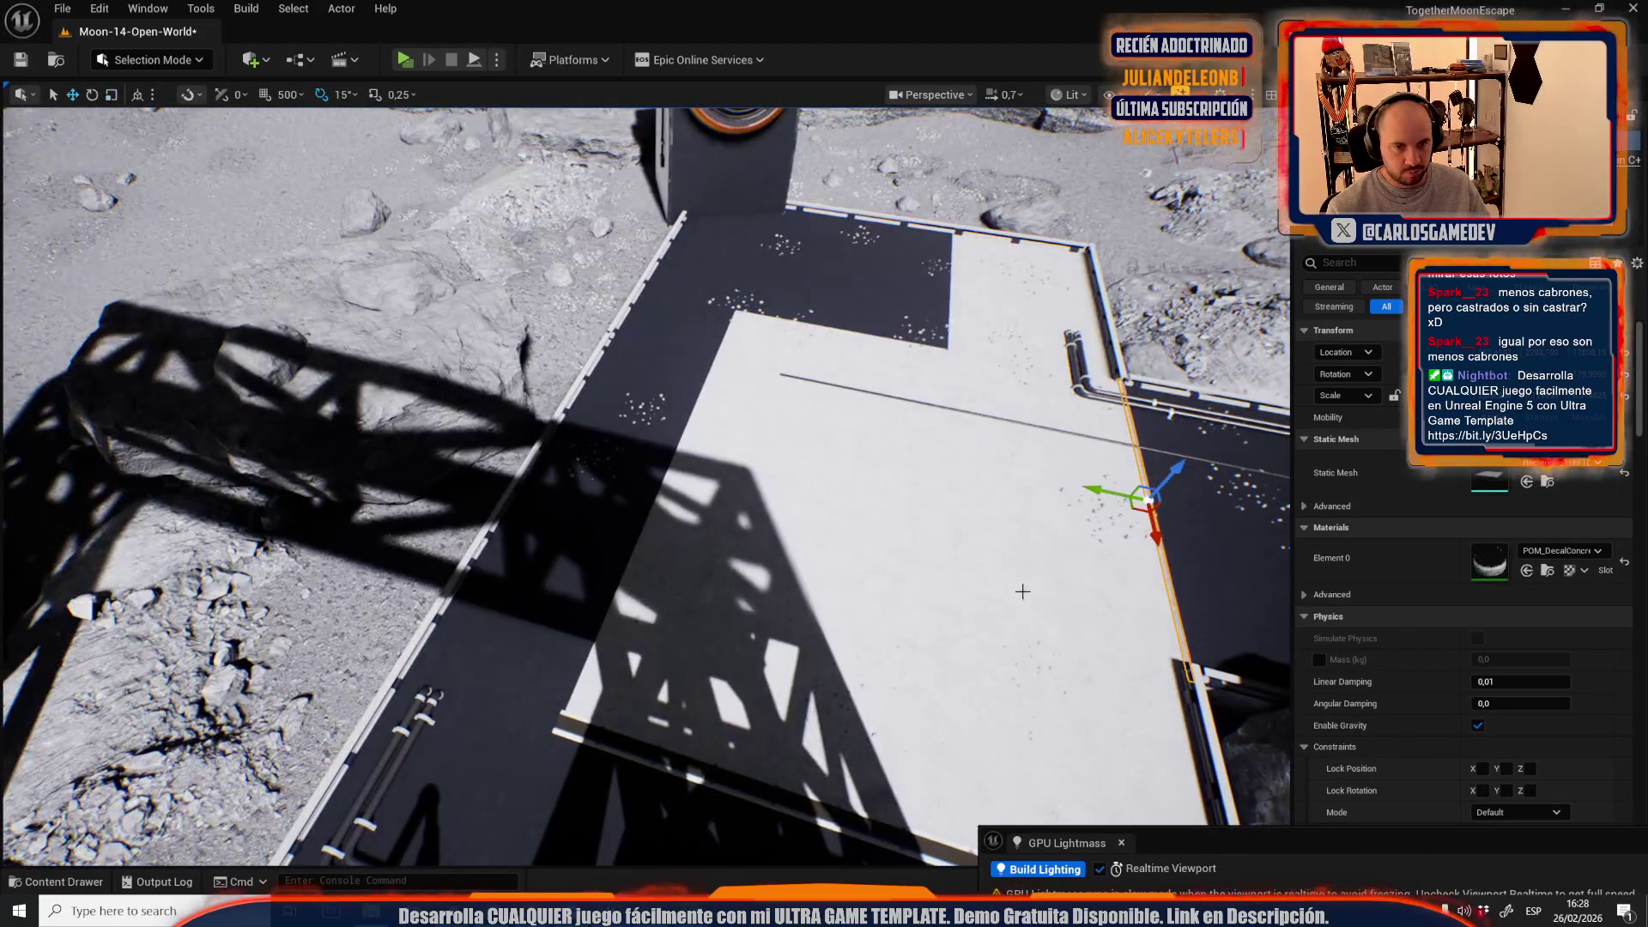
- Select the thin concrete seam strip and move its pivot to its right end
{"action": "mouse_move", "coordinate": [621, 454]}
{"action": "left_mouse_down"}
{"action": "mouse_move", "coordinate": [870, 428]}
{"action": "mouse_move", "coordinate": [944, 382]}
{"action": "left_mouse_up"}
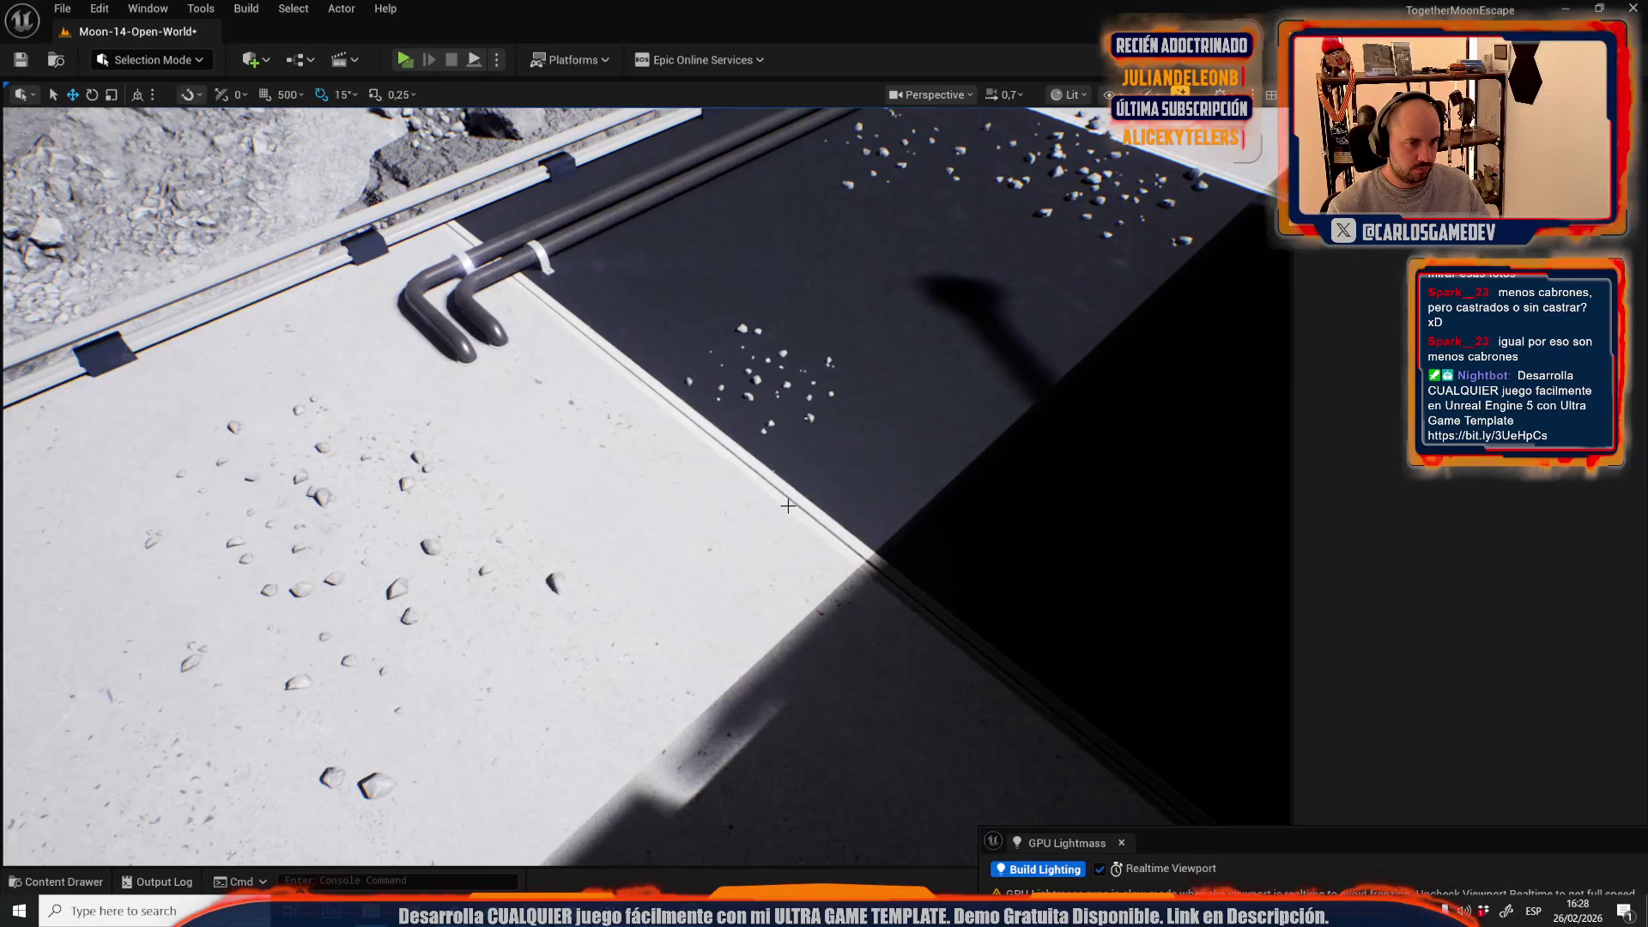
{"action": "left_click", "coordinate": [788, 505]}
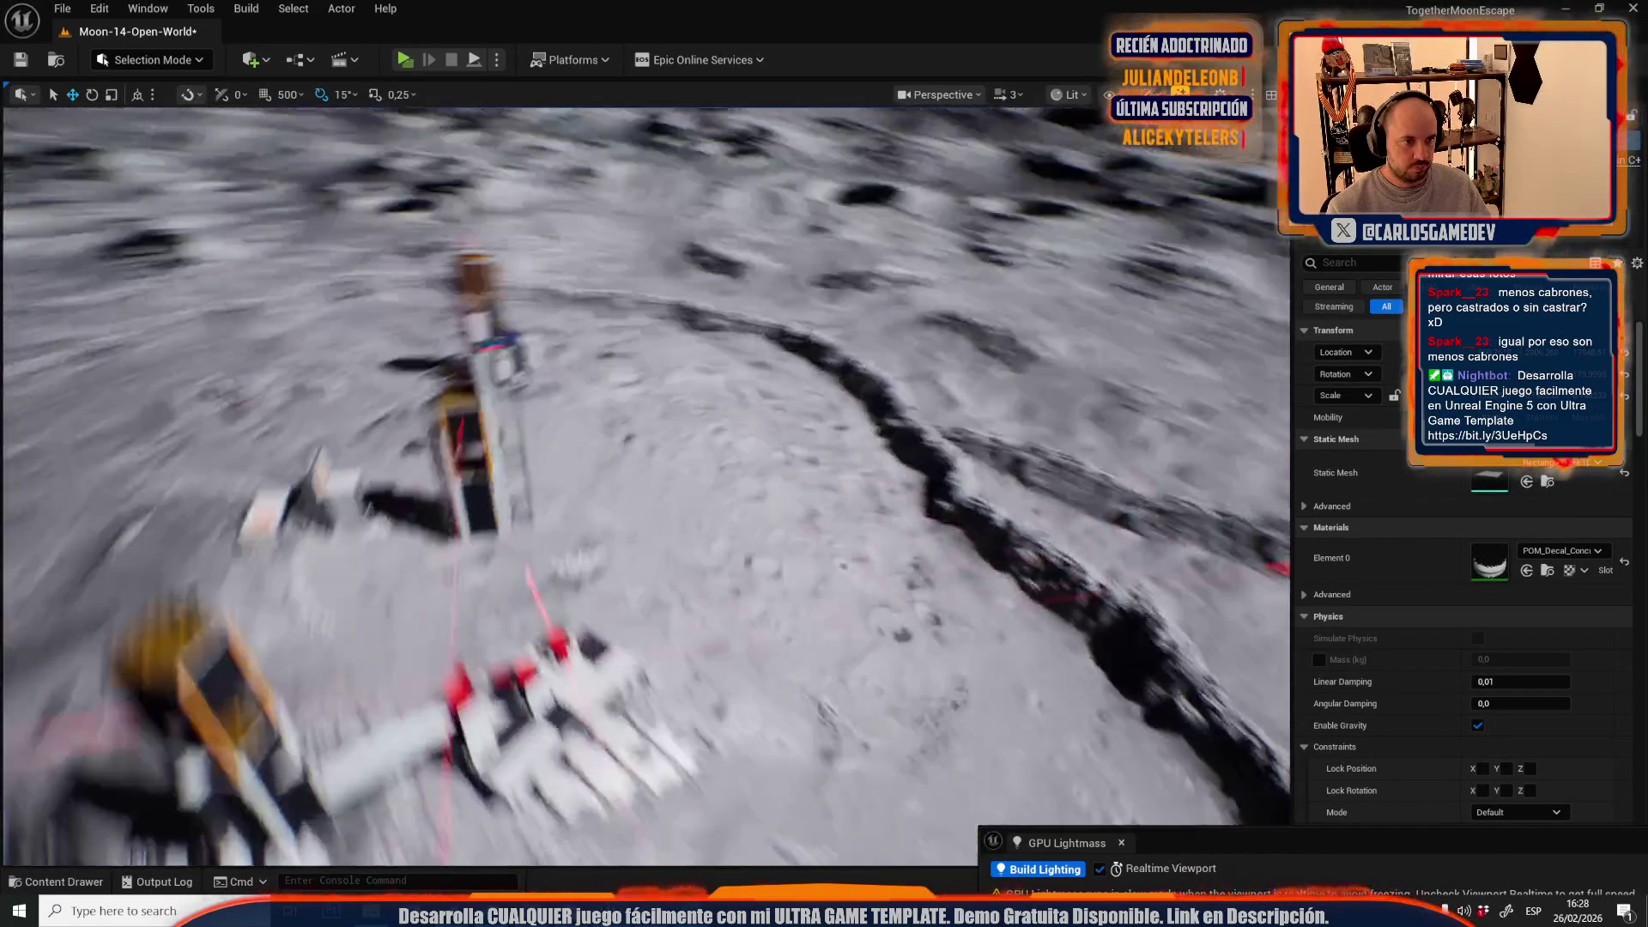
{"action": "mouse_move", "coordinate": [944, 382]}
{"action": "left_mouse_down"}
{"action": "mouse_move", "coordinate": [858, 498]}
{"action": "mouse_move", "coordinate": [848, 475]}
{"action": "mouse_move", "coordinate": [902, 548]}
{"action": "mouse_move", "coordinate": [797, 550]}
{"action": "left_mouse_up"}
{"action": "left_click", "coordinate": [865, 490]}
{"action": "scroll", "coordinate": [859, 498], "scroll_direction": "down", "scroll_amount": 1}
{"action": "scroll", "coordinate": [848, 475], "scroll_direction": "up", "scroll_amount": 1}
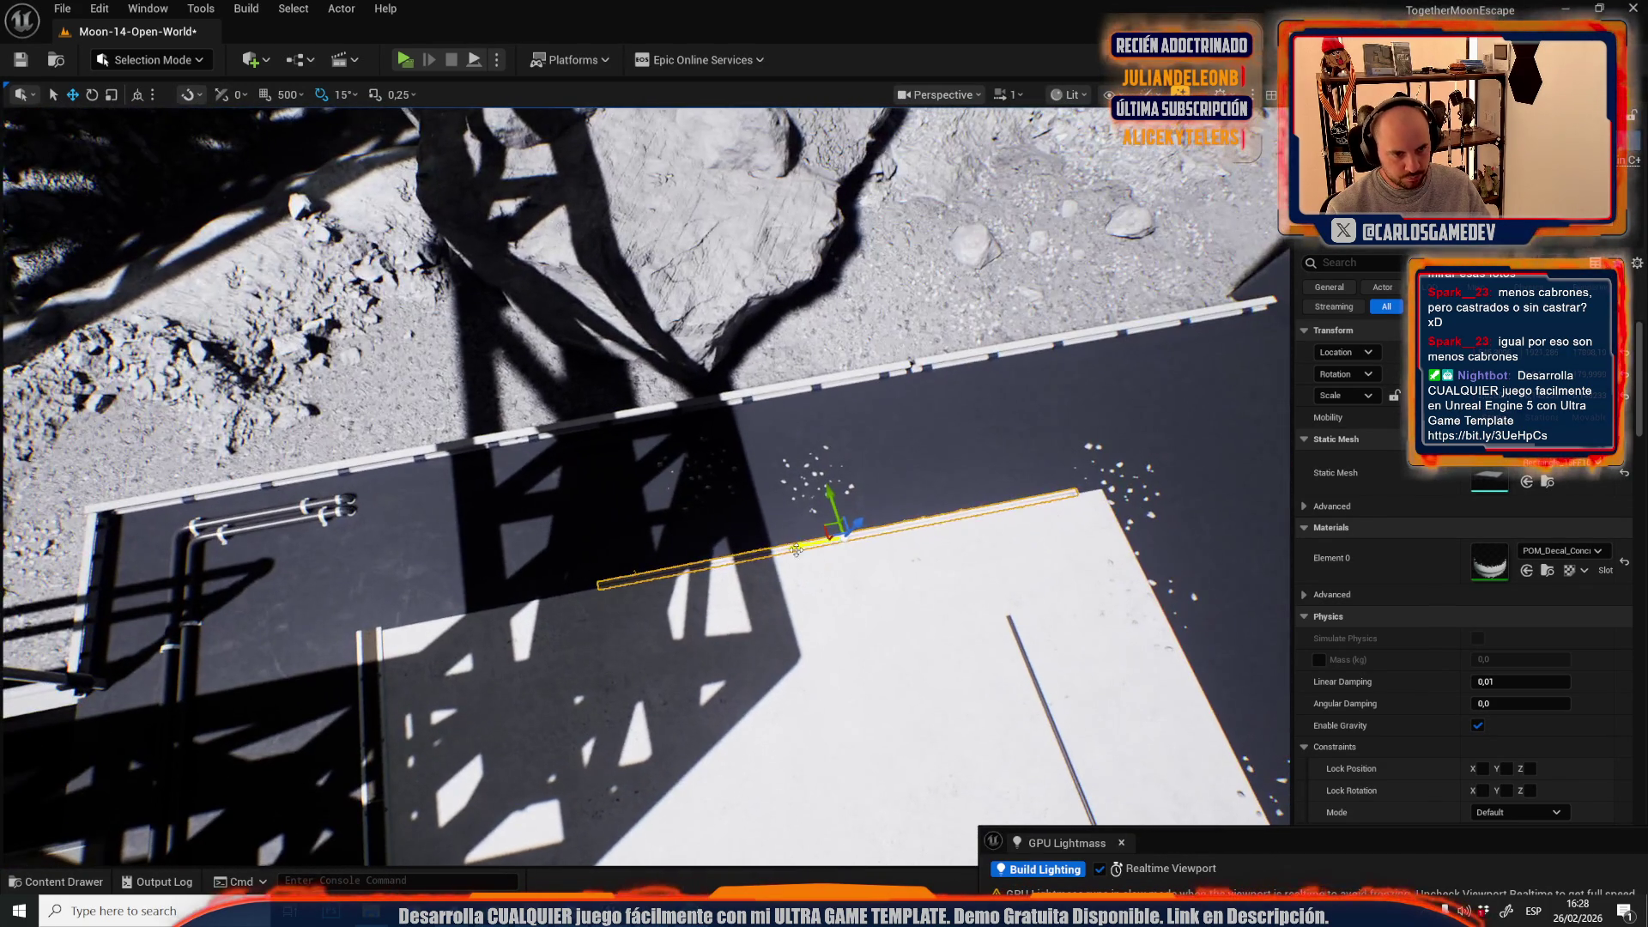
{"action": "middle_click", "coordinate": [1085, 491]}
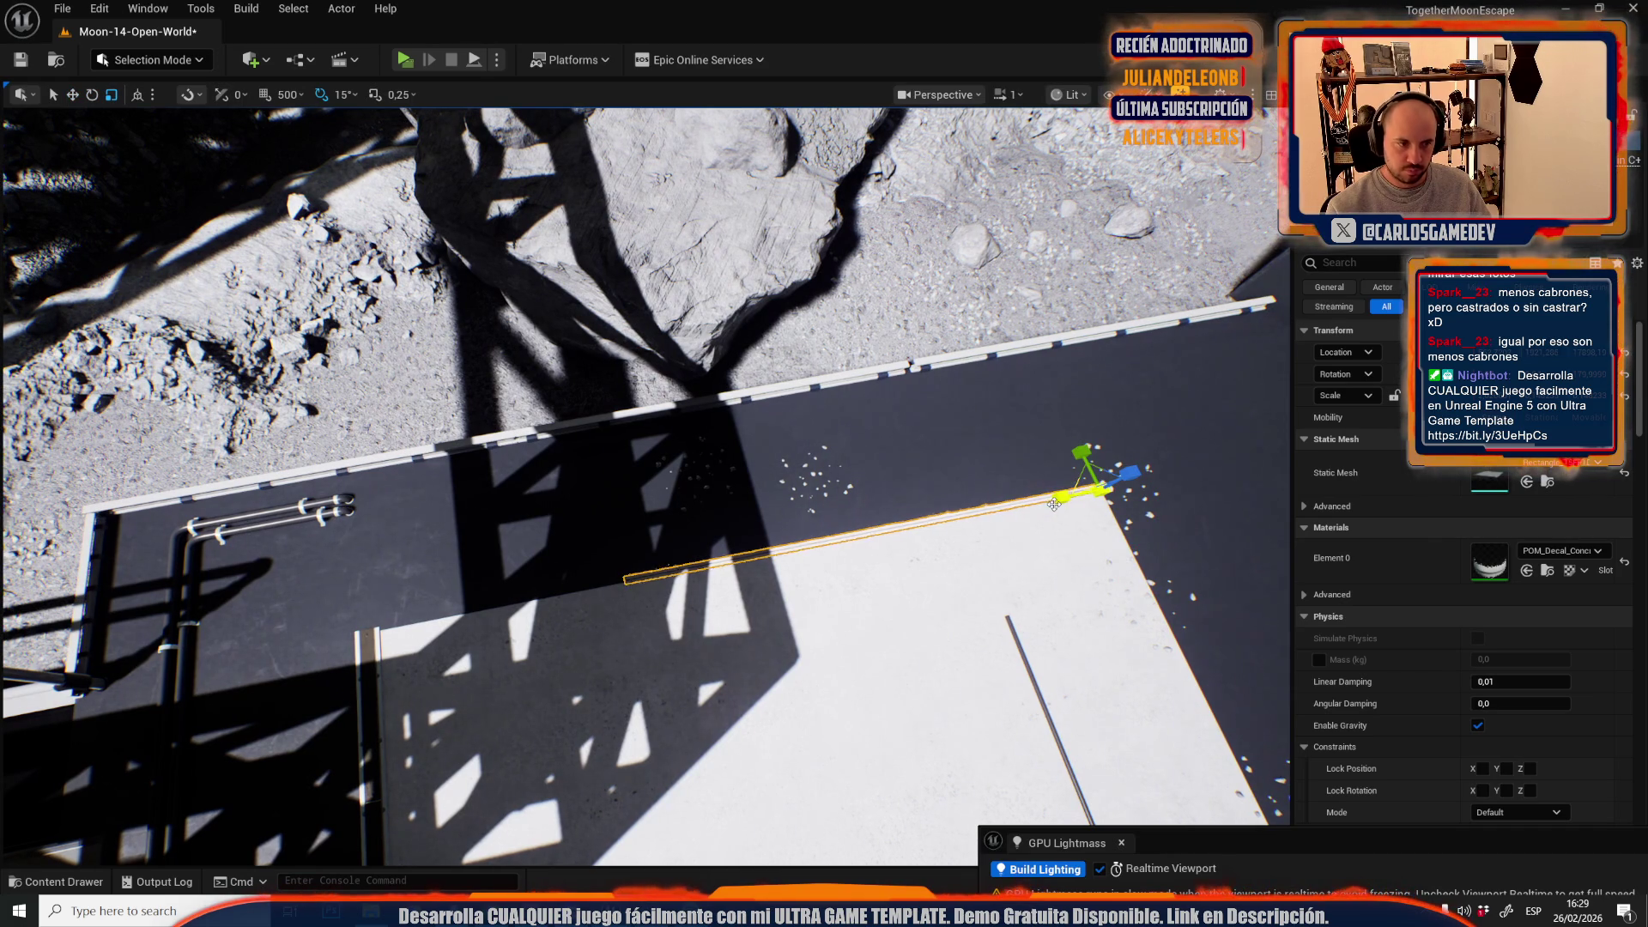
- Move the seam strip to the middle of the white platform and shorten it
{"action": "scroll", "coordinate": [1073, 498], "scroll_direction": "down", "scroll_amount": 1}
{"action": "mouse_move", "coordinate": [1085, 491]}
{"action": "left_mouse_down"}
{"action": "mouse_move", "coordinate": [1049, 511]}
{"action": "mouse_move", "coordinate": [331, 251]}
{"action": "left_mouse_up"}
{"action": "scroll", "coordinate": [869, 446], "scroll_direction": "up", "scroll_amount": 1}
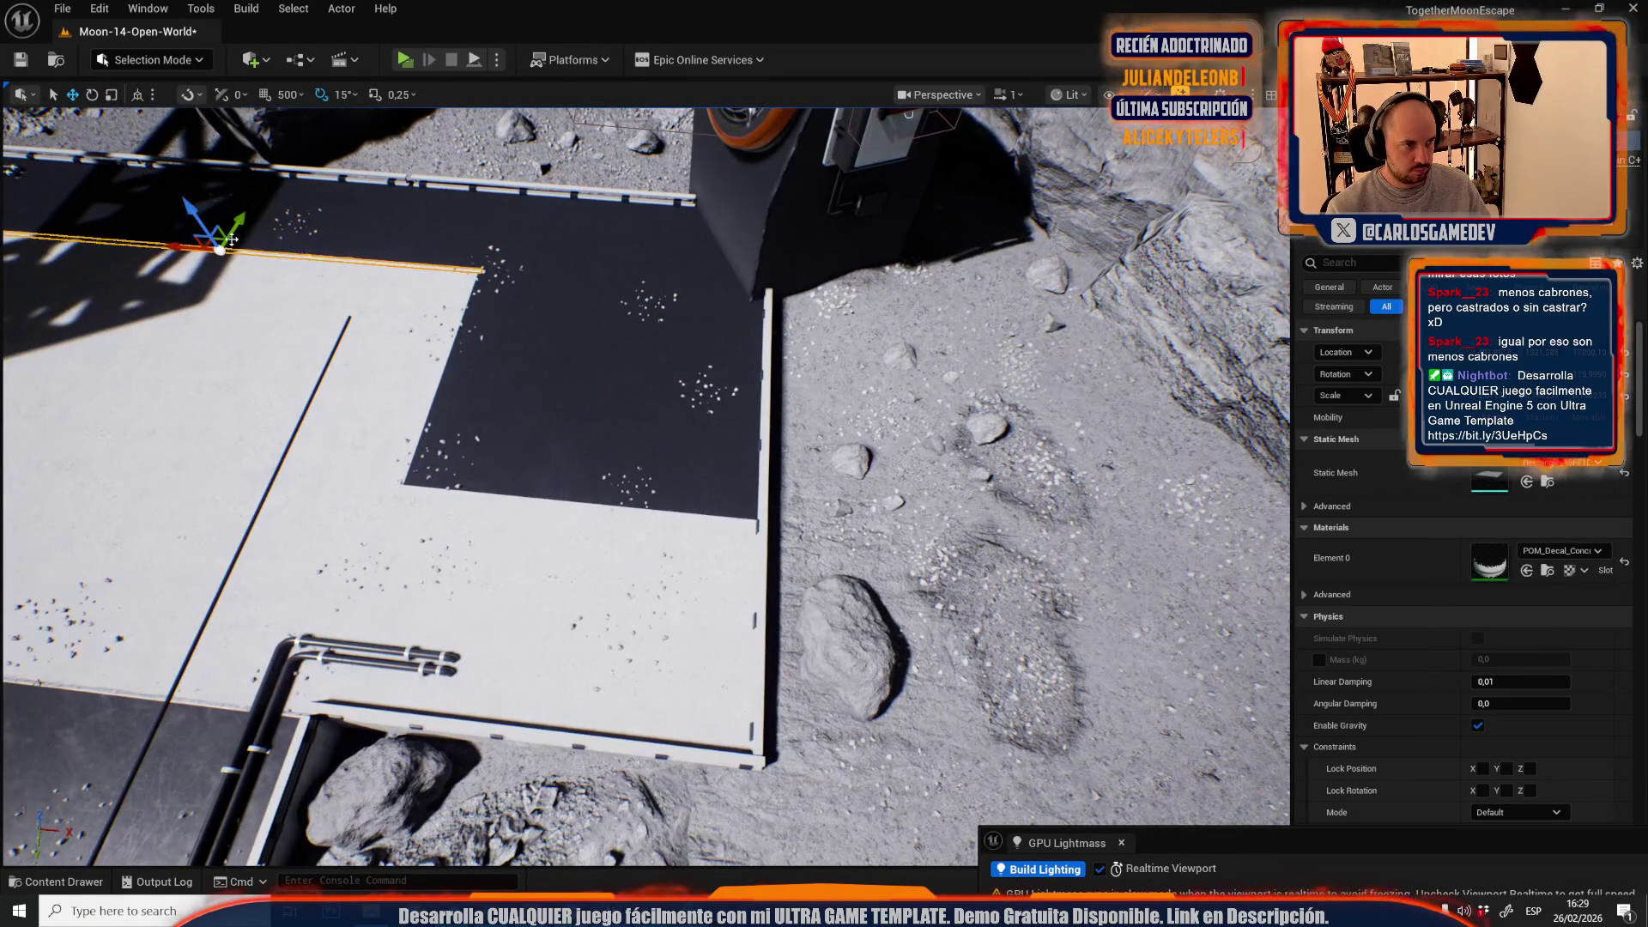
{"action": "mouse_move", "coordinate": [220, 239]}
{"action": "left_mouse_down"}
{"action": "mouse_move", "coordinate": [424, 416]}
{"action": "mouse_move", "coordinate": [544, 464]}
{"action": "mouse_move", "coordinate": [554, 487]}
{"action": "left_mouse_up"}
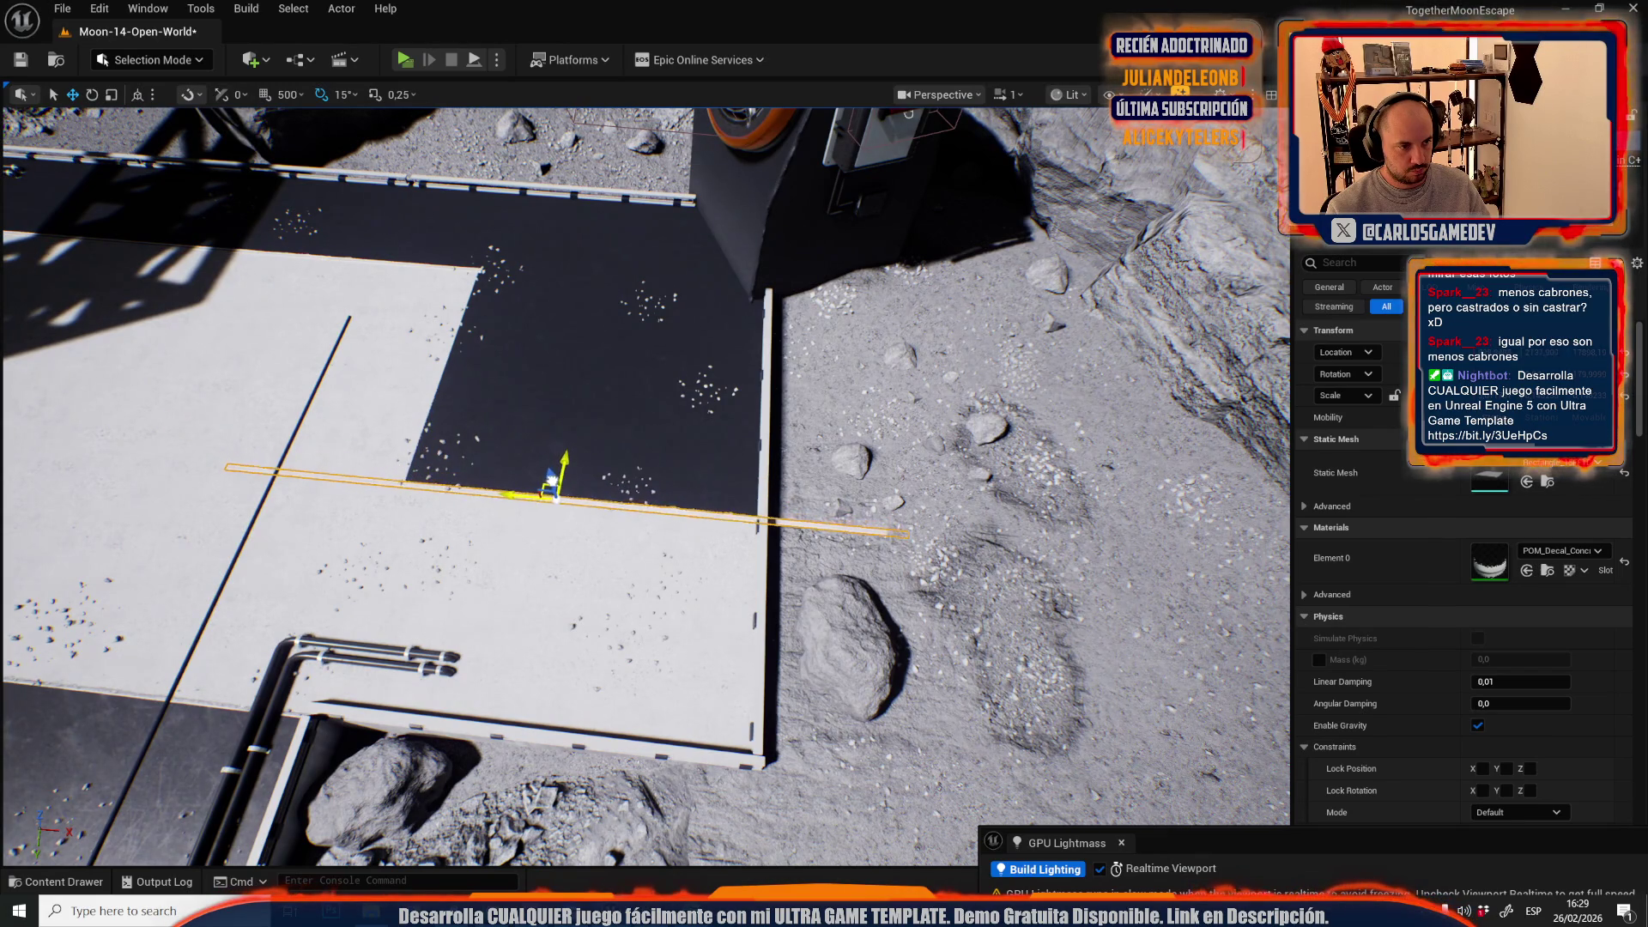
{"action": "key", "text": "f"}
{"action": "key", "text": "e"}
{"action": "key", "text": "r"}
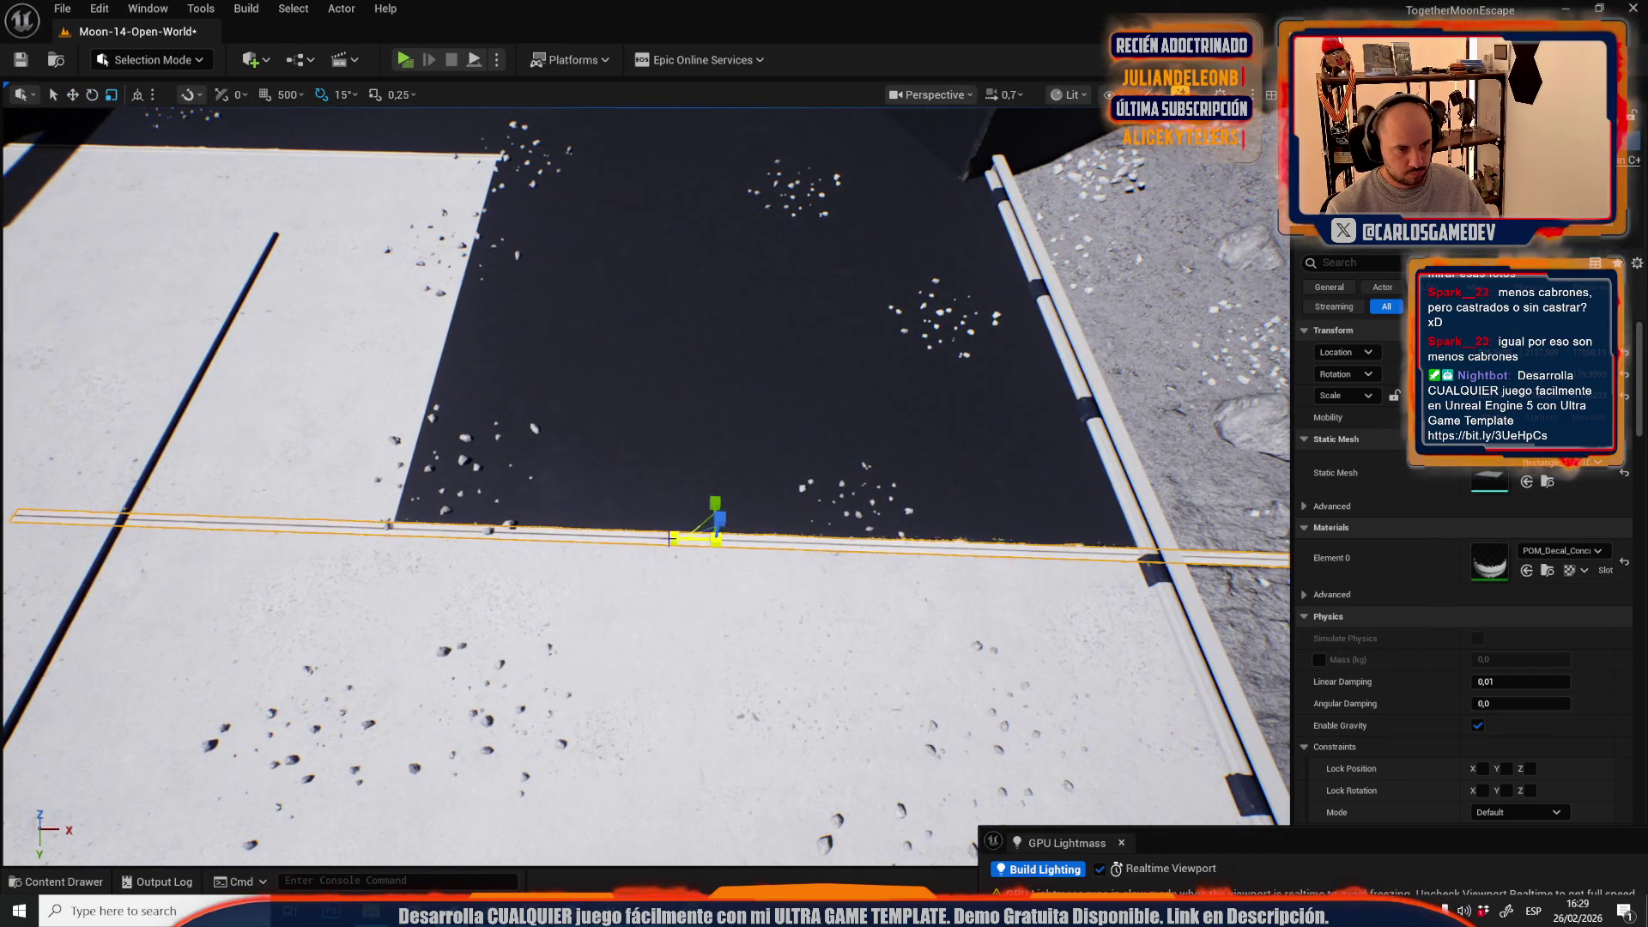
{"action": "left_click_drag", "start_coordinate": [673, 537], "coordinate": [661, 537]}
{"action": "key", "text": "w"}
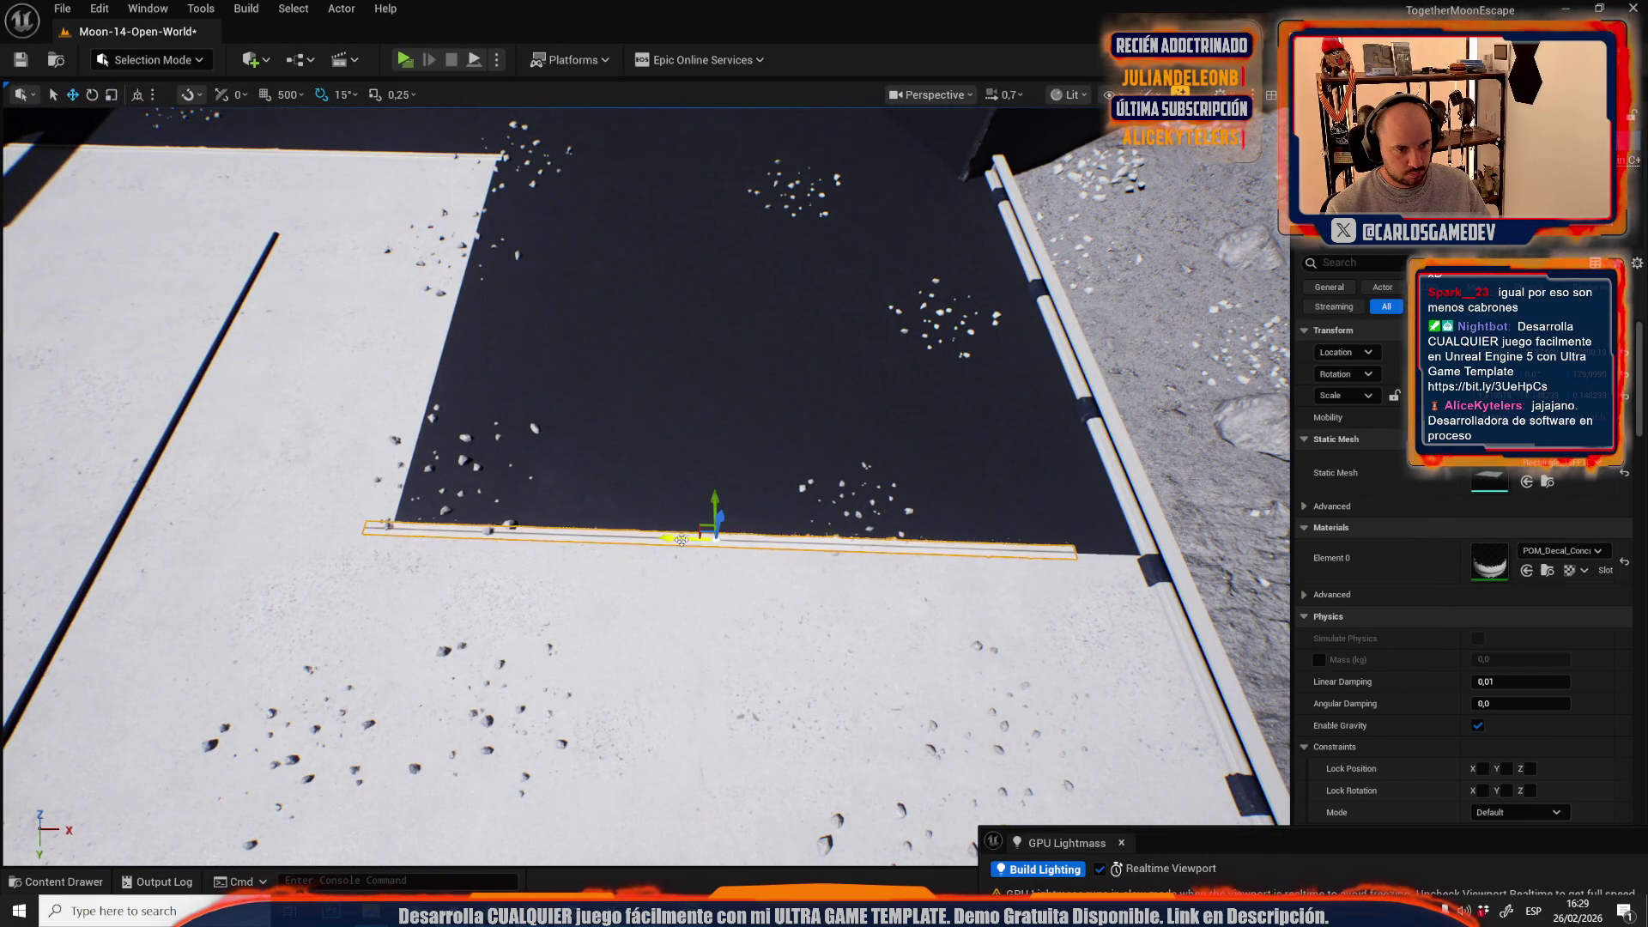
- Delete the left diagonal seam line, then rotate the bottom strip -90 degrees onto the slab edge
{"action": "left_click", "coordinate": [130, 514]}
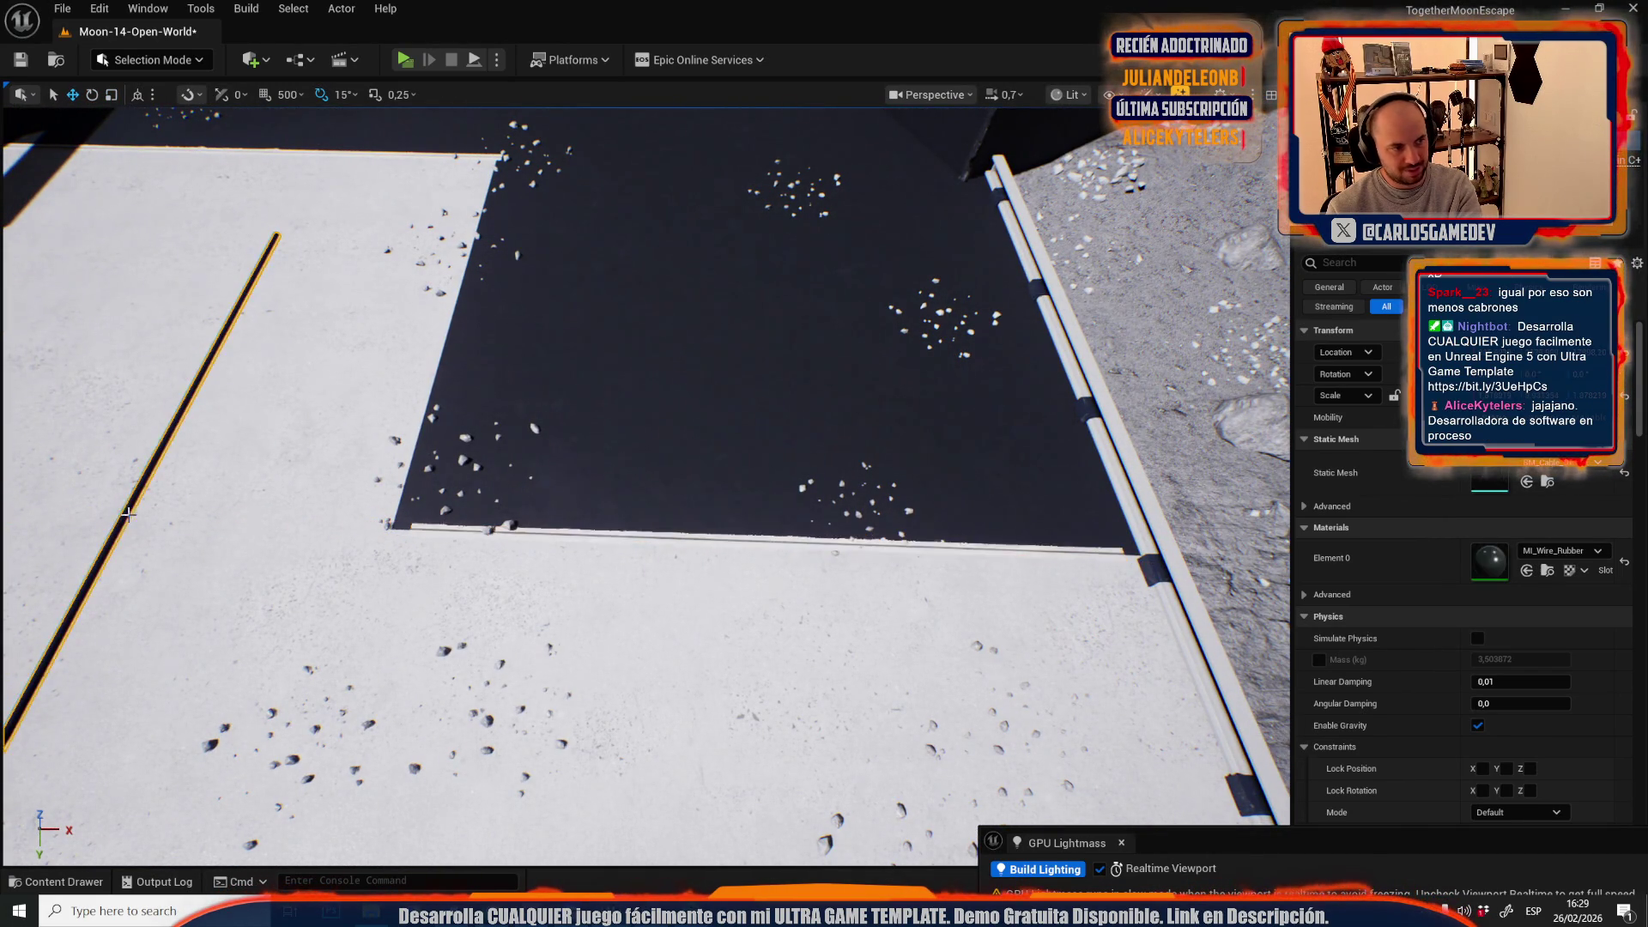
{"action": "key", "text": "Delete"}
{"action": "left_click", "coordinate": [619, 534]}
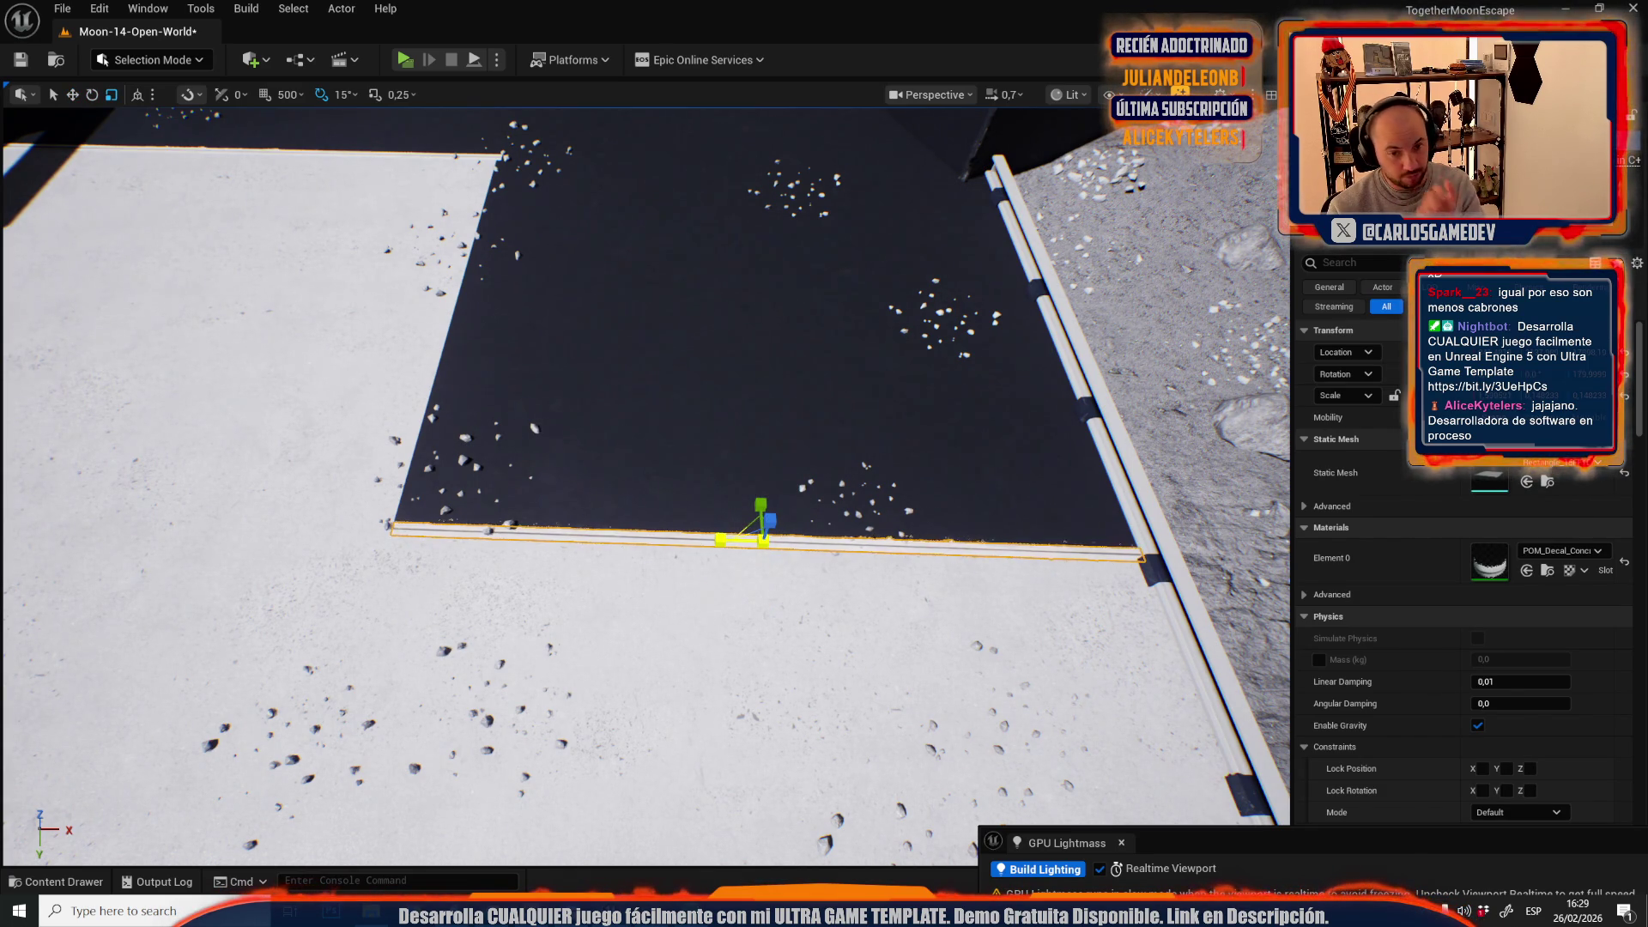
{"action": "key", "text": "e"}
{"action": "mouse_move", "coordinate": [700, 583]}
{"action": "left_mouse_down"}
{"action": "mouse_move", "coordinate": [717, 623]}
{"action": "mouse_move", "coordinate": [769, 631]}
{"action": "mouse_move", "coordinate": [703, 601]}
{"action": "mouse_move", "coordinate": [1063, 434]}
{"action": "left_mouse_up"}
{"action": "key", "text": "r"}
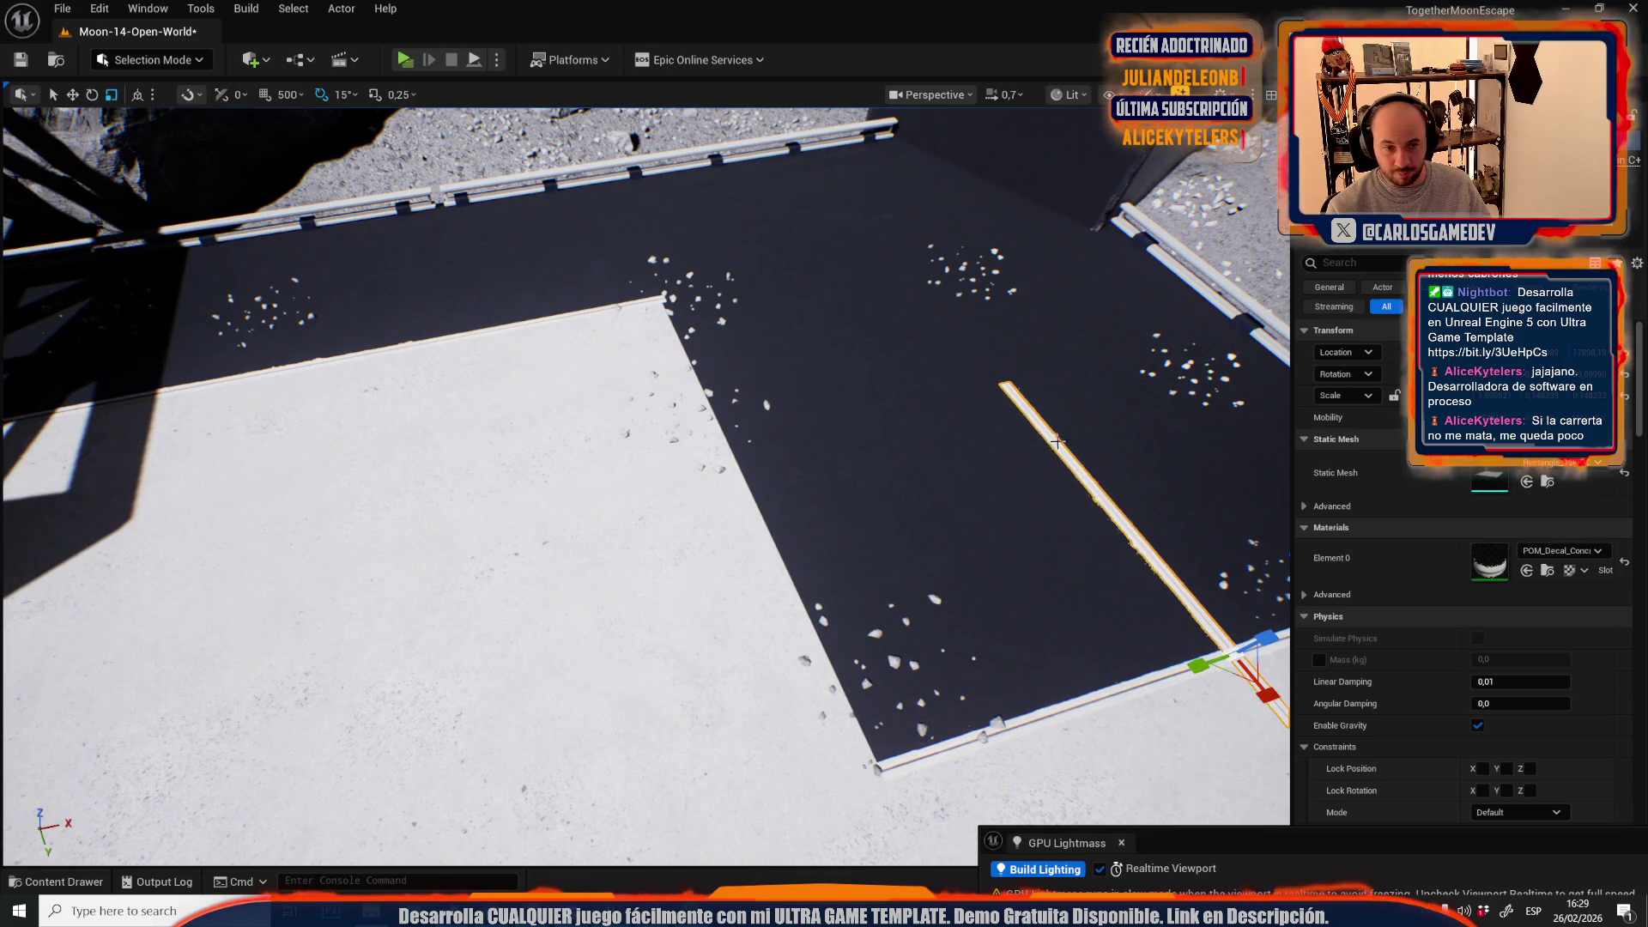
{"action": "mouse_move", "coordinate": [1227, 665]}
{"action": "left_mouse_down"}
{"action": "mouse_move", "coordinate": [717, 472]}
{"action": "mouse_move", "coordinate": [515, 481]}
{"action": "mouse_move", "coordinate": [816, 526]}
{"action": "left_mouse_up"}
{"action": "key", "text": "r"}
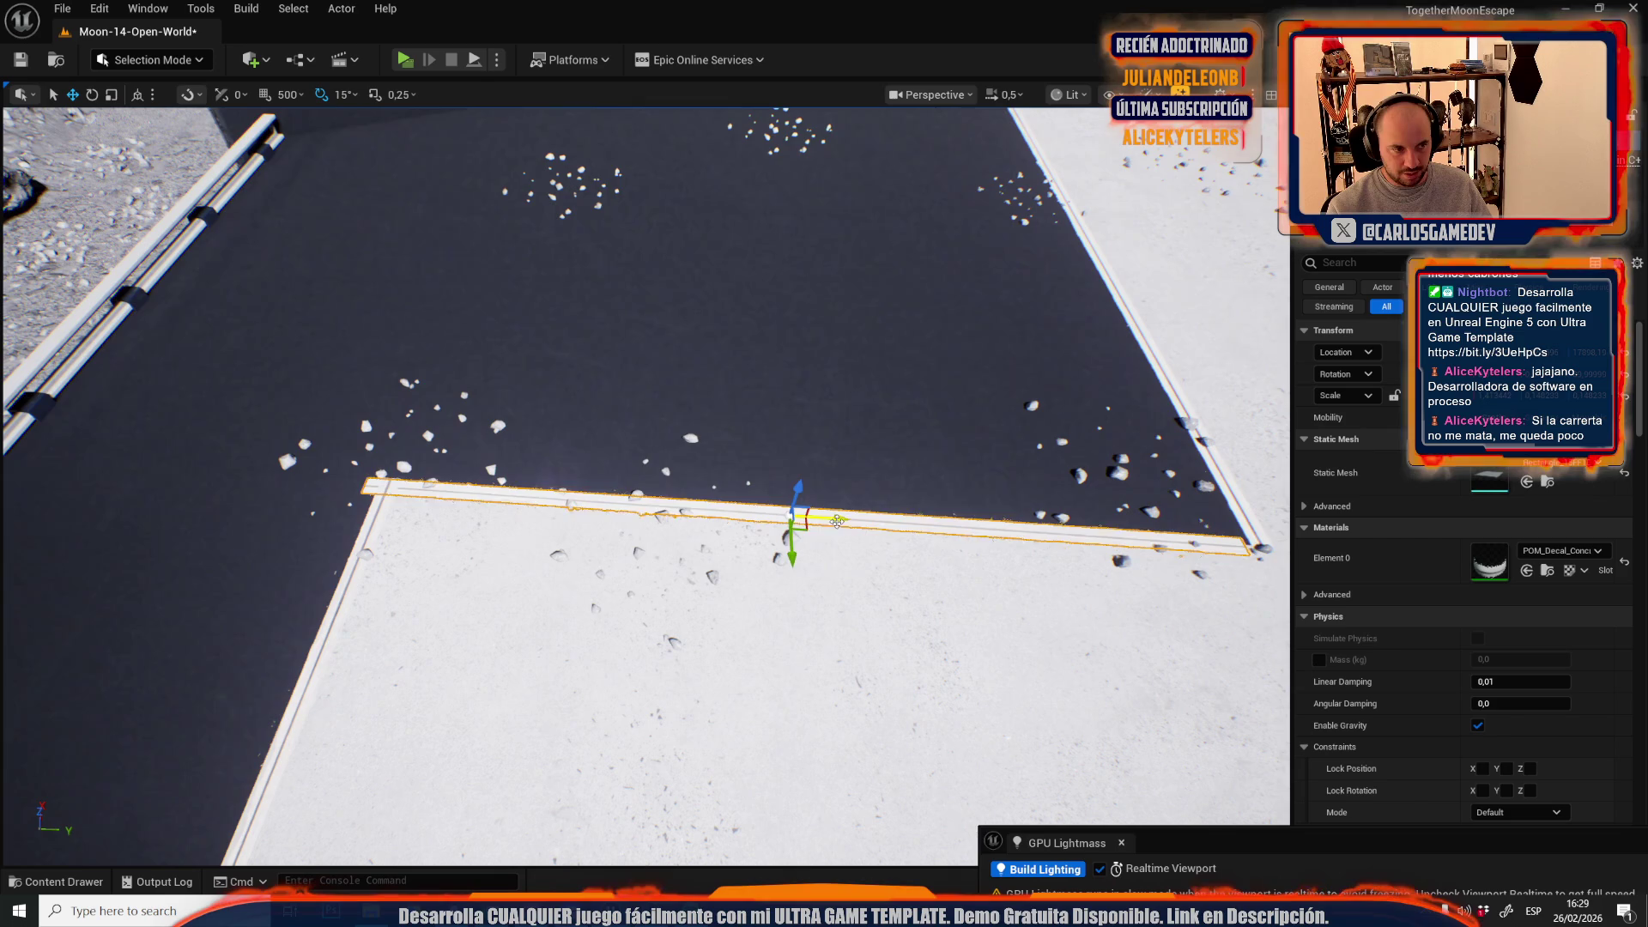
- Clear the selection near the slab corner and undo to reselect the slab
{"action": "left_click_drag", "start_coordinate": [852, 520], "coordinate": [842, 609]}
{"action": "scroll", "coordinate": [845, 564], "scroll_direction": "down", "scroll_amount": 1}
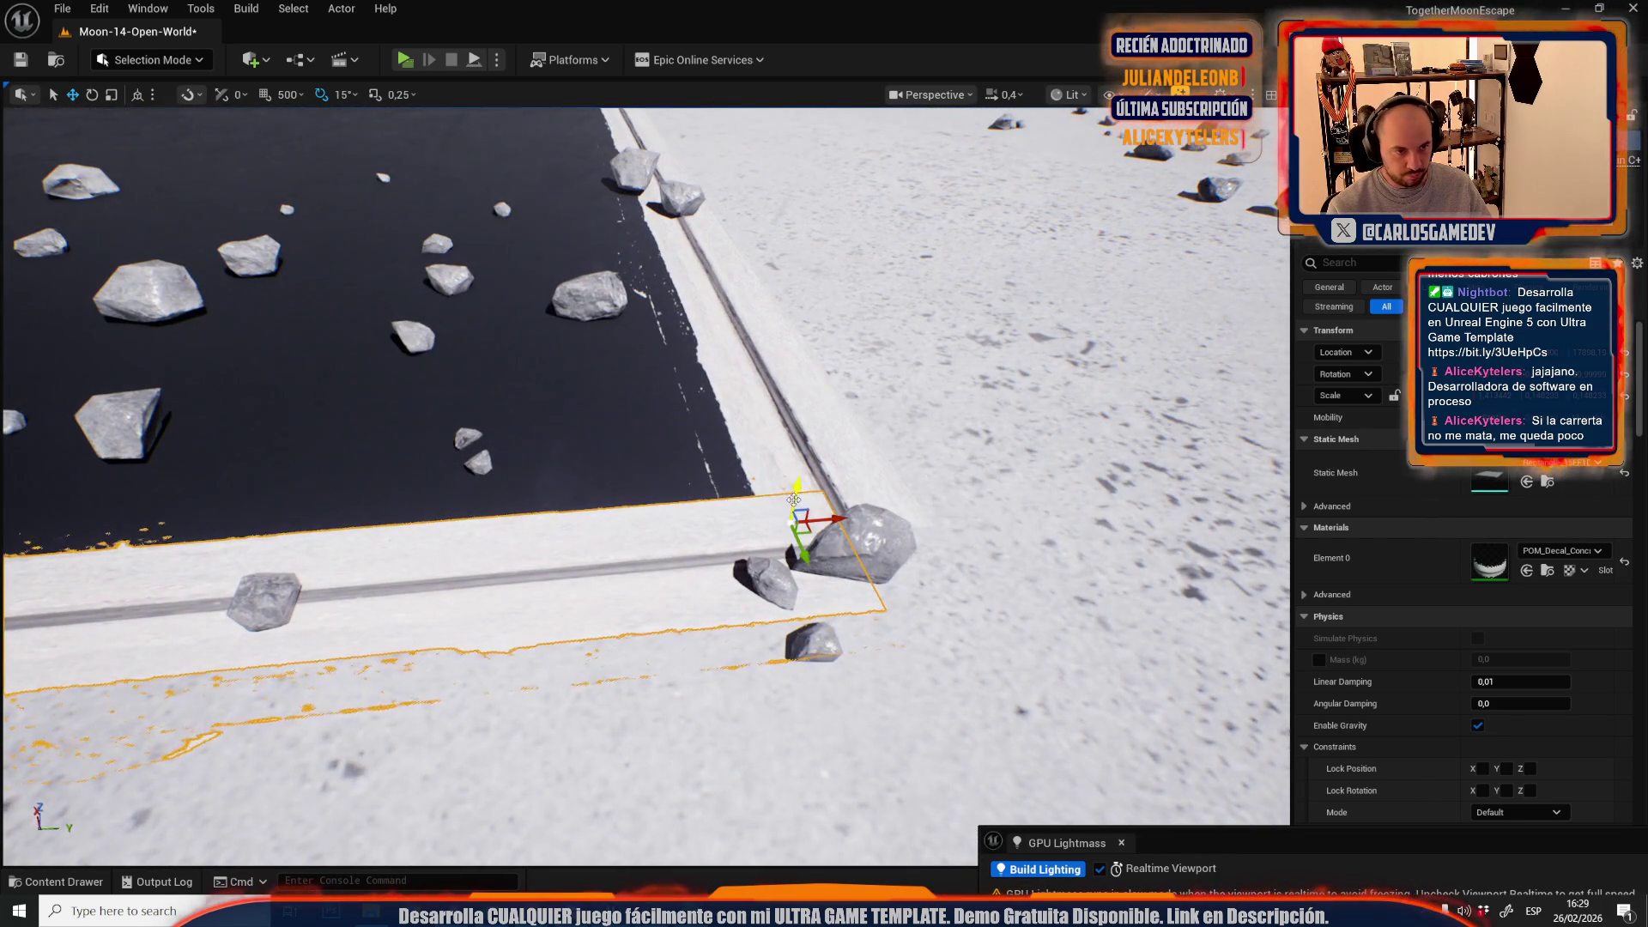
{"action": "left_click", "coordinate": [799, 497]}
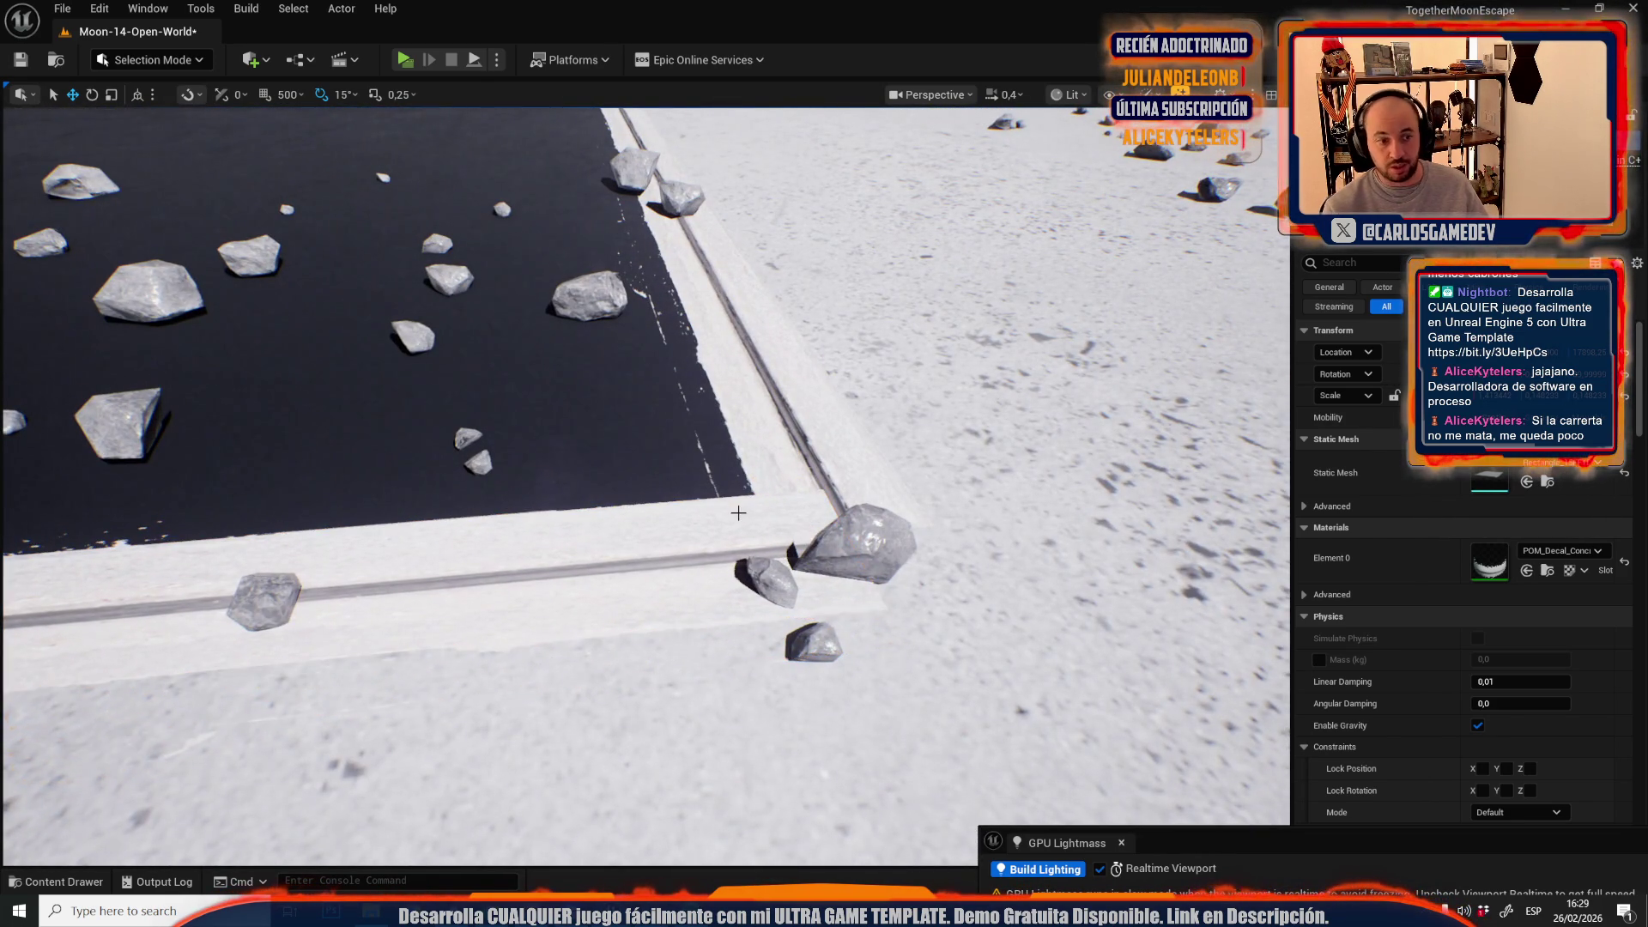
{"action": "key", "text": "ctrl+z"}
- Select the thin floor strip and rotate it to match the floor edge by the round platform
{"action": "key", "text": "f"}
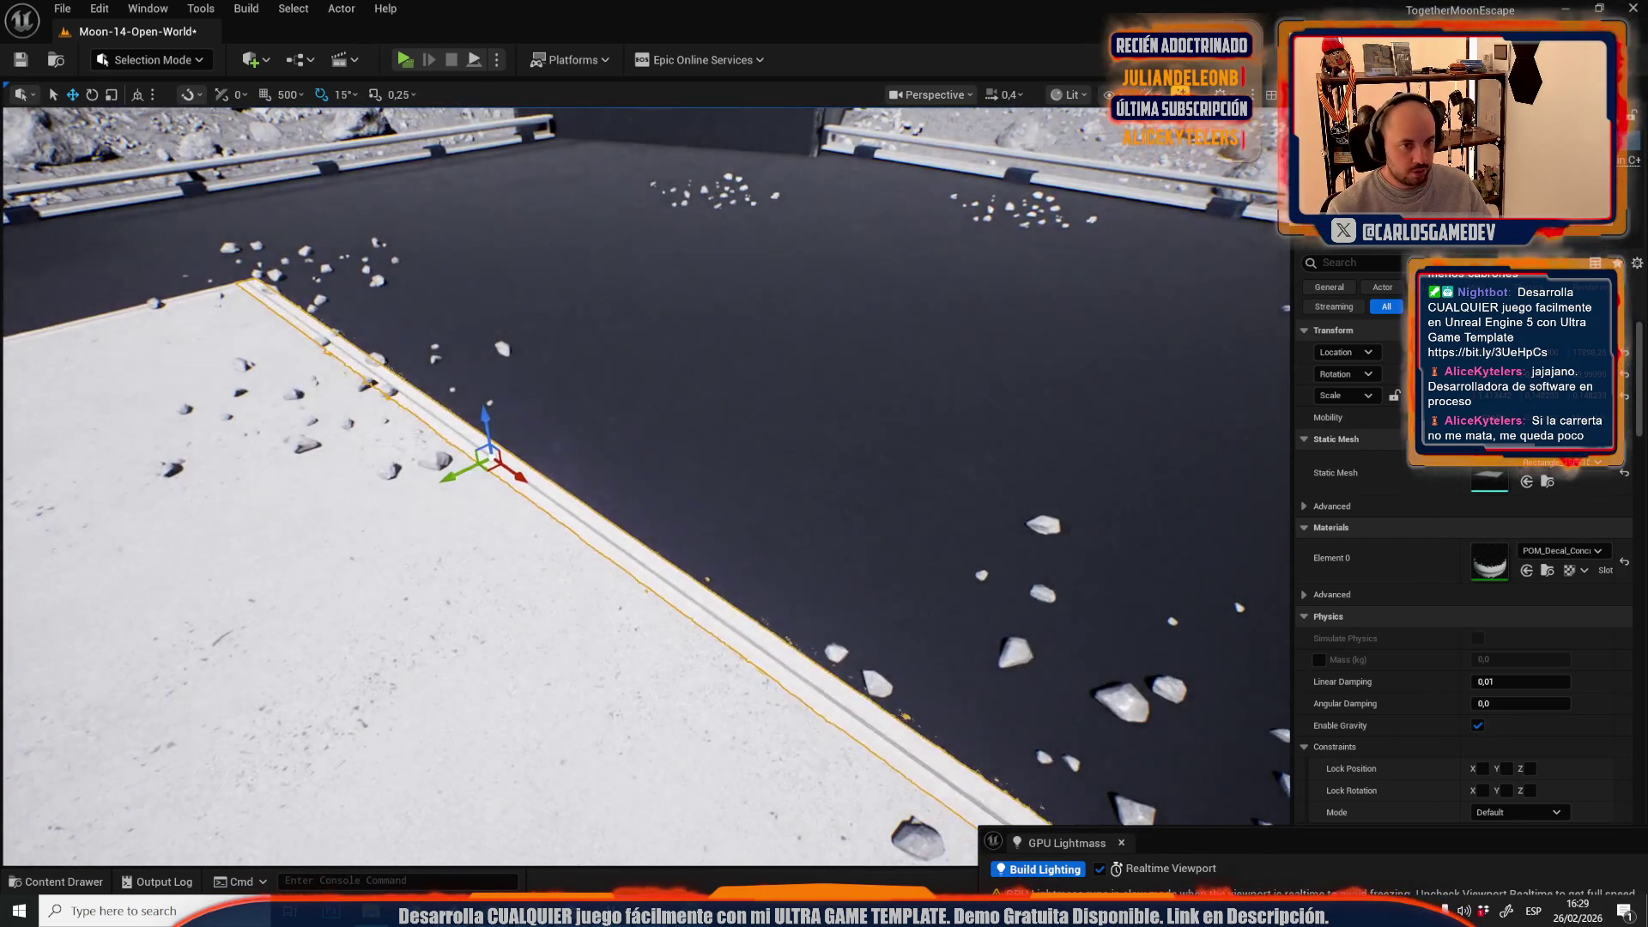
{"action": "mouse_move", "coordinate": [643, 480]}
{"action": "left_mouse_down"}
{"action": "mouse_move", "coordinate": [601, 442]}
{"action": "mouse_move", "coordinate": [795, 548]}
{"action": "left_mouse_up"}
{"action": "scroll", "coordinate": [794, 549], "scroll_direction": "down", "scroll_amount": 1}
{"action": "left_click", "coordinate": [795, 654]}
{"action": "left_click_drag", "start_coordinate": [820, 688], "coordinate": [716, 504]}
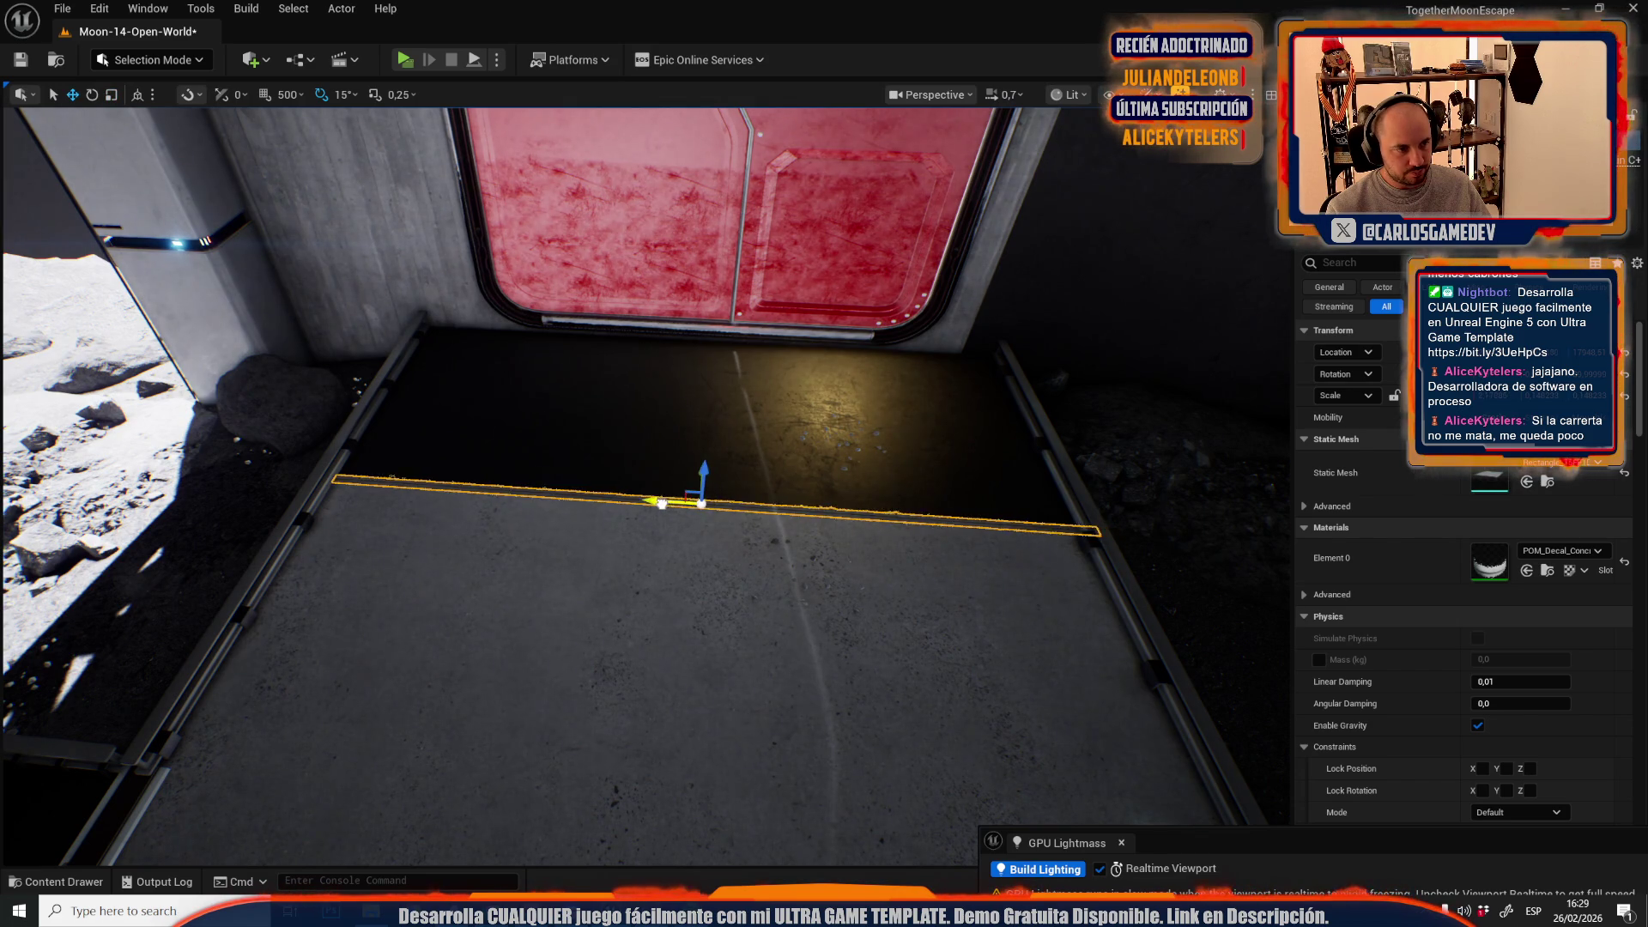
{"action": "mouse_move", "coordinate": [716, 504]}
{"action": "left_mouse_down"}
{"action": "mouse_move", "coordinate": [480, 514]}
{"action": "mouse_move", "coordinate": [257, 489]}
{"action": "mouse_move", "coordinate": [687, 454]}
{"action": "mouse_move", "coordinate": [739, 497]}
{"action": "mouse_move", "coordinate": [734, 539]}
{"action": "mouse_move", "coordinate": [553, 548]}
{"action": "left_mouse_up"}
{"action": "key", "text": "e"}
{"action": "key", "text": "w"}
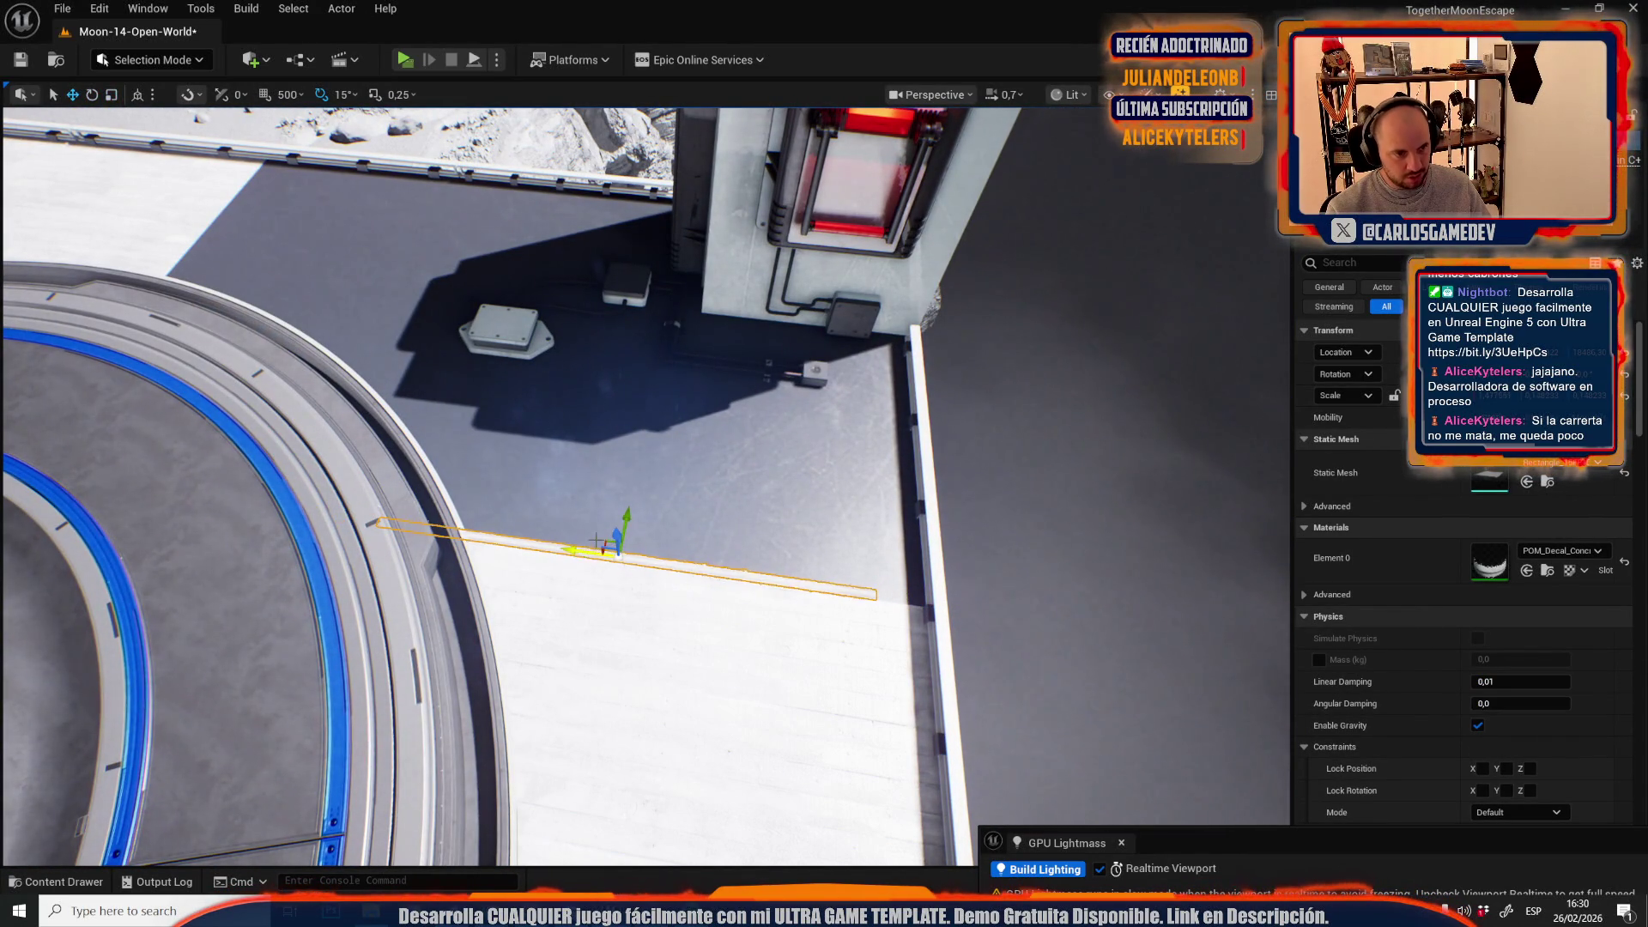
{"action": "left_click_drag", "start_coordinate": [650, 556], "coordinate": [418, 365]}
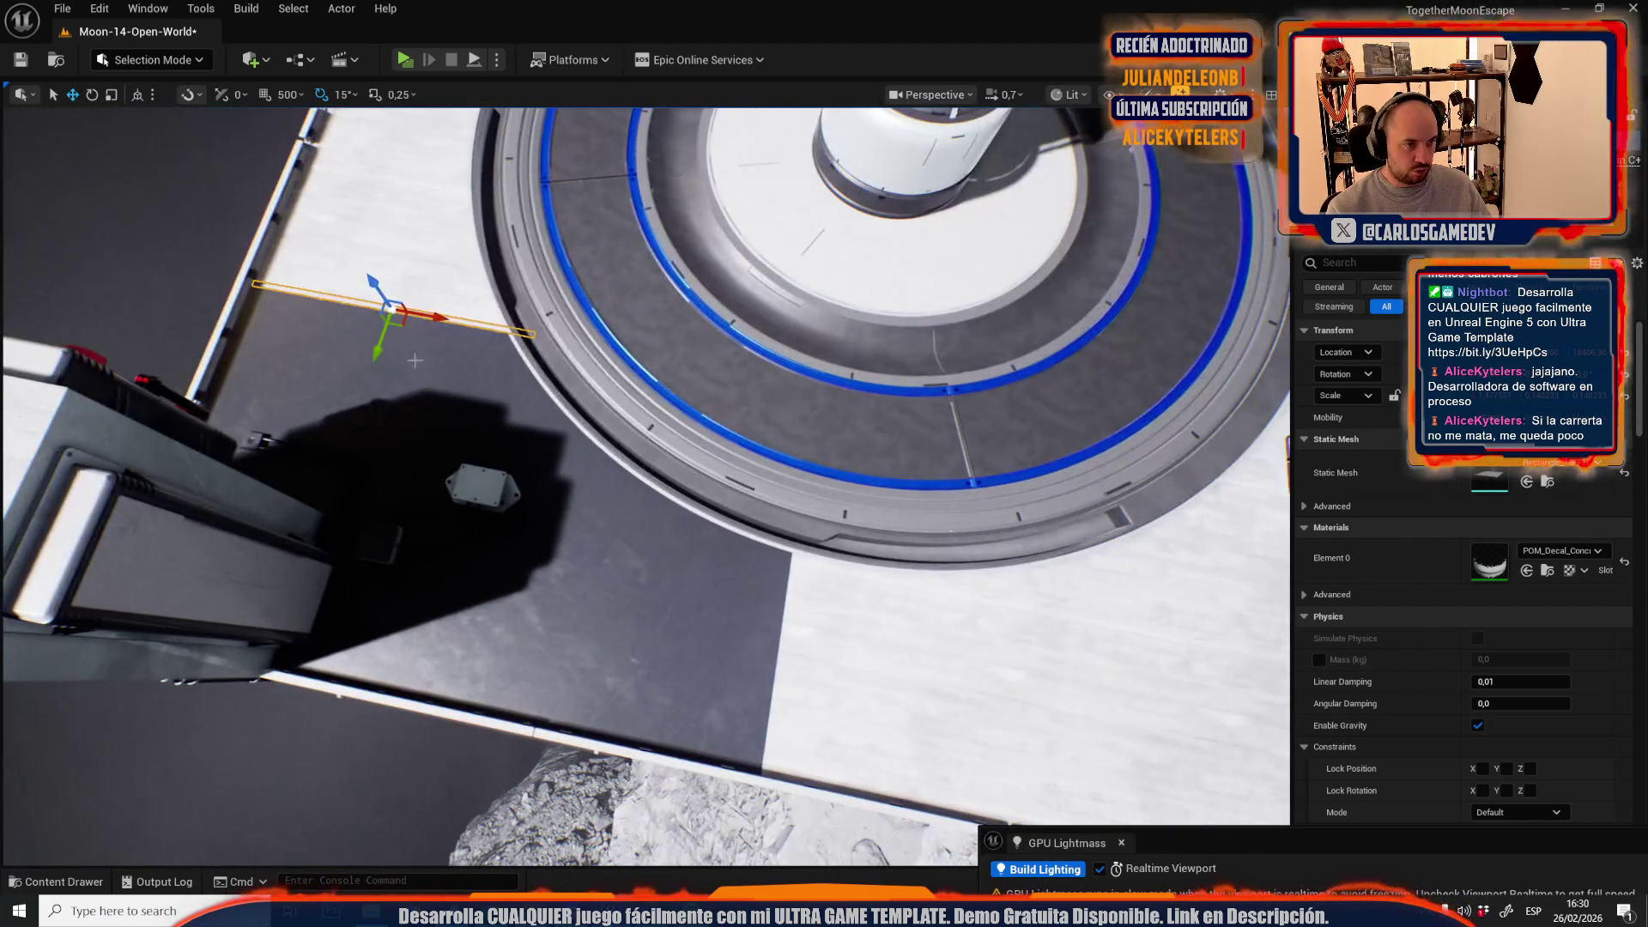
{"action": "key", "text": "e"}
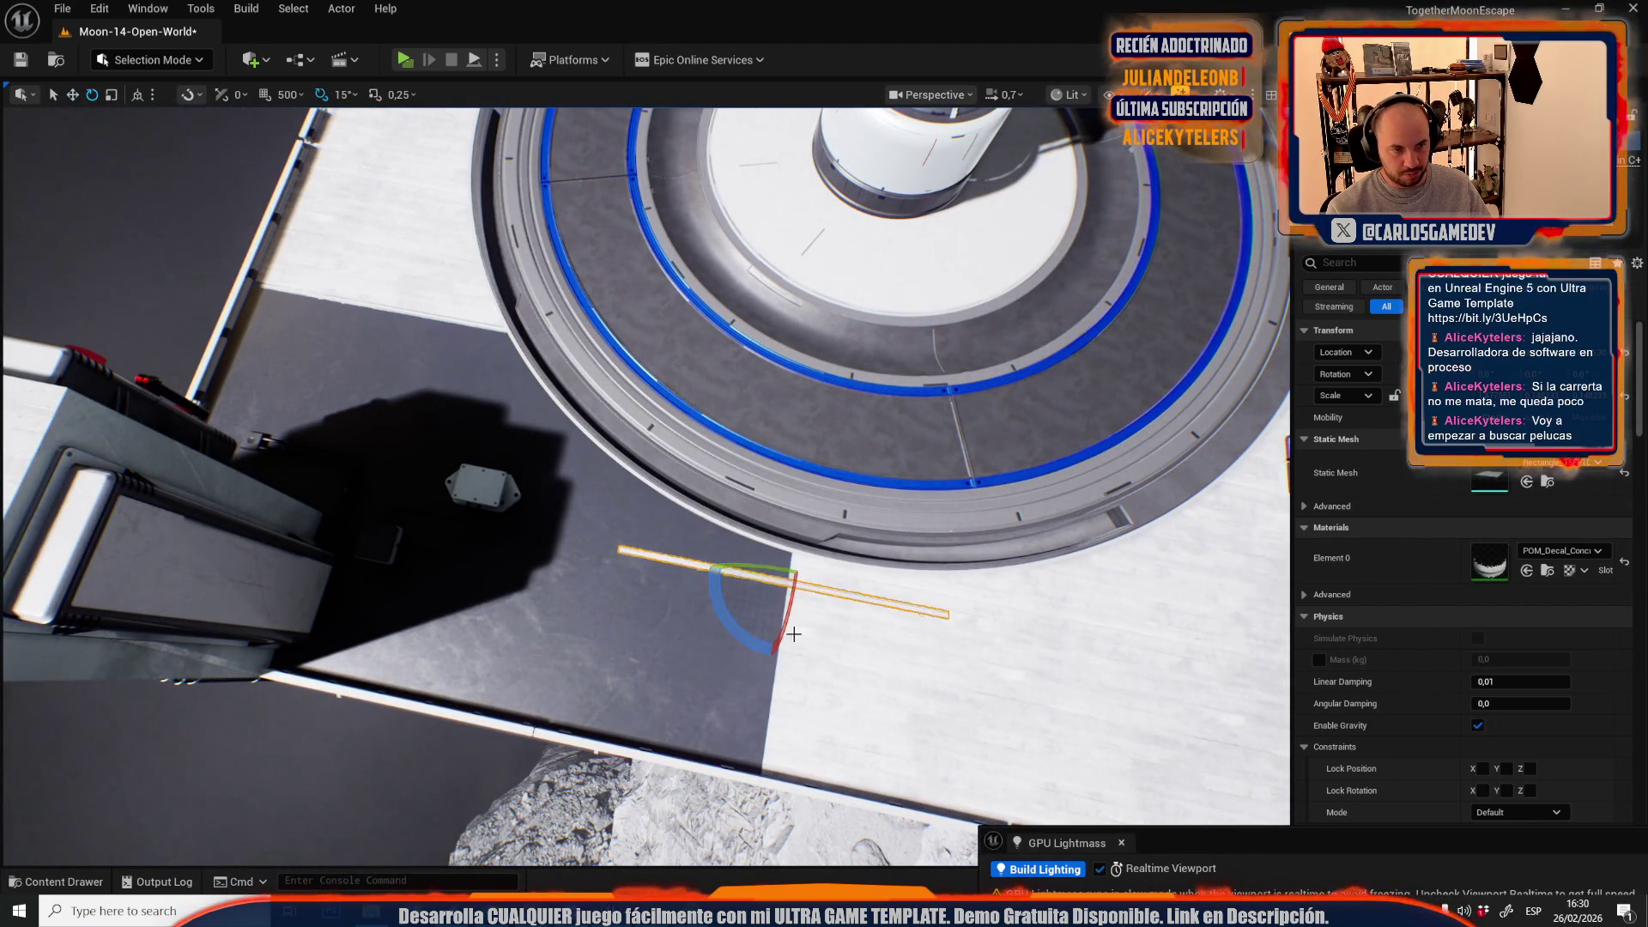
{"action": "mouse_move", "coordinate": [754, 635]}
{"action": "left_mouse_down"}
{"action": "mouse_move", "coordinate": [764, 661]}
{"action": "mouse_move", "coordinate": [687, 583]}
{"action": "left_mouse_up"}
{"action": "key", "text": "w"}
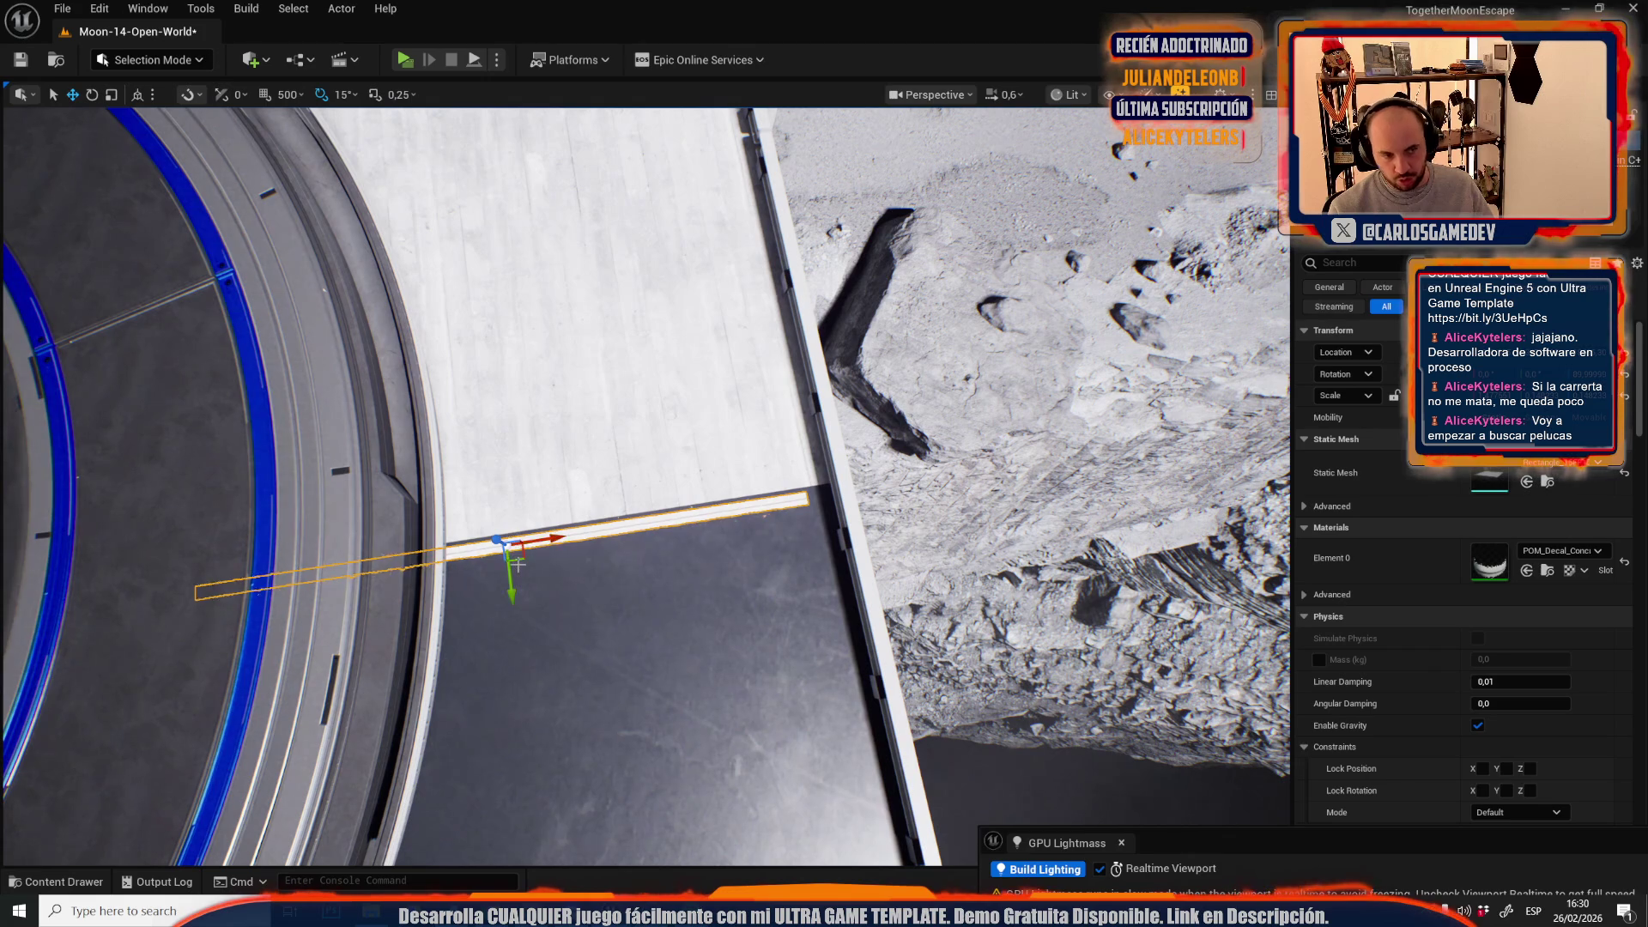
- Shorten the strip along its length and move it next to the pipes
{"action": "mouse_move", "coordinate": [521, 558]}
{"action": "left_mouse_down"}
{"action": "mouse_move", "coordinate": [558, 430]}
{"action": "mouse_move", "coordinate": [443, 373]}
{"action": "mouse_move", "coordinate": [1150, 463]}
{"action": "mouse_move", "coordinate": [1114, 439]}
{"action": "mouse_move", "coordinate": [1054, 476]}
{"action": "left_mouse_up"}
{"action": "scroll", "coordinate": [480, 394], "scroll_direction": "up", "scroll_amount": 1}
{"action": "scroll", "coordinate": [1073, 459], "scroll_direction": "down", "scroll_amount": 2}
{"action": "key", "text": "e"}
{"action": "key", "text": "r"}
{"action": "mouse_move", "coordinate": [867, 497]}
{"action": "left_mouse_down"}
{"action": "mouse_move", "coordinate": [807, 499]}
{"action": "mouse_move", "coordinate": [909, 478]}
{"action": "mouse_move", "coordinate": [1032, 420]}
{"action": "left_mouse_up"}
{"action": "scroll", "coordinate": [951, 459], "scroll_direction": "up", "scroll_amount": 2}
{"action": "key", "text": "w"}
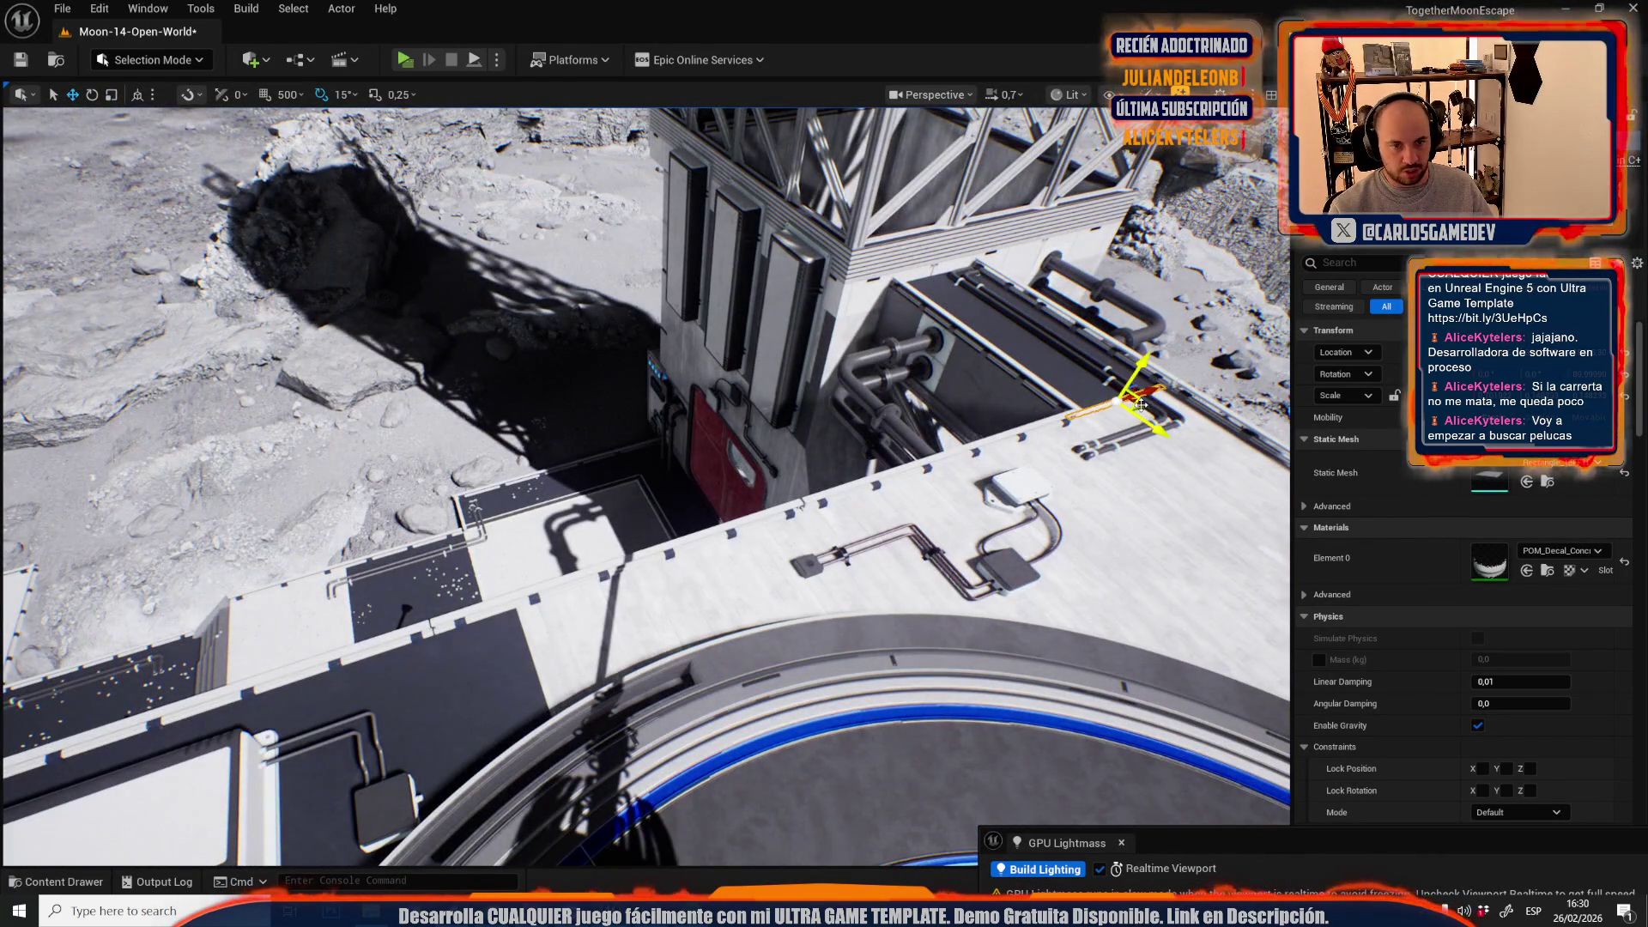
{"action": "left_click_drag", "start_coordinate": [1138, 406], "coordinate": [878, 534]}
- Rotate the strip 15 degrees and slide it along the floor edge beside the ring
{"action": "left_click_drag", "start_coordinate": [608, 657], "coordinate": [653, 515]}
{"action": "scroll", "coordinate": [618, 601], "scroll_direction": "down", "scroll_amount": 2}
{"action": "key", "text": "e"}
{"action": "mouse_move", "coordinate": [713, 470]}
{"action": "left_mouse_down"}
{"action": "mouse_move", "coordinate": [721, 448]}
{"action": "mouse_move", "coordinate": [635, 410]}
{"action": "mouse_move", "coordinate": [659, 515]}
{"action": "mouse_move", "coordinate": [592, 575]}
{"action": "mouse_move", "coordinate": [466, 489]}
{"action": "left_mouse_up"}
{"action": "scroll", "coordinate": [660, 515], "scroll_direction": "up", "scroll_amount": 3}
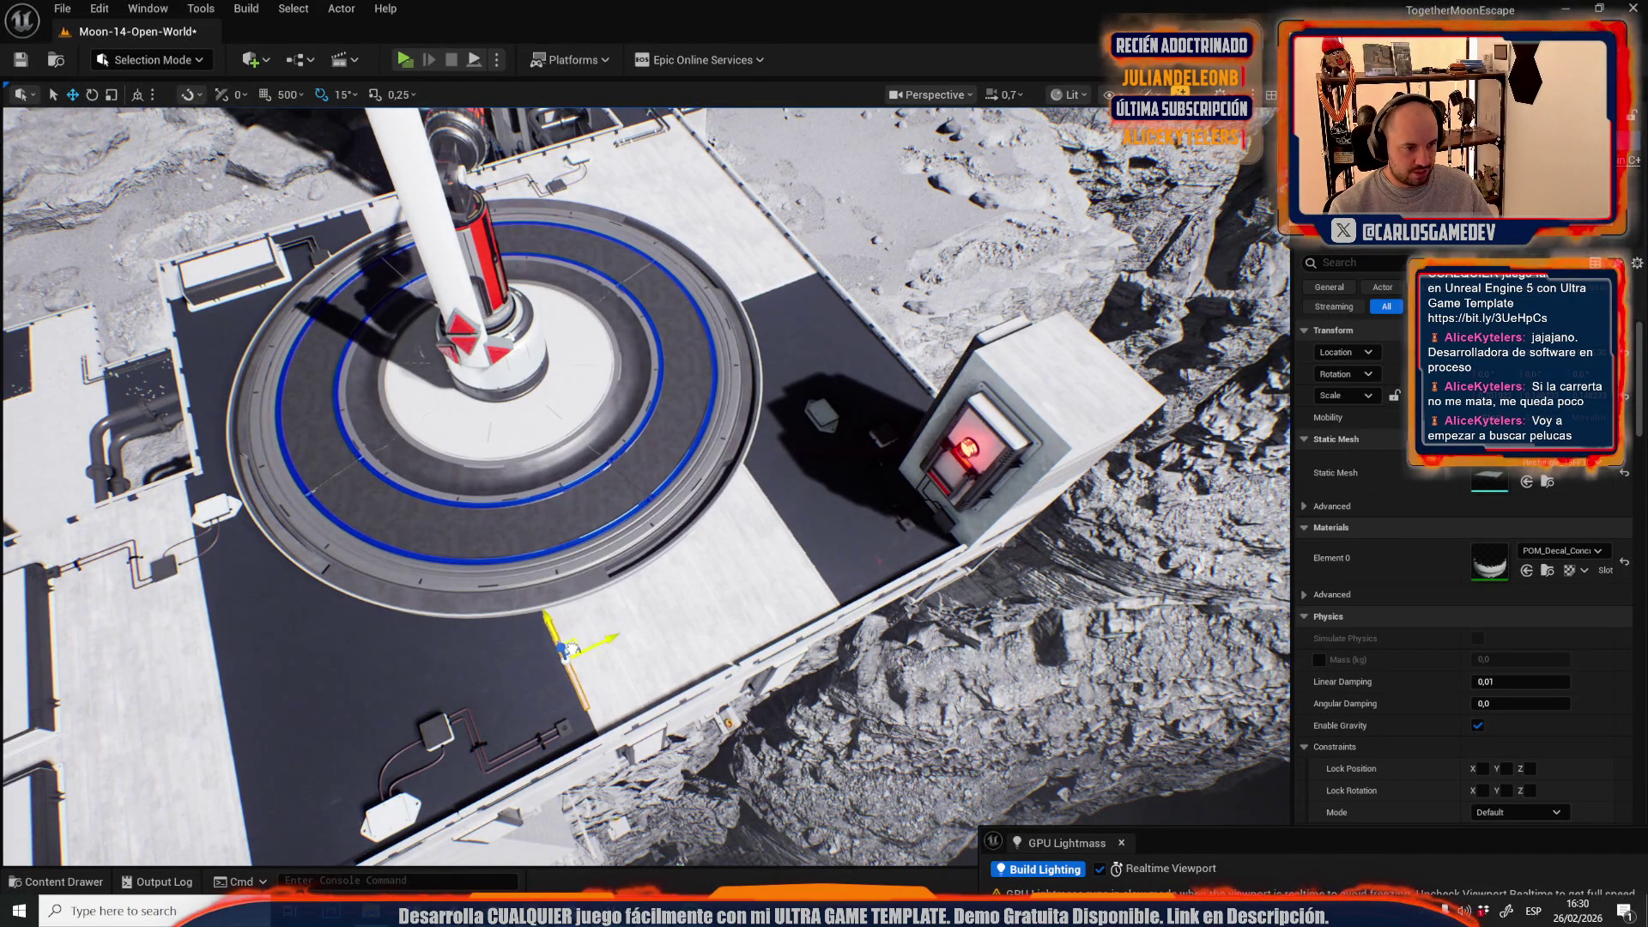
{"action": "mouse_move", "coordinate": [572, 653]}
{"action": "left_mouse_down"}
{"action": "mouse_move", "coordinate": [507, 593]}
{"action": "mouse_move", "coordinate": [729, 390]}
{"action": "mouse_move", "coordinate": [789, 386]}
{"action": "left_mouse_up"}
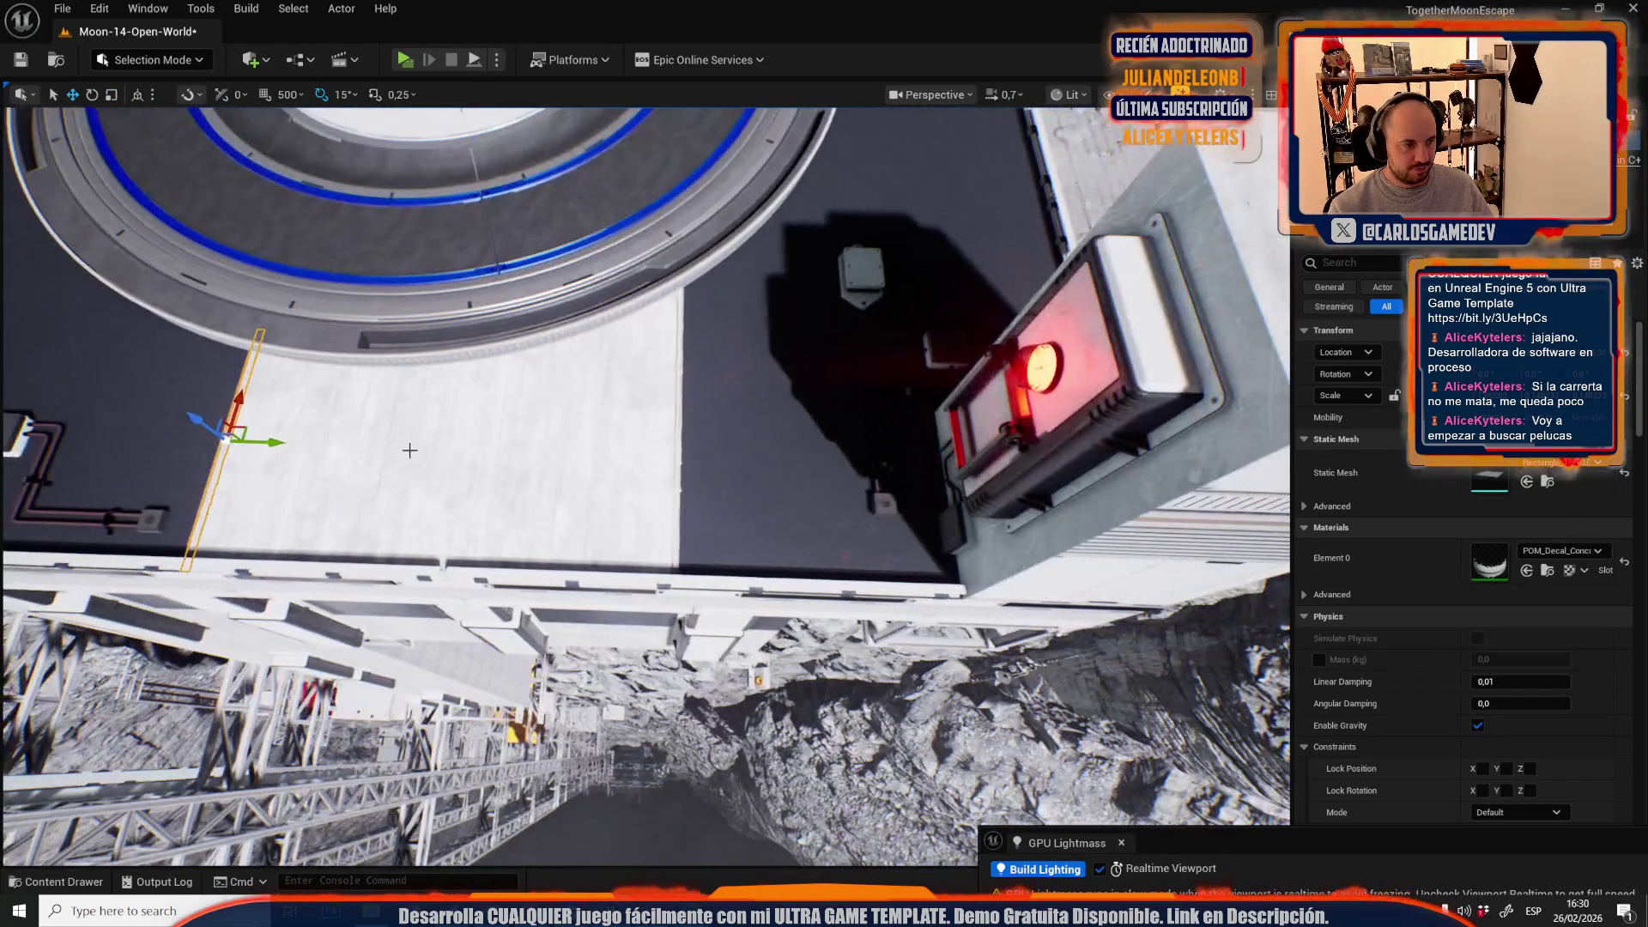
{"action": "mouse_move", "coordinate": [276, 454]}
{"action": "left_mouse_down"}
{"action": "mouse_move", "coordinate": [700, 472]}
{"action": "mouse_move", "coordinate": [622, 478]}
{"action": "left_mouse_up"}
{"action": "scroll", "coordinate": [621, 477], "scroll_direction": "down", "scroll_amount": 2}
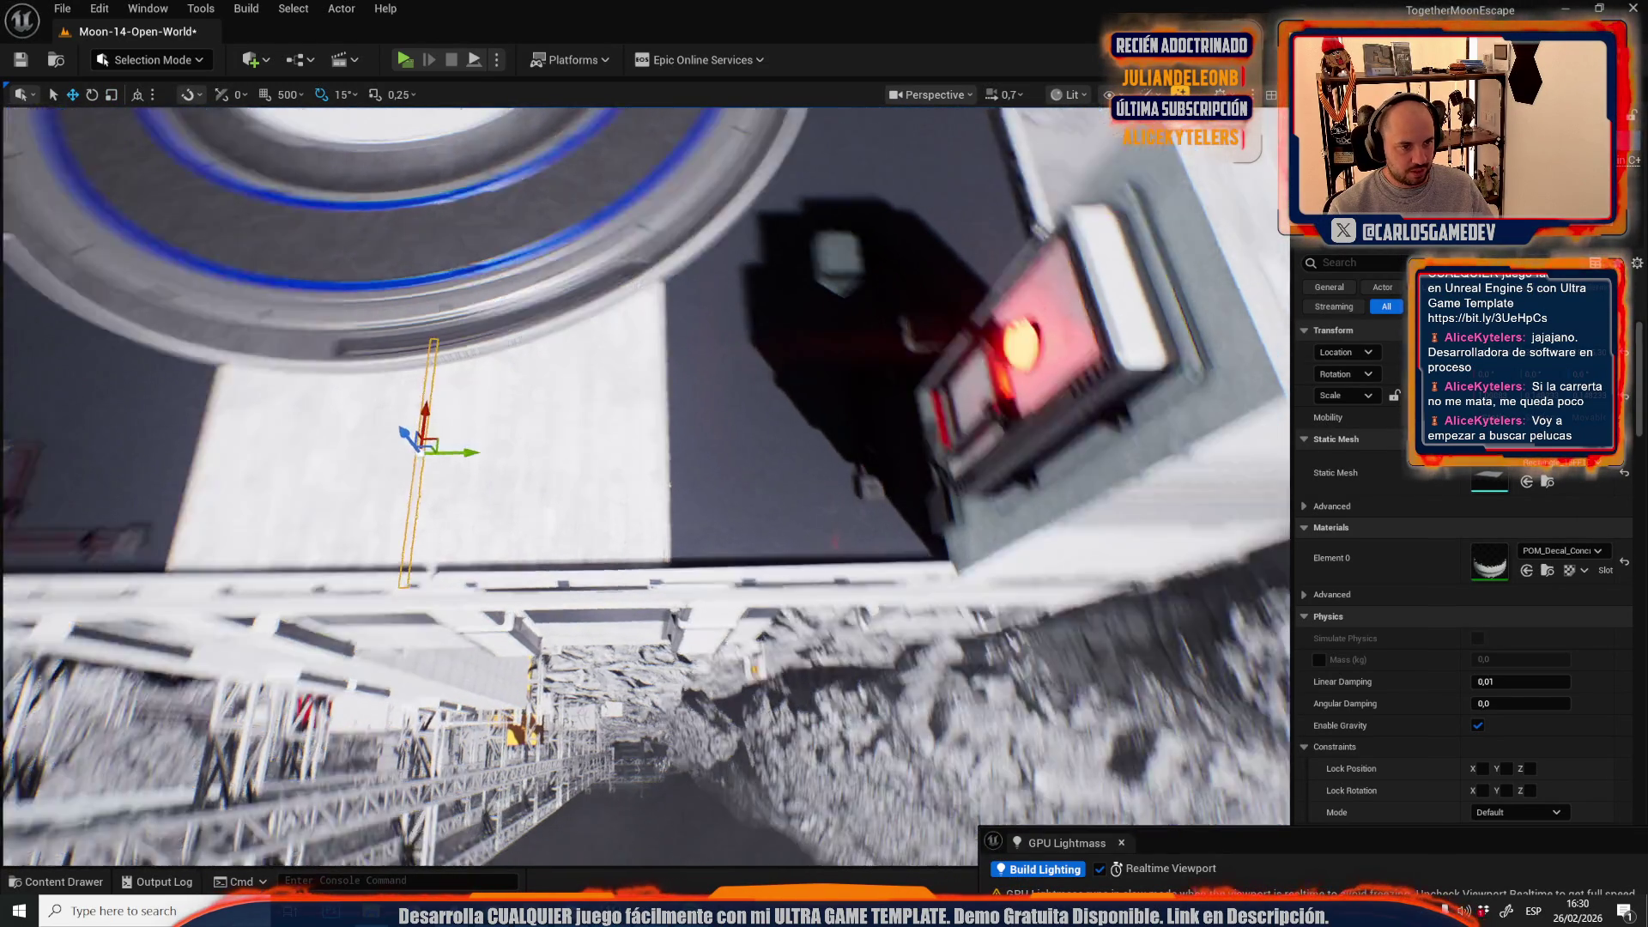
{"action": "scroll", "coordinate": [646, 486], "scroll_direction": "up", "scroll_amount": 2}
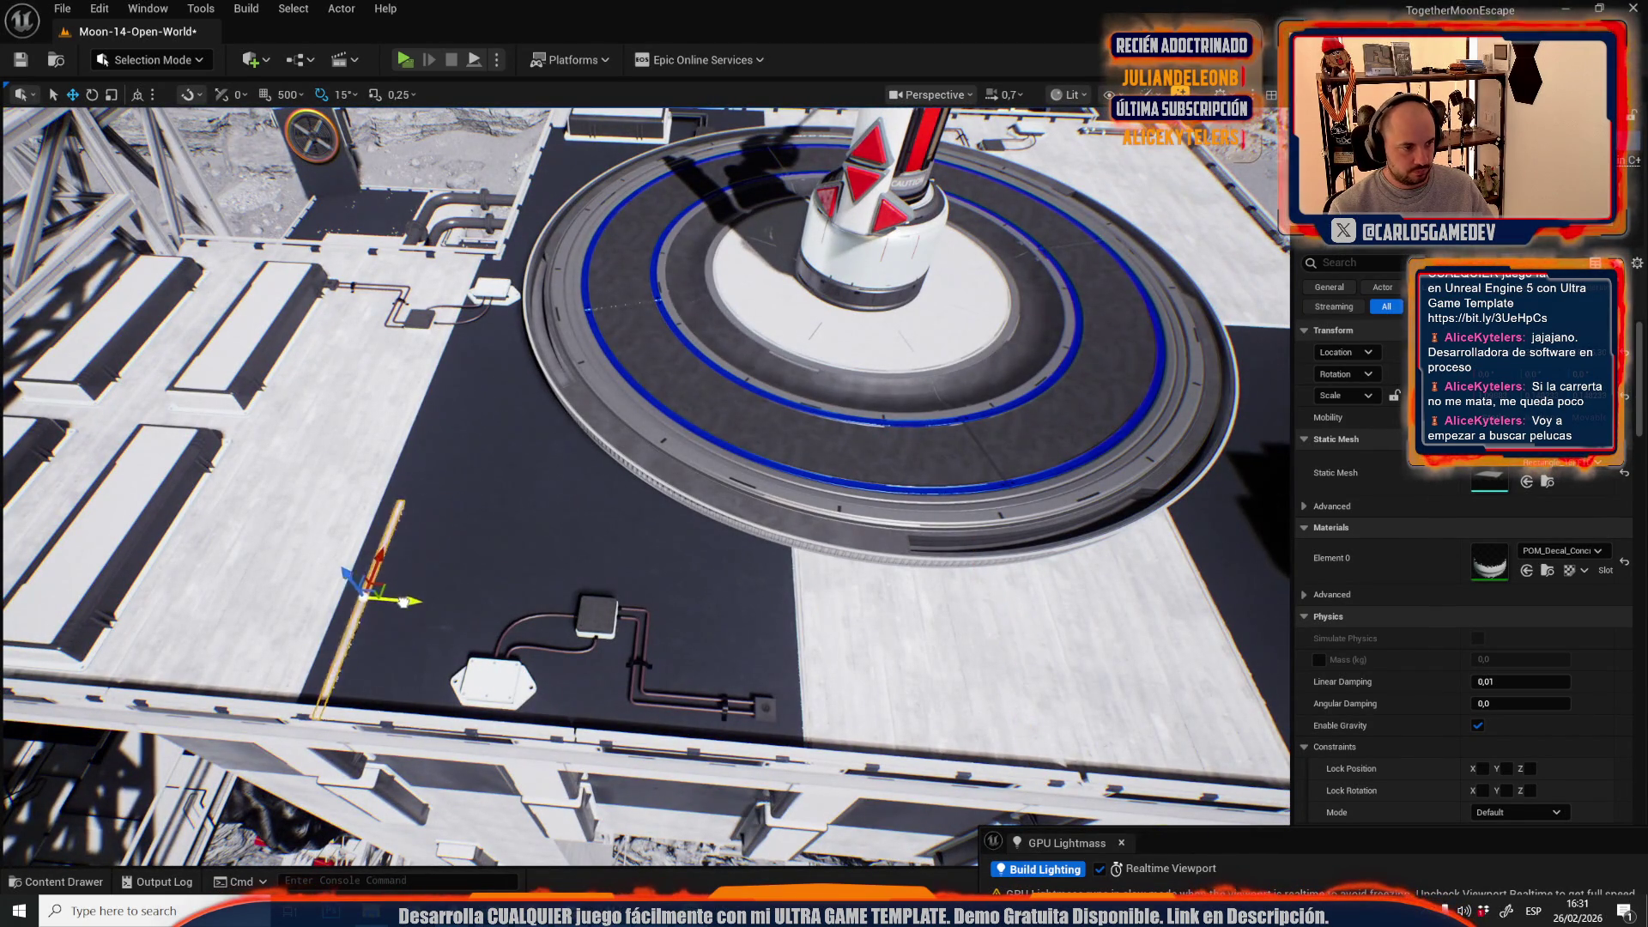
{"action": "left_click_drag", "start_coordinate": [410, 602], "coordinate": [379, 600]}
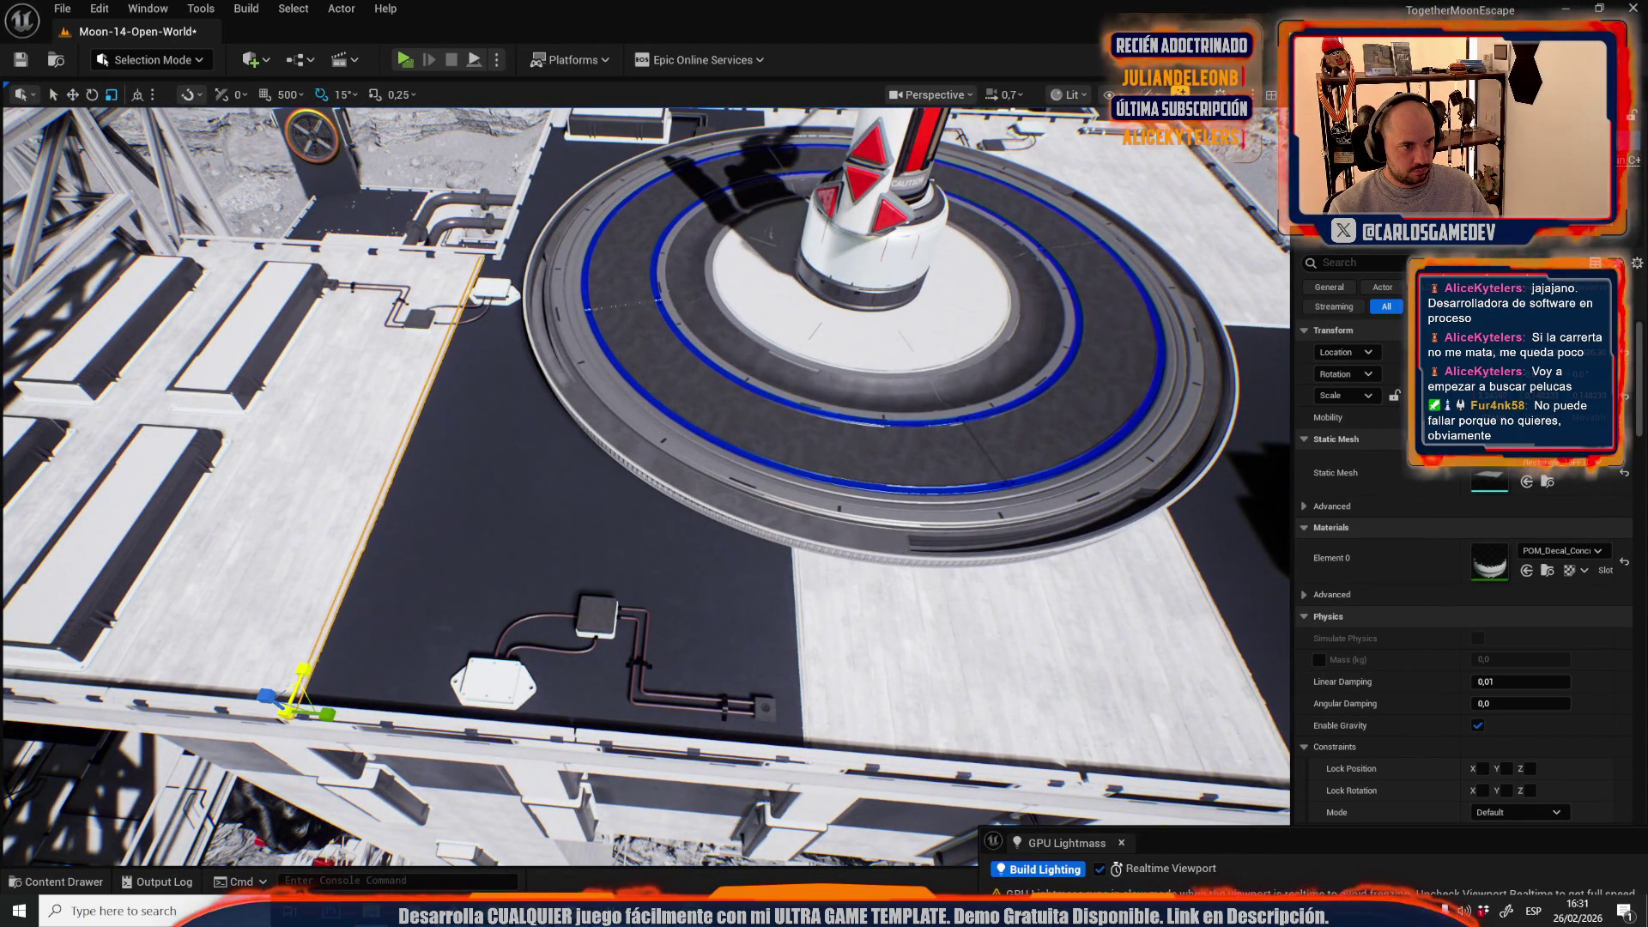
- Shift the thin strip slightly left and turn it a quarter turn at the dark floor's edge
{"action": "scroll", "coordinate": [510, 643], "scroll_direction": "up", "scroll_amount": 1}
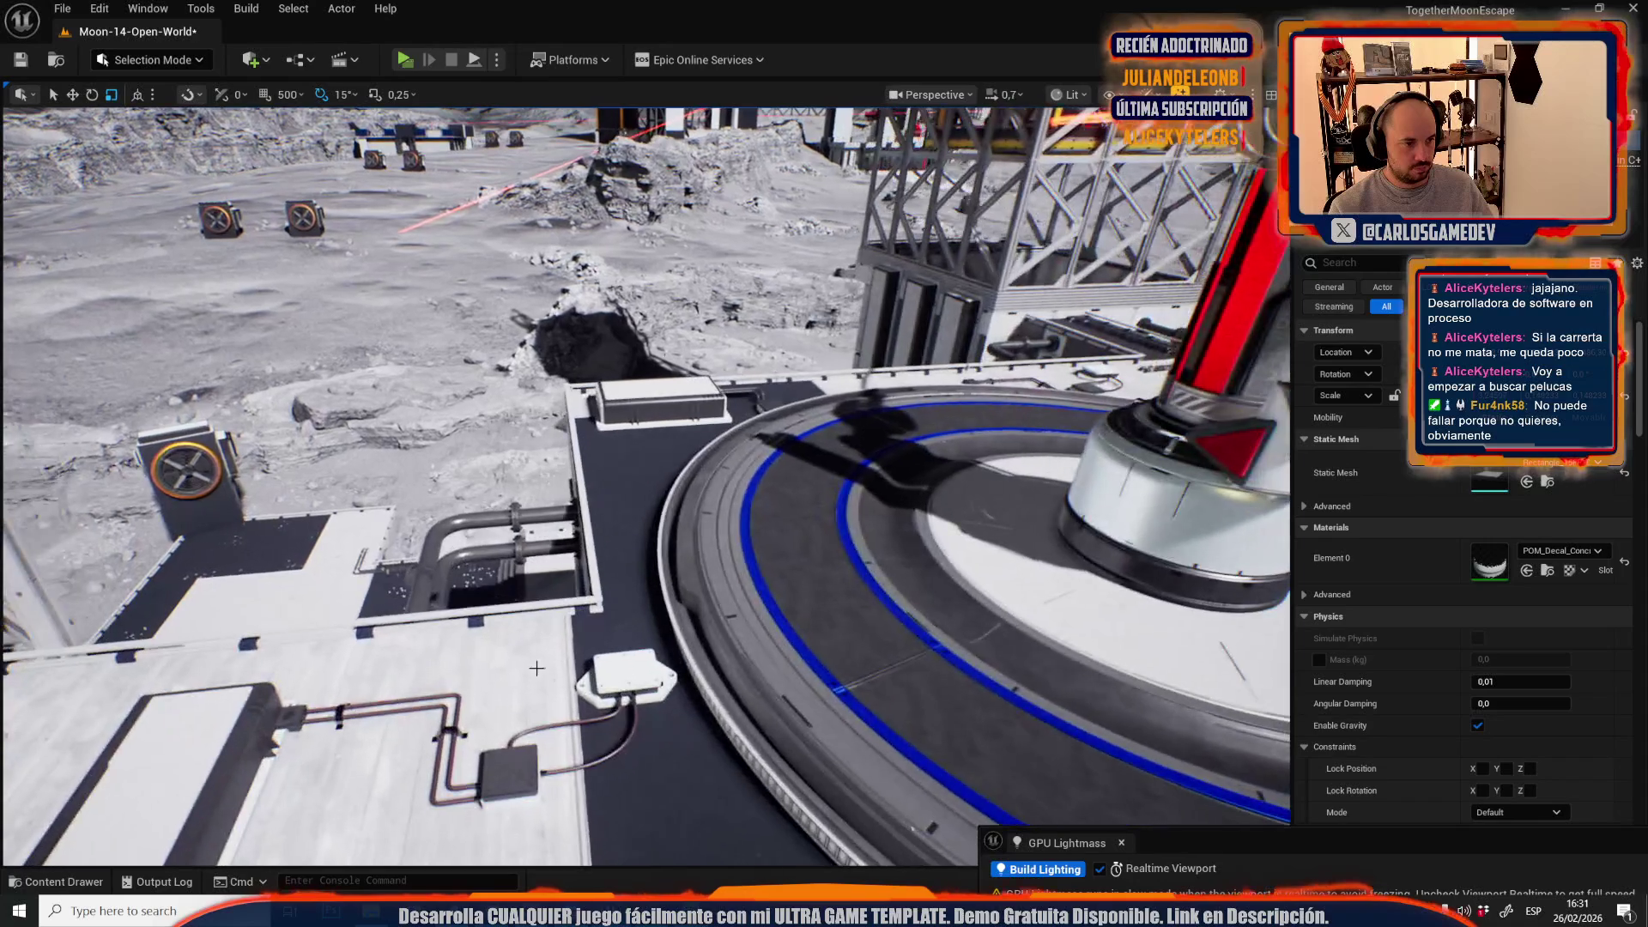
{"action": "key", "text": "w"}
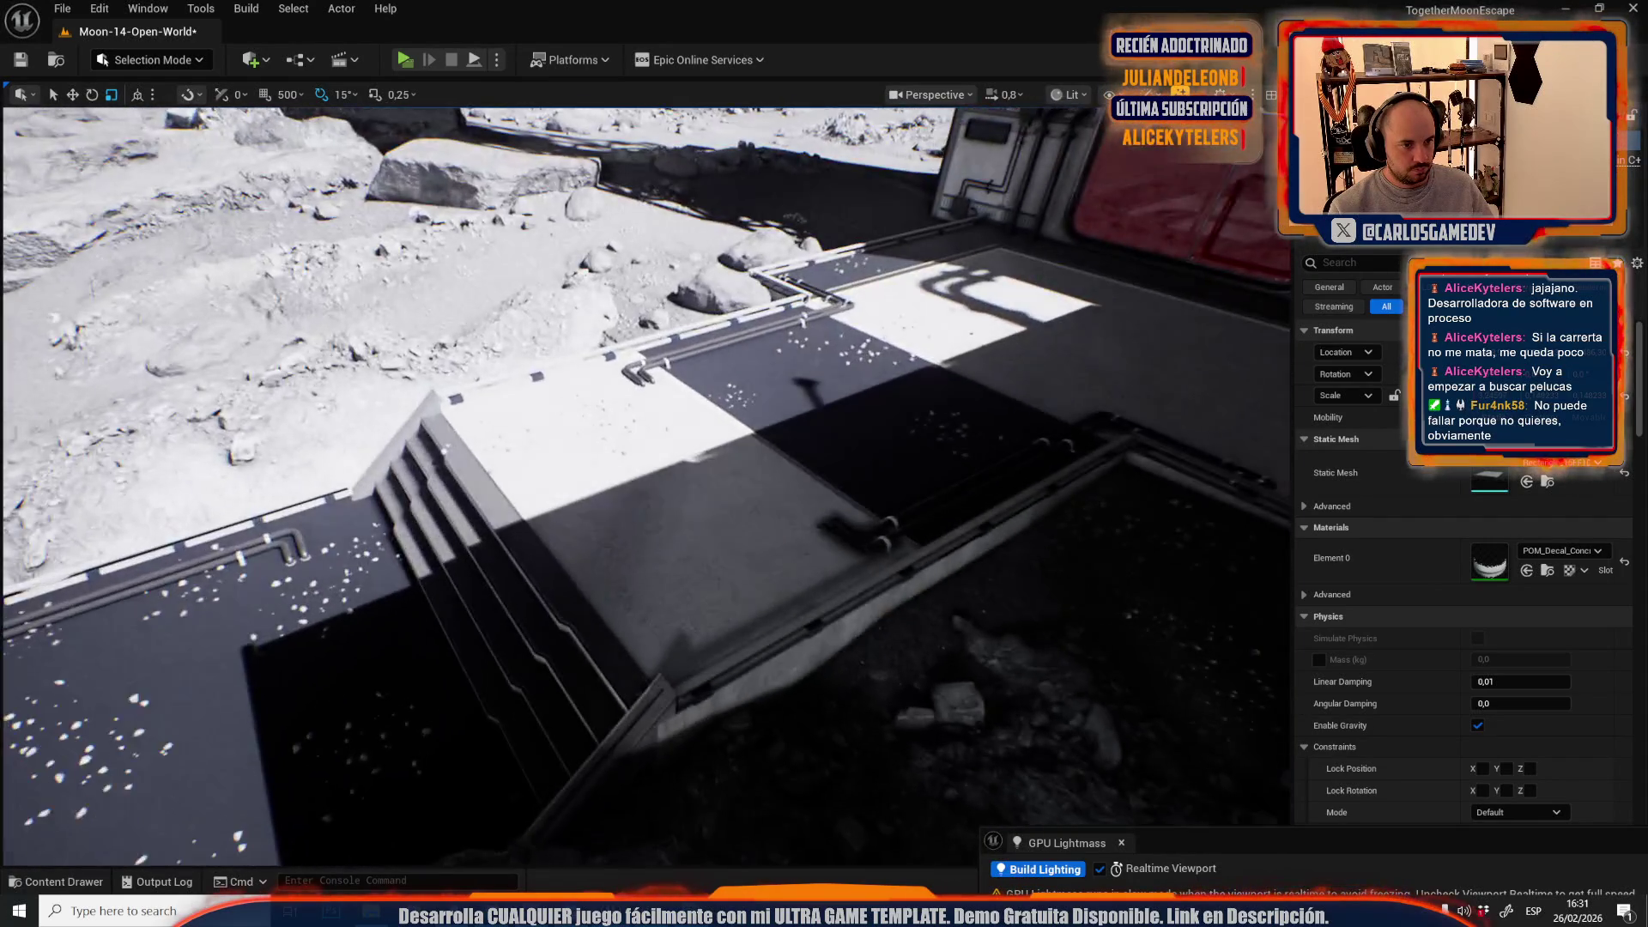
{"action": "scroll", "coordinate": [644, 481], "scroll_direction": "up", "scroll_amount": 1}
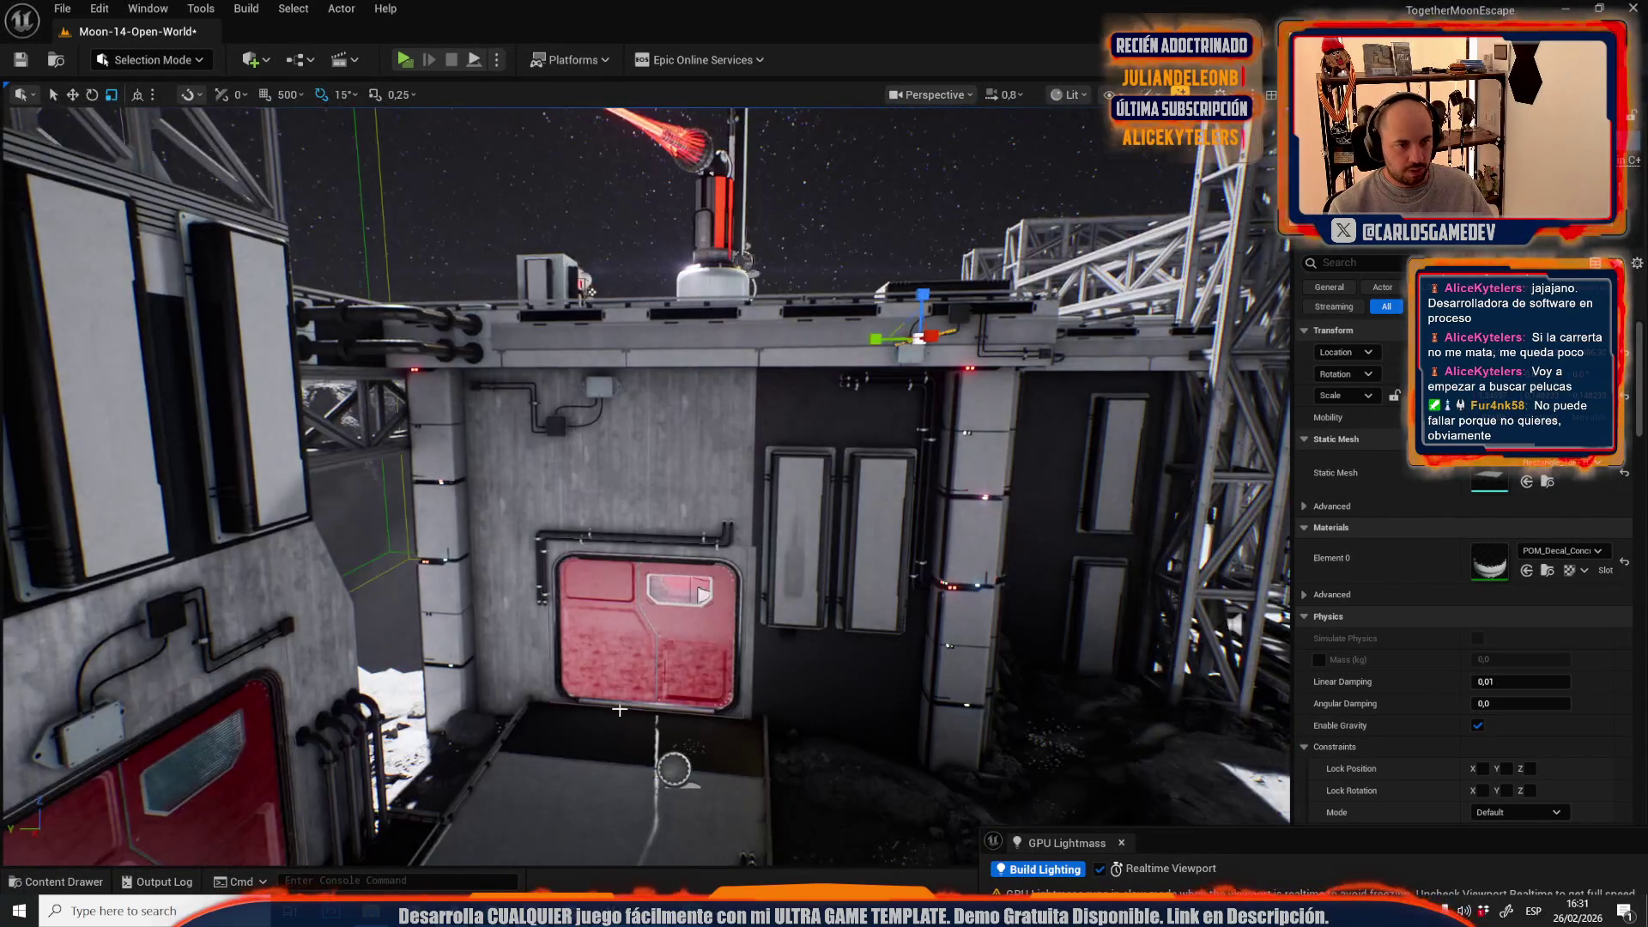
{"action": "scroll", "coordinate": [644, 480], "scroll_direction": "up", "scroll_amount": 2}
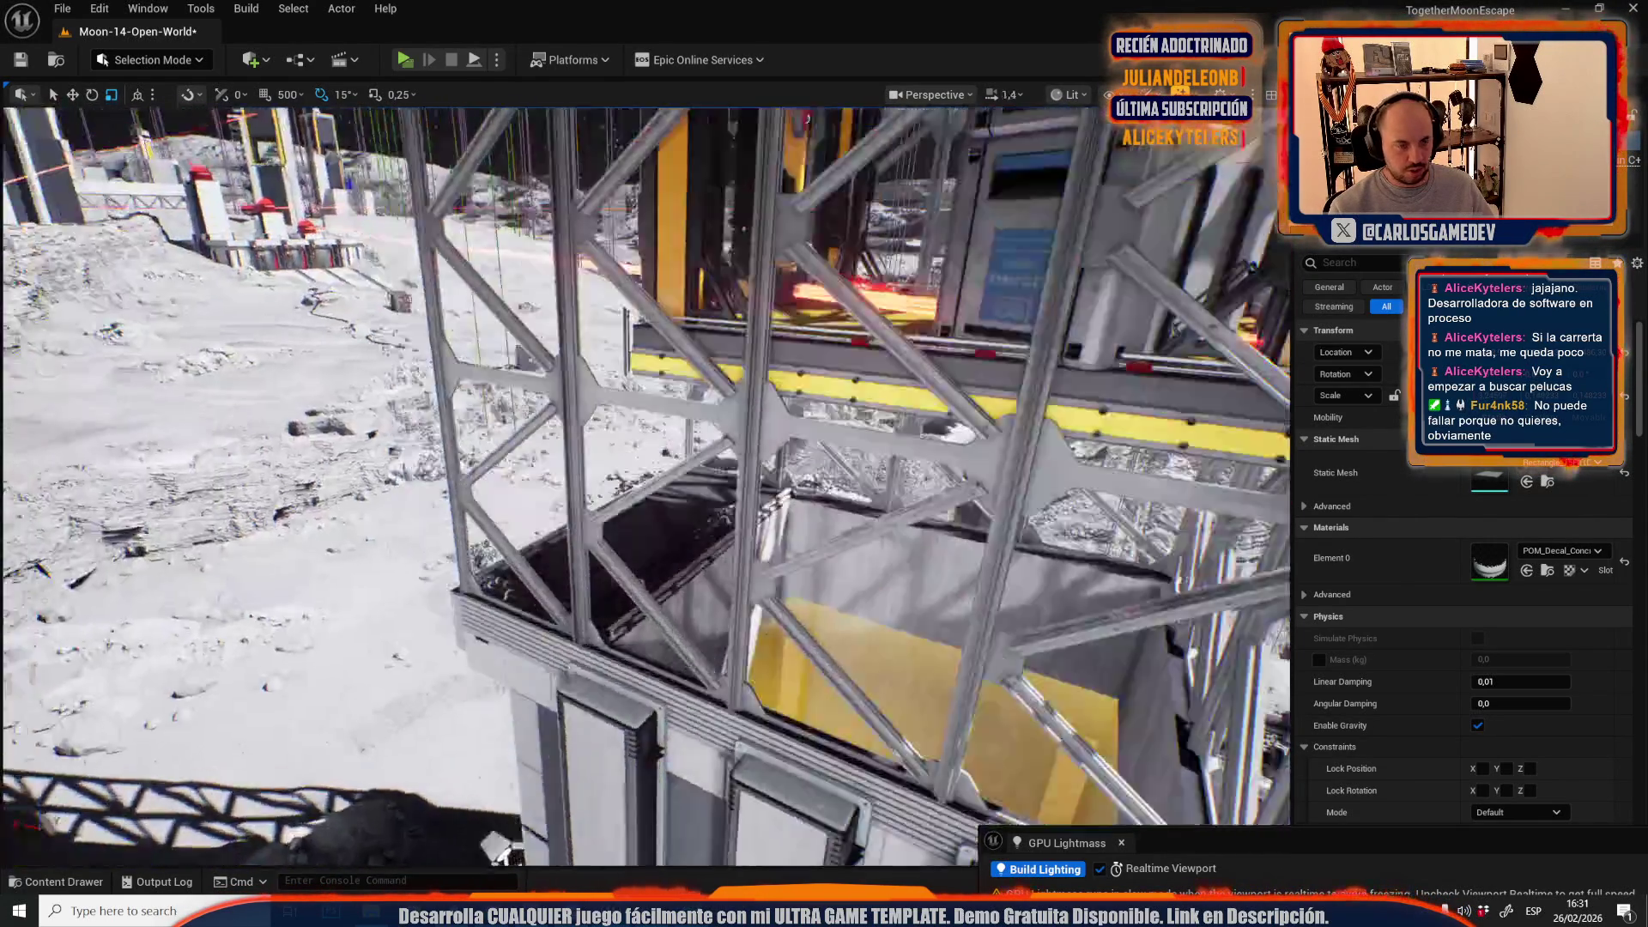
{"action": "scroll", "coordinate": [644, 481], "scroll_direction": "down", "scroll_amount": 2}
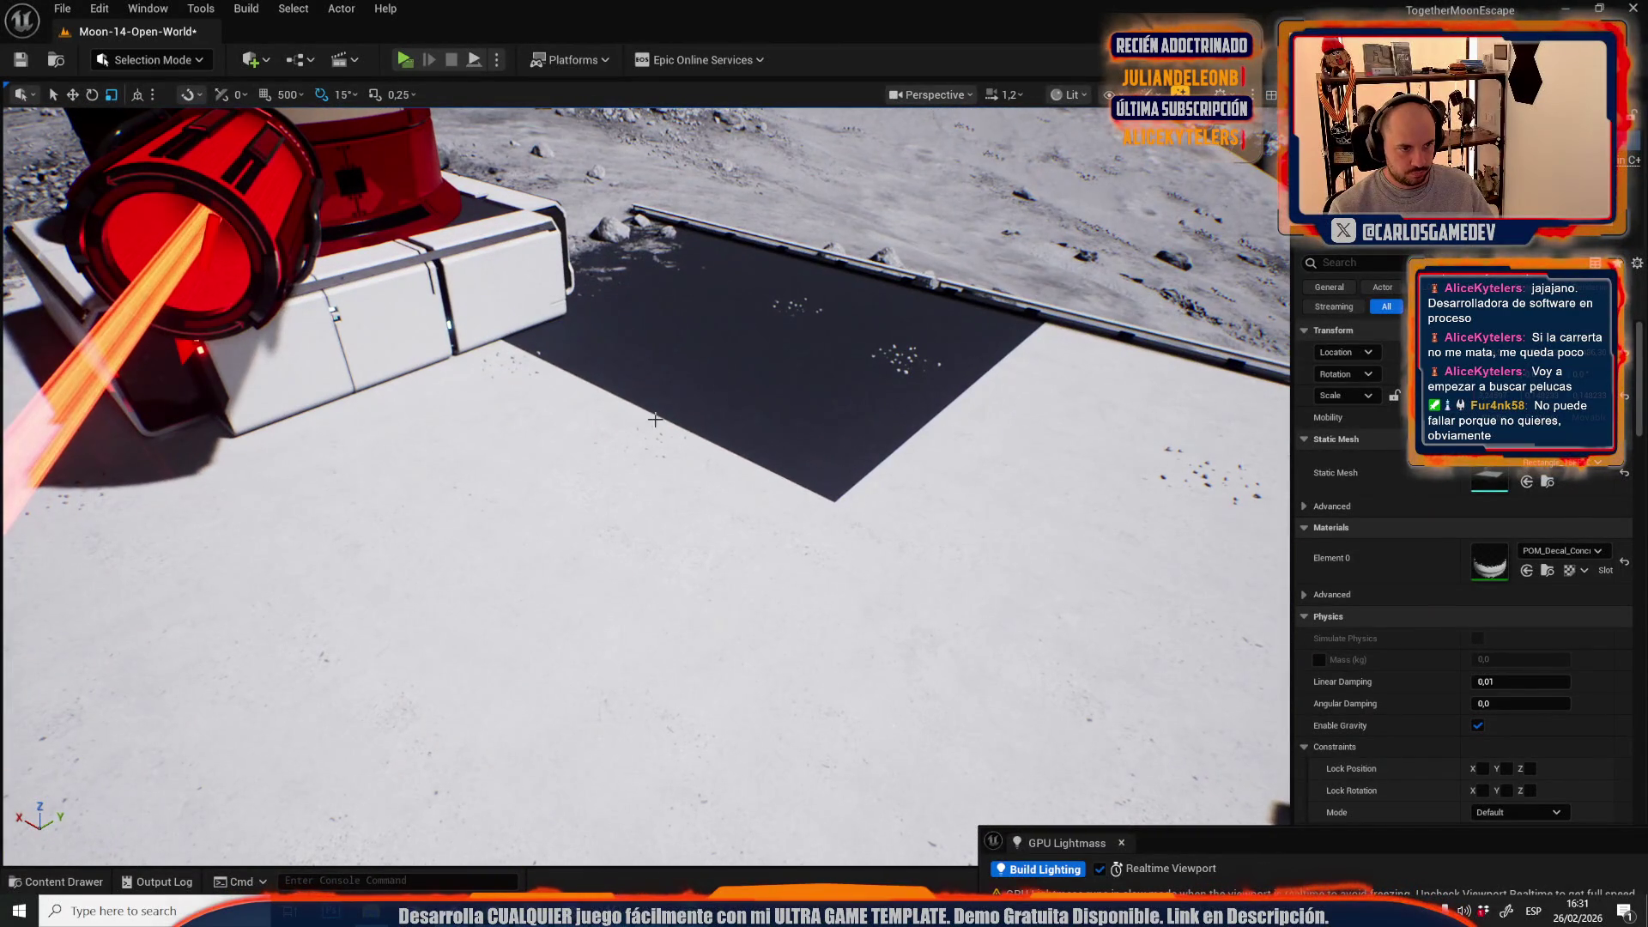
{"action": "left_click", "coordinate": [655, 404]}
{"action": "scroll", "coordinate": [643, 480], "scroll_direction": "down", "scroll_amount": 2}
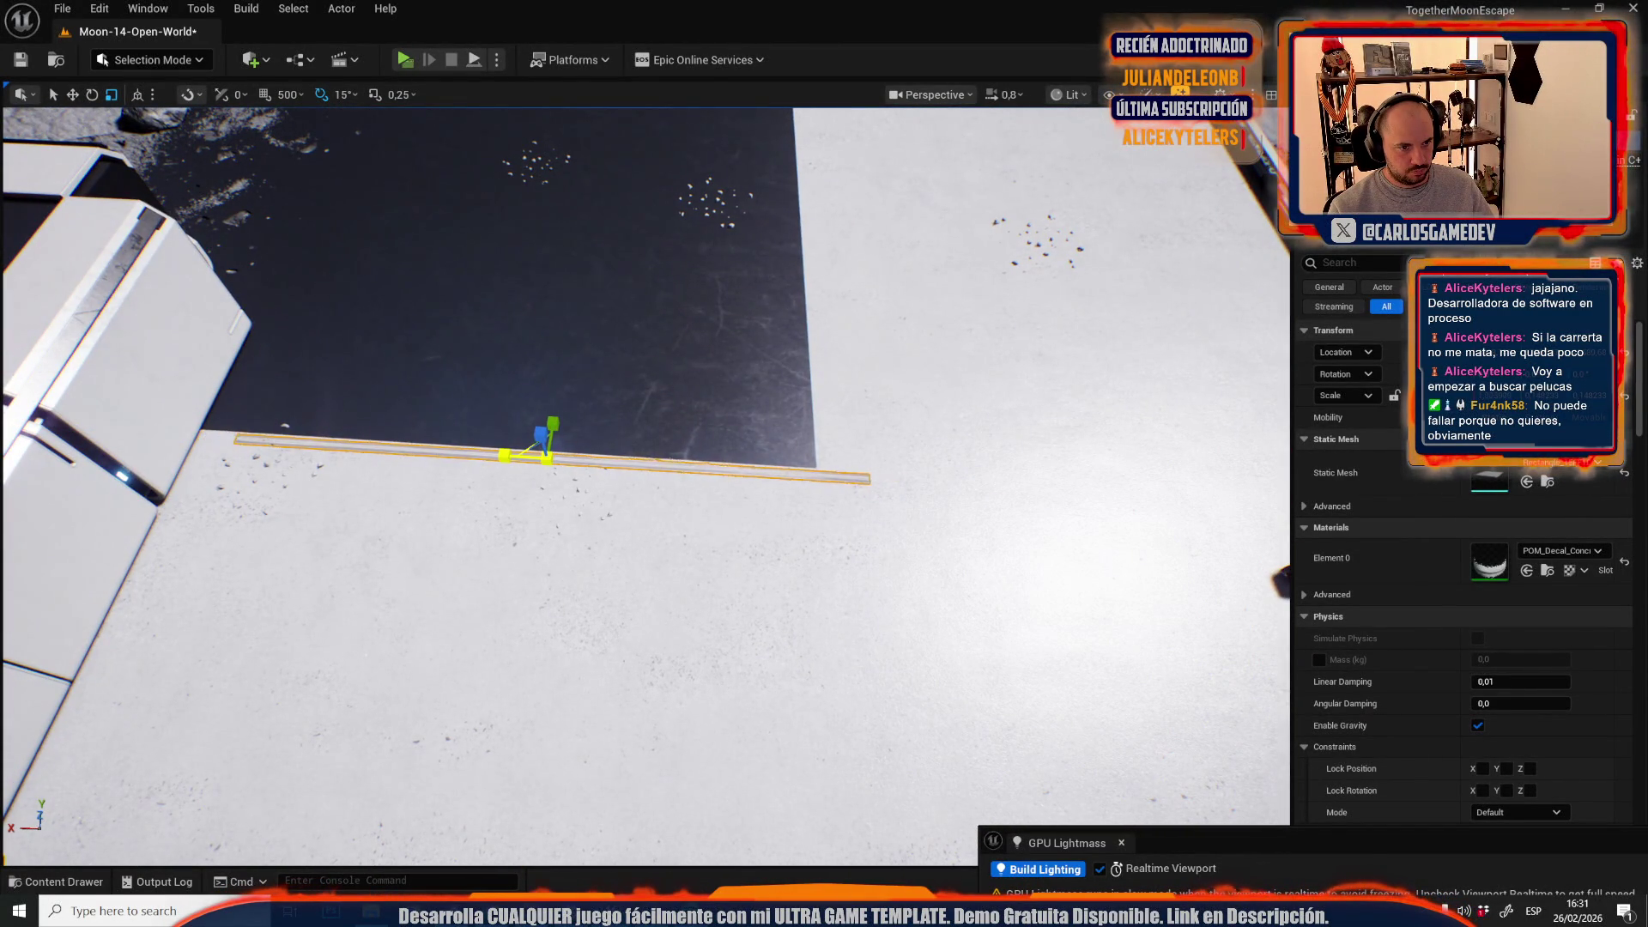
{"action": "left_click_drag", "start_coordinate": [506, 452], "coordinate": [469, 455]}
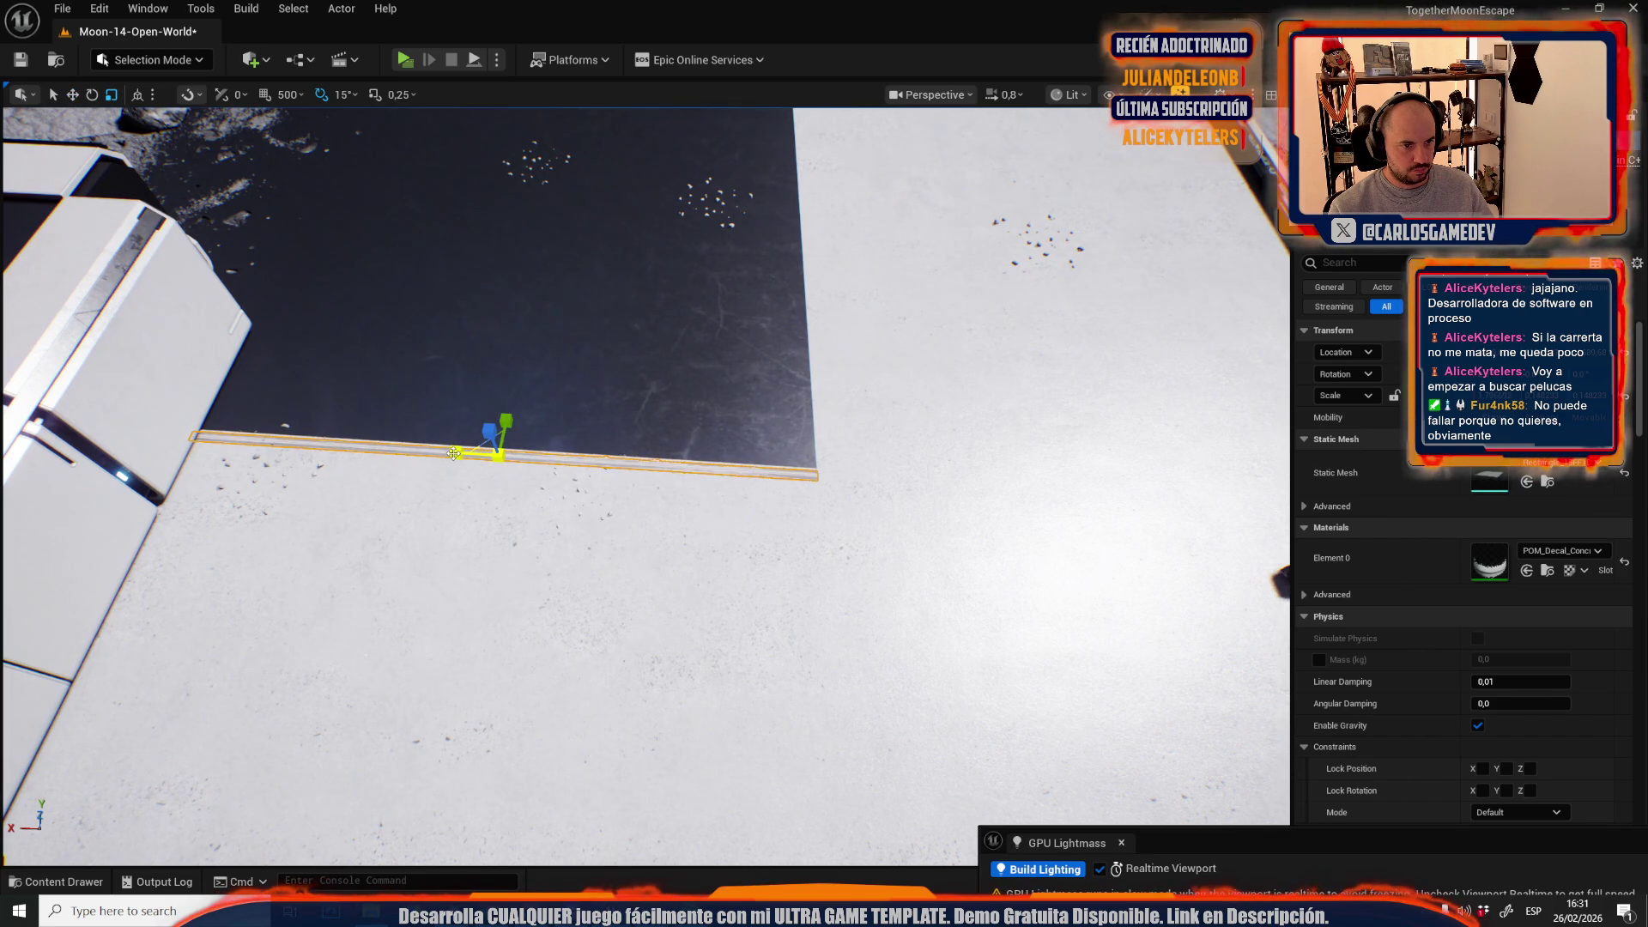
{"action": "left_click_drag", "start_coordinate": [506, 421], "coordinate": [506, 421]}
{"action": "left_click_drag", "start_coordinate": [831, 390], "coordinate": [799, 687]}
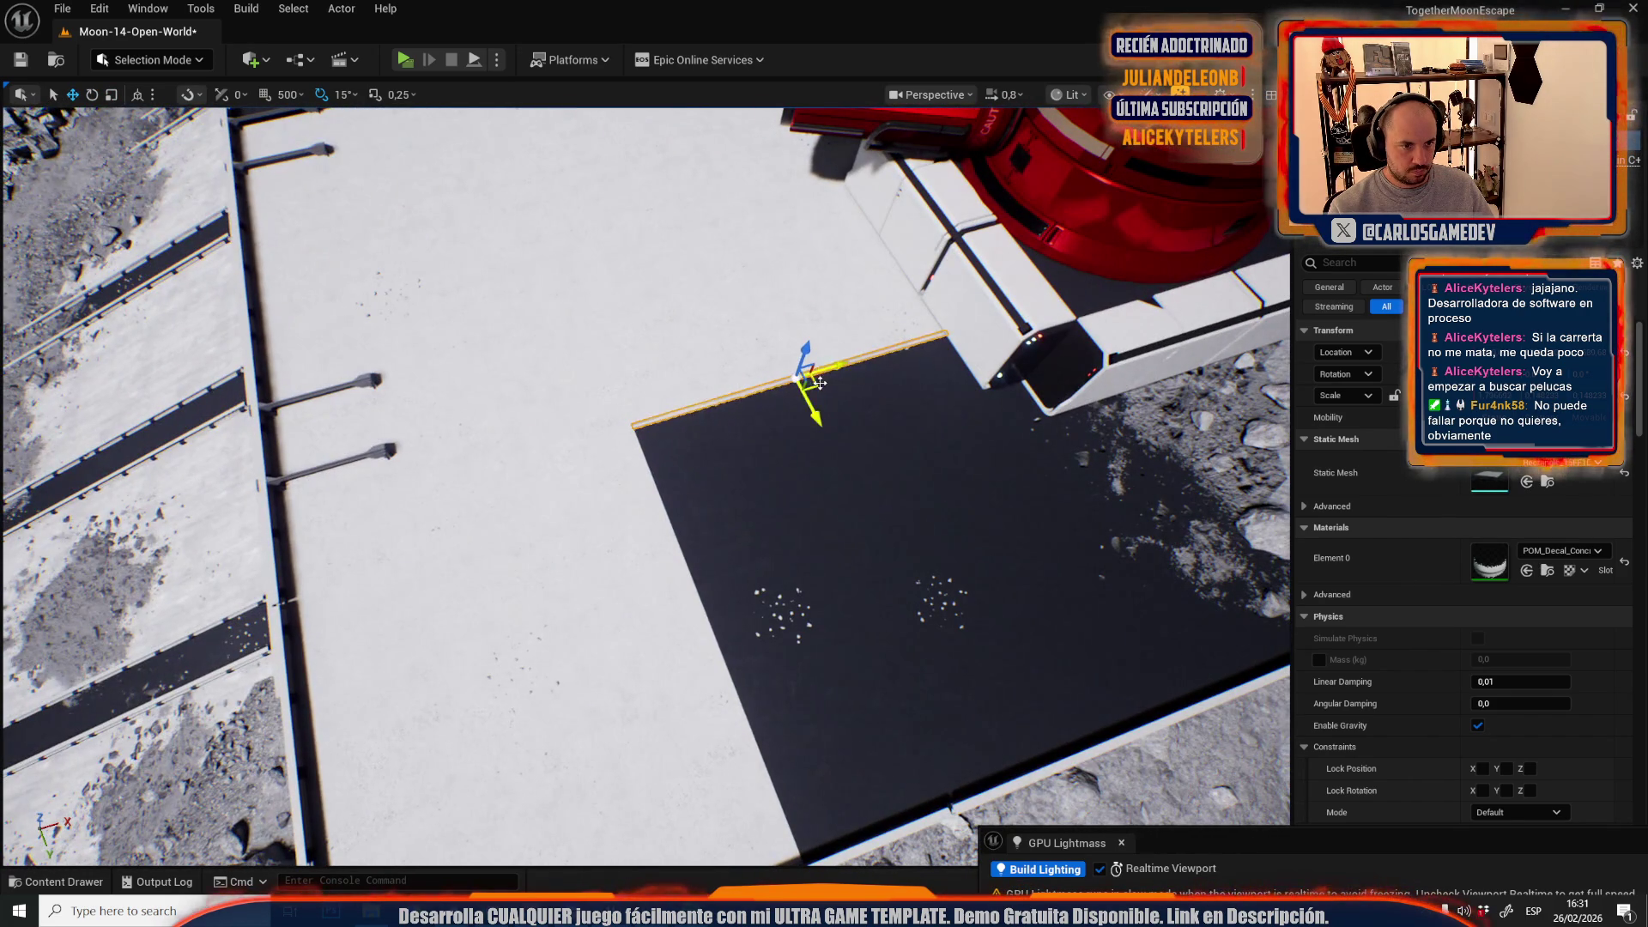
{"action": "key", "text": "e"}
{"action": "mouse_move", "coordinate": [755, 593]}
{"action": "left_mouse_down"}
{"action": "mouse_move", "coordinate": [807, 634]}
{"action": "mouse_move", "coordinate": [776, 684]}
{"action": "left_mouse_up"}
- Move the seam strip up and left across the floor toward the laser beams
{"action": "key", "text": "r"}
{"action": "key", "text": "e"}
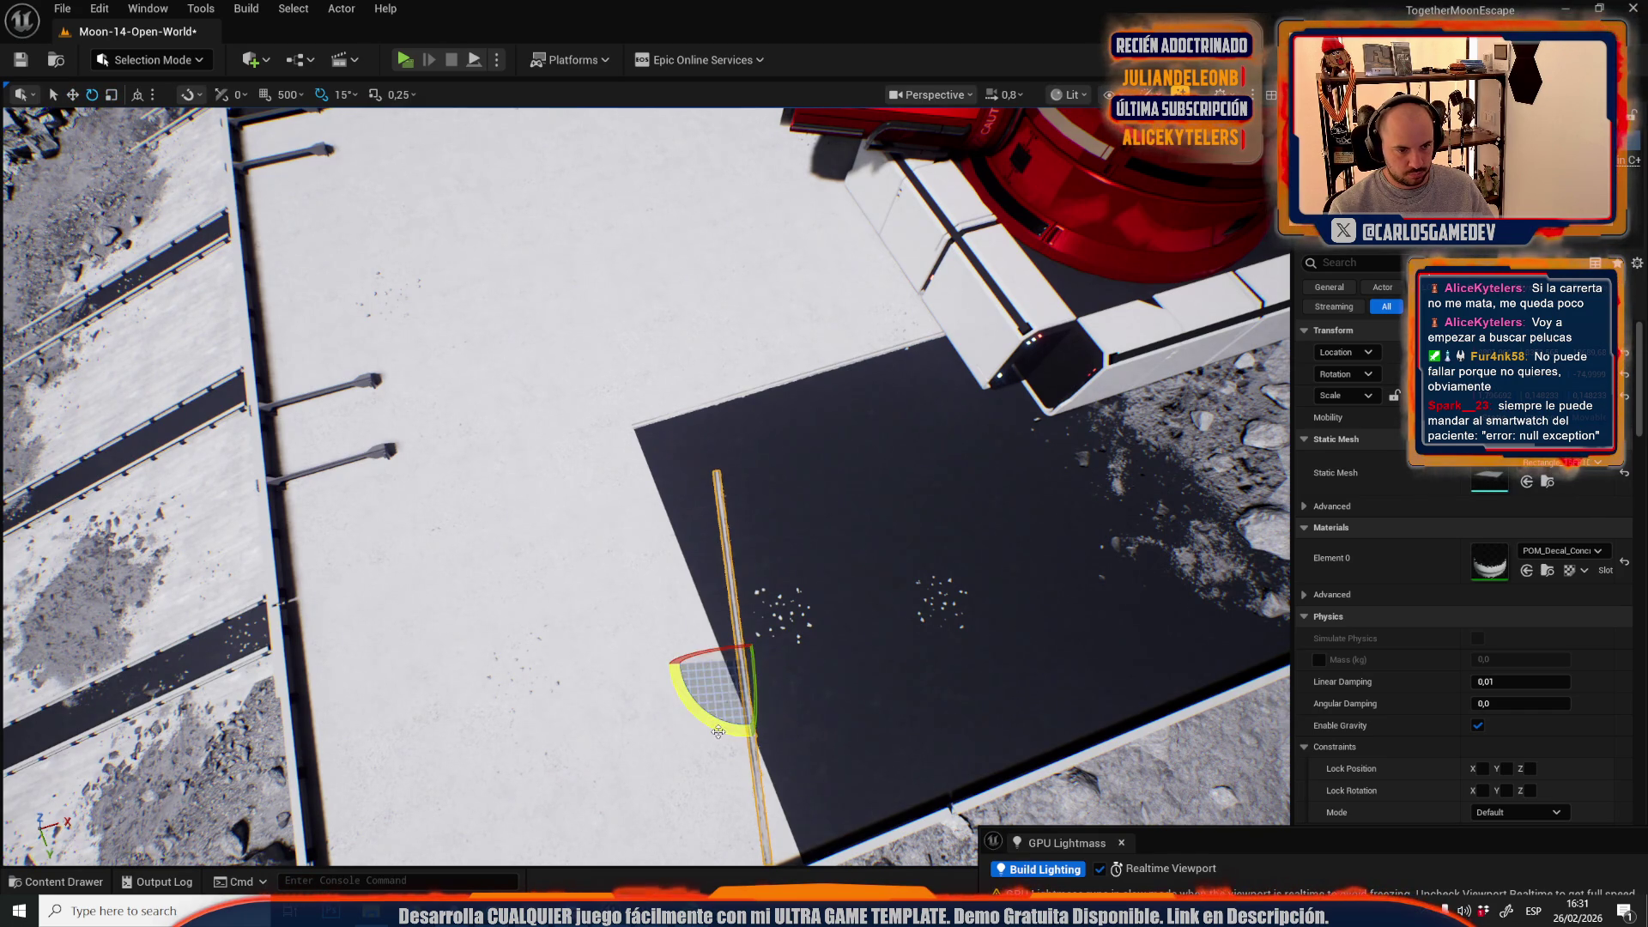
{"action": "left_click_drag", "start_coordinate": [712, 679], "coordinate": [719, 739]}
{"action": "key", "text": "r"}
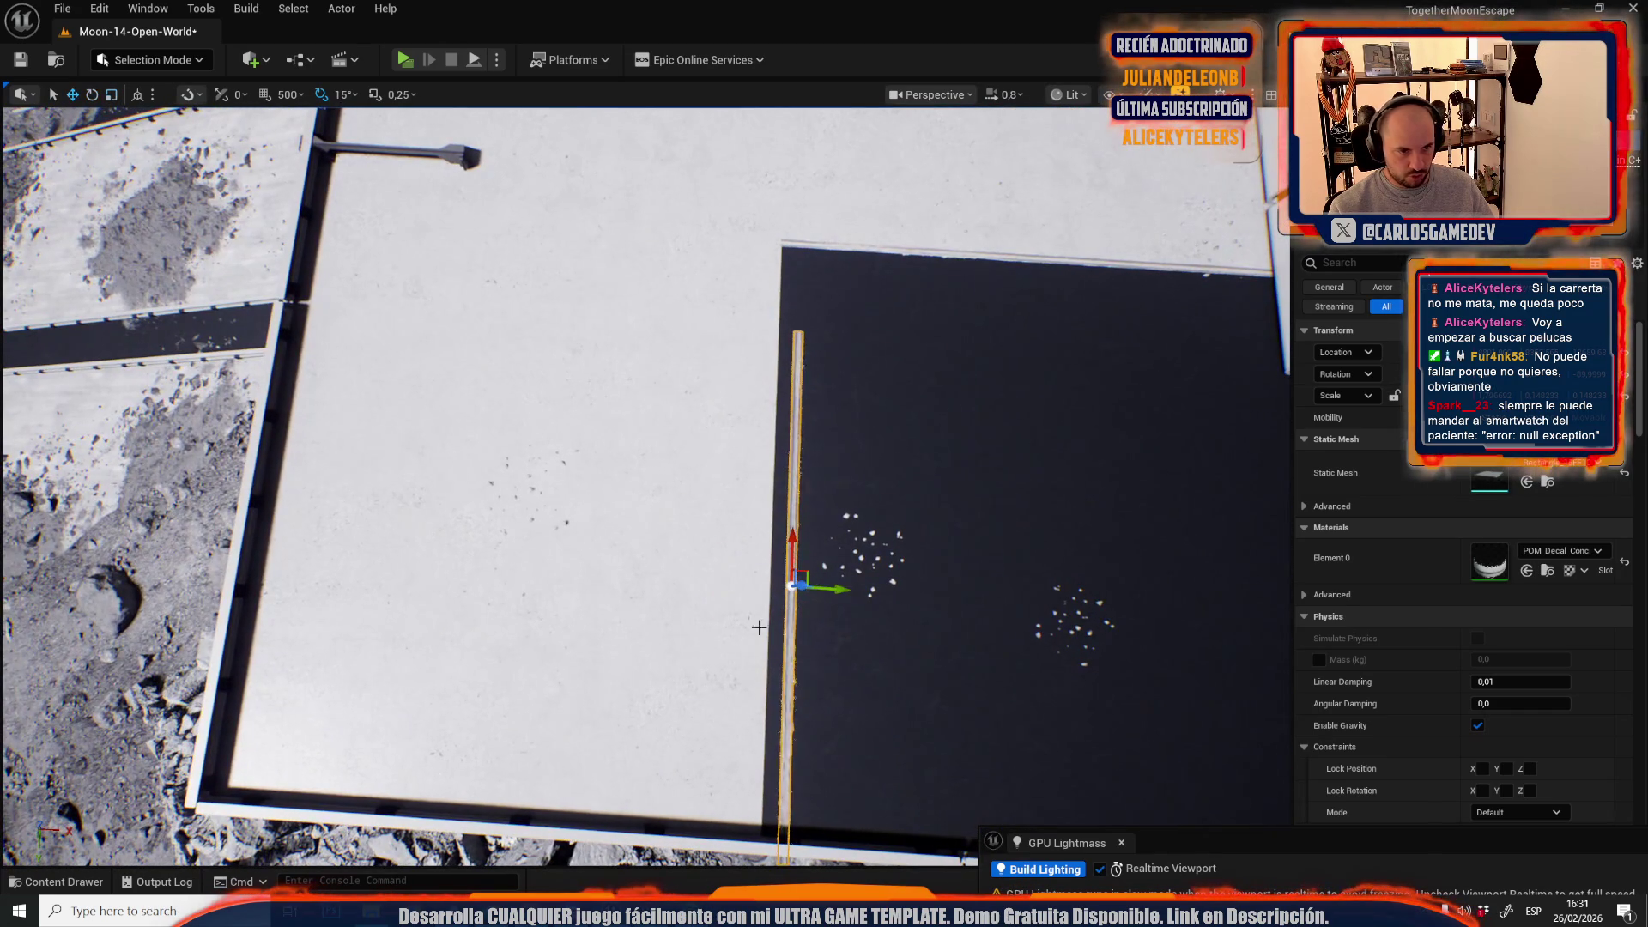
{"action": "left_click_drag", "start_coordinate": [807, 581], "coordinate": [785, 511]}
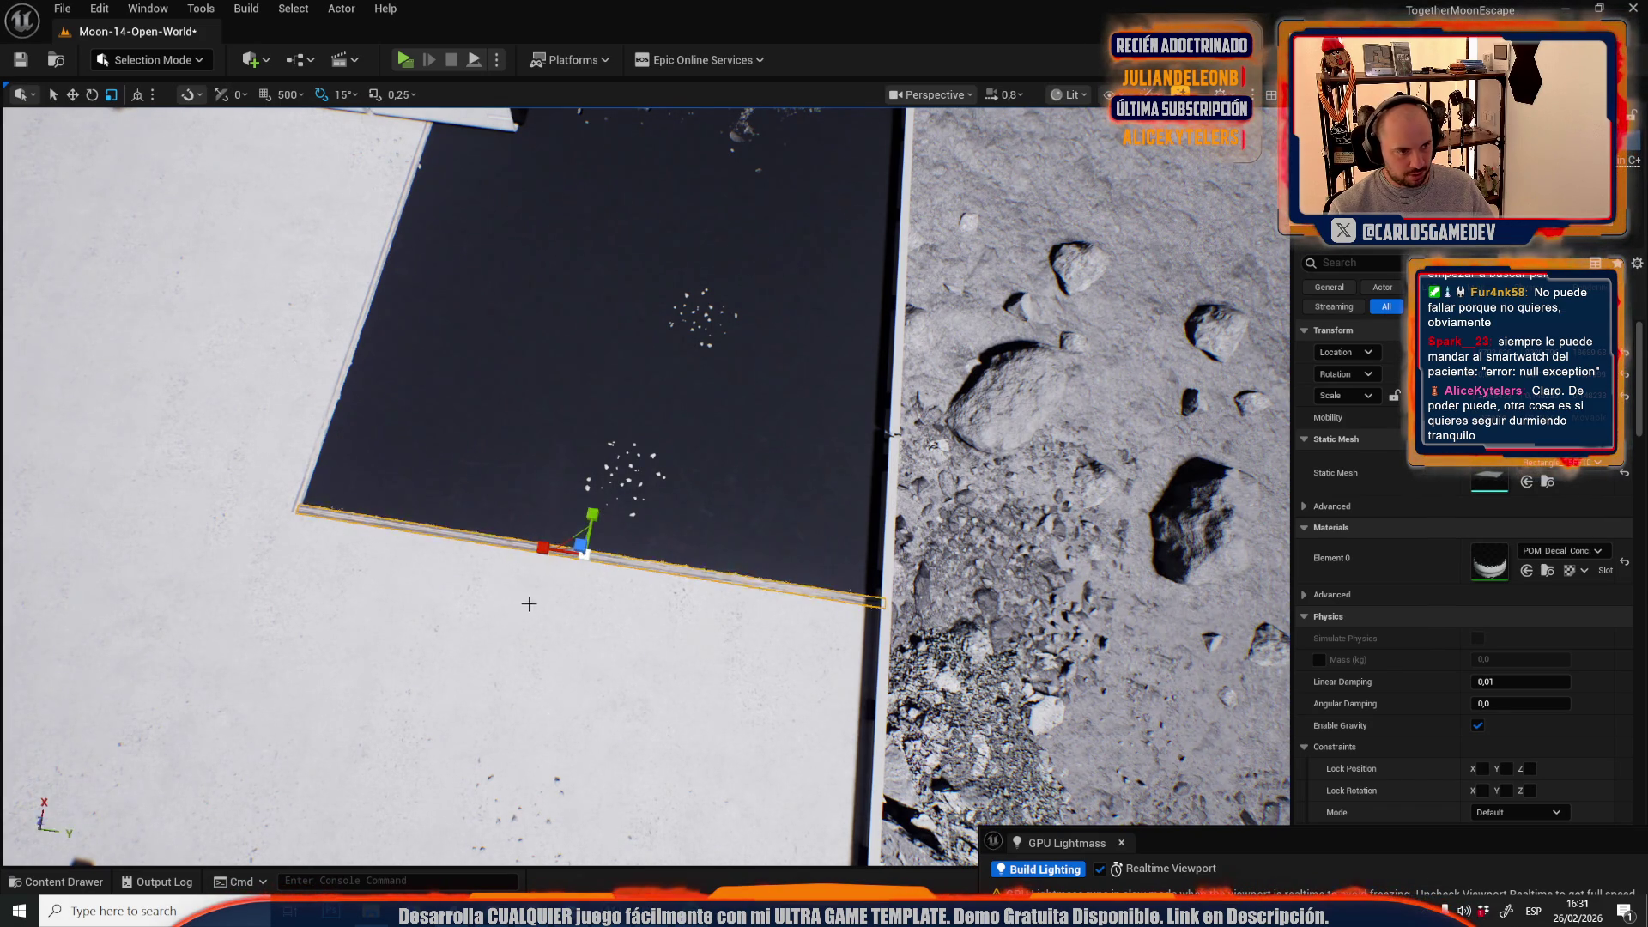
{"action": "left_click_drag", "start_coordinate": [538, 579], "coordinate": [583, 532]}
{"action": "mouse_move", "coordinate": [1192, 384]}
{"action": "left_mouse_down"}
{"action": "mouse_move", "coordinate": [1180, 361]}
{"action": "mouse_move", "coordinate": [768, 474]}
{"action": "mouse_move", "coordinate": [732, 512]}
{"action": "left_mouse_up"}
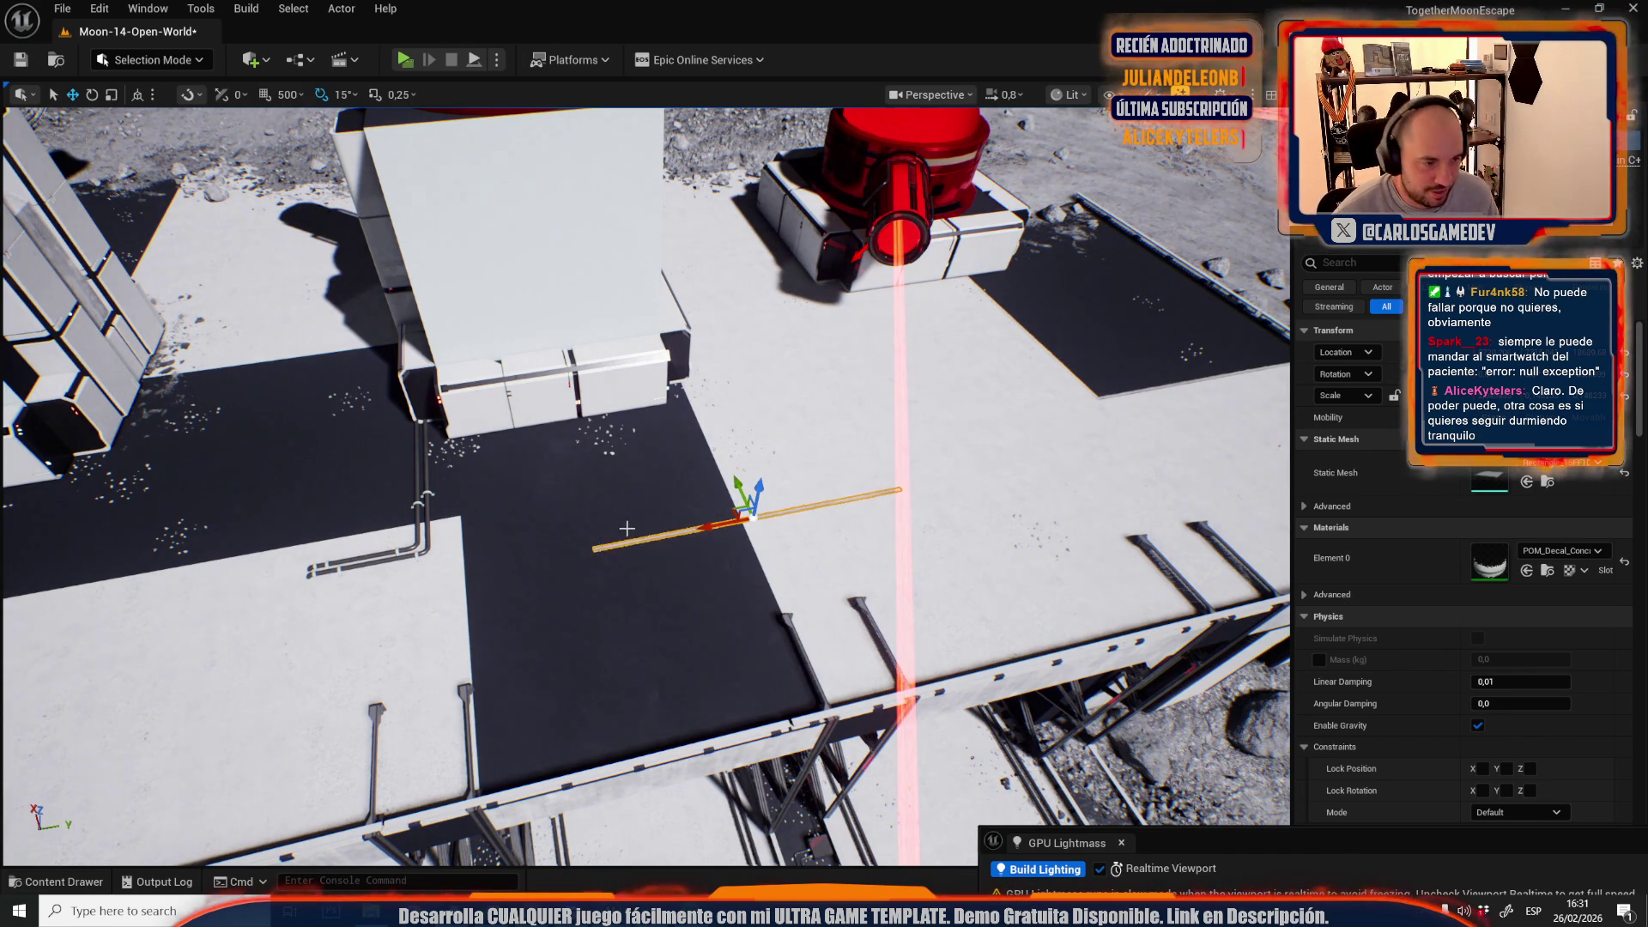
- Rotate the strip to lie along the floor edge, nudge it onto it, and lengthen it
{"action": "scroll", "coordinate": [627, 528], "scroll_direction": "up", "scroll_amount": 3}
{"action": "key", "text": "e"}
{"action": "mouse_move", "coordinate": [682, 568]}
{"action": "left_mouse_down"}
{"action": "mouse_move", "coordinate": [721, 600]}
{"action": "mouse_move", "coordinate": [754, 581]}
{"action": "left_mouse_up"}
{"action": "scroll", "coordinate": [681, 389], "scroll_direction": "up", "scroll_amount": 4}
{"action": "key", "text": "w"}
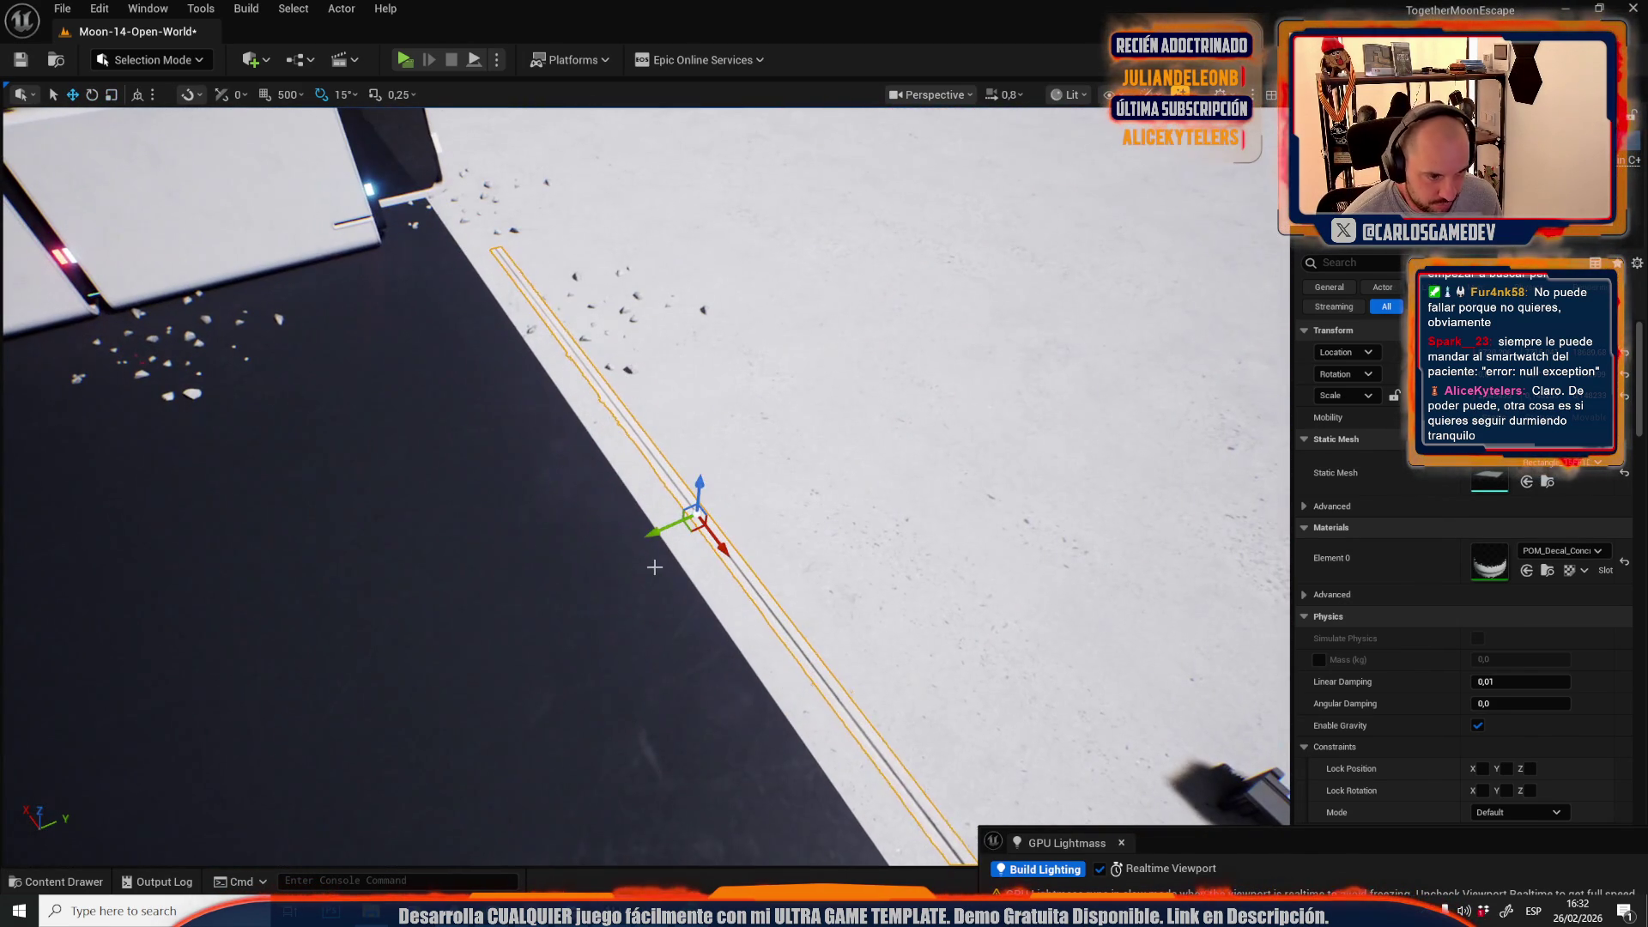
{"action": "left_click_drag", "start_coordinate": [655, 528], "coordinate": [606, 535]}
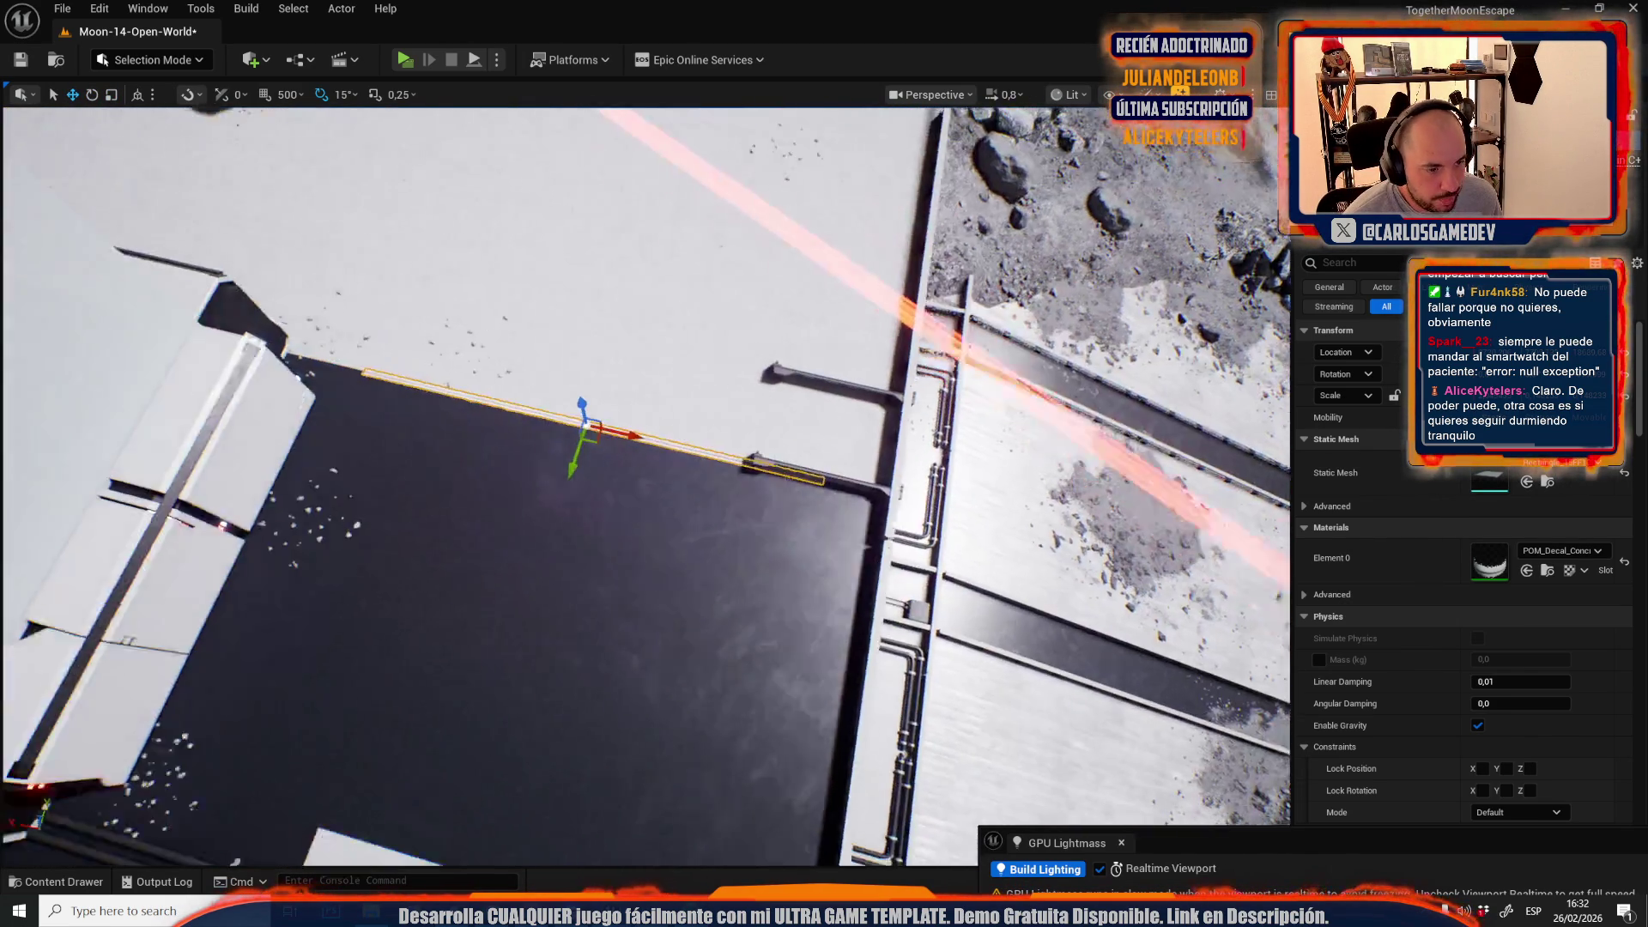
{"action": "key", "text": "e"}
{"action": "key", "text": "r"}
{"action": "mouse_move", "coordinate": [724, 436]}
{"action": "left_mouse_down"}
{"action": "mouse_move", "coordinate": [755, 443]}
{"action": "mouse_move", "coordinate": [711, 438]}
{"action": "mouse_move", "coordinate": [703, 456]}
{"action": "left_mouse_up"}
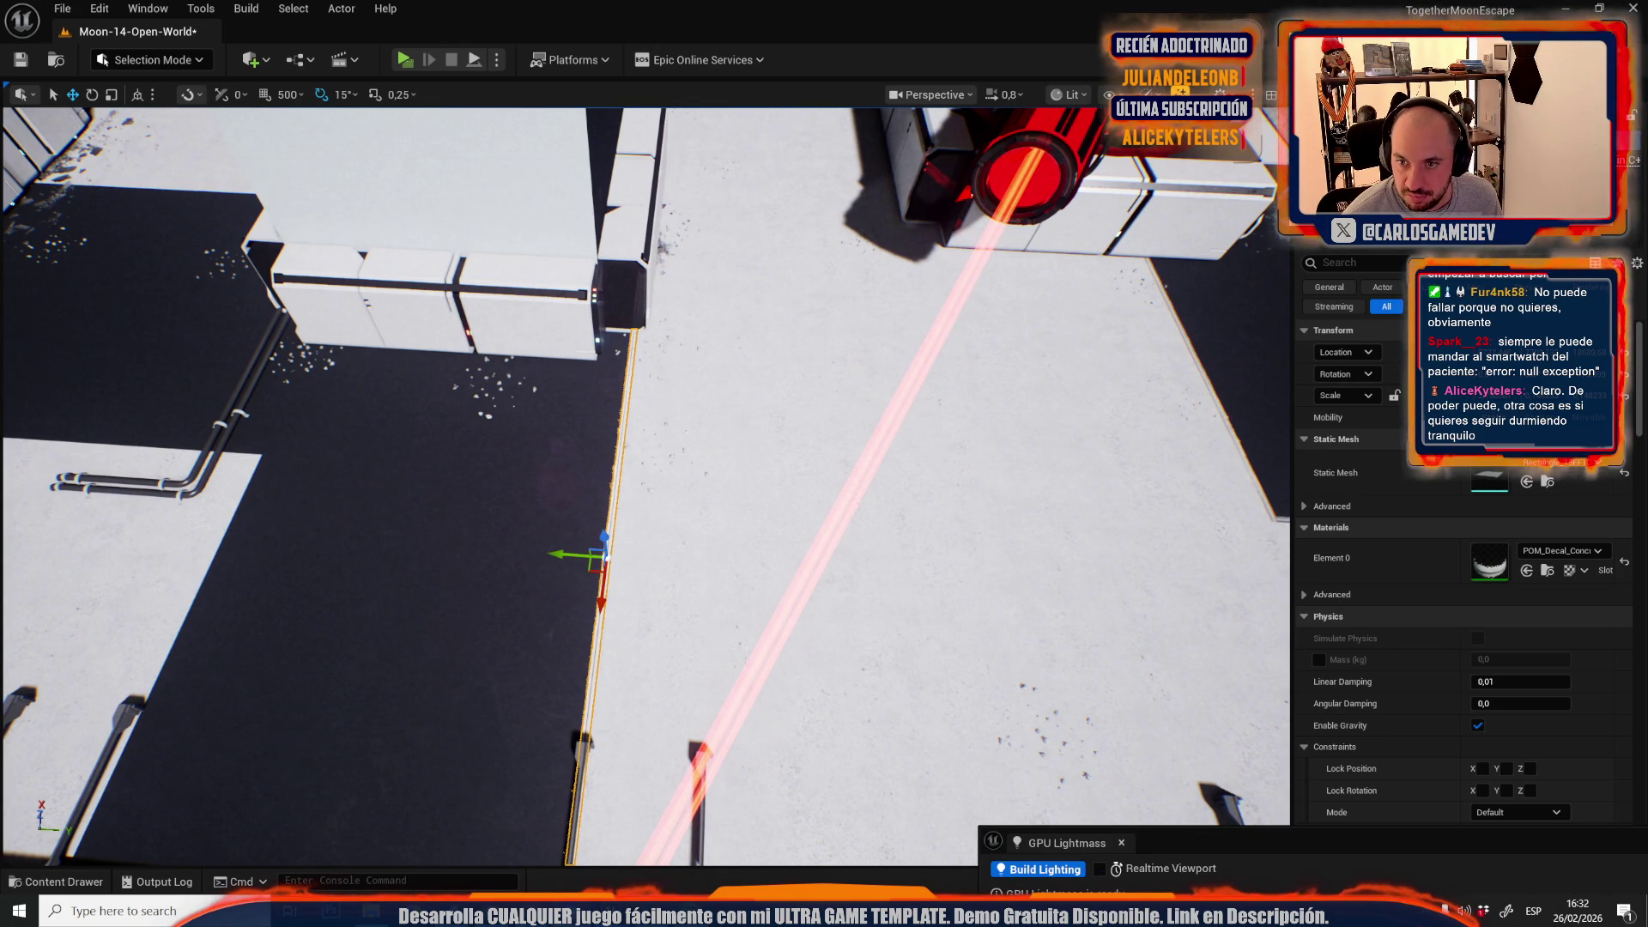
- Place a strip up the platform's left side and slide it left along its length
{"action": "mouse_move", "coordinate": [717, 578]}
{"action": "left_mouse_down"}
{"action": "mouse_move", "coordinate": [926, 413]}
{"action": "mouse_move", "coordinate": [914, 442]}
{"action": "mouse_move", "coordinate": [570, 439]}
{"action": "mouse_move", "coordinate": [785, 426]}
{"action": "mouse_move", "coordinate": [789, 462]}
{"action": "mouse_move", "coordinate": [573, 447]}
{"action": "left_mouse_up"}
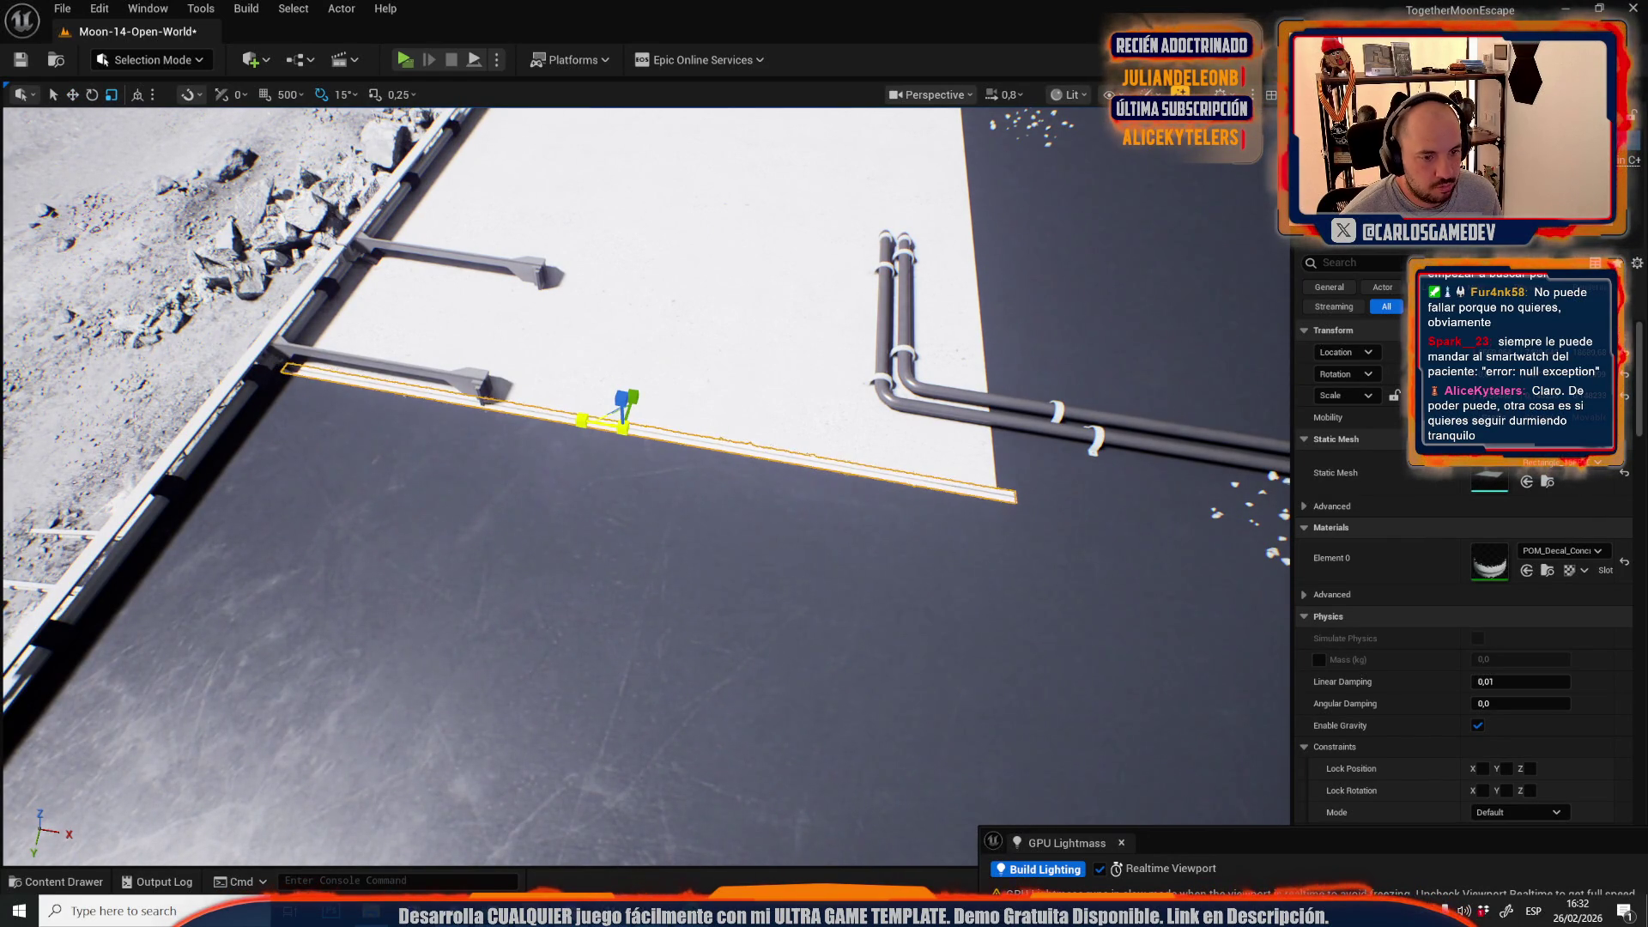
{"action": "left_click_drag", "start_coordinate": [570, 418], "coordinate": [571, 418]}
{"action": "mouse_move", "coordinate": [639, 257]}
{"action": "left_mouse_down"}
{"action": "mouse_move", "coordinate": [632, 642]}
{"action": "mouse_move", "coordinate": [700, 678]}
{"action": "left_mouse_up"}
{"action": "key", "text": "e"}
{"action": "scroll", "coordinate": [632, 642], "scroll_direction": "up", "scroll_amount": 5}
{"action": "key", "text": "r"}
{"action": "key", "text": "r"}
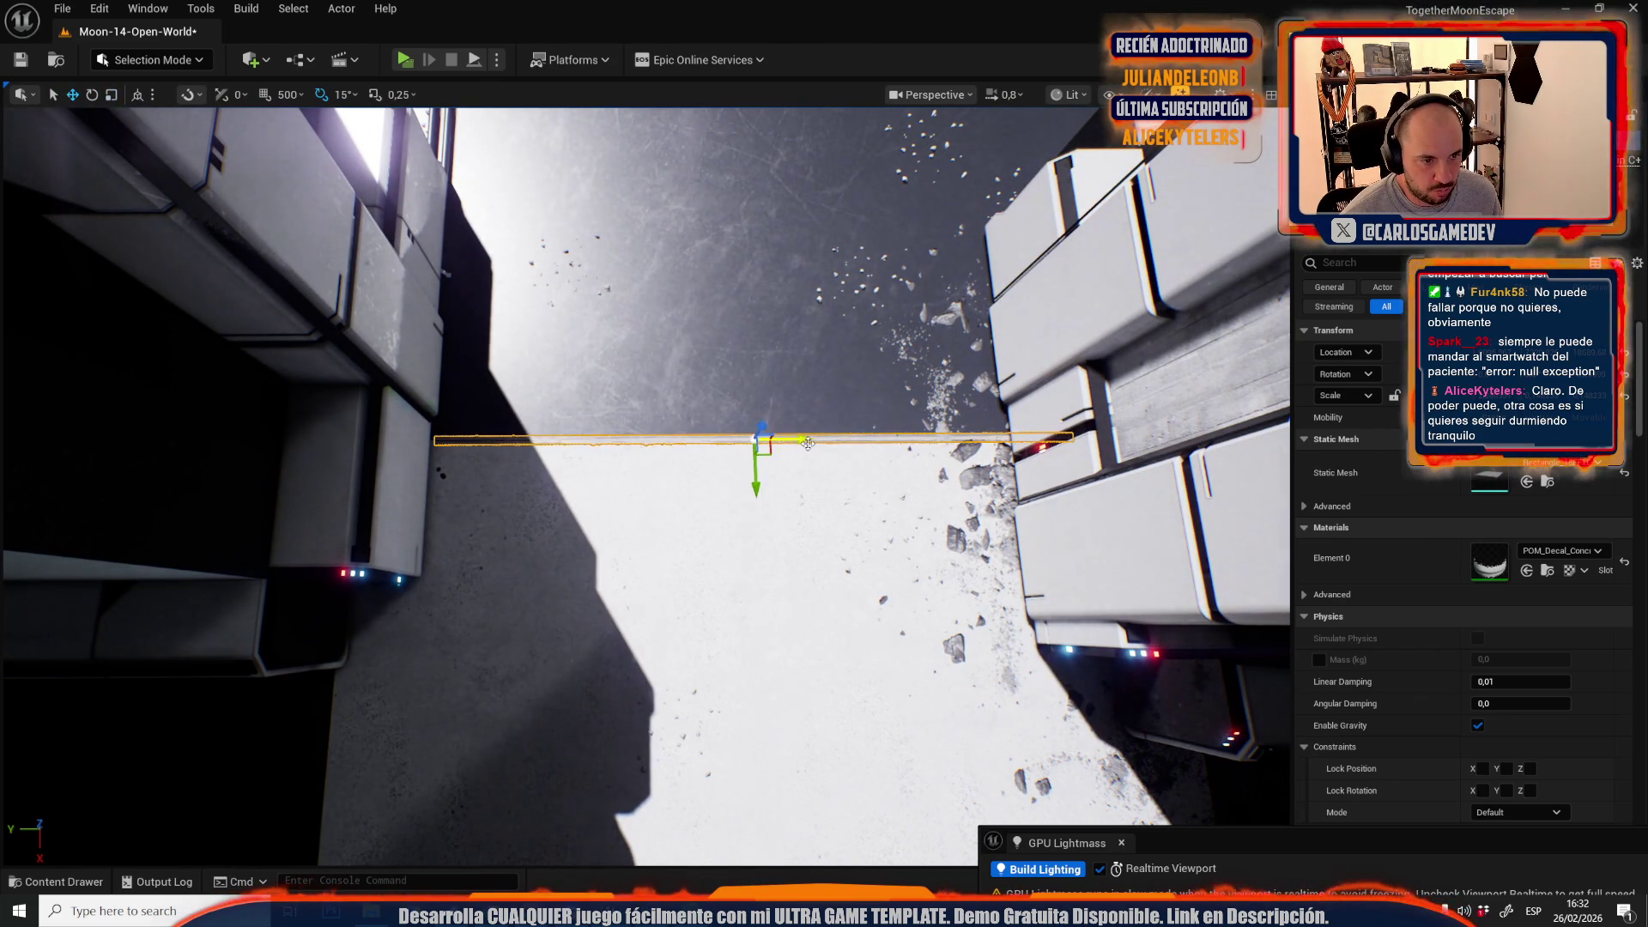
{"action": "mouse_move", "coordinate": [733, 485]}
{"action": "left_mouse_down"}
{"action": "mouse_move", "coordinate": [595, 543]}
{"action": "mouse_move", "coordinate": [652, 480]}
{"action": "mouse_move", "coordinate": [969, 288]}
{"action": "mouse_move", "coordinate": [866, 373]}
{"action": "mouse_move", "coordinate": [910, 447]}
{"action": "mouse_move", "coordinate": [945, 450]}
{"action": "left_mouse_up"}
{"action": "key", "text": "r"}
{"action": "scroll", "coordinate": [907, 451], "scroll_direction": "down", "scroll_amount": 5}
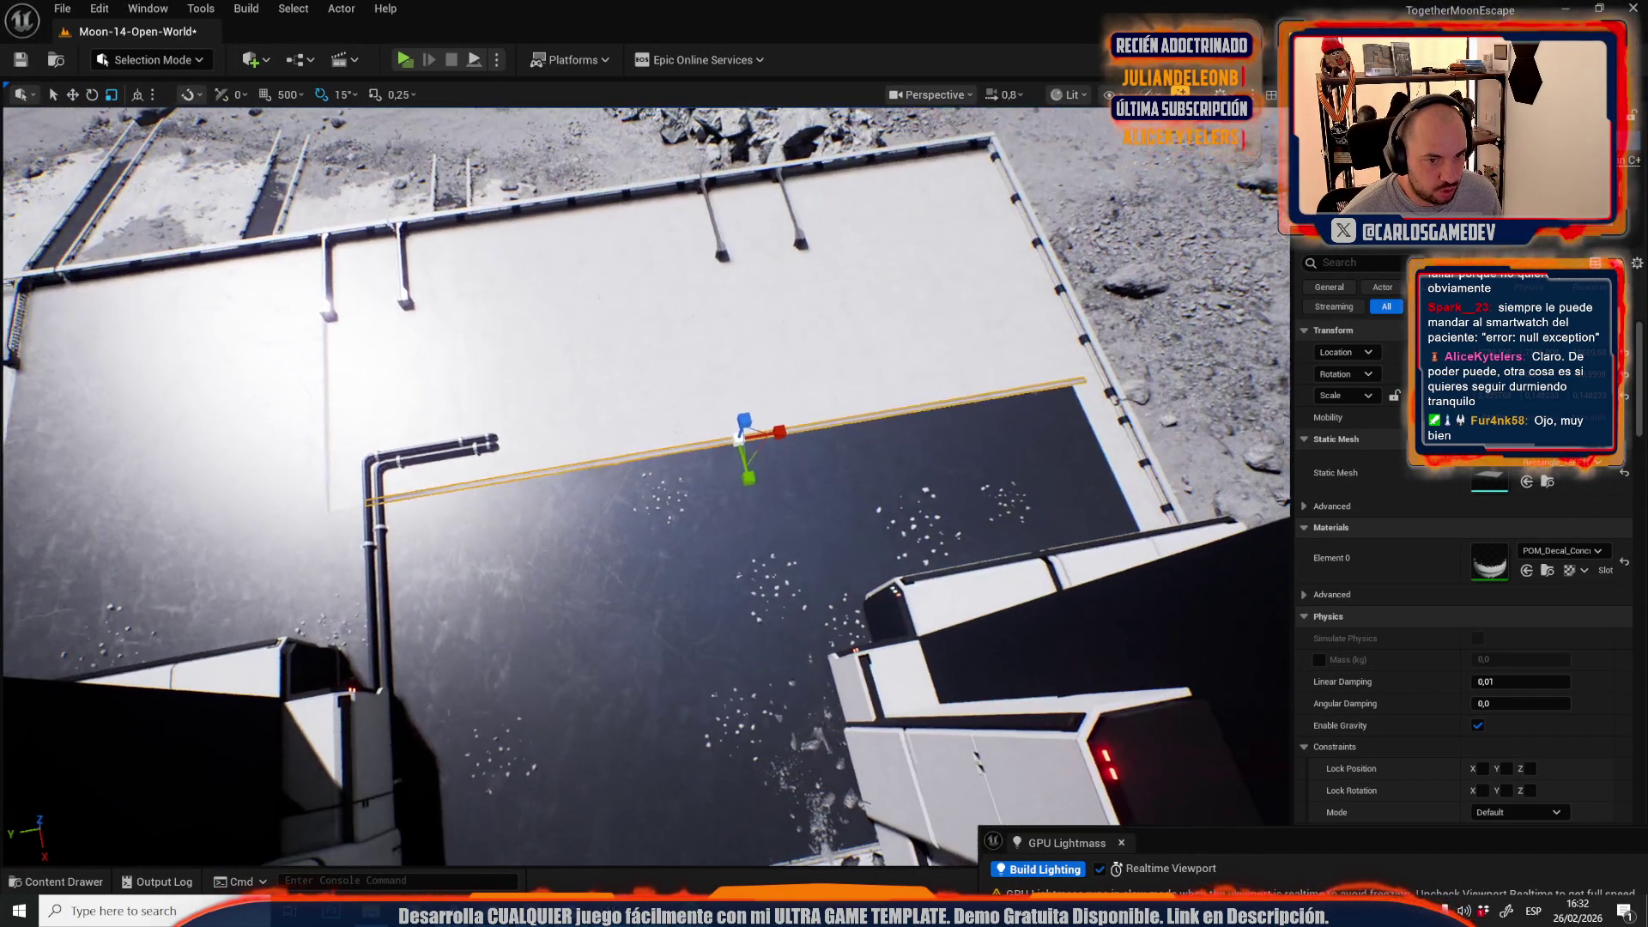
{"action": "left_click_drag", "start_coordinate": [797, 436], "coordinate": [771, 439]}
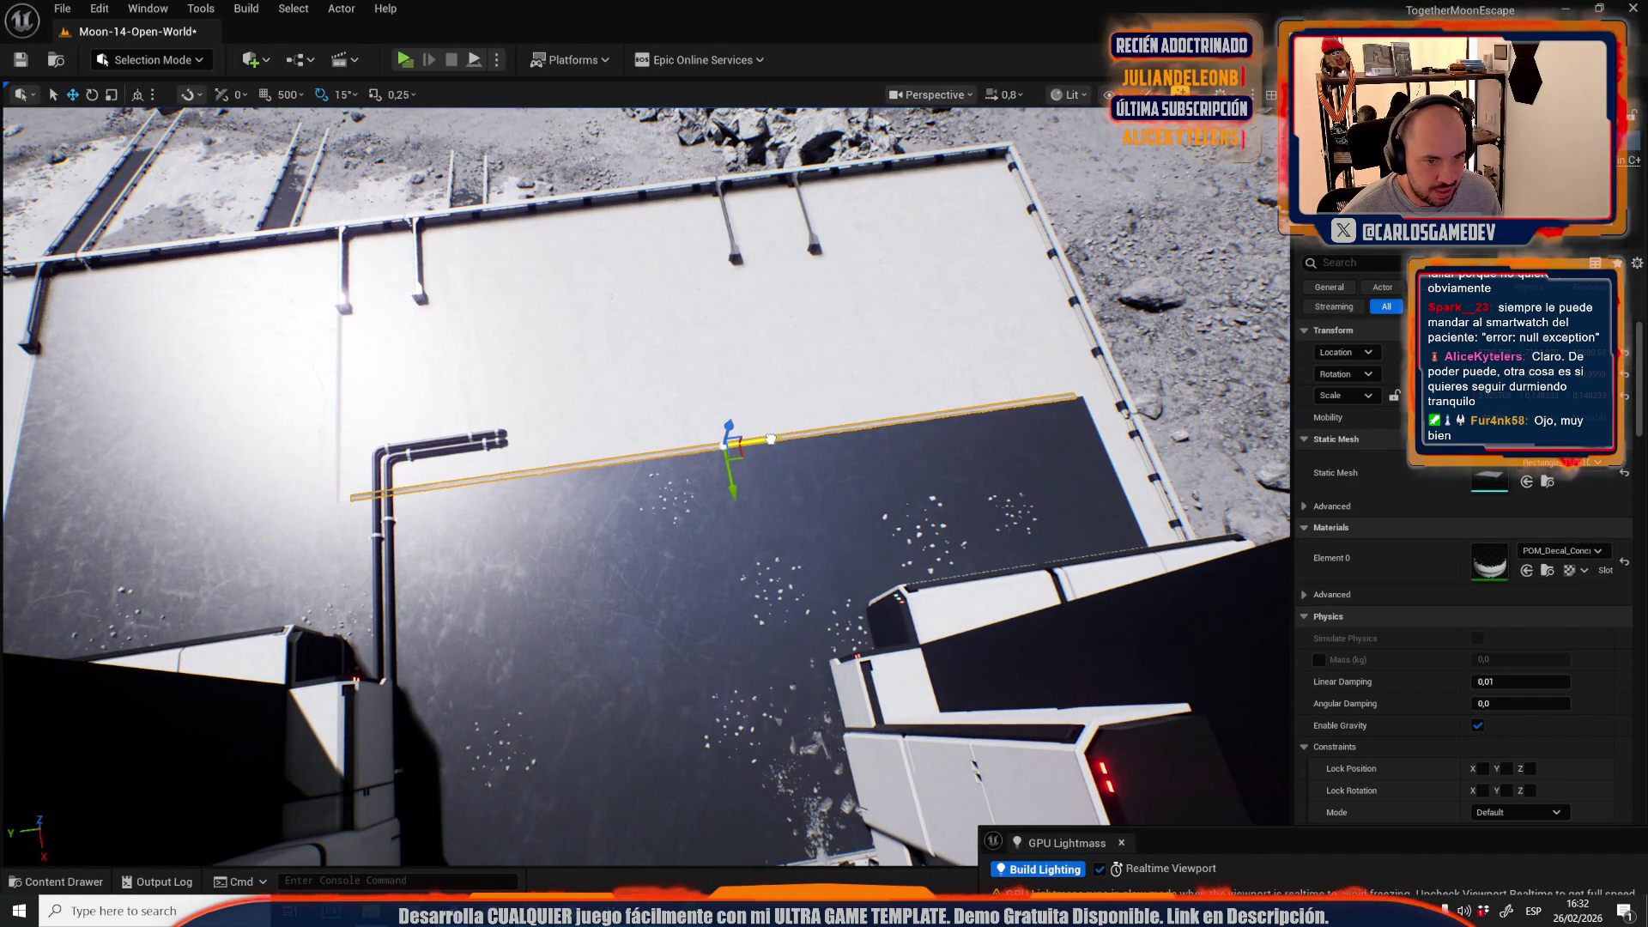
{"action": "key", "text": "r"}
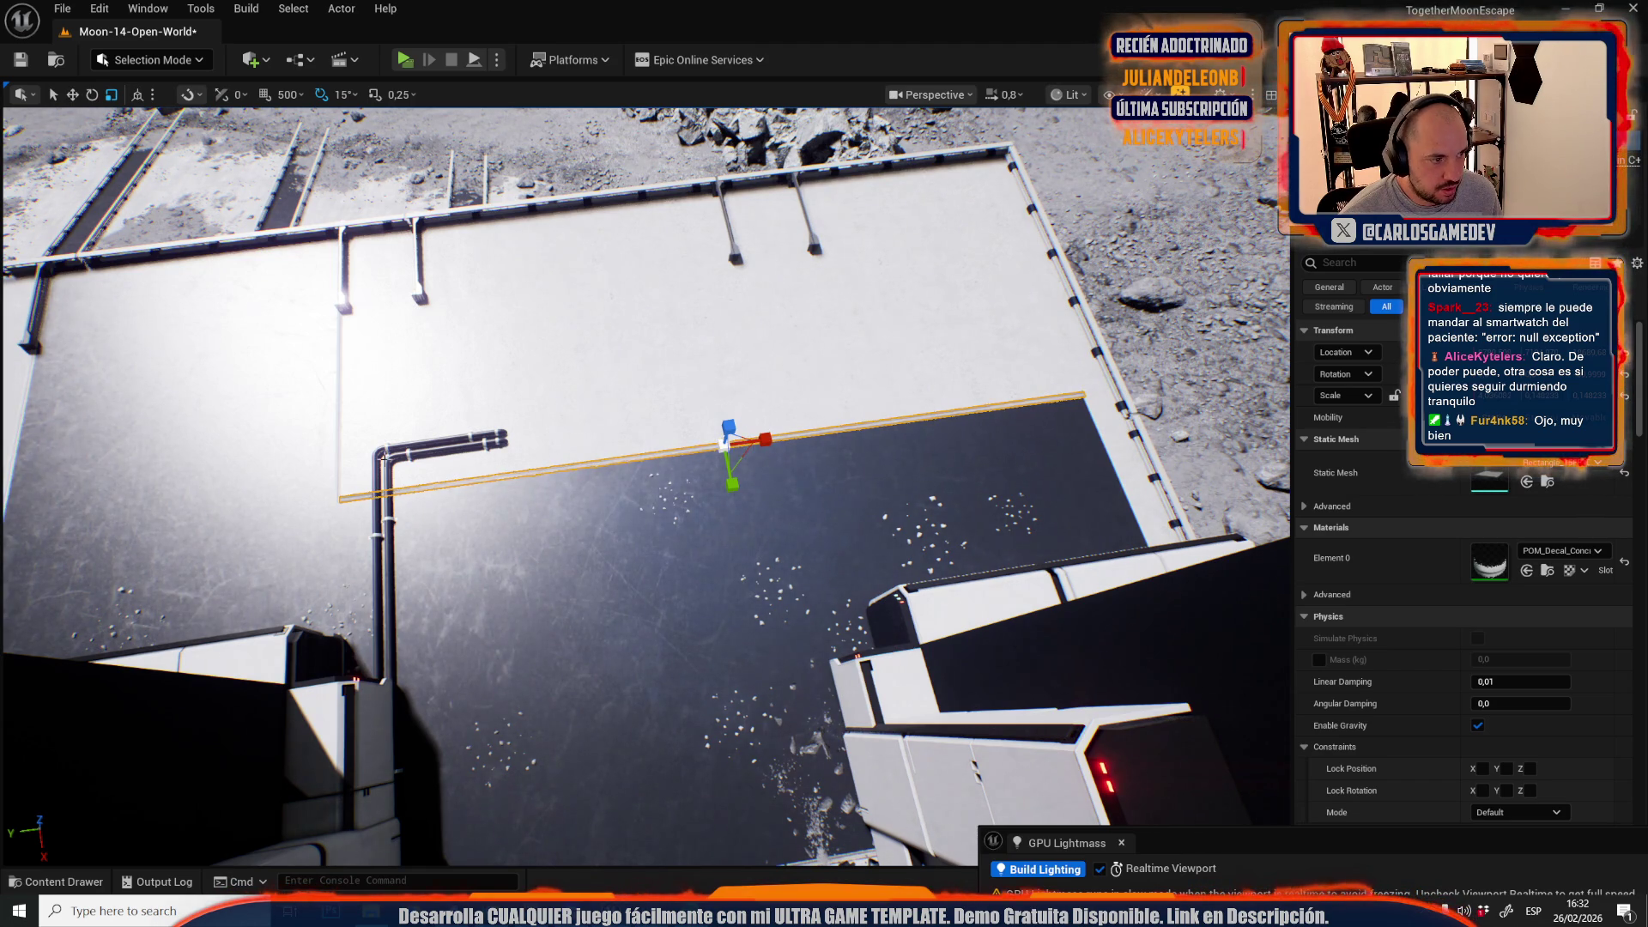
{"action": "left_click", "coordinate": [338, 324]}
- Move the seam strip across the floor edge and shorten it
{"action": "key", "text": "w"}
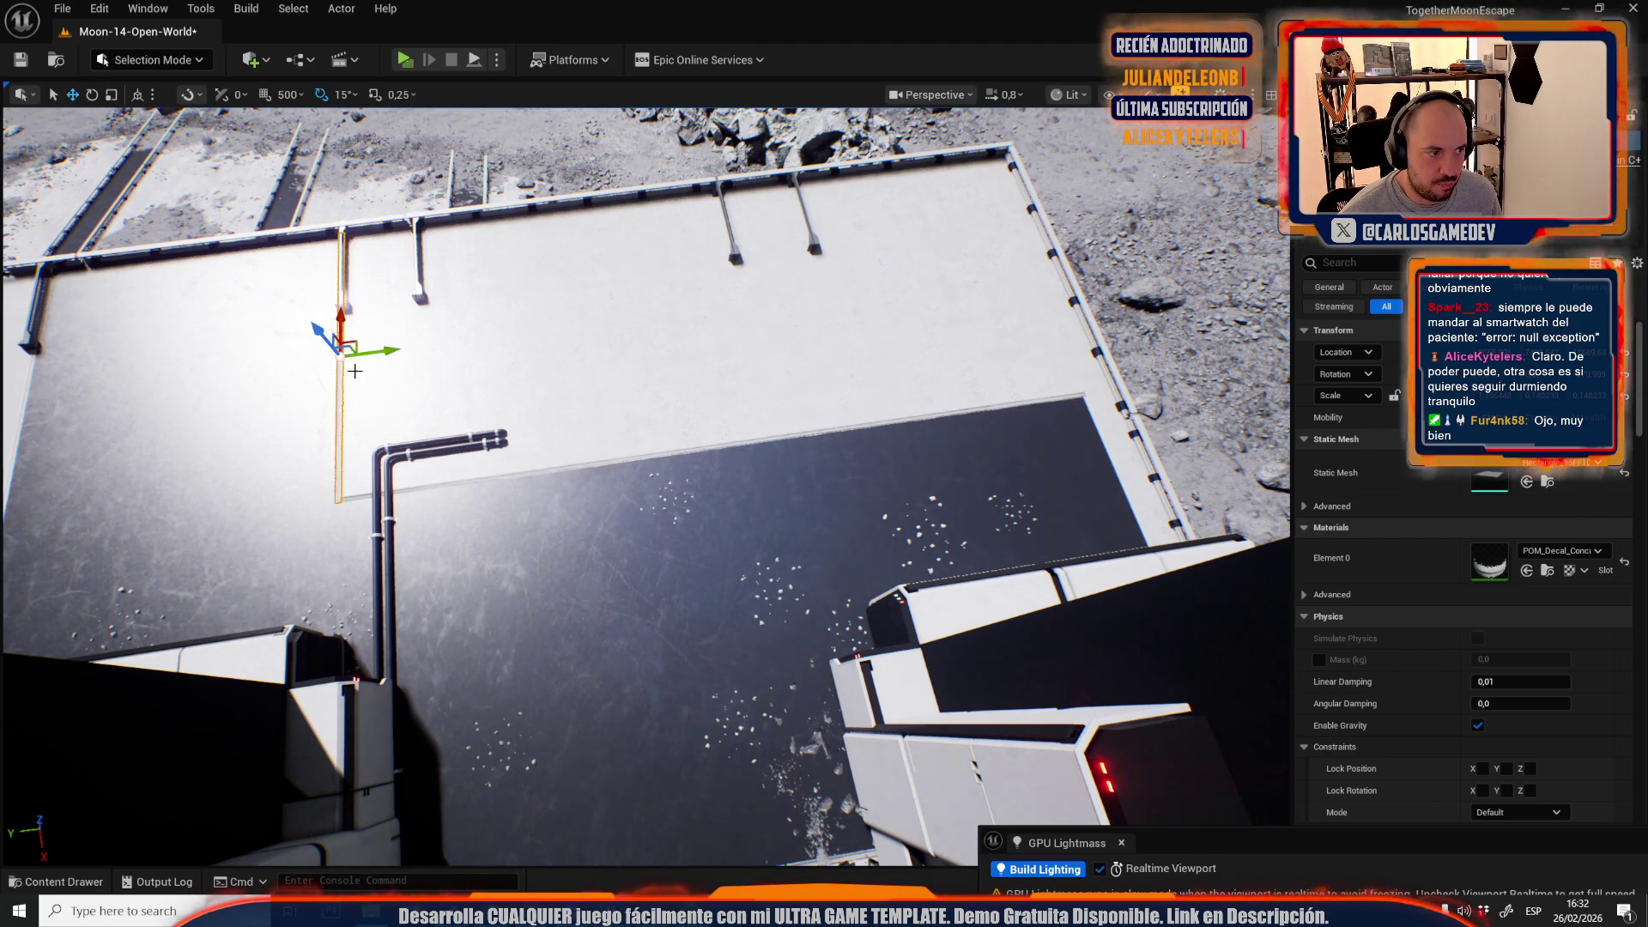
{"action": "mouse_move", "coordinate": [356, 343]}
{"action": "left_mouse_down"}
{"action": "mouse_move", "coordinate": [1042, 515]}
{"action": "mouse_move", "coordinate": [1105, 497]}
{"action": "left_mouse_up"}
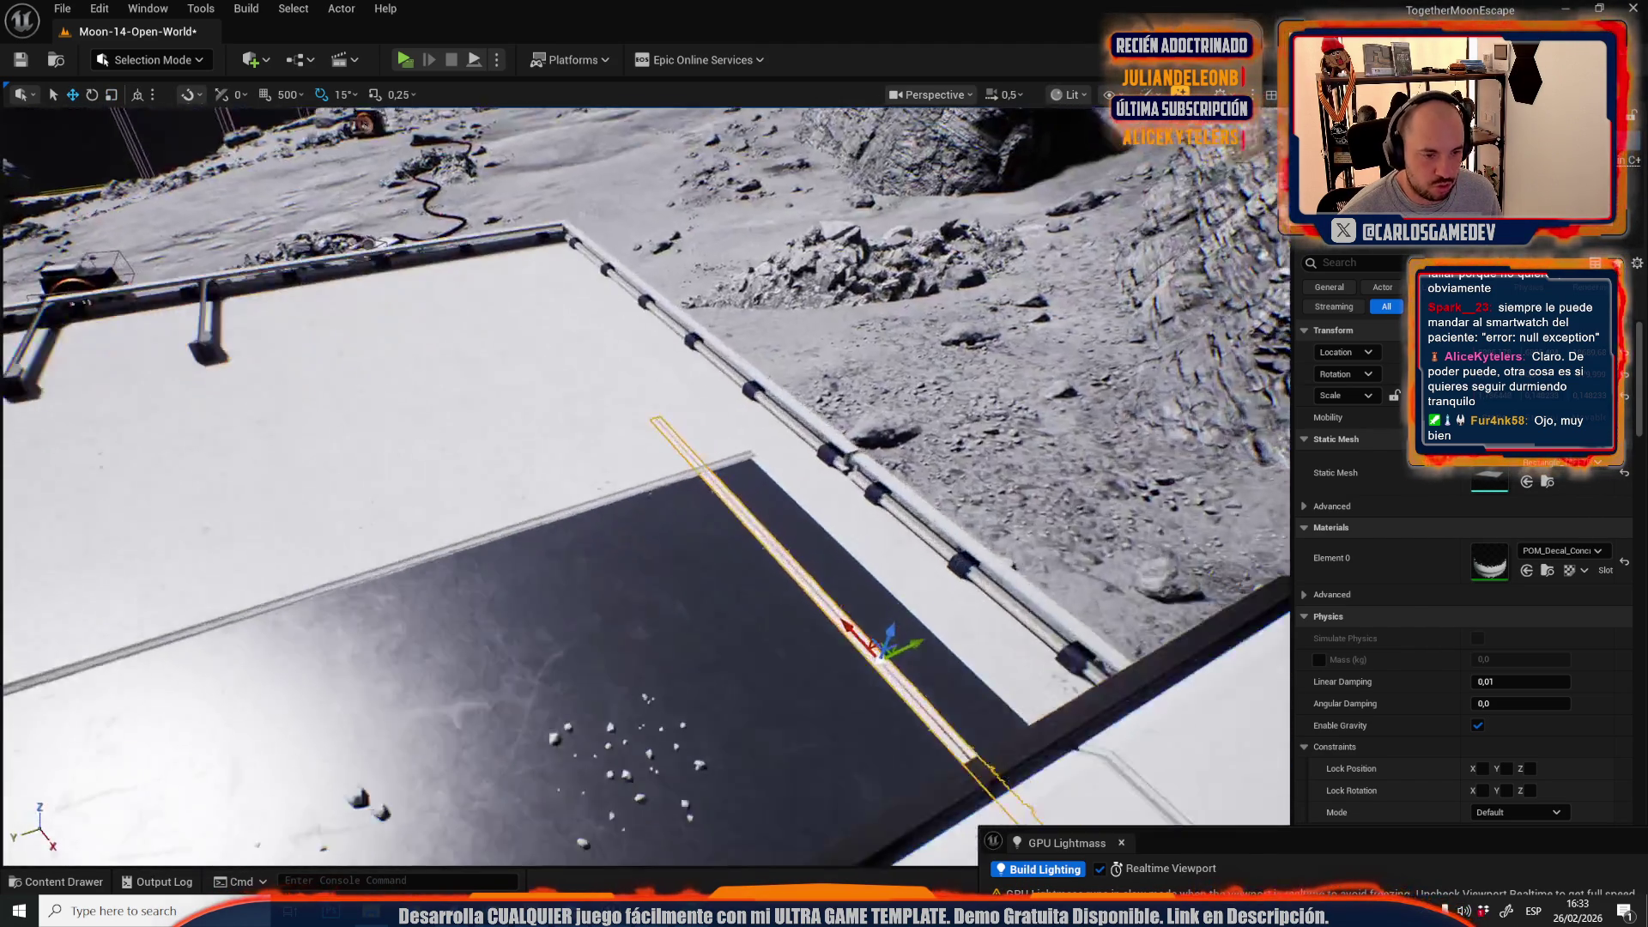
{"action": "mouse_move", "coordinate": [884, 601]}
{"action": "left_mouse_down"}
{"action": "mouse_move", "coordinate": [737, 569]}
{"action": "mouse_move", "coordinate": [703, 532]}
{"action": "mouse_move", "coordinate": [801, 564]}
{"action": "mouse_move", "coordinate": [745, 550]}
{"action": "left_mouse_up"}
{"action": "key", "text": "e"}
{"action": "key", "text": "r"}
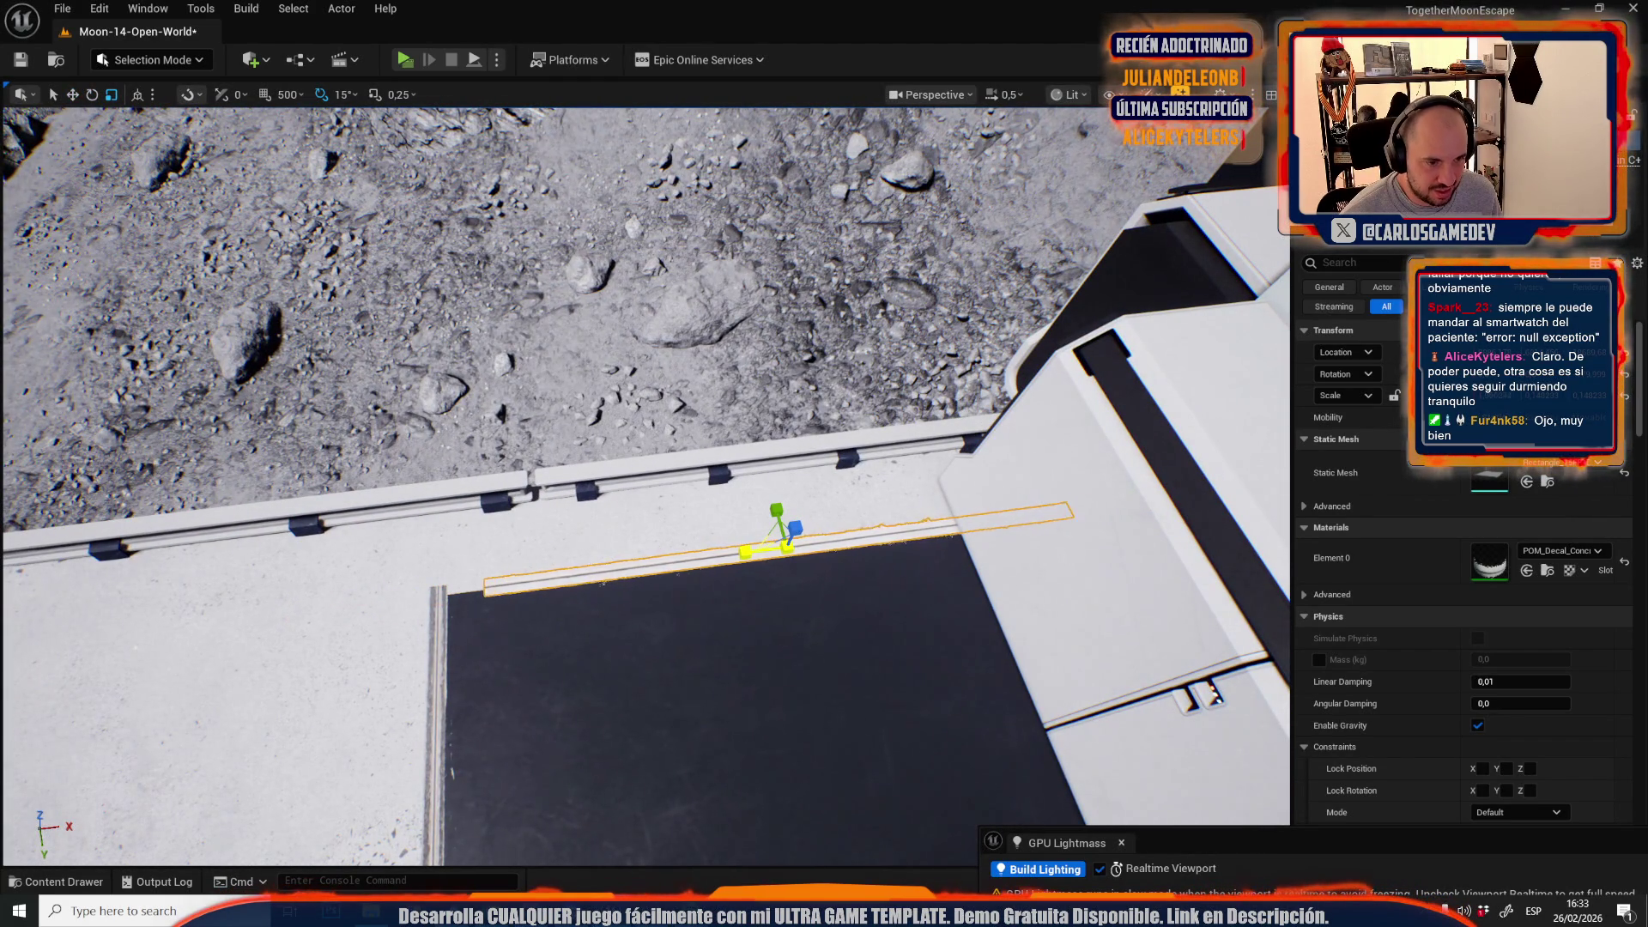
{"action": "scroll", "coordinate": [731, 554], "scroll_direction": "up", "scroll_amount": 5}
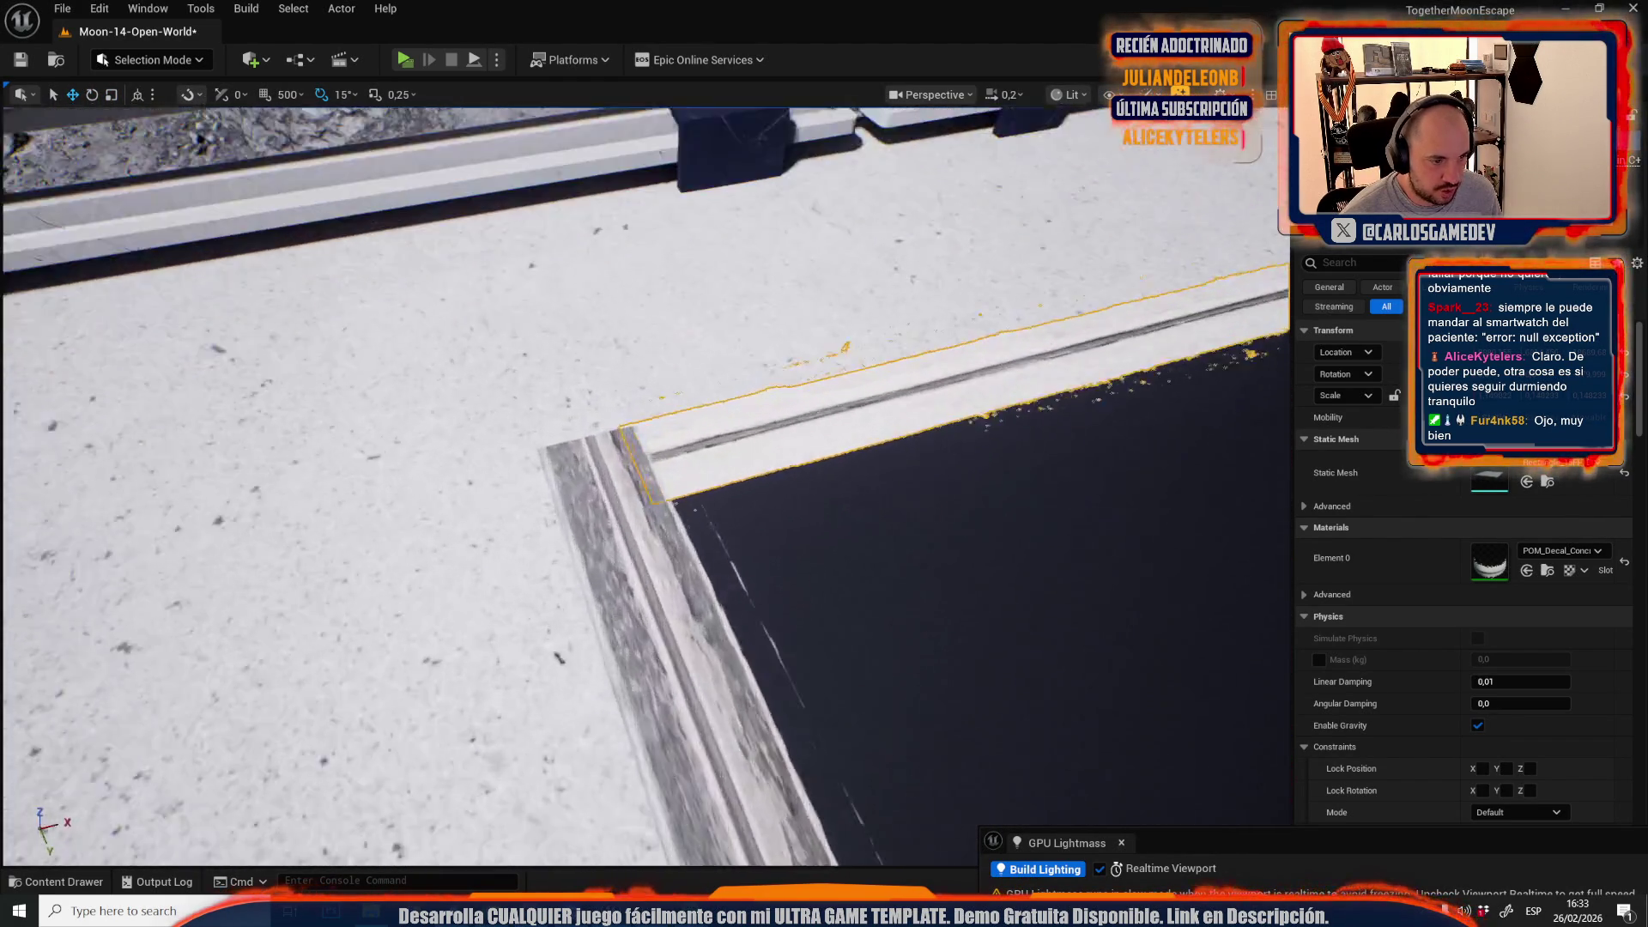
{"action": "mouse_move", "coordinate": [731, 555]}
{"action": "left_mouse_down"}
{"action": "mouse_move", "coordinate": [792, 413]}
{"action": "mouse_move", "coordinate": [798, 446]}
{"action": "mouse_move", "coordinate": [755, 476]}
{"action": "mouse_move", "coordinate": [643, 476]}
{"action": "mouse_move", "coordinate": [1041, 446]}
{"action": "mouse_move", "coordinate": [1002, 462]}
{"action": "left_mouse_up"}
- Move another seam decal across the floor between the pillars near the turrets
{"action": "left_click", "coordinate": [1041, 446]}
{"action": "left_click", "coordinate": [1041, 446]}
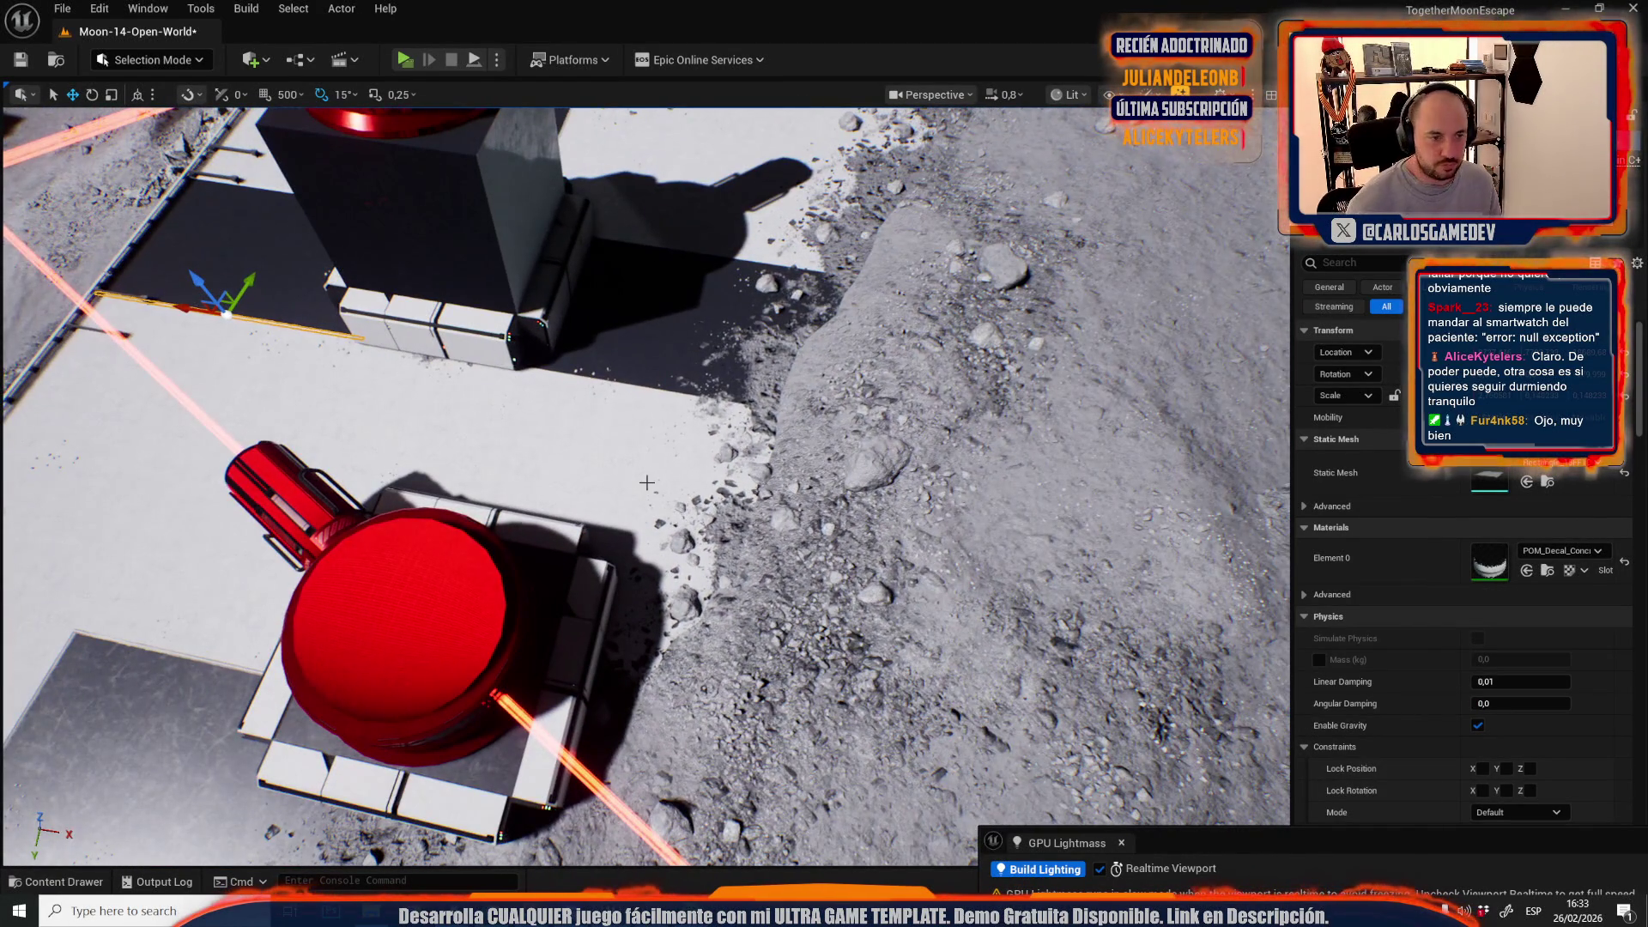
{"action": "left_click_drag", "start_coordinate": [650, 484], "coordinate": [636, 475]}
{"action": "mouse_move", "coordinate": [327, 275]}
{"action": "left_mouse_down"}
{"action": "mouse_move", "coordinate": [741, 455]}
{"action": "mouse_move", "coordinate": [680, 487]}
{"action": "mouse_move", "coordinate": [658, 544]}
{"action": "left_mouse_up"}
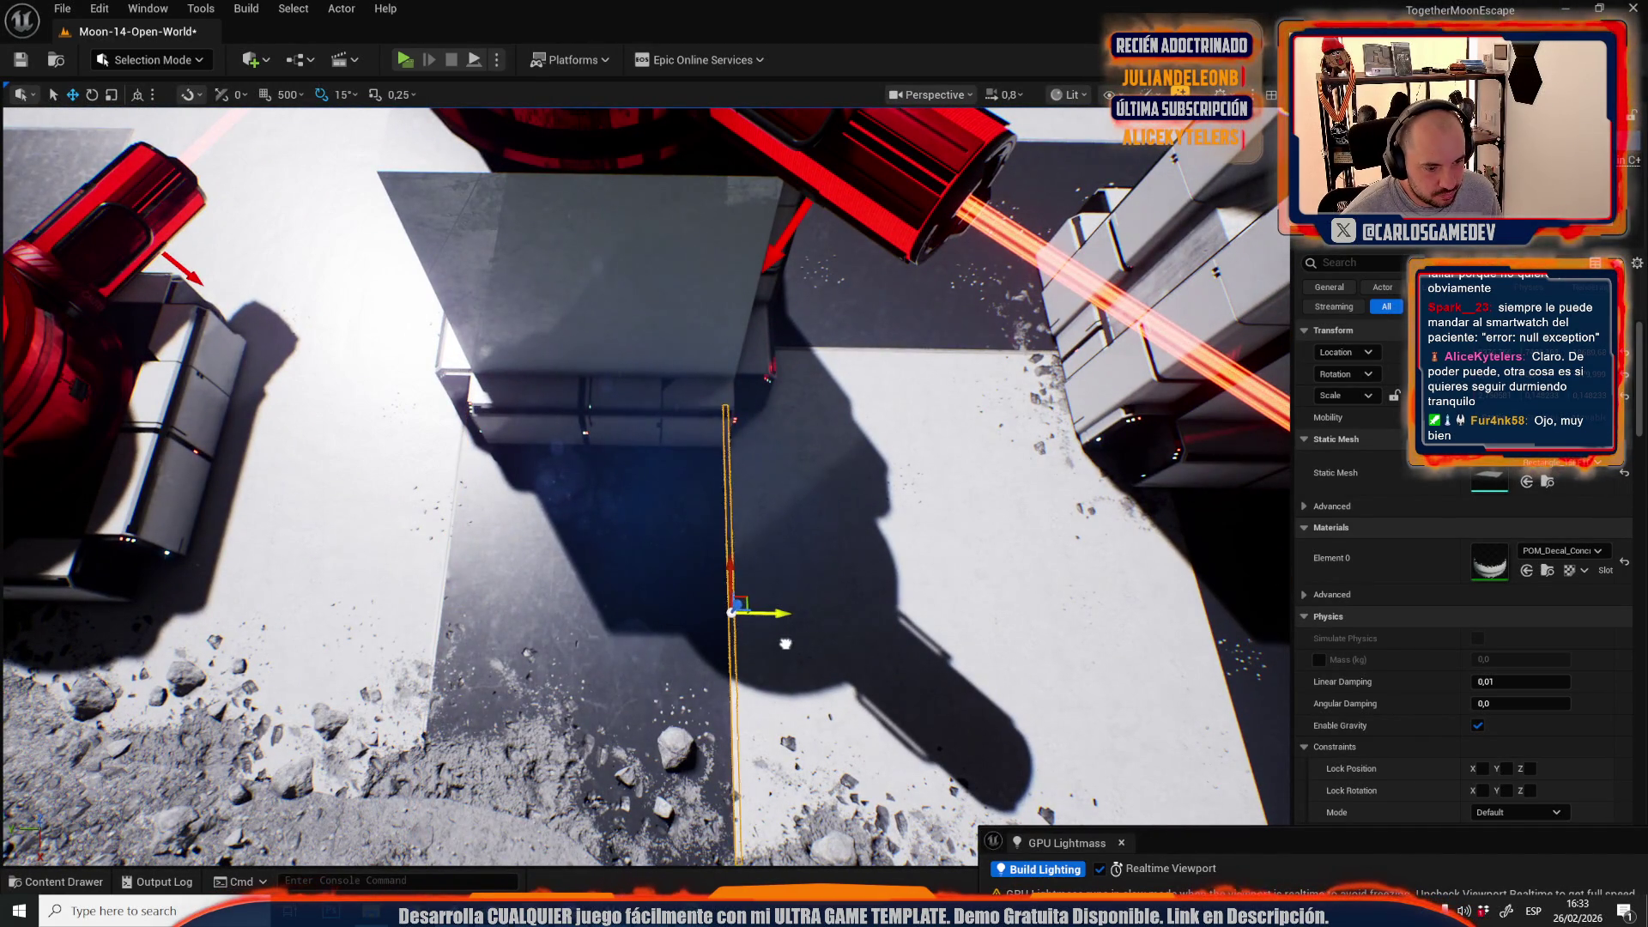
{"action": "mouse_move", "coordinate": [780, 643]}
{"action": "left_mouse_down"}
{"action": "mouse_move", "coordinate": [535, 432]}
{"action": "mouse_move", "coordinate": [850, 481]}
{"action": "left_mouse_up"}
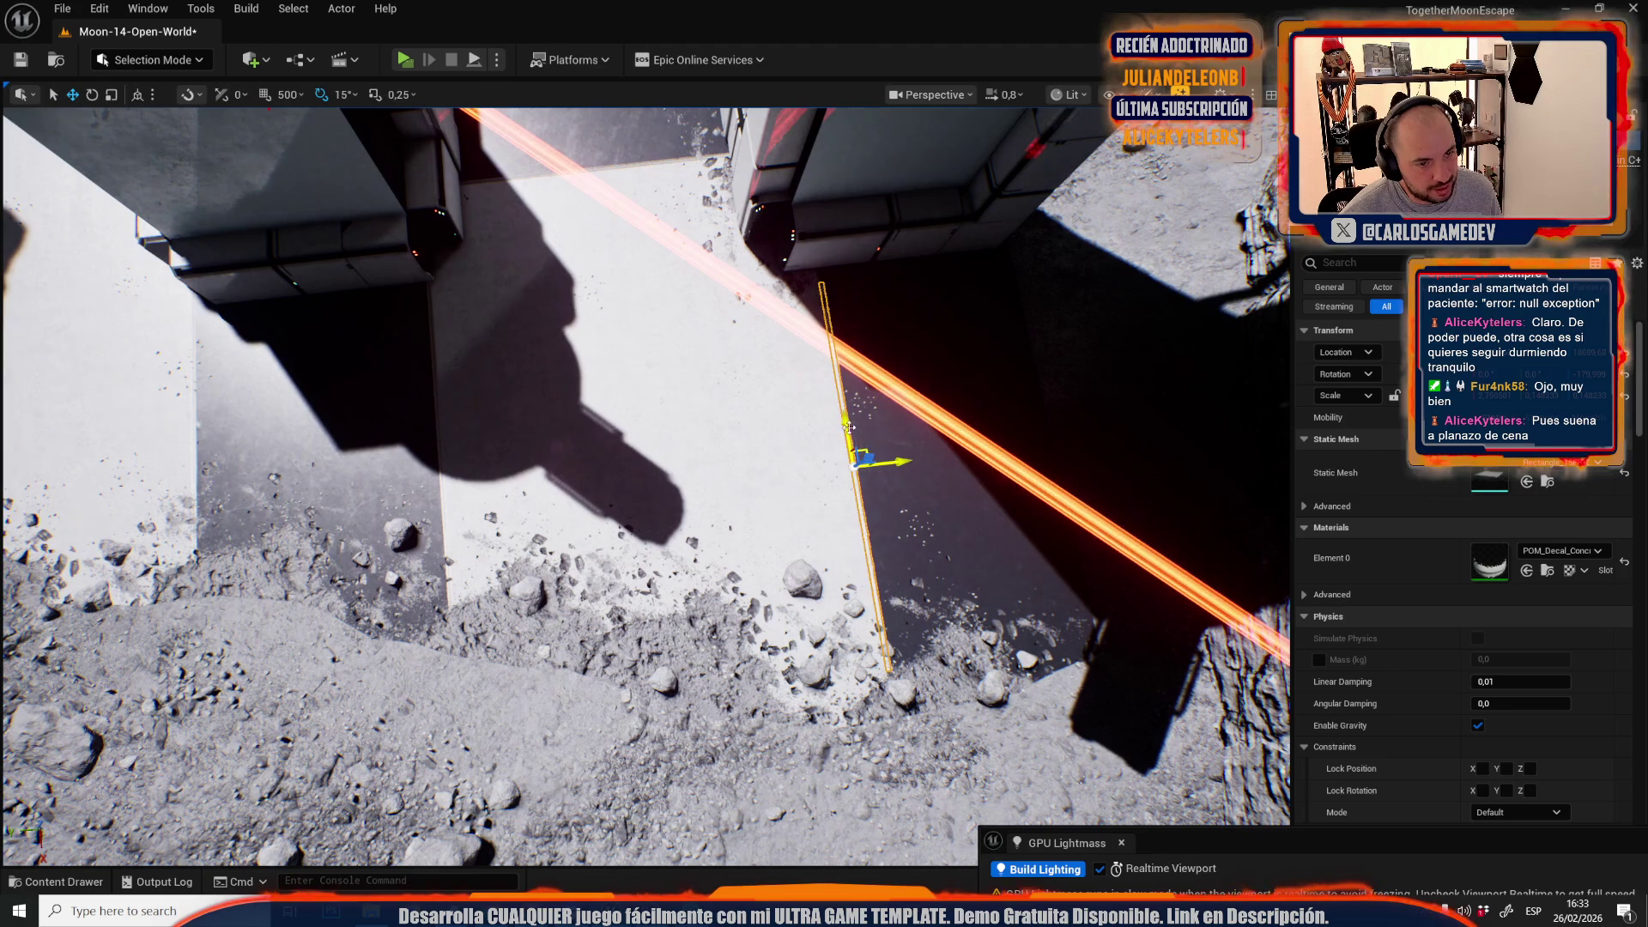
{"action": "left_click_drag", "start_coordinate": [644, 481], "coordinate": [463, 421]}
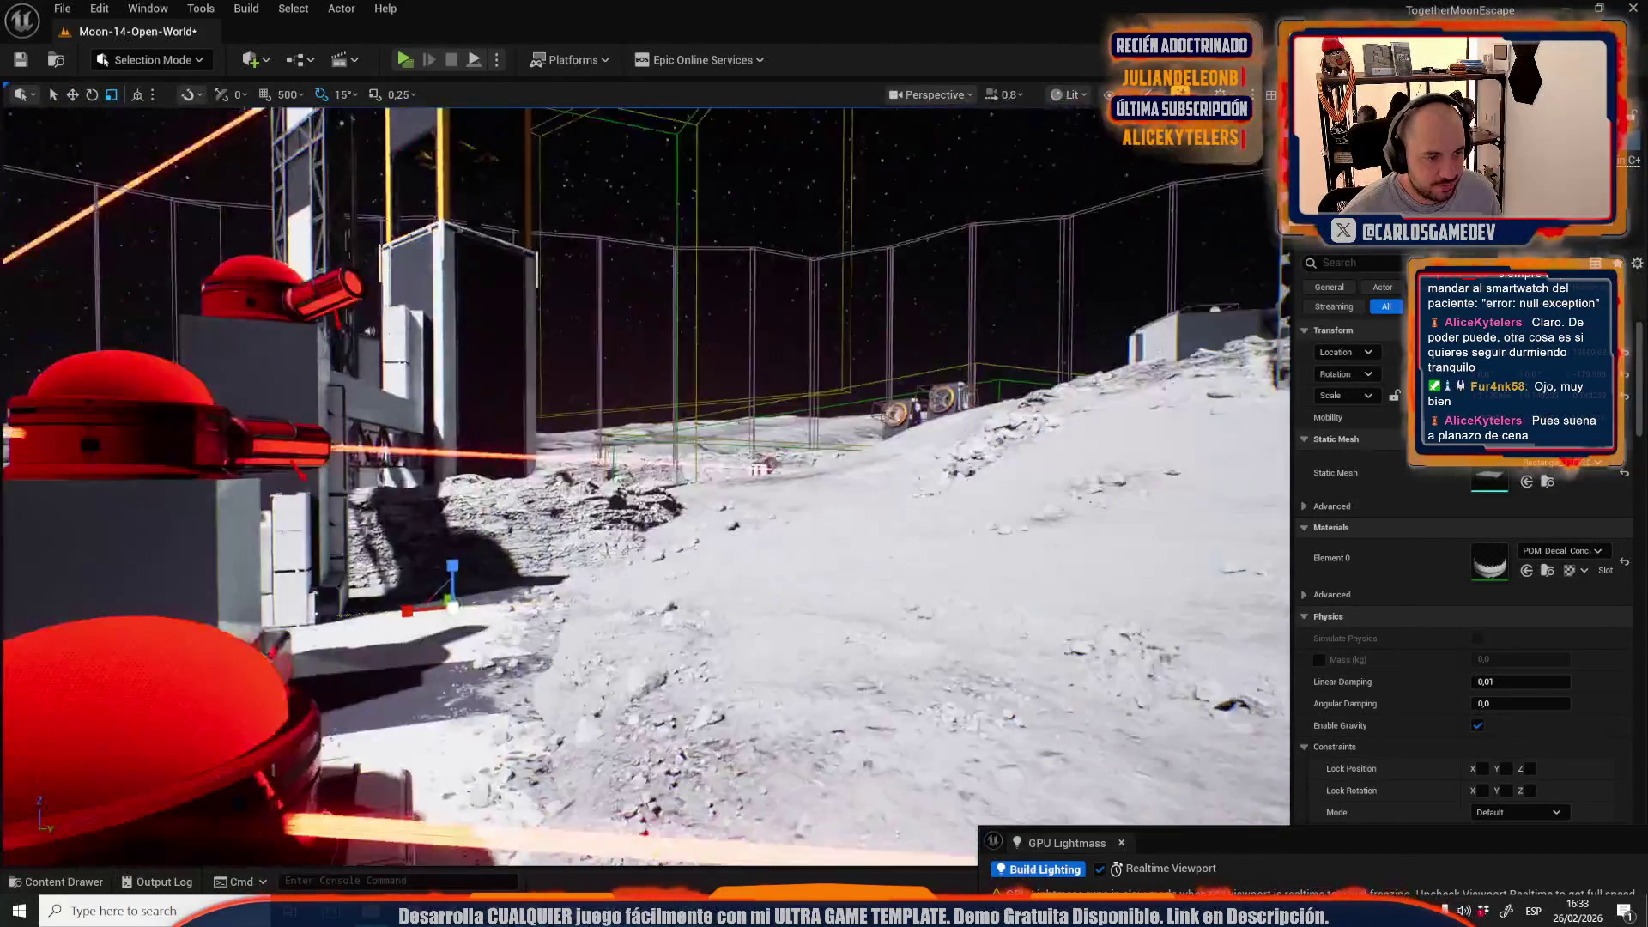
{"action": "scroll", "coordinate": [646, 487], "scroll_direction": "up", "scroll_amount": 3}
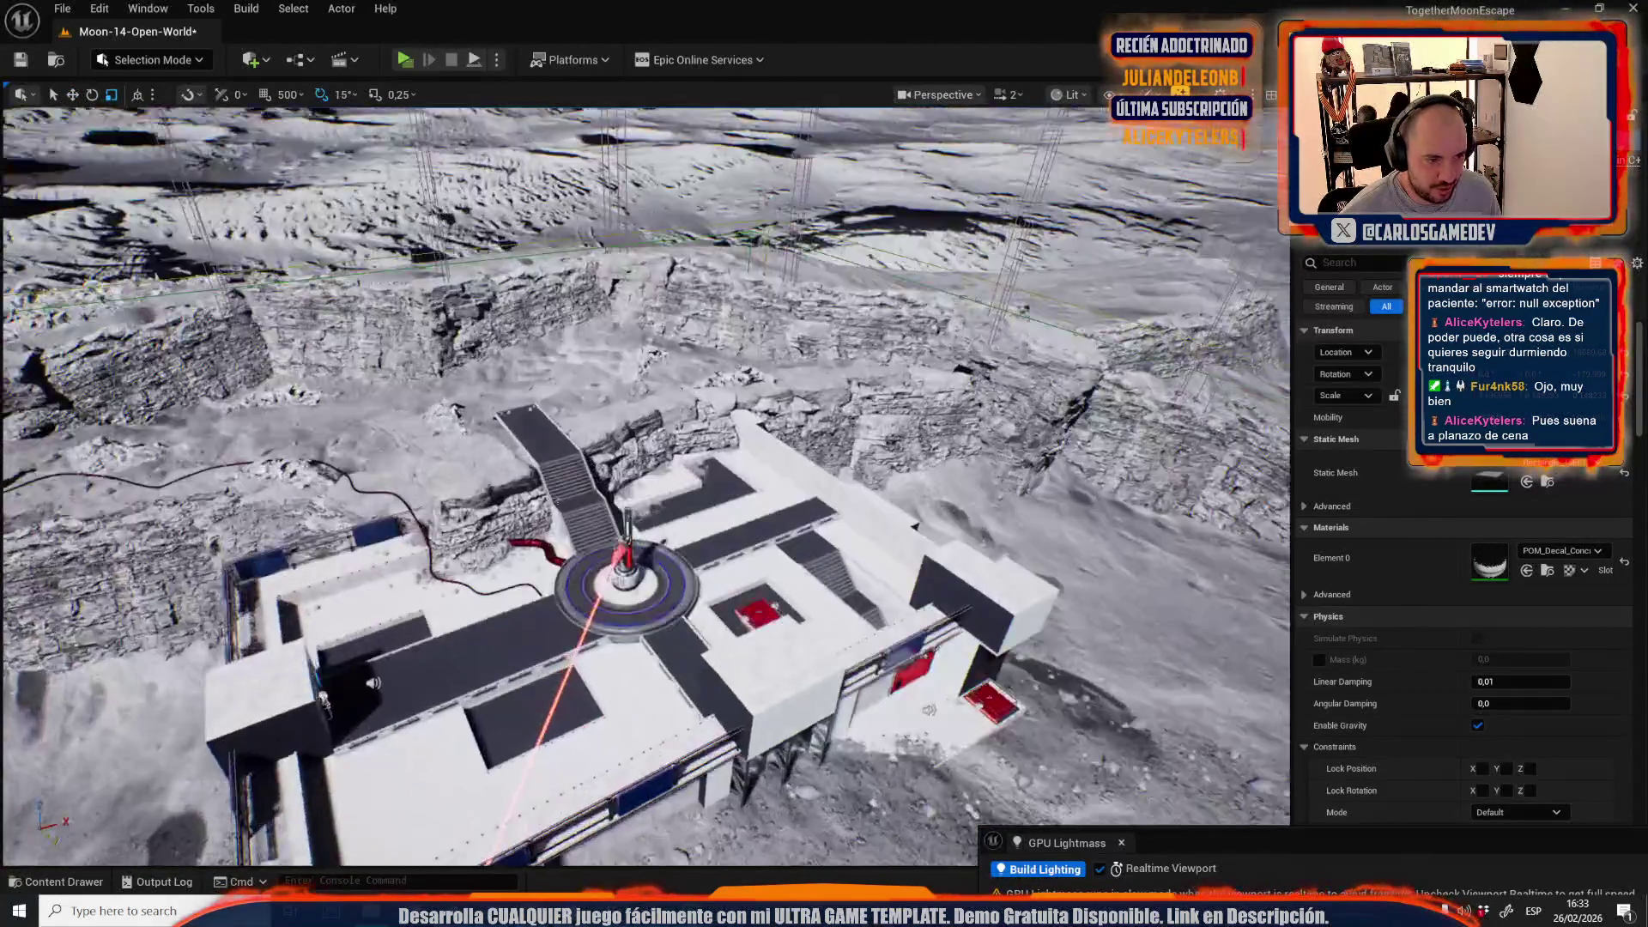
{"action": "key", "text": "w"}
{"action": "scroll", "coordinate": [759, 504], "scroll_direction": "down", "scroll_amount": 2}
- Rotate the floor seam strip beside the stairs 45 degrees across the floor
{"action": "left_click", "coordinate": [661, 528]}
{"action": "key", "text": "f"}
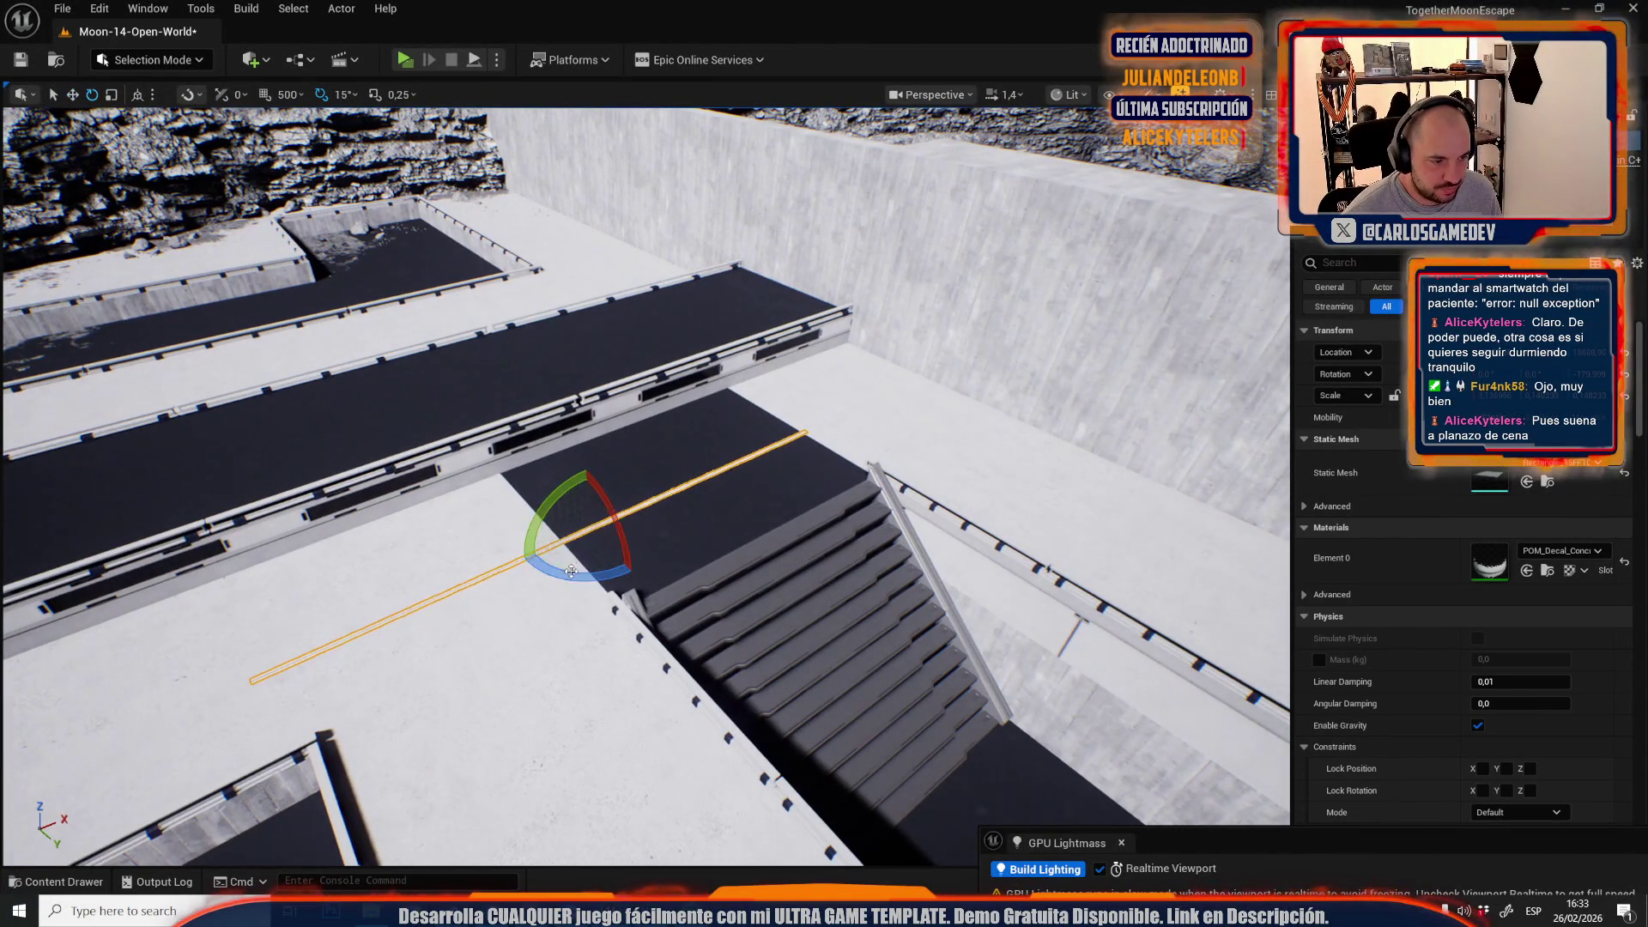
{"action": "left_click_drag", "start_coordinate": [520, 559], "coordinate": [567, 574]}
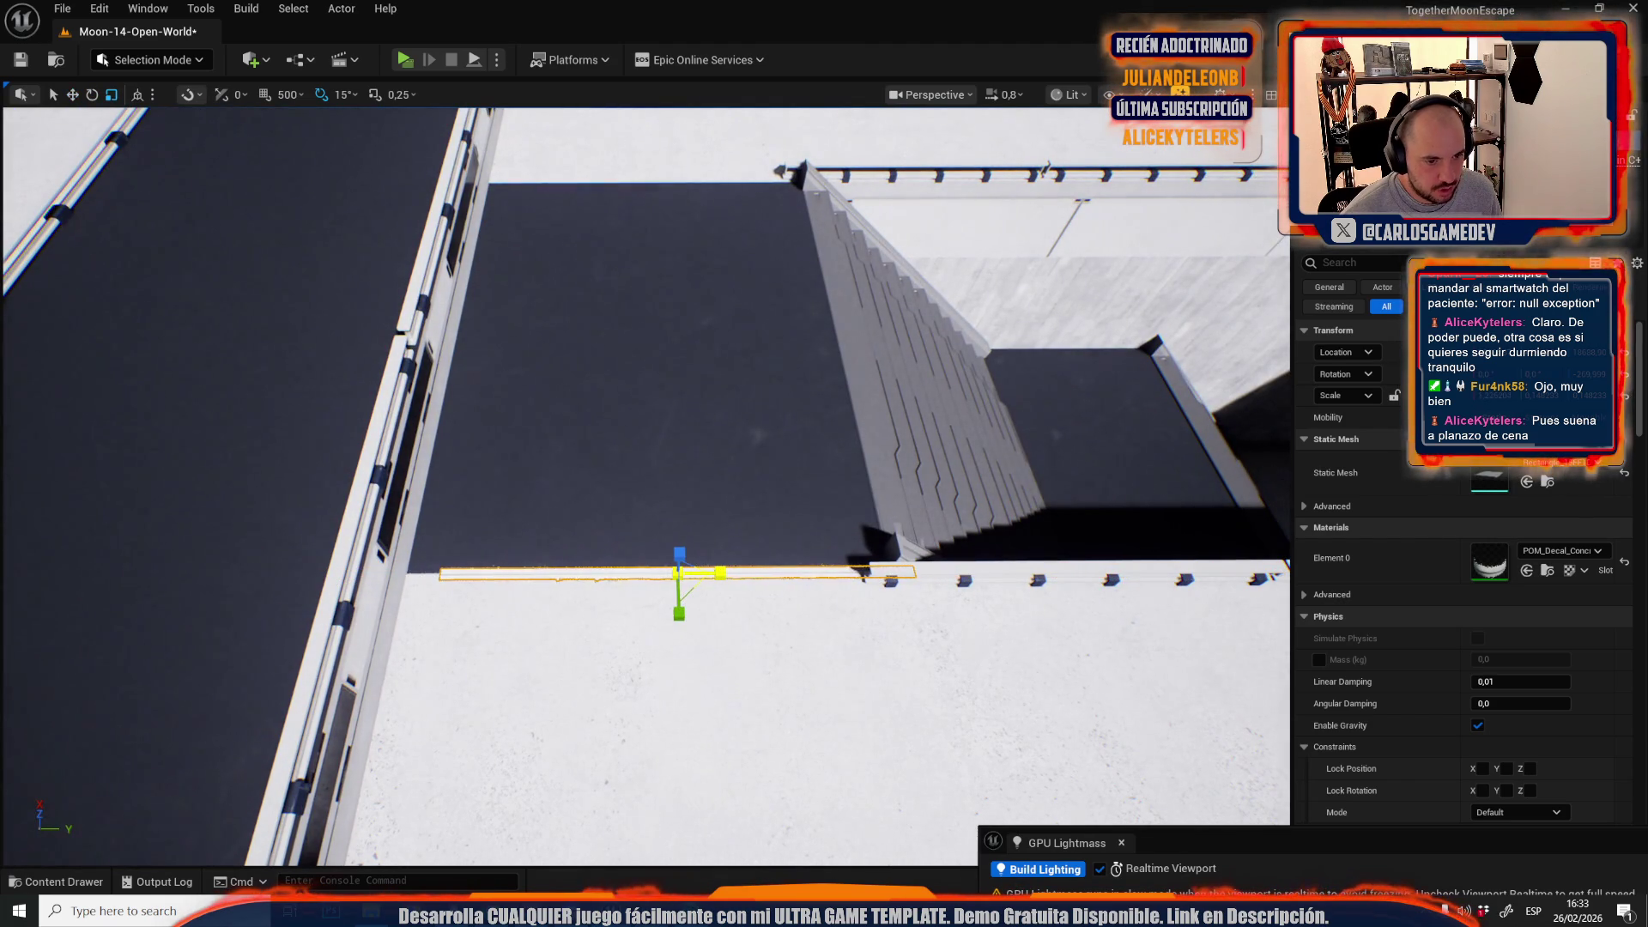
{"action": "mouse_move", "coordinate": [663, 580]}
{"action": "left_mouse_down"}
{"action": "mouse_move", "coordinate": [708, 508]}
{"action": "mouse_move", "coordinate": [644, 468]}
{"action": "mouse_move", "coordinate": [661, 493]}
{"action": "mouse_move", "coordinate": [615, 570]}
{"action": "mouse_move", "coordinate": [579, 563]}
{"action": "mouse_move", "coordinate": [691, 569]}
{"action": "left_mouse_up"}
{"action": "scroll", "coordinate": [652, 485], "scroll_direction": "up", "scroll_amount": 1}
- Rotate the long thin seam strip to 60 degrees
{"action": "left_click", "coordinate": [579, 563]}
{"action": "left_click", "coordinate": [691, 568]}
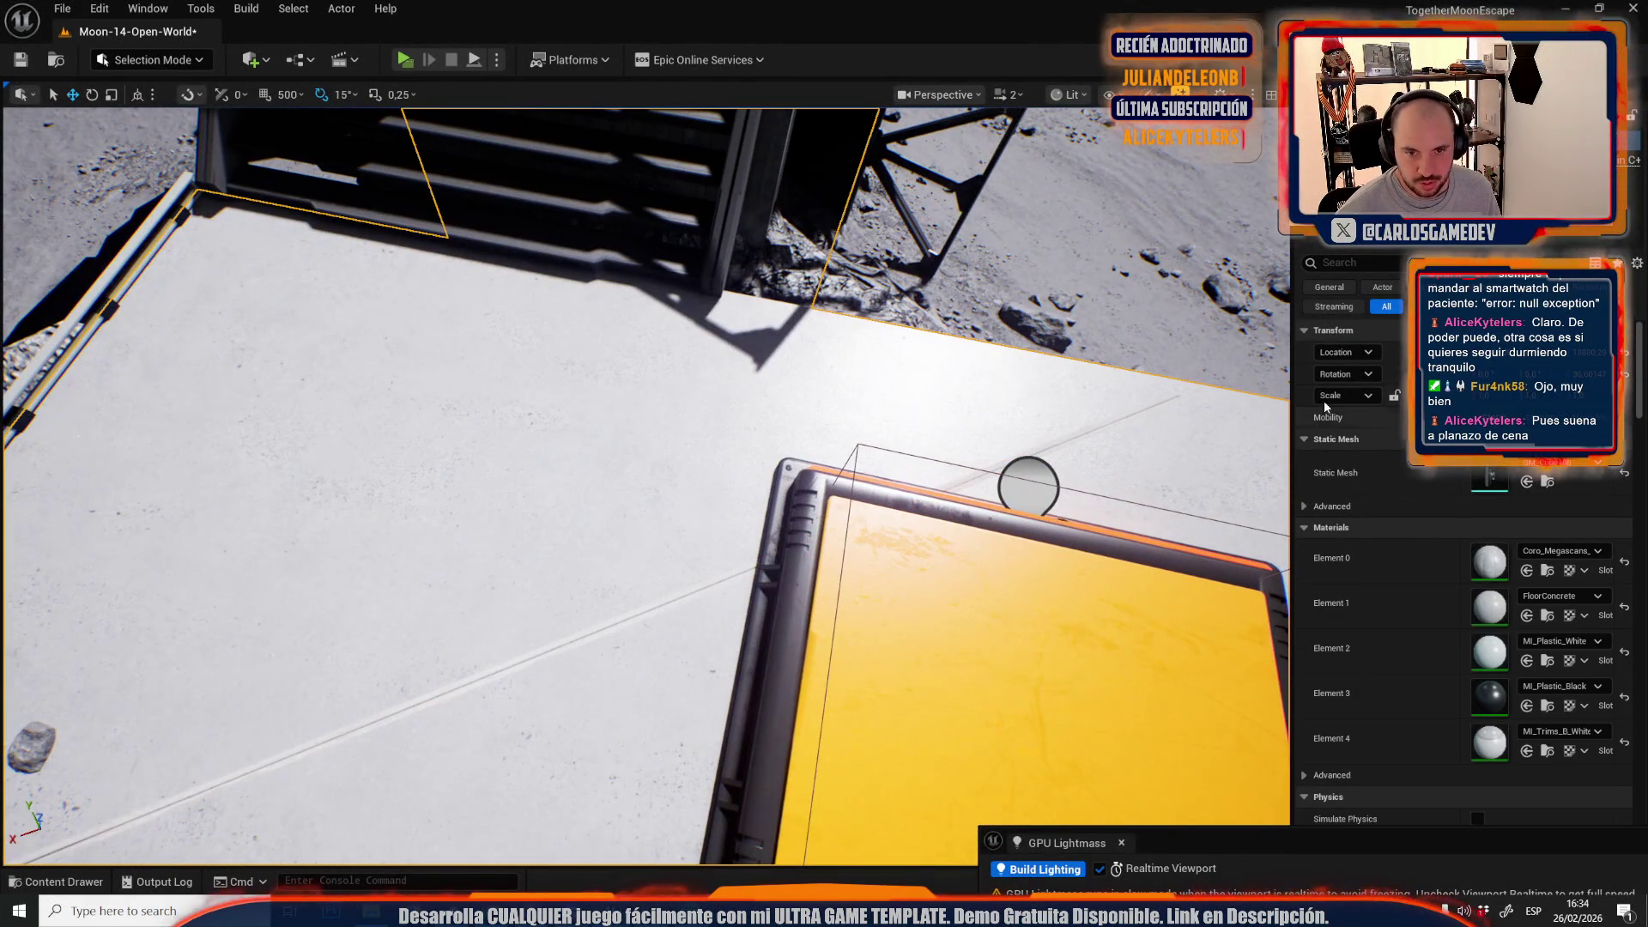
{"action": "left_click", "coordinate": [738, 577]}
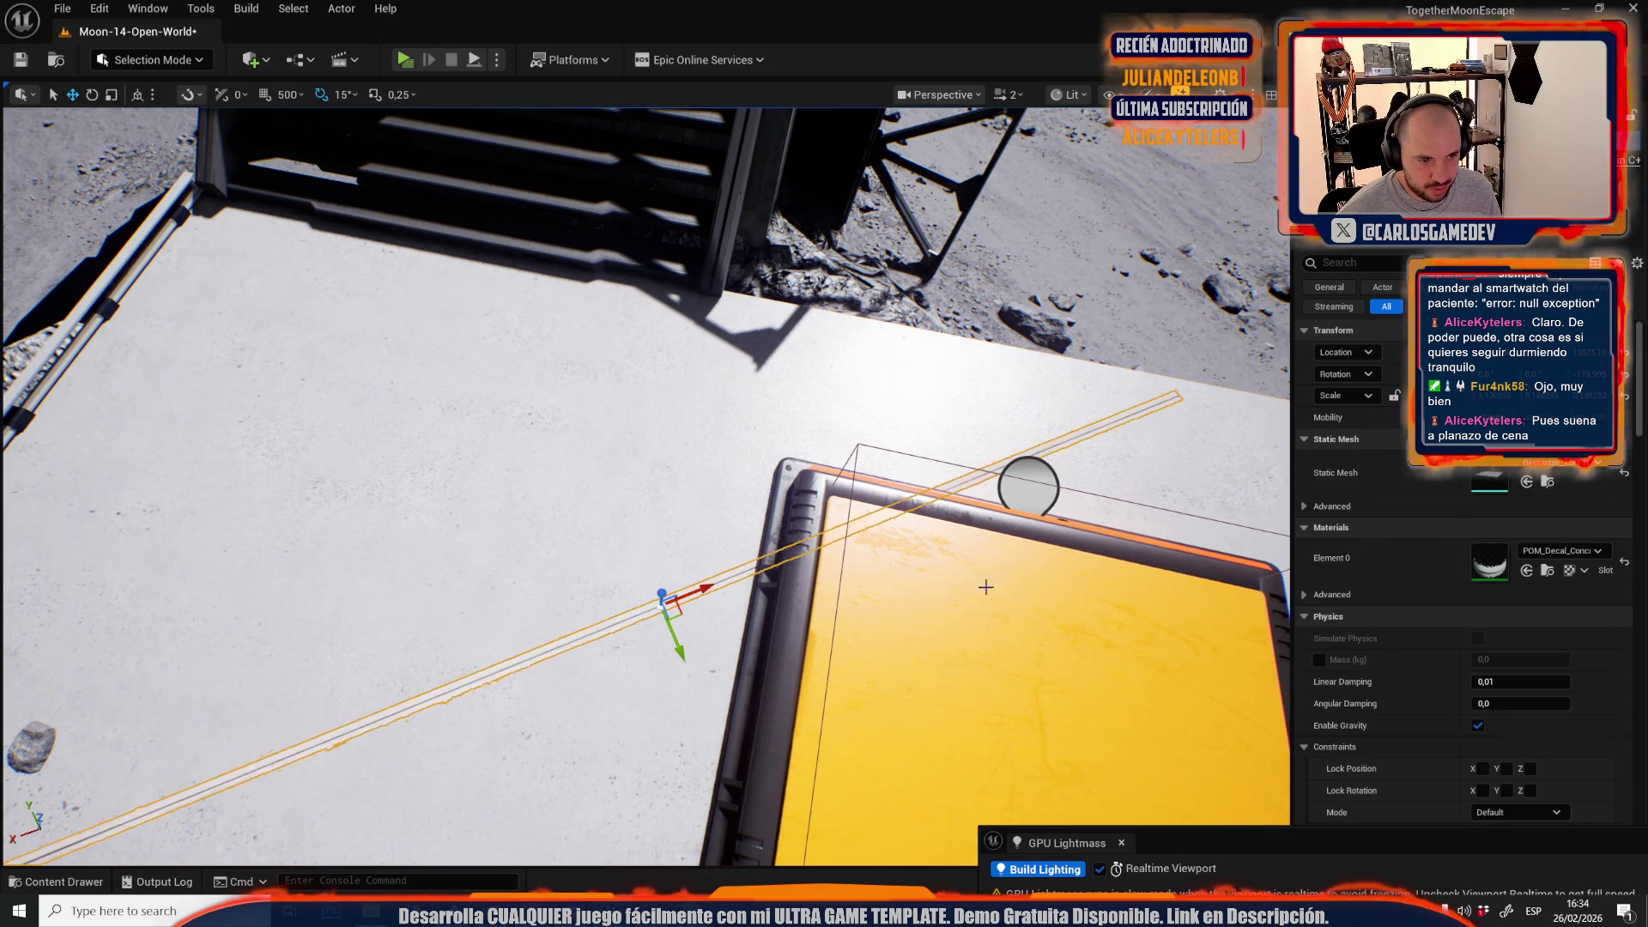
{"action": "right_click", "coordinate": [1335, 365]}
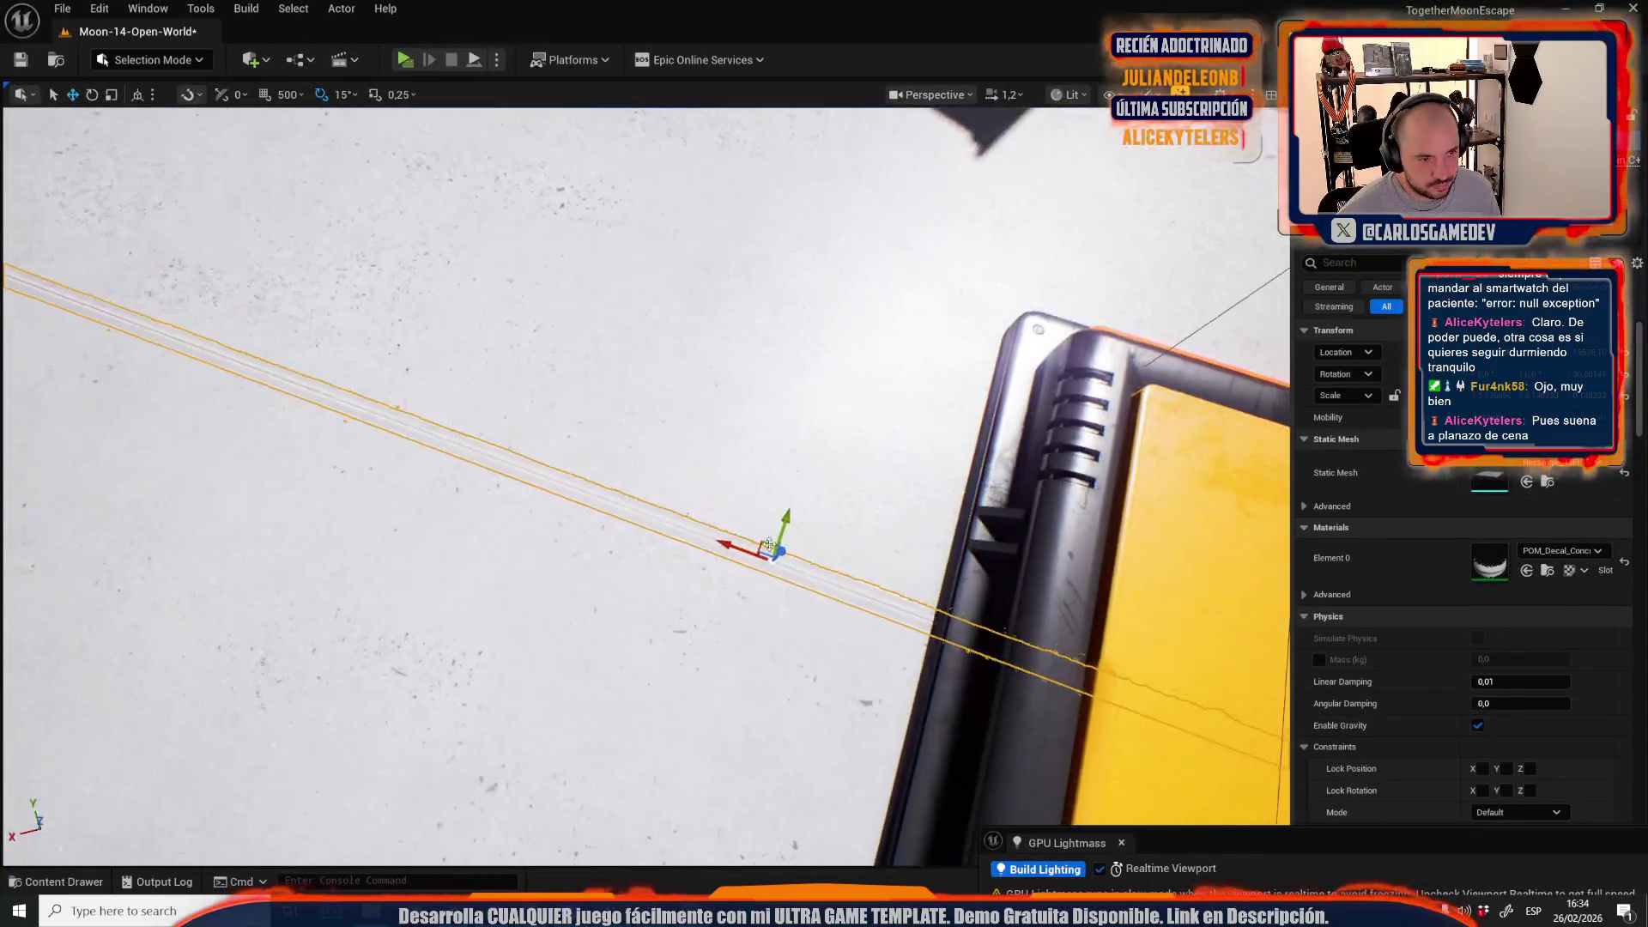
{"action": "key", "text": "e"}
{"action": "left_click_drag", "start_coordinate": [753, 495], "coordinate": [697, 530]}
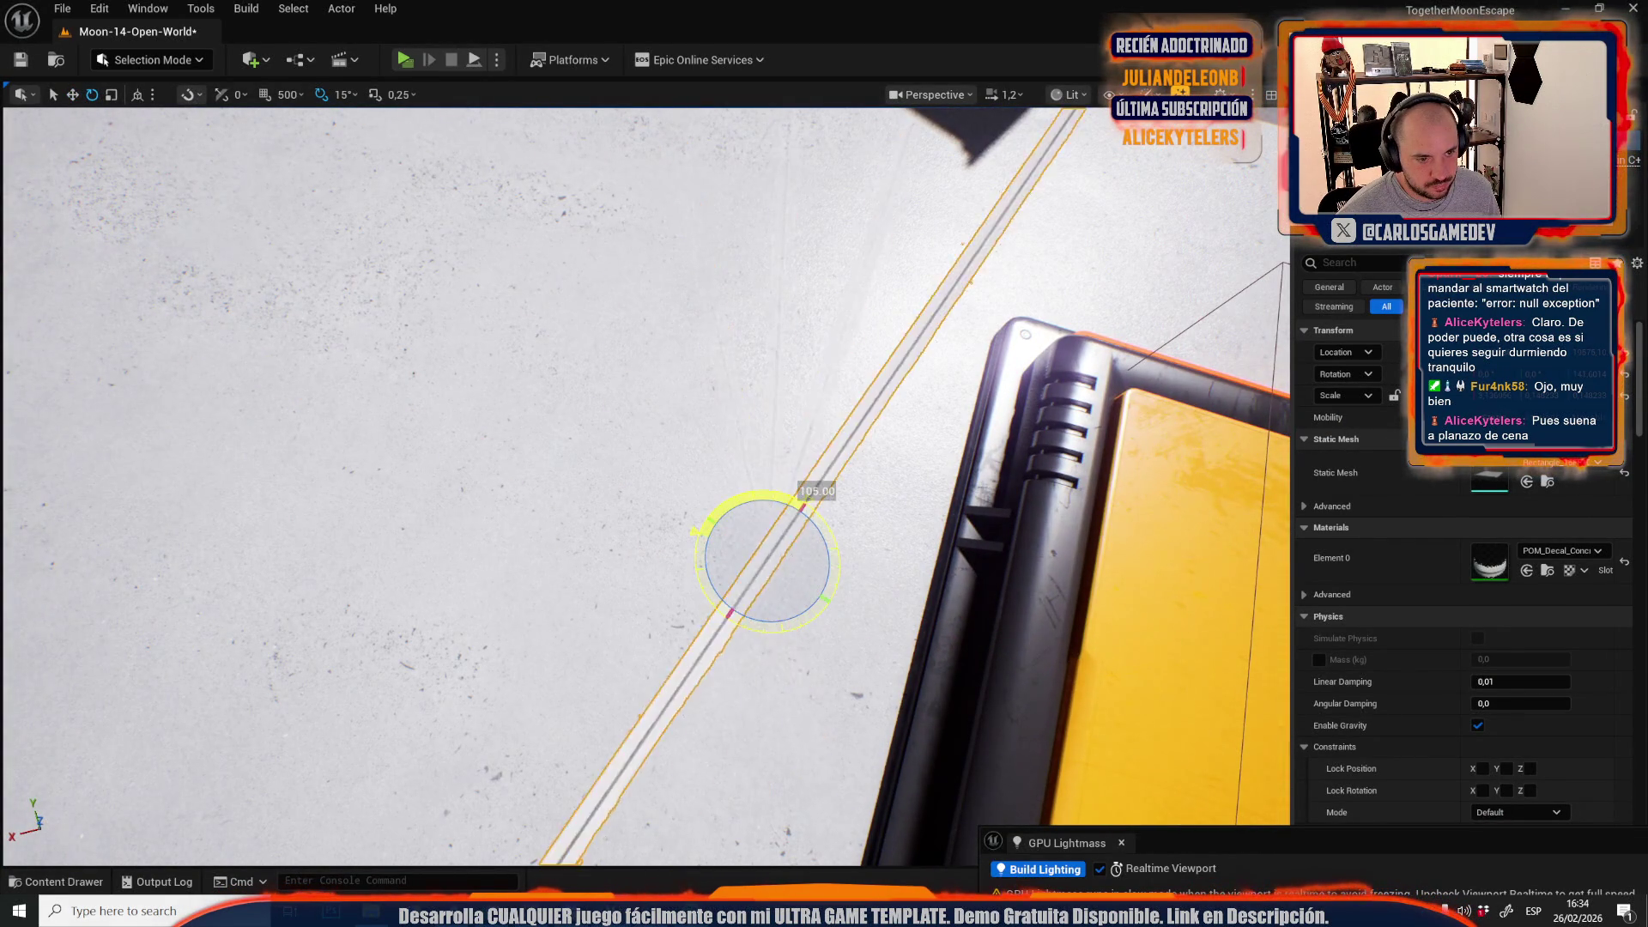
{"action": "key", "text": "f"}
{"action": "key", "text": "w"}
{"action": "scroll", "coordinate": [755, 527], "scroll_direction": "down", "scroll_amount": 3}
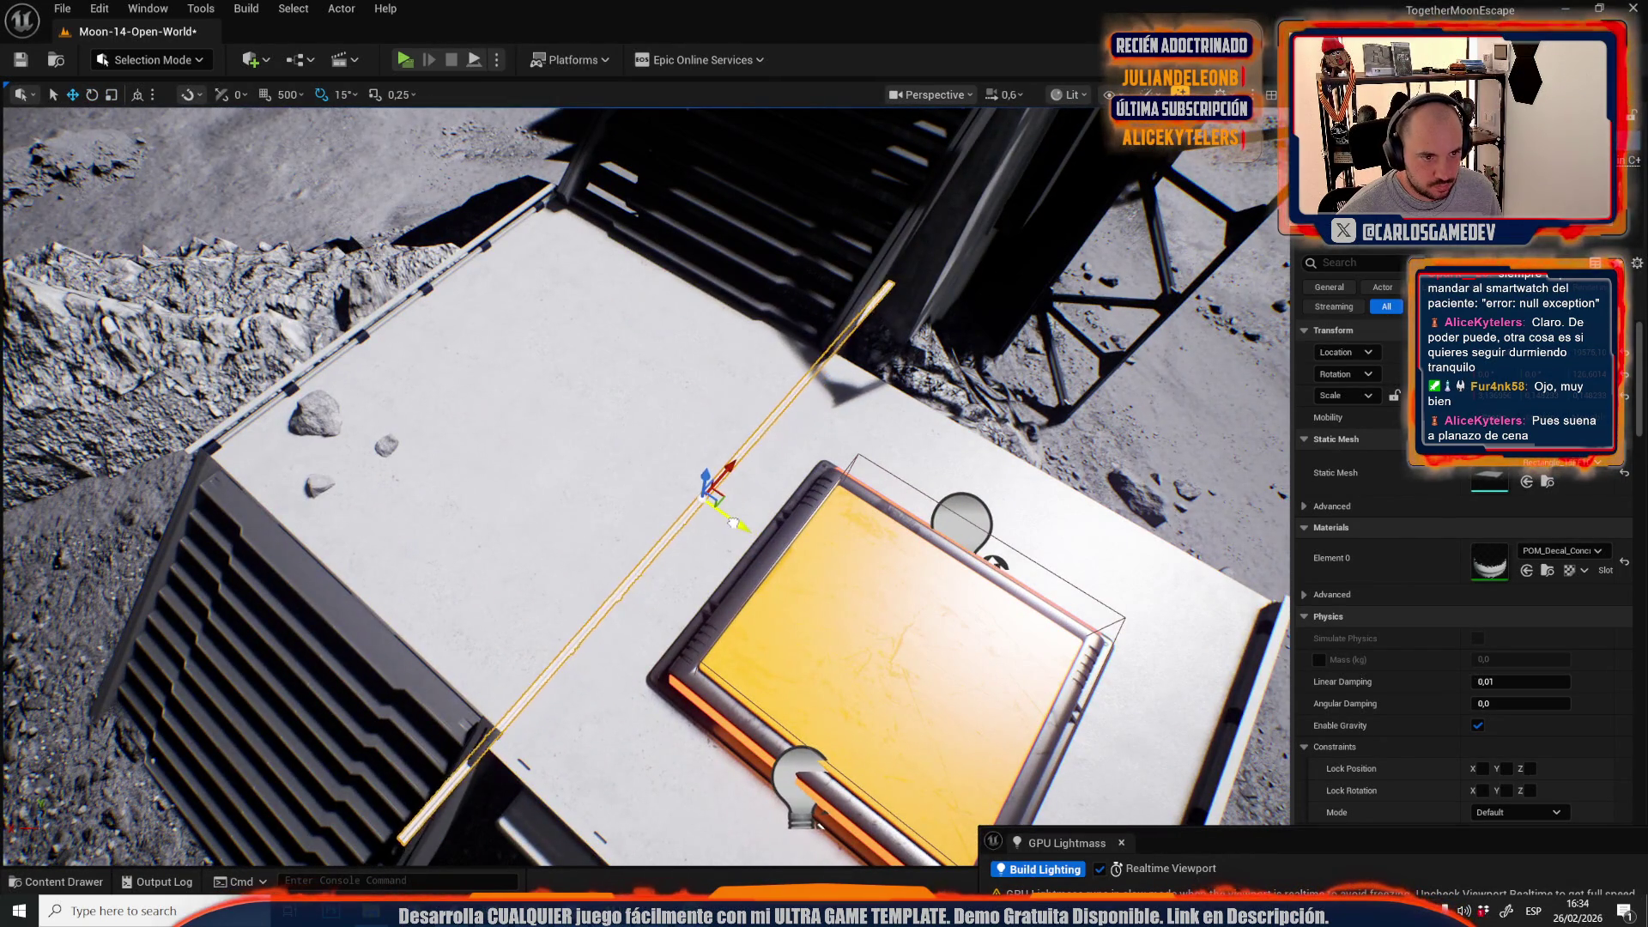
{"action": "key", "text": "e"}
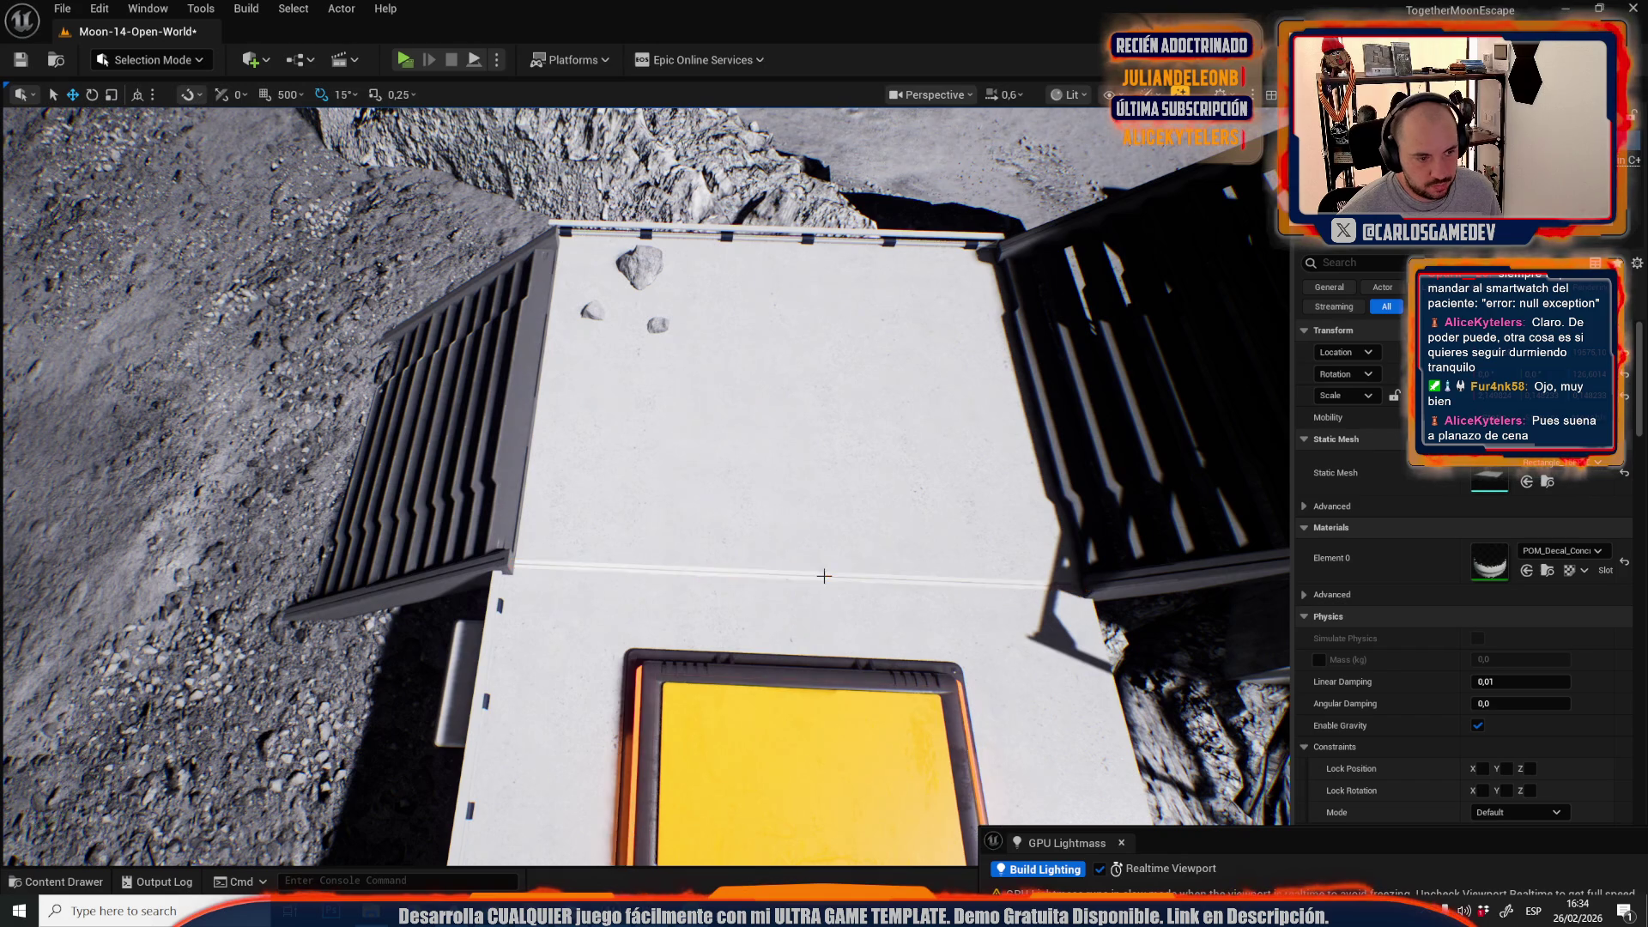
{"action": "scroll", "coordinate": [824, 481], "scroll_direction": "up", "scroll_amount": 2}
- Select the seam strip near the blue door and view it over the platform
{"action": "mouse_move", "coordinate": [847, 578]}
{"action": "left_mouse_down"}
{"action": "mouse_move", "coordinate": [807, 429]}
{"action": "mouse_move", "coordinate": [802, 455]}
{"action": "left_mouse_up"}
{"action": "scroll", "coordinate": [803, 455], "scroll_direction": "down", "scroll_amount": 1}
{"action": "left_click_drag", "start_coordinate": [556, 551], "coordinate": [556, 551]}
{"action": "left_click", "coordinate": [556, 551]}
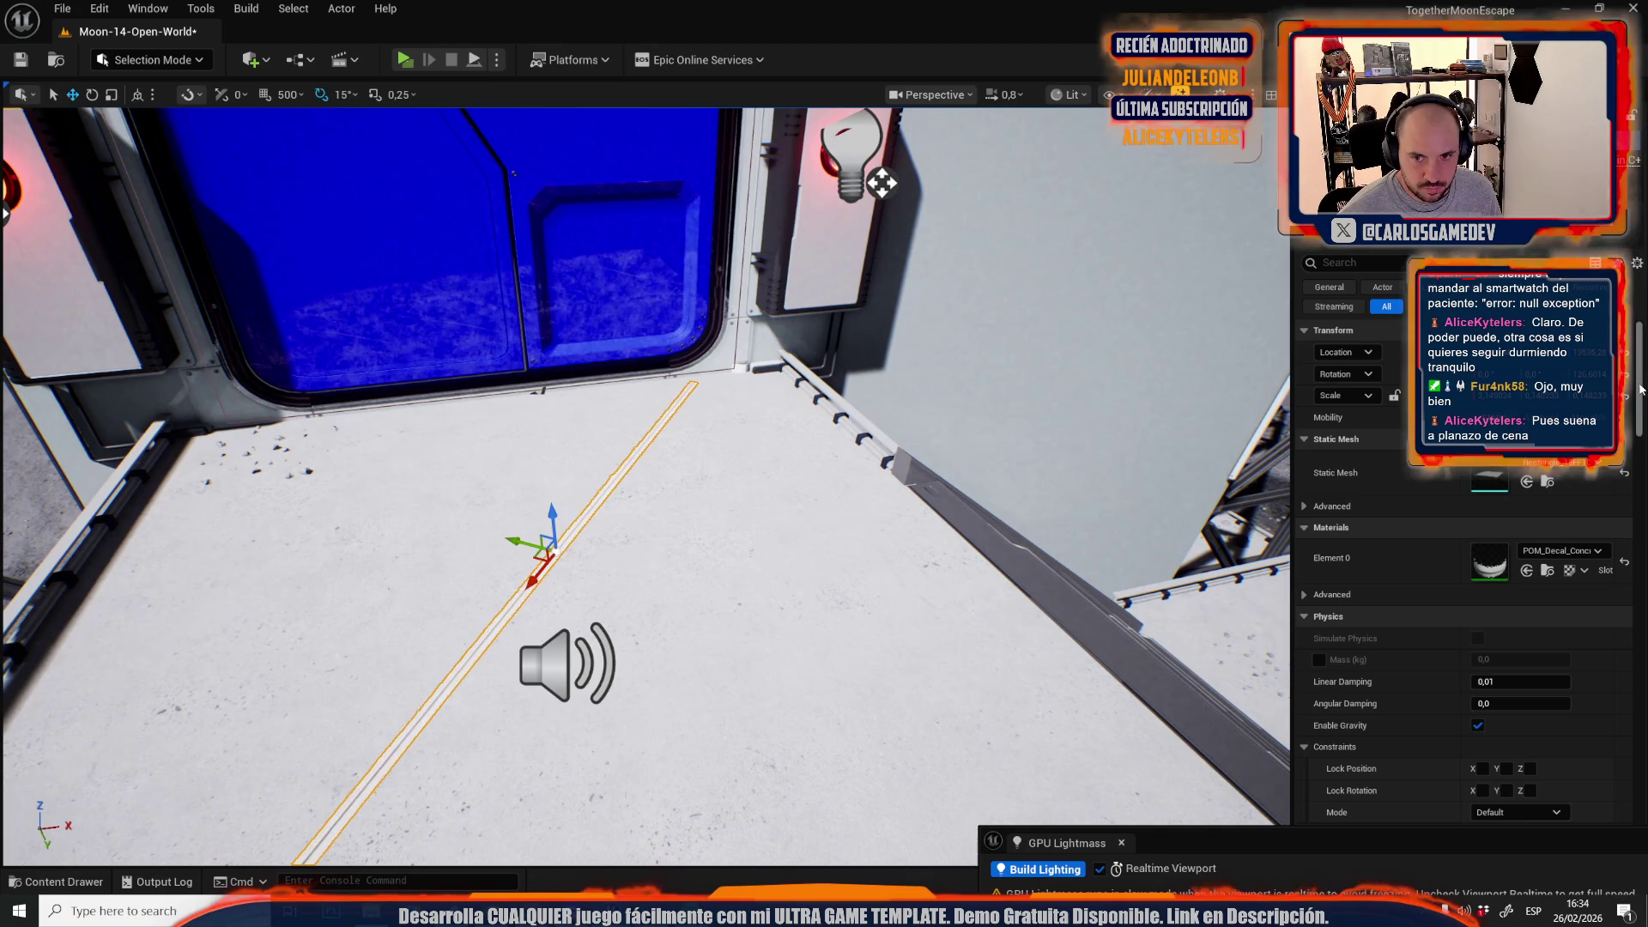
{"action": "scroll", "coordinate": [752, 545], "scroll_direction": "down", "scroll_amount": 2}
{"action": "mouse_move", "coordinate": [752, 546]}
{"action": "left_mouse_down"}
{"action": "mouse_move", "coordinate": [789, 532]}
{"action": "mouse_move", "coordinate": [680, 479]}
{"action": "mouse_move", "coordinate": [1108, 572]}
{"action": "mouse_move", "coordinate": [1021, 543]}
{"action": "mouse_move", "coordinate": [502, 542]}
{"action": "mouse_move", "coordinate": [687, 549]}
{"action": "mouse_move", "coordinate": [688, 603]}
{"action": "left_mouse_up"}
{"action": "scroll", "coordinate": [961, 549], "scroll_direction": "up", "scroll_amount": 3}
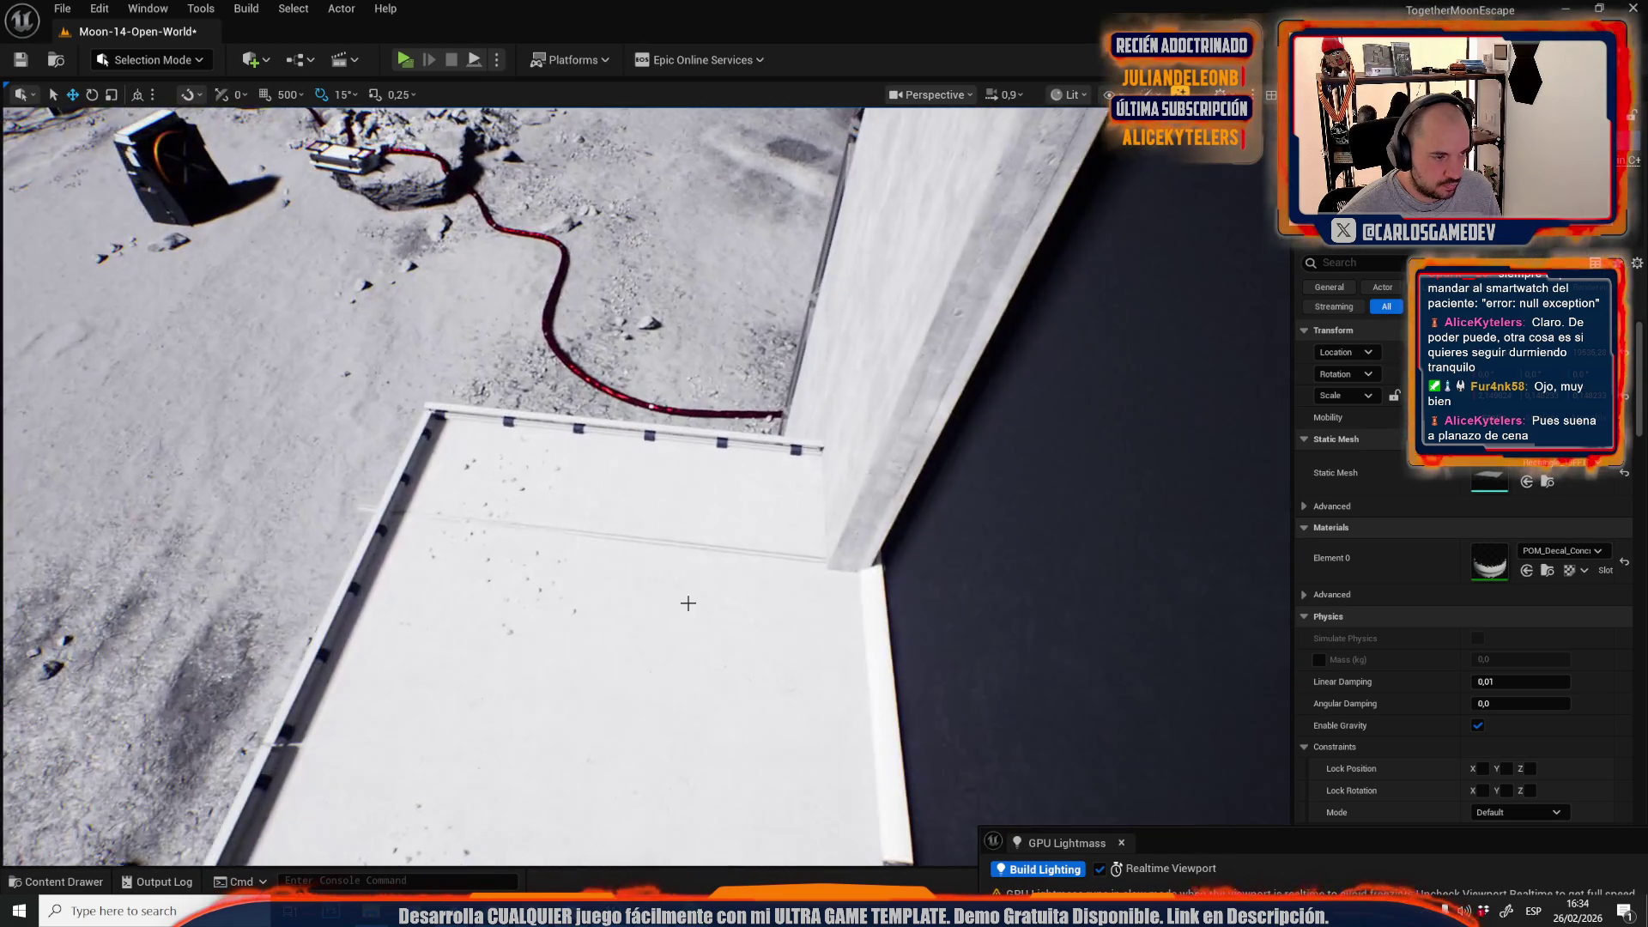
- Clear the selection and save the map with Ctrl+S
{"action": "key", "text": "e"}
{"action": "key", "text": "r"}
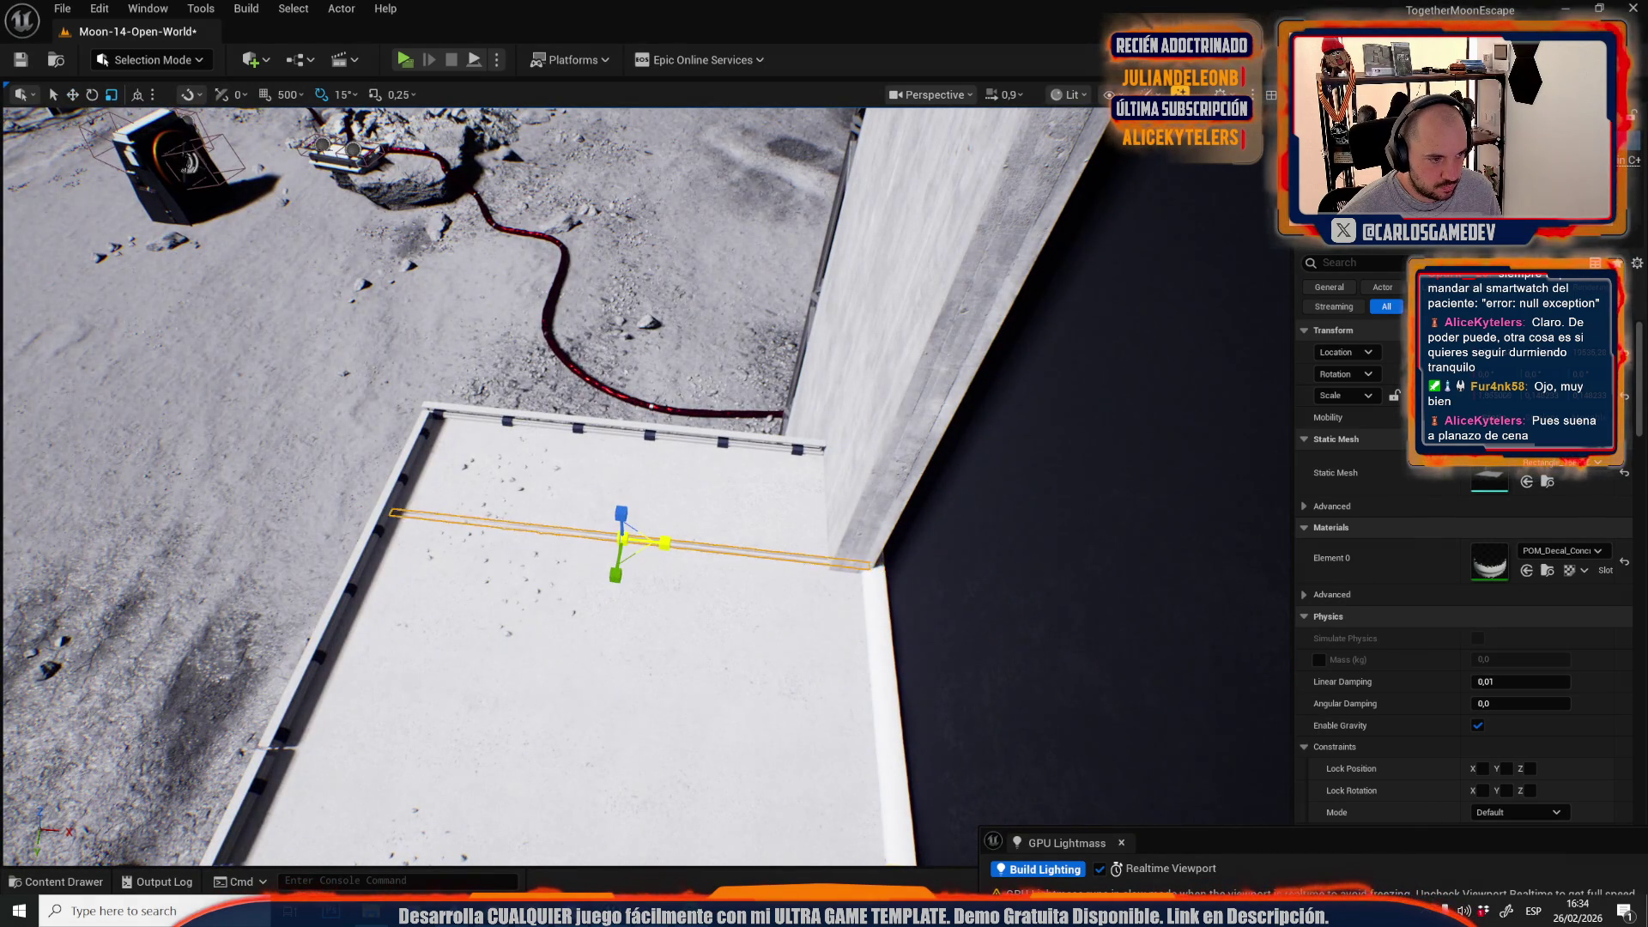
{"action": "key", "text": "Escape"}
{"action": "left_click_drag", "start_coordinate": [661, 549], "coordinate": [735, 587]}
{"action": "key", "text": "ctrl+s"}
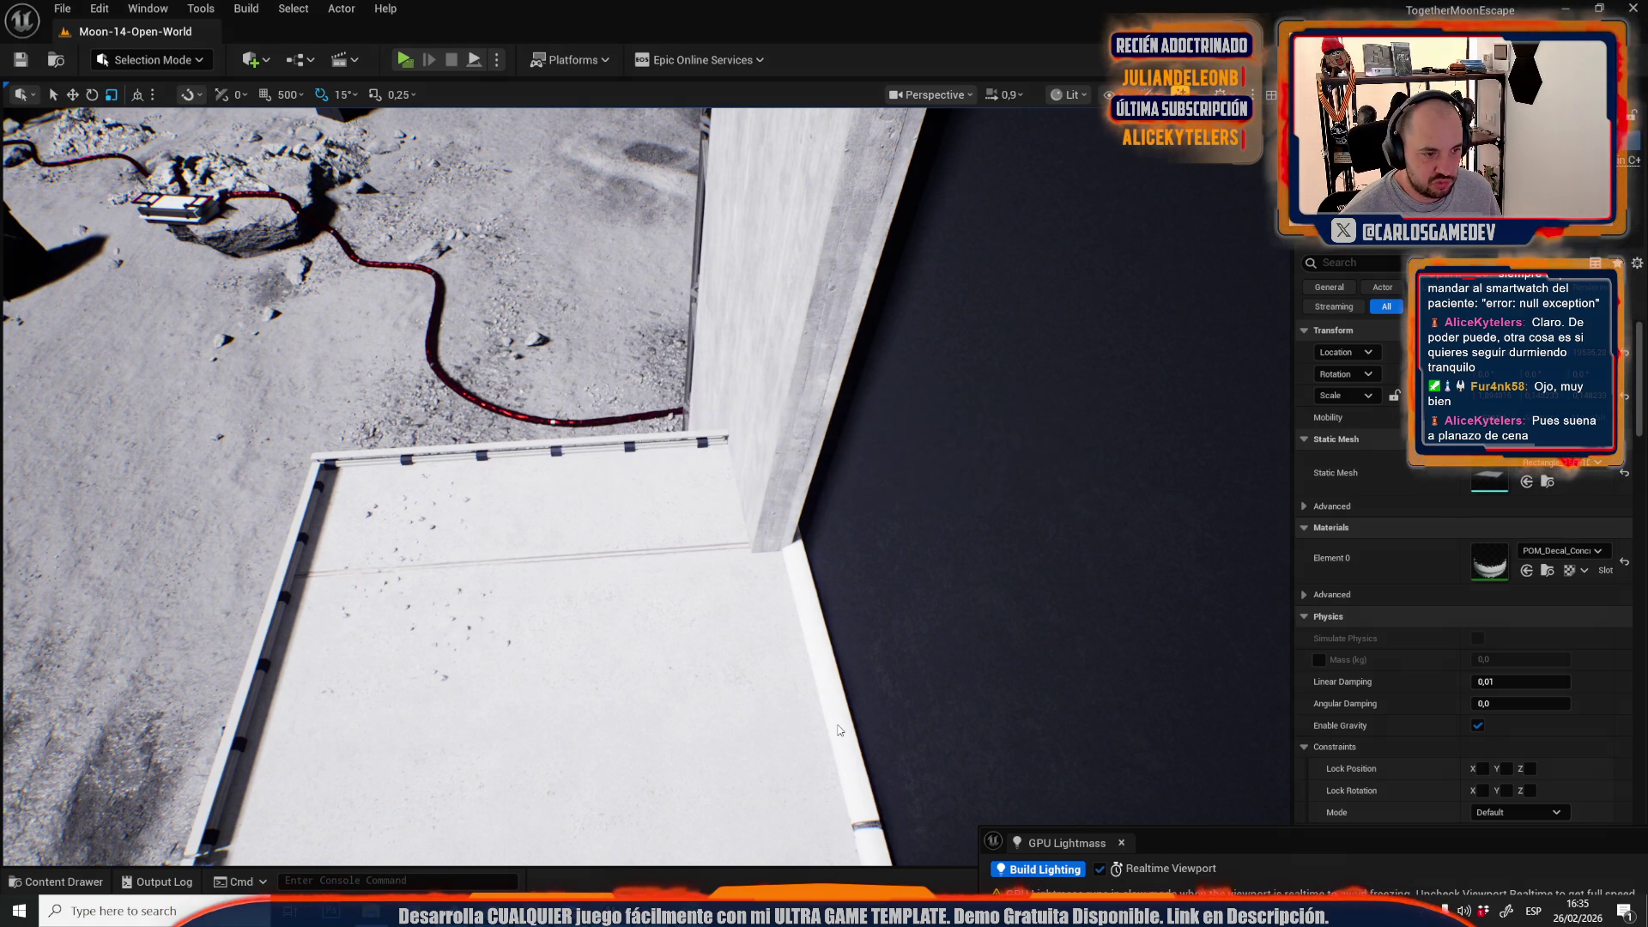
- Place a copy of the seam decal straight across the walkway with its rotation reset
{"action": "scroll", "coordinate": [837, 724], "scroll_direction": "up", "scroll_amount": 3}
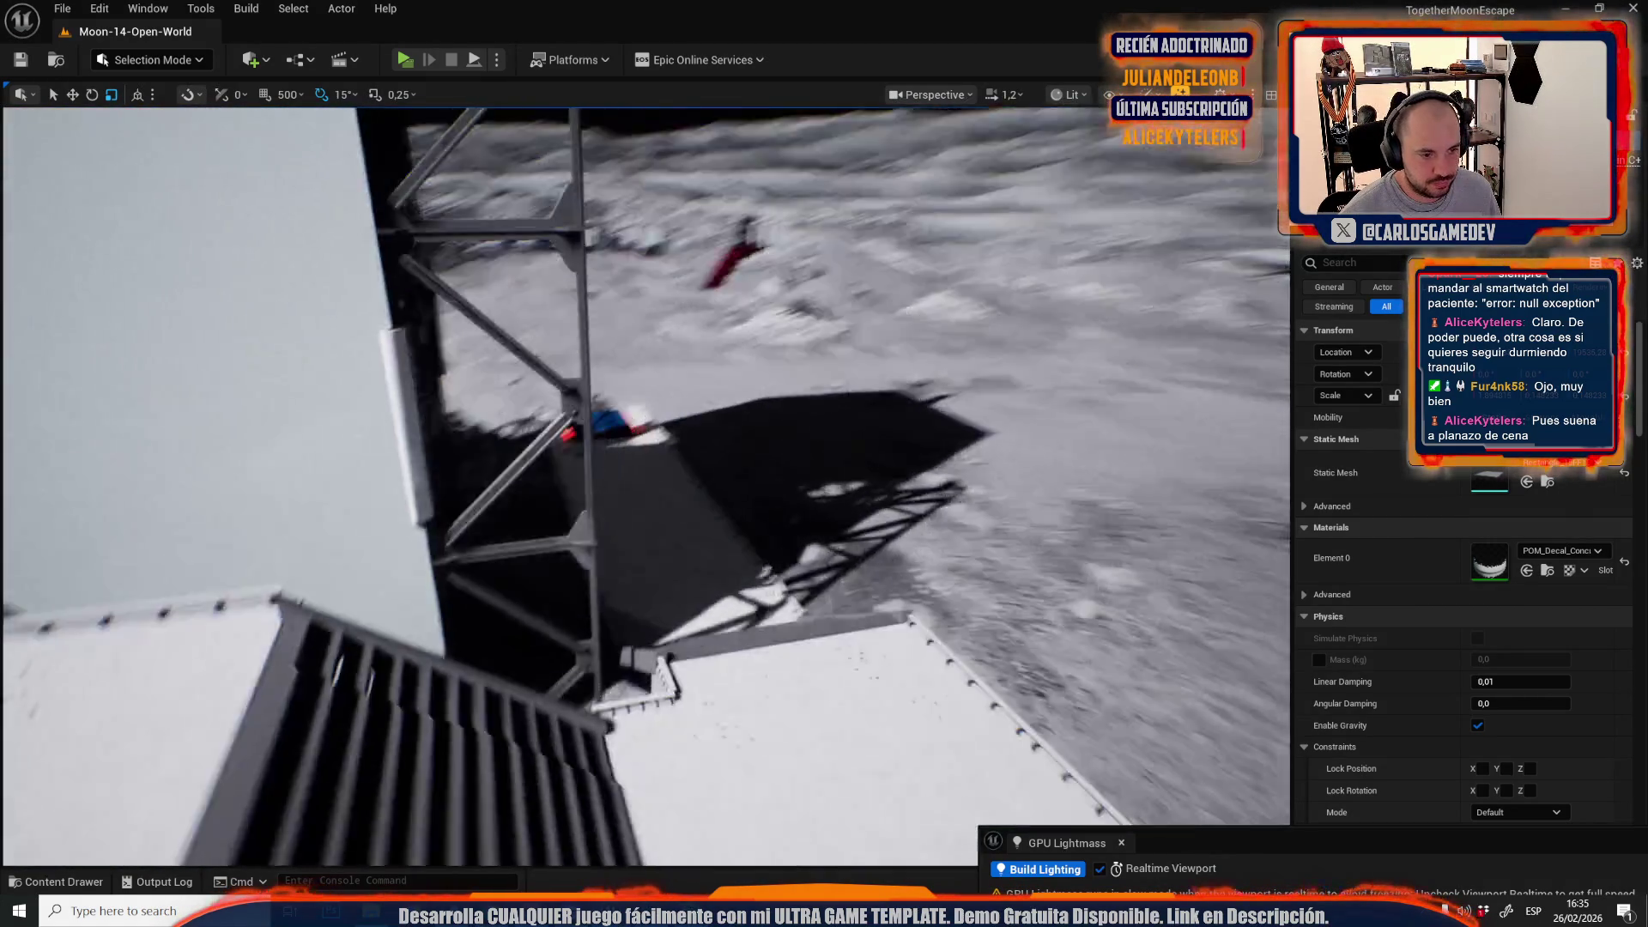
{"action": "key", "text": "End"}
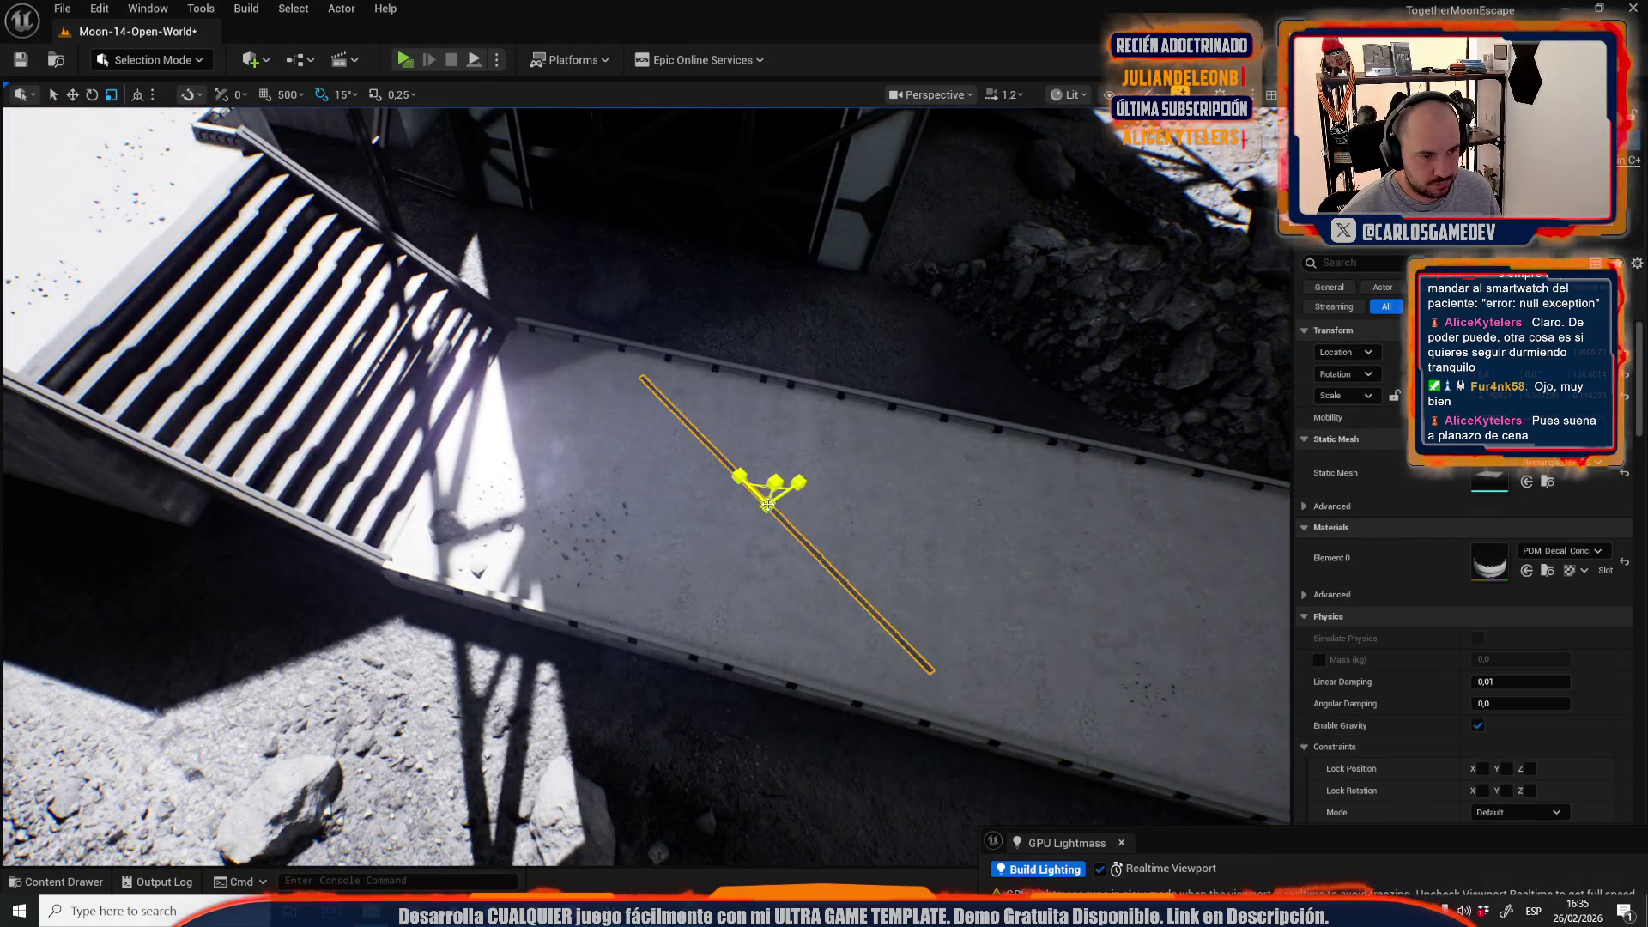
{"action": "key", "text": "w"}
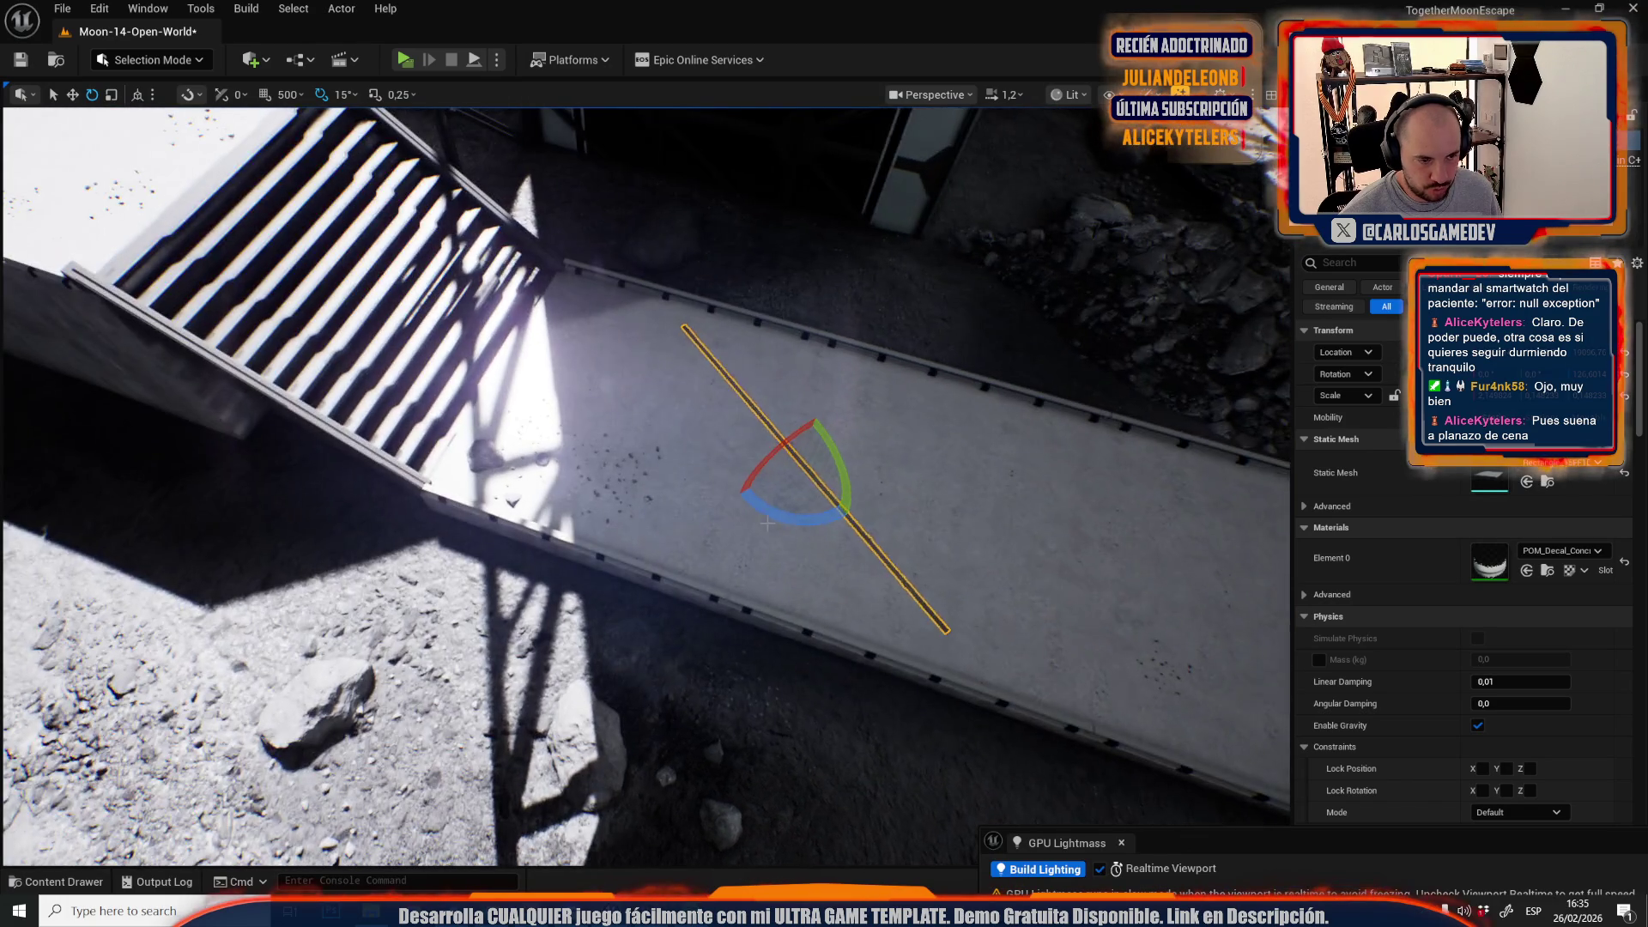
{"action": "mouse_move", "coordinate": [786, 536]}
{"action": "left_mouse_down"}
{"action": "mouse_move", "coordinate": [801, 528]}
{"action": "mouse_move", "coordinate": [783, 524]}
{"action": "left_mouse_up"}
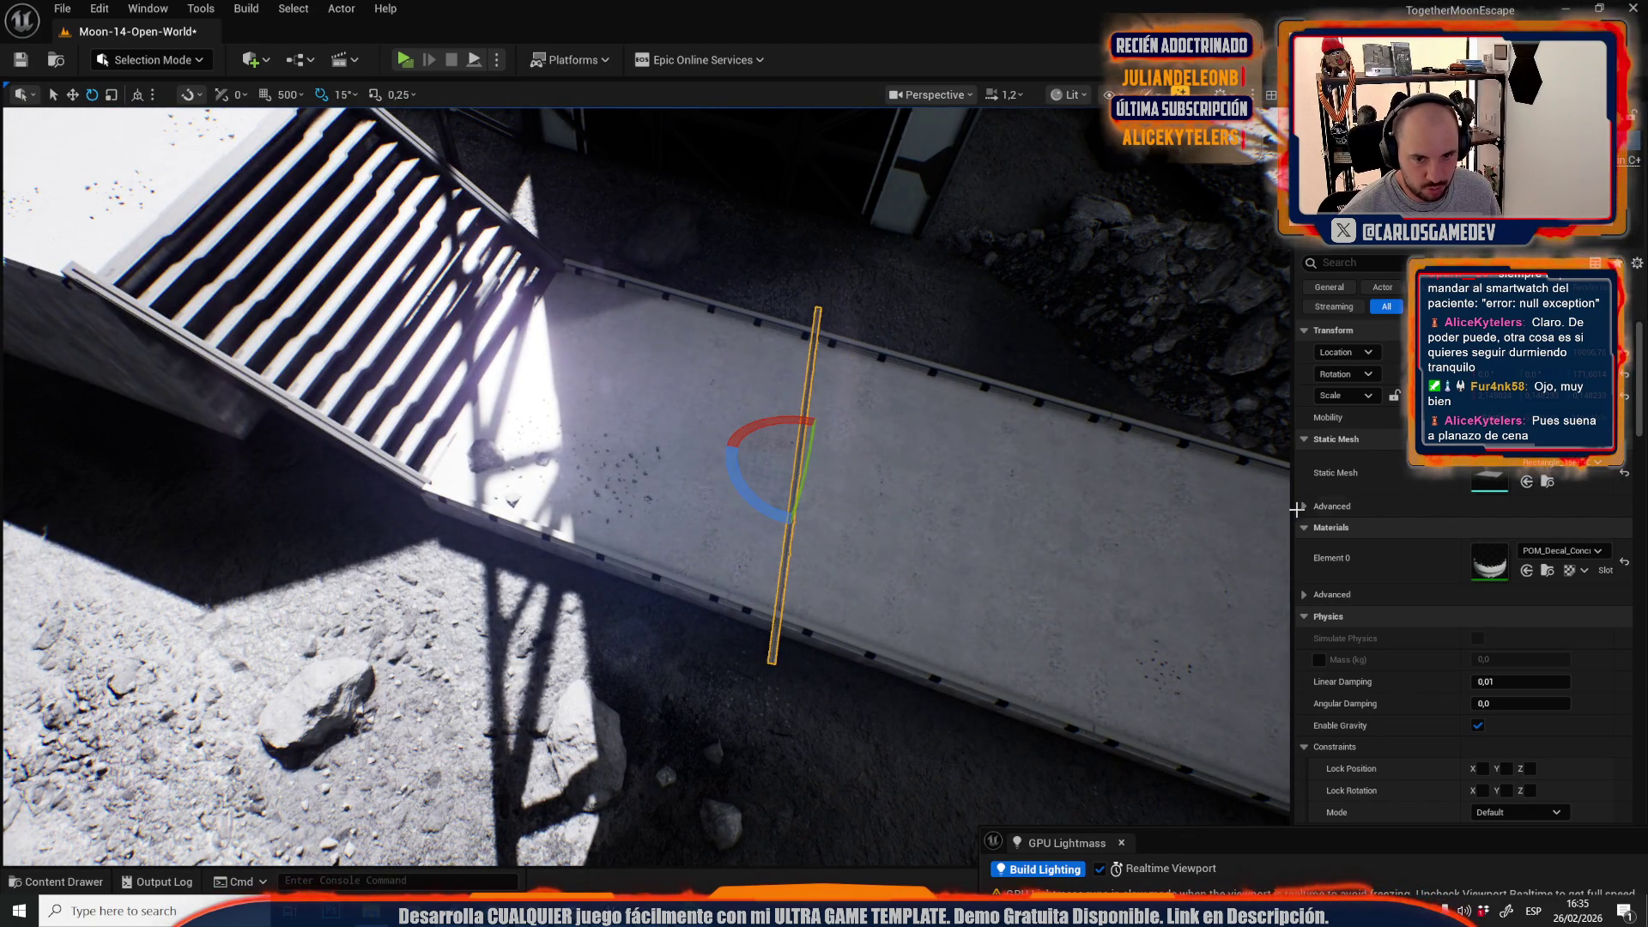
{"action": "left_click", "coordinate": [1626, 378]}
{"action": "scroll", "coordinate": [644, 485], "scroll_direction": "down", "scroll_amount": 3}
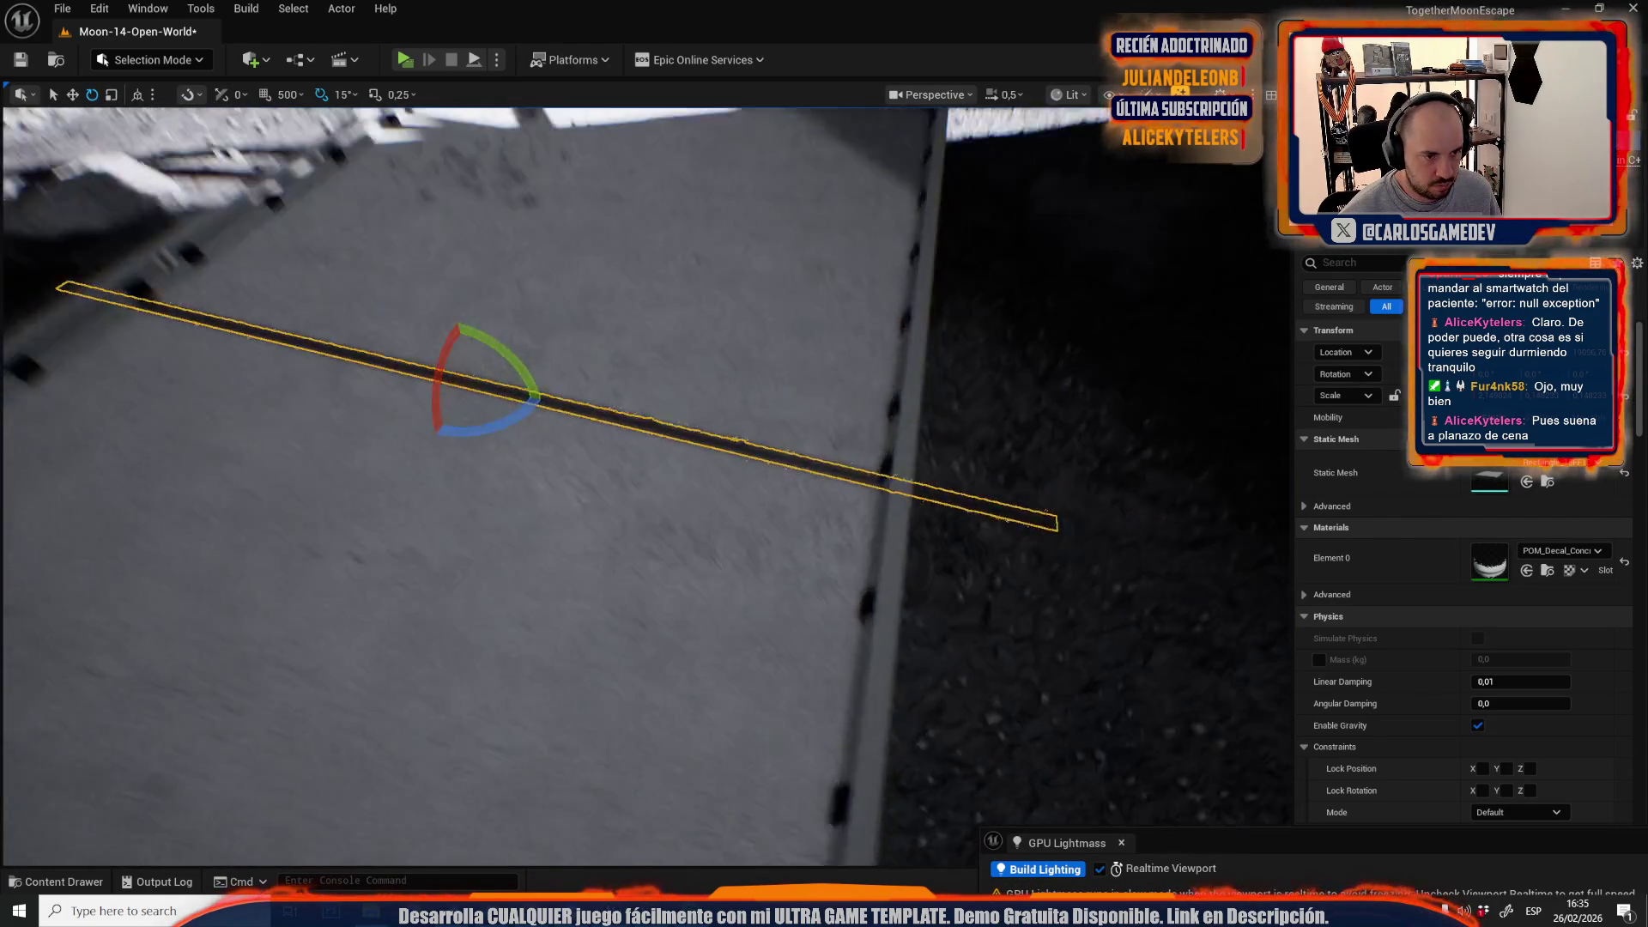
{"action": "scroll", "coordinate": [643, 485], "scroll_direction": "up", "scroll_amount": 4}
{"action": "key", "text": "r"}
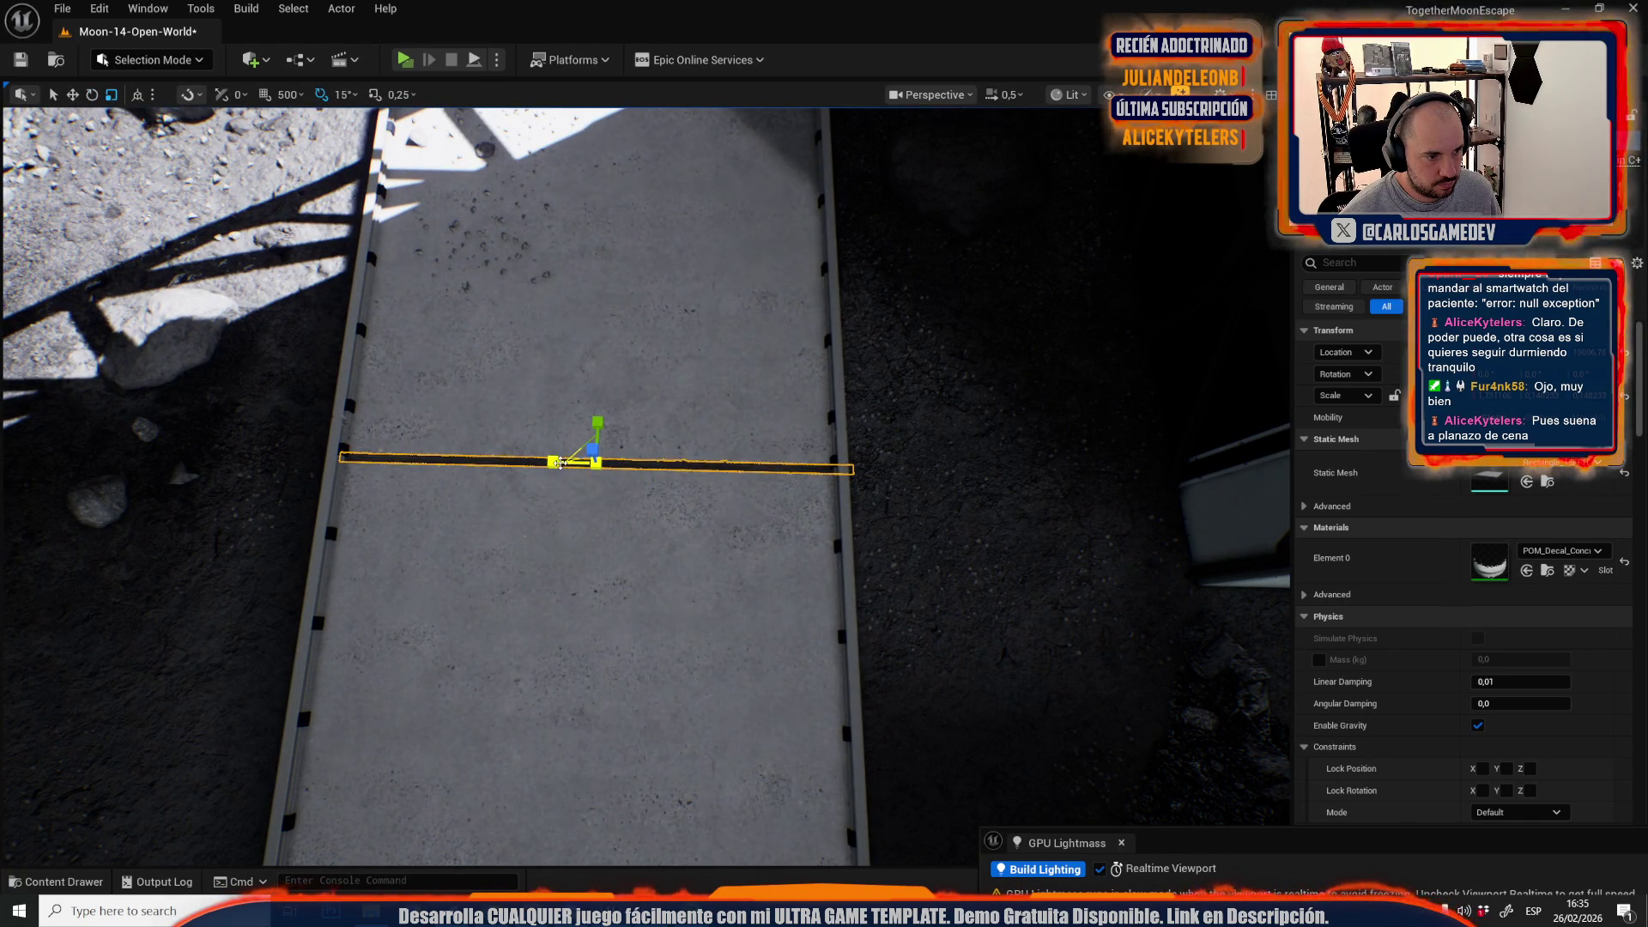
{"action": "mouse_move", "coordinate": [556, 462]}
{"action": "left_mouse_down"}
{"action": "mouse_move", "coordinate": [925, 481]}
{"action": "mouse_move", "coordinate": [225, 459]}
{"action": "mouse_move", "coordinate": [283, 498]}
{"action": "left_mouse_up"}
- Preview the walkway seam strip in game view and select it
{"action": "key", "text": "g"}
{"action": "left_click", "coordinate": [904, 460]}
{"action": "left_click_drag", "start_coordinate": [905, 459], "coordinate": [905, 394]}
{"action": "scroll", "coordinate": [645, 486], "scroll_direction": "up", "scroll_amount": 3}
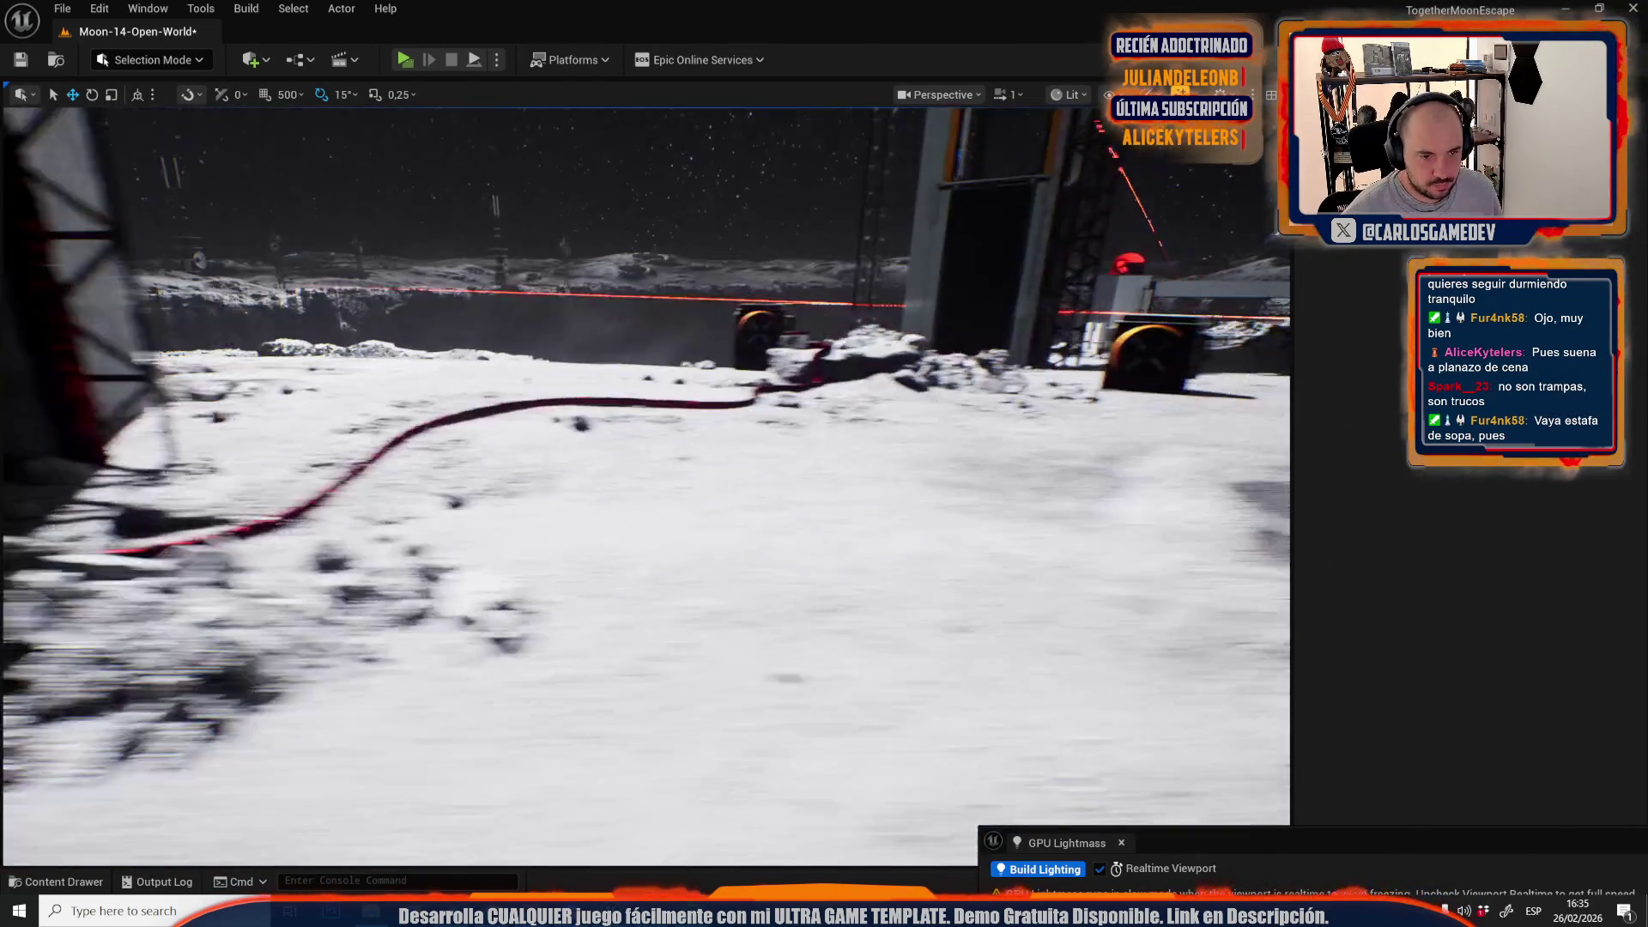
- Rotate the red-door floor strip by -30 degrees and slide it slightly right
{"action": "scroll", "coordinate": [792, 462], "scroll_direction": "down", "scroll_amount": 2}
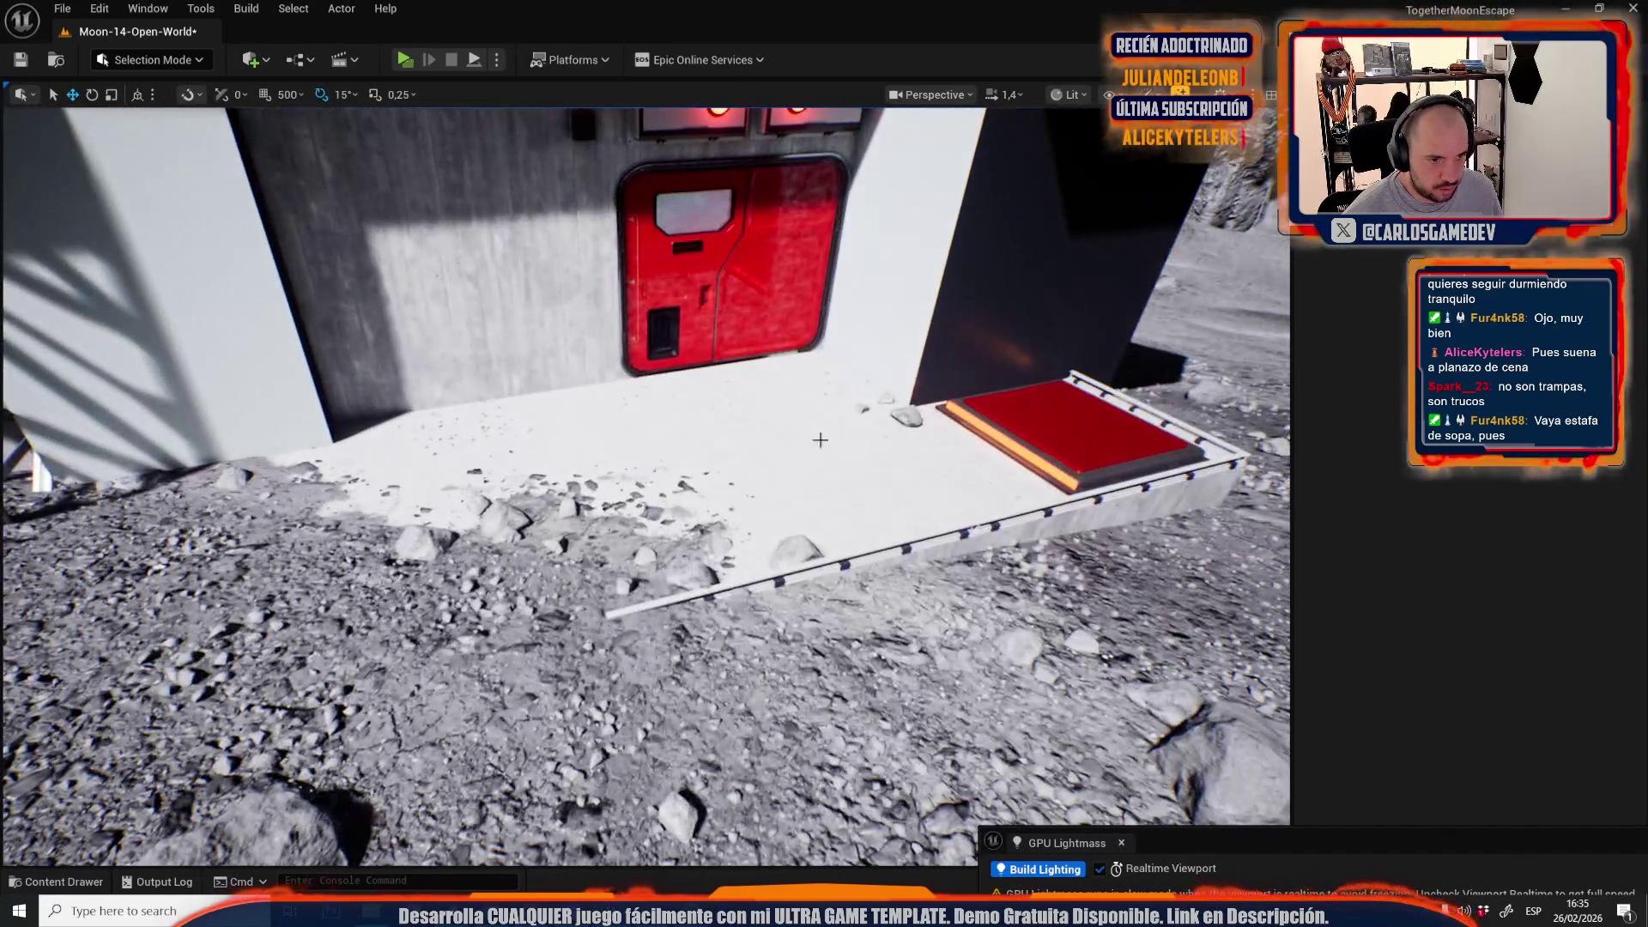
{"action": "left_click", "coordinate": [791, 462]}
{"action": "left_click", "coordinate": [791, 461]}
{"action": "key", "text": "e"}
{"action": "mouse_move", "coordinate": [702, 625]}
{"action": "left_mouse_down"}
{"action": "mouse_move", "coordinate": [652, 601]}
{"action": "mouse_move", "coordinate": [703, 625]}
{"action": "mouse_move", "coordinate": [660, 605]}
{"action": "mouse_move", "coordinate": [687, 614]}
{"action": "left_mouse_up"}
{"action": "key", "text": "w"}
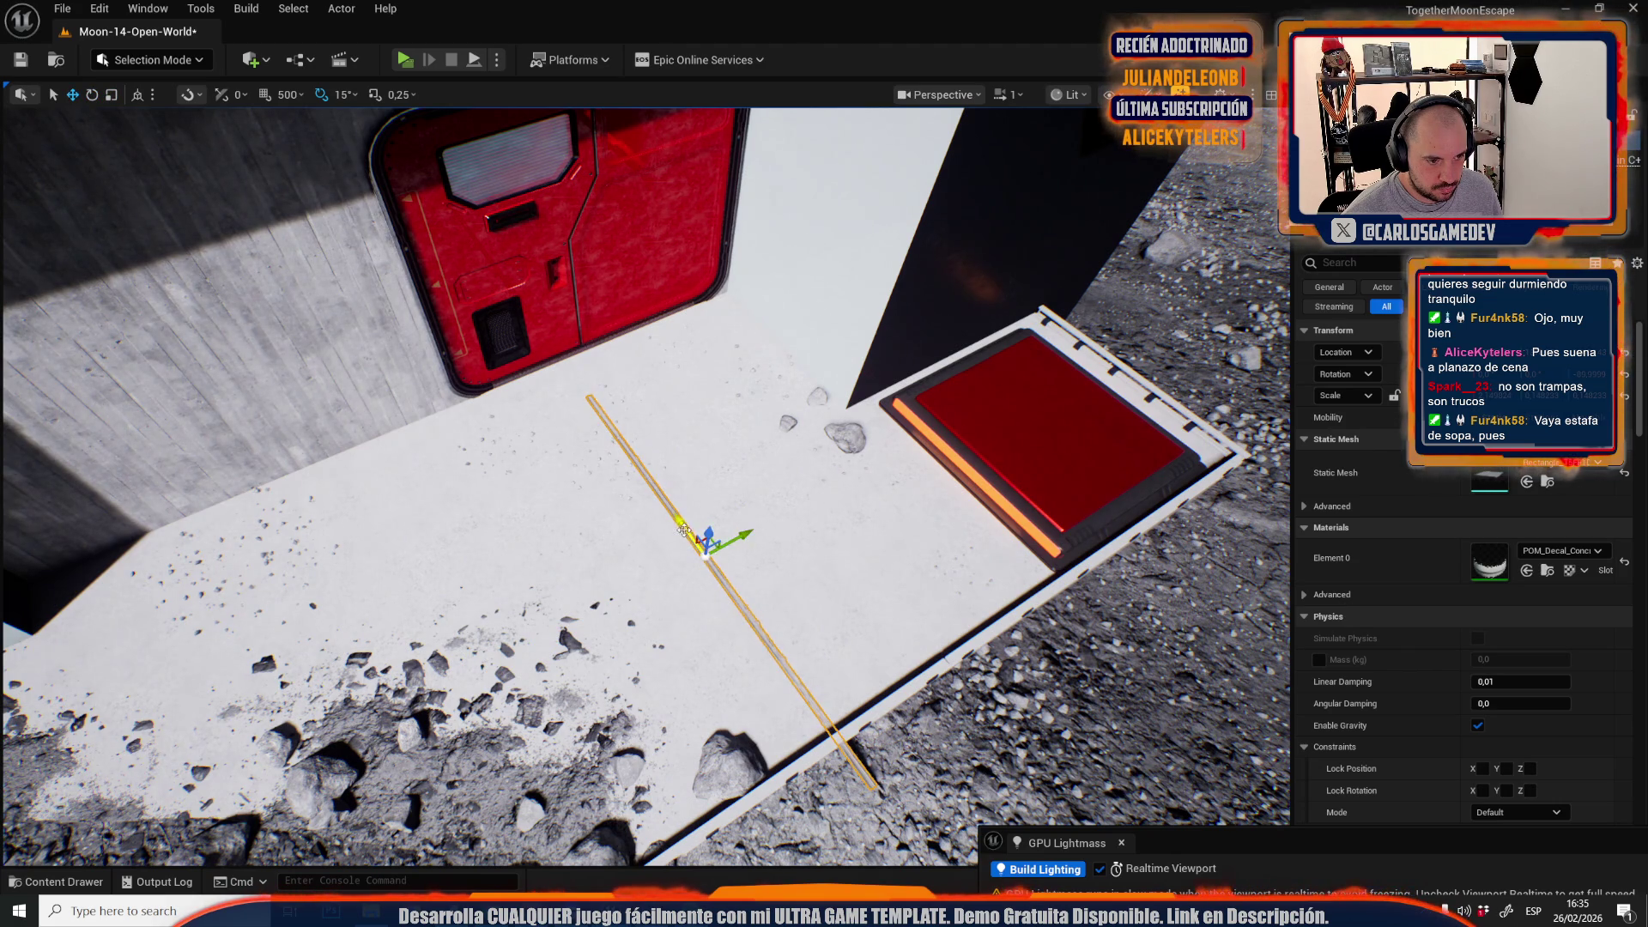
{"action": "key", "text": "r"}
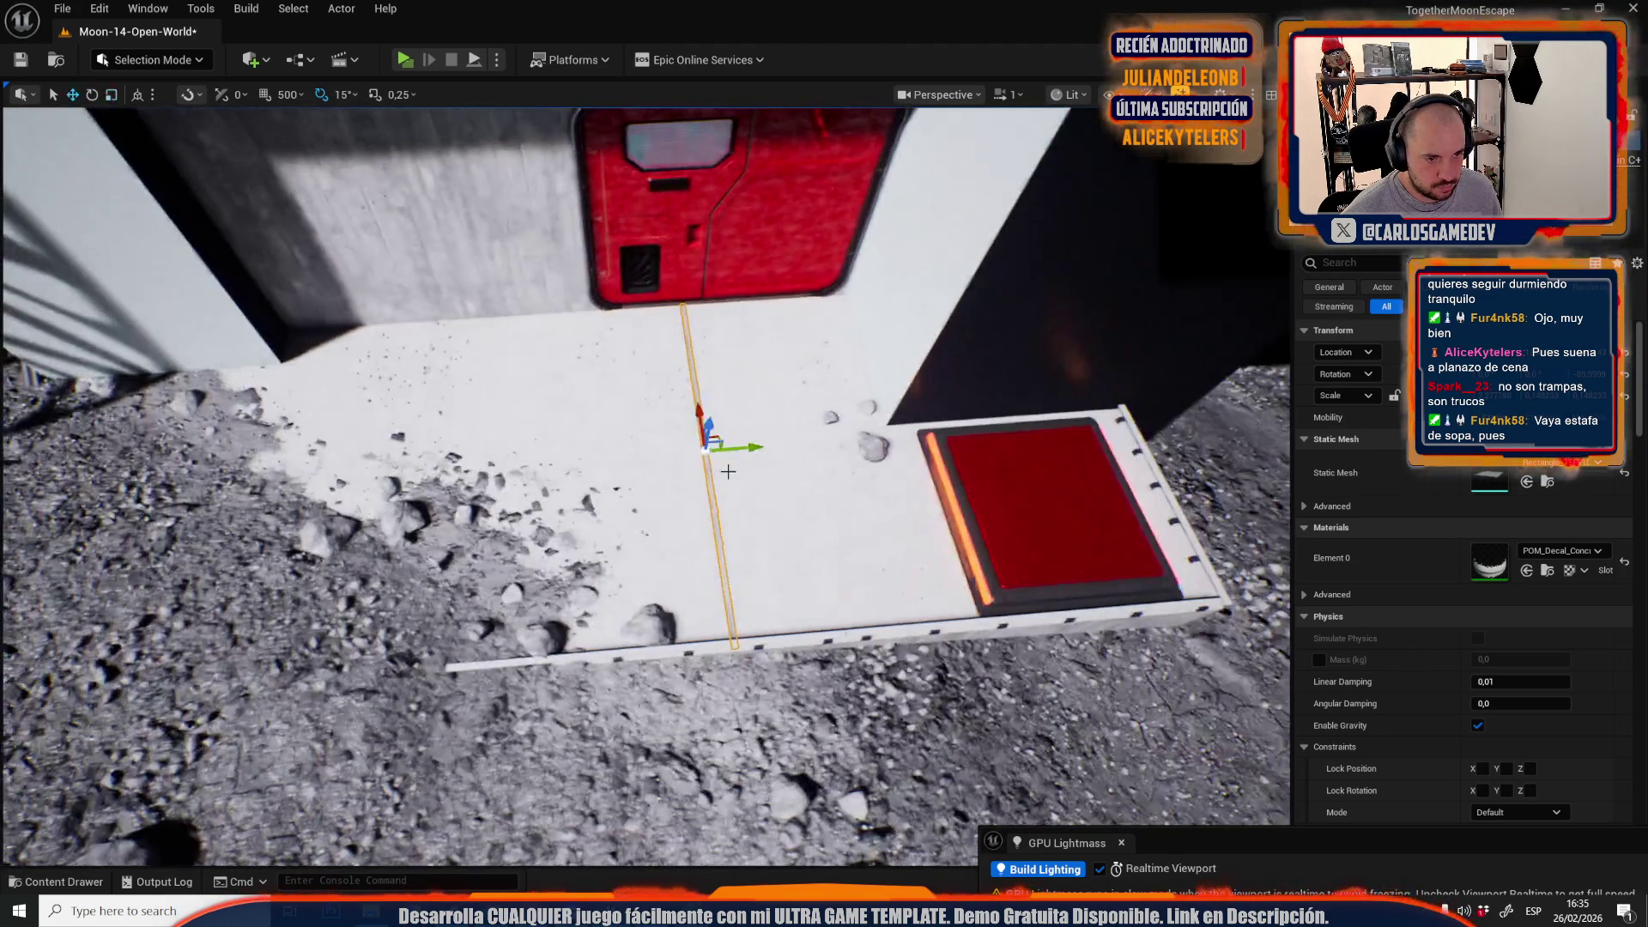
{"action": "key", "text": "w"}
{"action": "left_click_drag", "start_coordinate": [755, 453], "coordinate": [936, 434]}
{"action": "scroll", "coordinate": [936, 435], "scroll_direction": "down", "scroll_amount": 2}
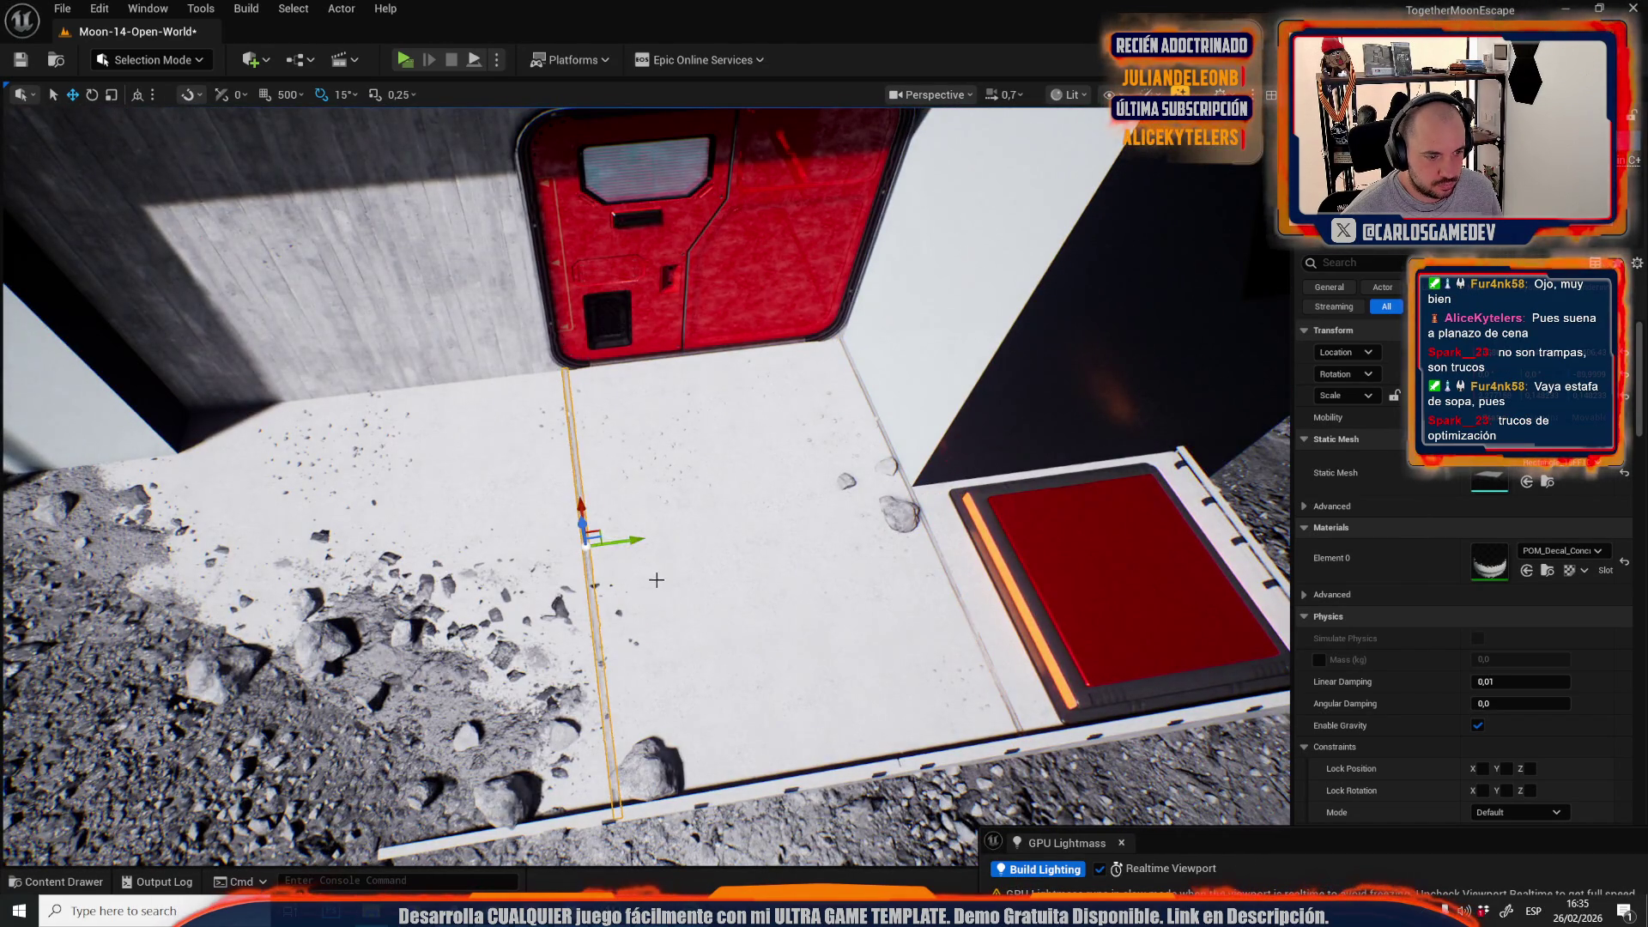
{"action": "scroll", "coordinate": [644, 567], "scroll_direction": "up", "scroll_amount": 2}
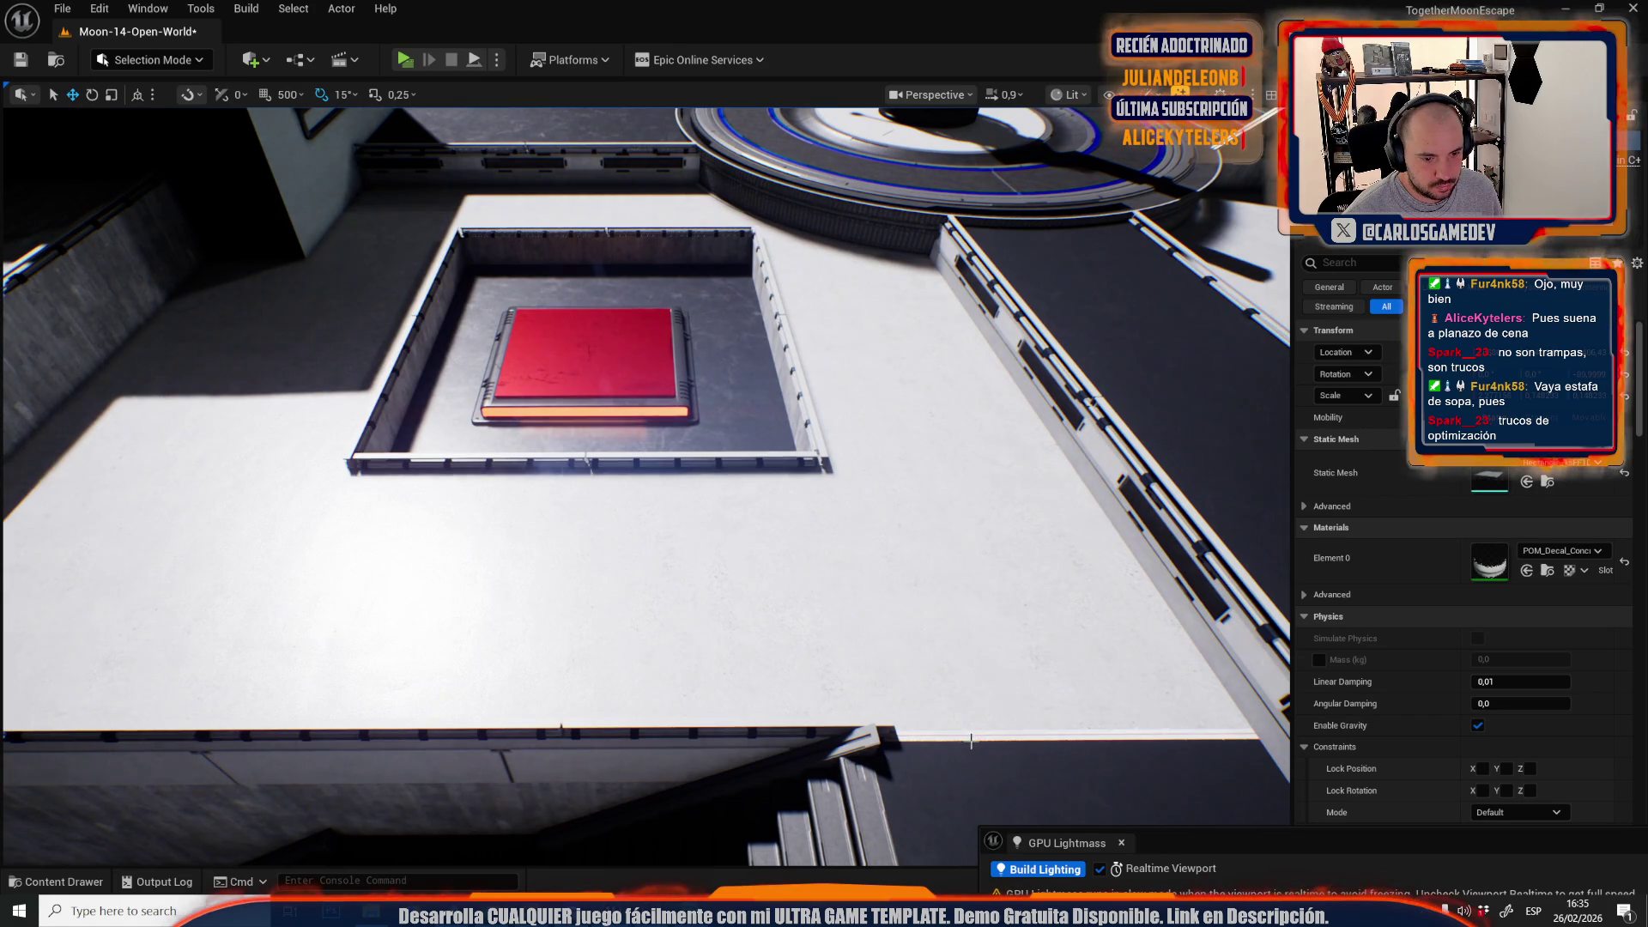
- Move the floor-edge seam strip across the floor beside the pits
{"action": "left_click", "coordinate": [971, 740]}
{"action": "left_click", "coordinate": [1040, 731]}
{"action": "left_click_drag", "start_coordinate": [1057, 684], "coordinate": [828, 427]}
{"action": "key", "text": "f"}
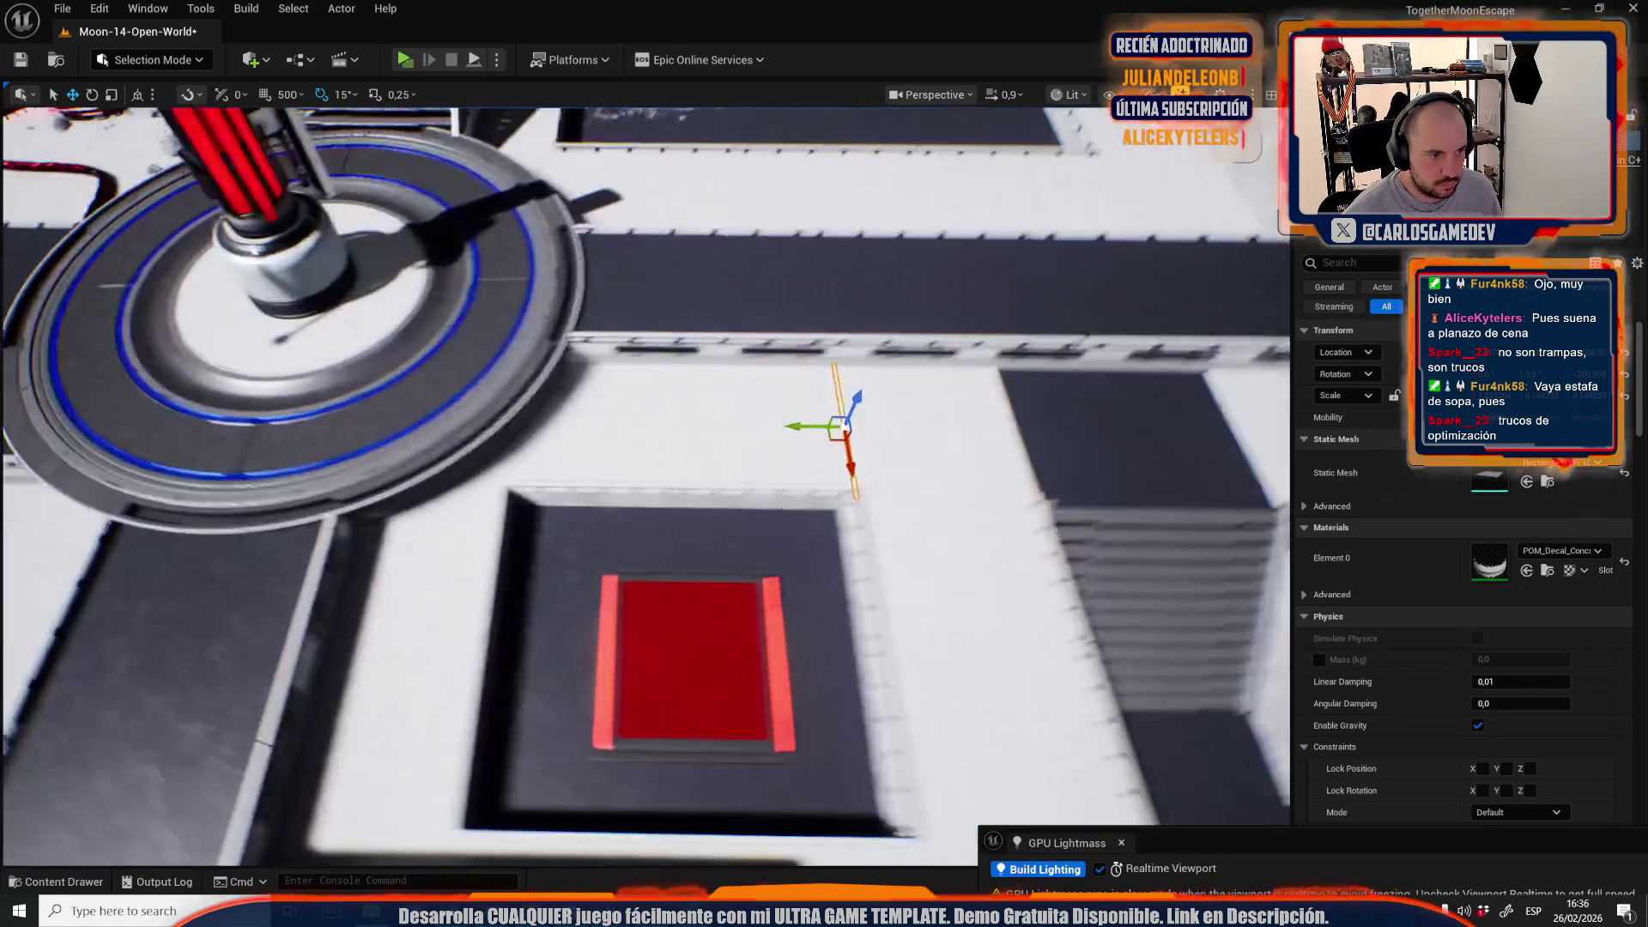
{"action": "left_click_drag", "start_coordinate": [643, 481], "coordinate": [515, 481]}
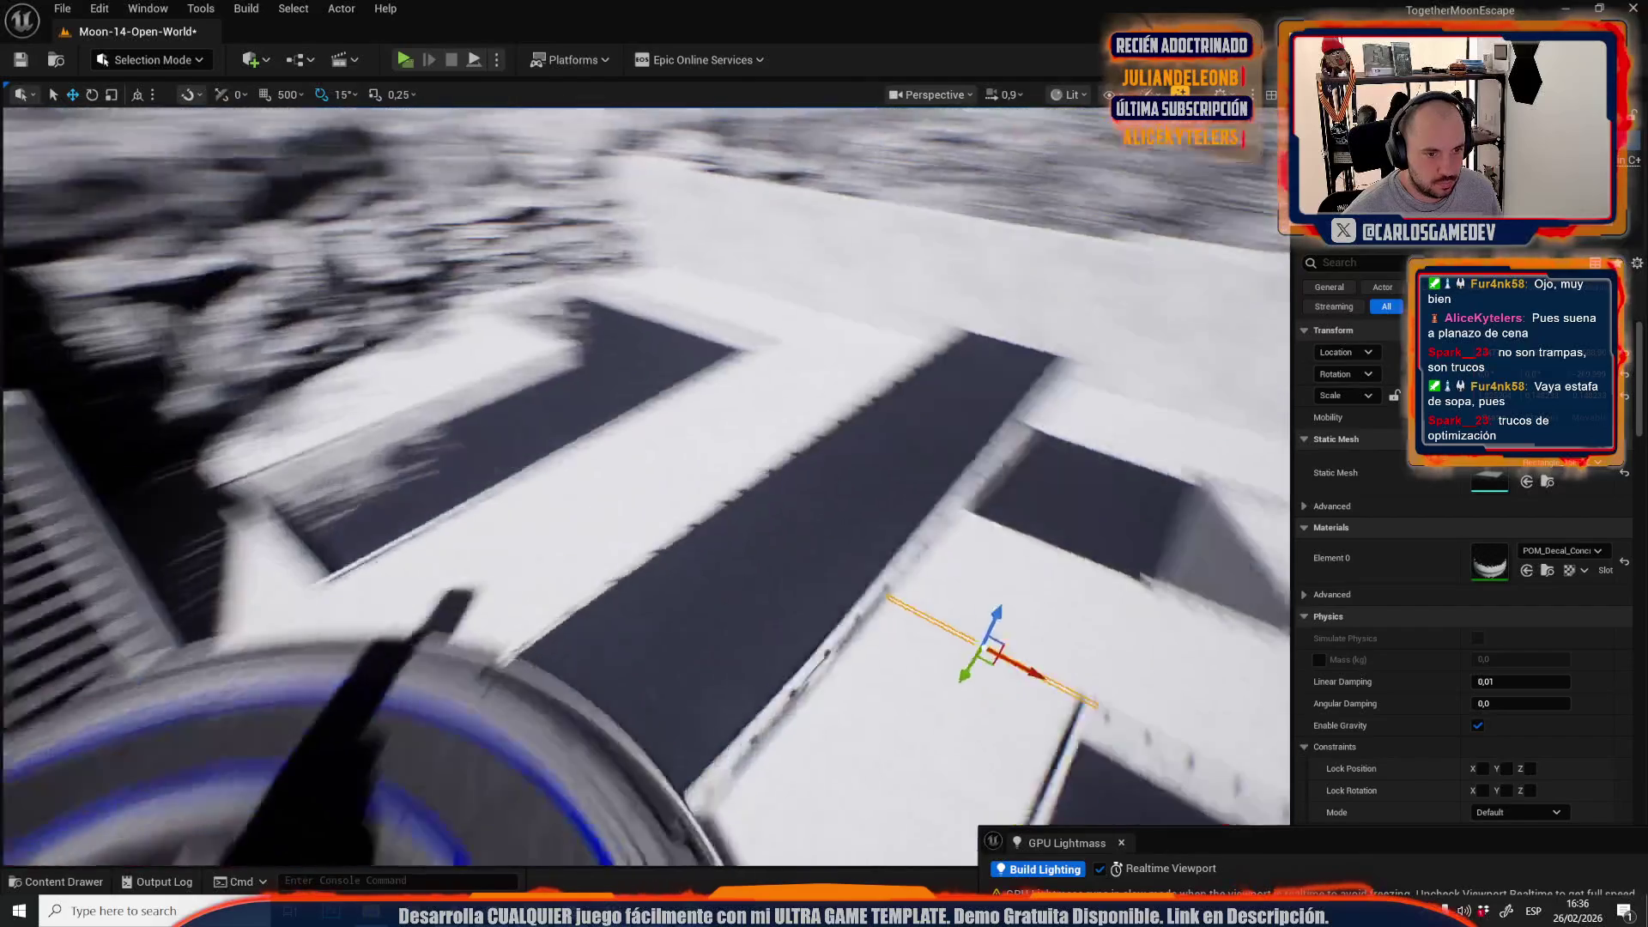
{"action": "left_click_drag", "start_coordinate": [987, 481], "coordinate": [1019, 433]}
{"action": "left_click_drag", "start_coordinate": [1131, 427], "coordinate": [682, 657]}
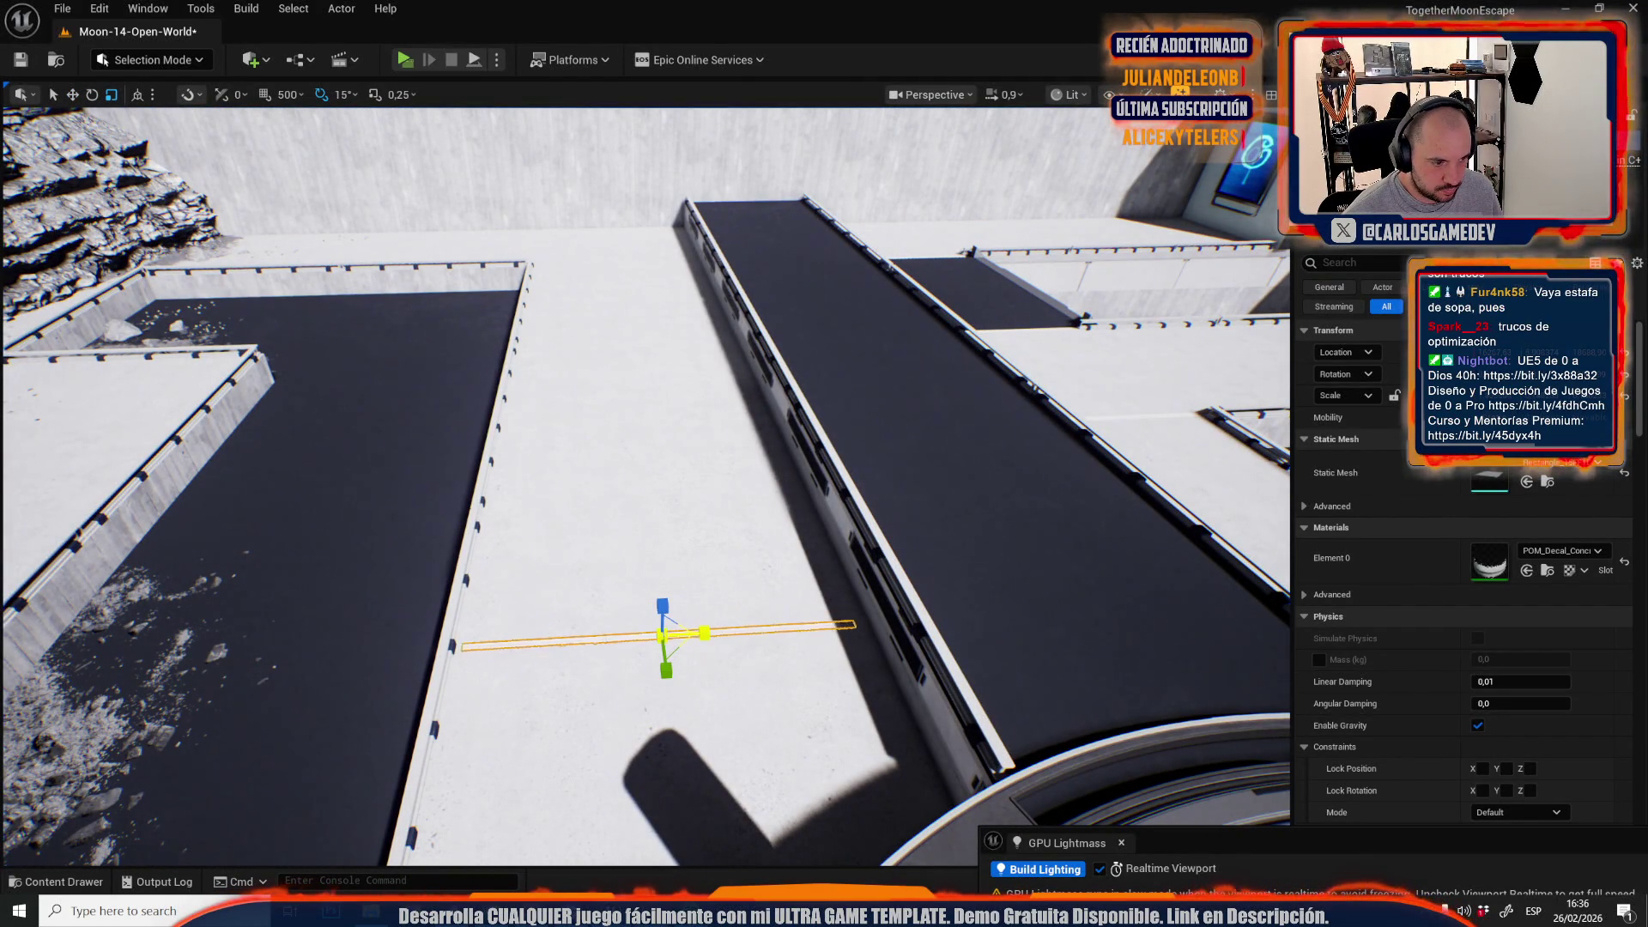
{"action": "left_click_drag", "start_coordinate": [735, 655], "coordinate": [728, 655]}
{"action": "mouse_move", "coordinate": [434, 524]}
{"action": "left_mouse_down"}
{"action": "mouse_move", "coordinate": [759, 584]}
{"action": "mouse_move", "coordinate": [918, 546]}
{"action": "left_mouse_up"}
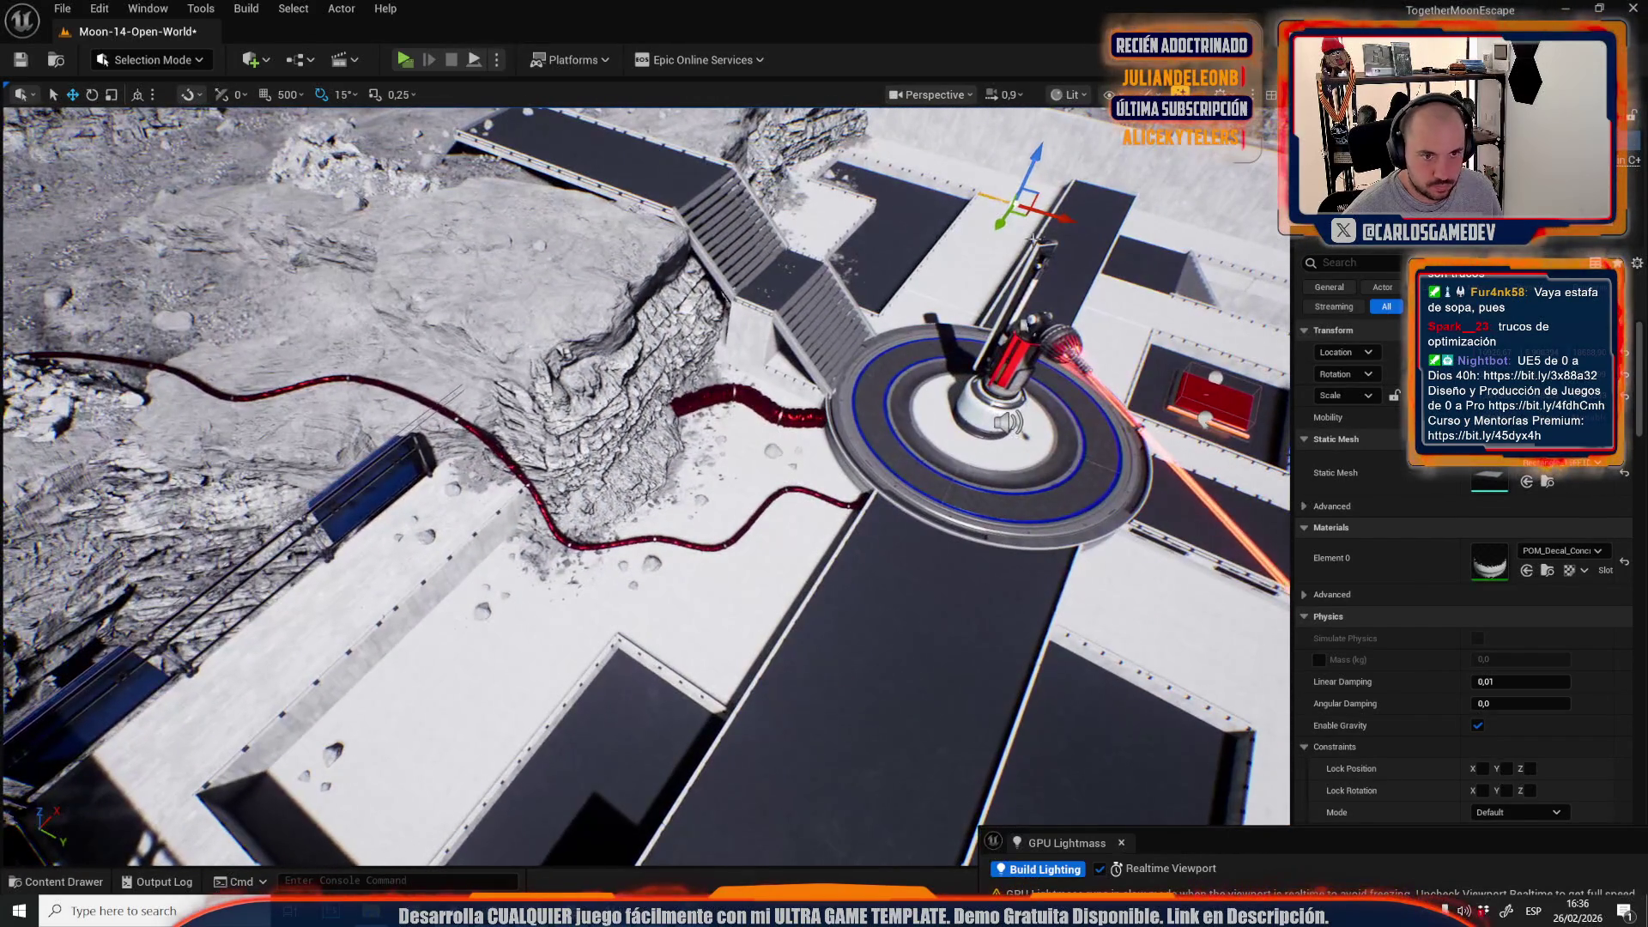
{"action": "key", "text": "r"}
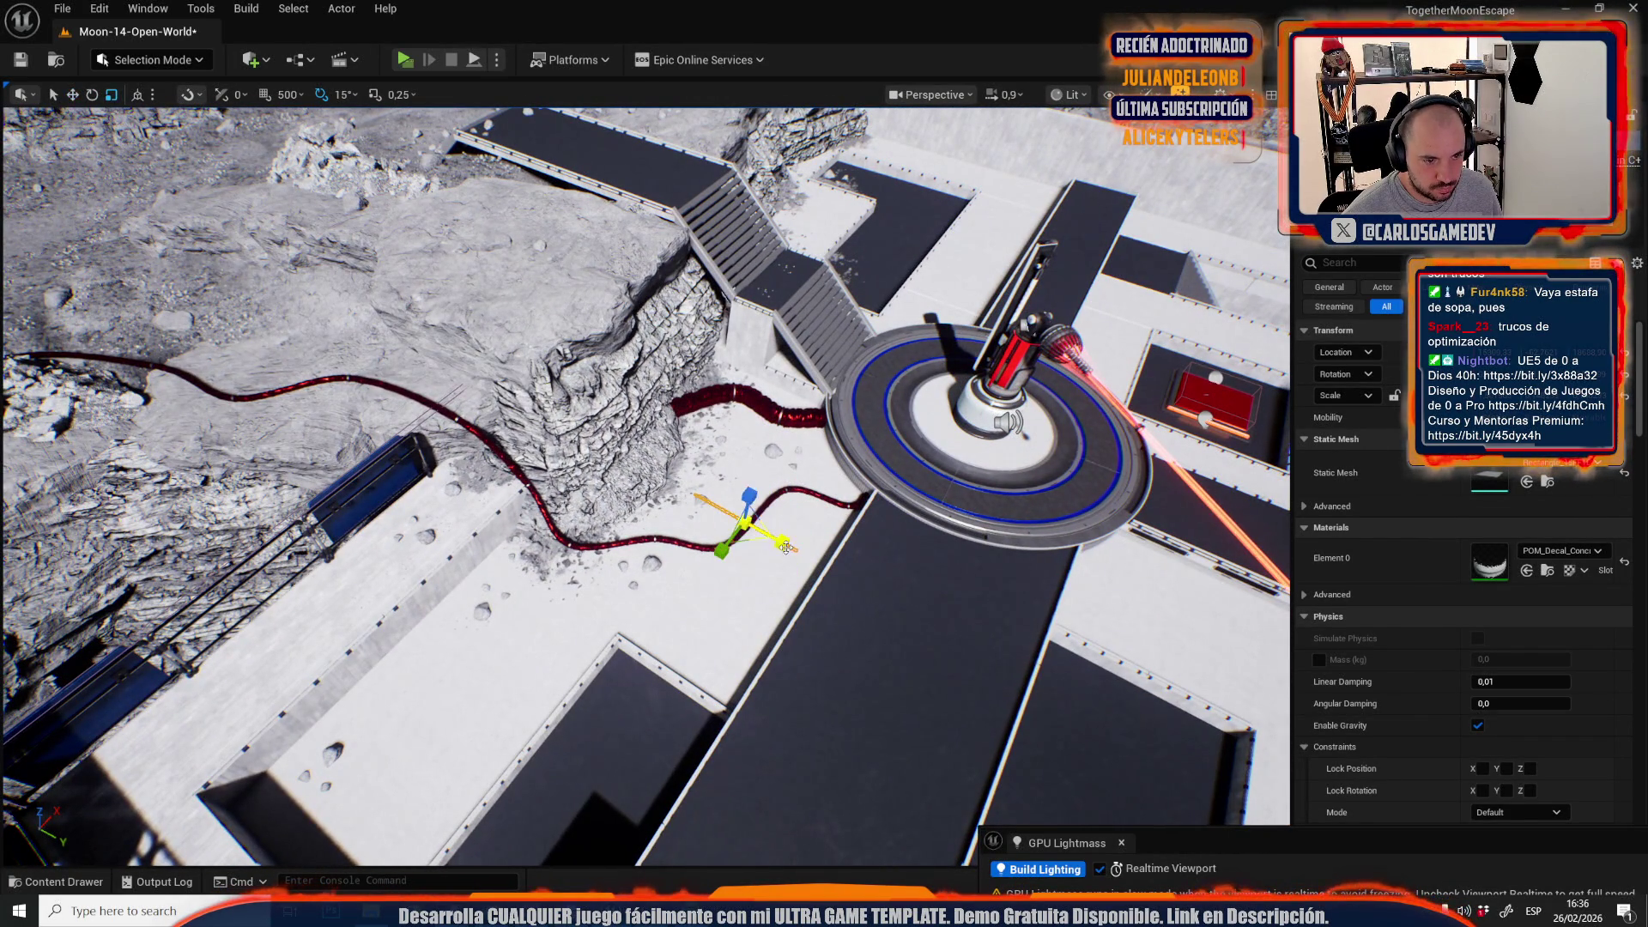
{"action": "key", "text": "w"}
- Focus on the upright seam strip near the cable and move it left
{"action": "mouse_move", "coordinate": [780, 558]}
{"action": "left_mouse_down"}
{"action": "mouse_move", "coordinate": [796, 268]}
{"action": "mouse_move", "coordinate": [747, 283]}
{"action": "mouse_move", "coordinate": [511, 494]}
{"action": "left_mouse_up"}
{"action": "key", "text": "f"}
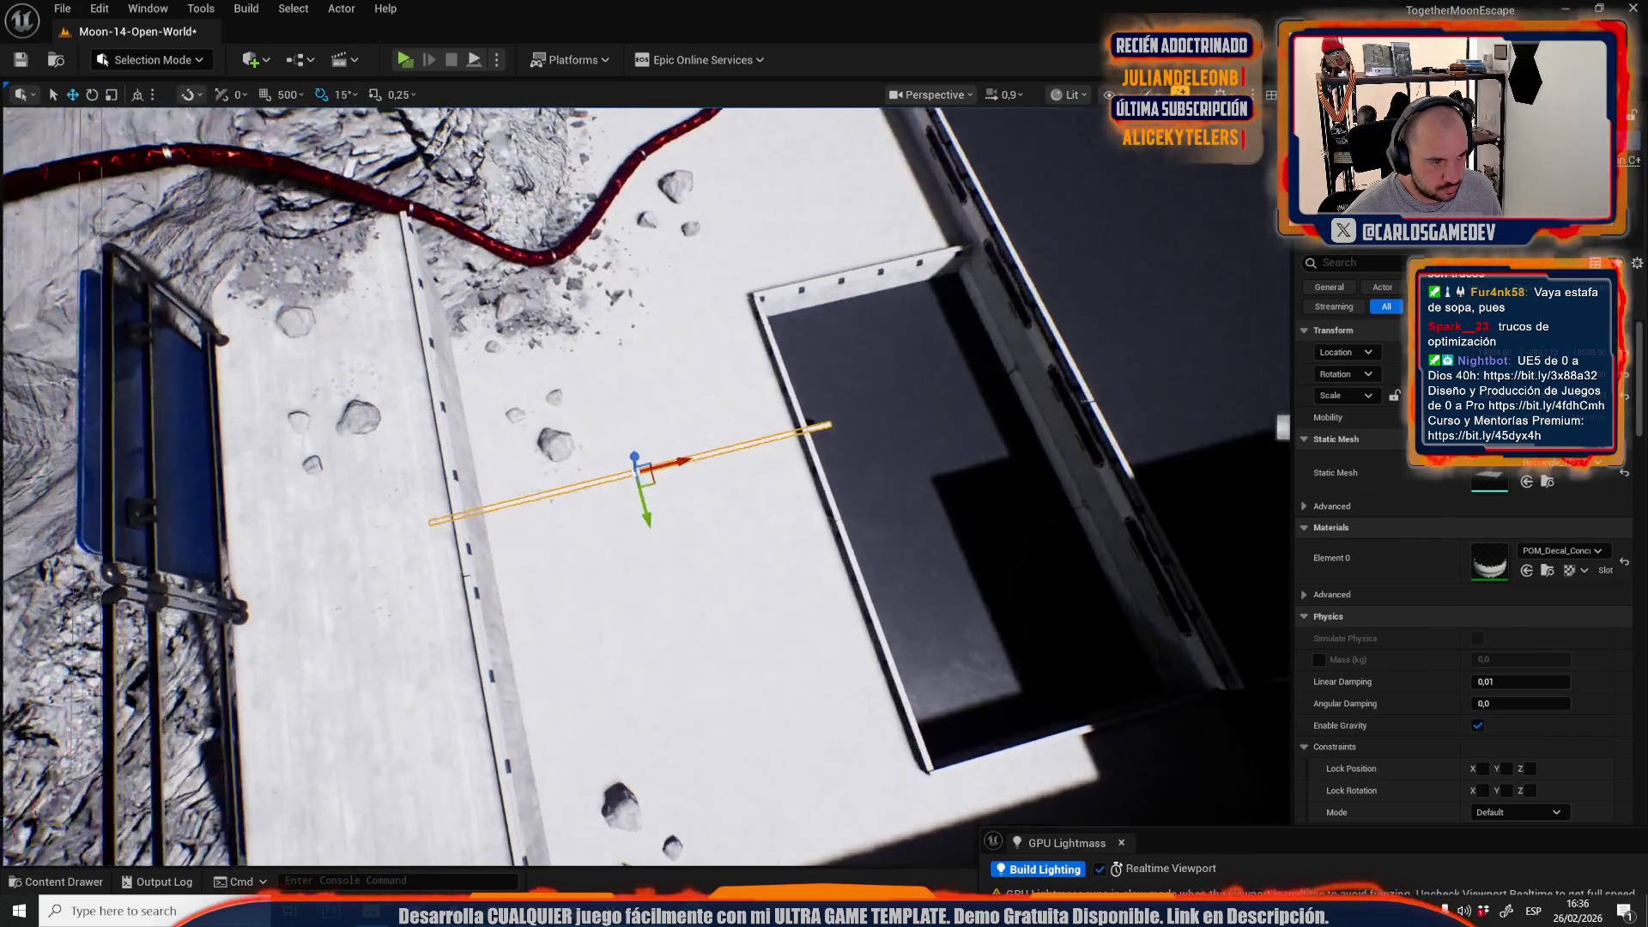
{"action": "key", "text": "e"}
{"action": "key", "text": "r"}
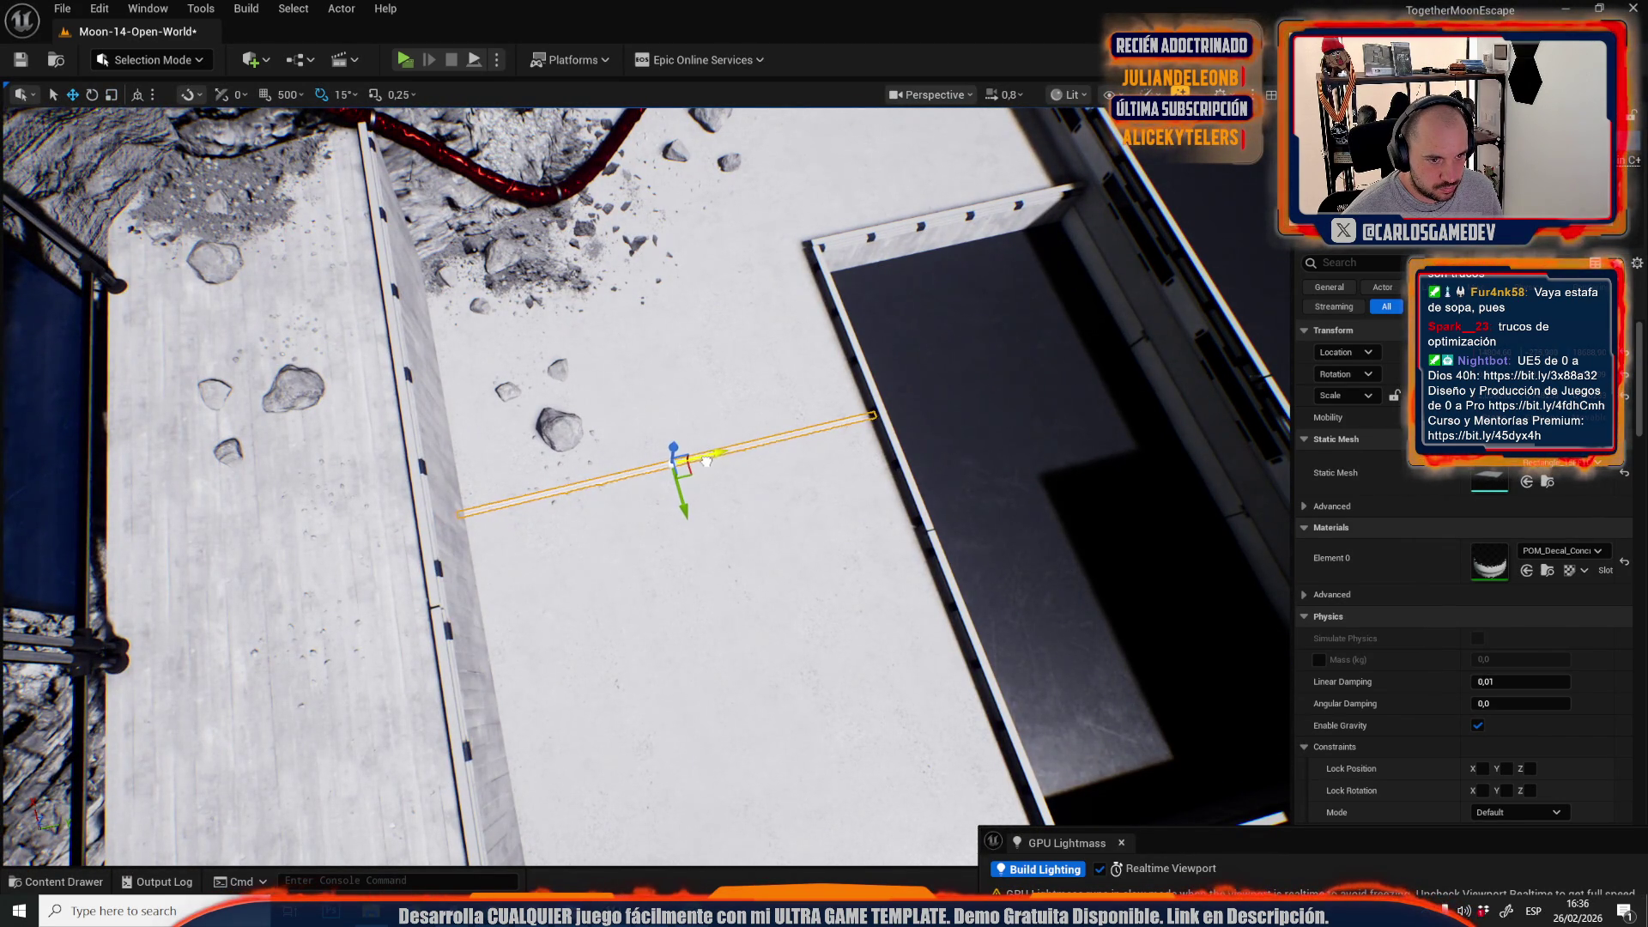
{"action": "mouse_move", "coordinate": [670, 461]}
{"action": "left_mouse_down"}
{"action": "mouse_move", "coordinate": [640, 508]}
{"action": "mouse_move", "coordinate": [583, 464]}
{"action": "mouse_move", "coordinate": [471, 438]}
{"action": "left_mouse_up"}
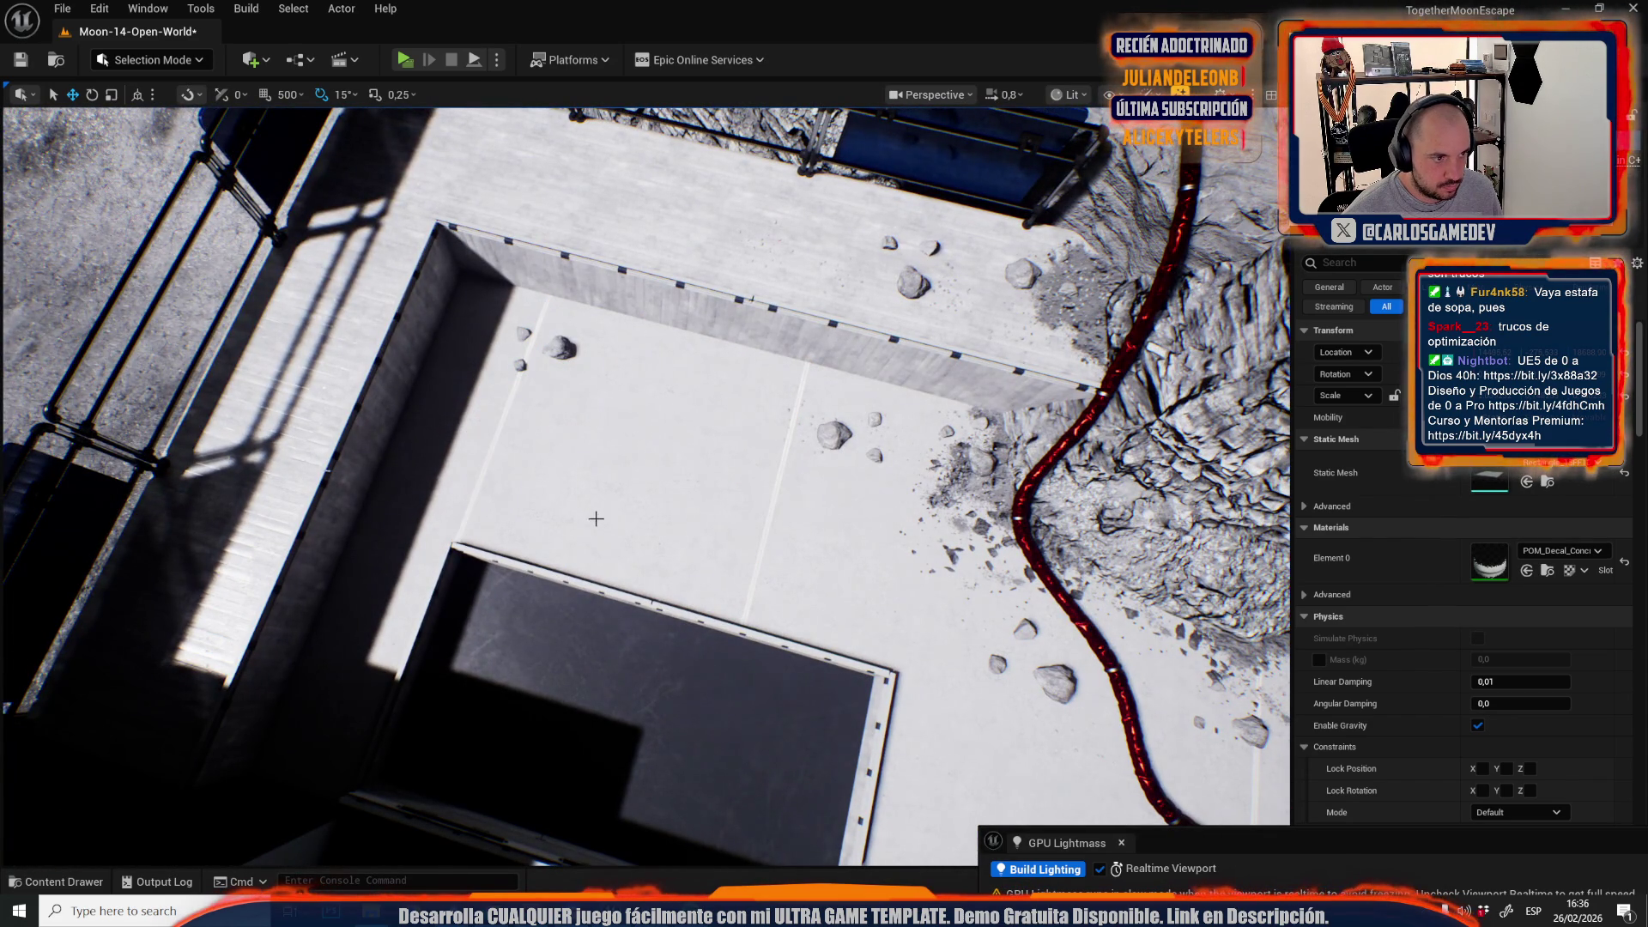
{"action": "left_click_drag", "start_coordinate": [588, 618], "coordinate": [600, 605]}
- Move a seam strip onto the walled room's lower-left floor and orient it
{"action": "left_click_drag", "start_coordinate": [819, 258], "coordinate": [820, 257]}
{"action": "left_click_drag", "start_coordinate": [888, 201], "coordinate": [888, 201]}
{"action": "mouse_move", "coordinate": [1110, 159]}
{"action": "left_mouse_down"}
{"action": "mouse_move", "coordinate": [691, 674]}
{"action": "mouse_move", "coordinate": [543, 618]}
{"action": "mouse_move", "coordinate": [564, 567]}
{"action": "left_mouse_up"}
{"action": "key", "text": "e"}
{"action": "key", "text": "r"}
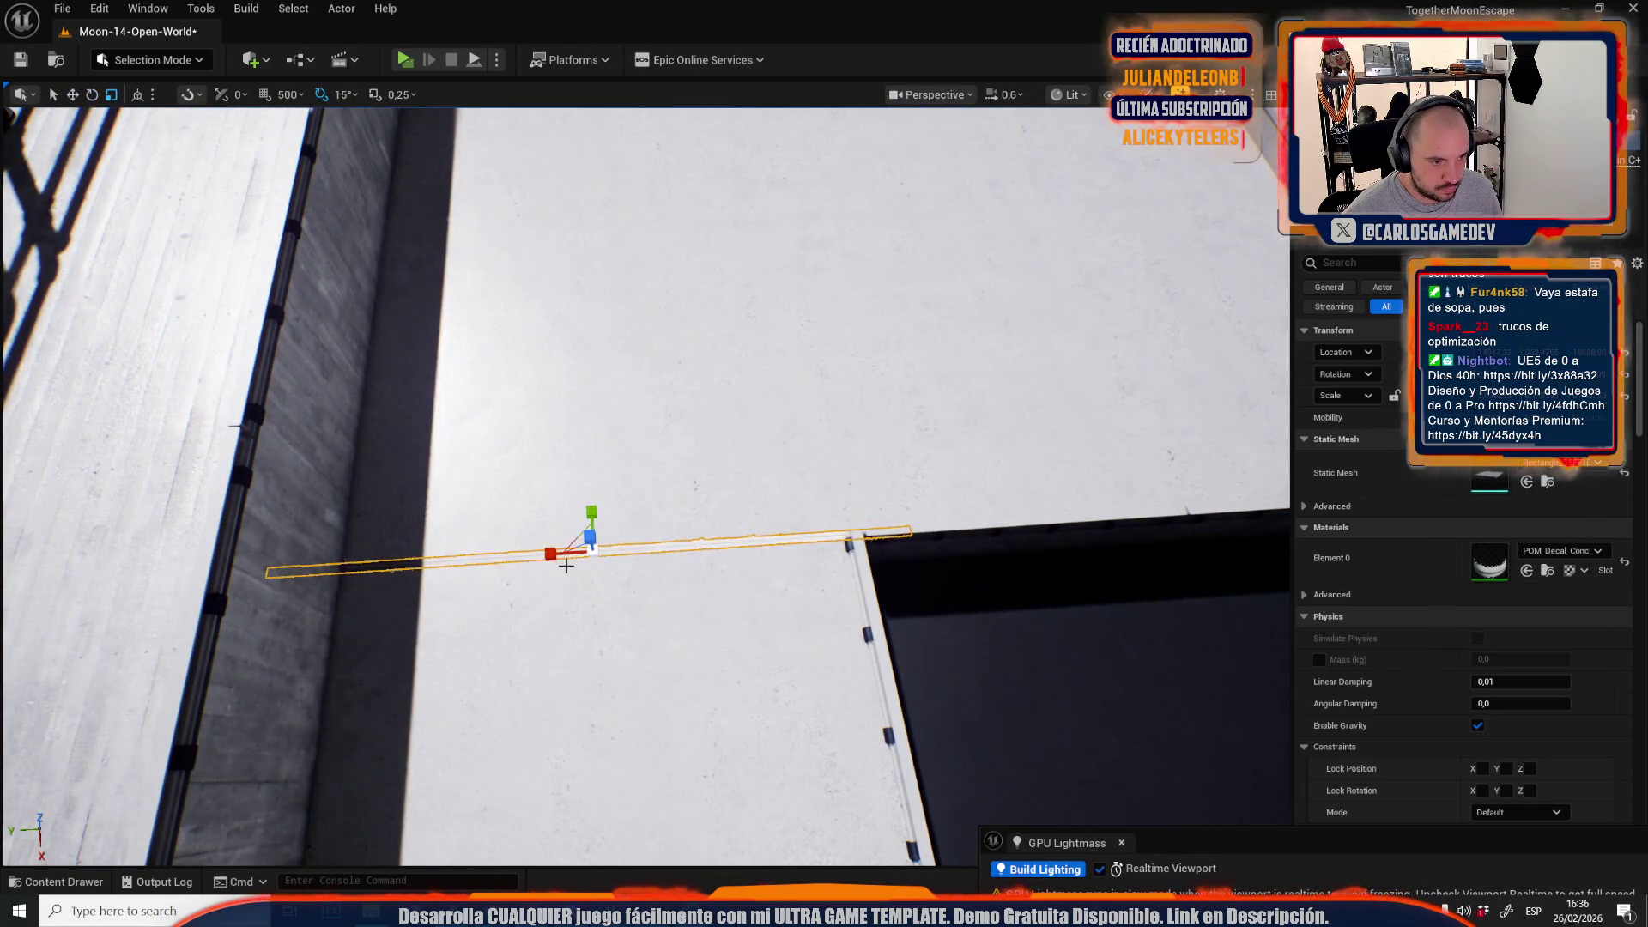
{"action": "mouse_move", "coordinate": [557, 555]}
{"action": "left_mouse_down"}
{"action": "mouse_move", "coordinate": [662, 368]}
{"action": "mouse_move", "coordinate": [618, 588]}
{"action": "left_mouse_up"}
{"action": "key", "text": "w"}
{"action": "key", "text": "f"}
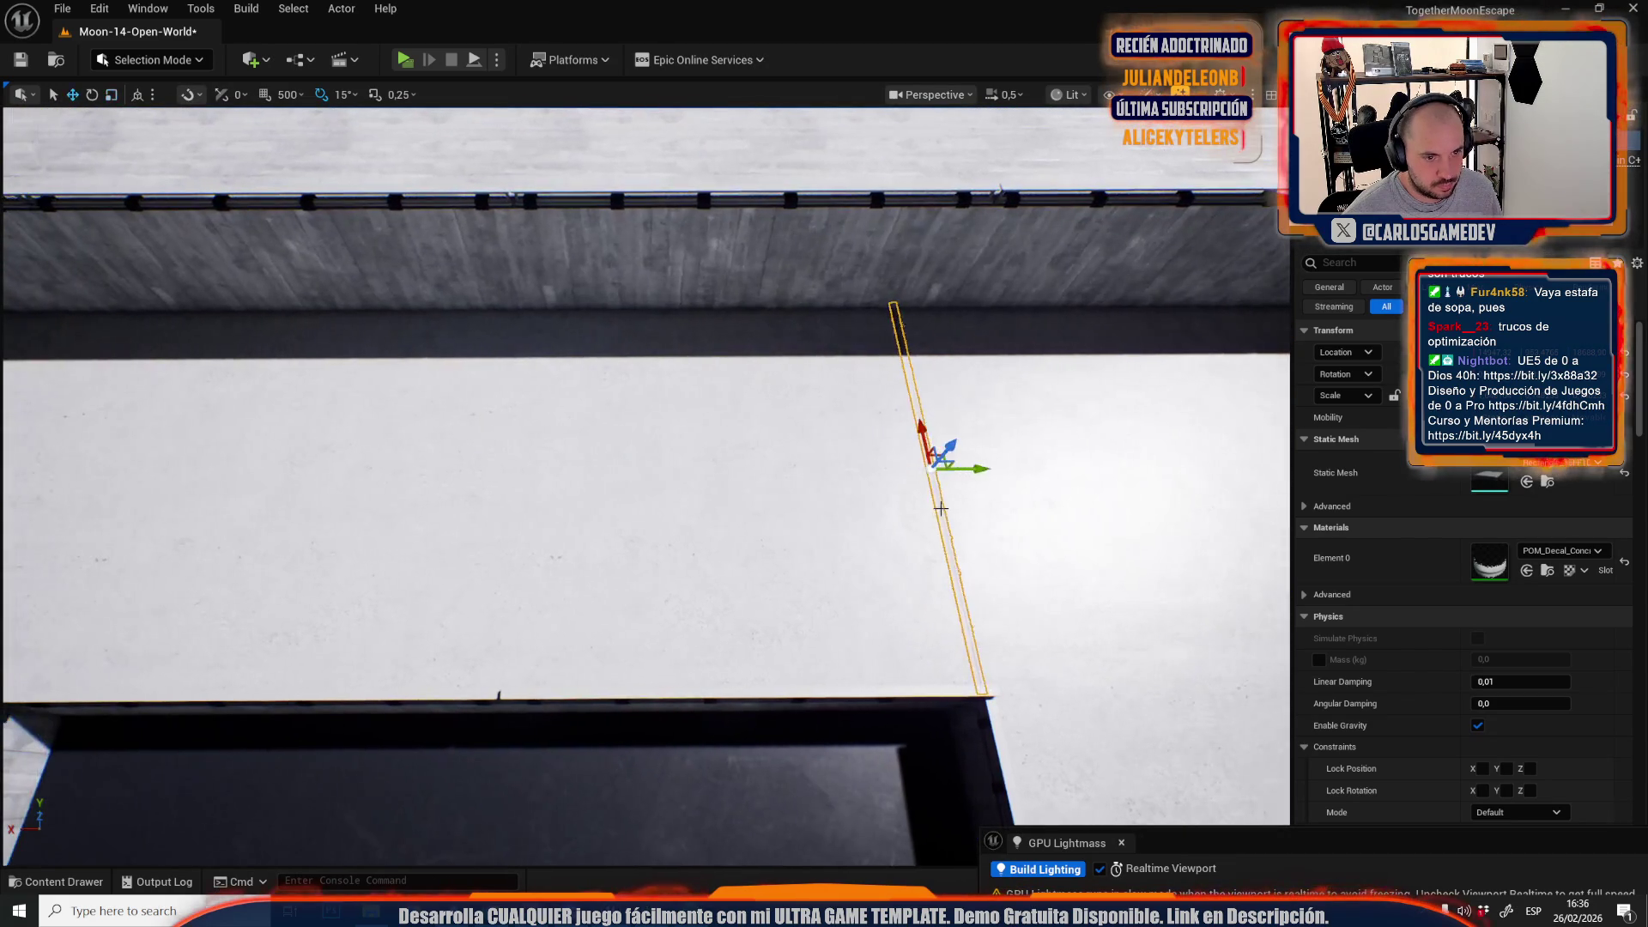
{"action": "mouse_move", "coordinate": [991, 328]}
{"action": "left_mouse_down"}
{"action": "mouse_move", "coordinate": [935, 361]}
{"action": "mouse_move", "coordinate": [991, 328]}
{"action": "left_mouse_up"}
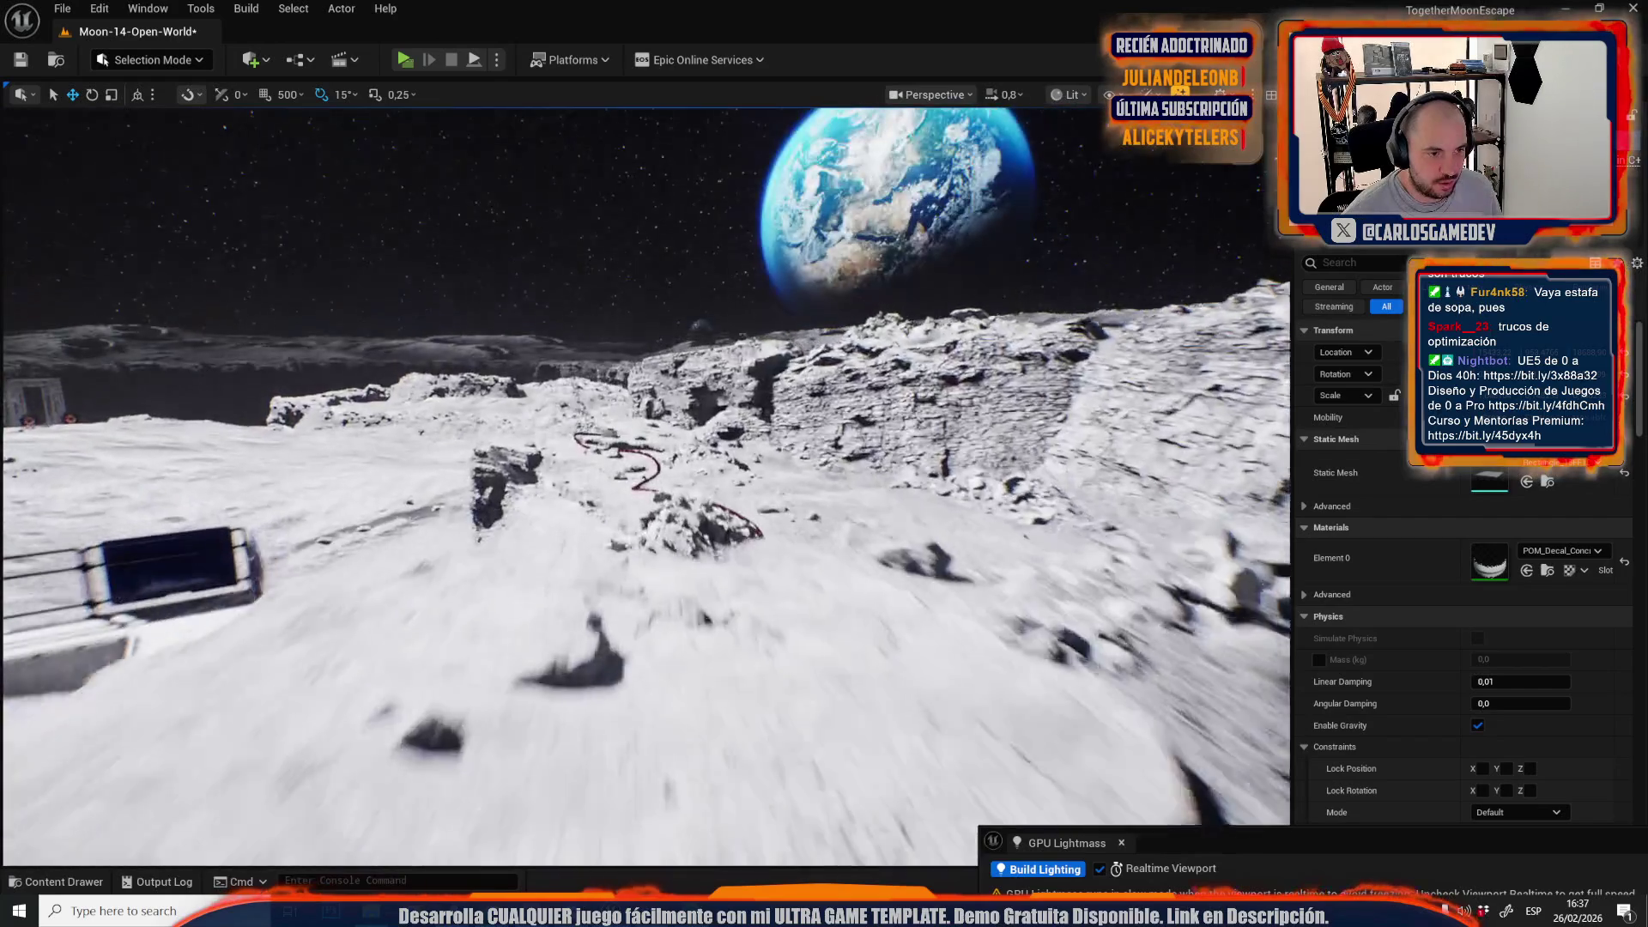
- Fly the camera into the base building and bring up the Content Drawer listing the concrete decal materials
{"action": "scroll", "coordinate": [644, 485], "scroll_direction": "up", "scroll_amount": 4}
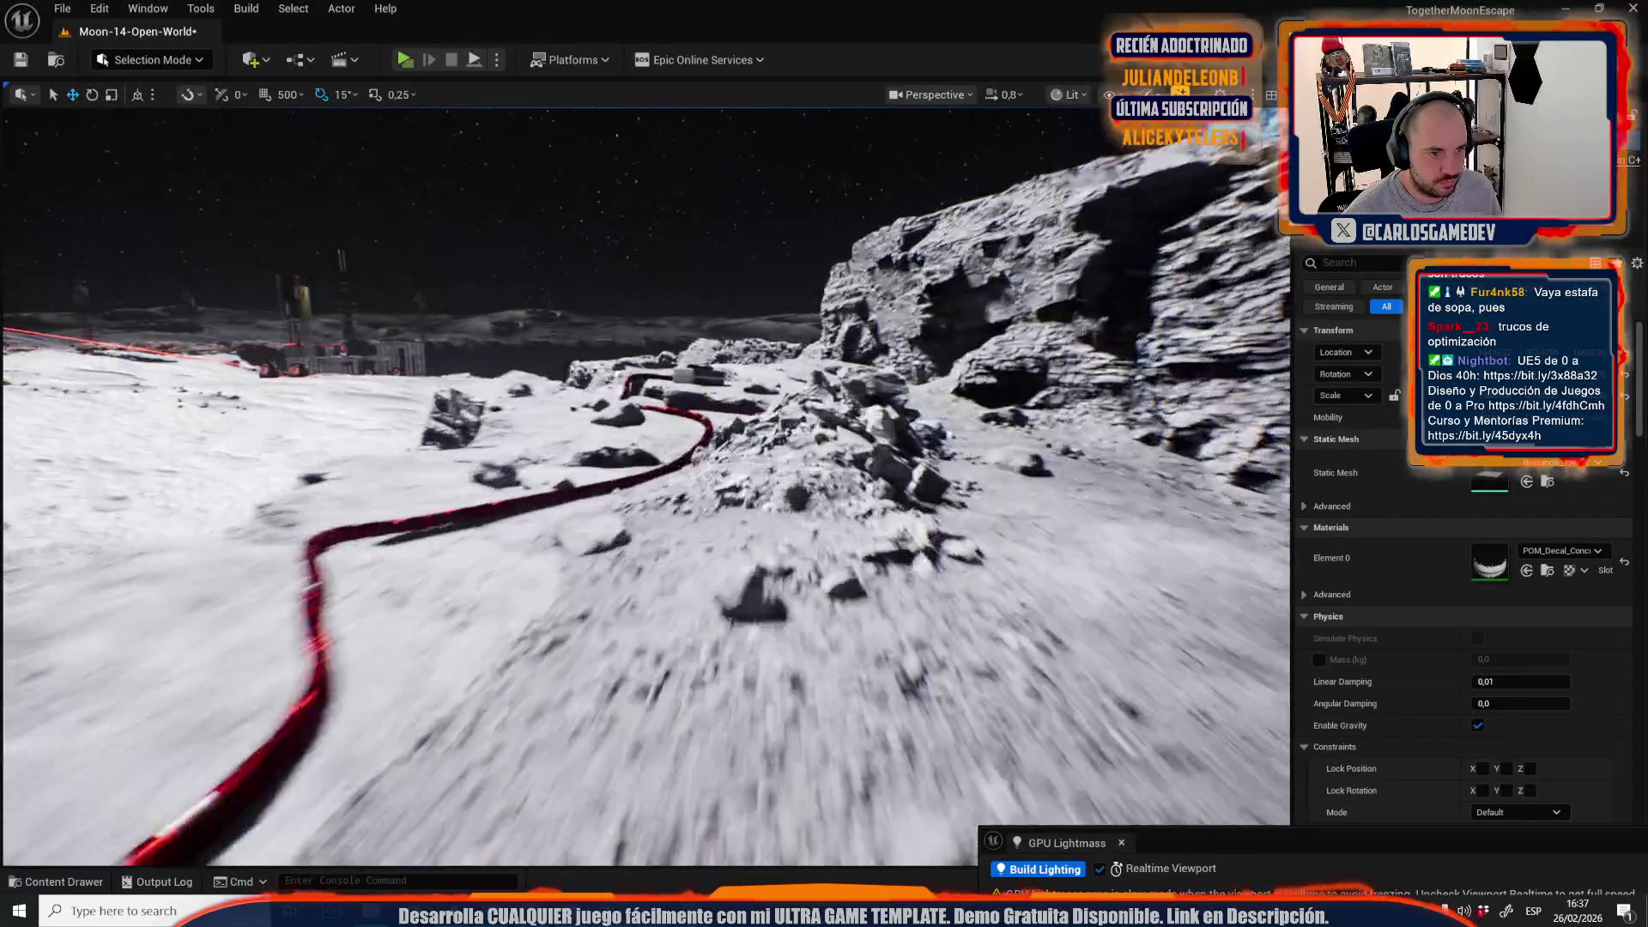
{"action": "scroll", "coordinate": [644, 484], "scroll_direction": "down", "scroll_amount": 2}
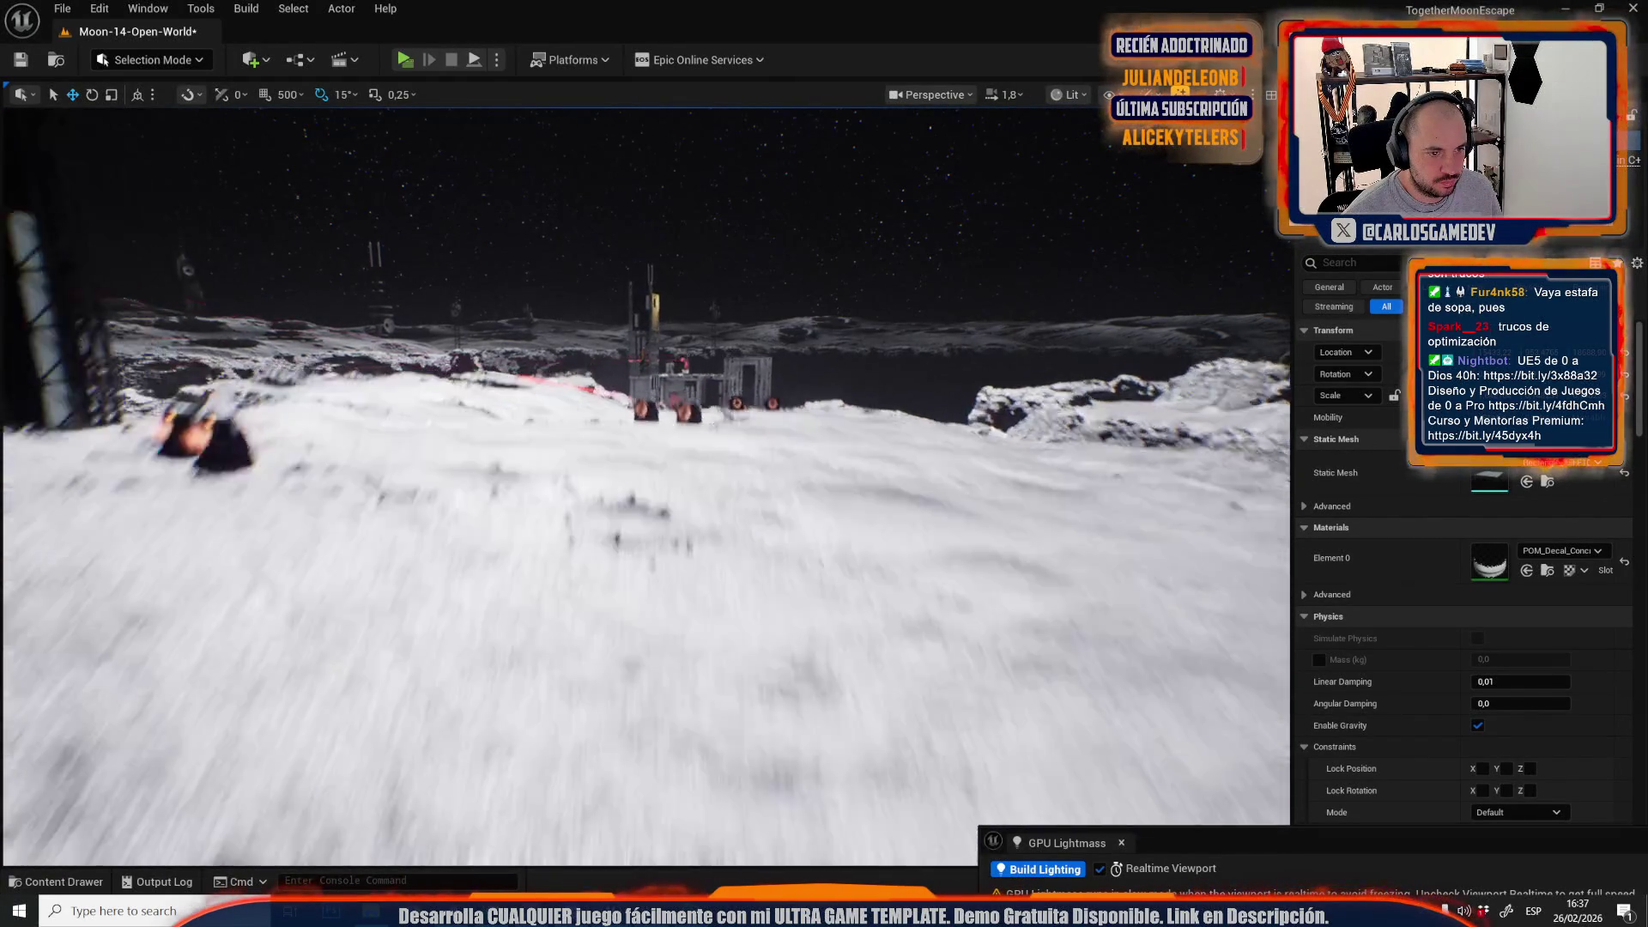
{"action": "scroll", "coordinate": [643, 485], "scroll_direction": "up", "scroll_amount": 3}
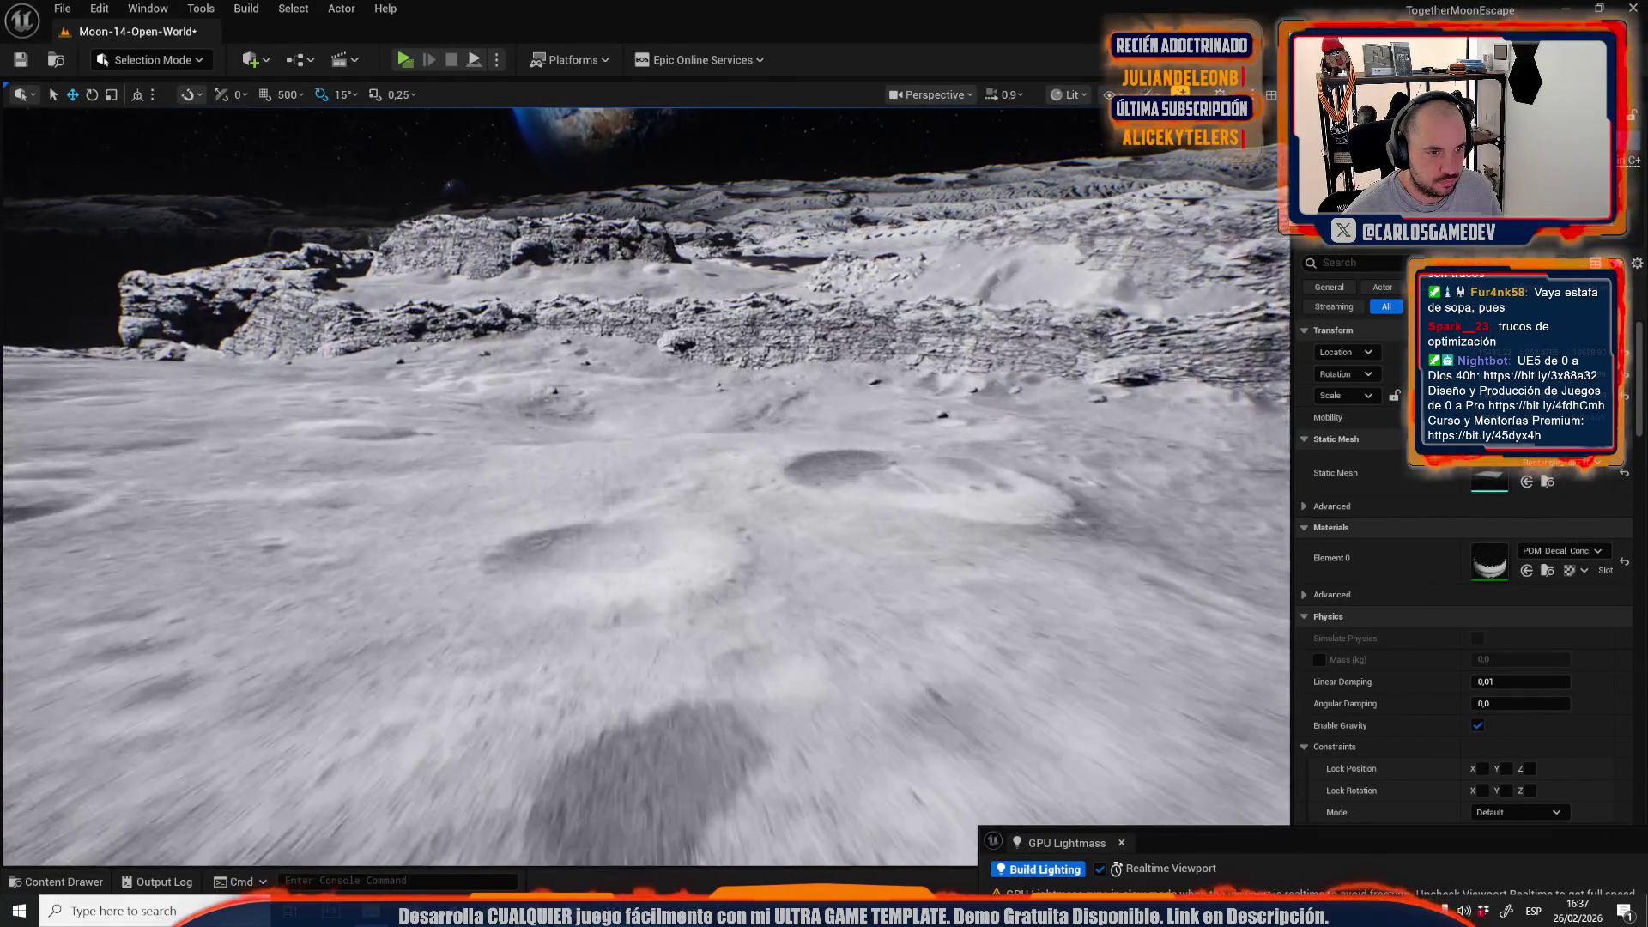
{"action": "scroll", "coordinate": [643, 485], "scroll_direction": "up", "scroll_amount": 4}
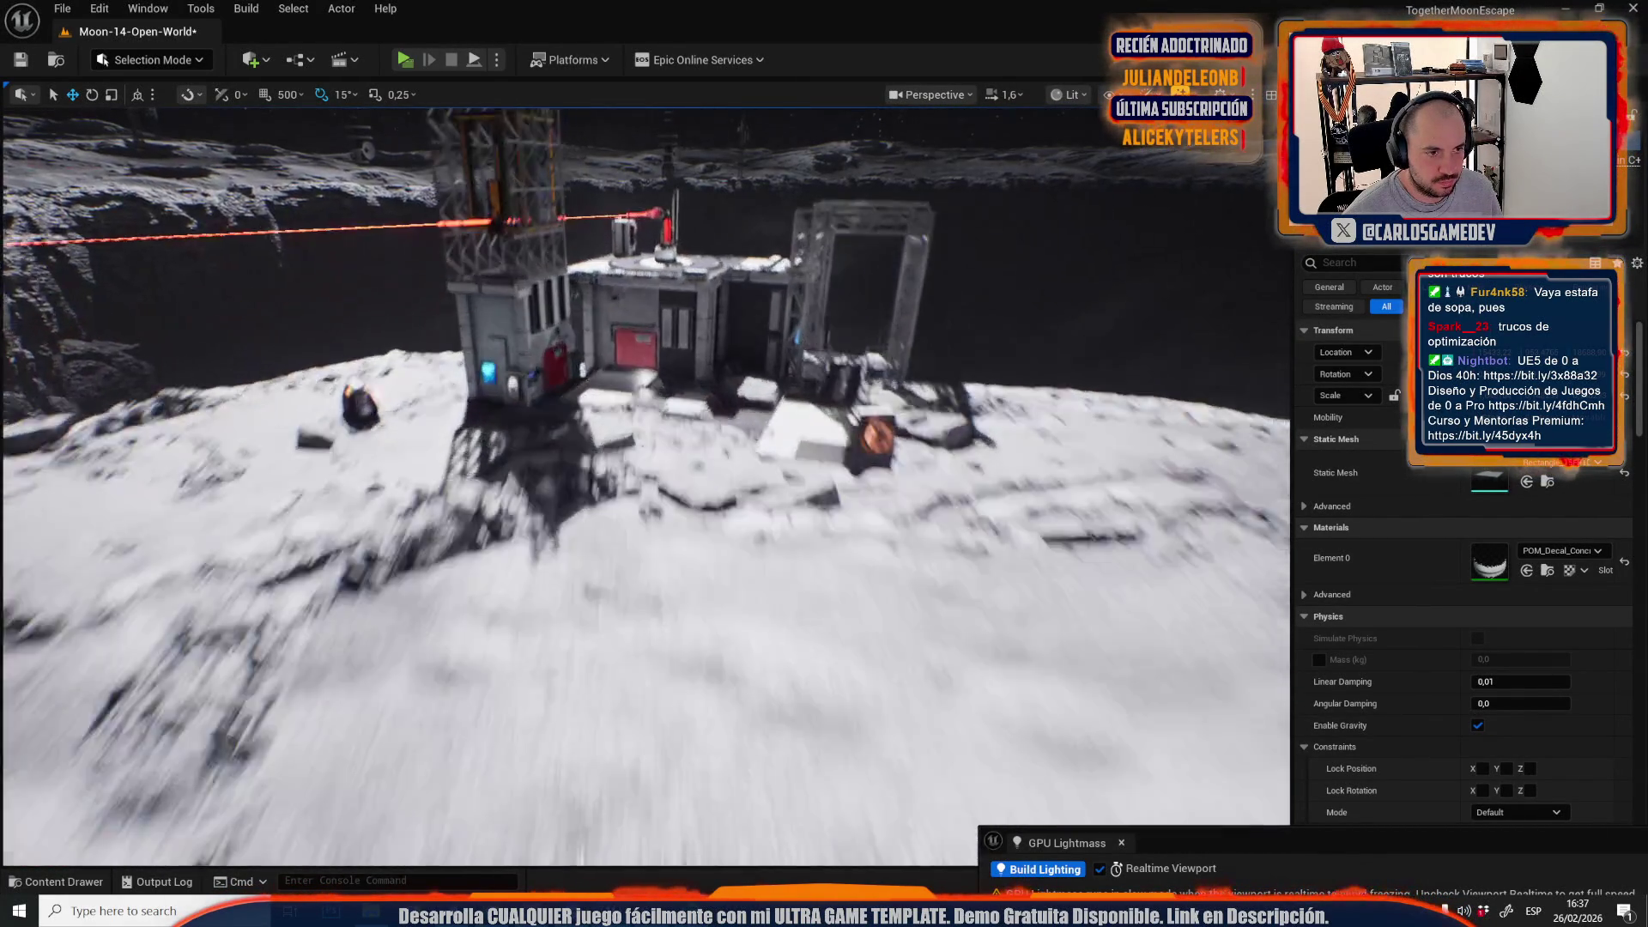
{"action": "scroll", "coordinate": [644, 485], "scroll_direction": "down", "scroll_amount": 2}
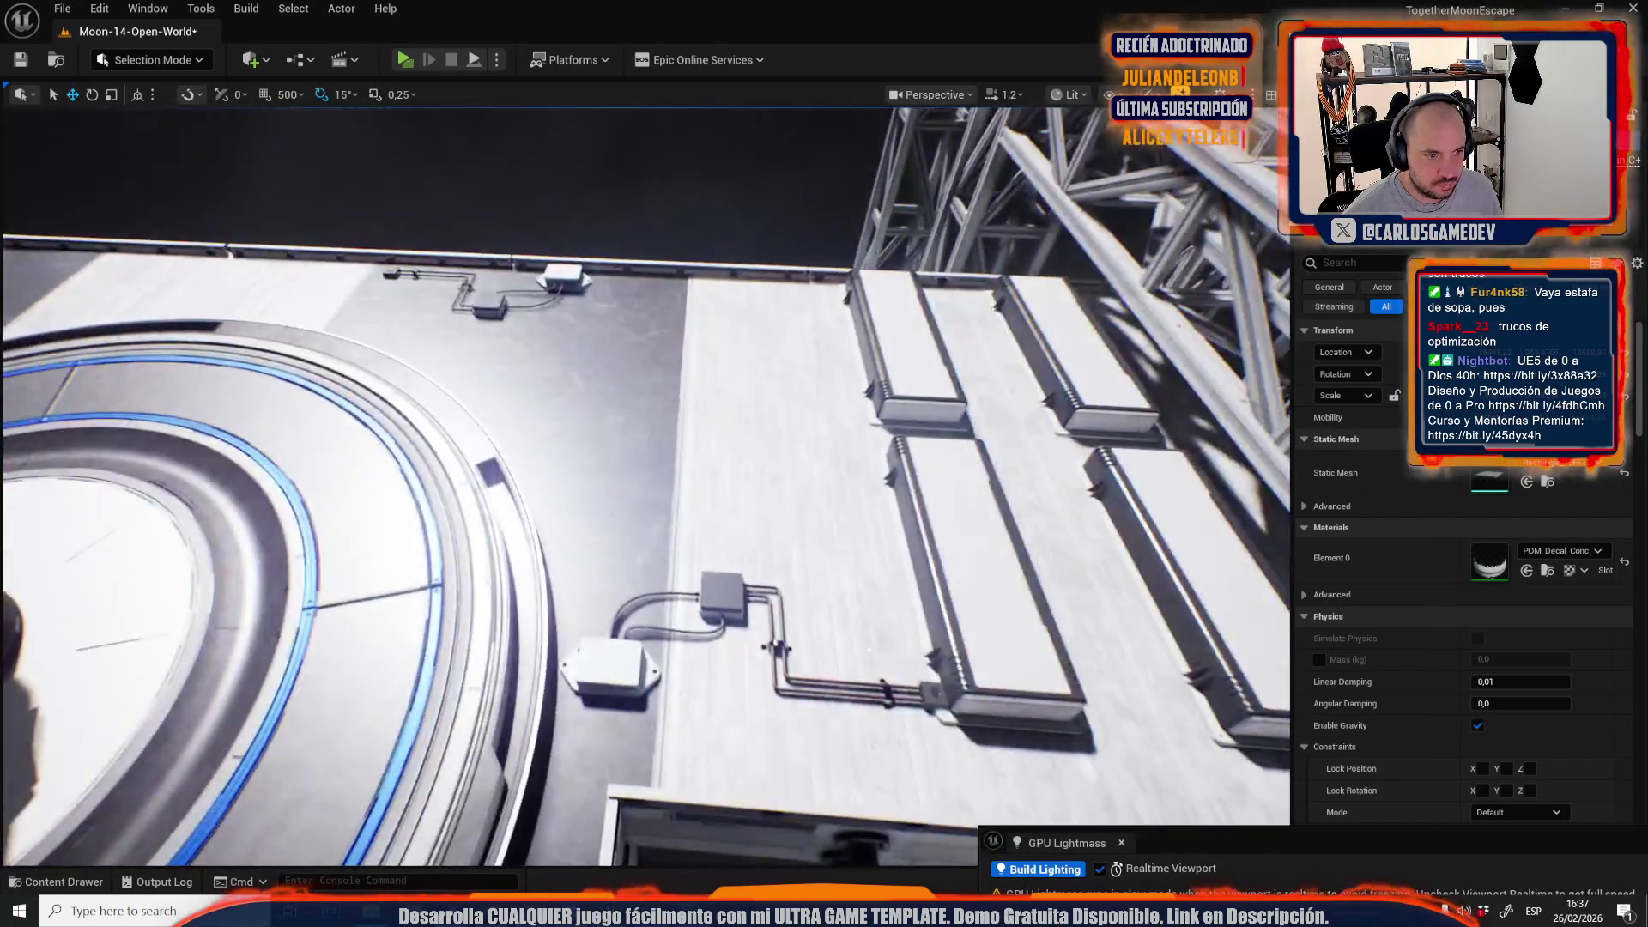
{"action": "key", "text": "w"}
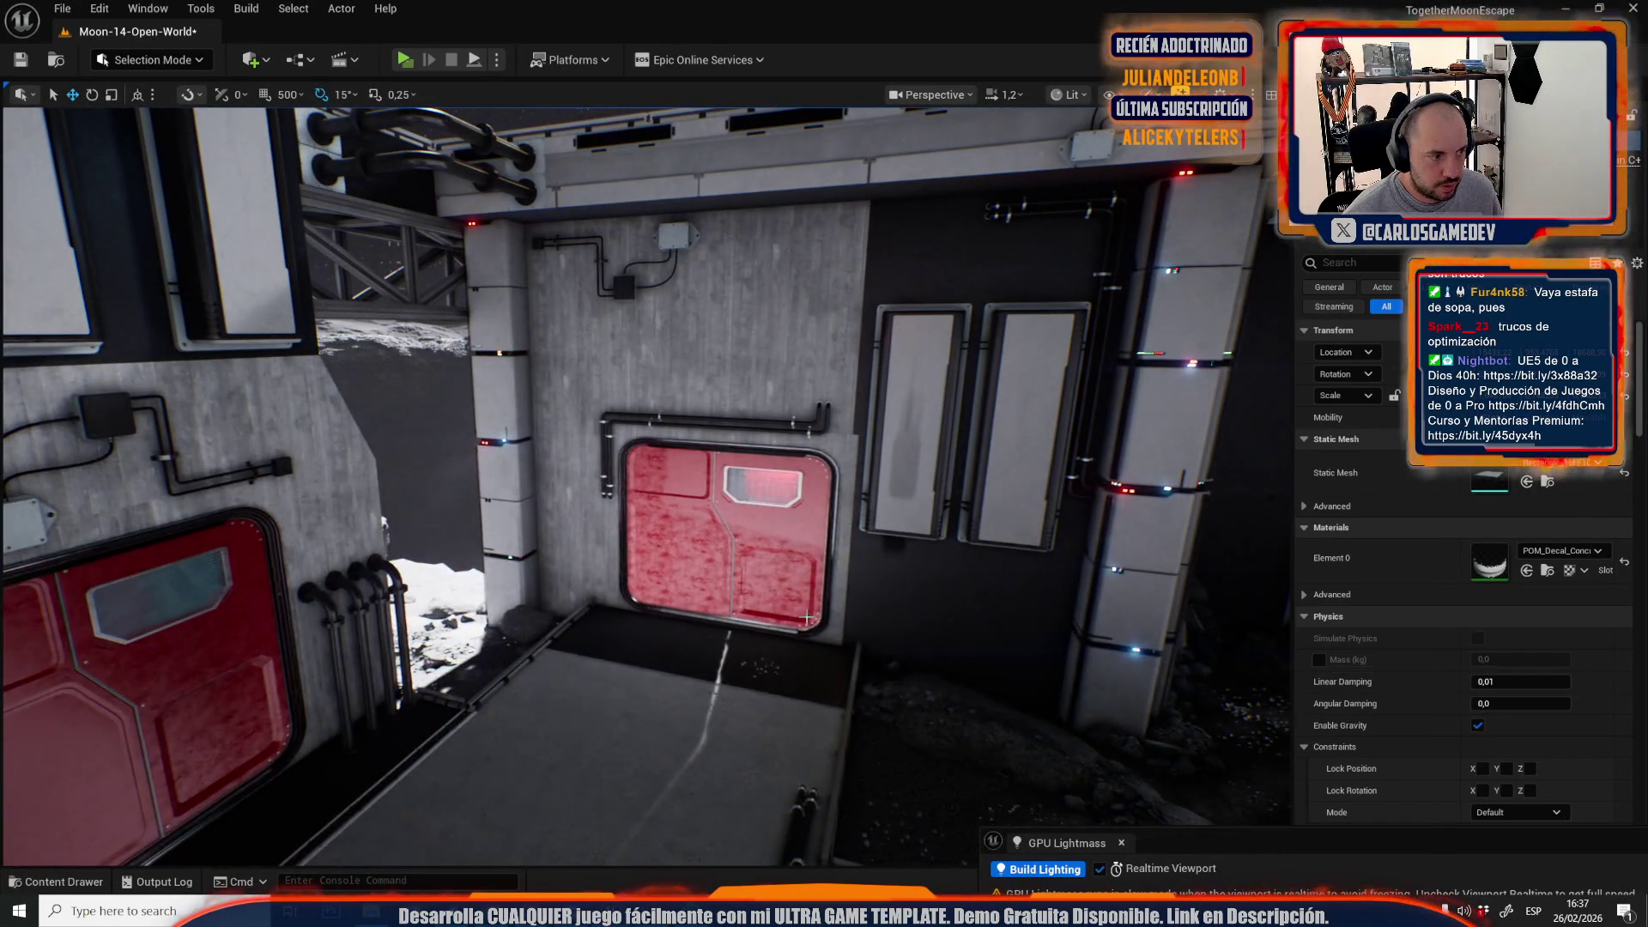
{"action": "key", "text": "ctrl+space"}
- Save all modified content including the Moon-14-Open-World map, then select a pipe to dismiss the drawer
{"action": "left_click", "coordinate": [528, 472]}
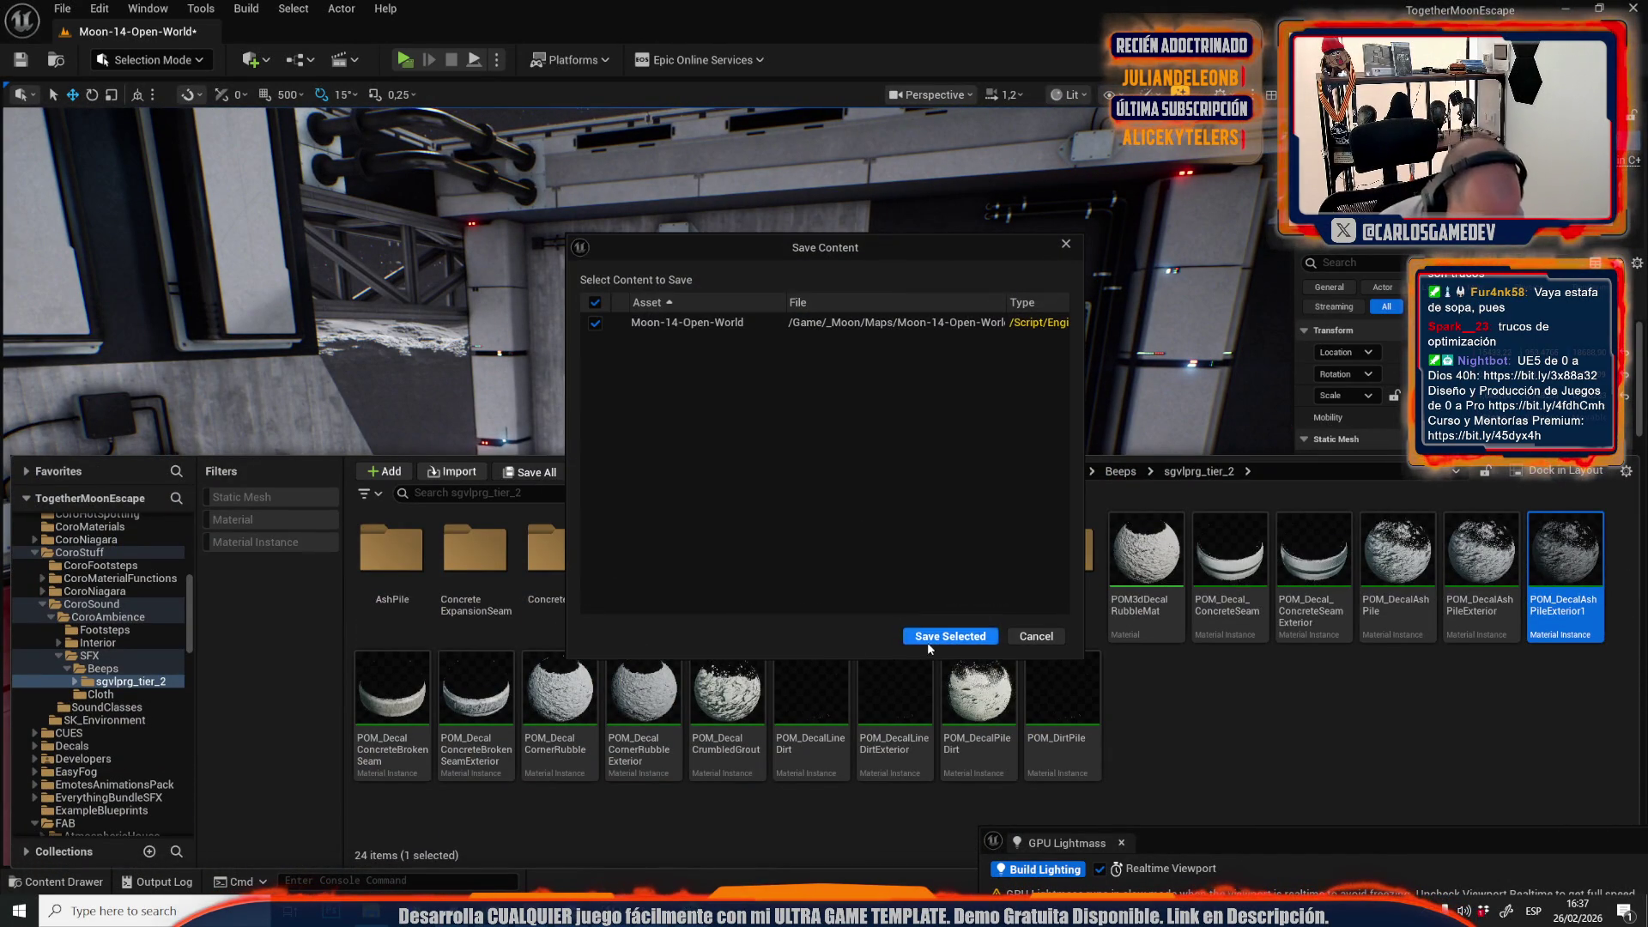
{"action": "left_click", "coordinate": [921, 639]}
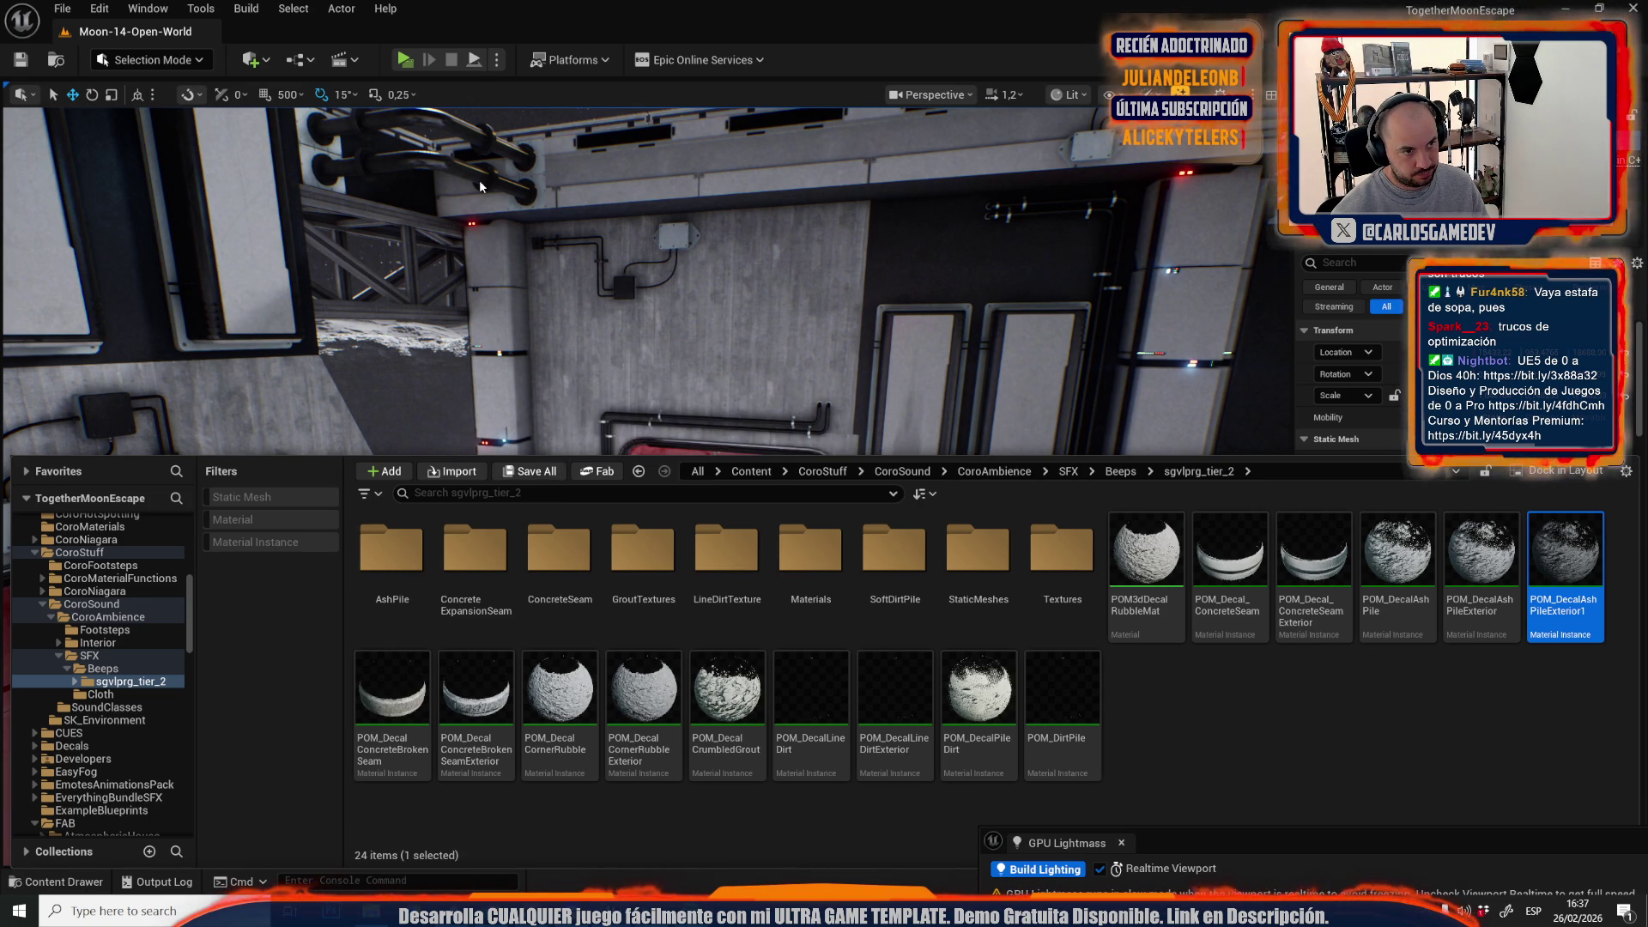
{"action": "left_click", "coordinate": [480, 185]}
- Fly the camera across the lunar terrain, past the truss wall, down into the walled trench
{"action": "scroll", "coordinate": [530, 377], "scroll_direction": "up", "scroll_amount": 2}
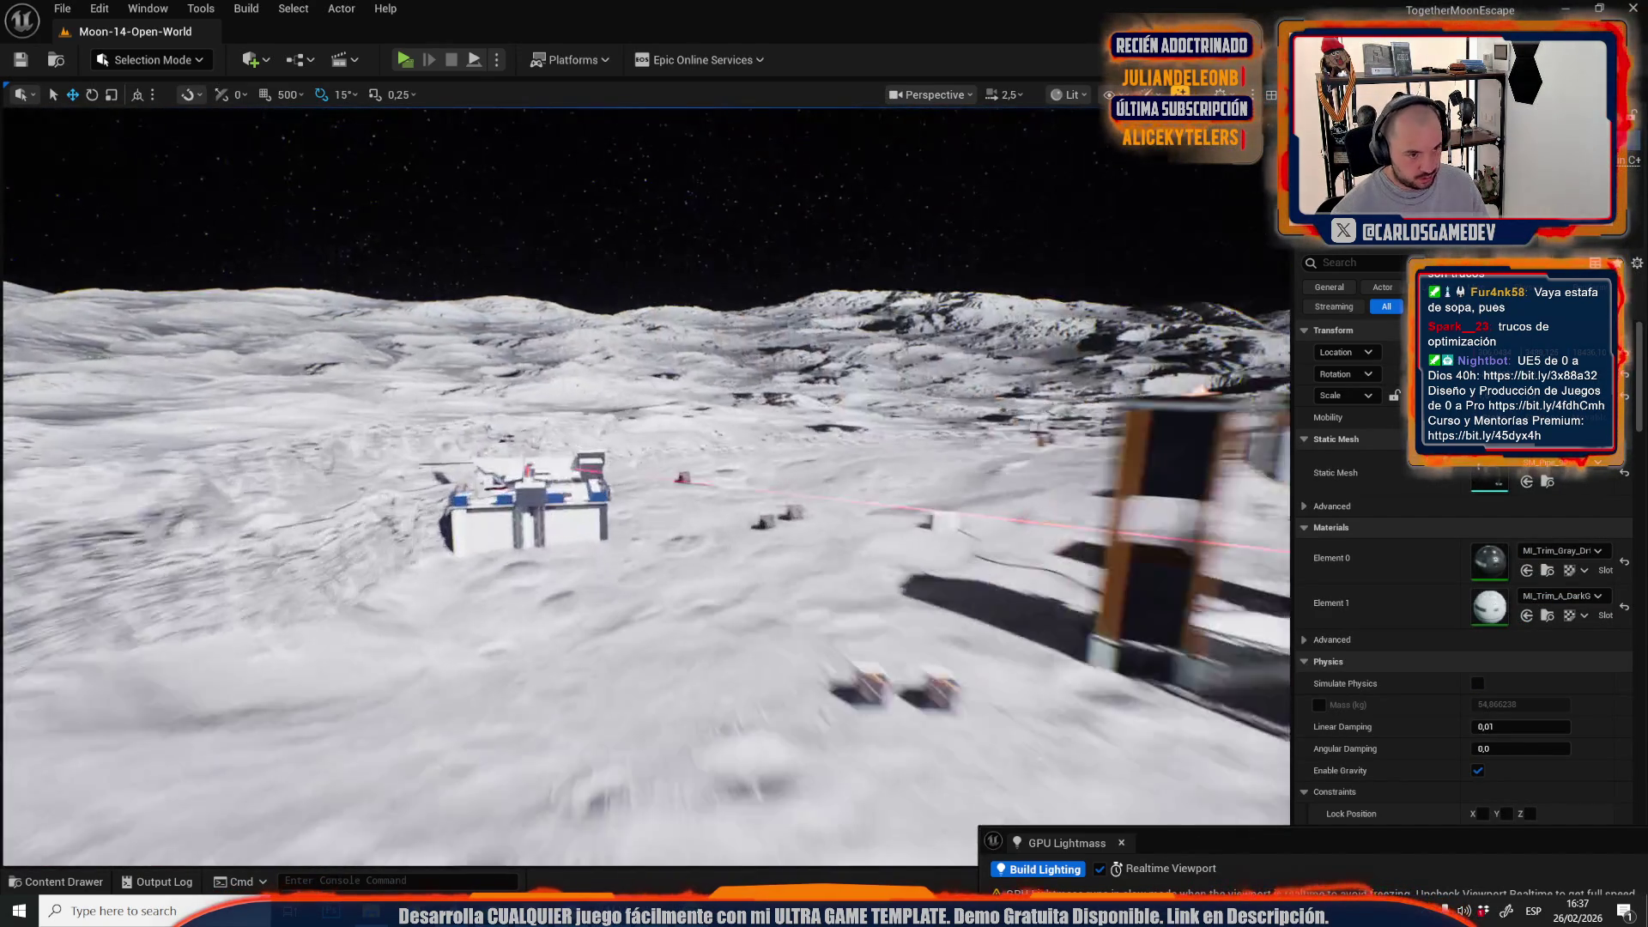
{"action": "key", "text": "w"}
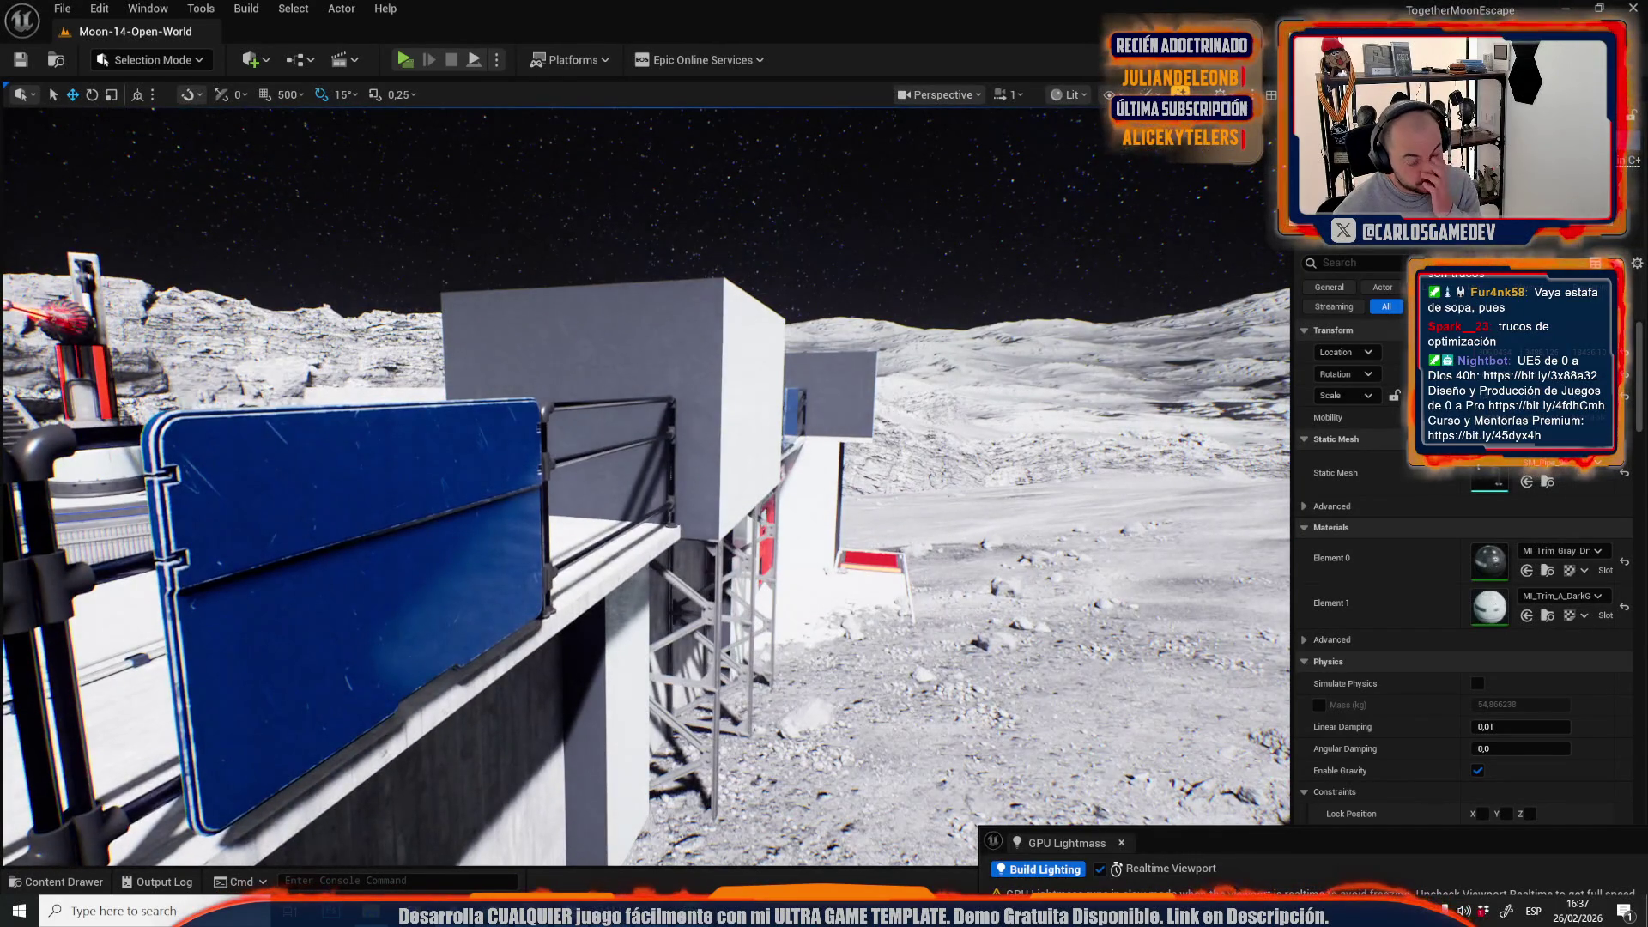
{"action": "key", "text": "w"}
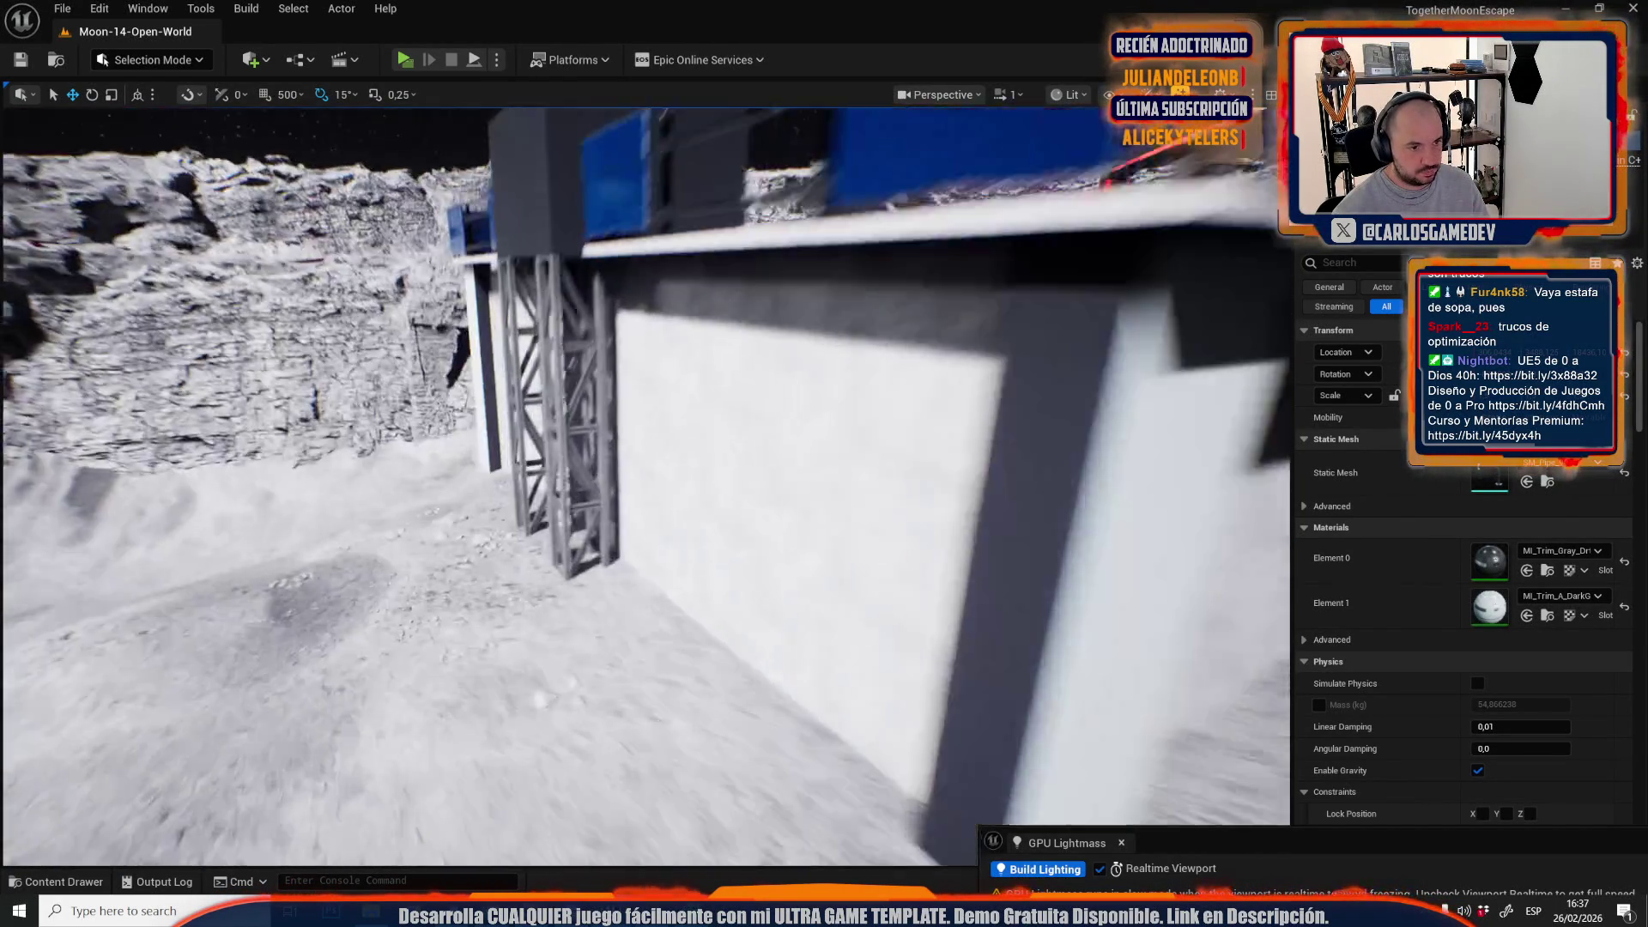
{"action": "key", "text": "w"}
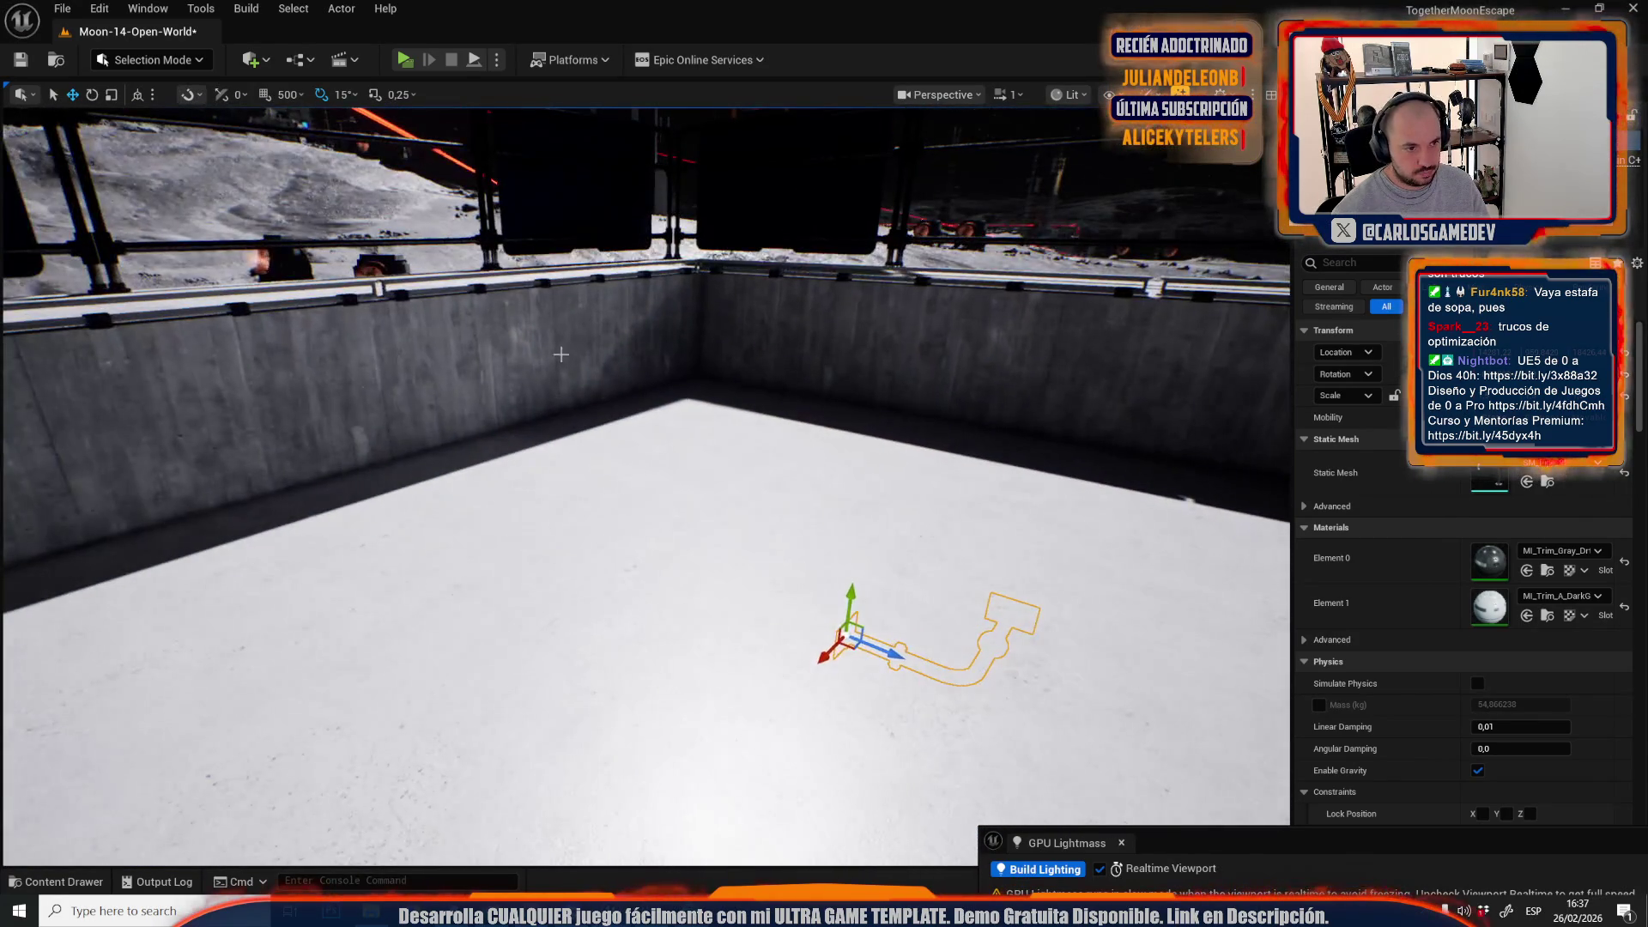
- Undo the pipe's last change, then fly around the trench to inspect it against the wall
{"action": "key", "text": "ctrl+z"}
{"action": "key", "text": "w"}
{"action": "scroll", "coordinate": [627, 419], "scroll_direction": "down", "scroll_amount": 1}
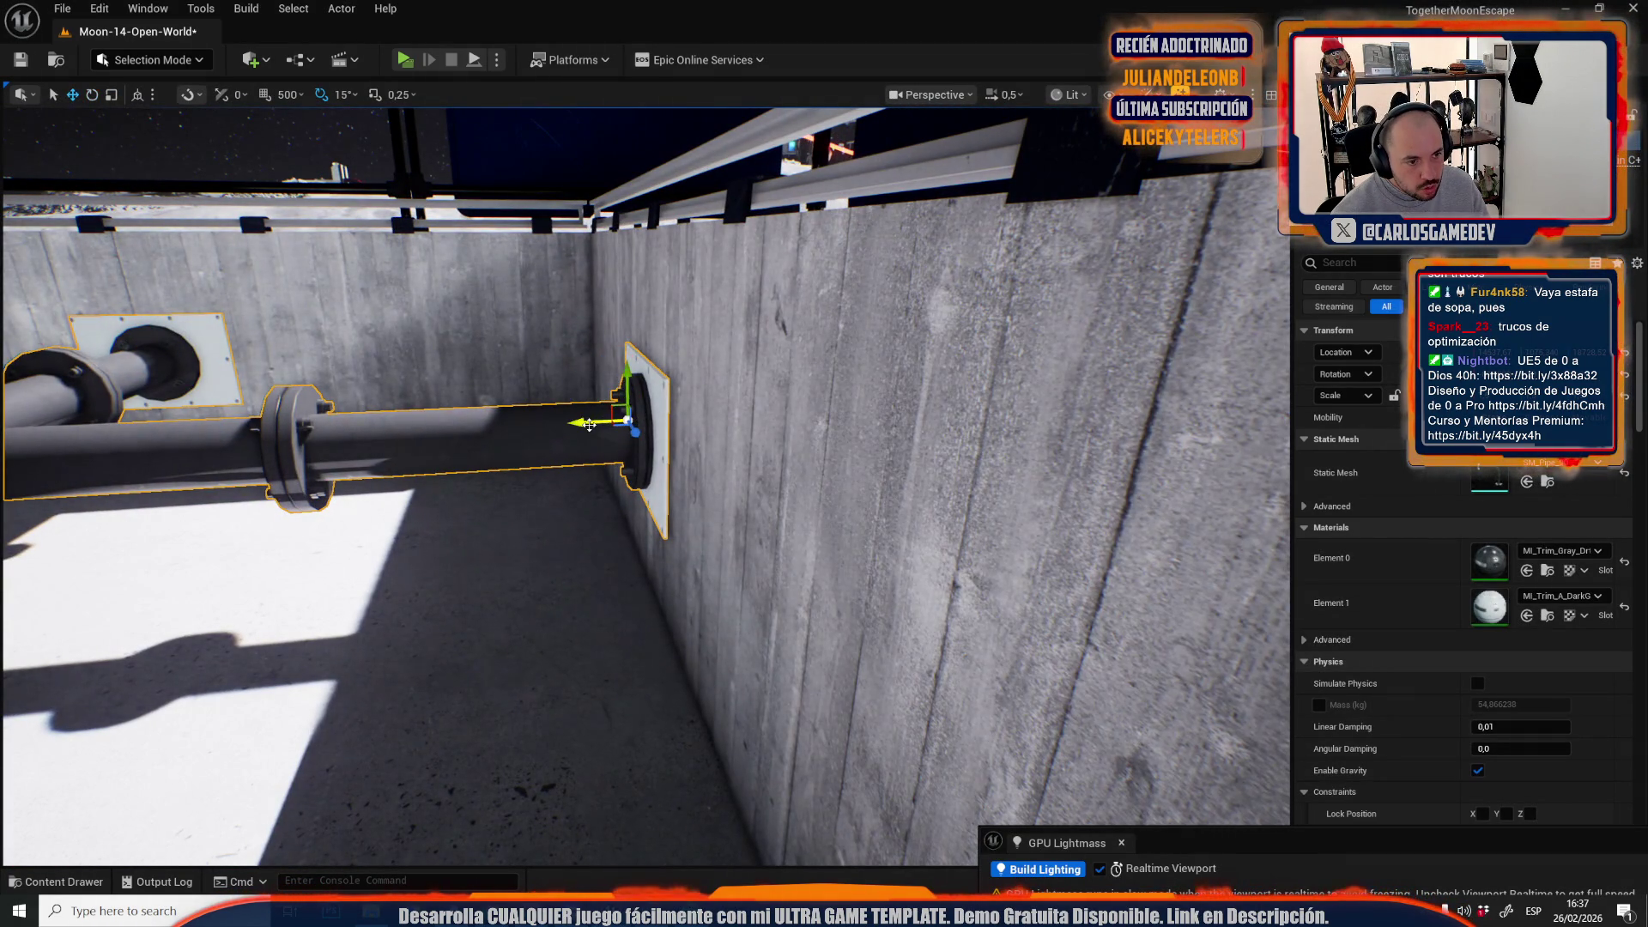
{"action": "scroll", "coordinate": [597, 424], "scroll_direction": "up", "scroll_amount": 2}
{"action": "key", "text": "s"}
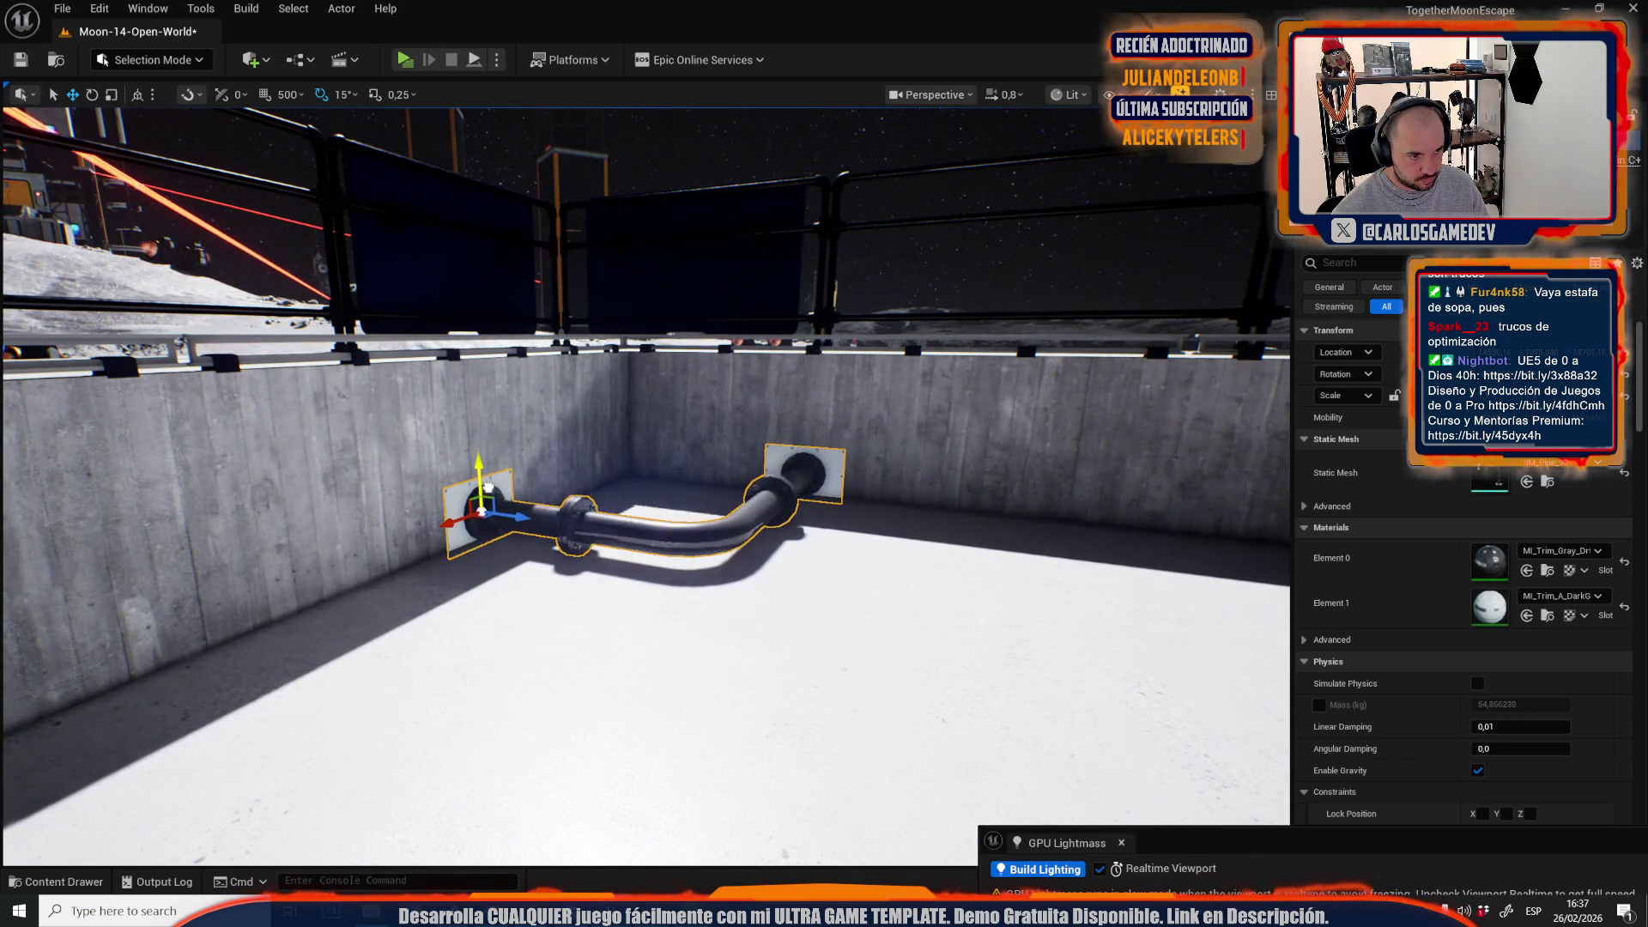
{"action": "scroll", "coordinate": [488, 478], "scroll_direction": "up", "scroll_amount": 2}
{"action": "key", "text": "s"}
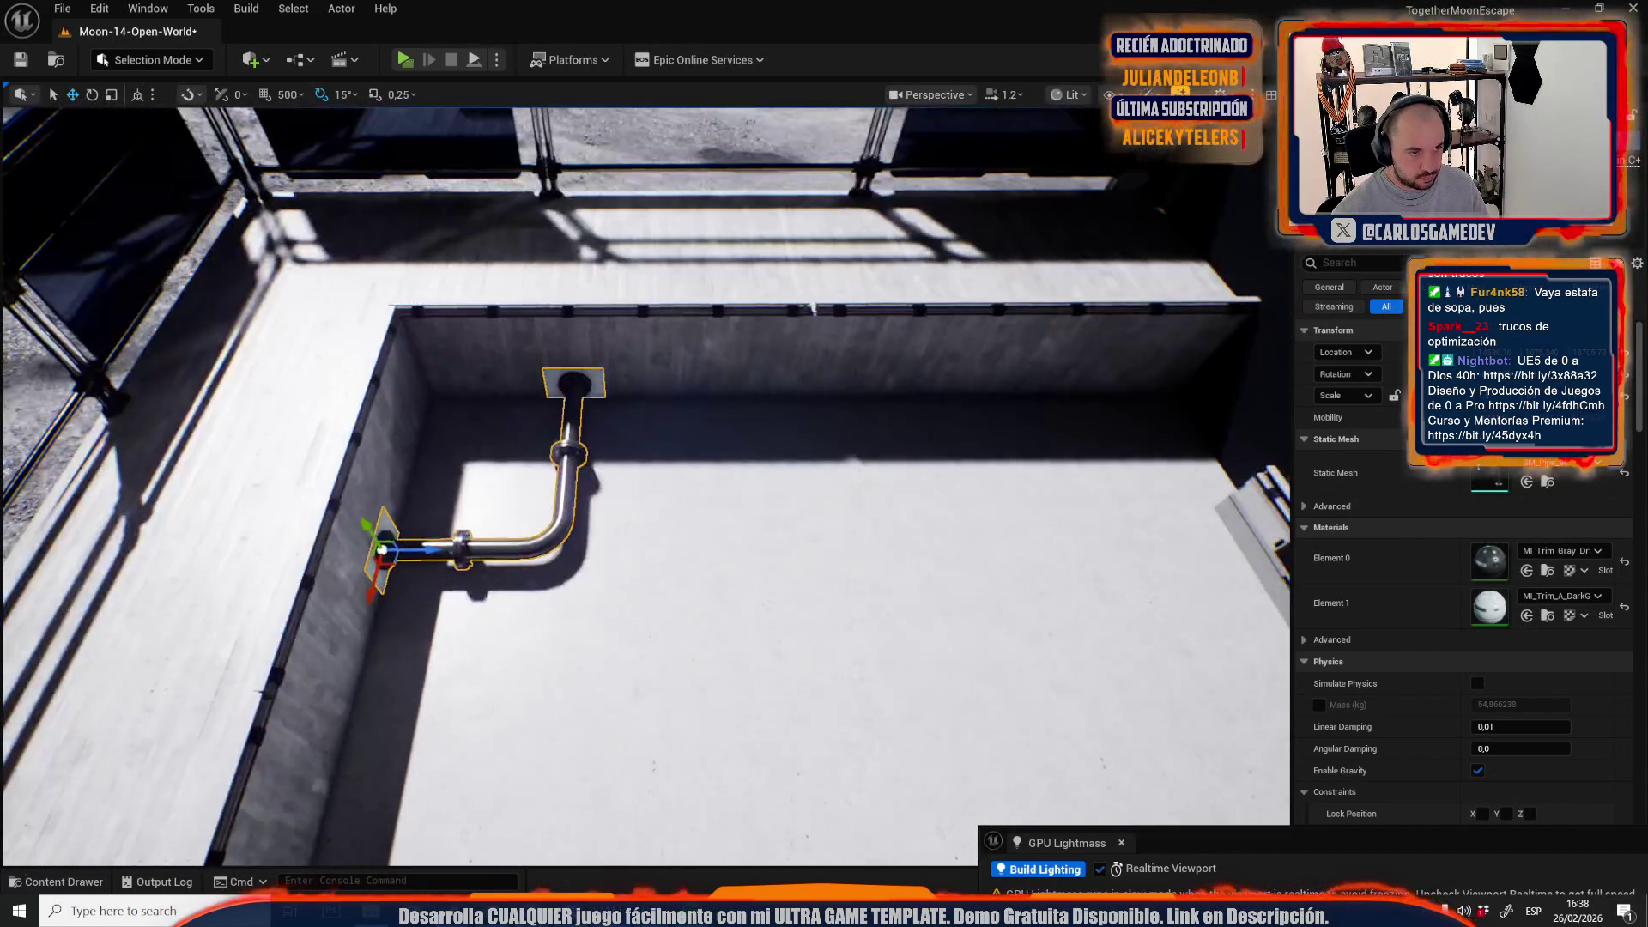
- Rotate the pipe -90° to hang downward, shift it right, then undo to remount its end plate on the wall
{"action": "key", "text": "e"}
{"action": "left_click_drag", "start_coordinate": [436, 593], "coordinate": [373, 690]}
{"action": "key", "text": "r"}
{"action": "mouse_move", "coordinate": [281, 586]}
{"action": "left_mouse_down"}
{"action": "mouse_move", "coordinate": [976, 442]}
{"action": "mouse_move", "coordinate": [1052, 516]}
{"action": "left_mouse_up"}
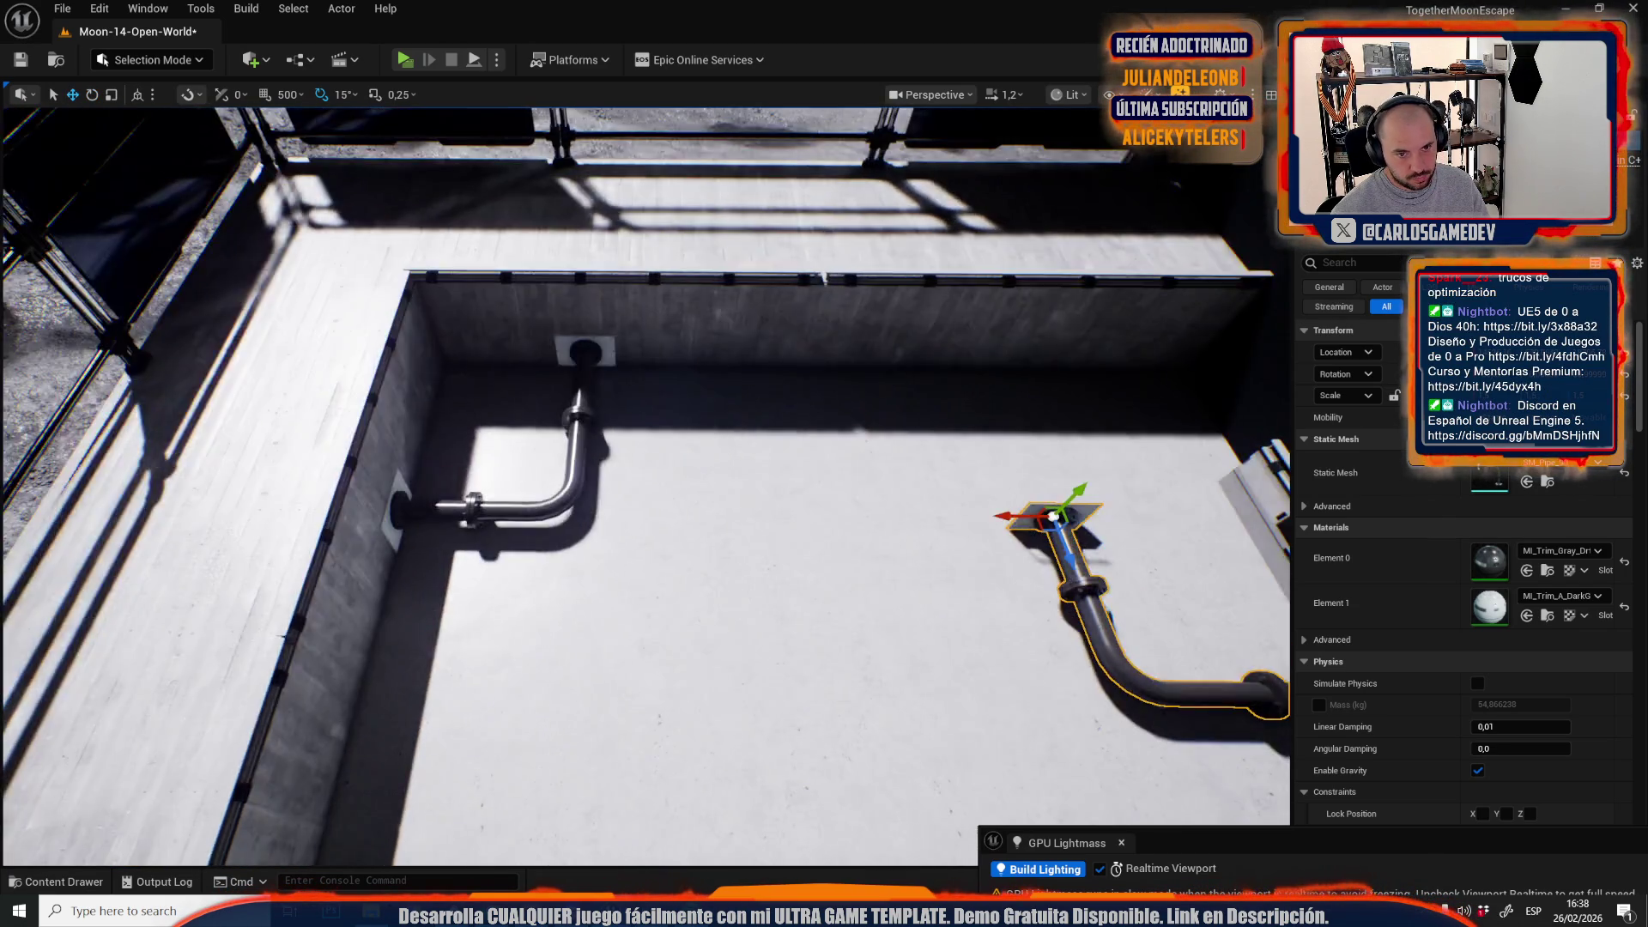
{"action": "scroll", "coordinate": [1052, 516], "scroll_direction": "down", "scroll_amount": 3}
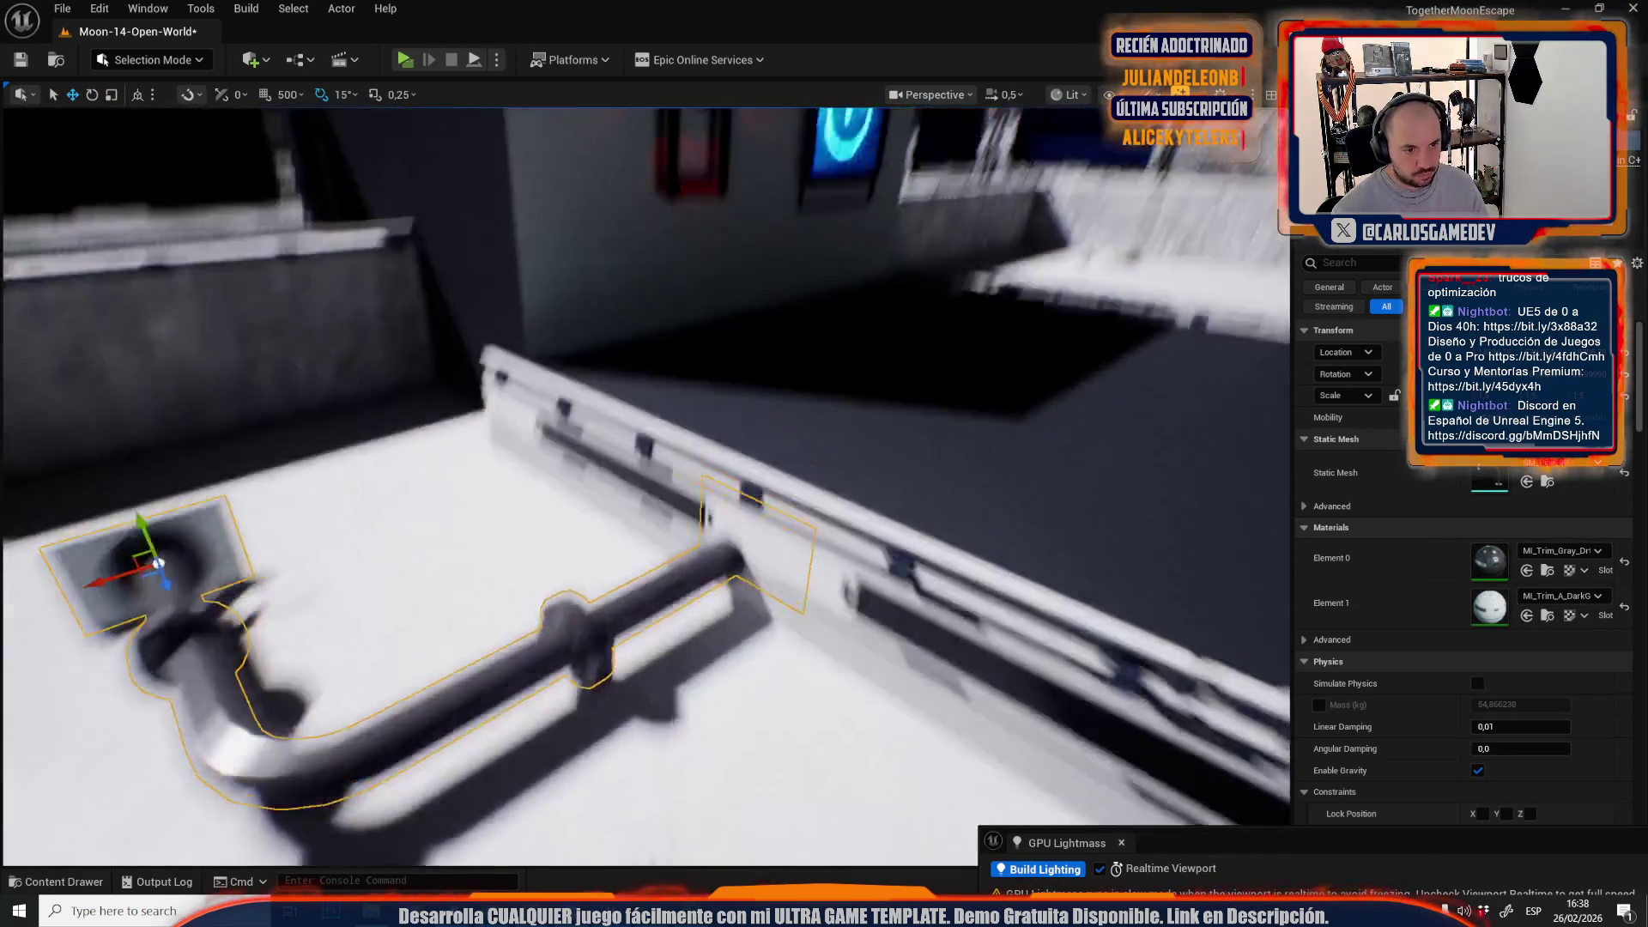
{"action": "scroll", "coordinate": [644, 481], "scroll_direction": "down", "scroll_amount": 1}
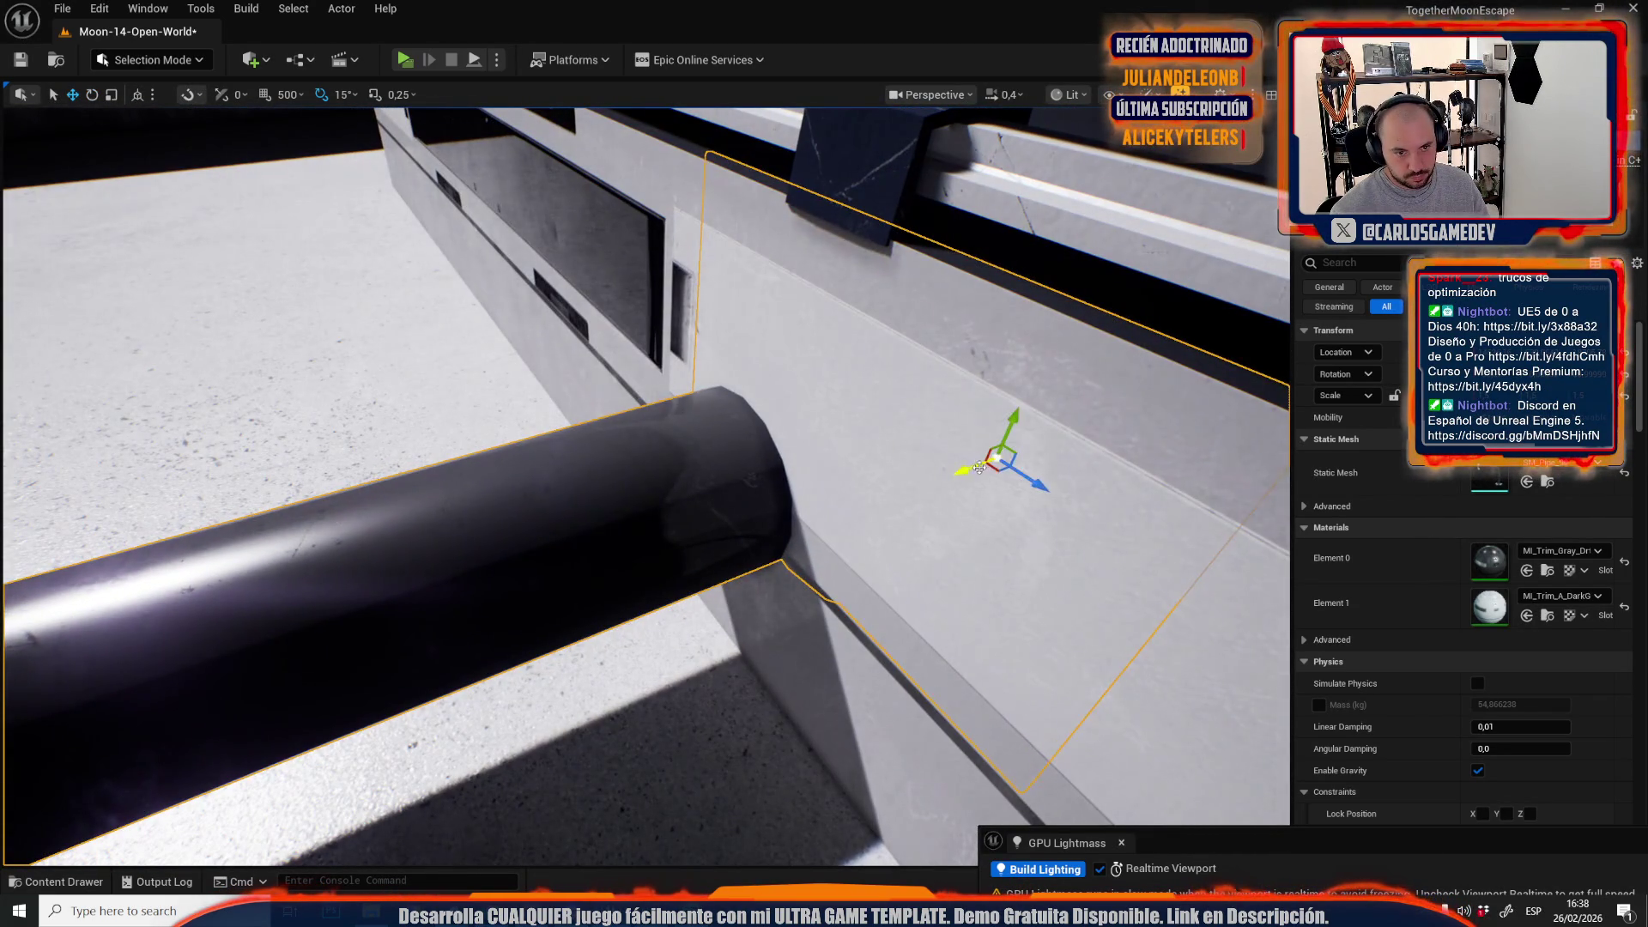
{"action": "scroll", "coordinate": [980, 466], "scroll_direction": "down", "scroll_amount": 2}
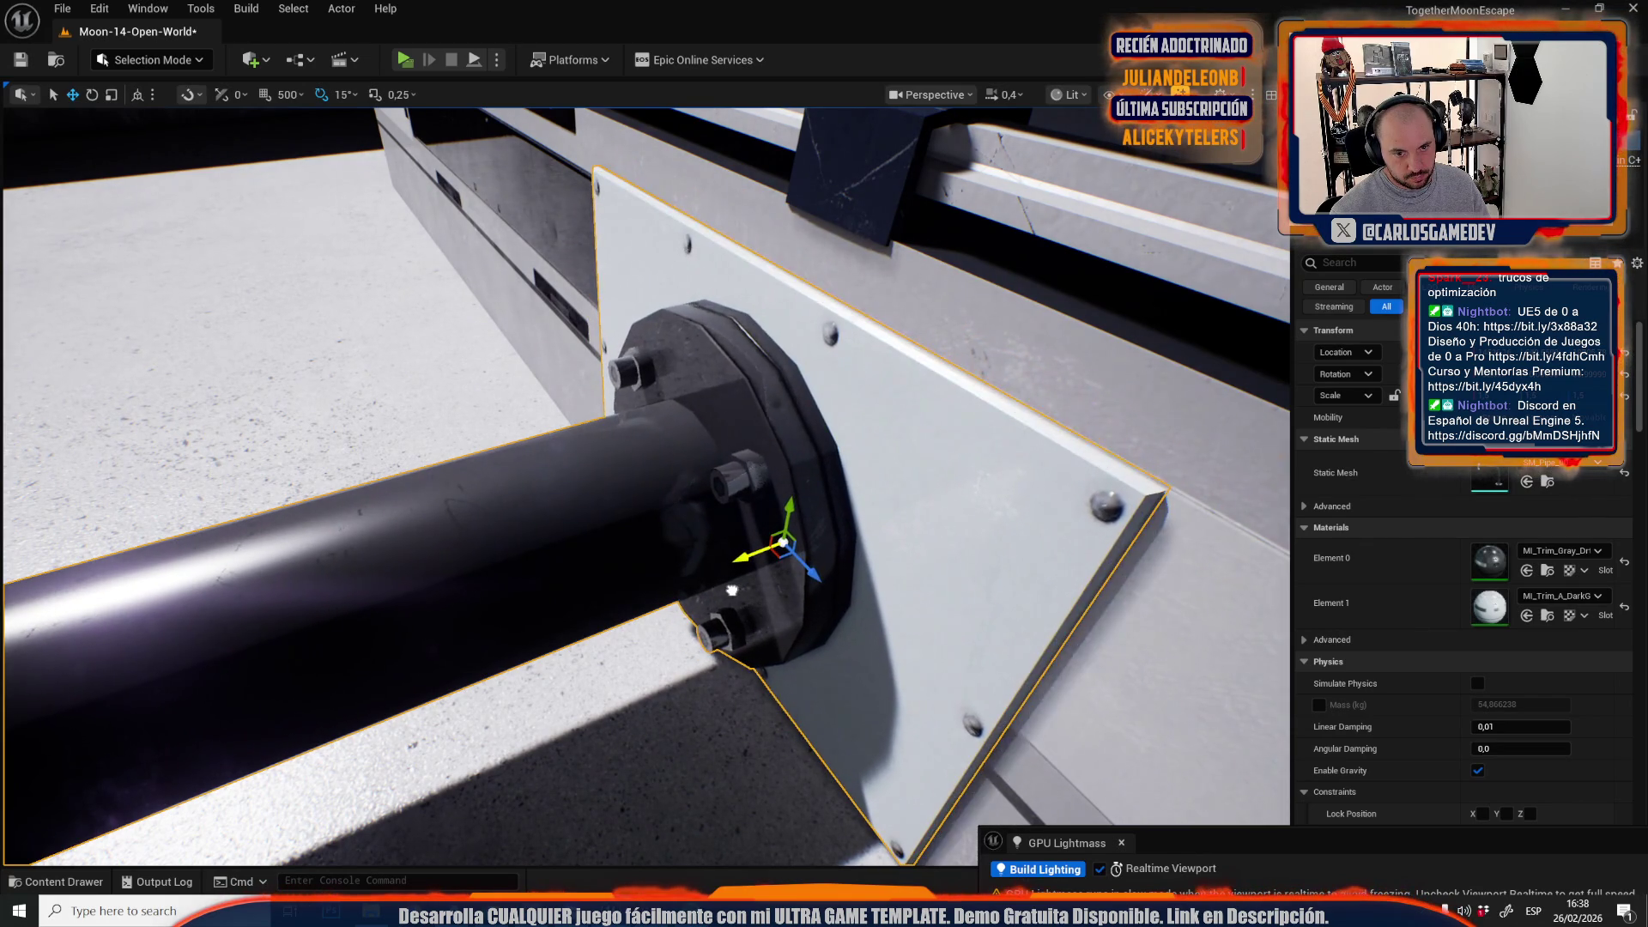
{"action": "scroll", "coordinate": [732, 590], "scroll_direction": "up", "scroll_amount": 1}
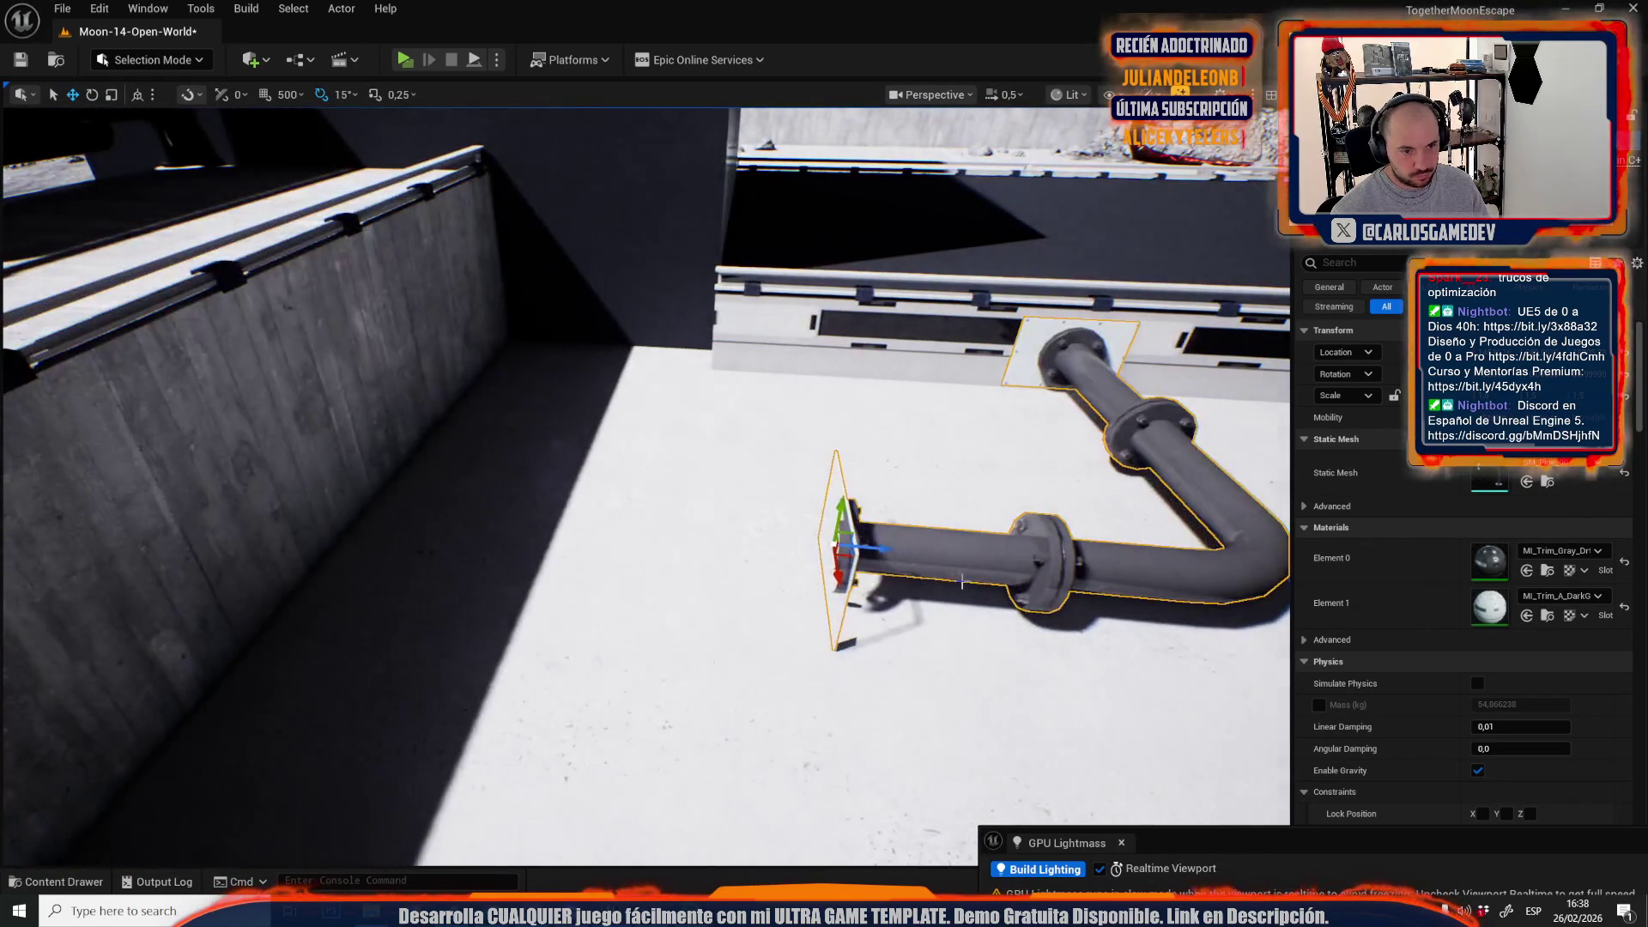
{"action": "key", "text": "ctrl+z"}
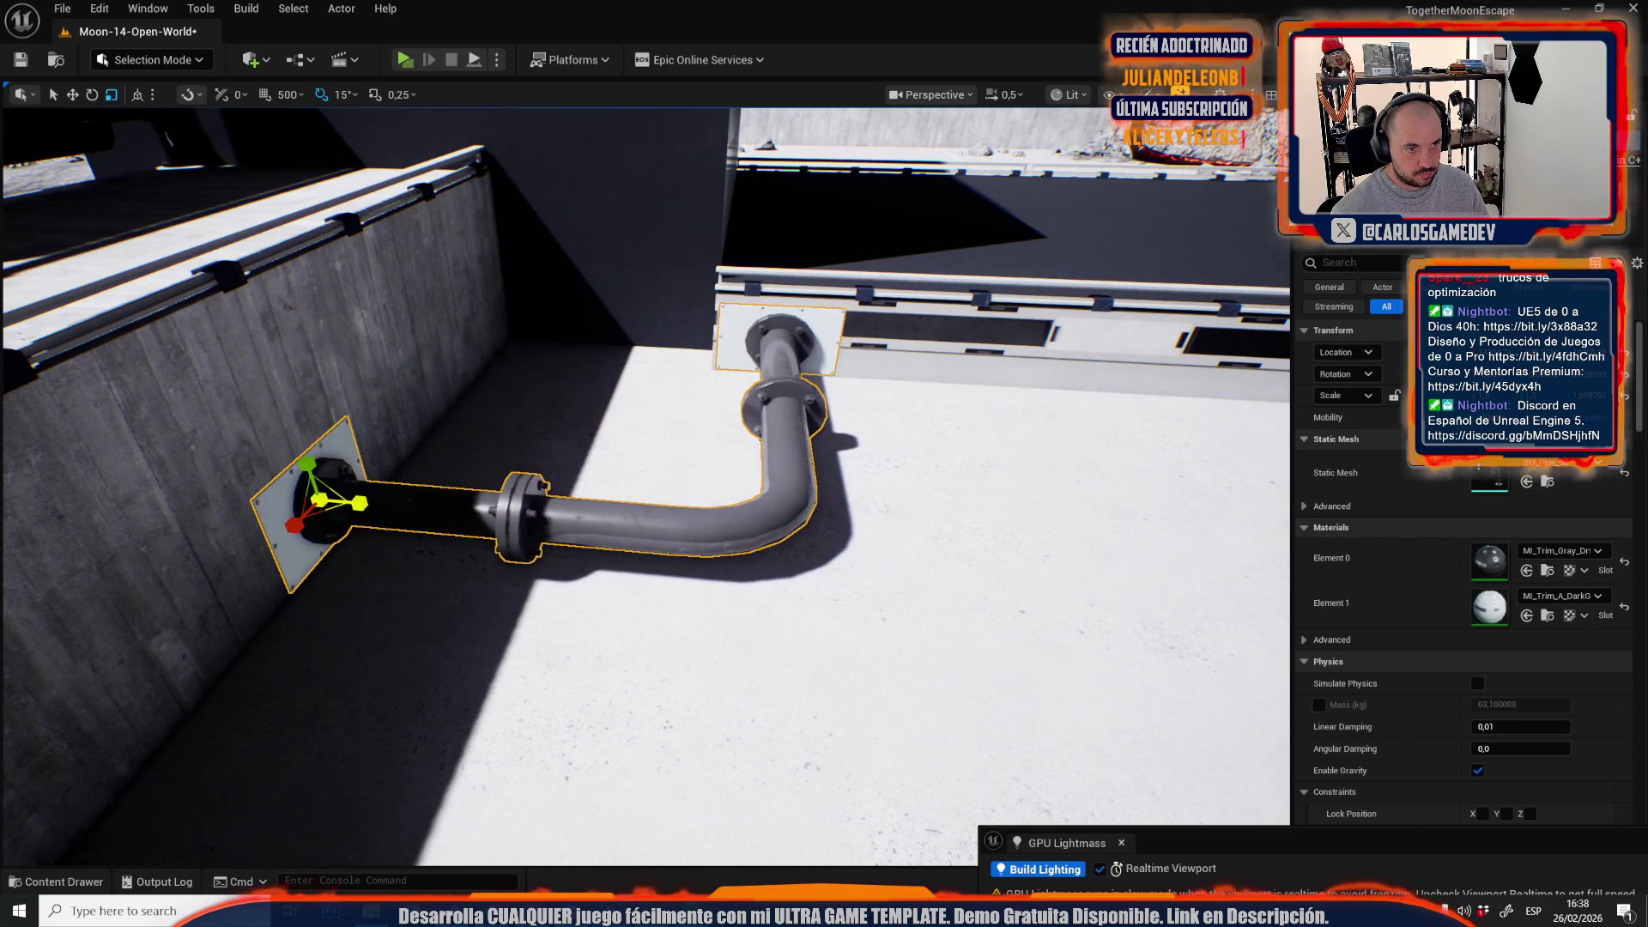
{"action": "scroll", "coordinate": [679, 429], "scroll_direction": "up", "scroll_amount": 3}
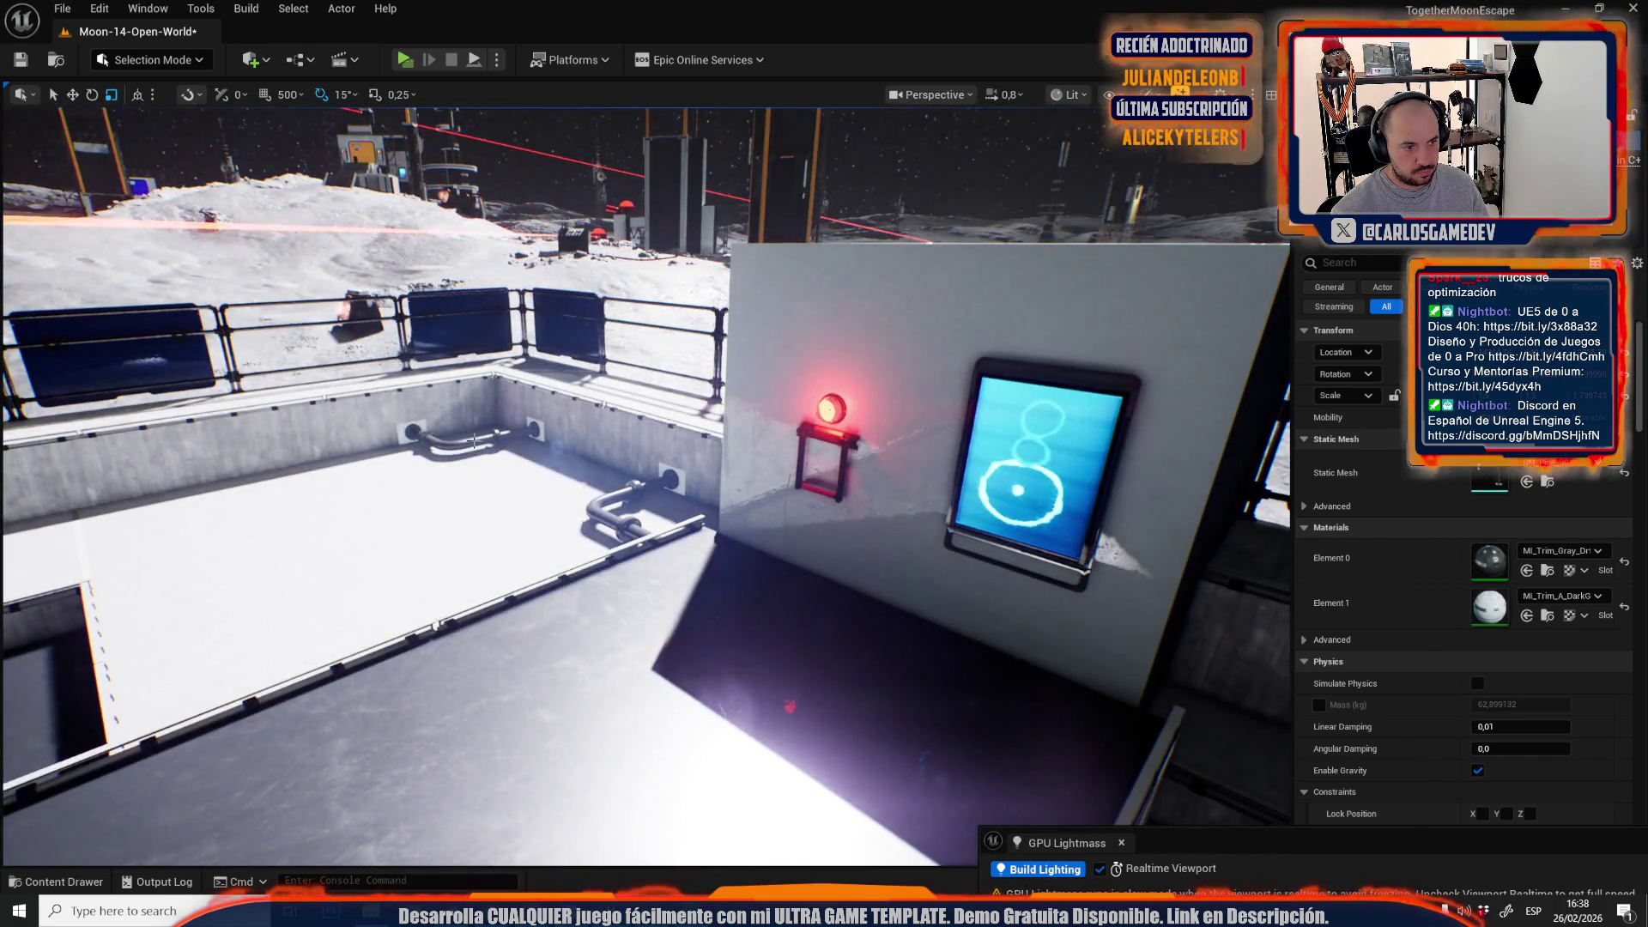
- Look over the base roof, then rotate the wall pipe about its wall attachment
{"action": "left_click_drag", "start_coordinate": [478, 442], "coordinate": [479, 442]}
{"action": "left_click_drag", "start_coordinate": [672, 490], "coordinate": [672, 490]}
{"action": "scroll", "coordinate": [672, 491], "scroll_direction": "up", "scroll_amount": 1}
{"action": "scroll", "coordinate": [672, 490], "scroll_direction": "up", "scroll_amount": 2}
{"action": "left_click_drag", "start_coordinate": [518, 527], "coordinate": [518, 528]}
{"action": "scroll", "coordinate": [518, 528], "scroll_direction": "down", "scroll_amount": 2}
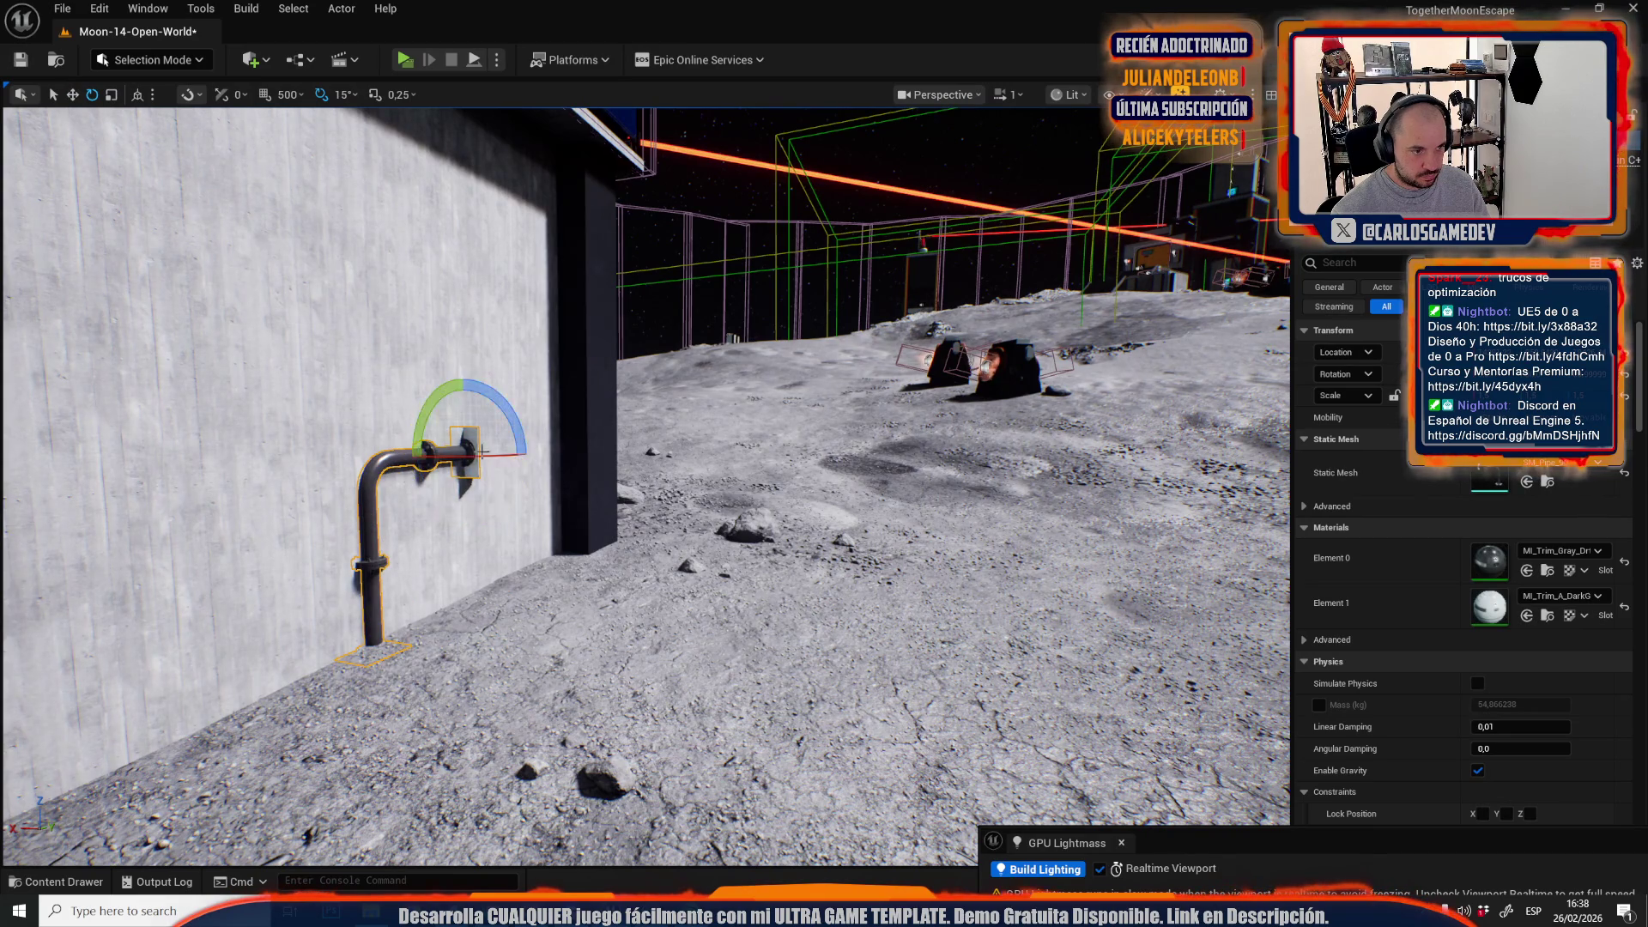
{"action": "left_click_drag", "start_coordinate": [474, 457], "coordinate": [523, 455]}
{"action": "left_click_drag", "start_coordinate": [518, 528], "coordinate": [518, 528]}
- Duplicate the pipe along the wall, undoing one bad move, and place the copies beside the trusses
{"action": "key", "text": "w"}
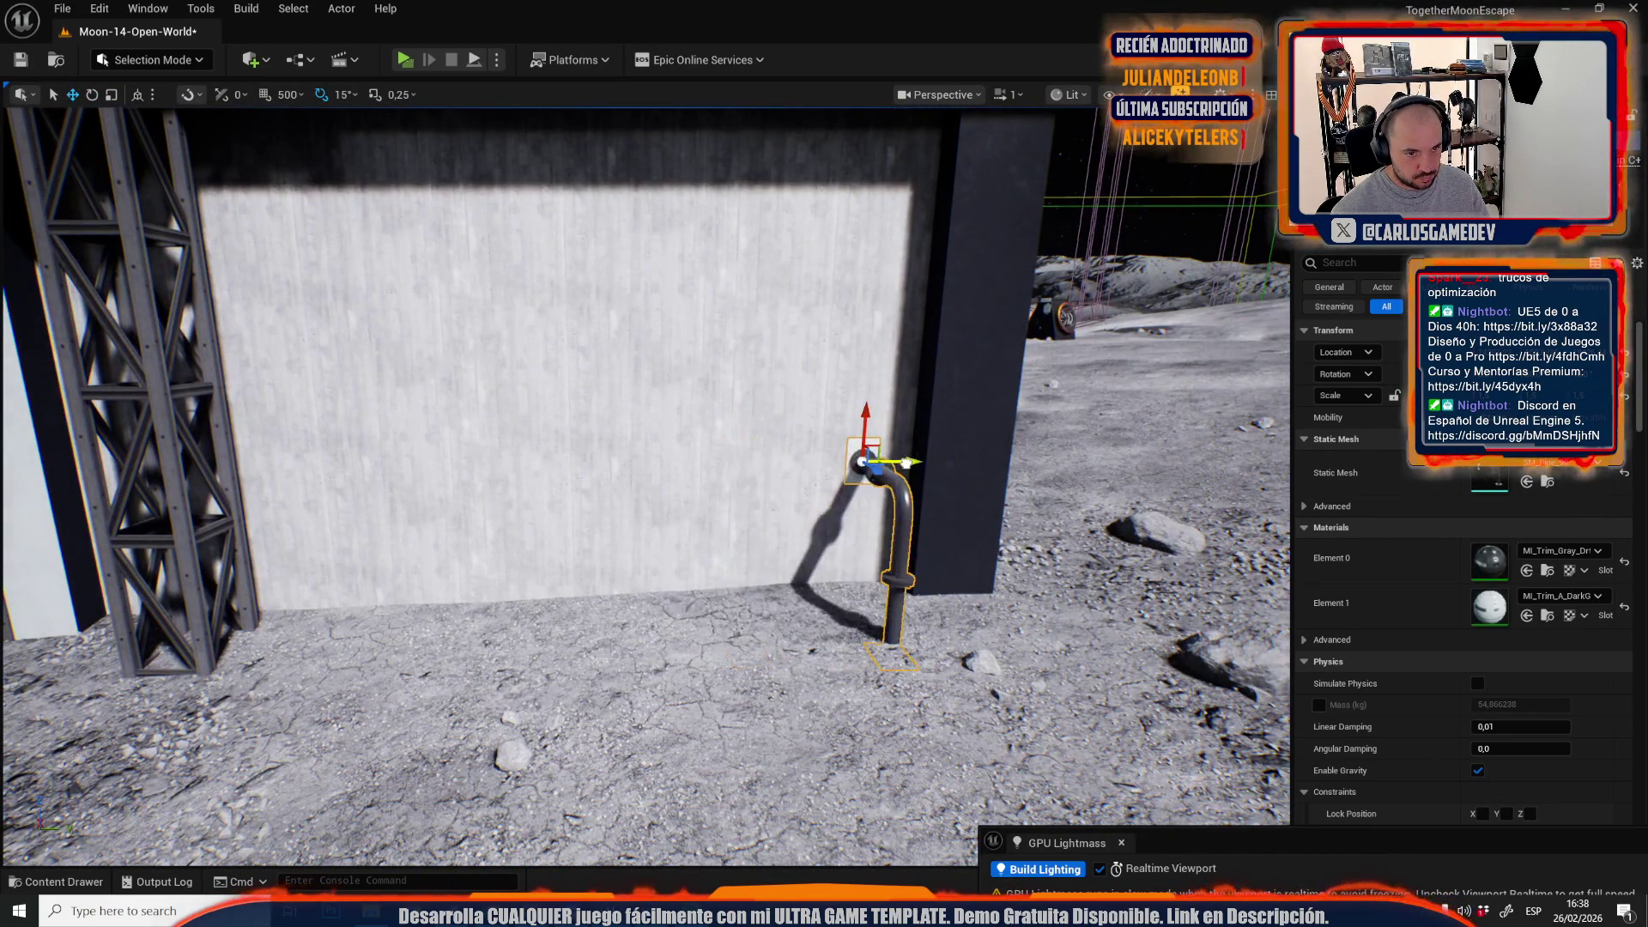
{"action": "mouse_move", "coordinate": [914, 458]}
{"action": "left_mouse_down"}
{"action": "mouse_move", "coordinate": [301, 460]}
{"action": "mouse_move", "coordinate": [341, 497]}
{"action": "left_mouse_up"}
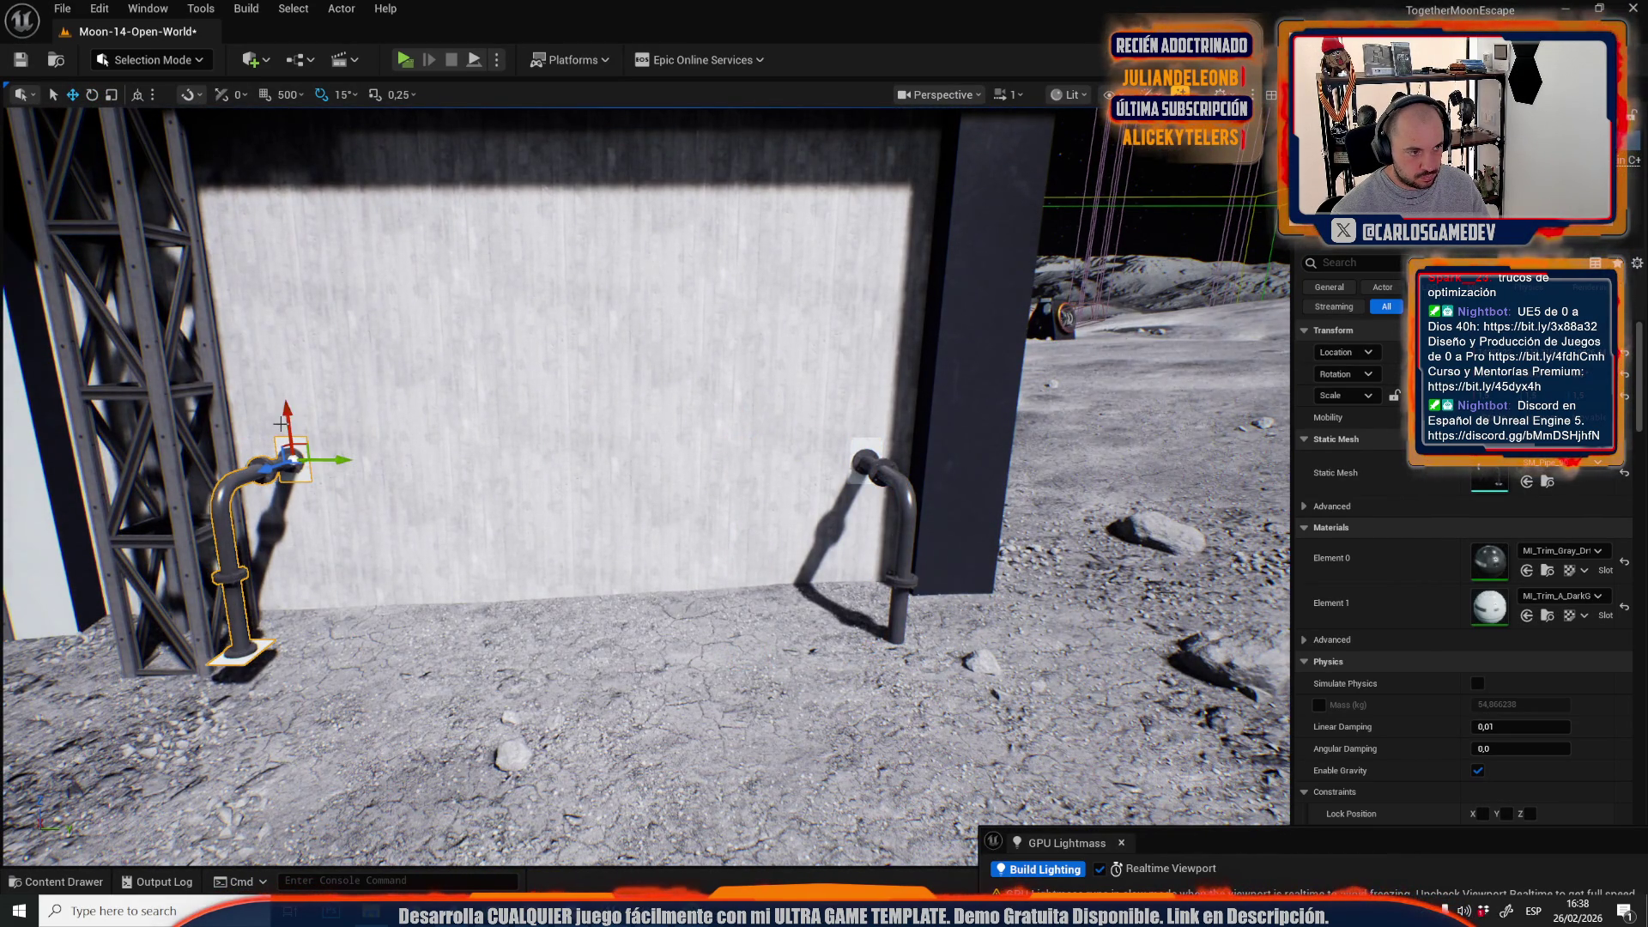
{"action": "scroll", "coordinate": [280, 423], "scroll_direction": "down", "scroll_amount": 2}
{"action": "left_click_drag", "start_coordinate": [320, 401], "coordinate": [325, 431]}
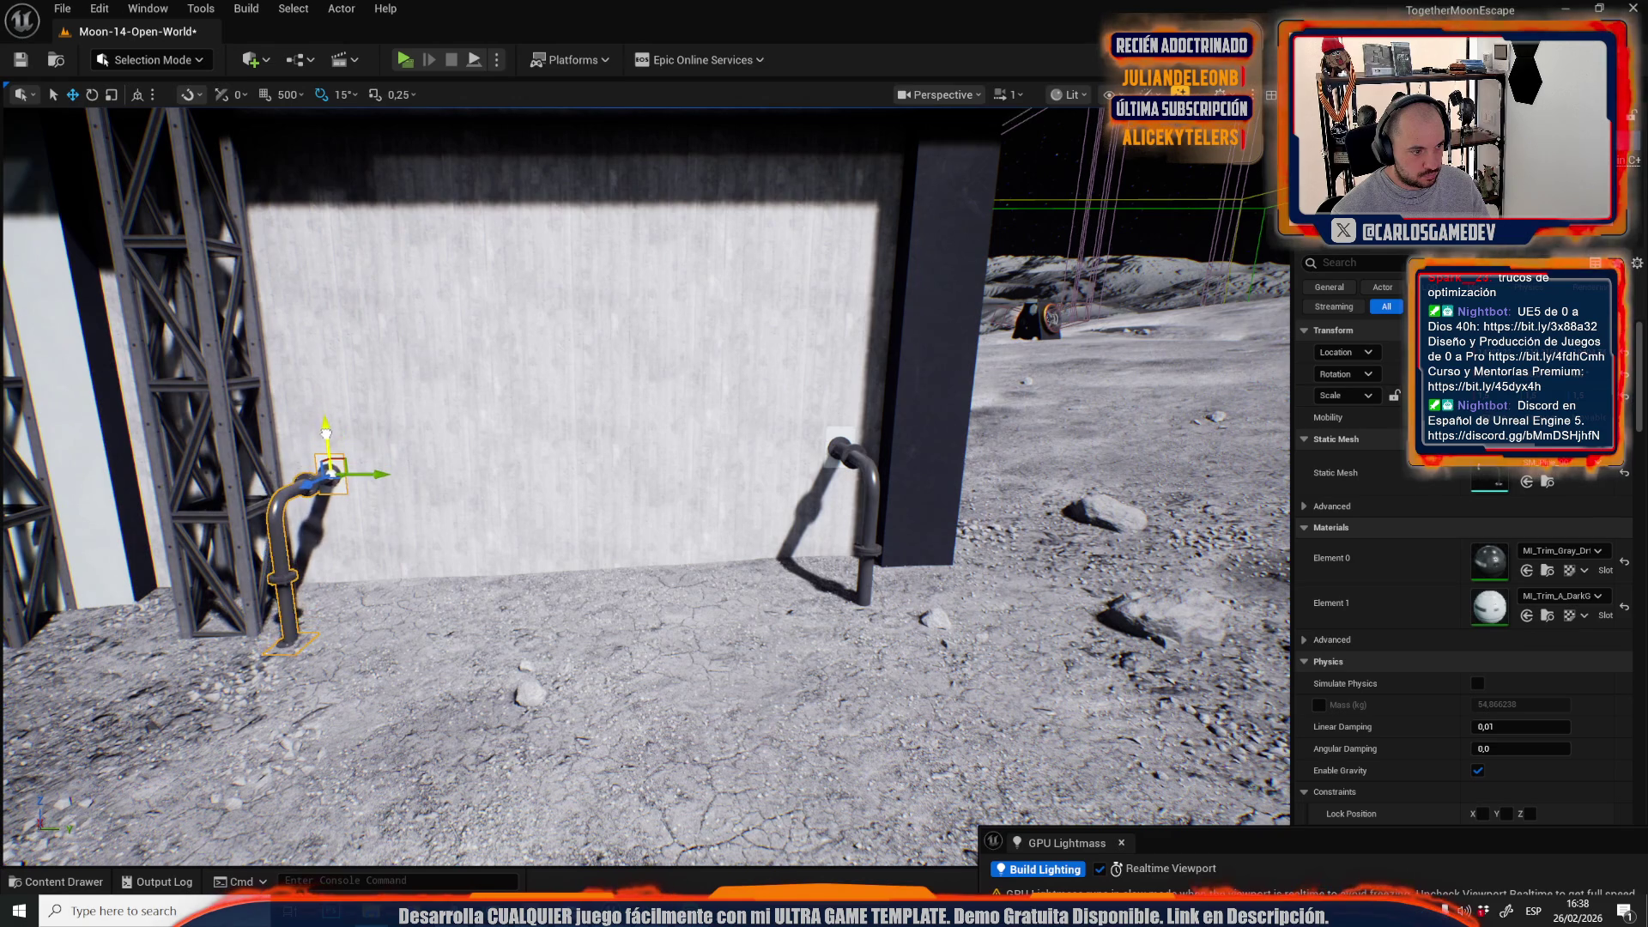
{"action": "key", "text": "ctrl+z"}
{"action": "left_click", "coordinate": [839, 451], "text": "ctrl"}
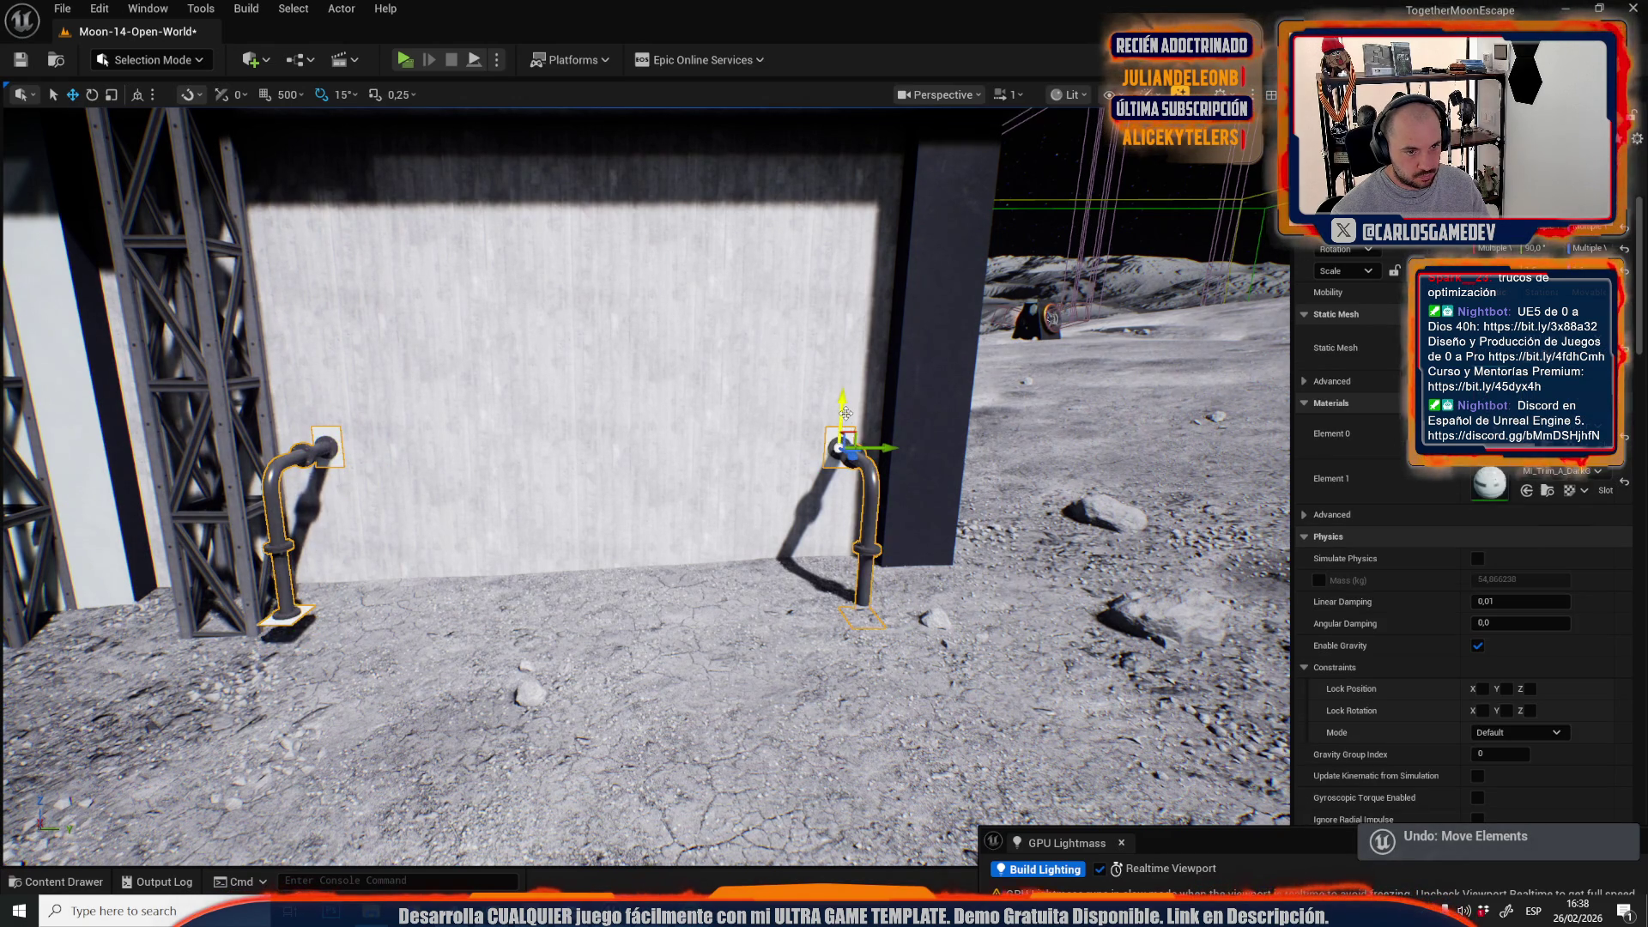
{"action": "left_click", "coordinate": [855, 509]}
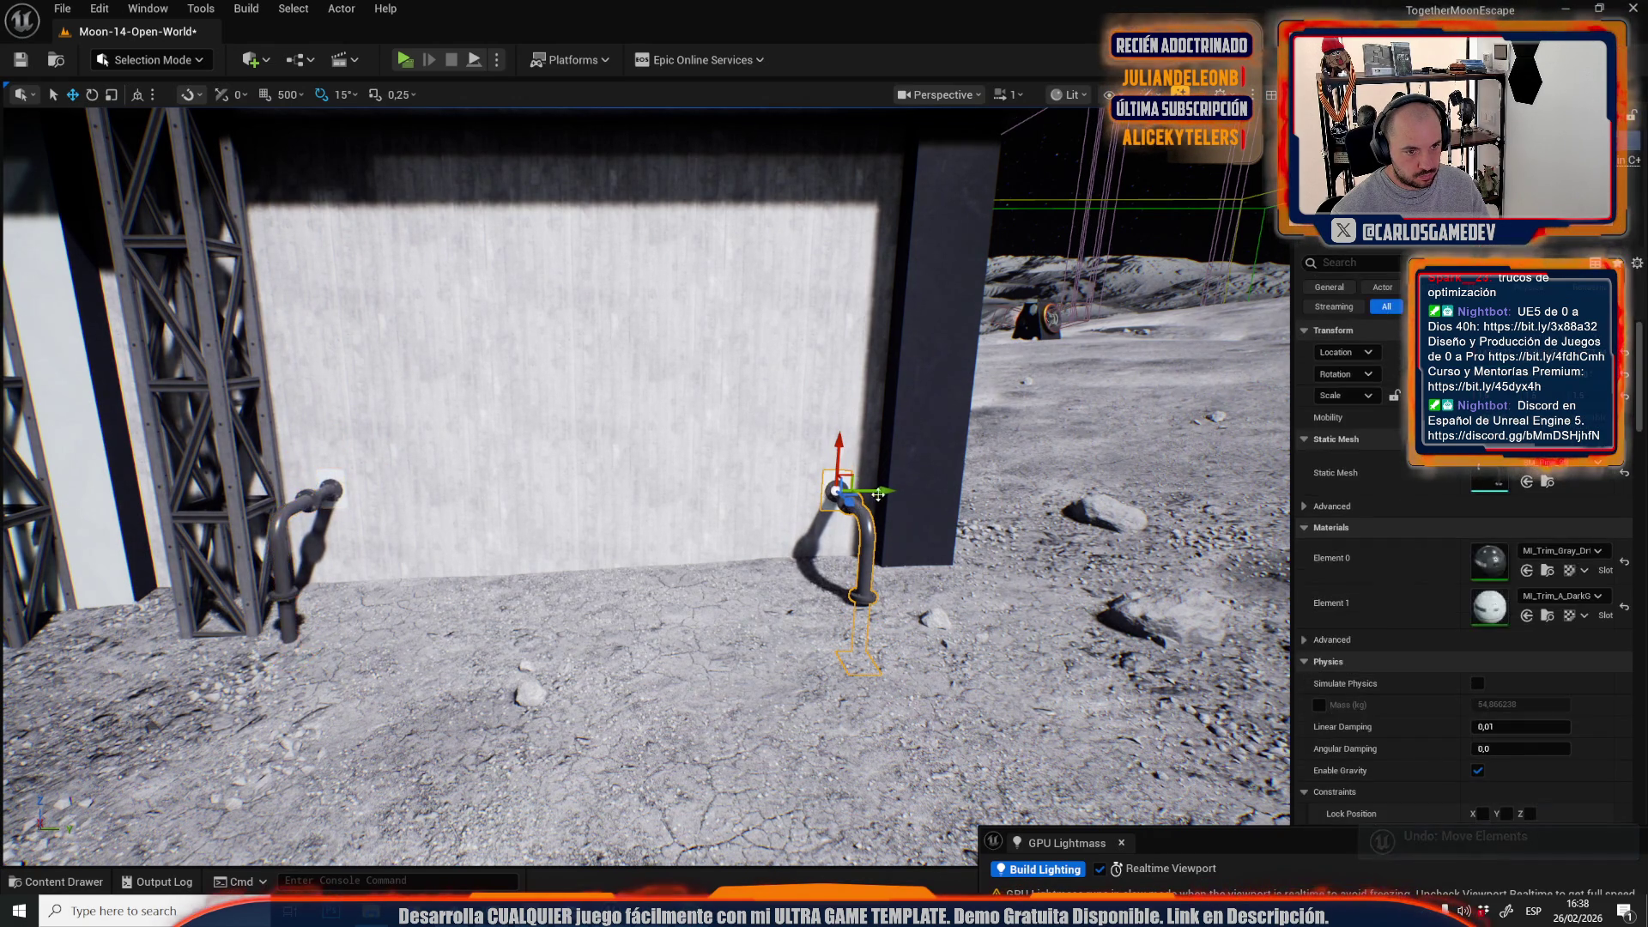
{"action": "mouse_move", "coordinate": [882, 490]}
{"action": "left_mouse_down"}
{"action": "mouse_move", "coordinate": [369, 491]}
{"action": "mouse_move", "coordinate": [423, 510]}
{"action": "mouse_move", "coordinate": [785, 492]}
{"action": "left_mouse_up"}
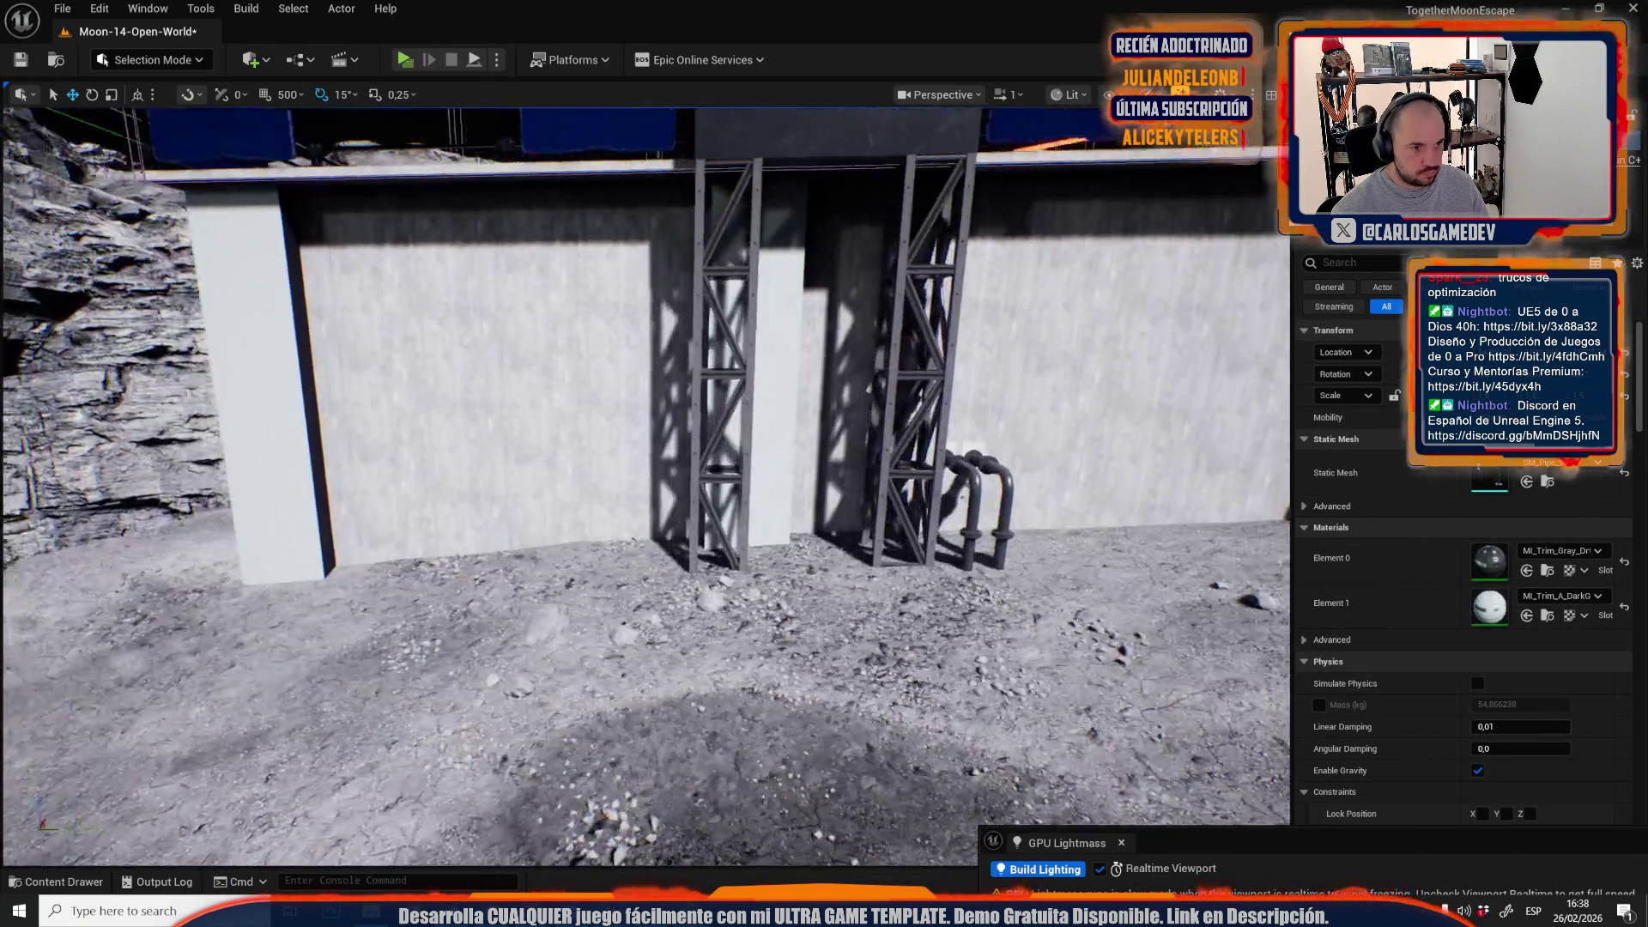
{"action": "scroll", "coordinate": [1080, 438], "scroll_direction": "down", "scroll_amount": 5}
{"action": "left_click_drag", "start_coordinate": [693, 493], "coordinate": [612, 502]}
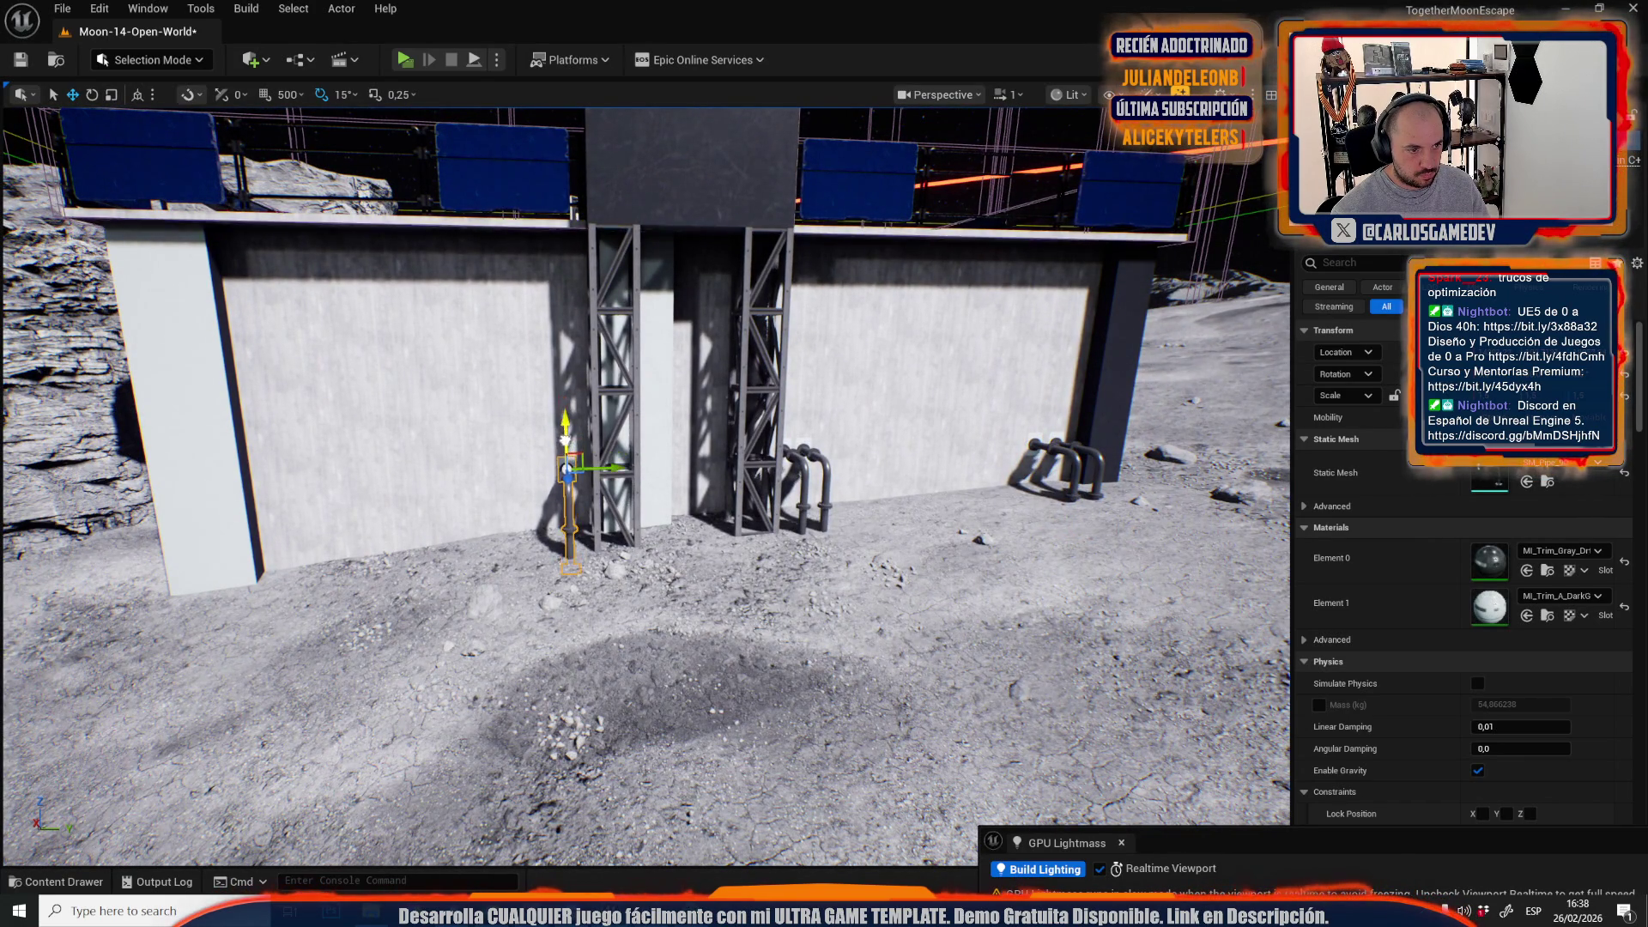
{"action": "scroll", "coordinate": [556, 426], "scroll_direction": "down", "scroll_amount": 10}
{"action": "scroll", "coordinate": [644, 481], "scroll_direction": "up", "scroll_amount": 10}
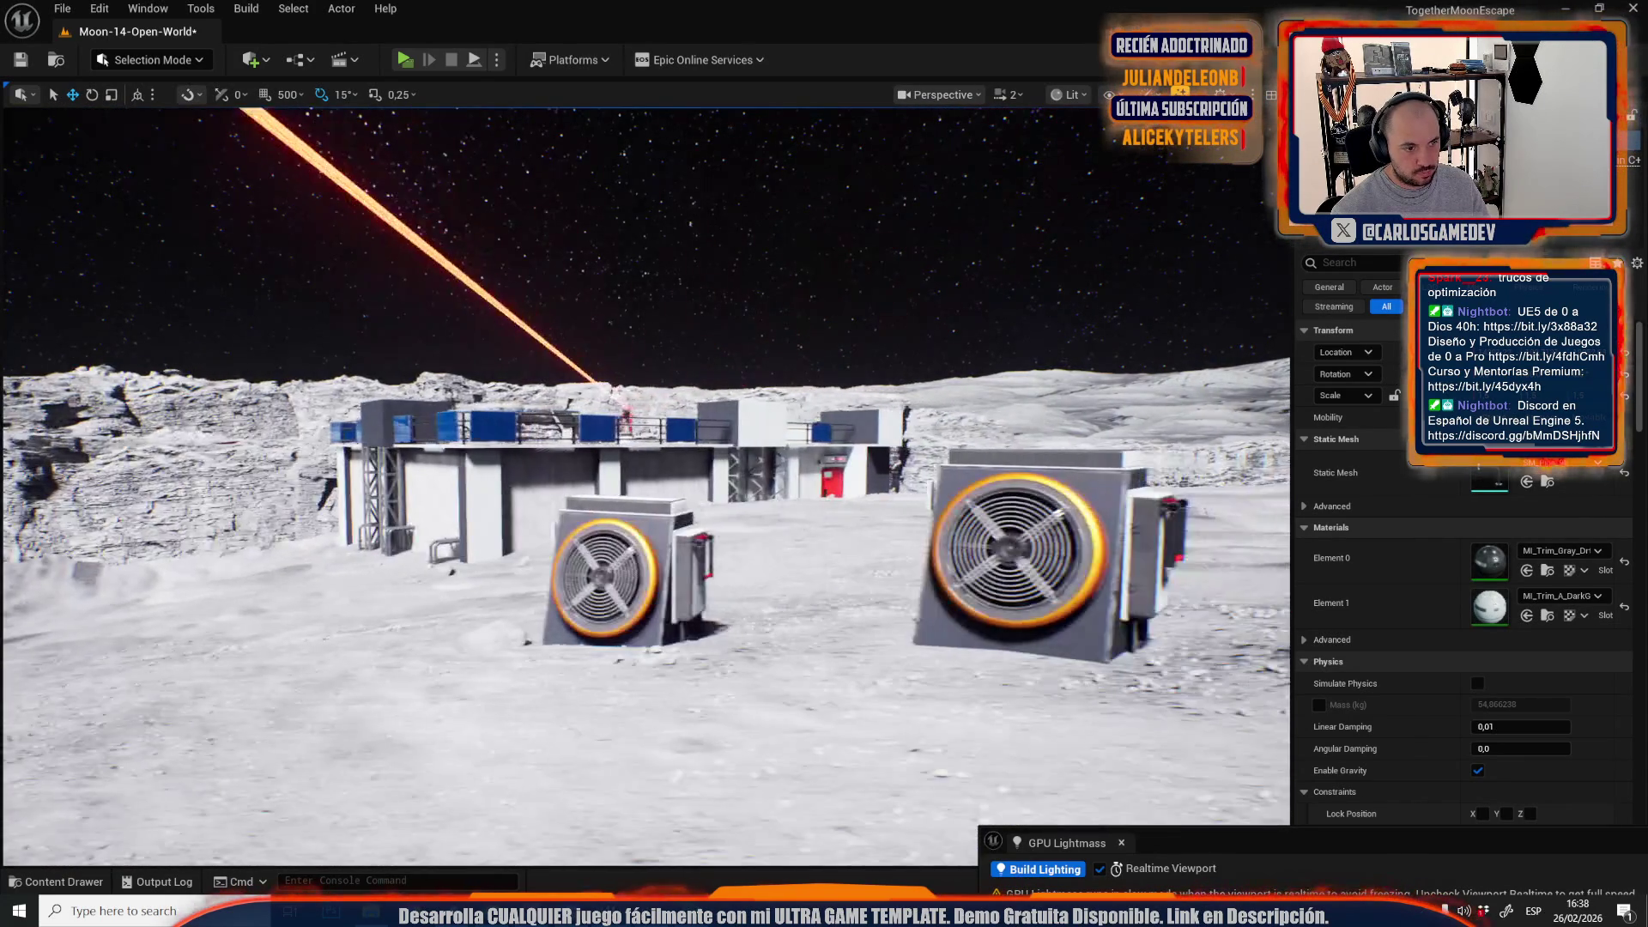
- Select the bent pipe on the wall beside the red door
{"action": "scroll", "coordinate": [506, 513], "scroll_direction": "down", "scroll_amount": 5}
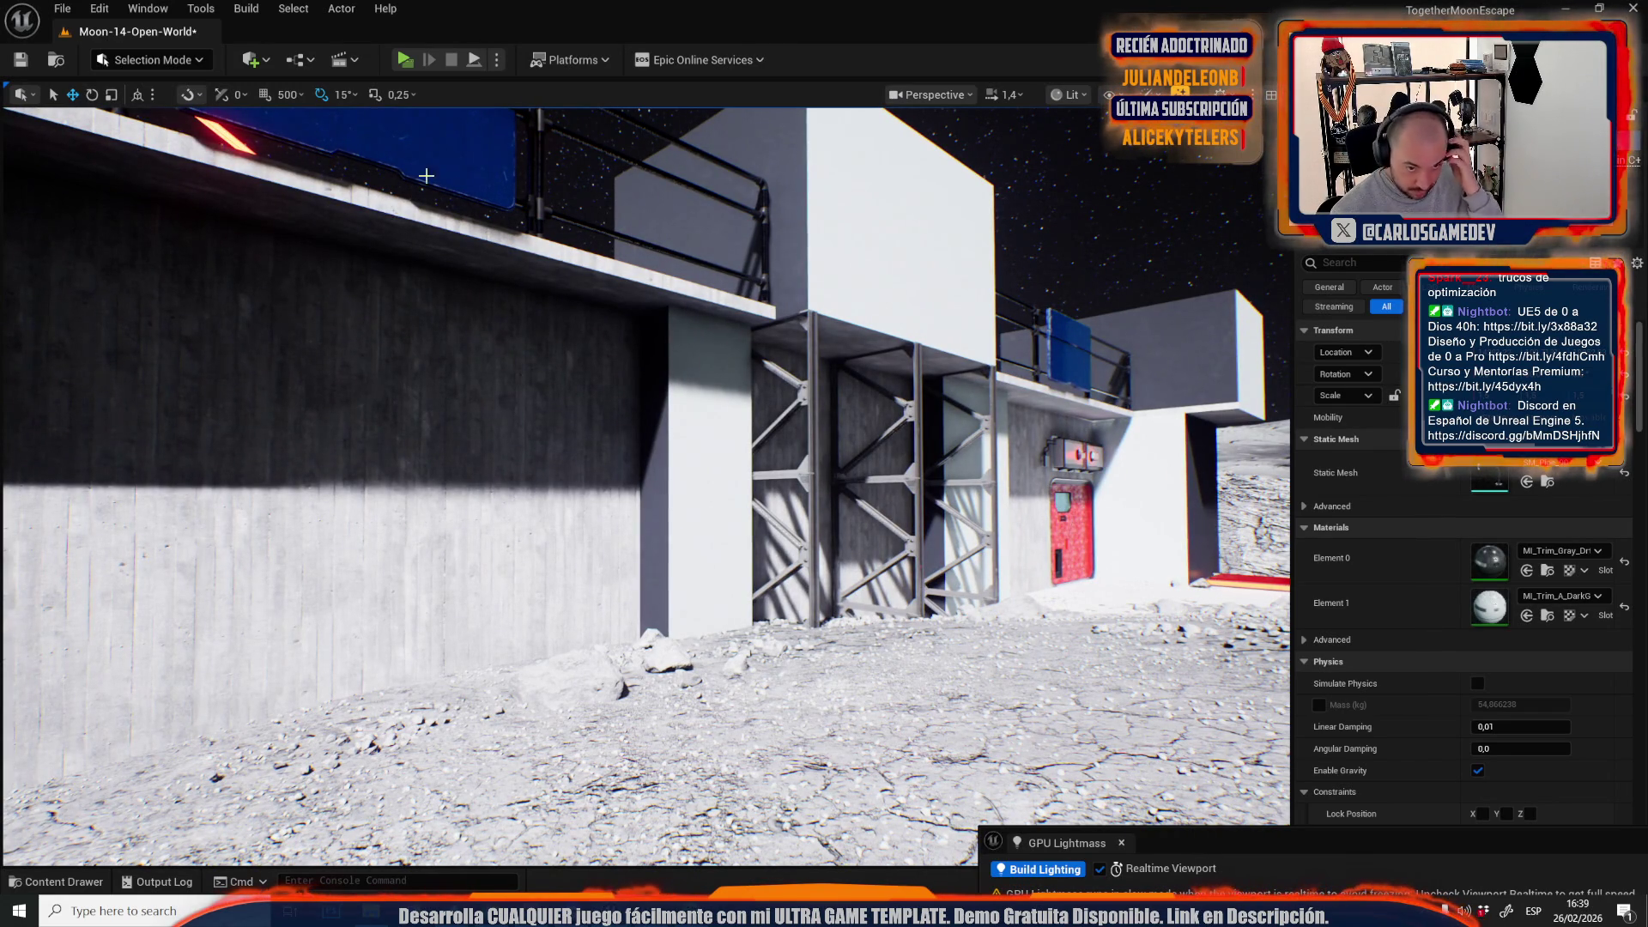
{"action": "scroll", "coordinate": [810, 430], "scroll_direction": "up", "scroll_amount": 5}
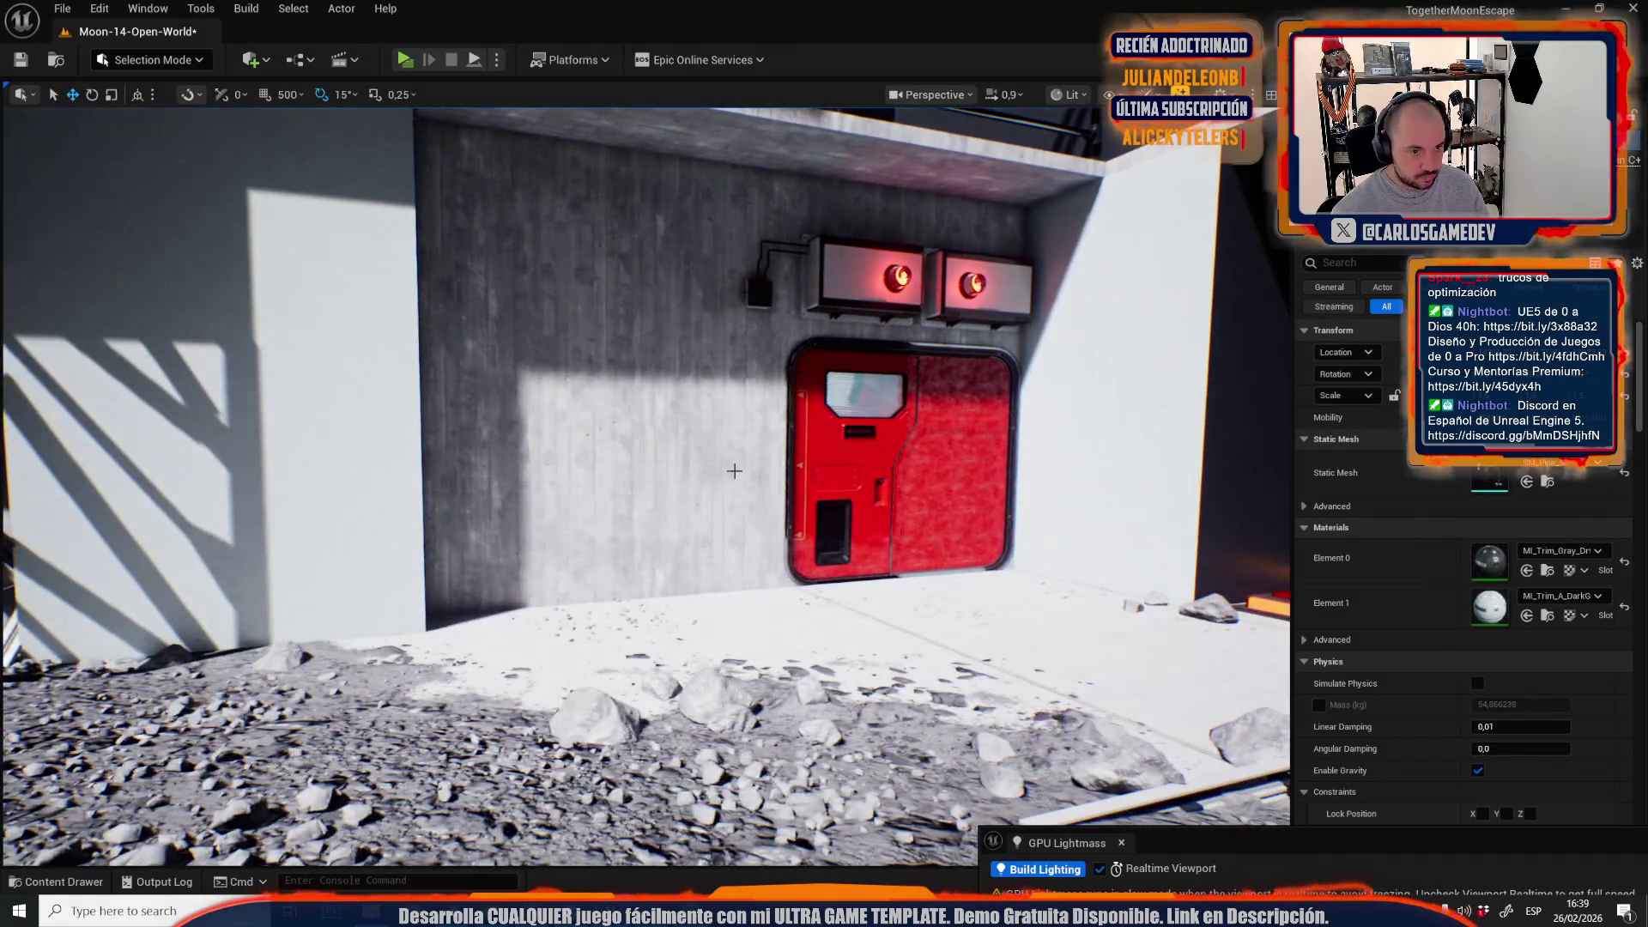
{"action": "left_click", "coordinate": [721, 471]}
{"action": "scroll", "coordinate": [722, 471], "scroll_direction": "down", "scroll_amount": 3}
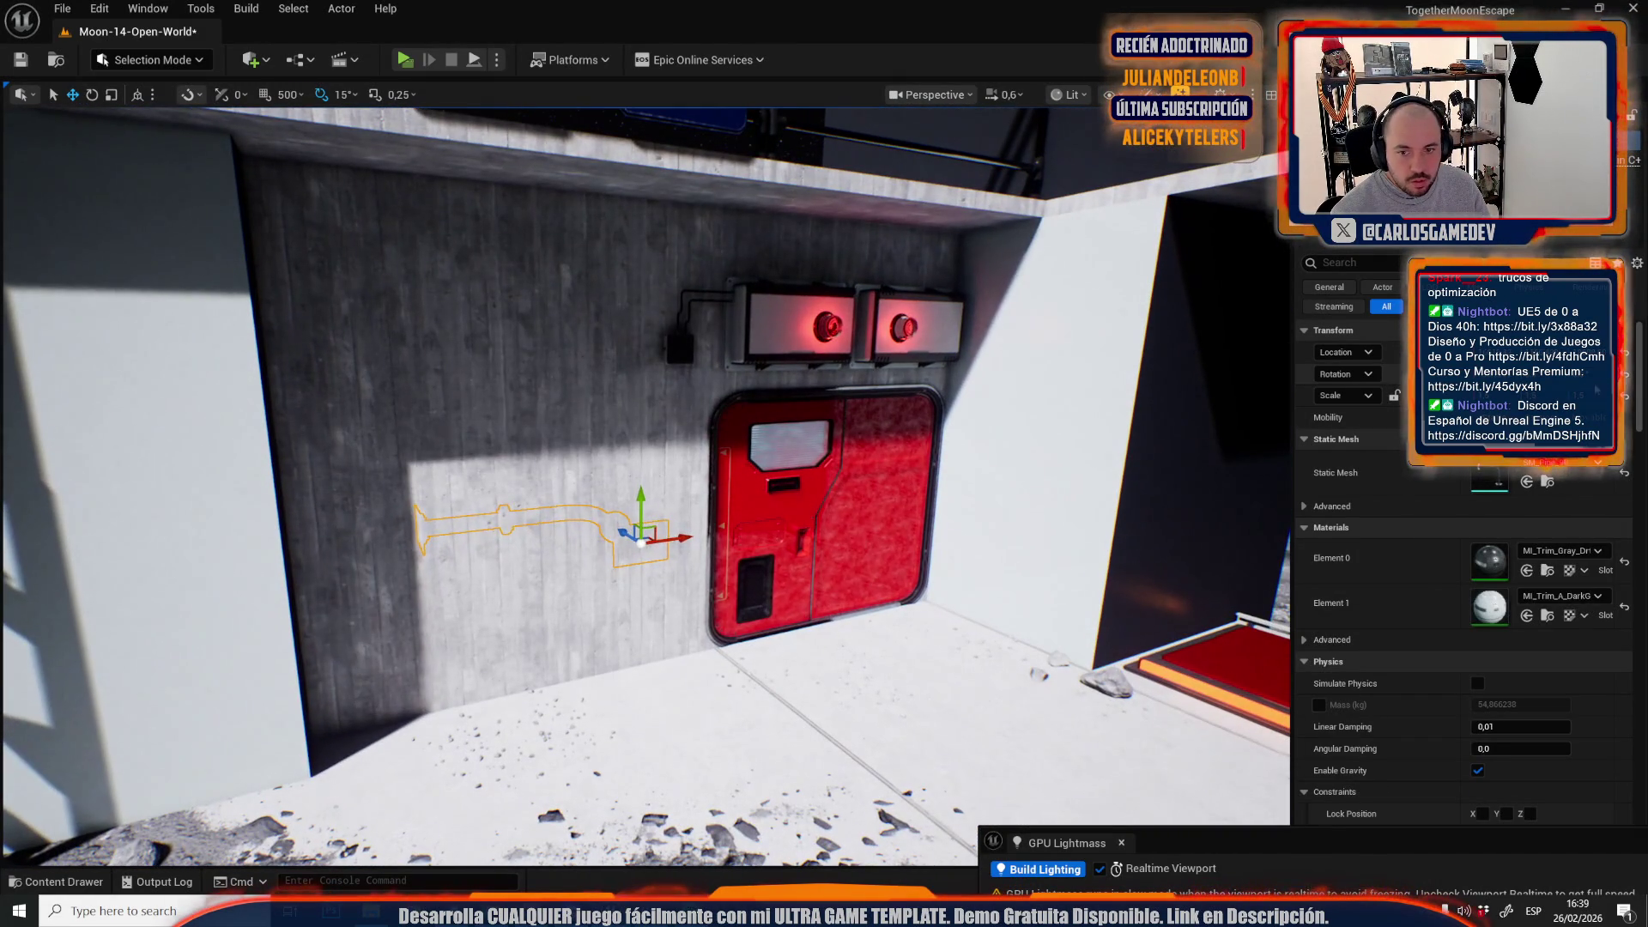
{"action": "scroll", "coordinate": [620, 580], "scroll_direction": "down", "scroll_amount": 2}
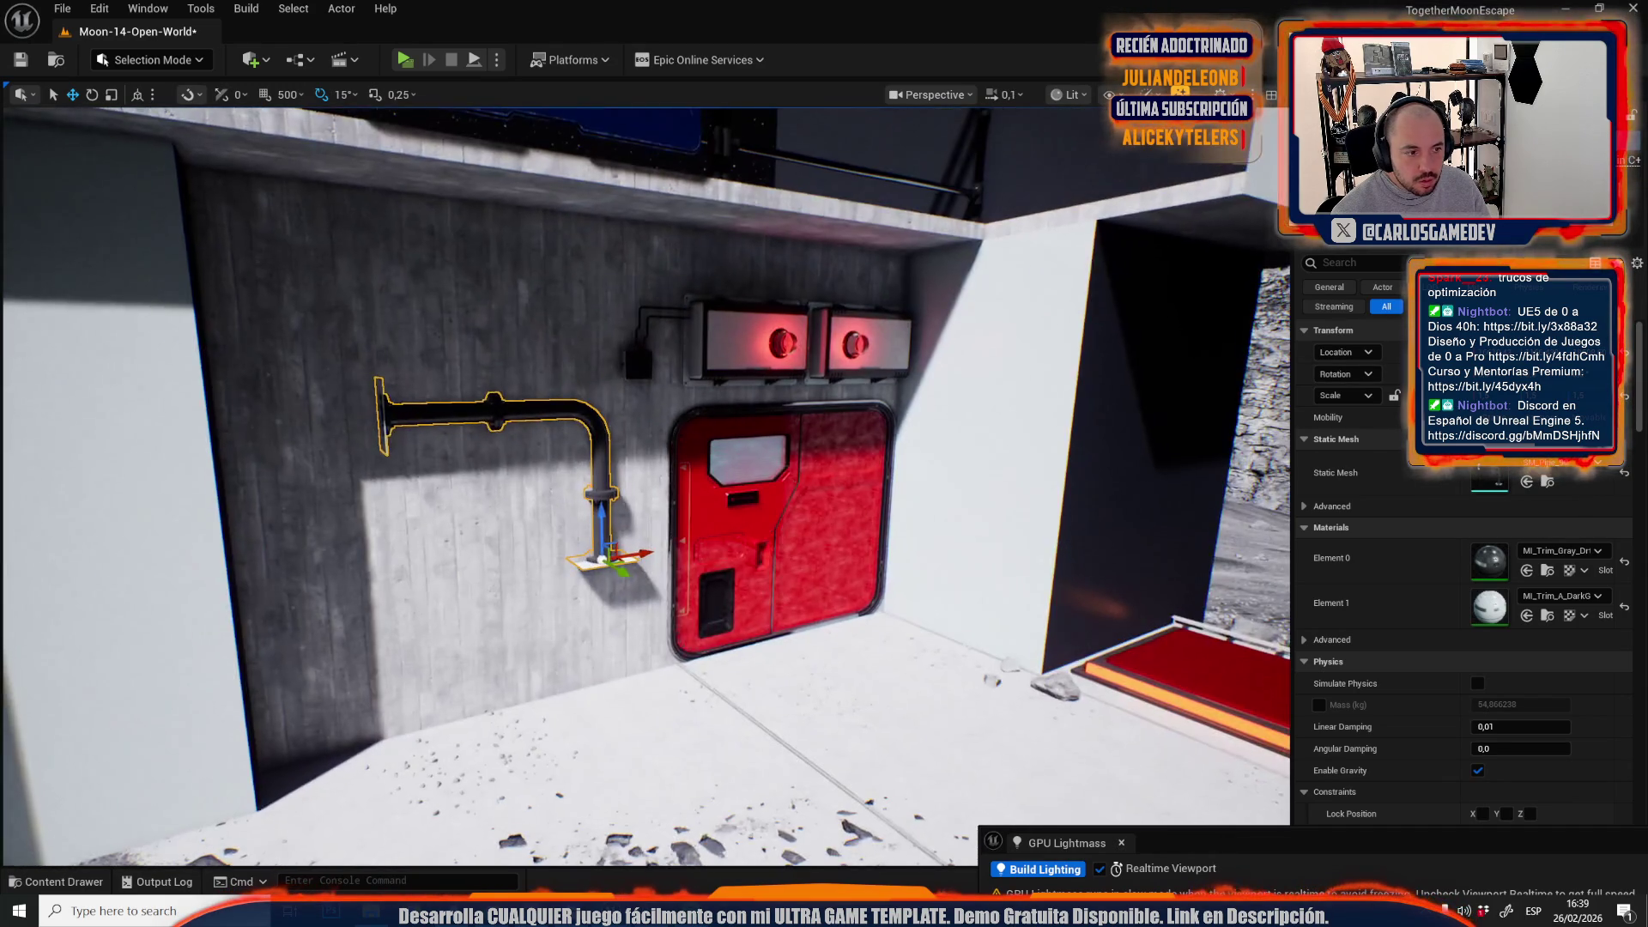
{"action": "scroll", "coordinate": [908, 435], "scroll_direction": "up", "scroll_amount": 2}
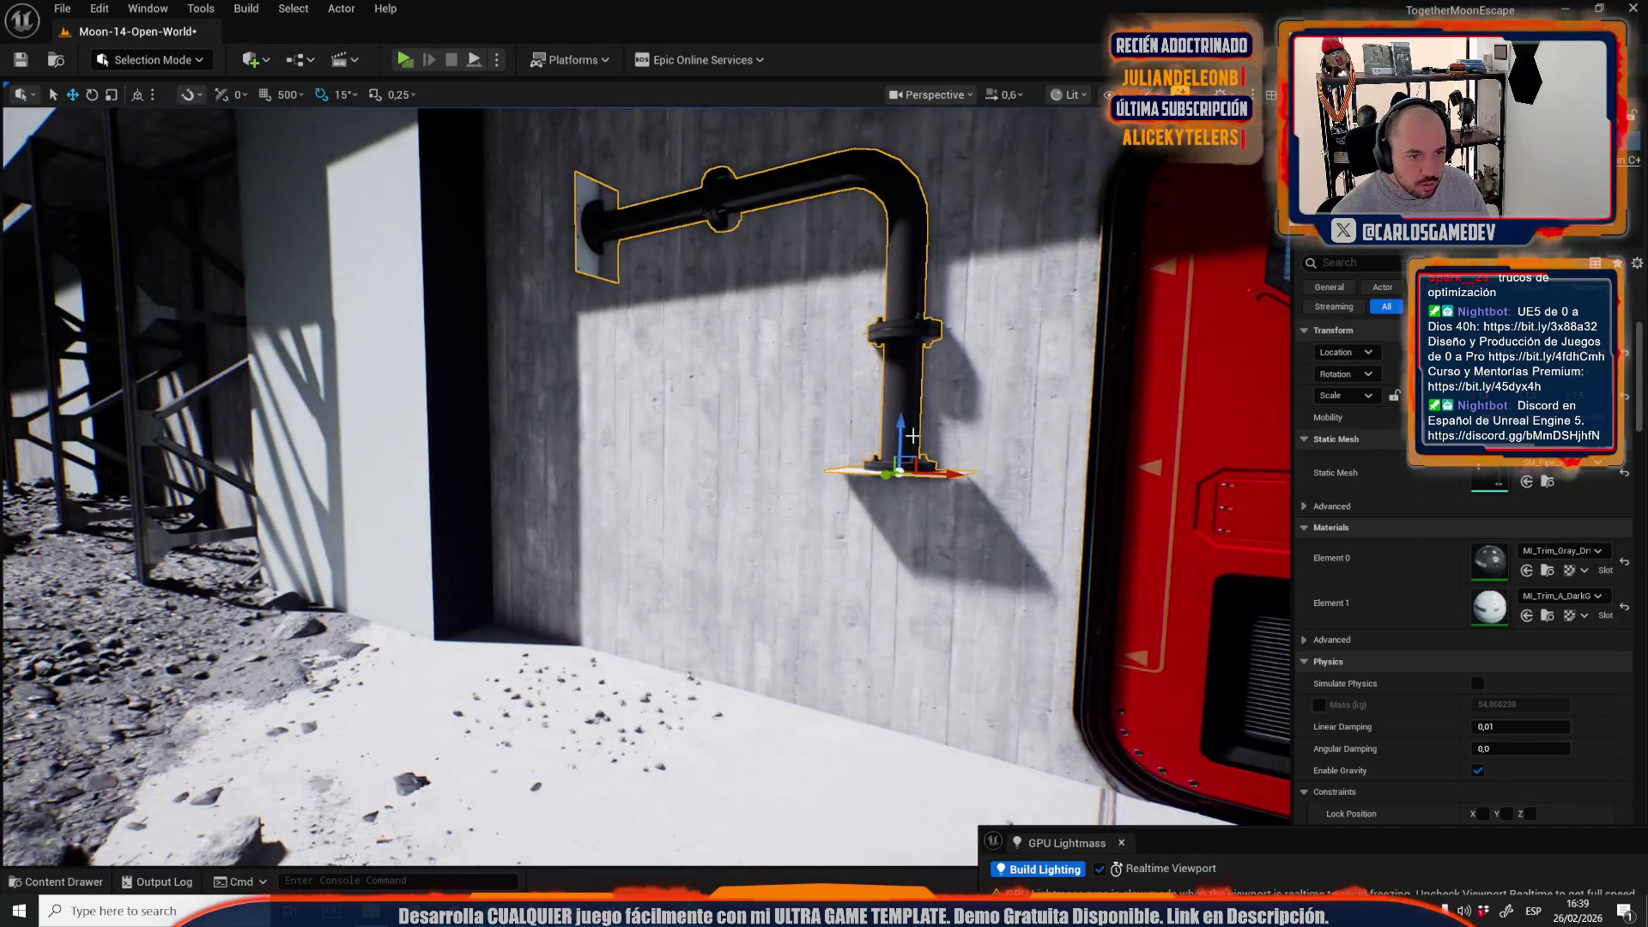
- Lower the pipe to the floor, raise it slightly to seat its base plate, and frame it
{"action": "left_click_drag", "start_coordinate": [901, 429], "coordinate": [891, 684]}
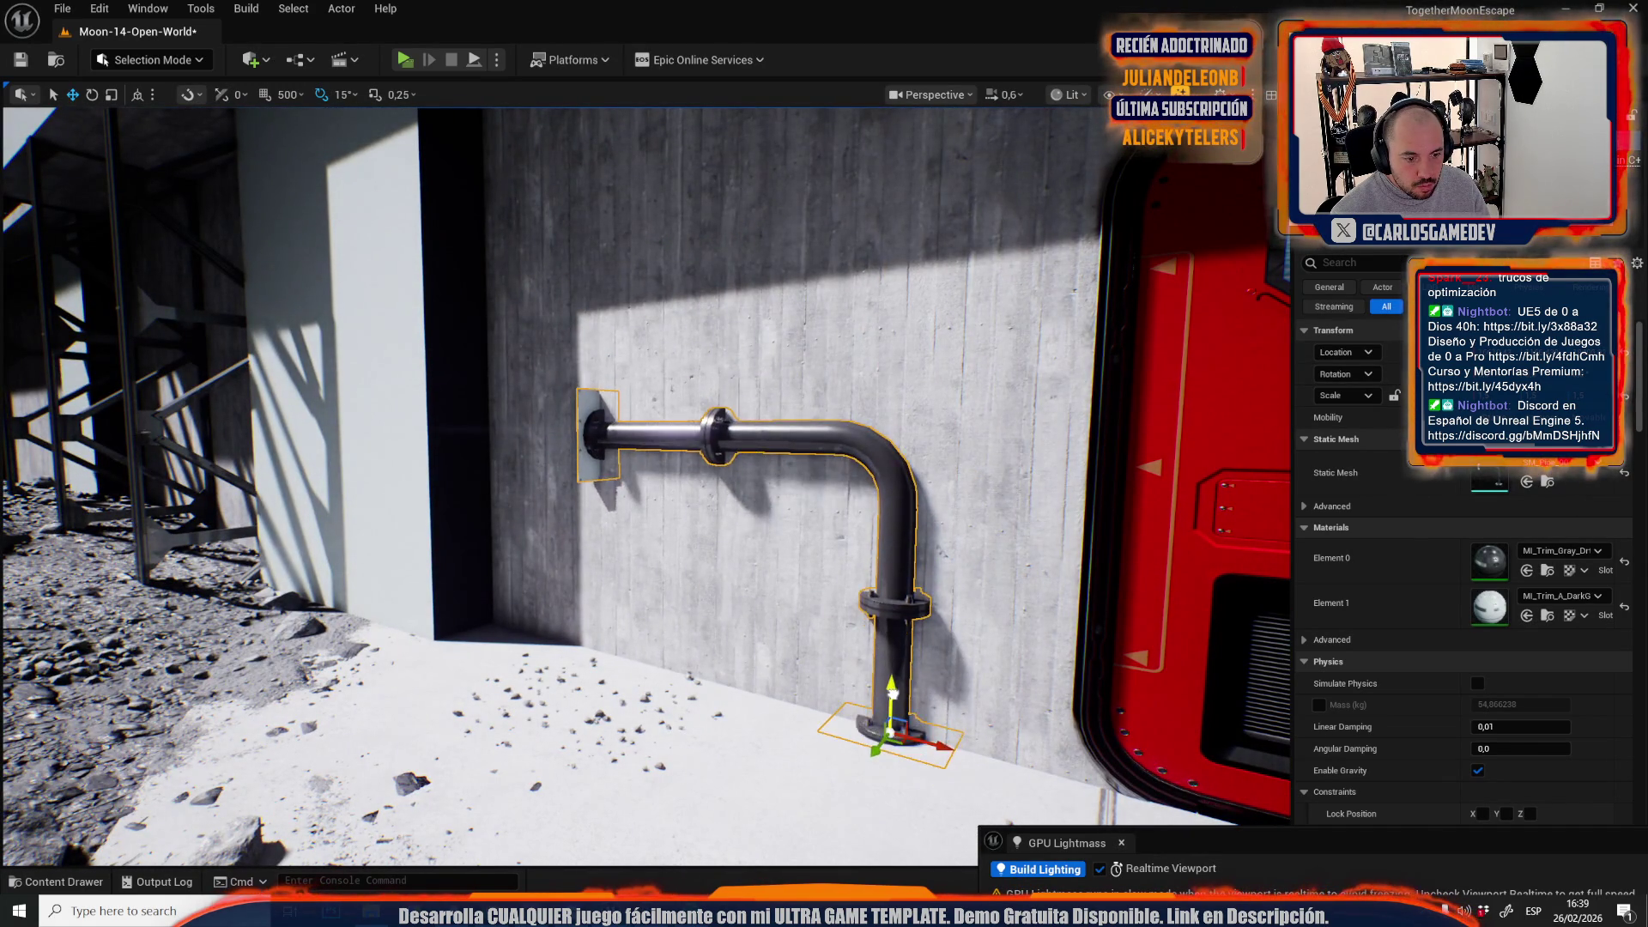
{"action": "scroll", "coordinate": [892, 693], "scroll_direction": "down", "scroll_amount": 3}
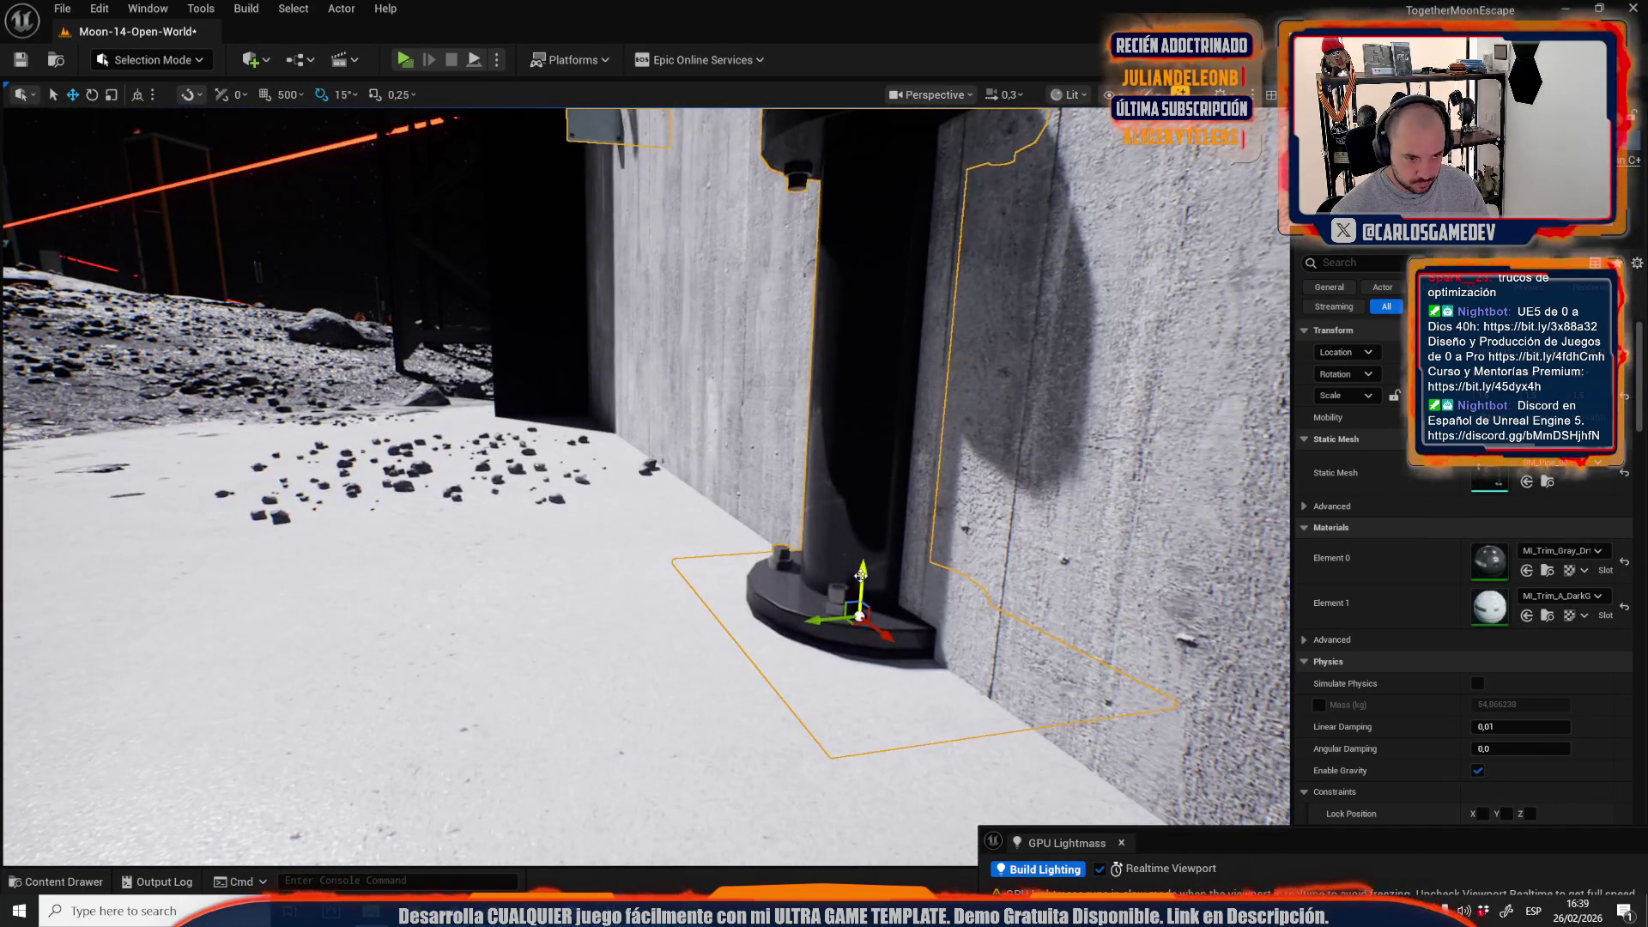
{"action": "left_click_drag", "start_coordinate": [860, 577], "coordinate": [871, 568]}
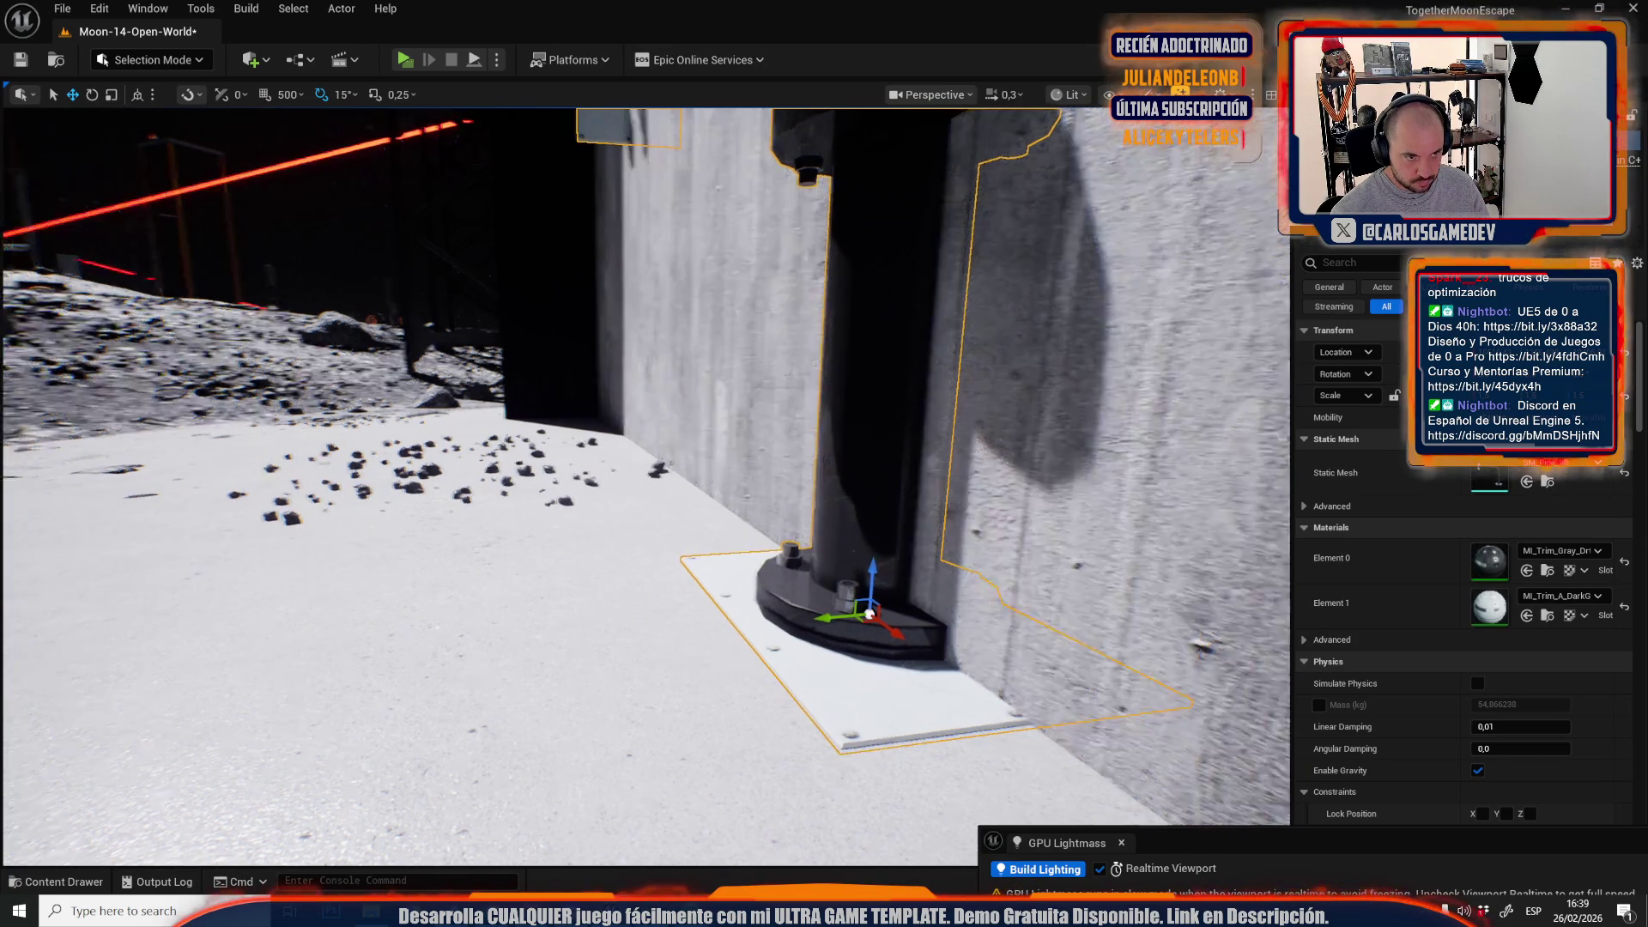
{"action": "scroll", "coordinate": [876, 568], "scroll_direction": "up", "scroll_amount": 2}
{"action": "scroll", "coordinate": [913, 568], "scroll_direction": "down", "scroll_amount": 1}
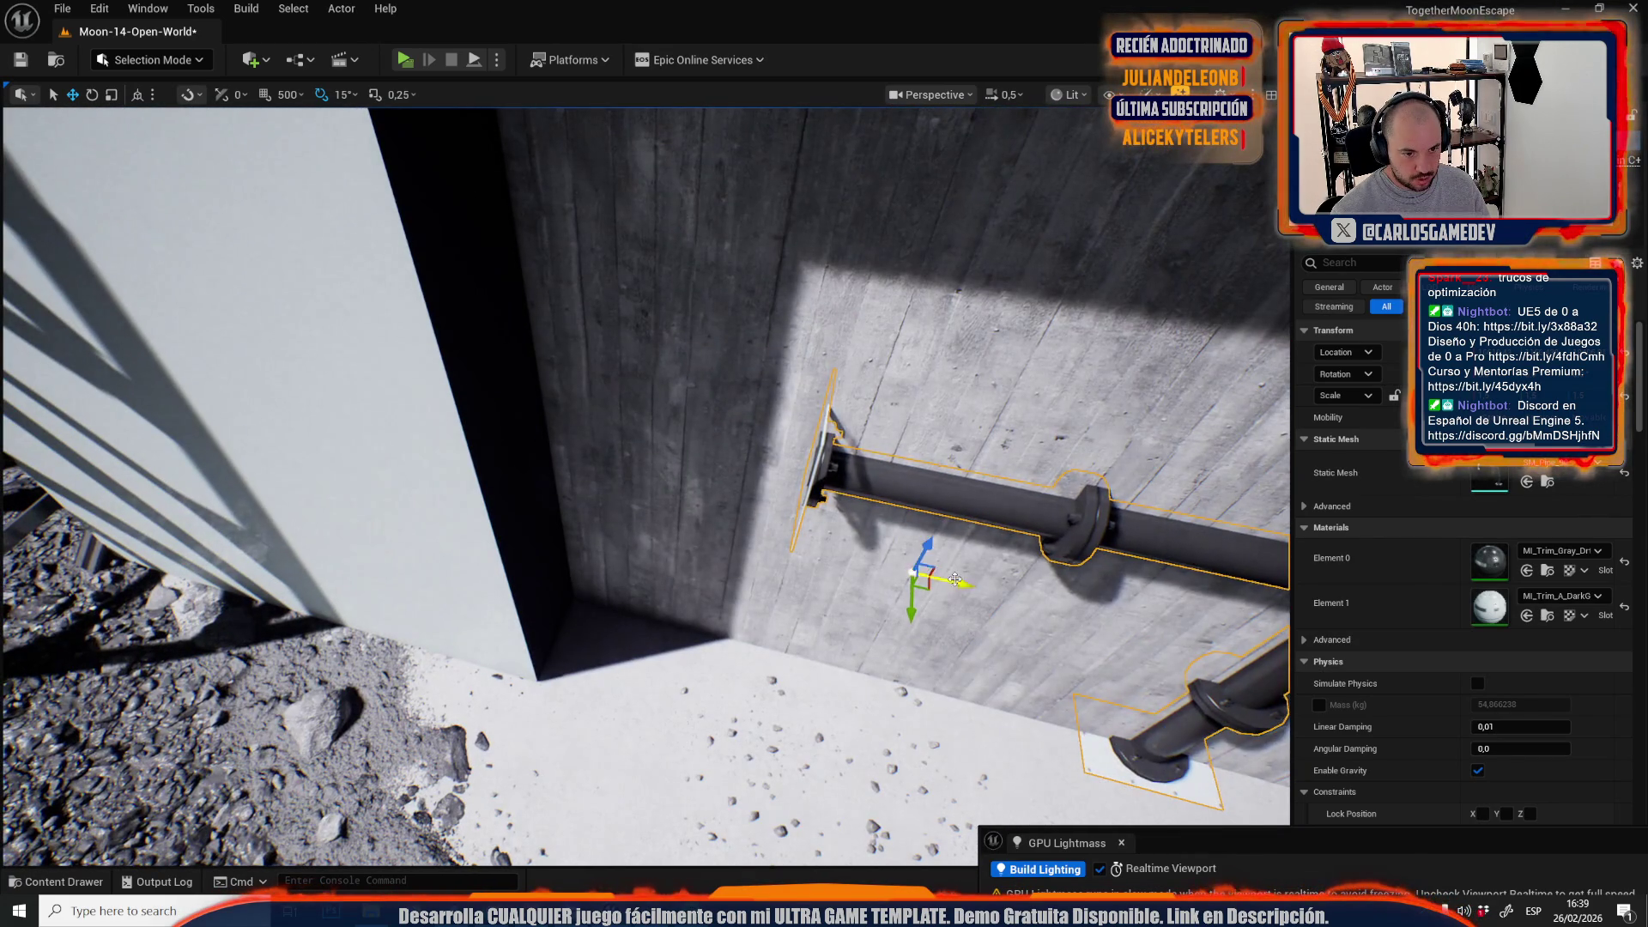
{"action": "scroll", "coordinate": [689, 572], "scroll_direction": "down", "scroll_amount": 1}
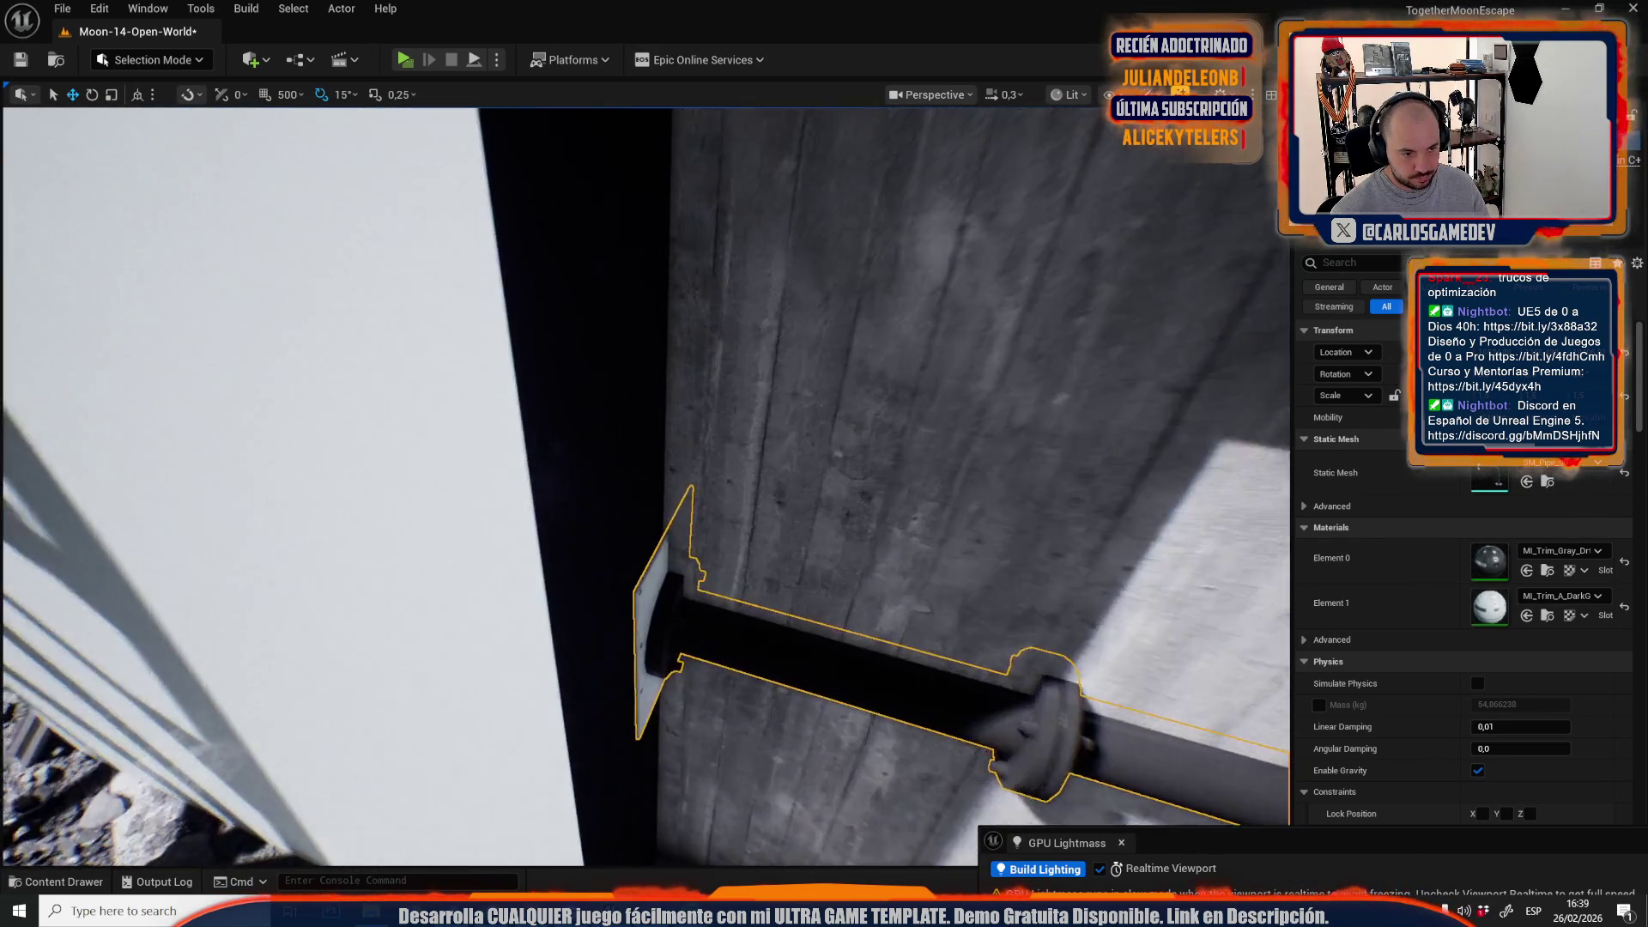
{"action": "left_click_drag", "start_coordinate": [690, 572], "coordinate": [702, 576]}
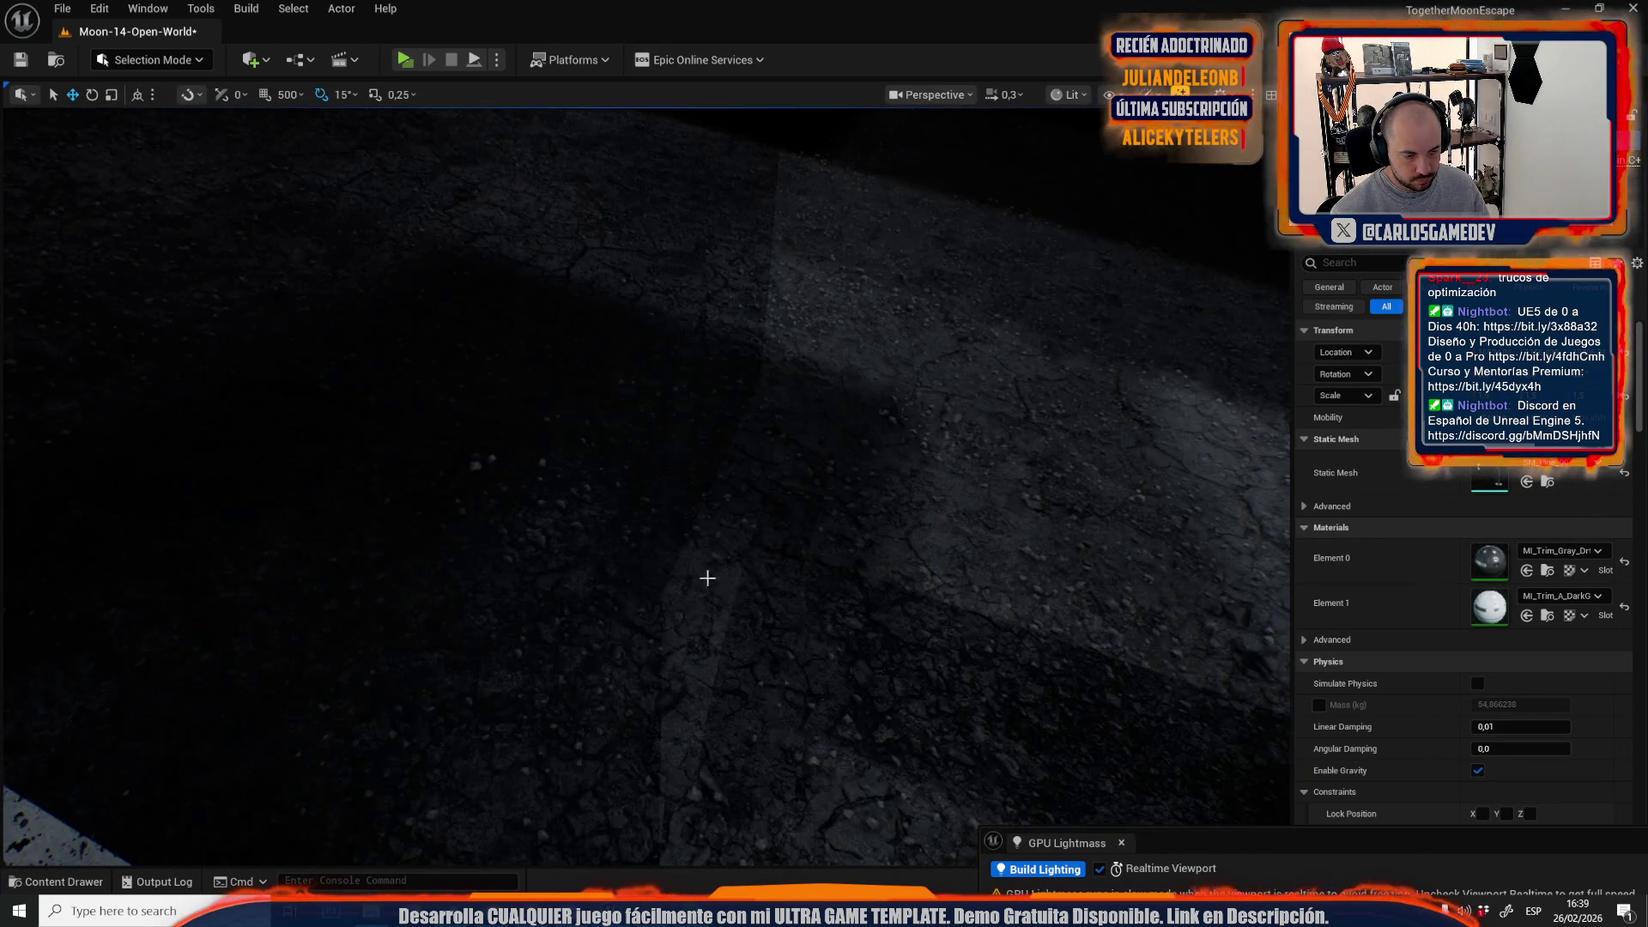
{"action": "key", "text": "f"}
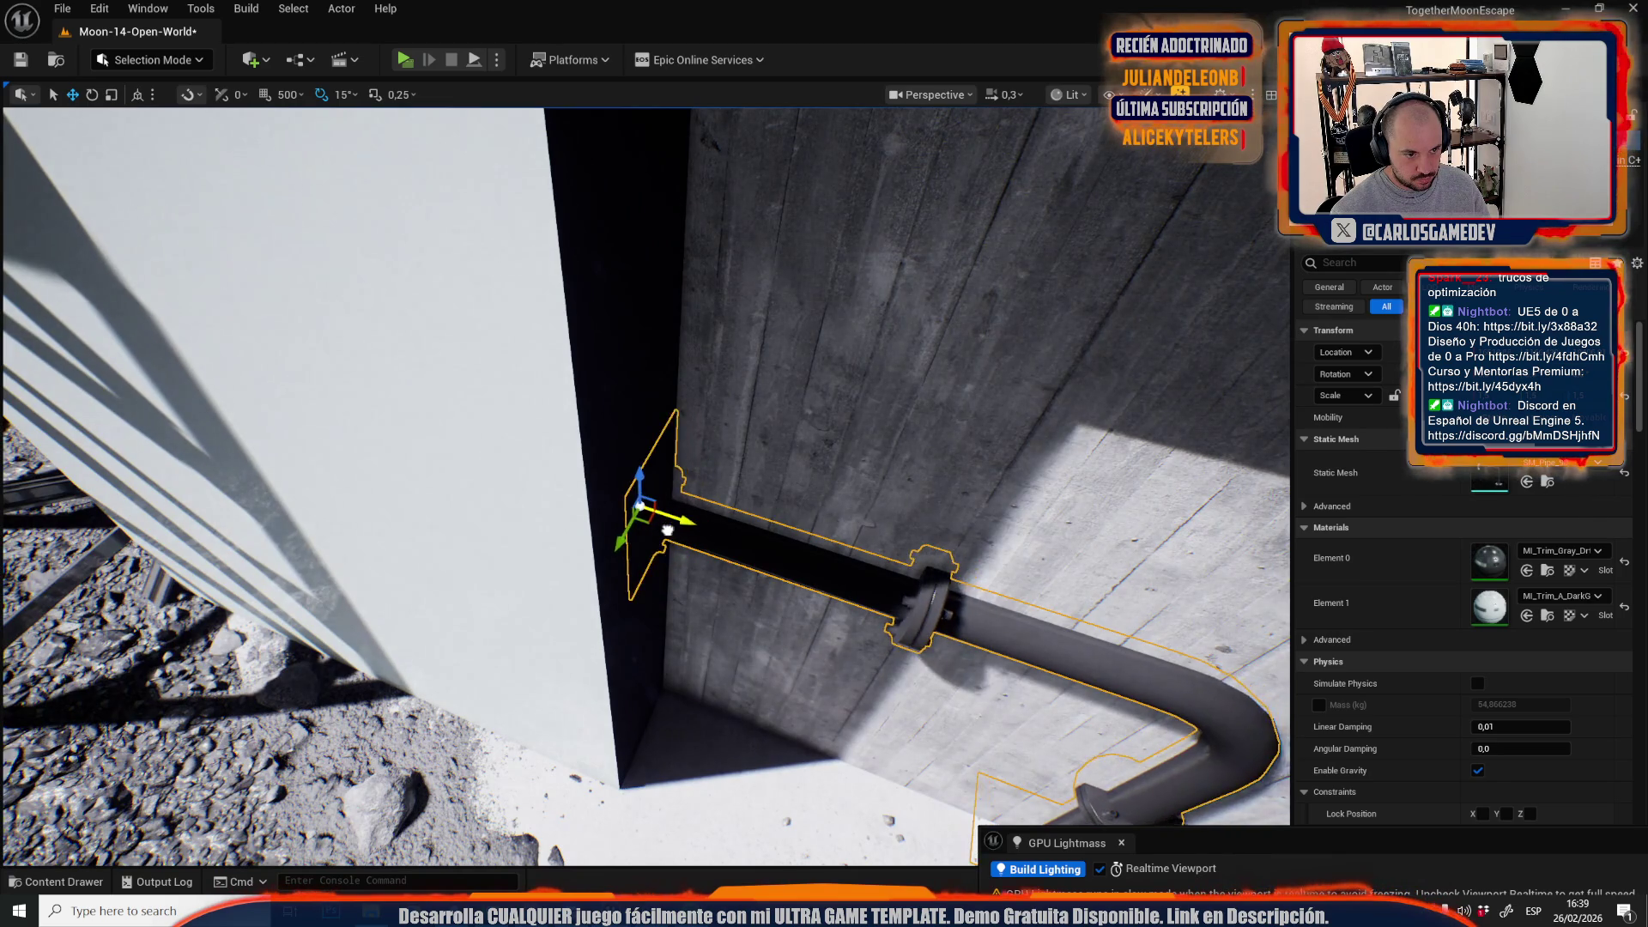